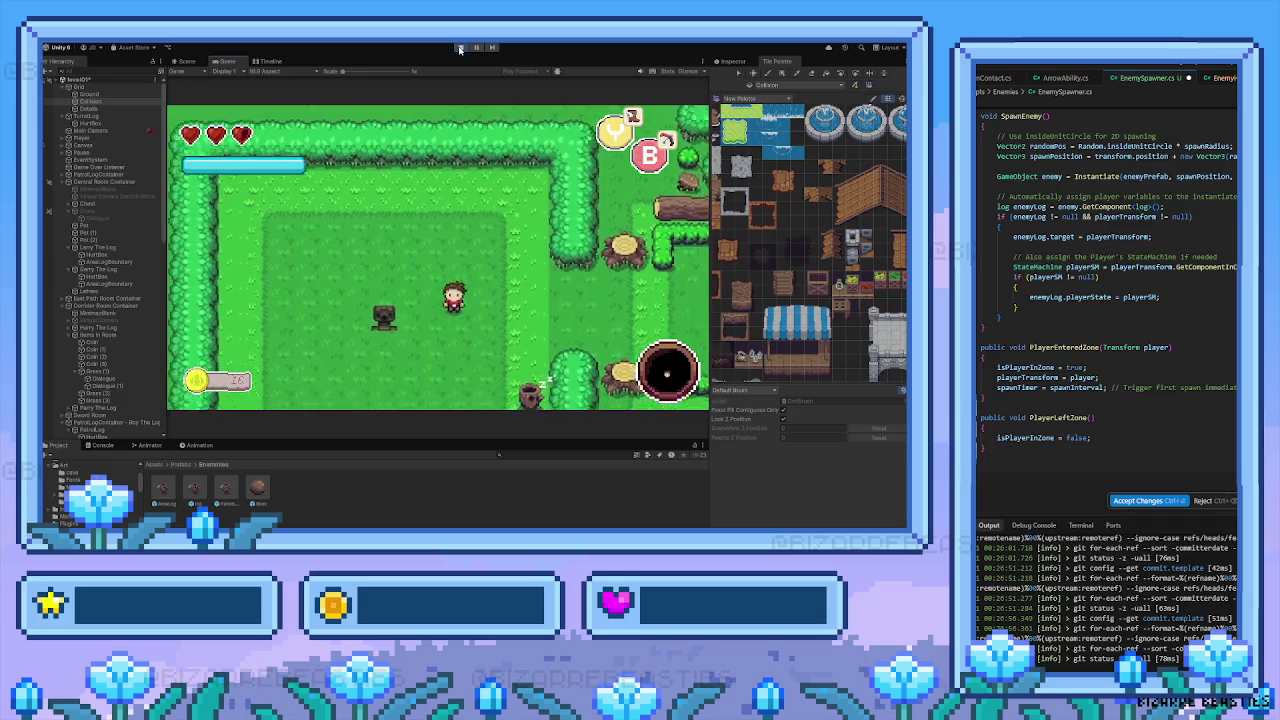
Walk the player right, left, down and back up around the grassy room as logs spawn
key("Right")
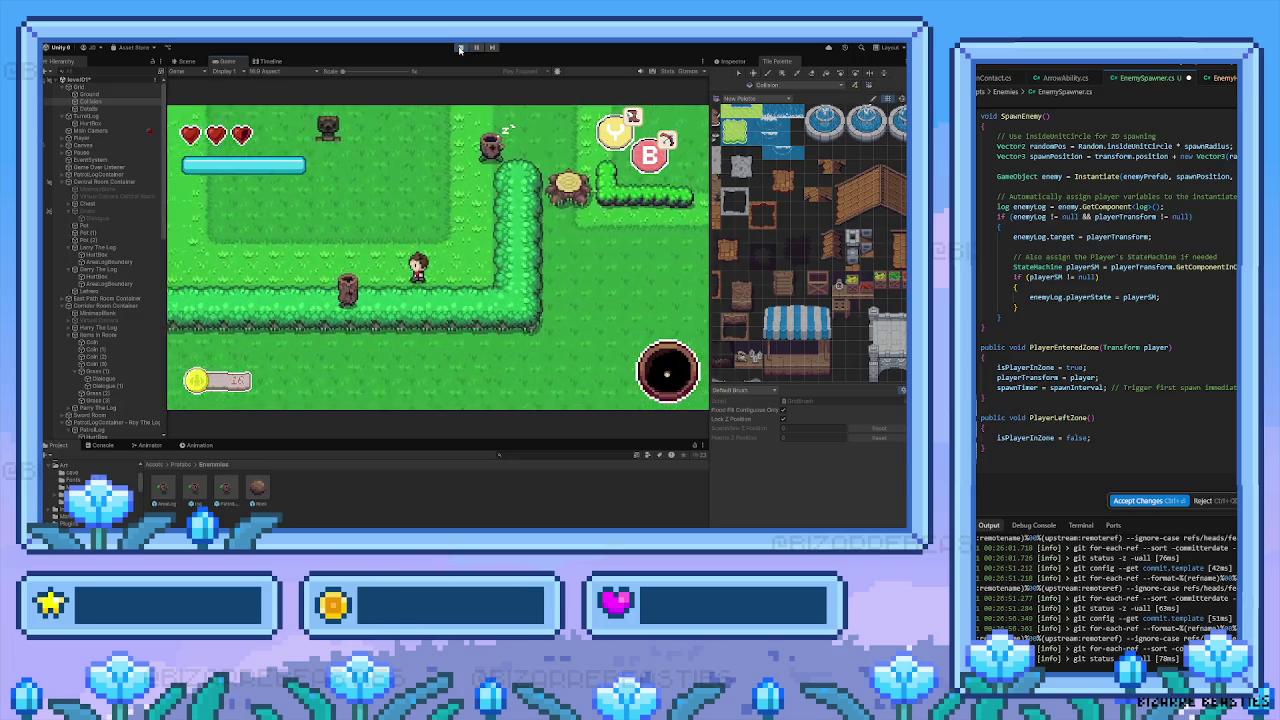
key("Left")
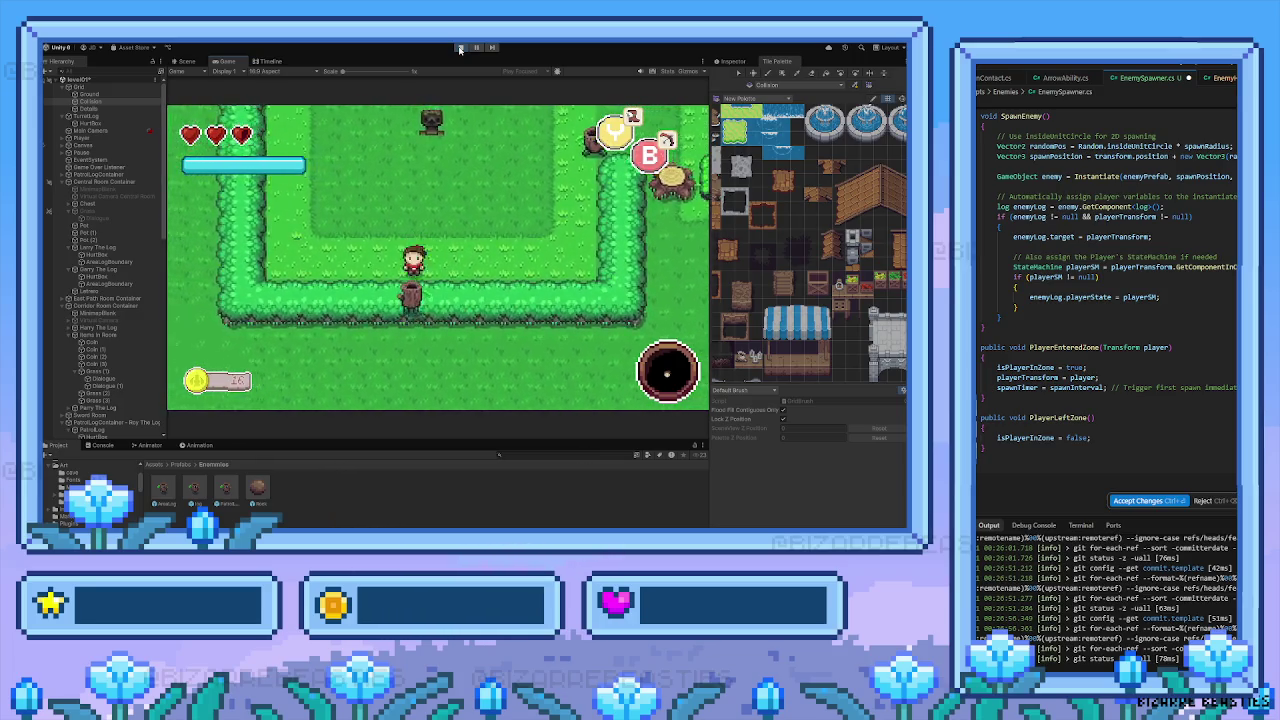
key("Left")
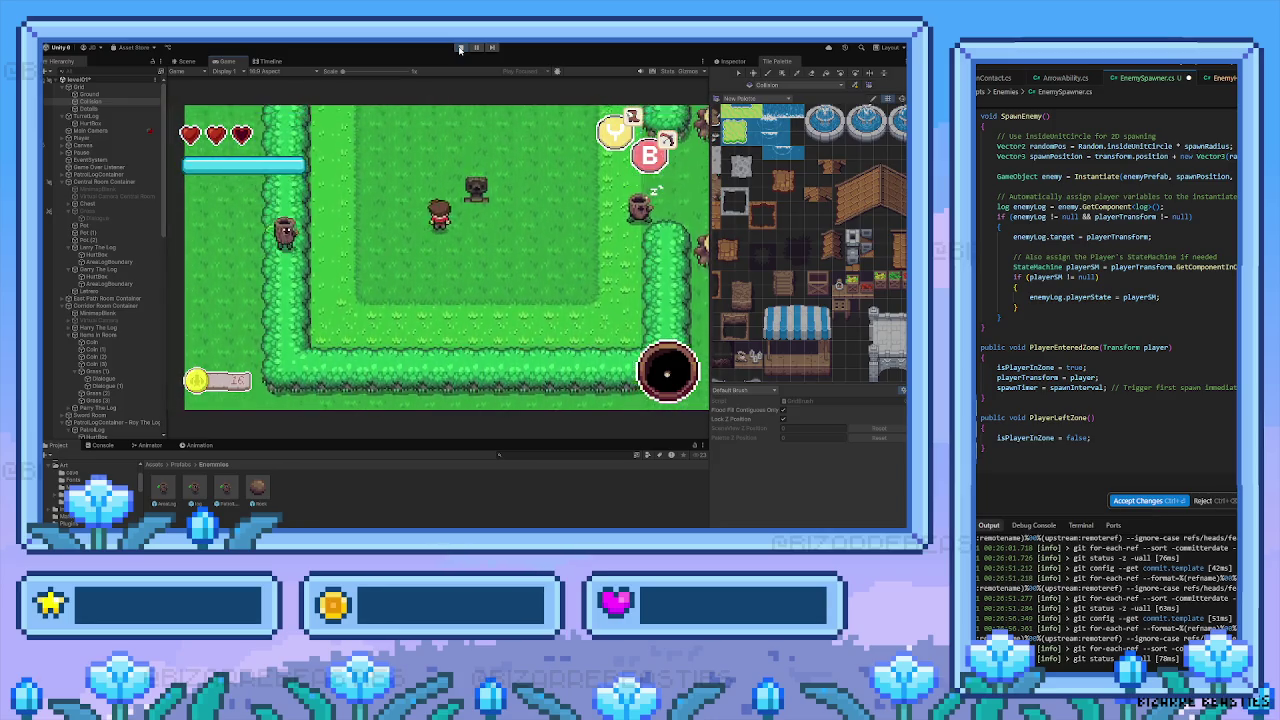
key("Down")
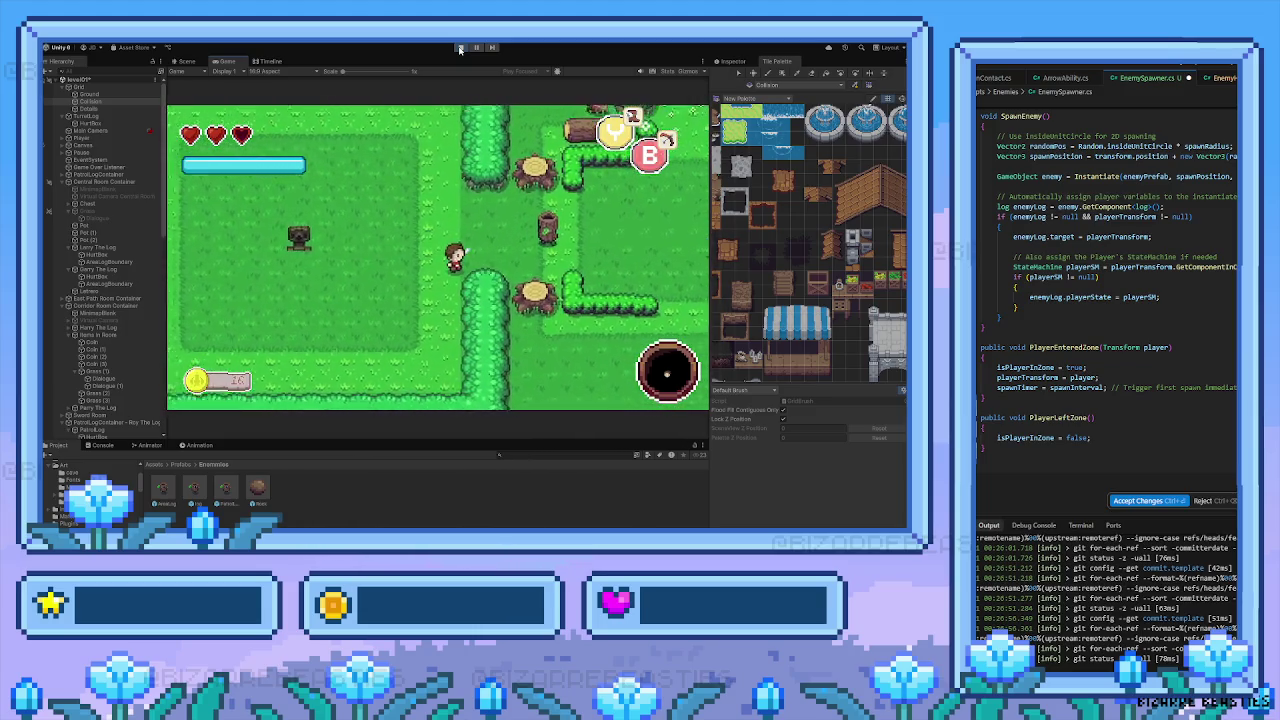
key("Left")
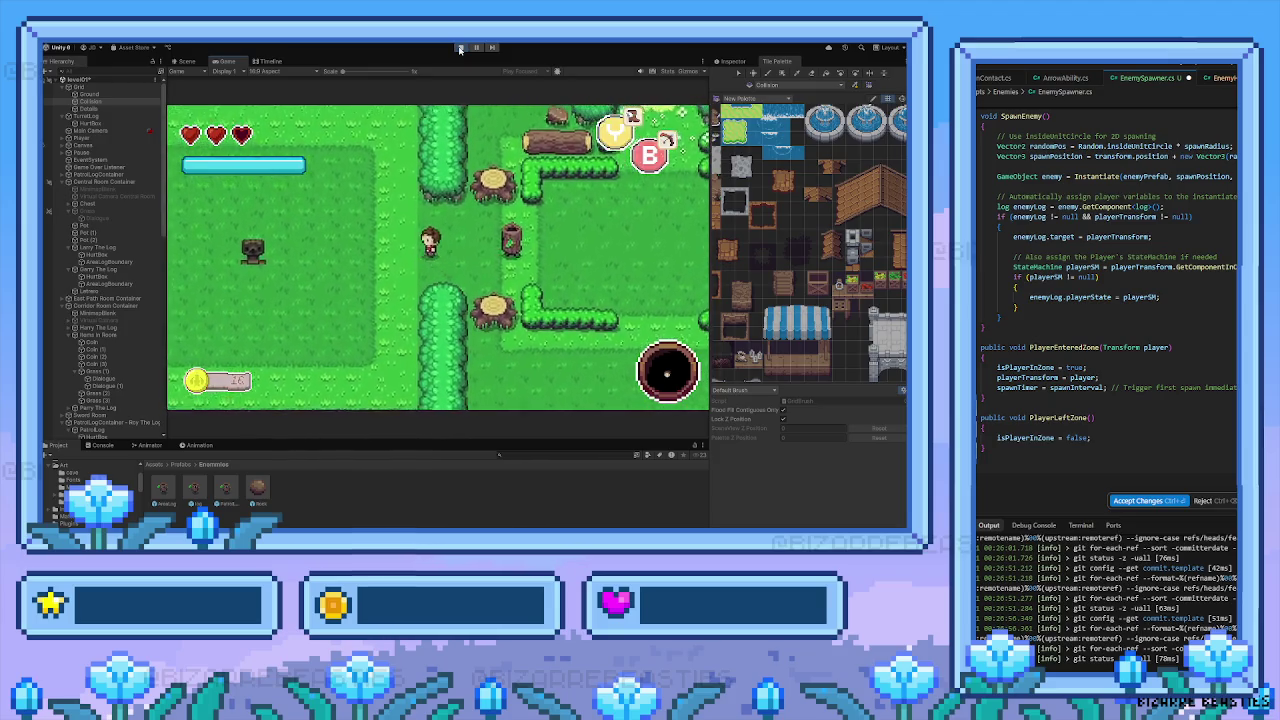
key("Left")
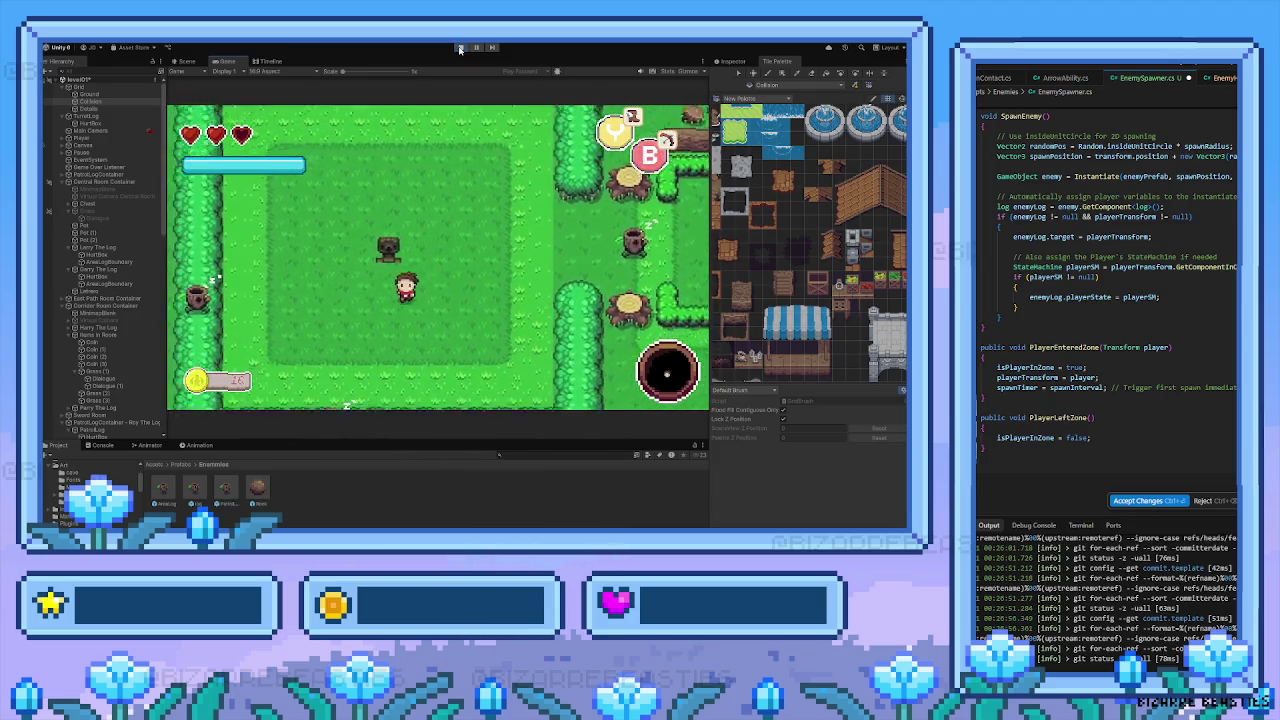
key("Up")
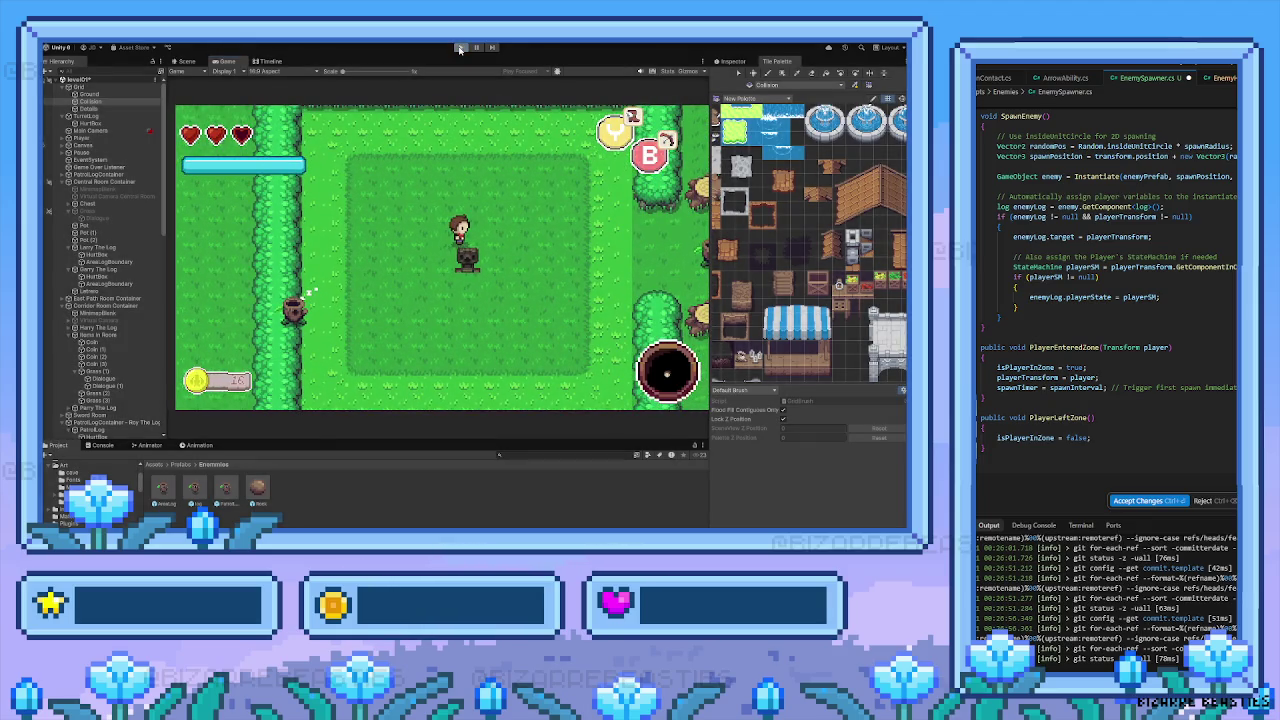
Stop the game and select Spawner > Spawn Area to show its Box Collider 2D and Spawner Trigger Area
left_click(460, 48)
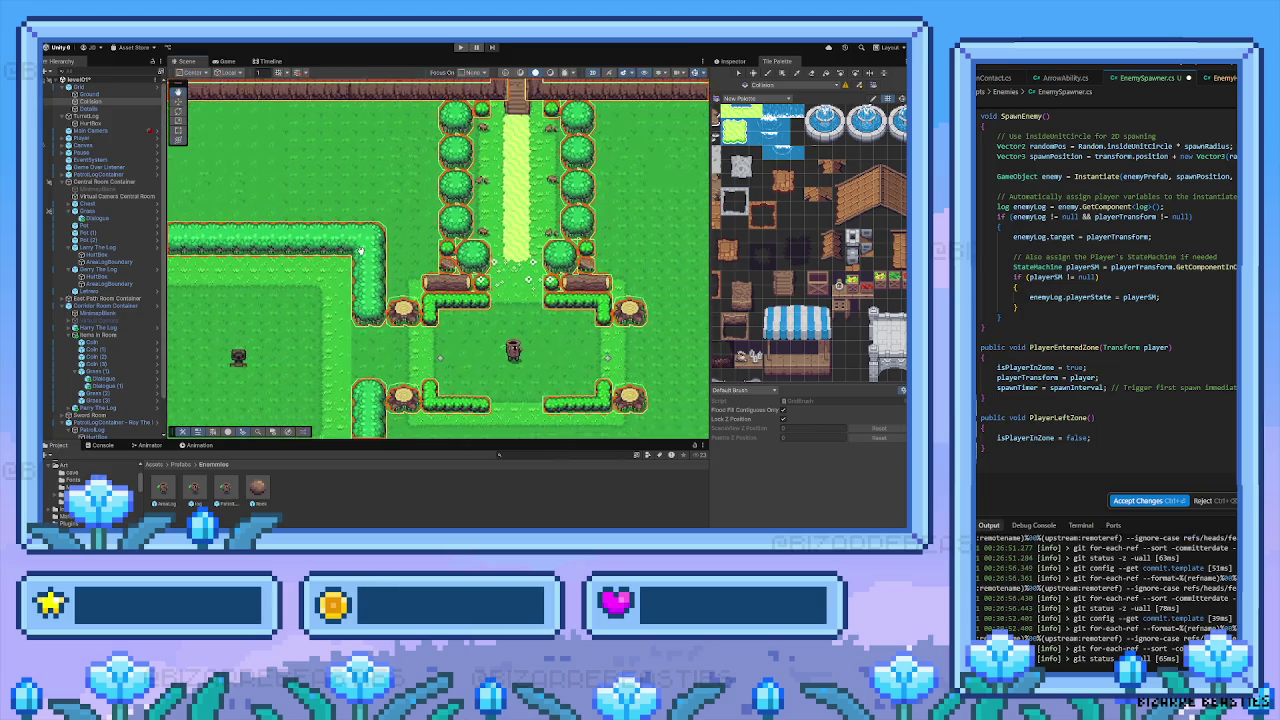
left_click(250, 351)
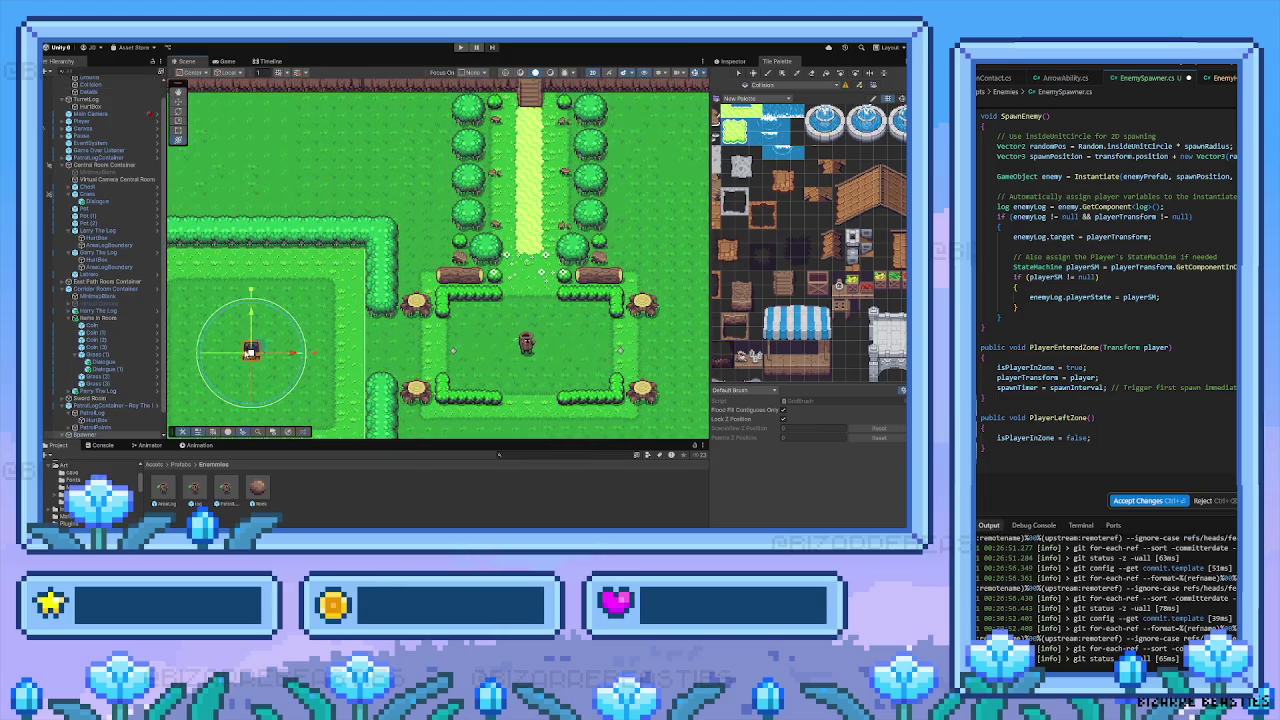
scroll(103, 357, "down", 1)
double_click(103, 357)
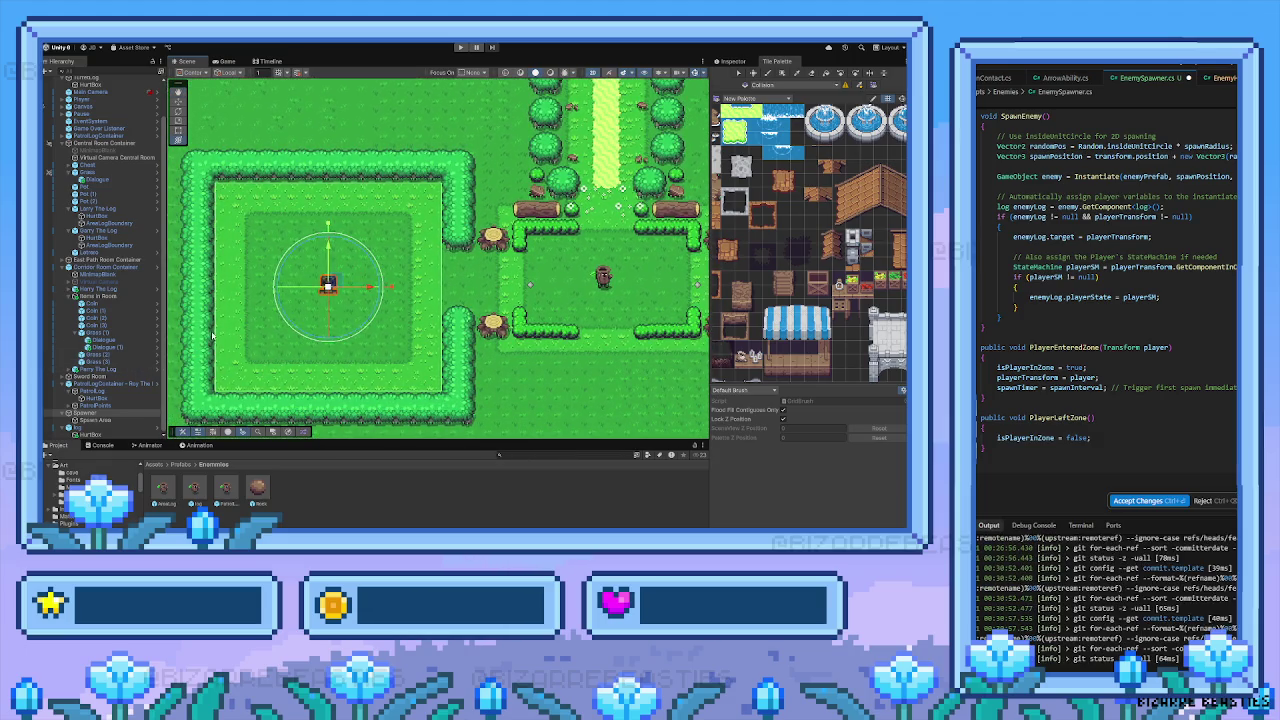
left_click(104, 421)
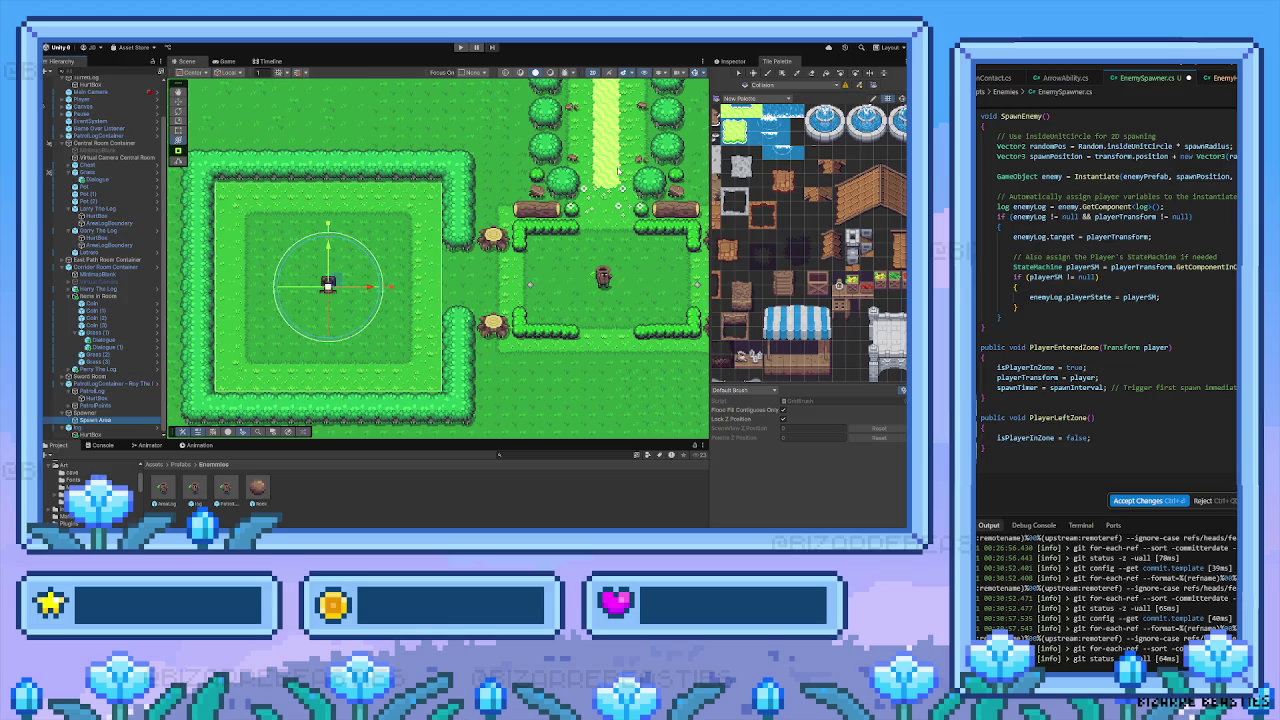
left_click(733, 61)
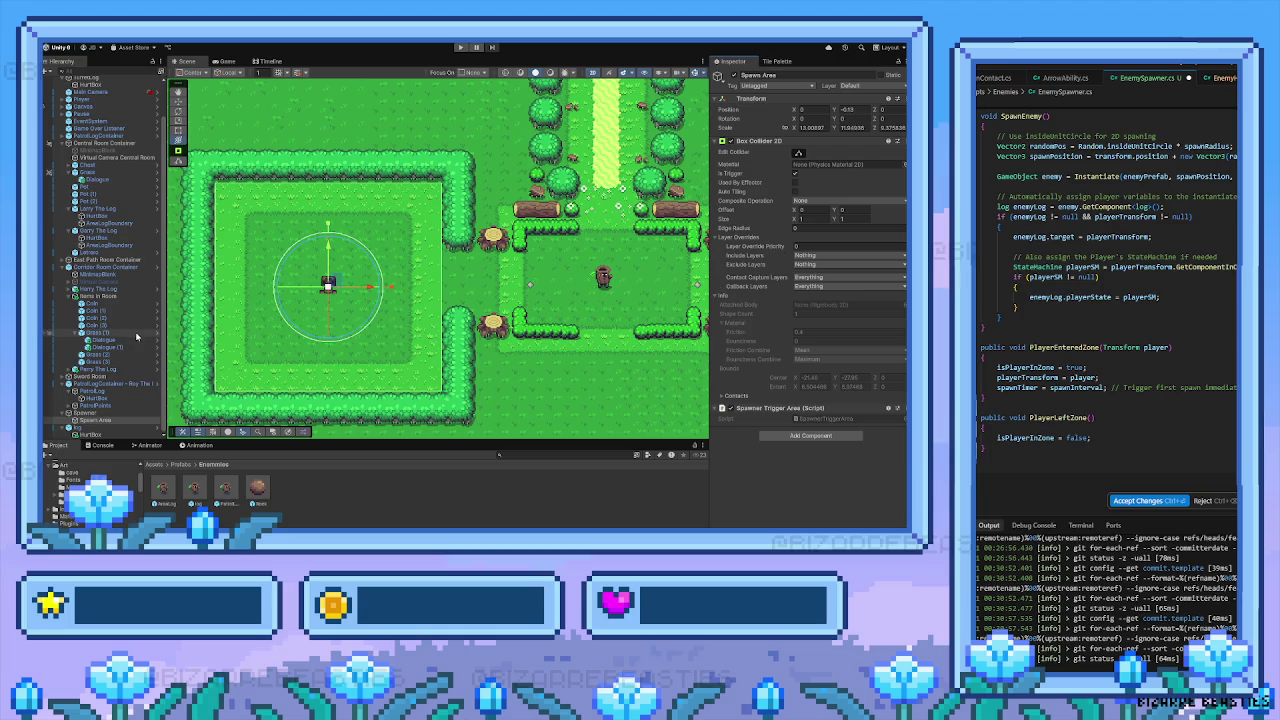
On the Spawner's Enemy Spawner script enter 7 for Spawn Interval, then start Play mode
left_click(110, 413)
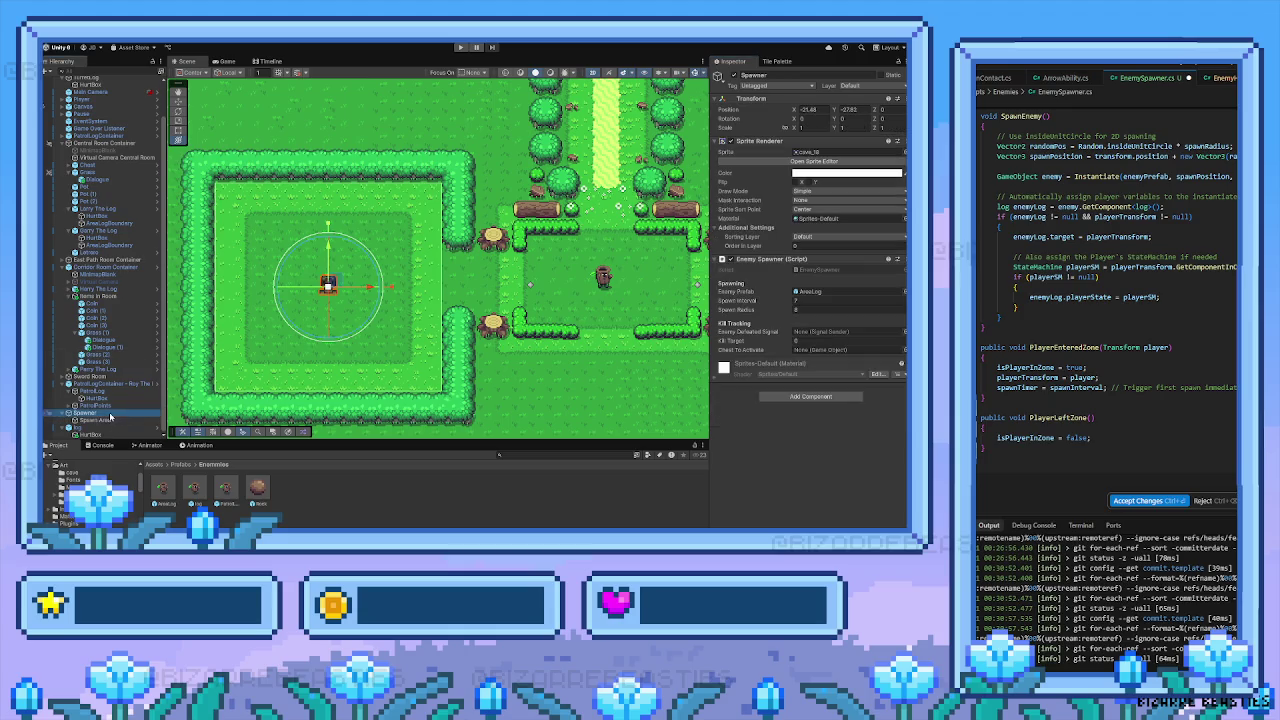
left_click(822, 302)
type("7")
left_click(814, 310)
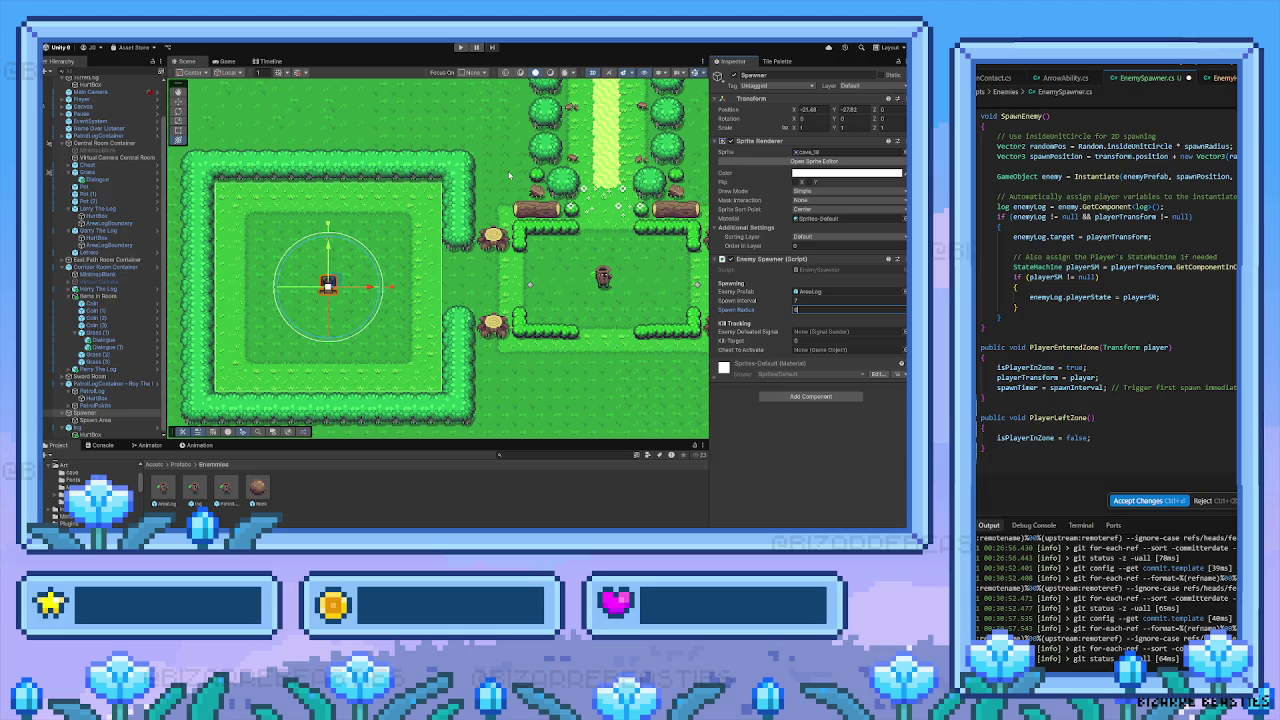
left_click(461, 47)
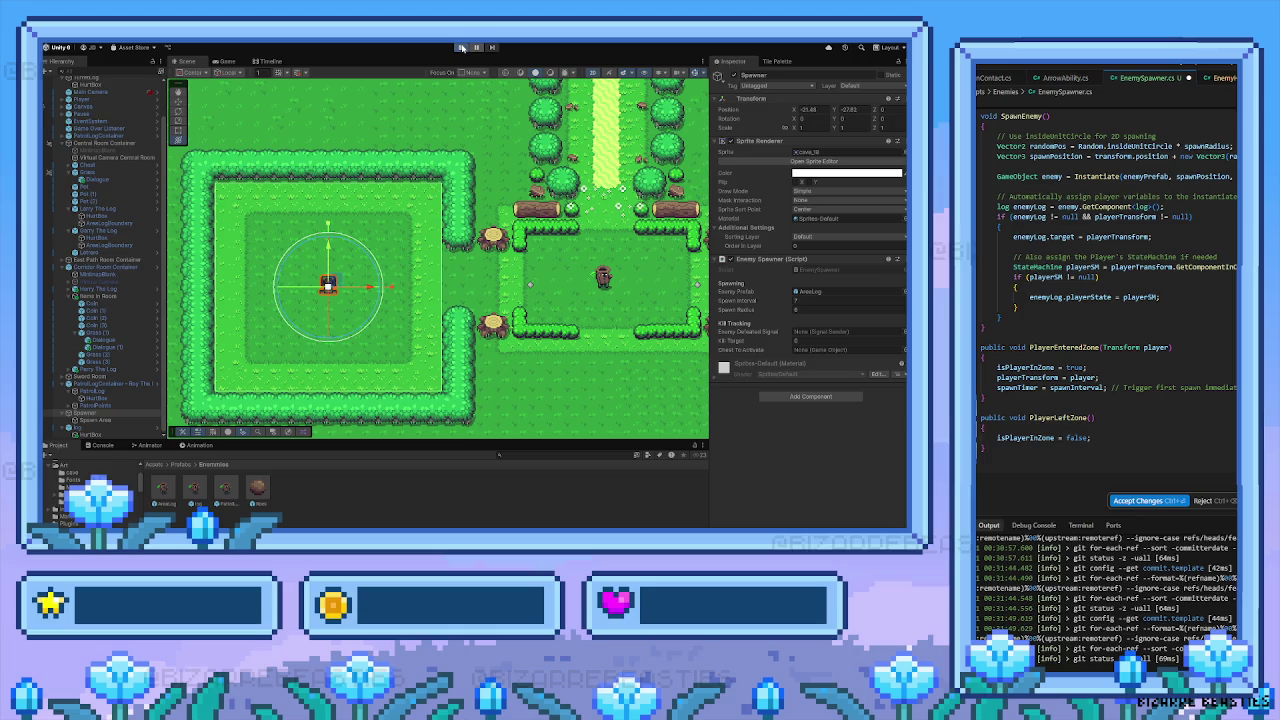
Walk down through the gate into the room, dodge left and right among spawning logs, then return to the Scene view
key("Down")
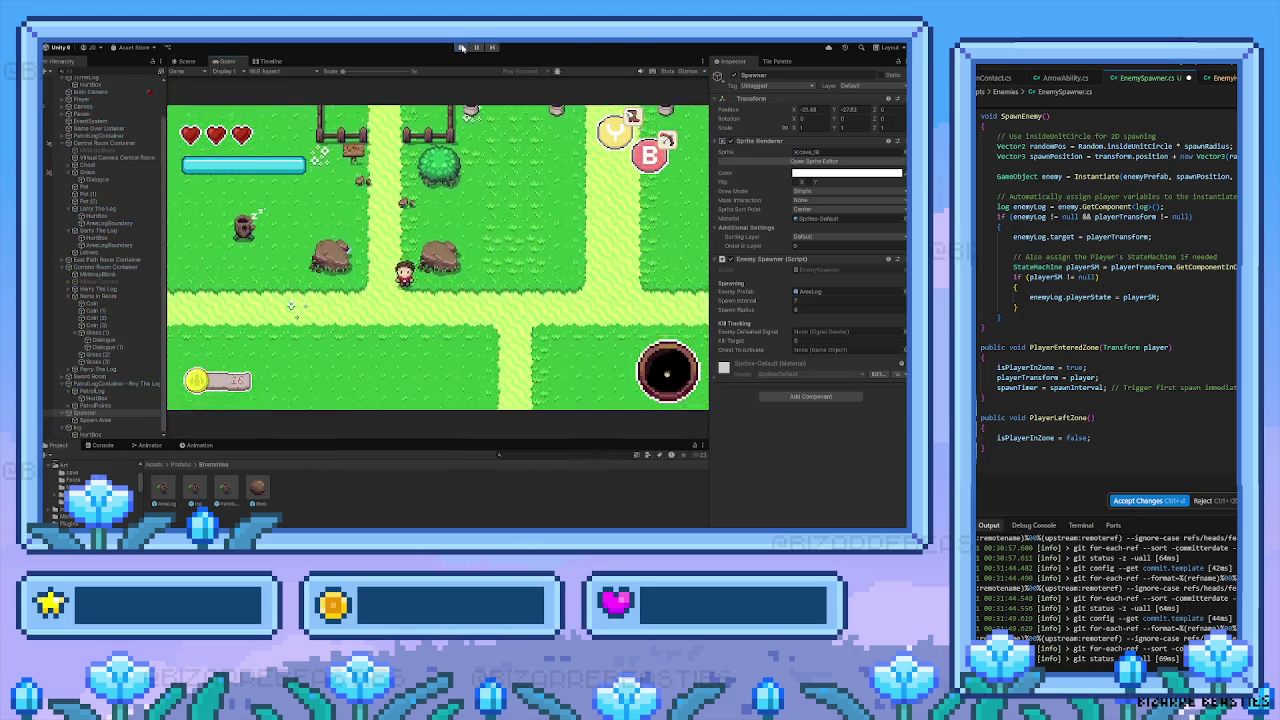
key("Down")
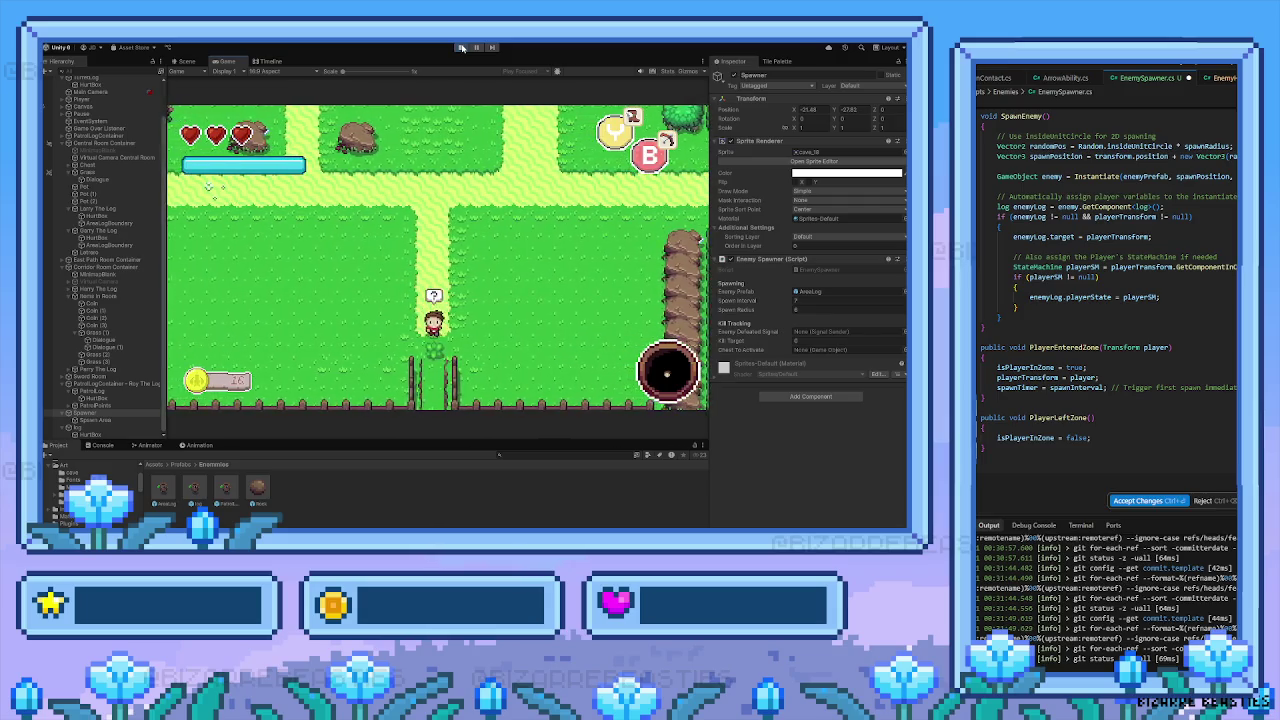
key("Down")
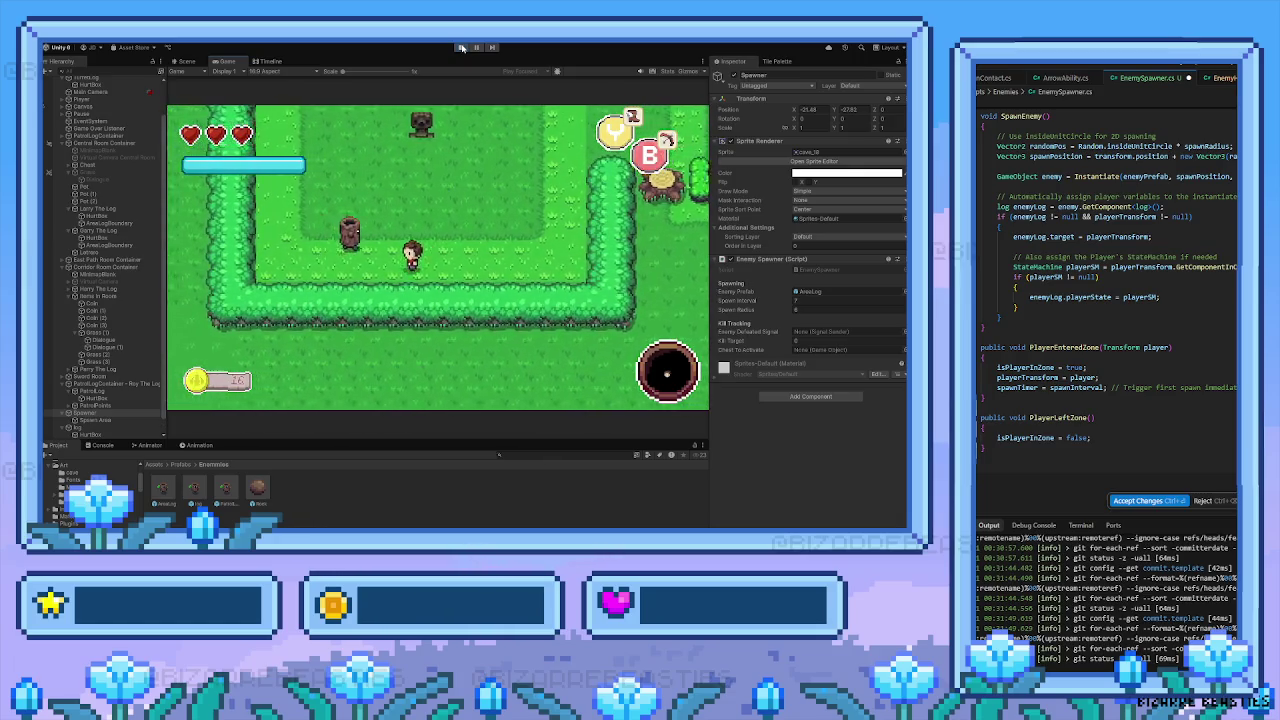
key("Left")
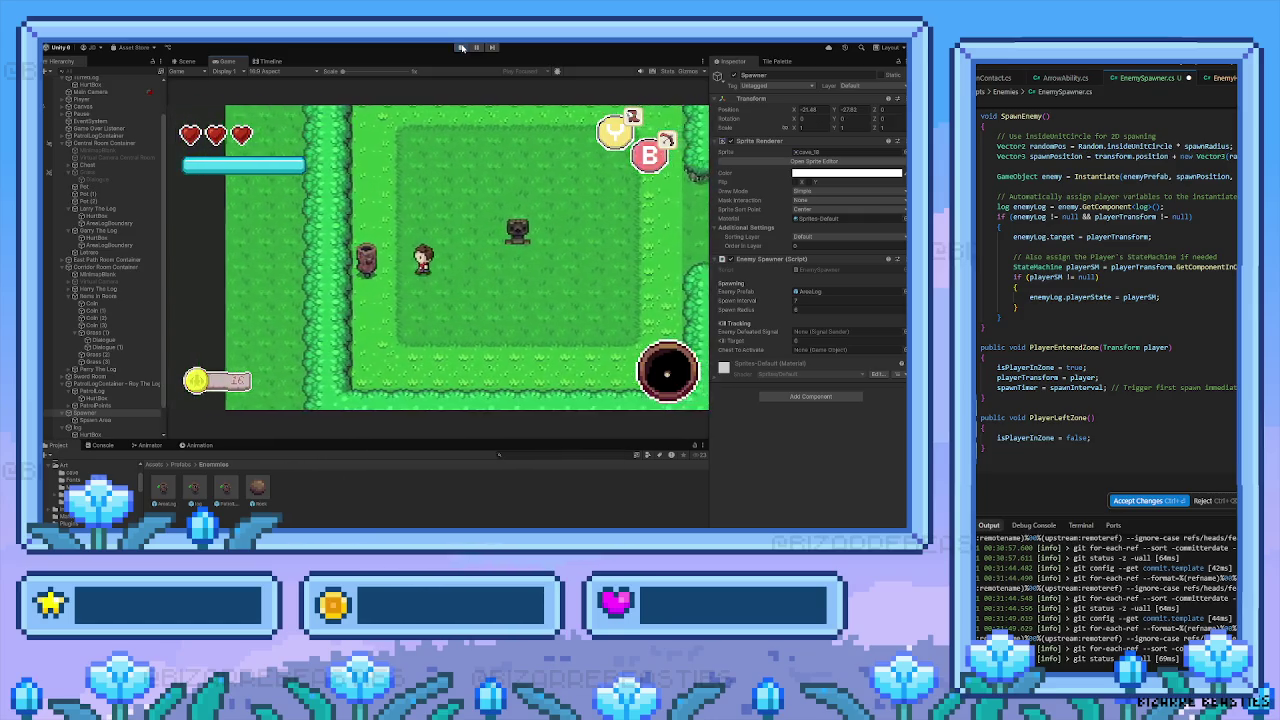
key("Left")
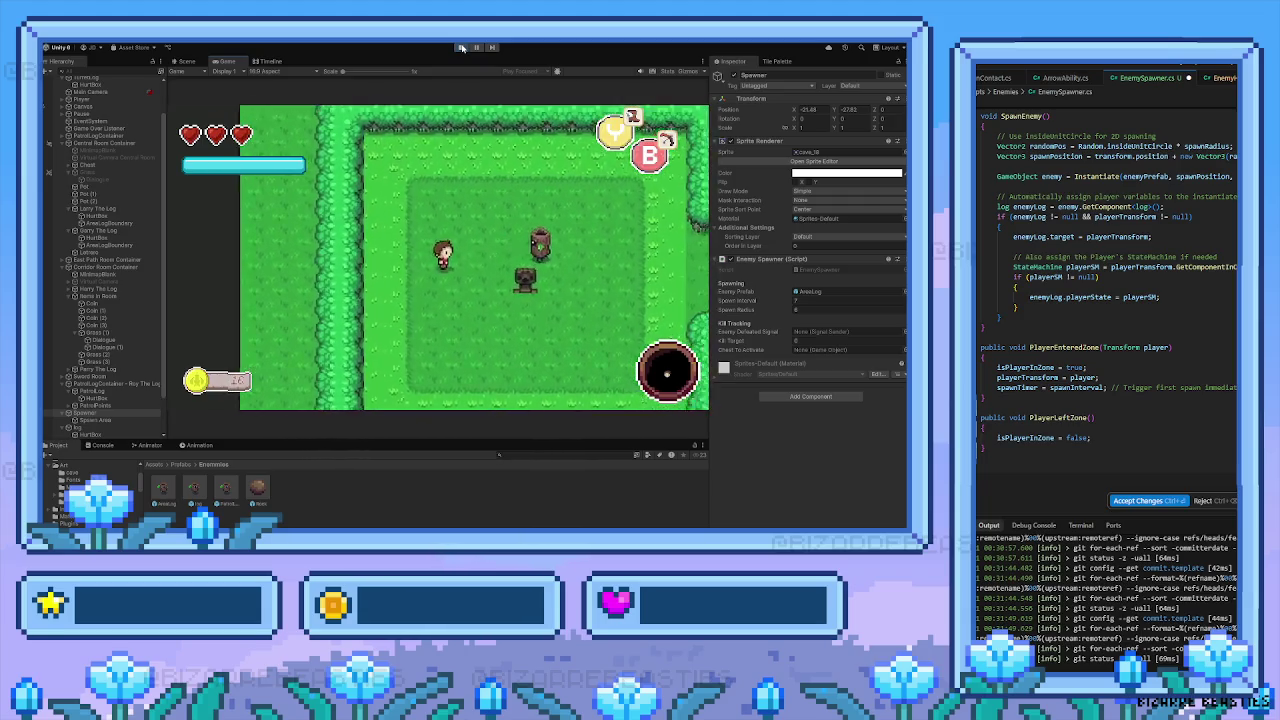
key("Right")
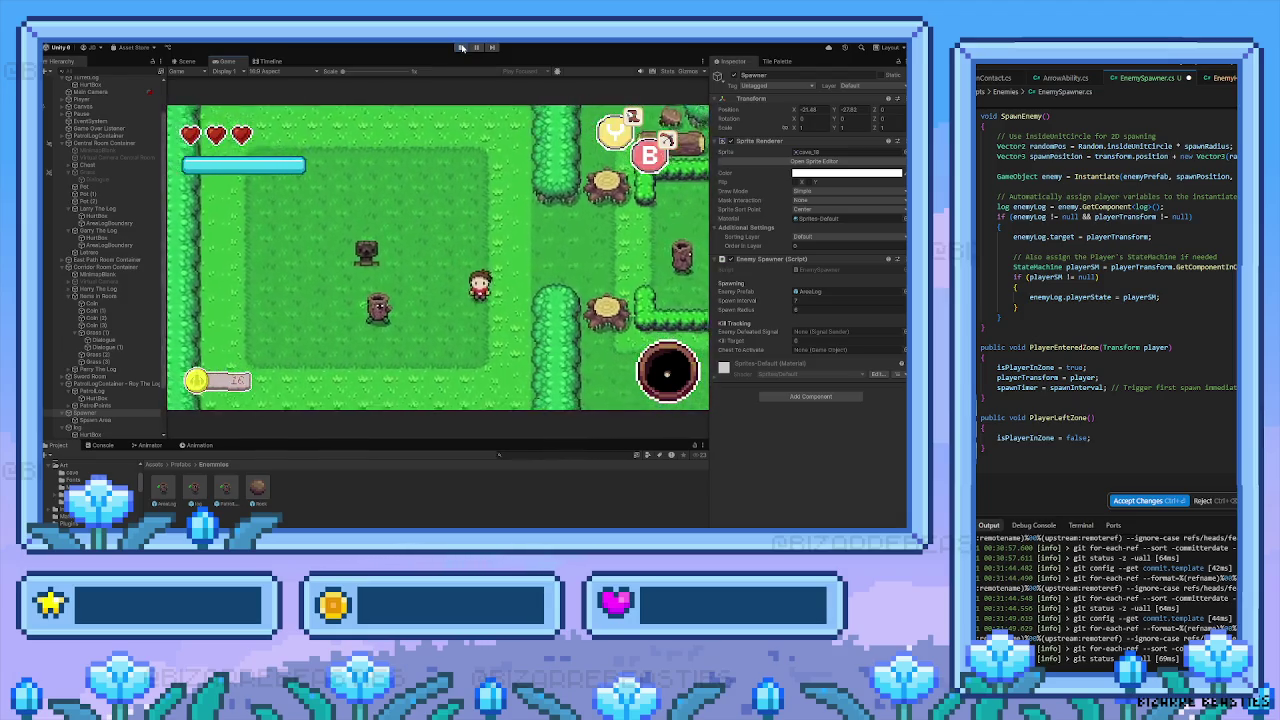
key("Left")
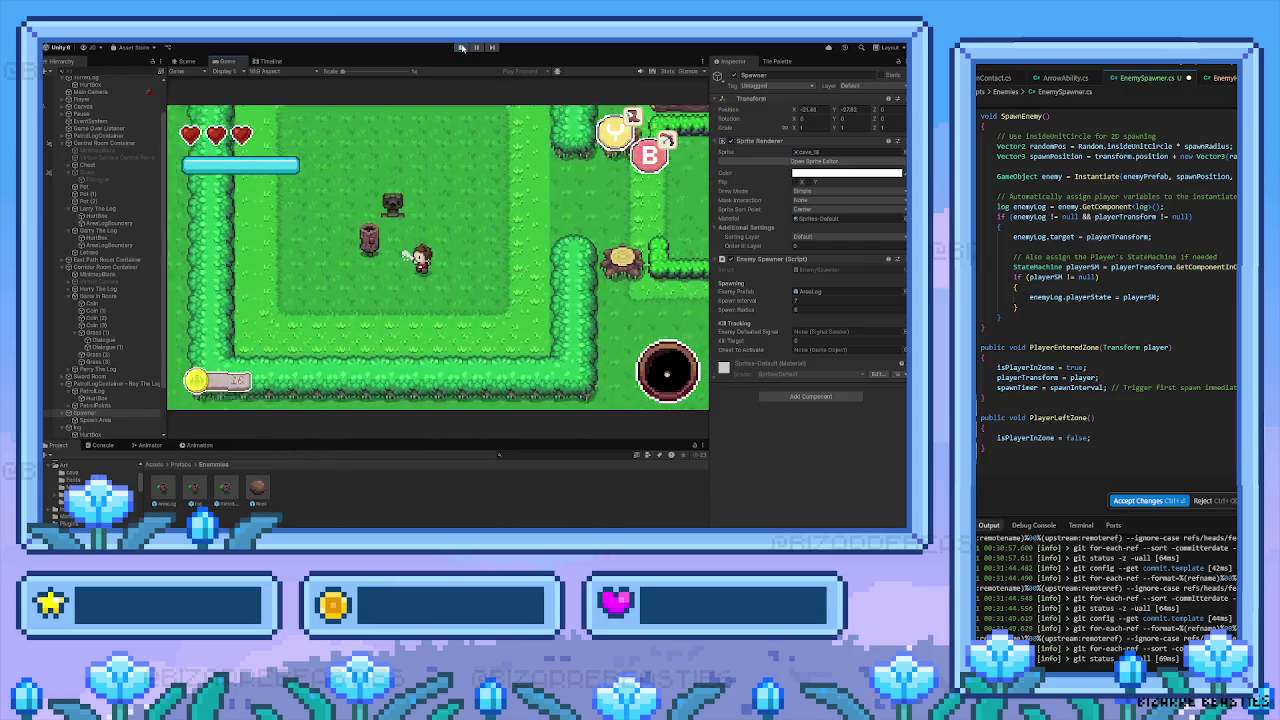
key("Left")
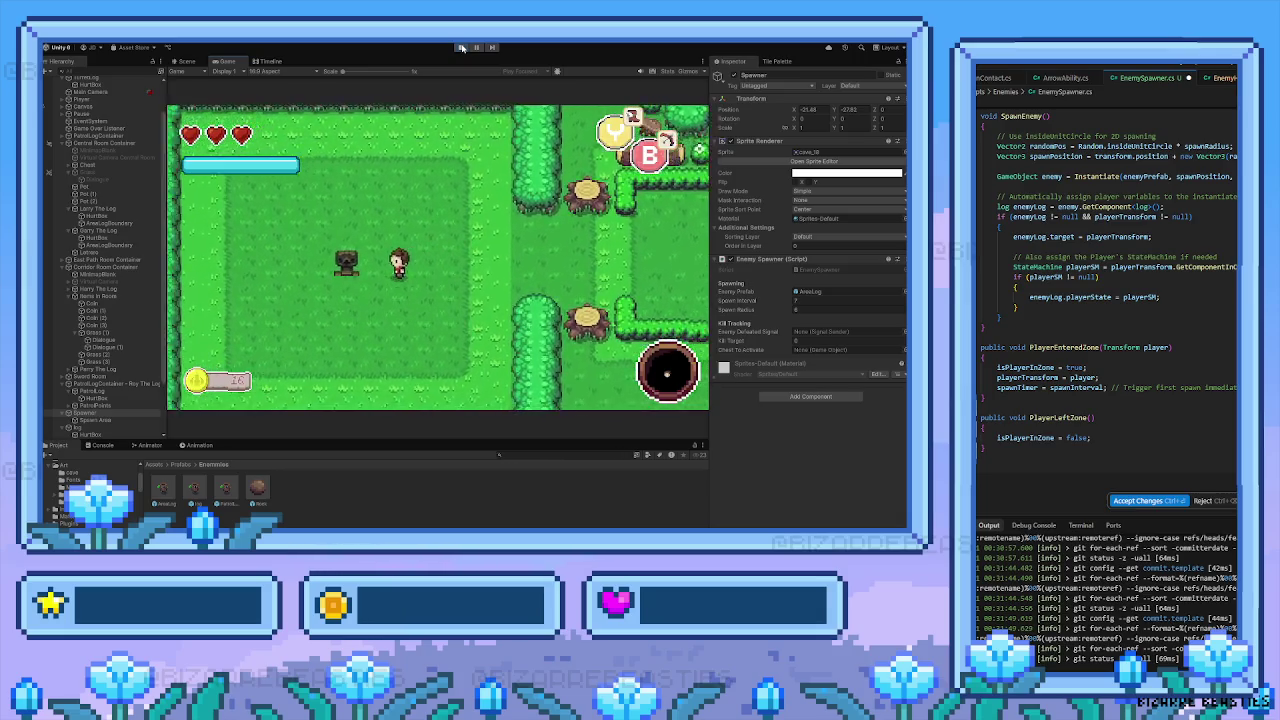
key("Left")
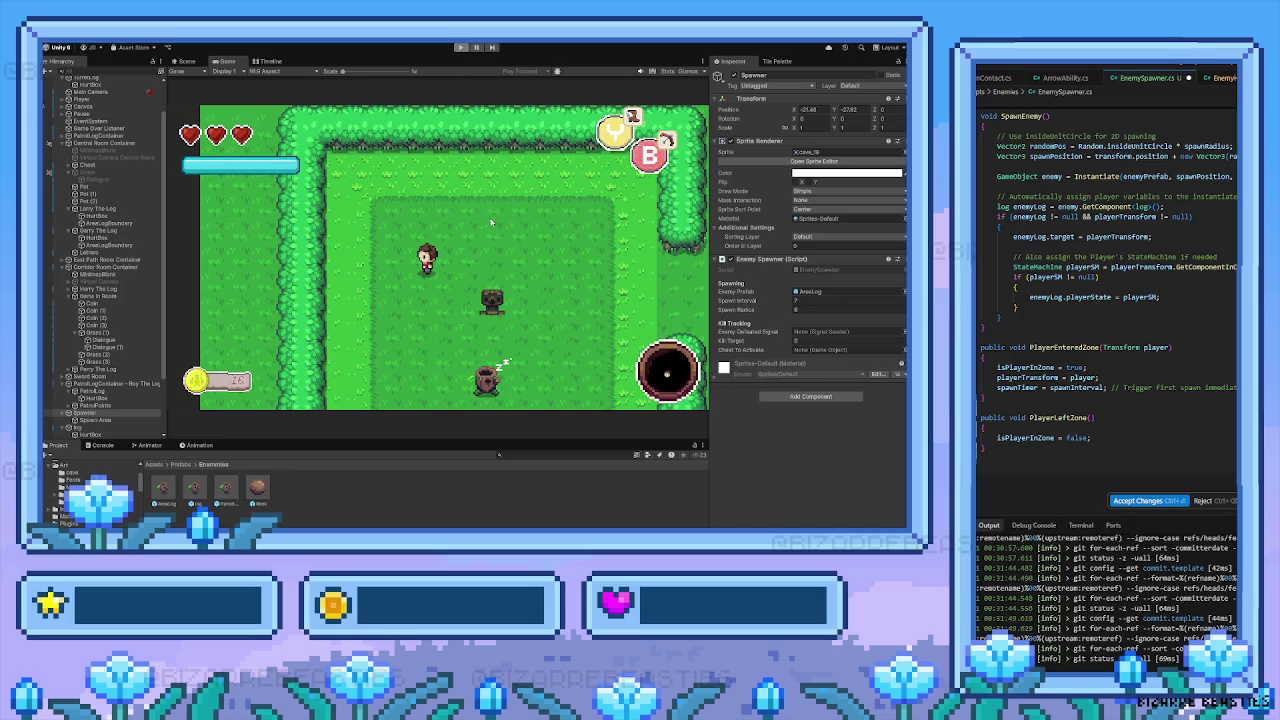
key("ctrl+1")
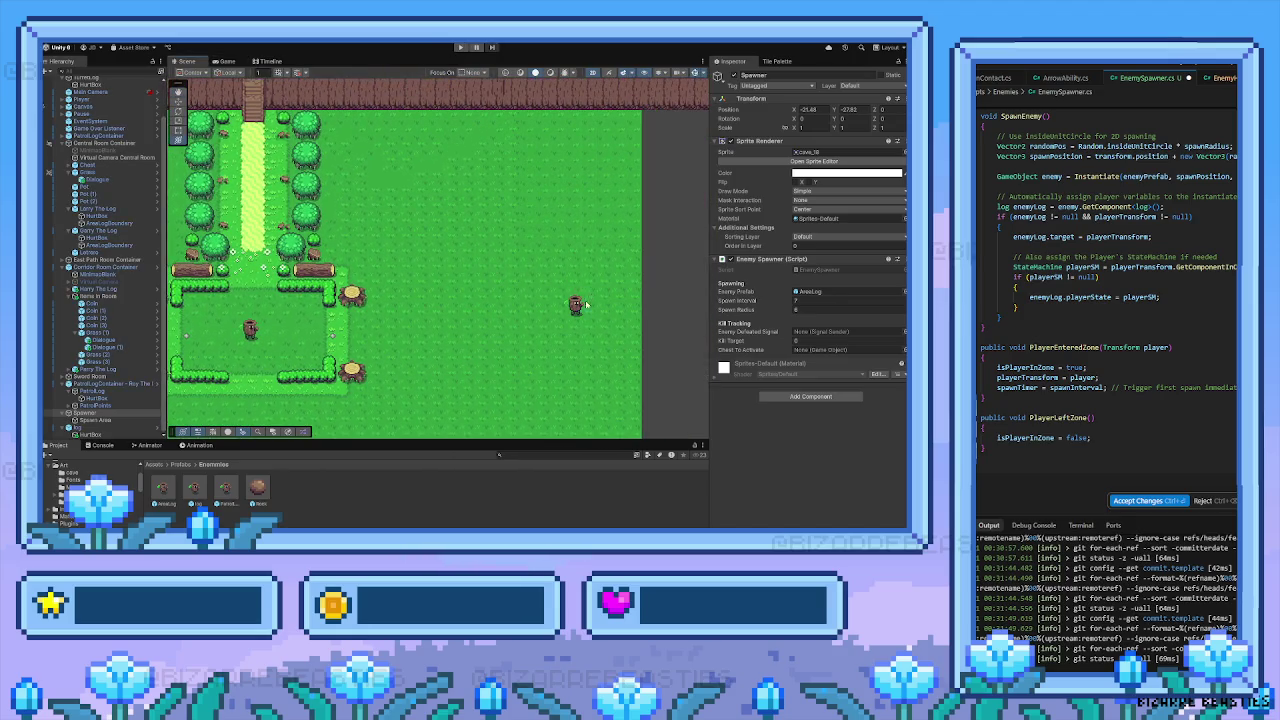
Drag the TurretLog into the left hedged room, switch to the Transform tool, then briefly run and stop the game
left_click(575, 305)
left_click_drag(575, 305, 360, 273)
left_click_drag(255, 345, 461, 271)
mouse_move(560, 205)
left_mouse_down()
mouse_move(245, 200)
mouse_move(331, 228)
mouse_move(372, 224)
mouse_move(277, 171)
mouse_move(315, 147)
left_mouse_up()
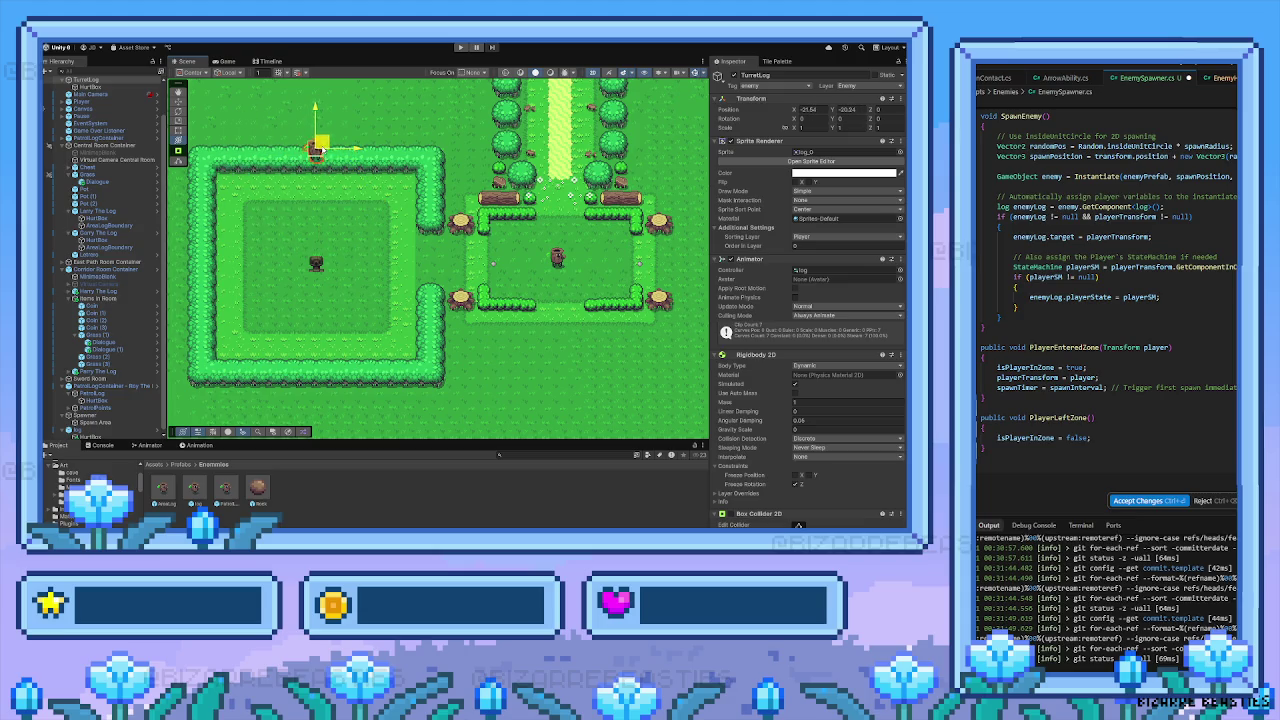
key("y")
left_click(459, 47)
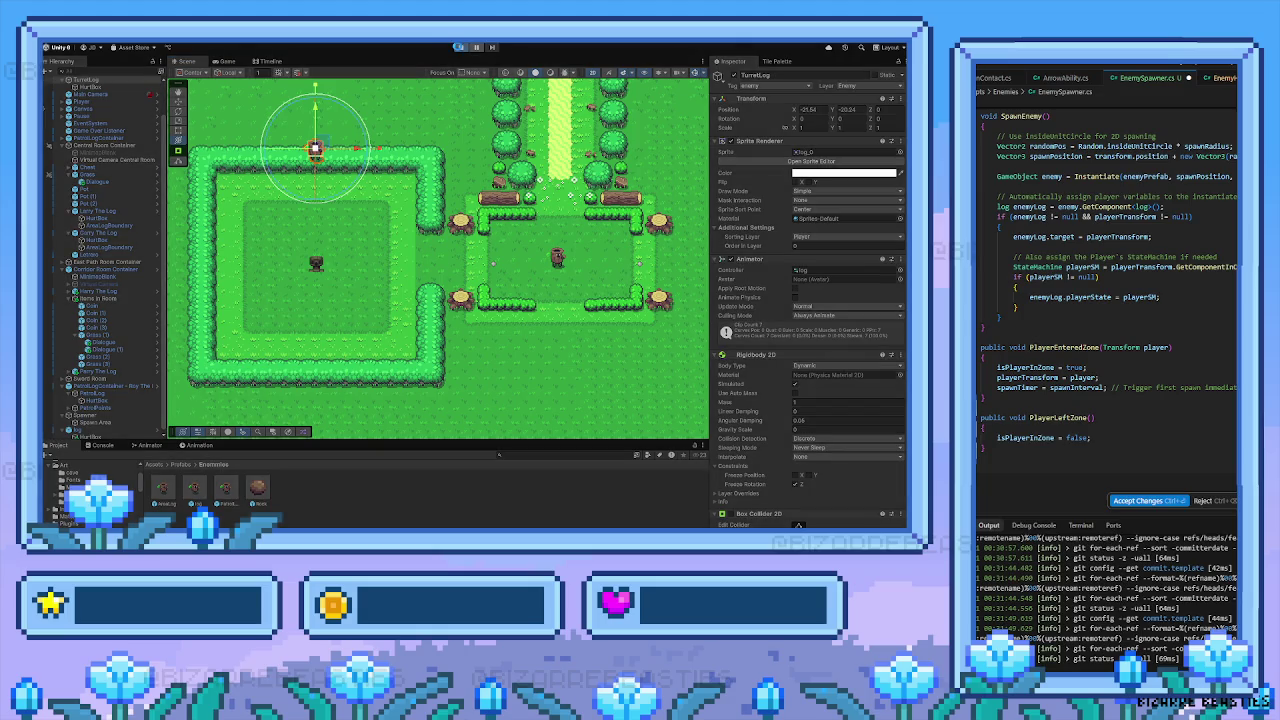
left_click(459, 47)
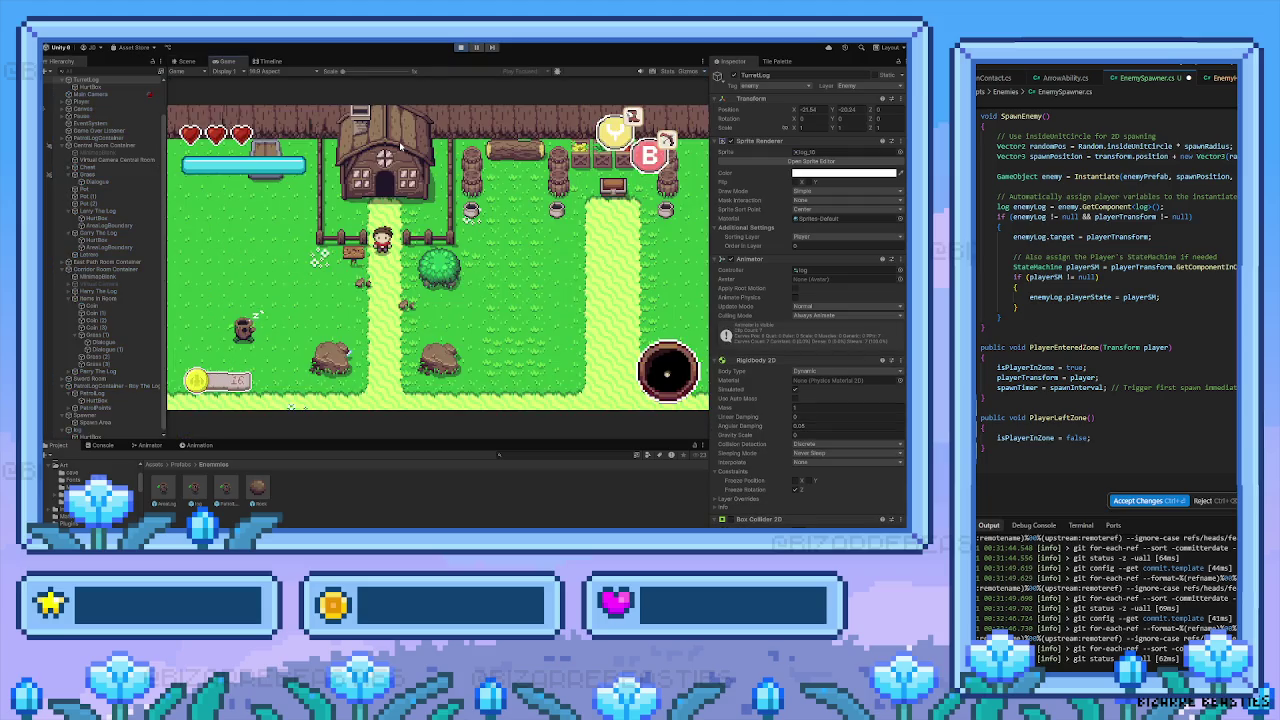
Walk the player south from the house toward the fence gate, then north and east into the next area
key("Down")
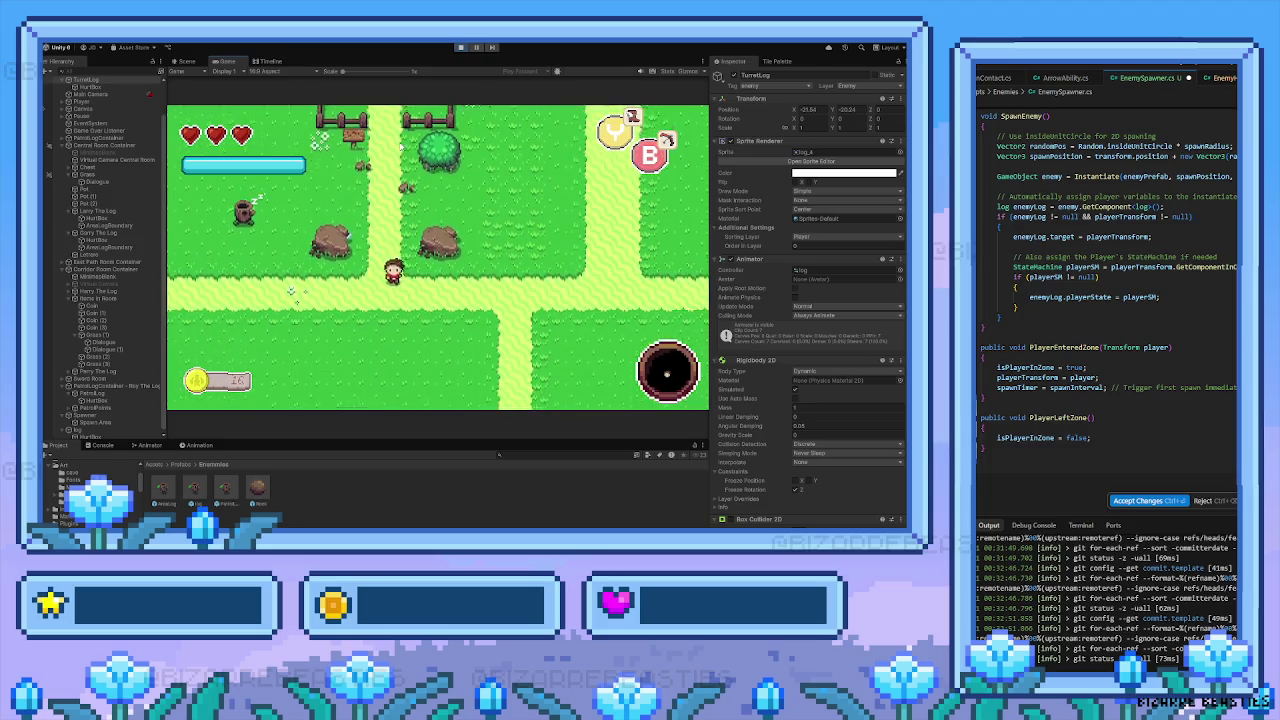
key("Down")
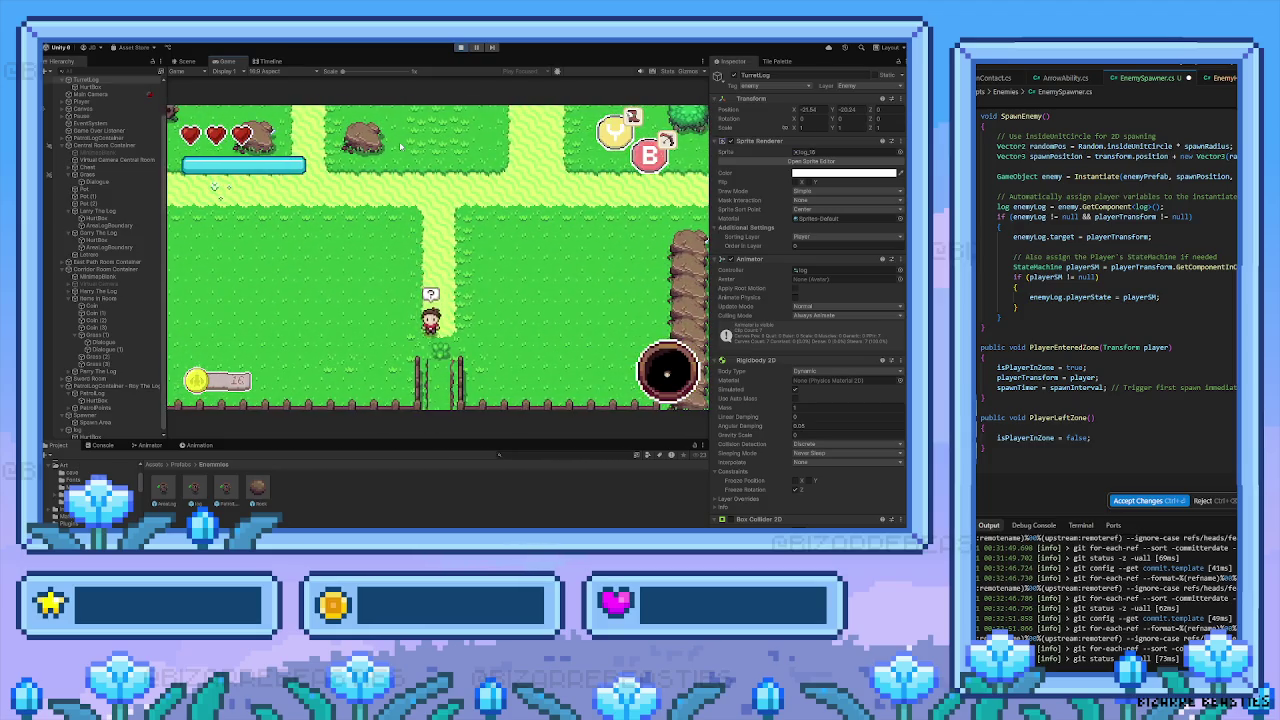
key("Up")
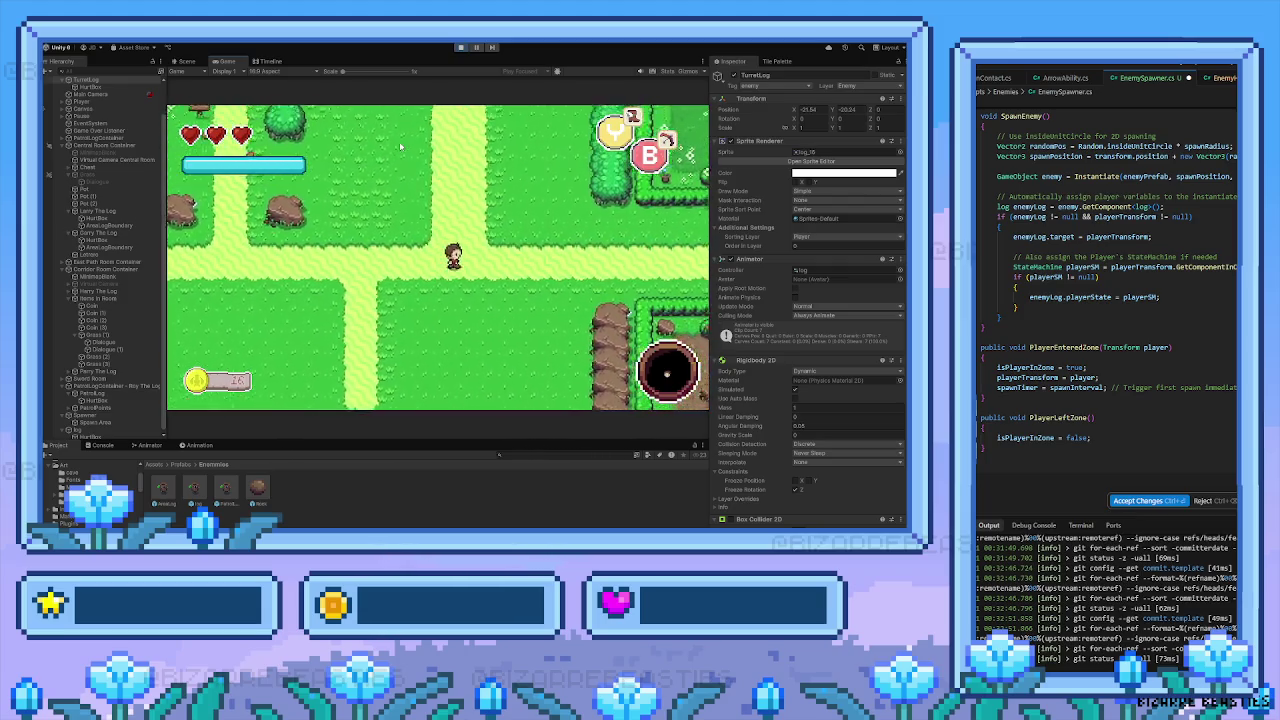
key("Right")
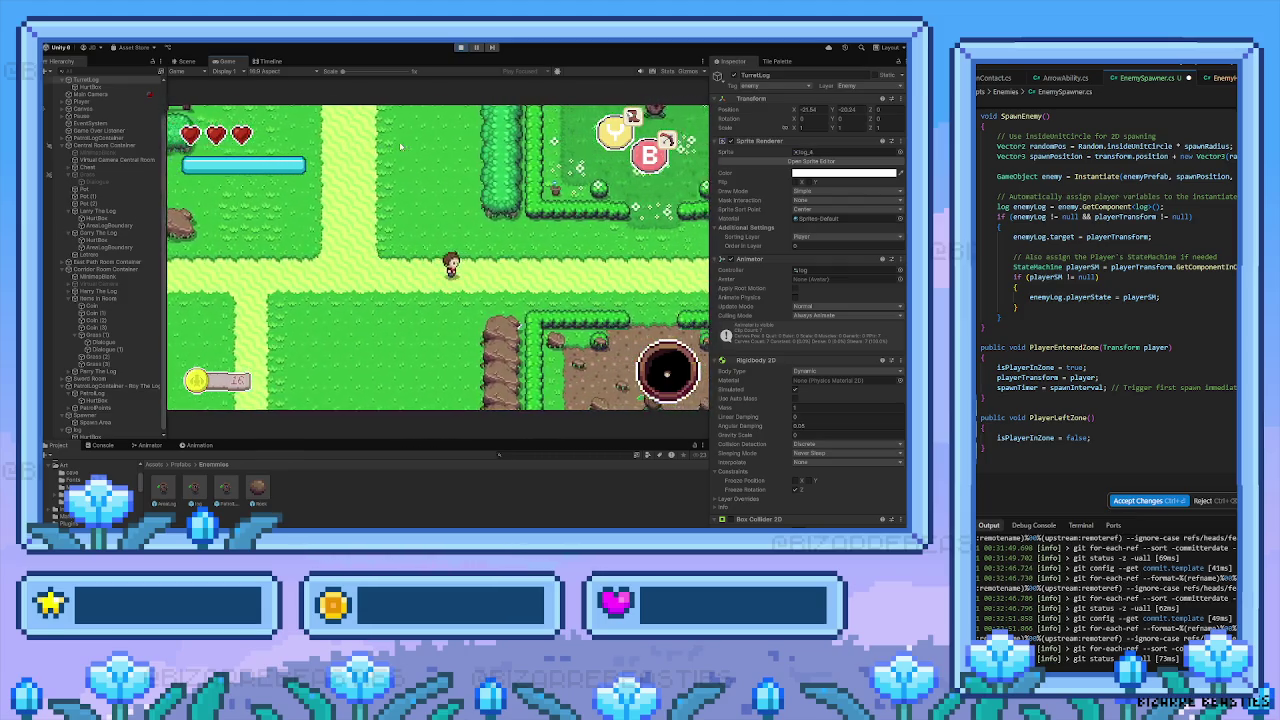
key("Right")
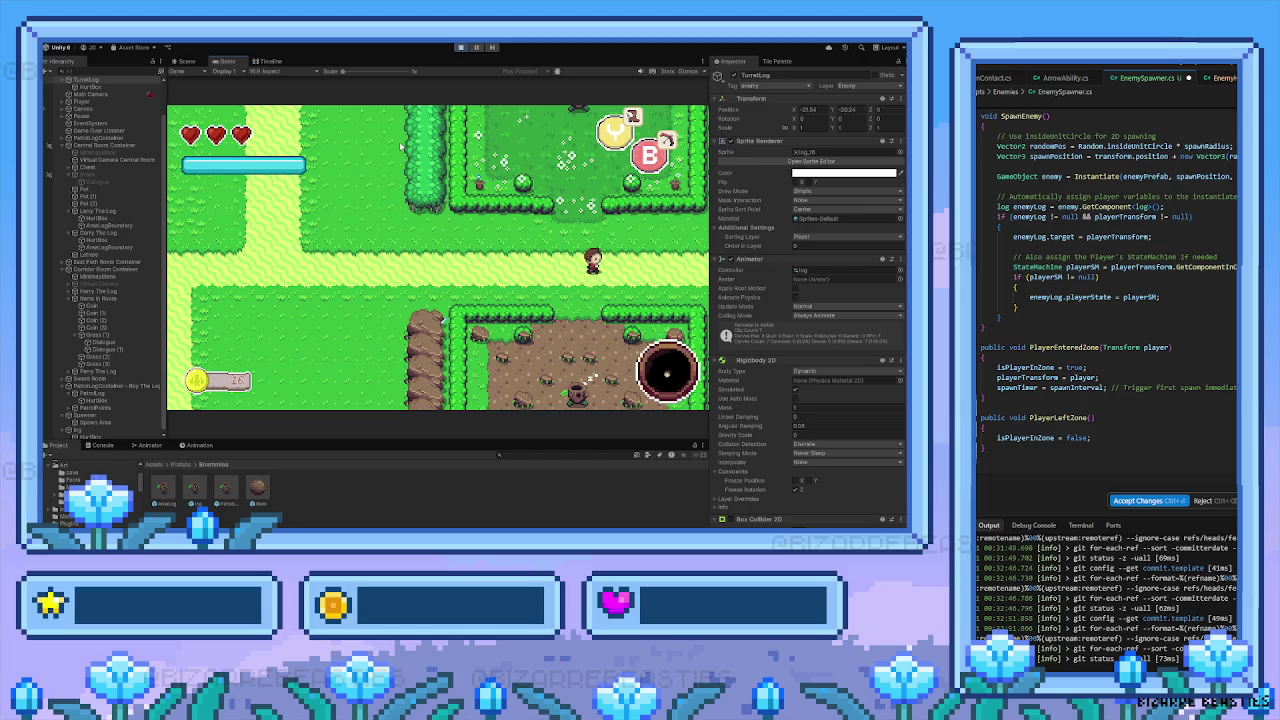
key("Right")
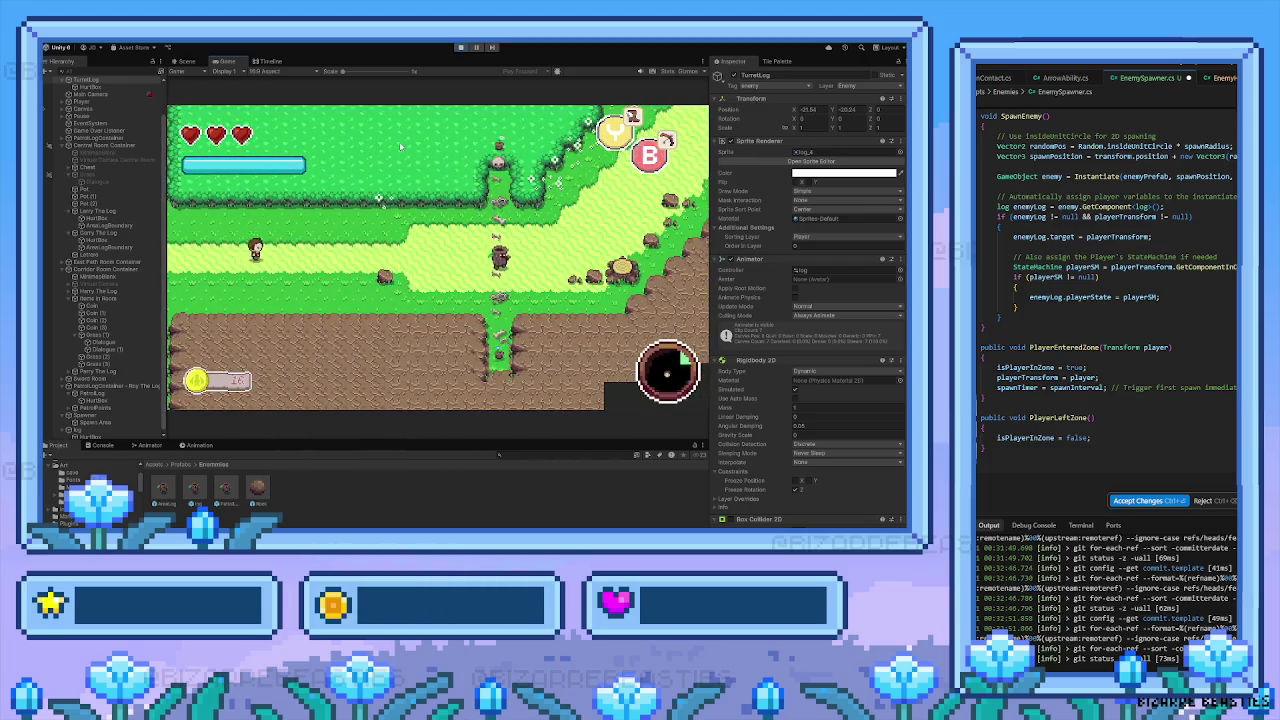
key("Right")
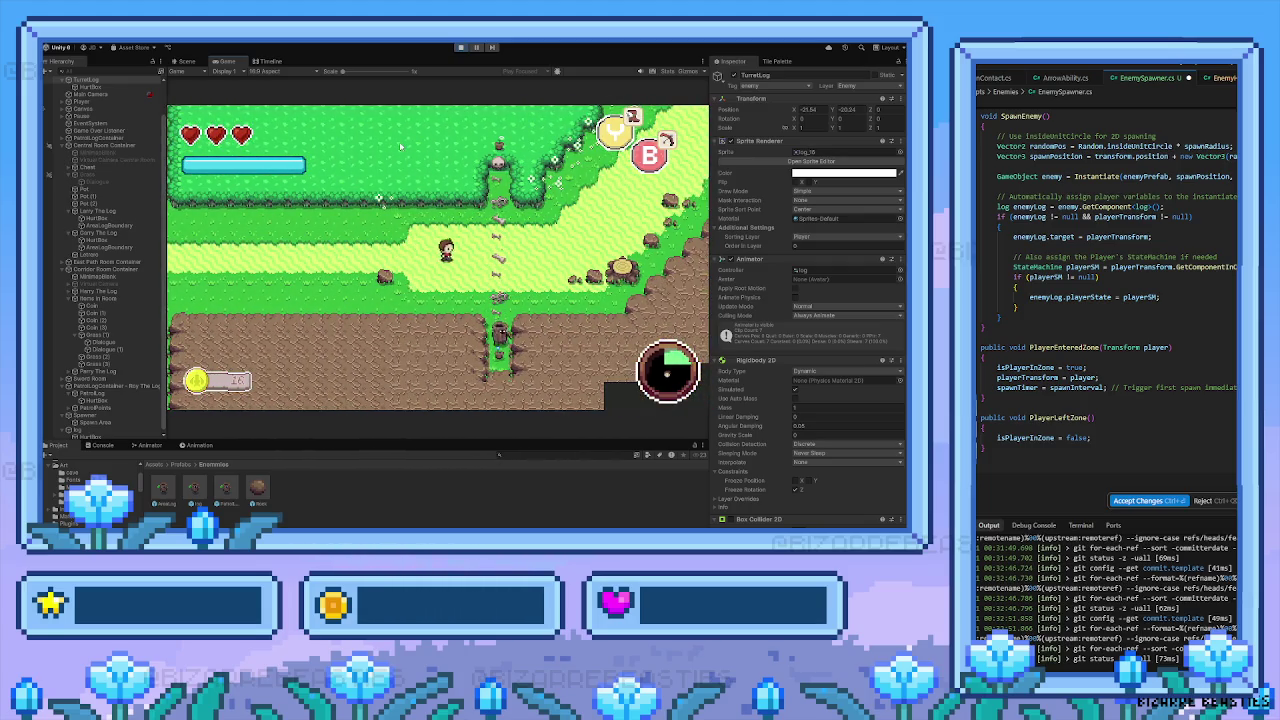
key("Right")
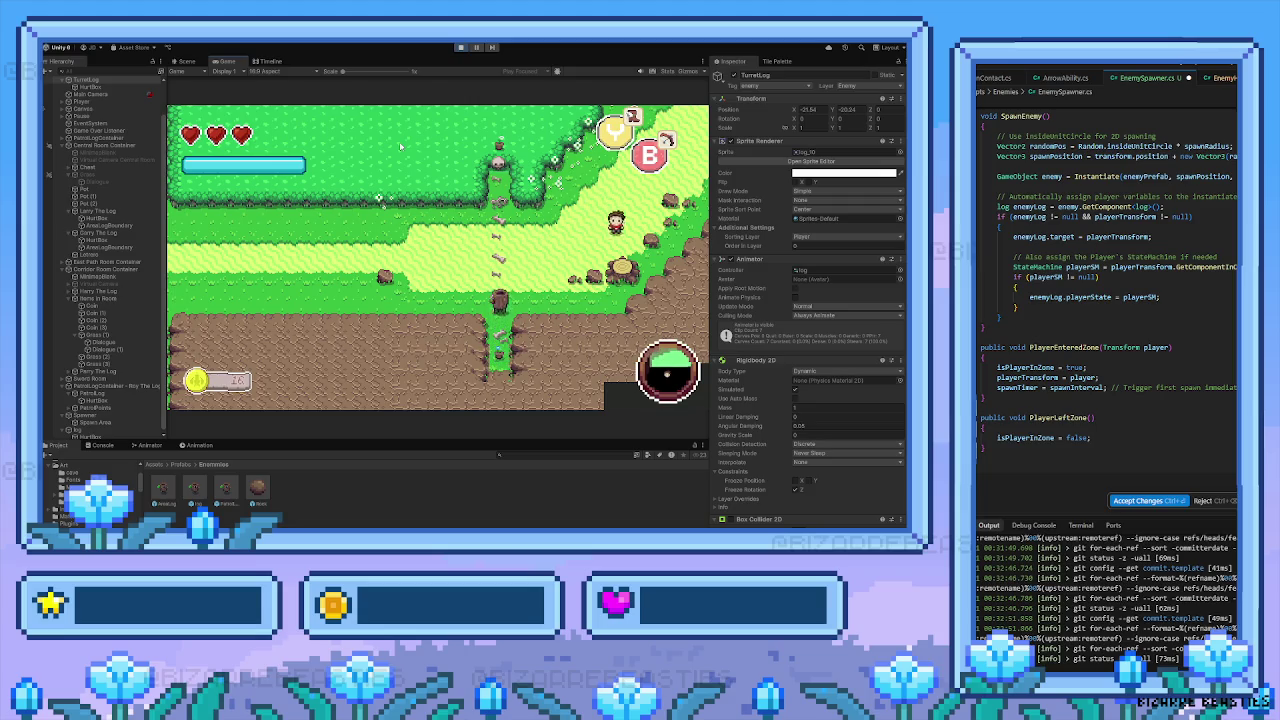
Sidestep the approaching log enemy, then close in and attack it with Space to destroy it
key("Left")
key("Up")
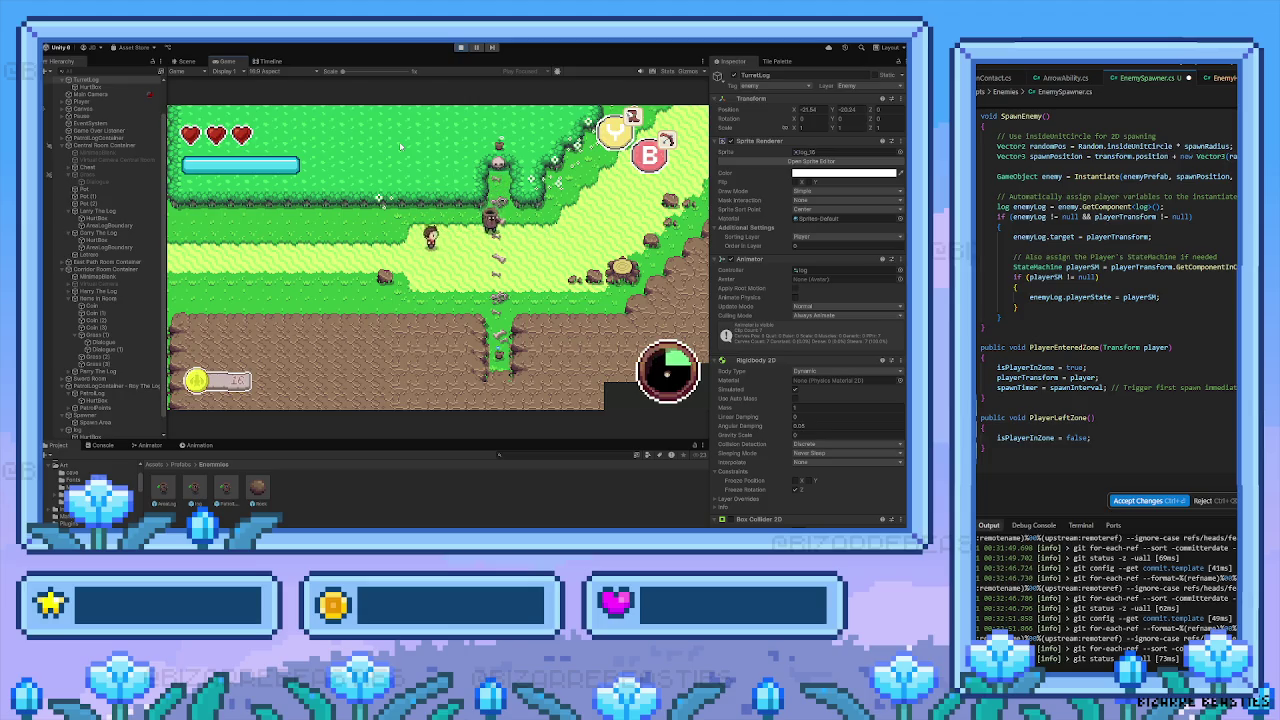
key("Right")
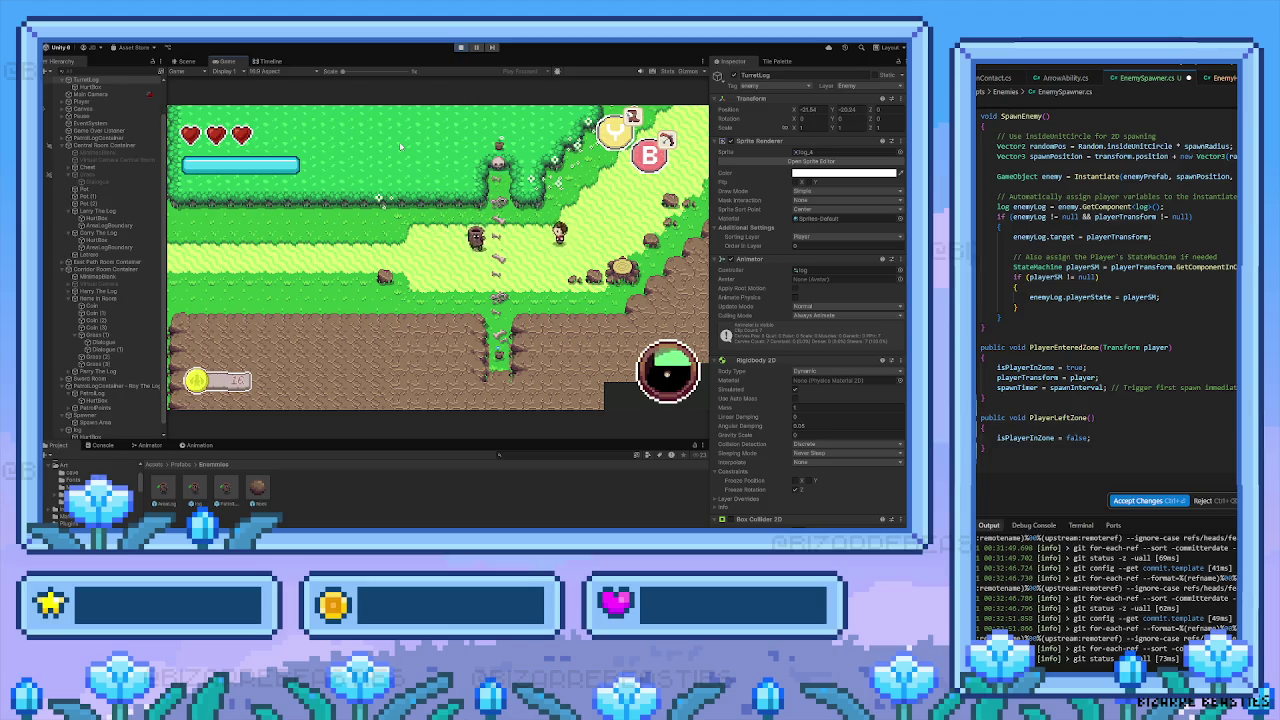
key("Left")
key("Down")
key("Up")
key("Right")
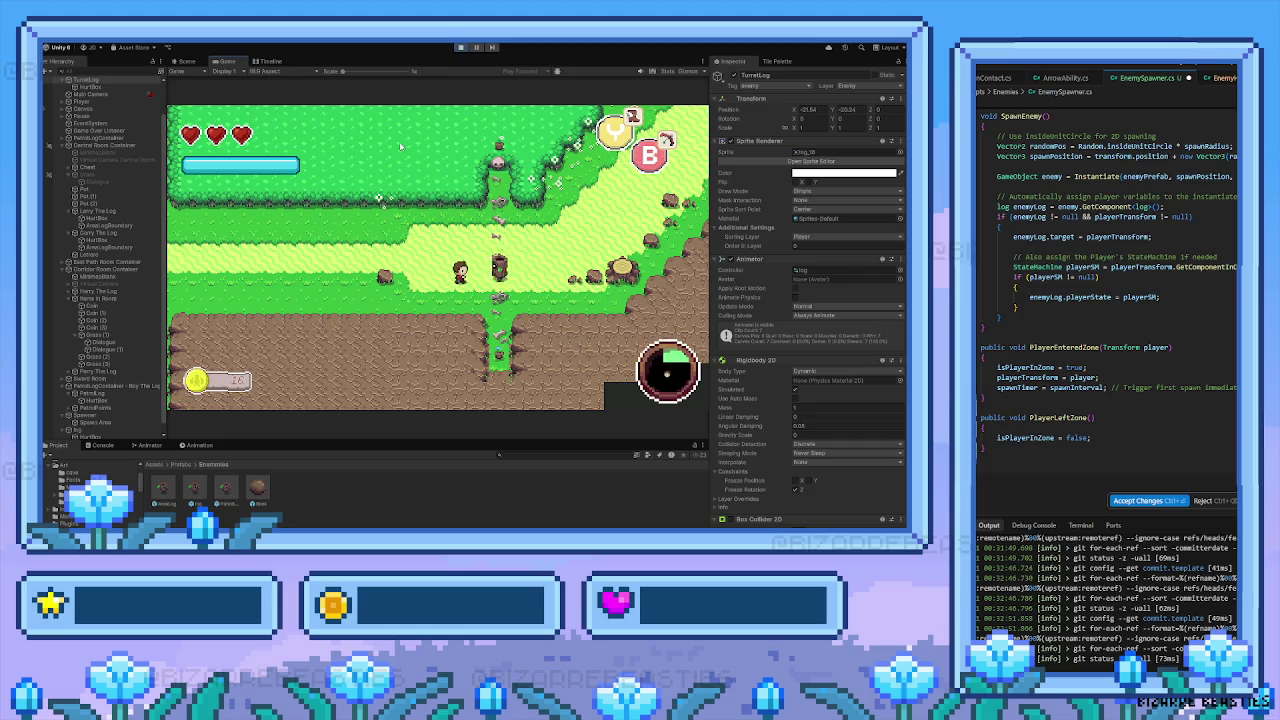
key("Right")
key("space")
Walk back left, then down across the bridge and tree-lined path into the fenced enemy room
key("Left")
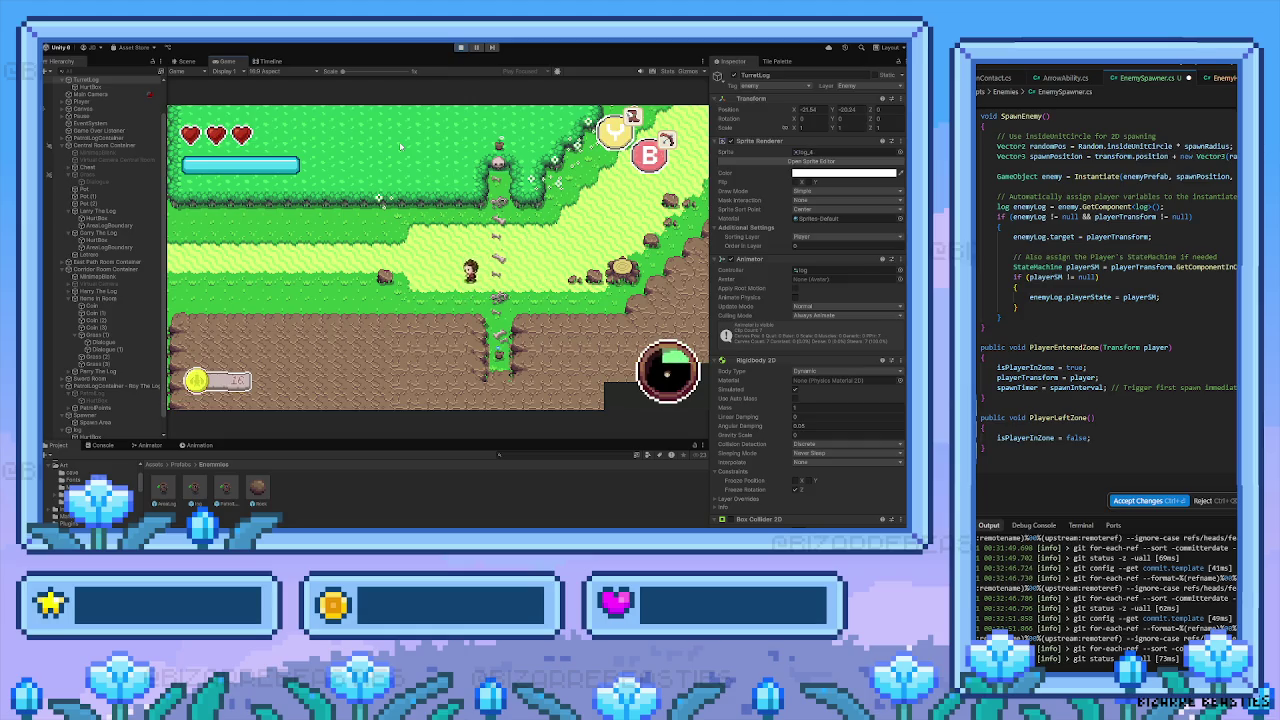
key("Left")
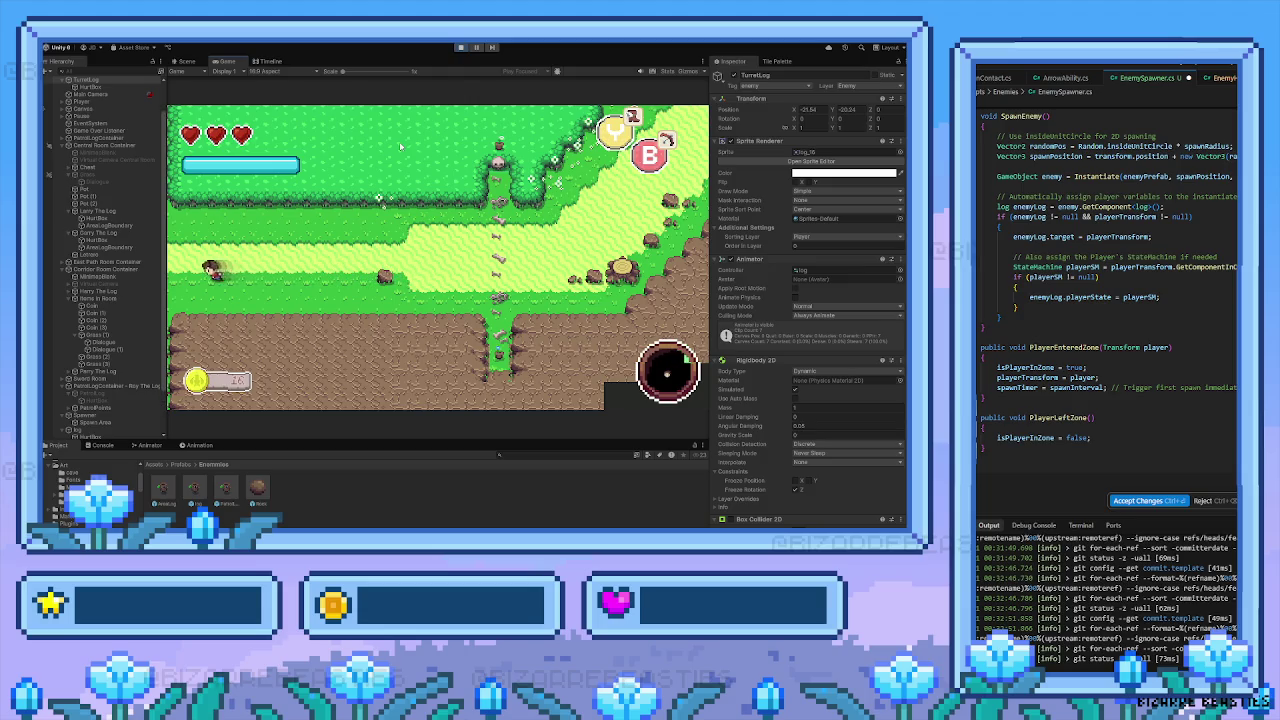
key("Left")
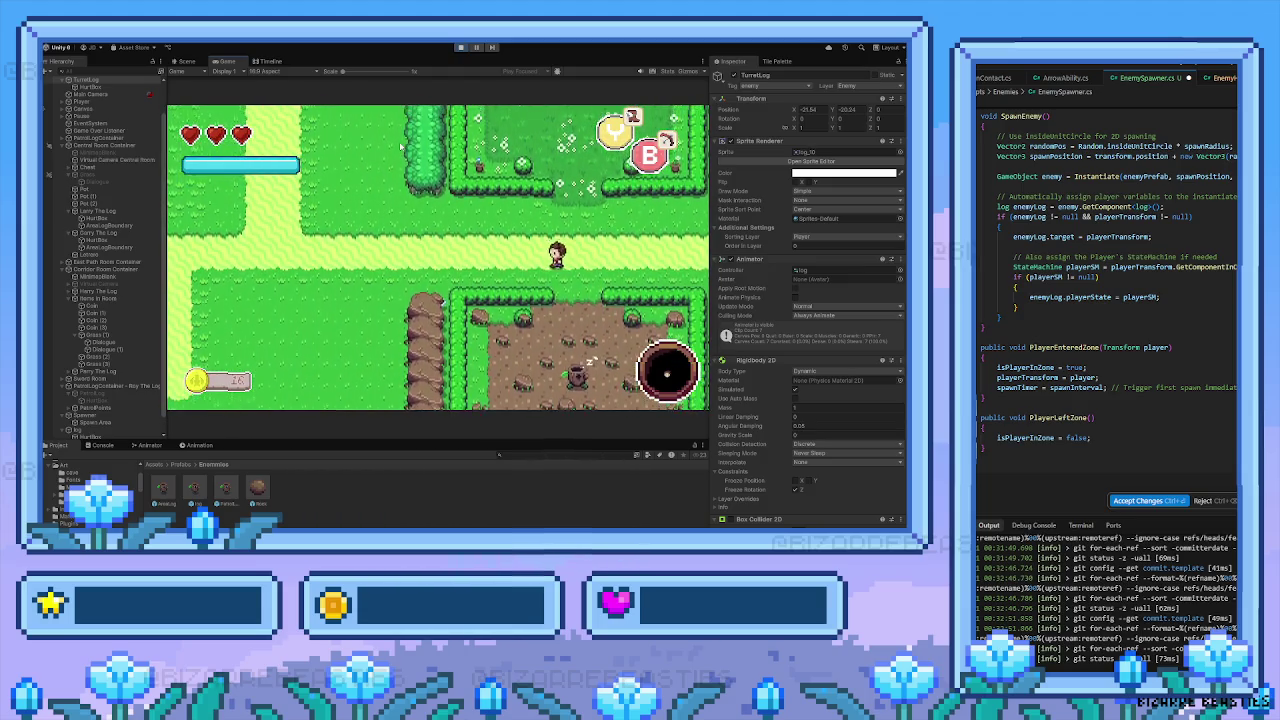
key("Down")
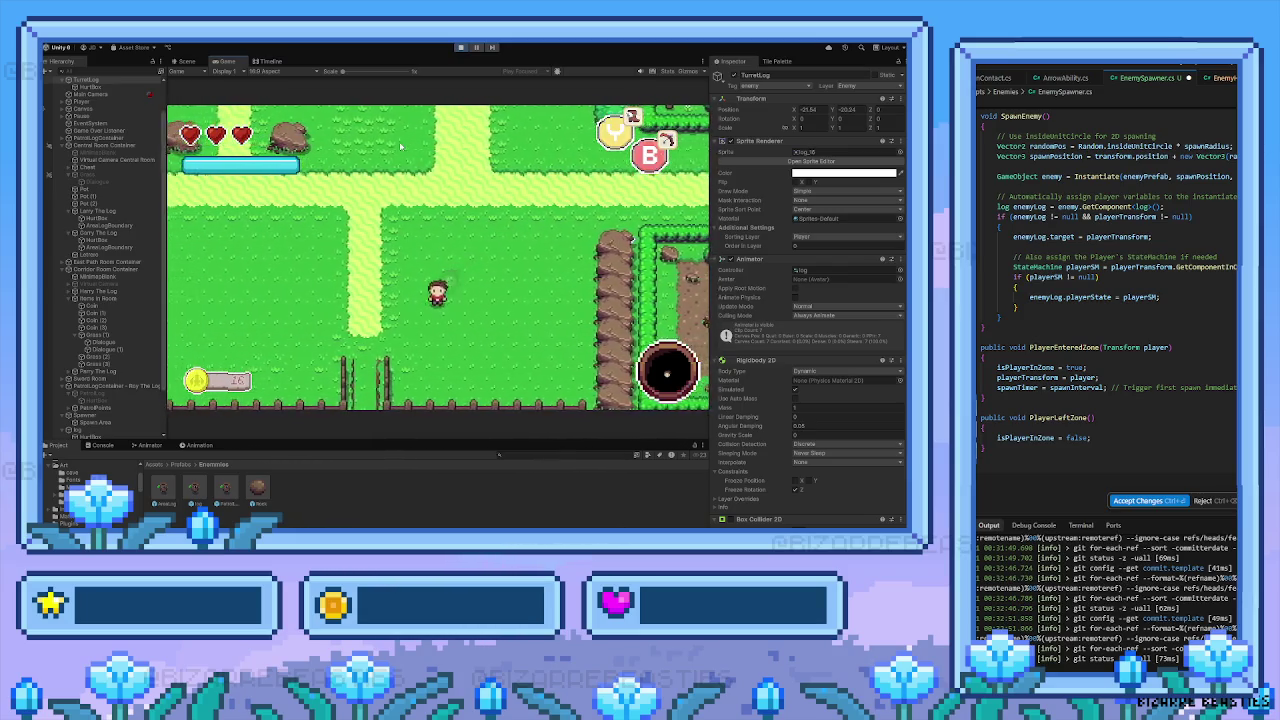
key("Down")
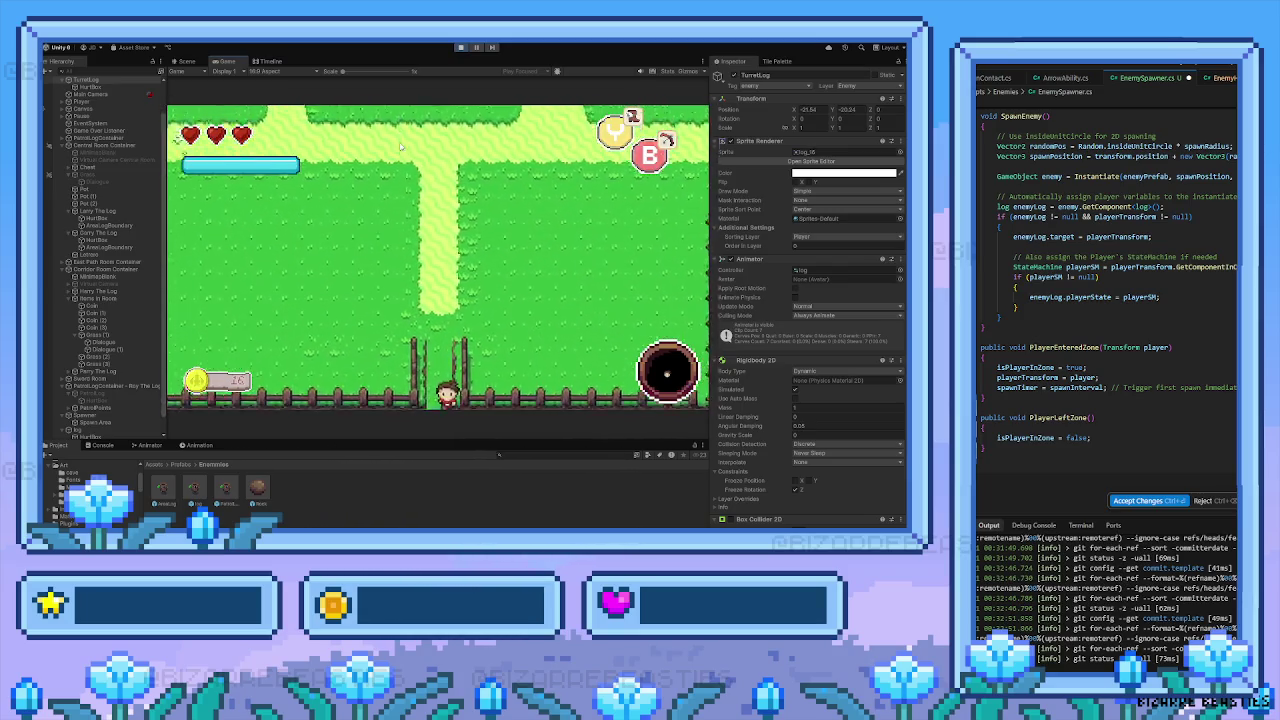
key("Down")
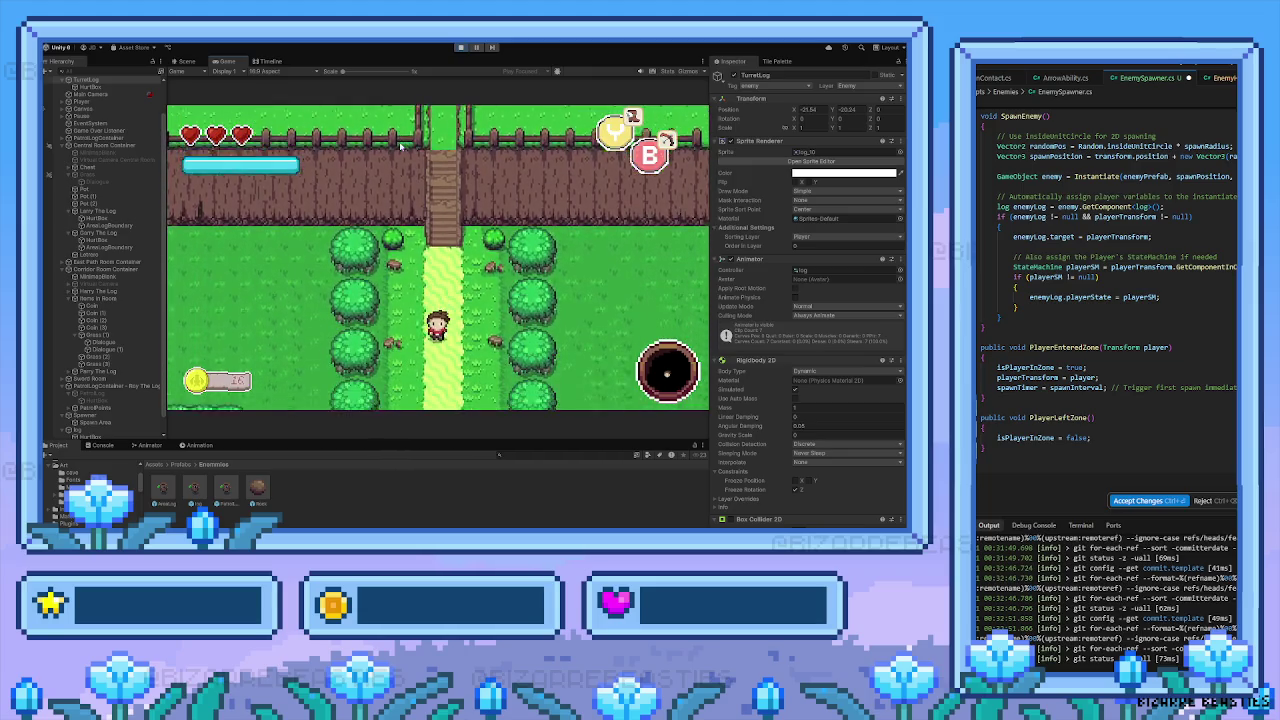
key("Down")
key("Left")
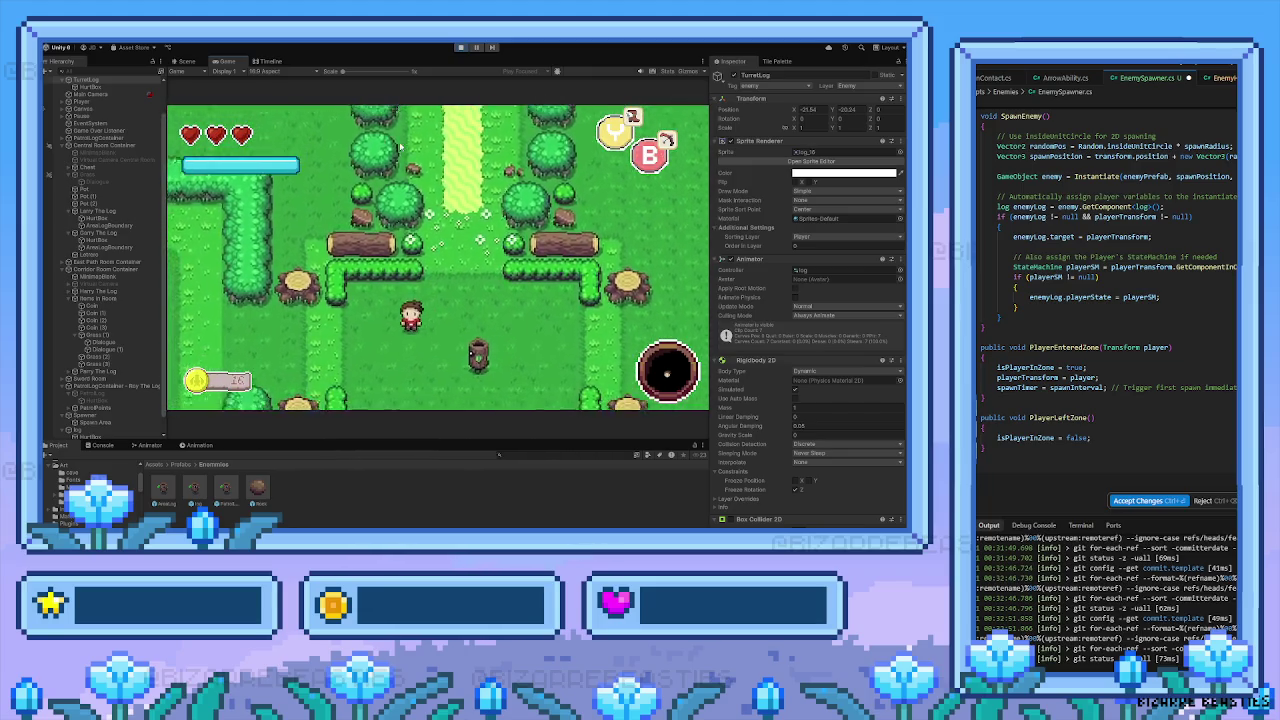
Step out of the room and back in, dashing up-right and down past the spawned logs
key("Left")
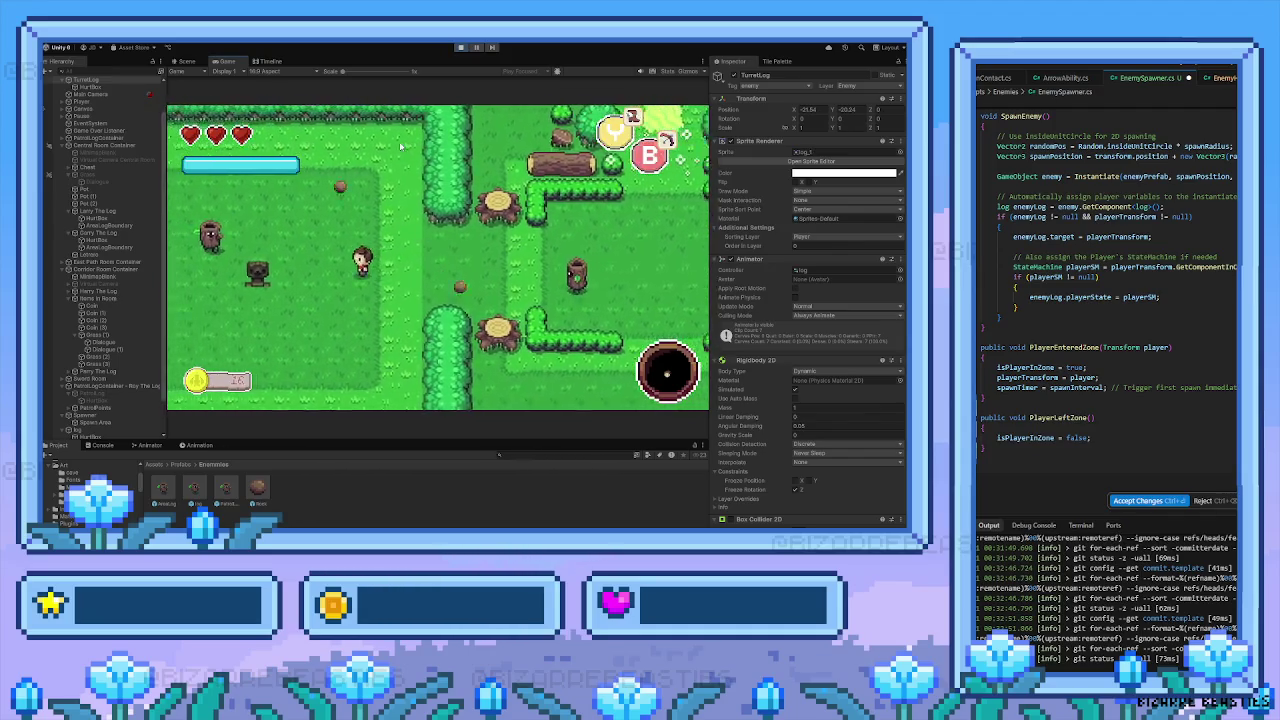
key("Right")
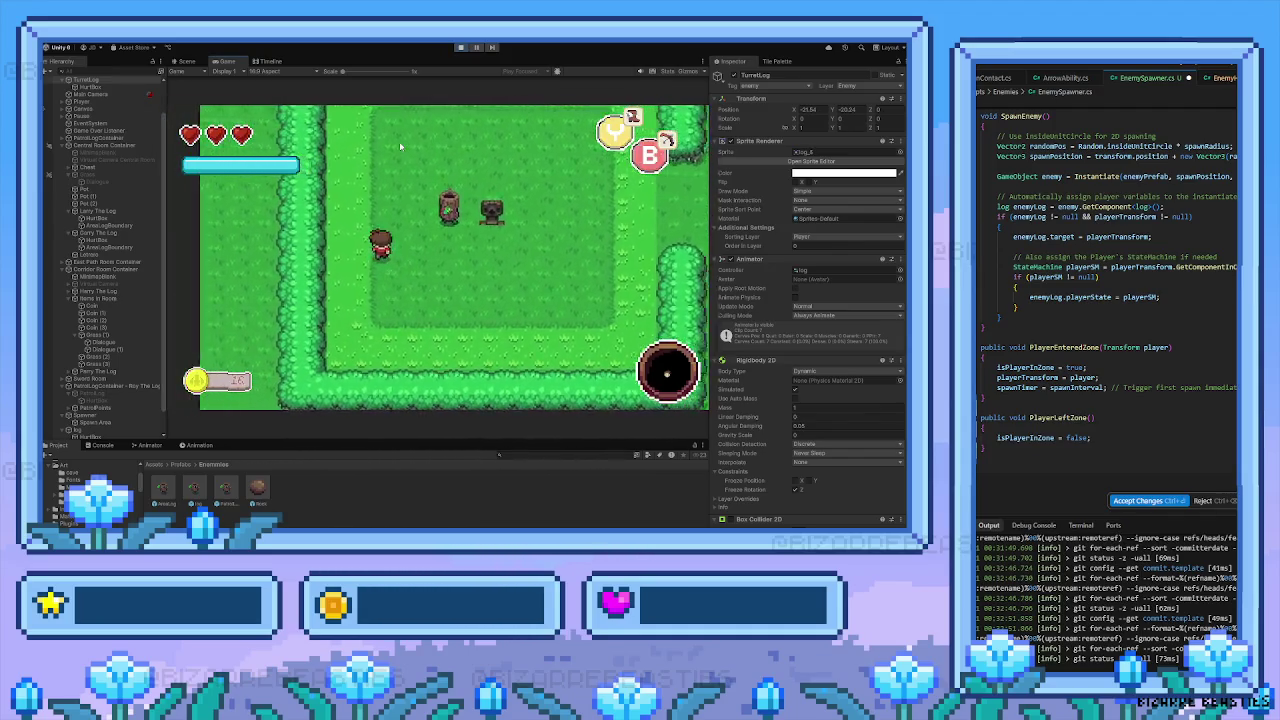
key("Up")
key("Right")
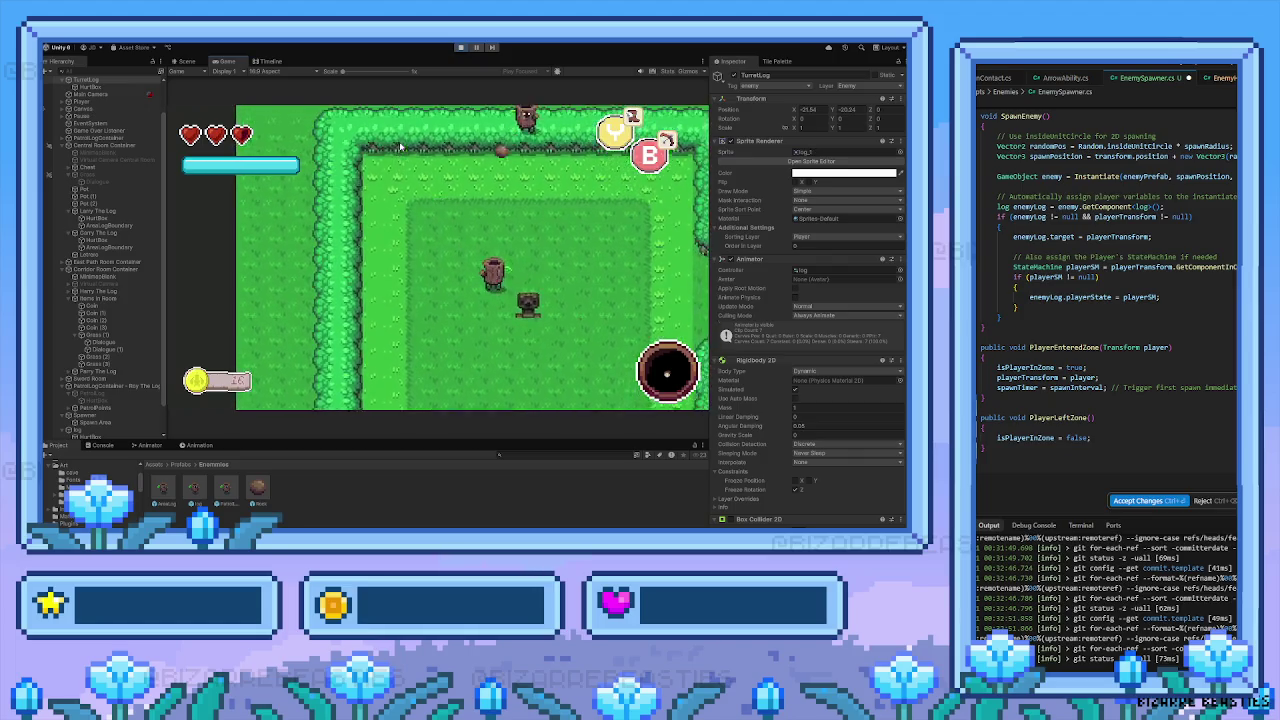
key("Down")
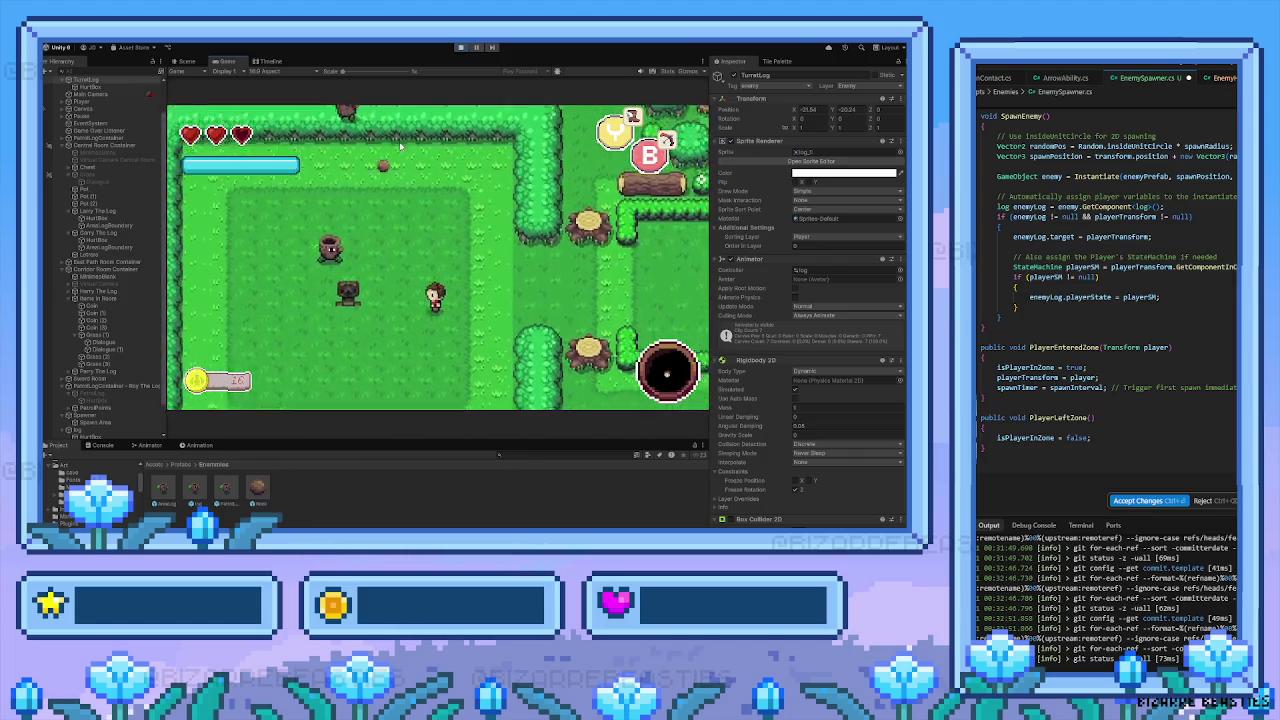
key("Left")
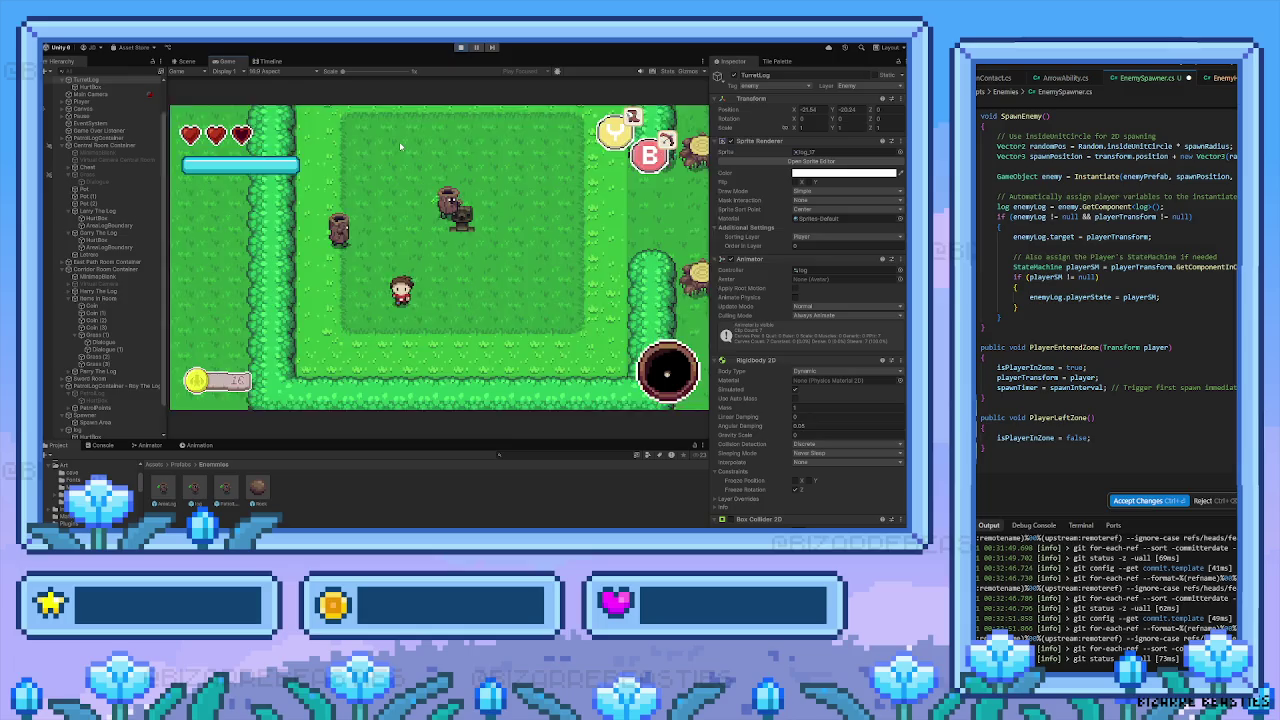
key("Right")
key("Up")
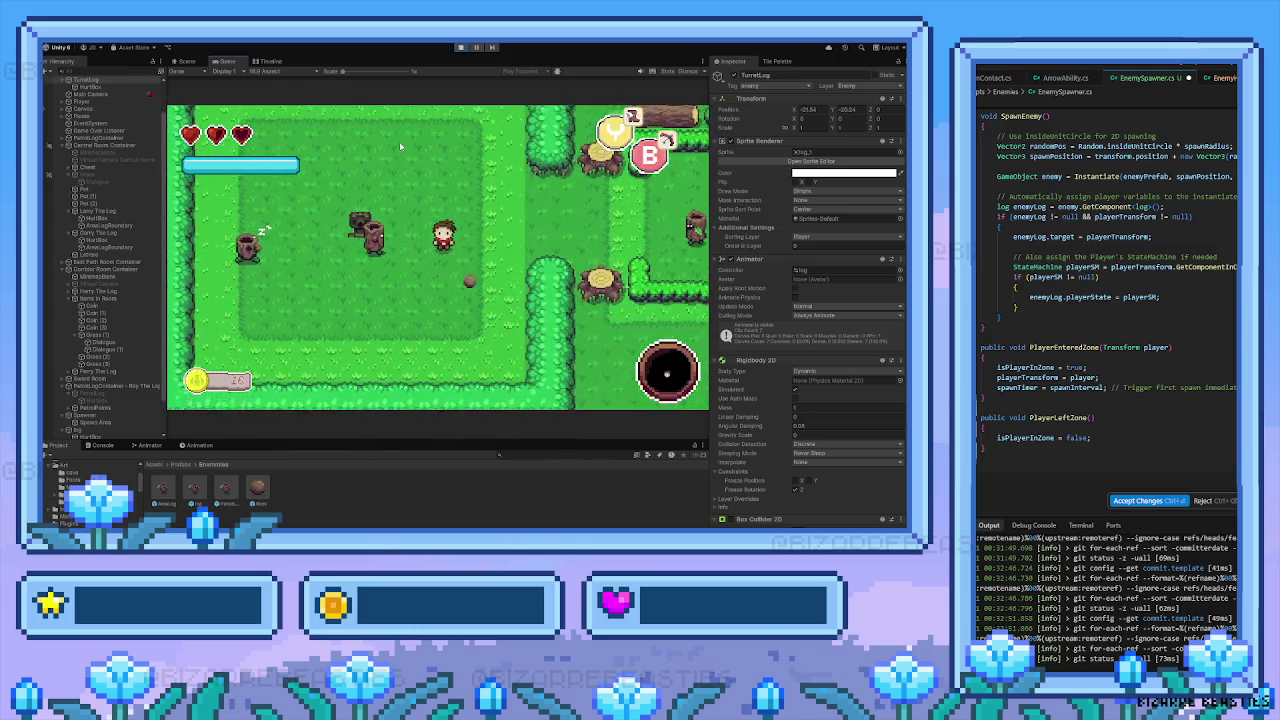
Circle the hedged room, moving up, right, down and up-left to avoid the enemies
key("Left")
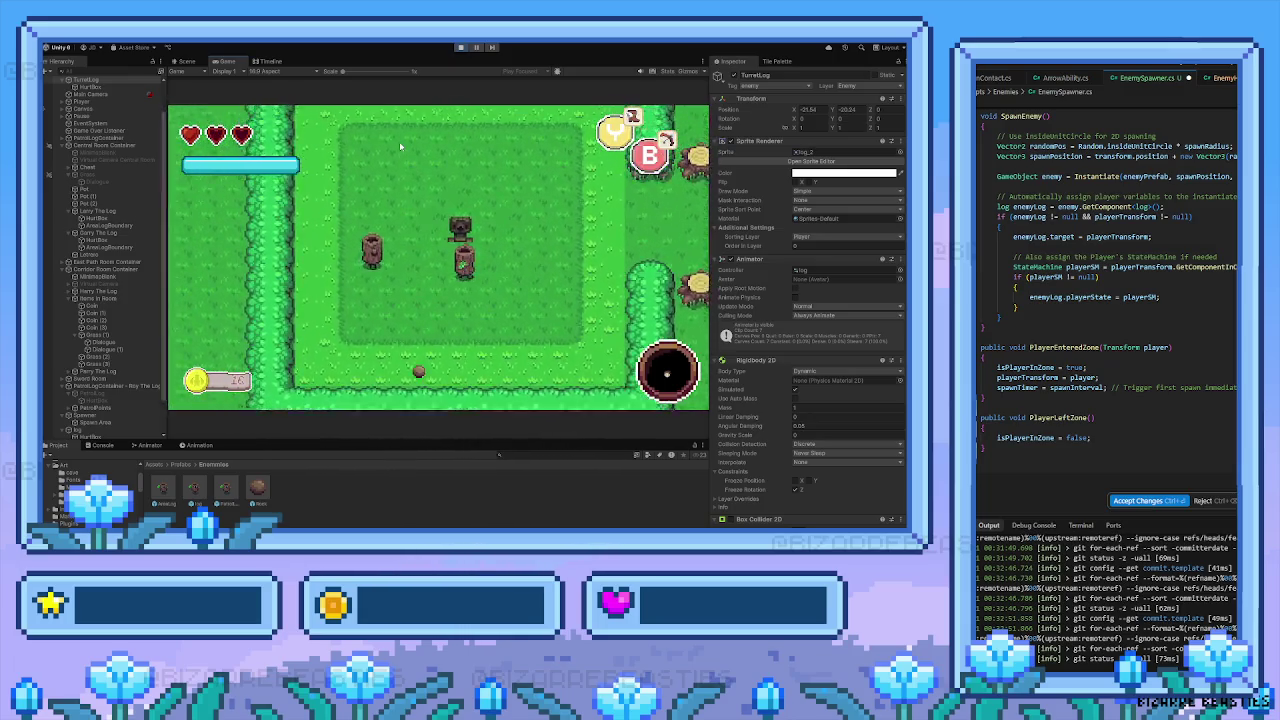
key("Up")
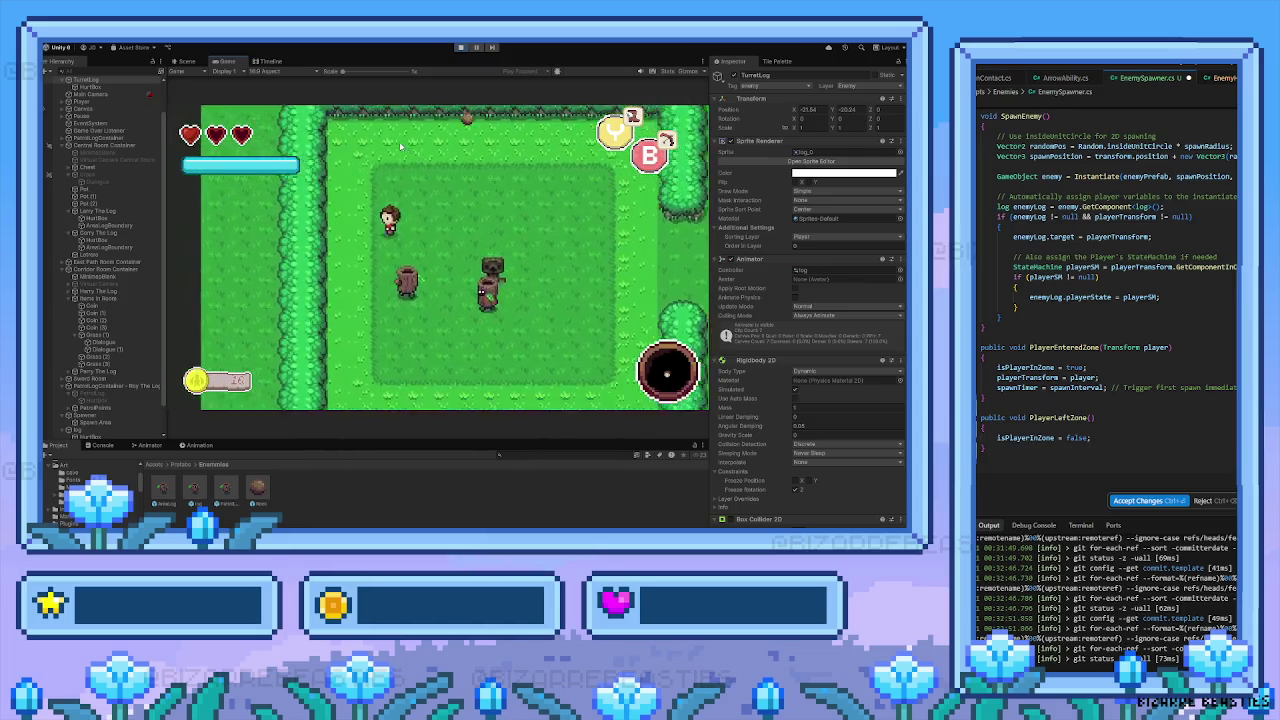
key("Right")
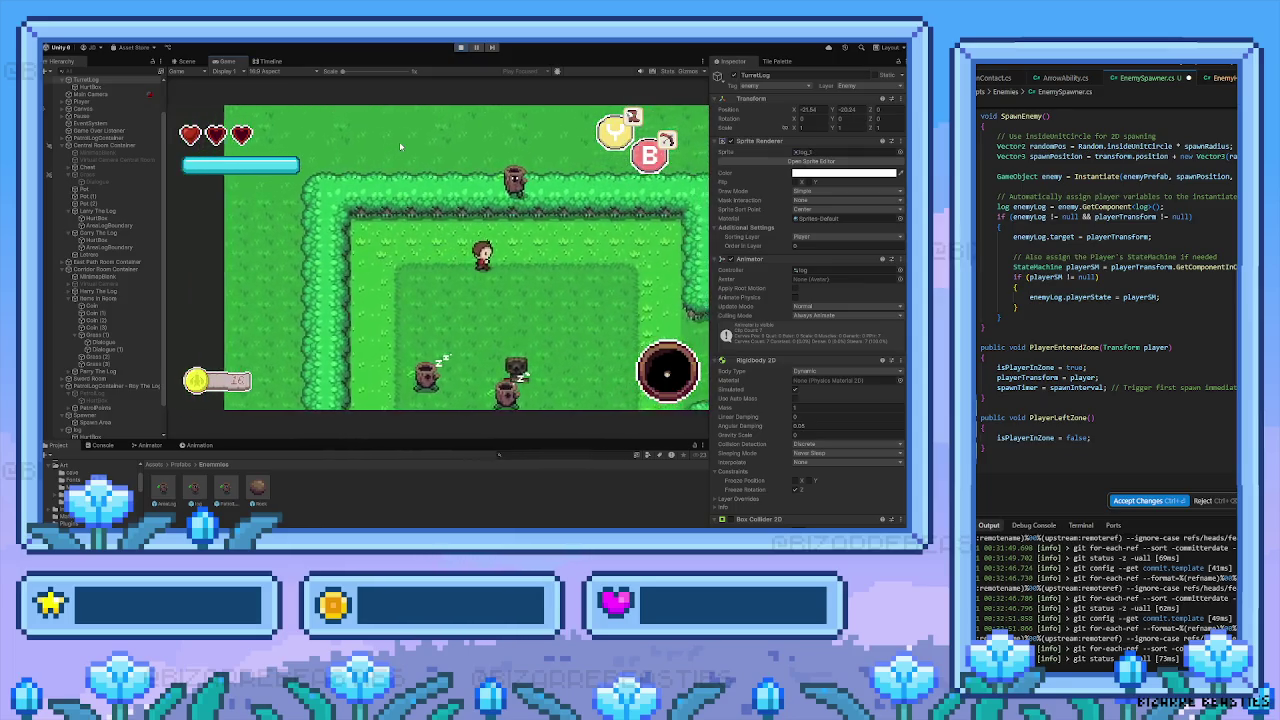
key("Right")
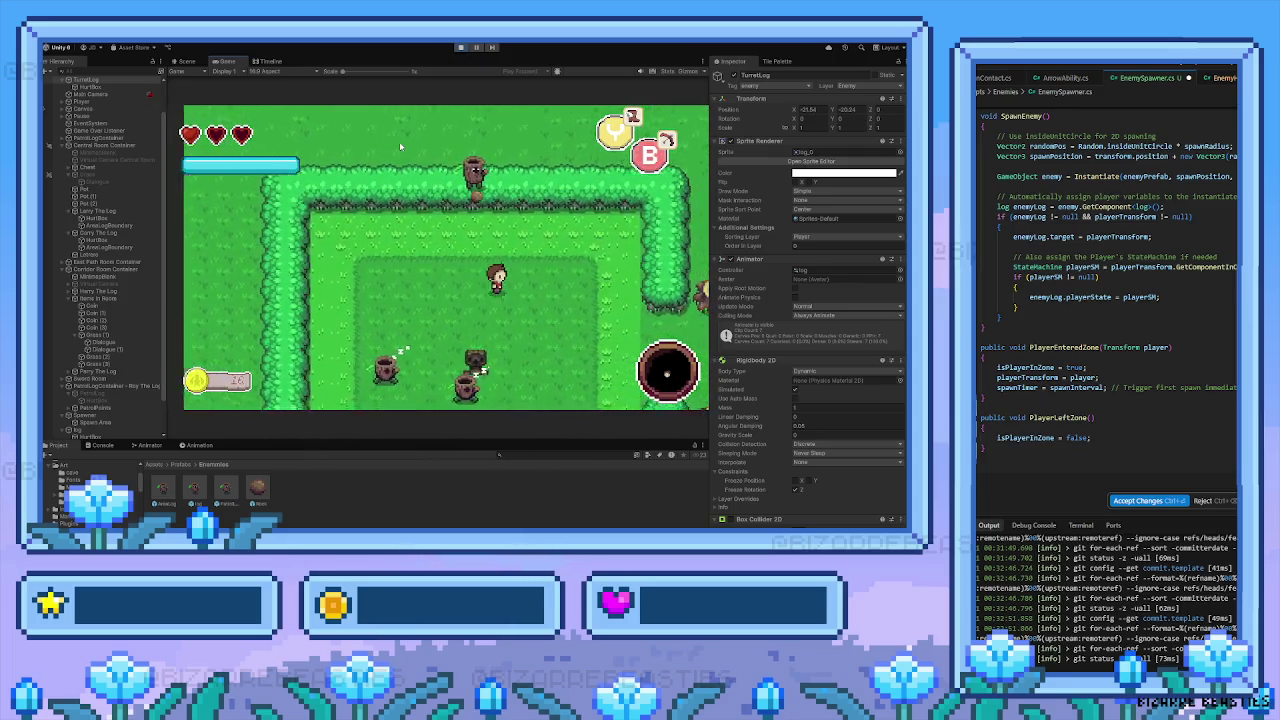
key("Down")
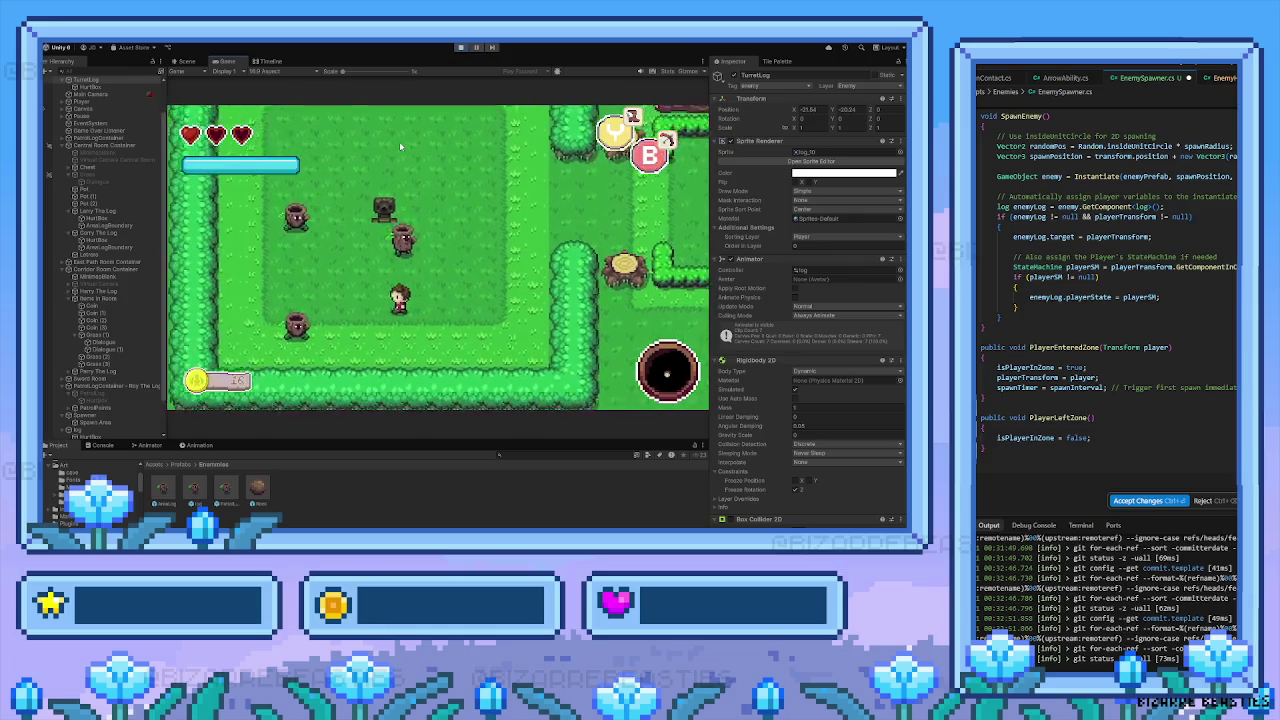
key("Left")
key("Up")
key("Right")
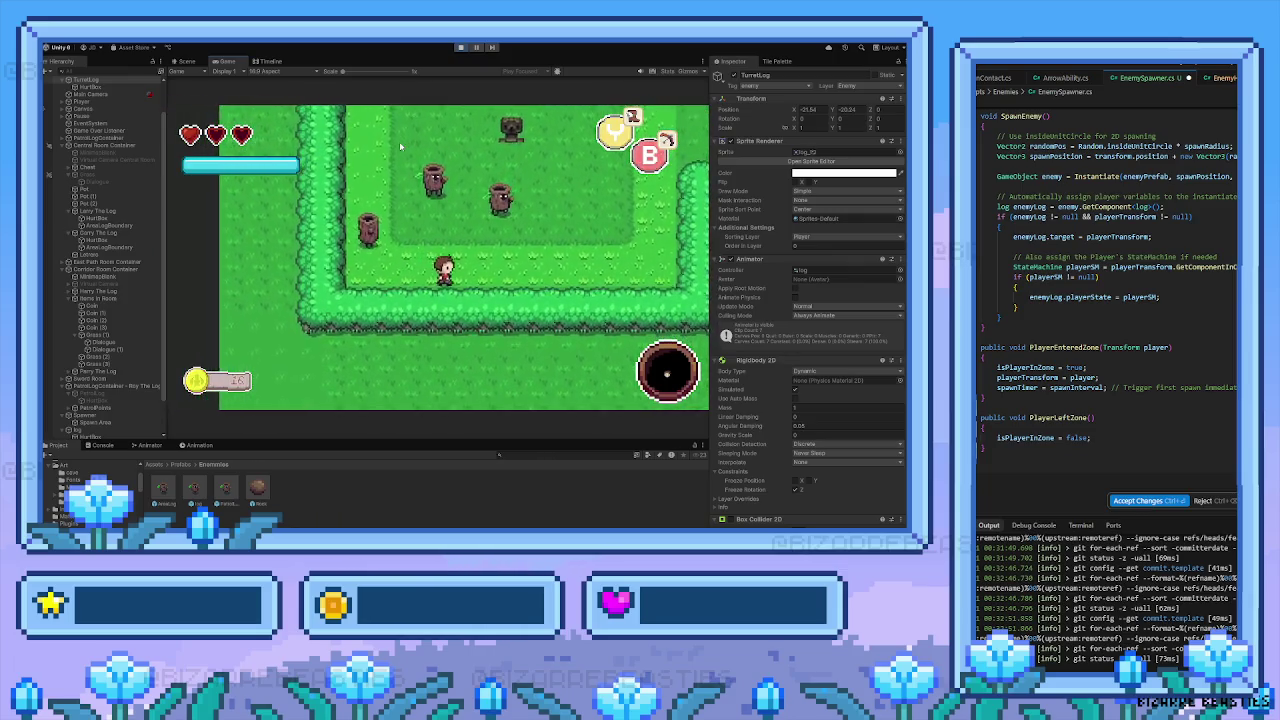
key("Up")
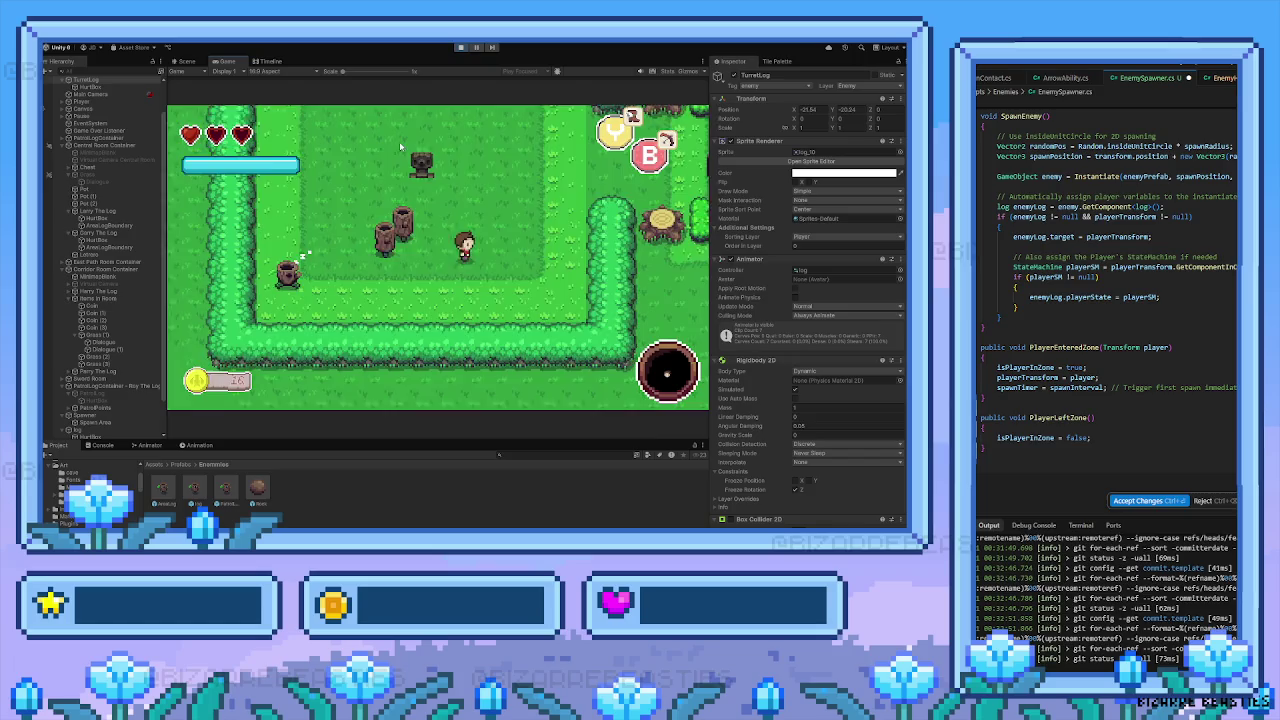
Keep walking among the spawned logs until Game Over appears, then stop the game
key("Left")
key("Left")
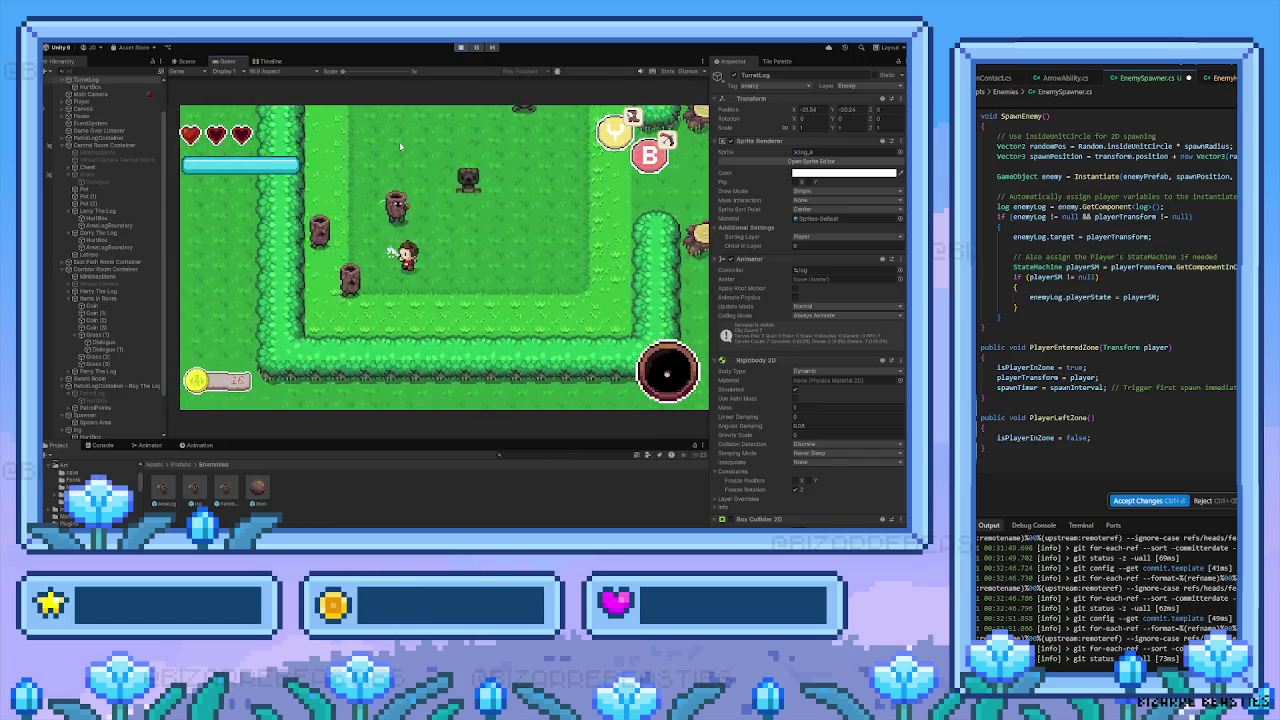
key("Up")
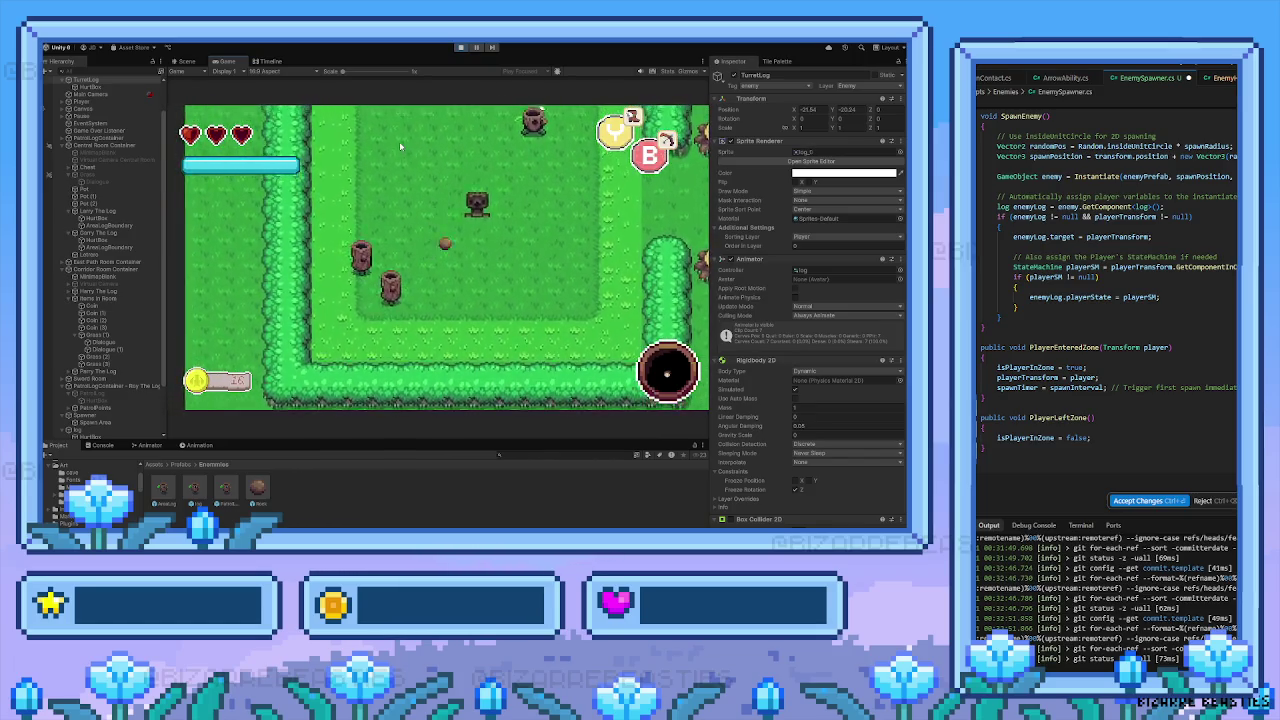
key("Left")
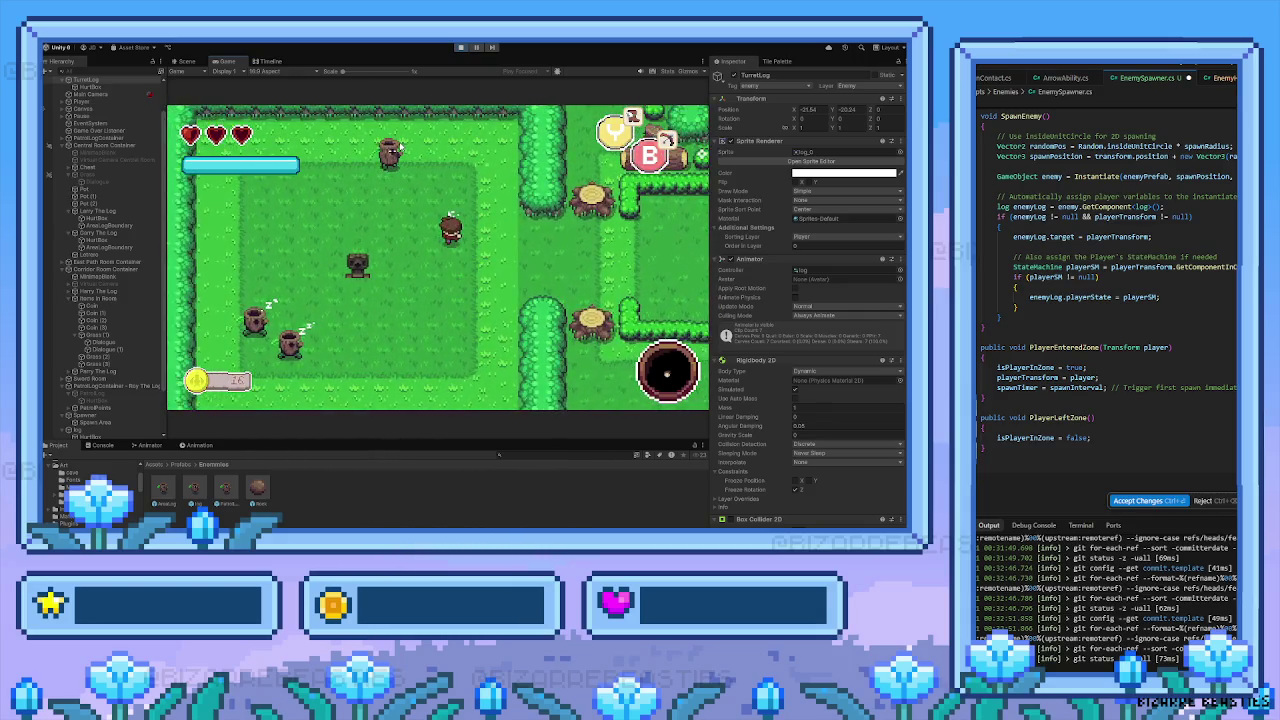
key("Up")
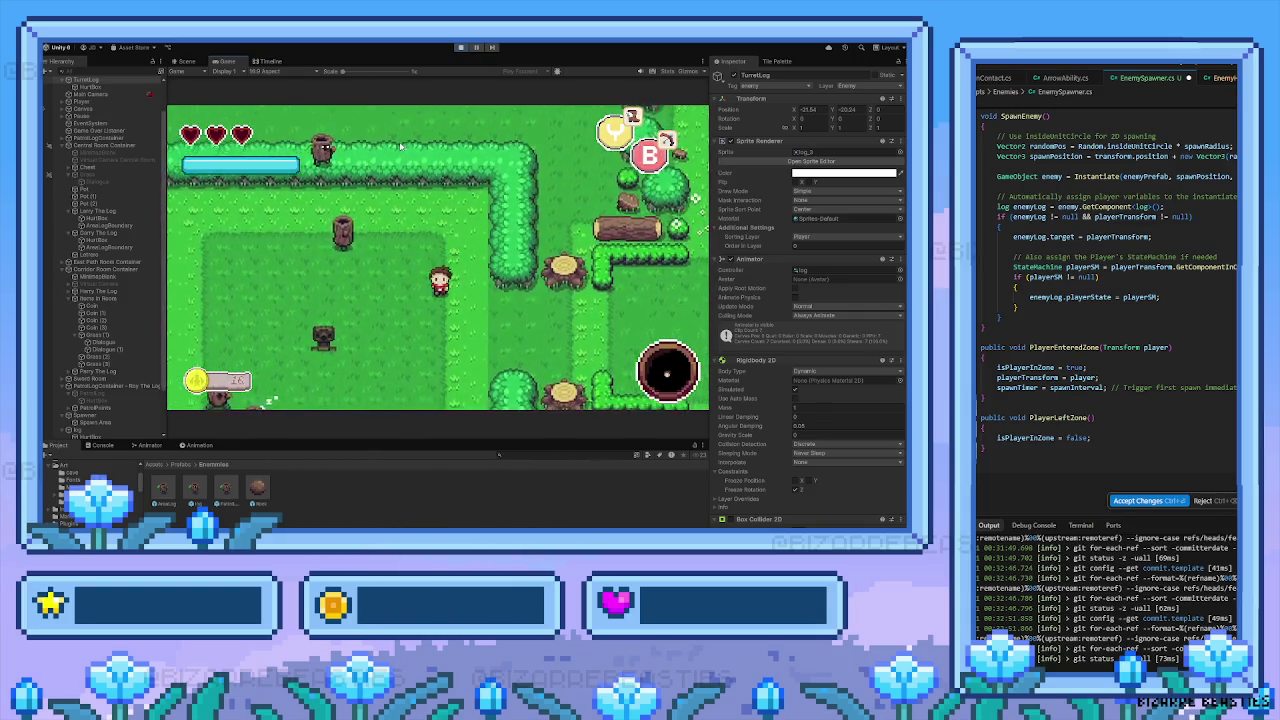
key("Left")
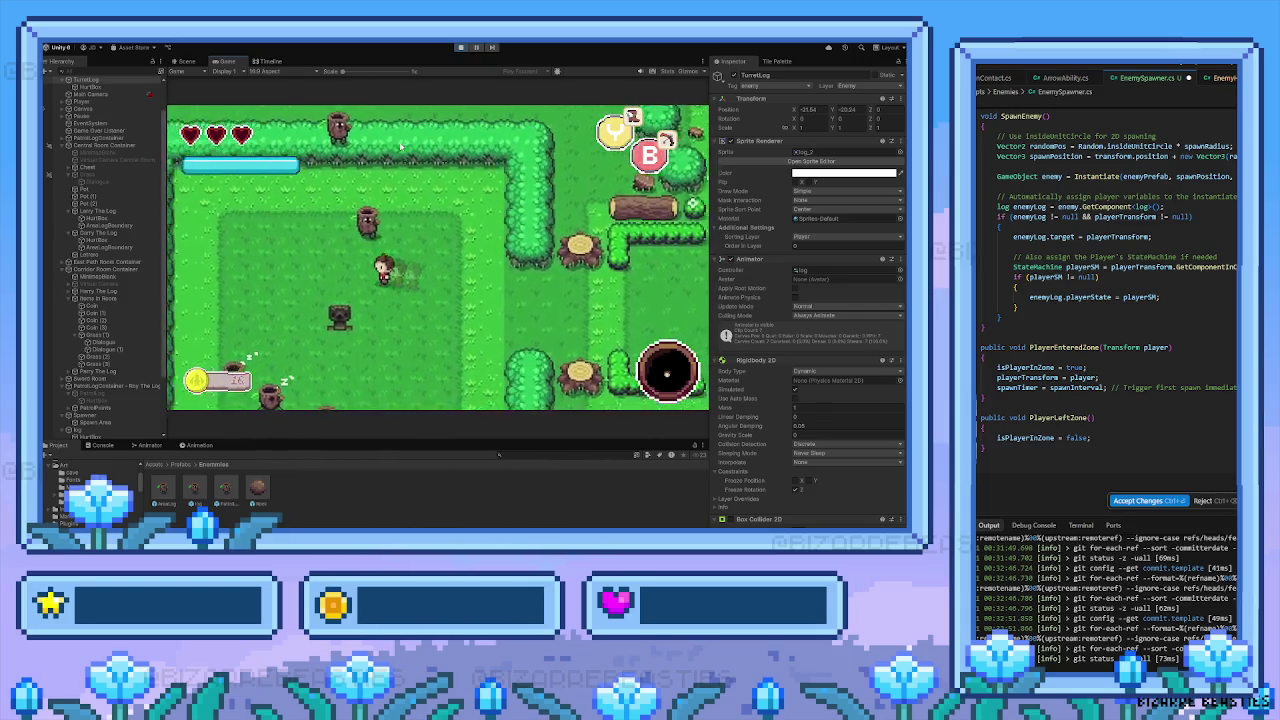
key("Up")
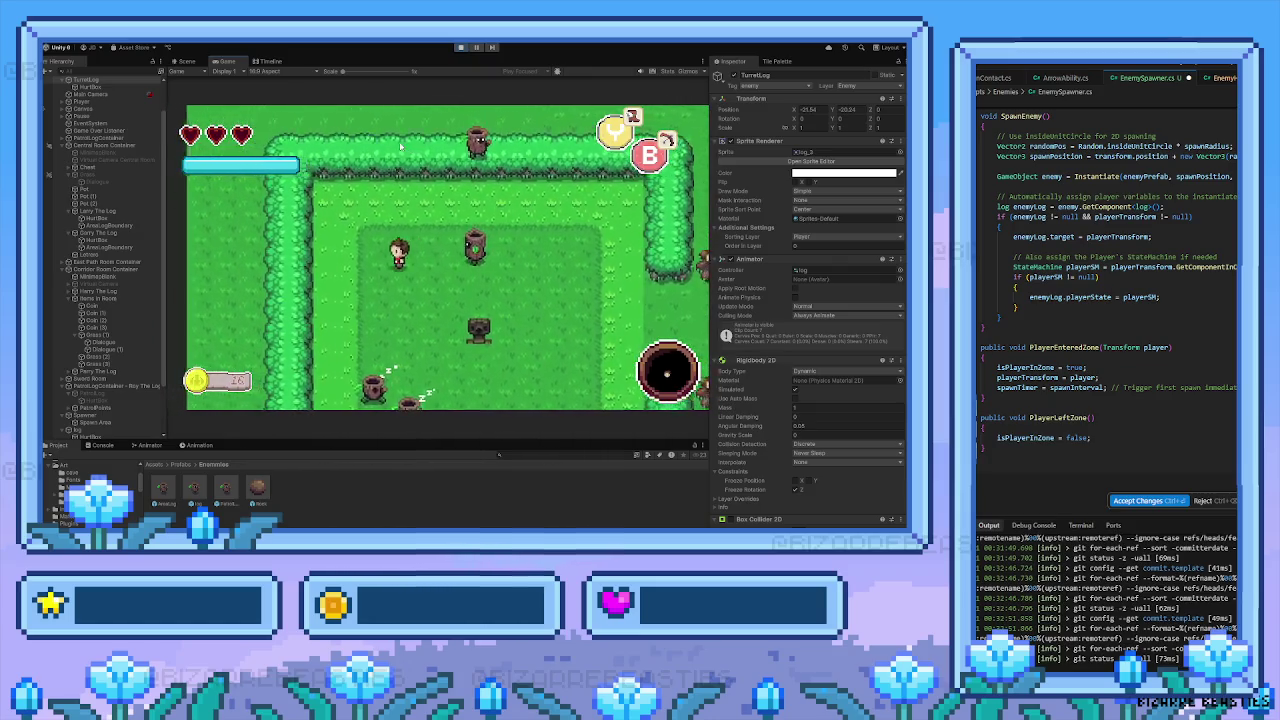
key("Right")
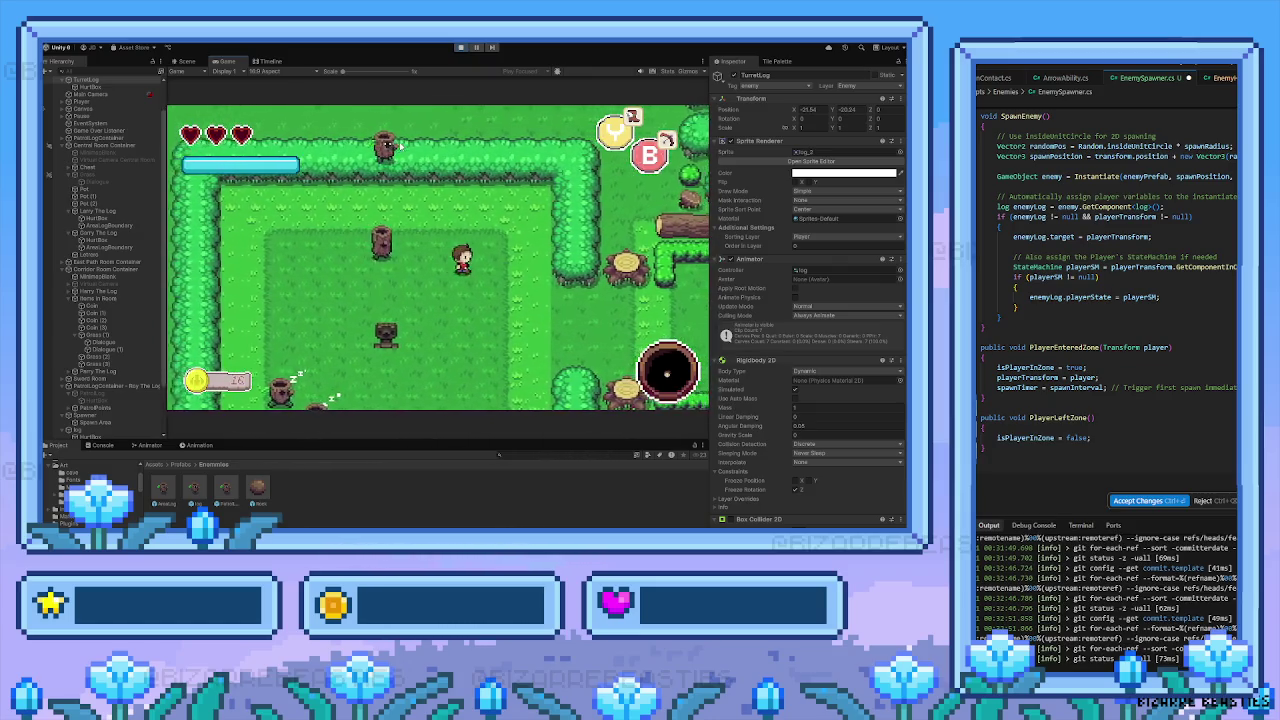
key("Left")
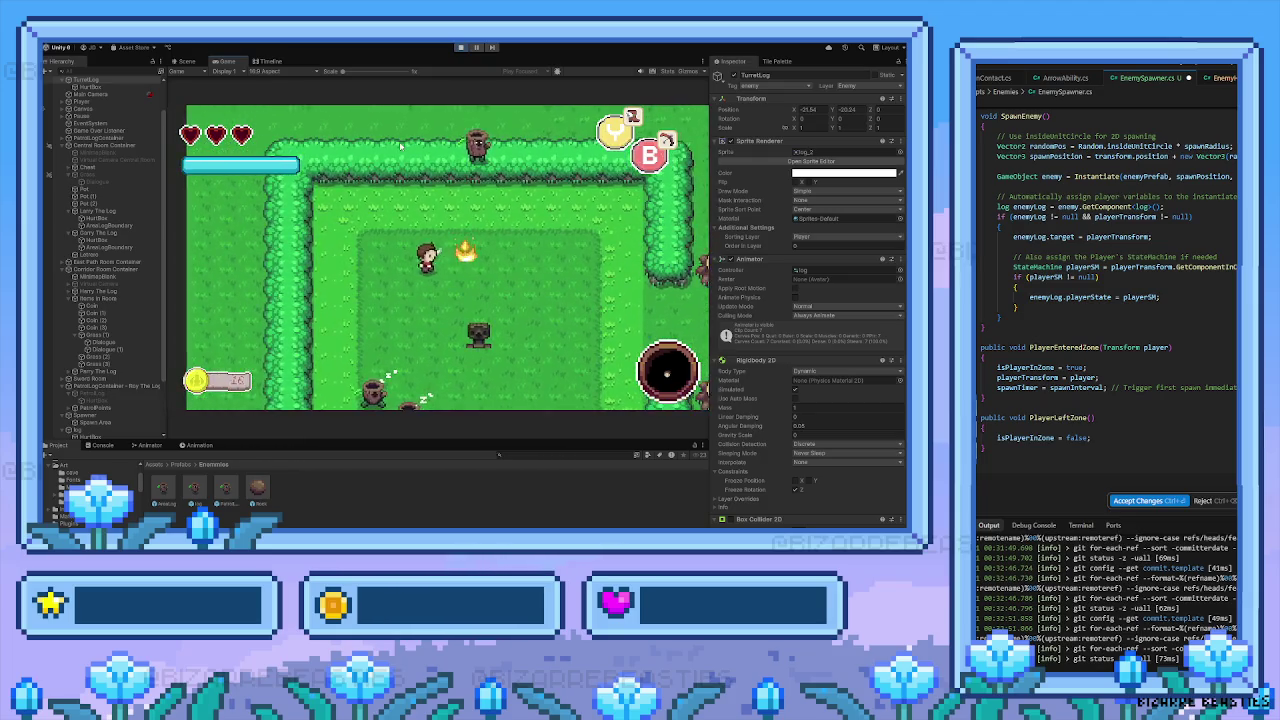
key("Down")
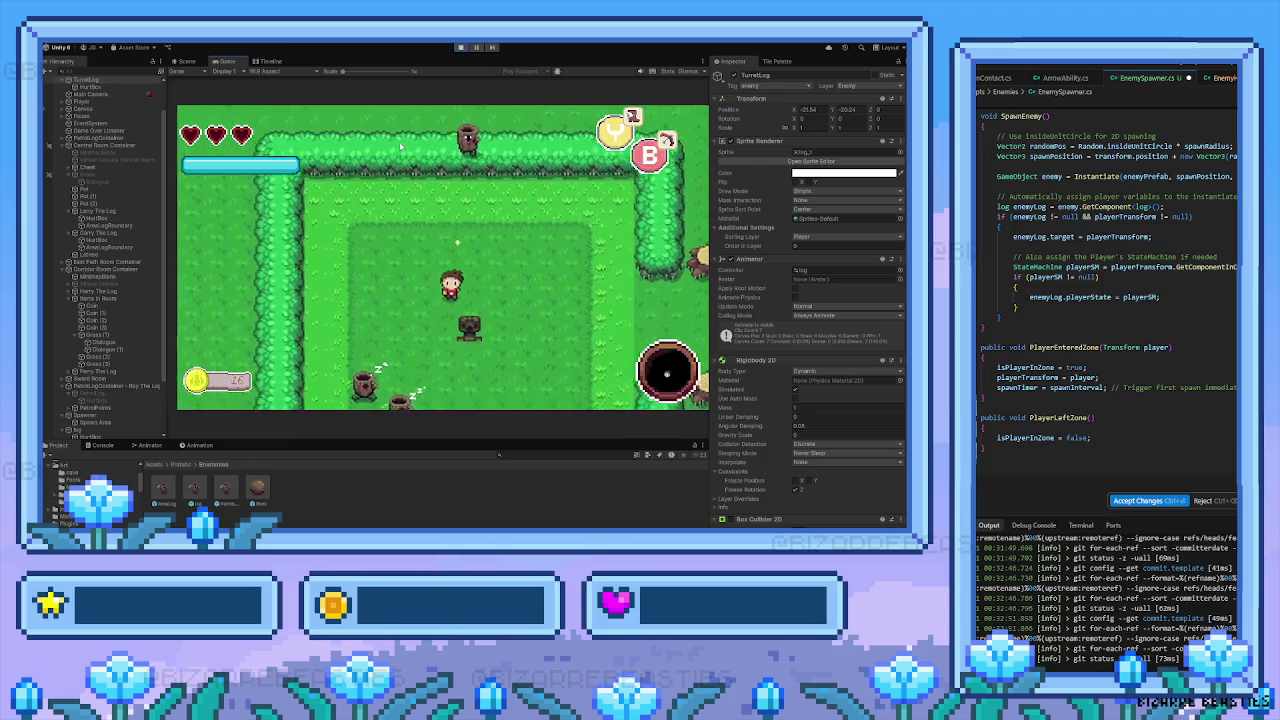
key("Left")
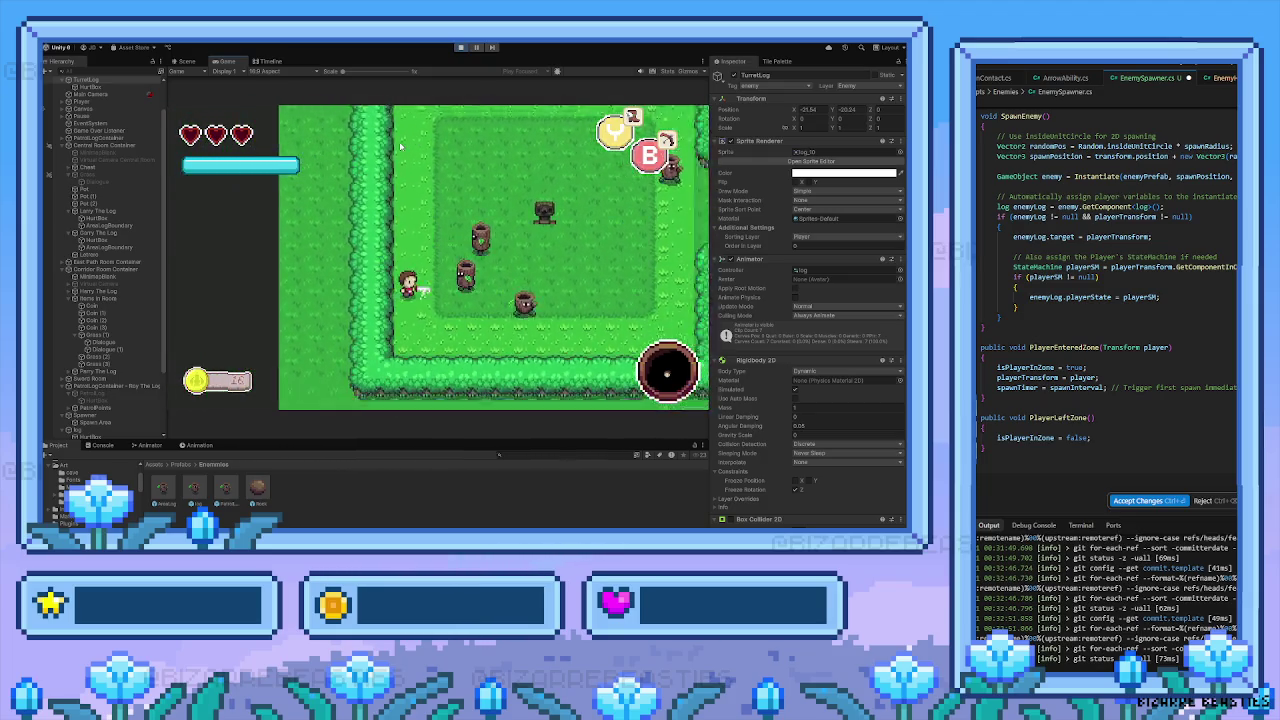
key("Right")
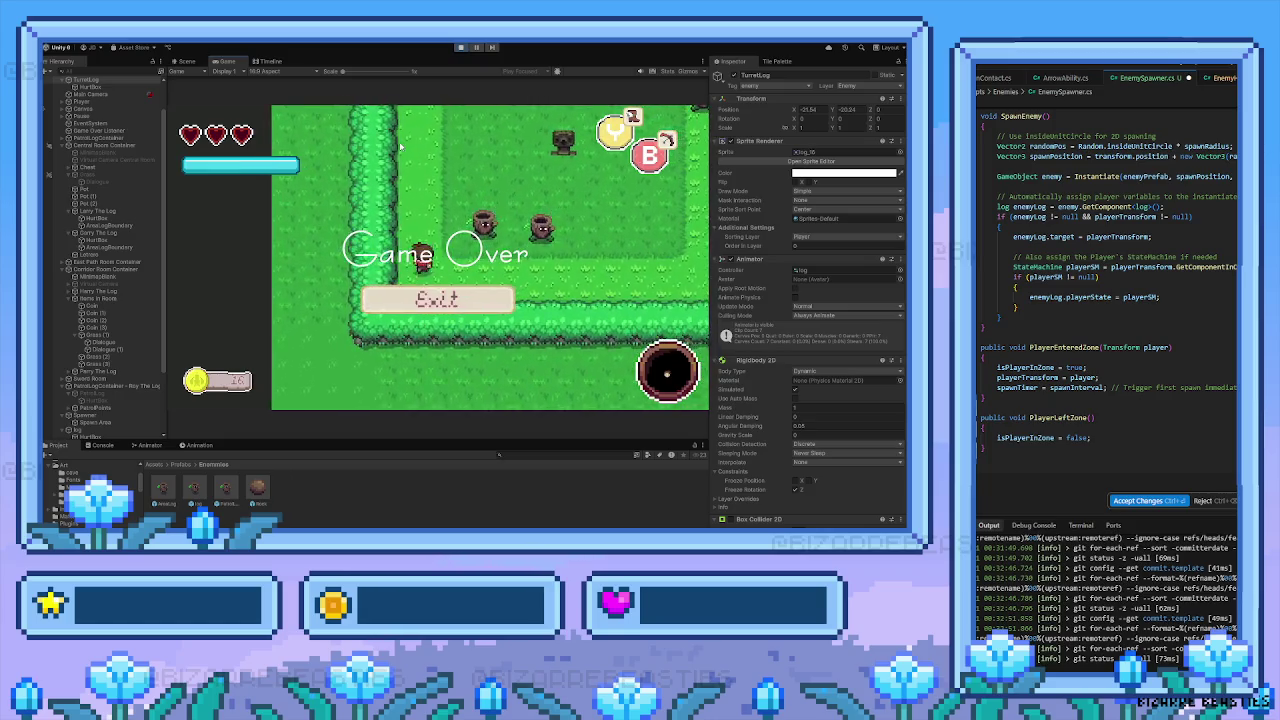
left_click(464, 48)
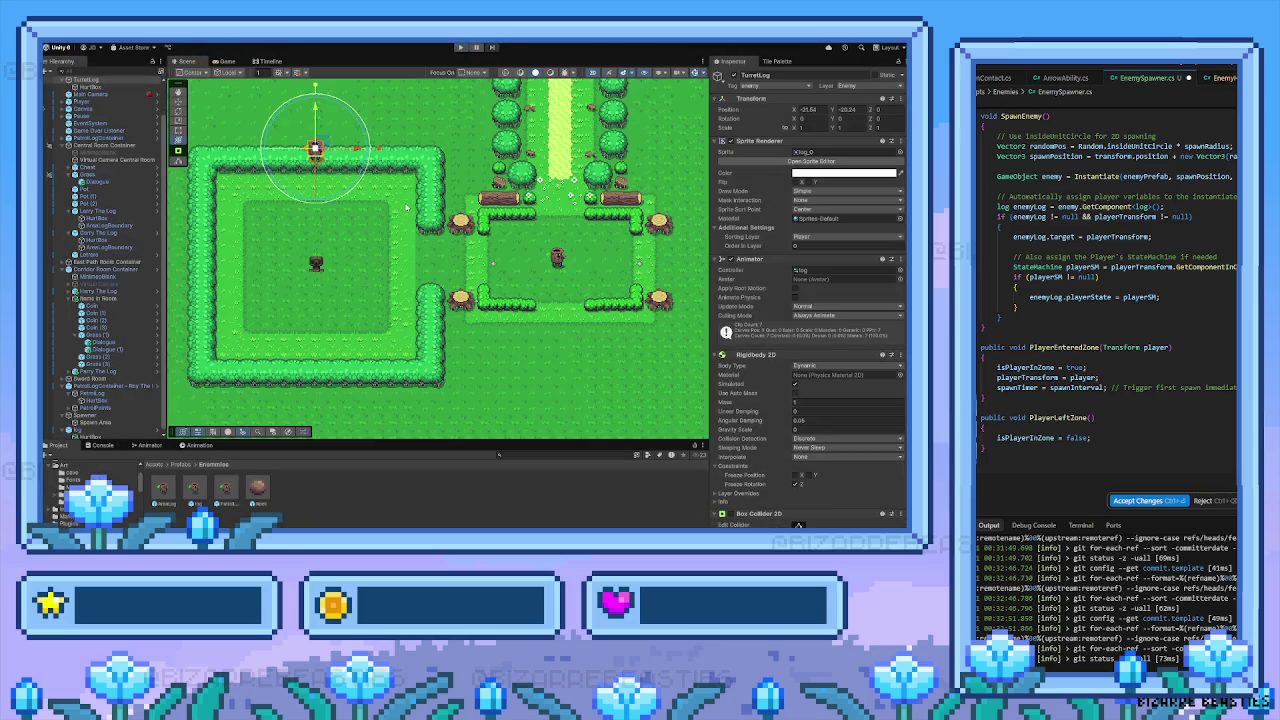
Pan the Scene view while dragging the TurretLog far right and down
scroll(400, 200, "up", 3)
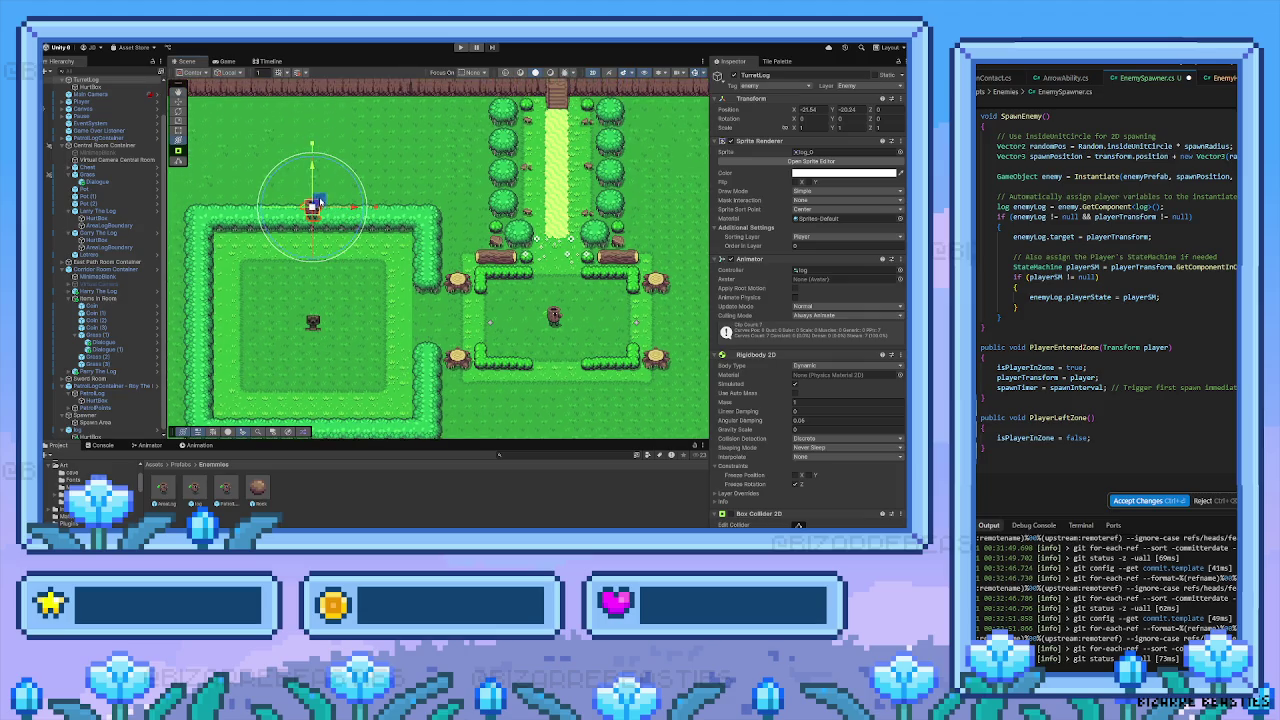
scroll(319, 203, "right", 5)
mouse_move(213, 205)
left_mouse_down()
mouse_move(551, 206)
mouse_move(671, 222)
left_mouse_up()
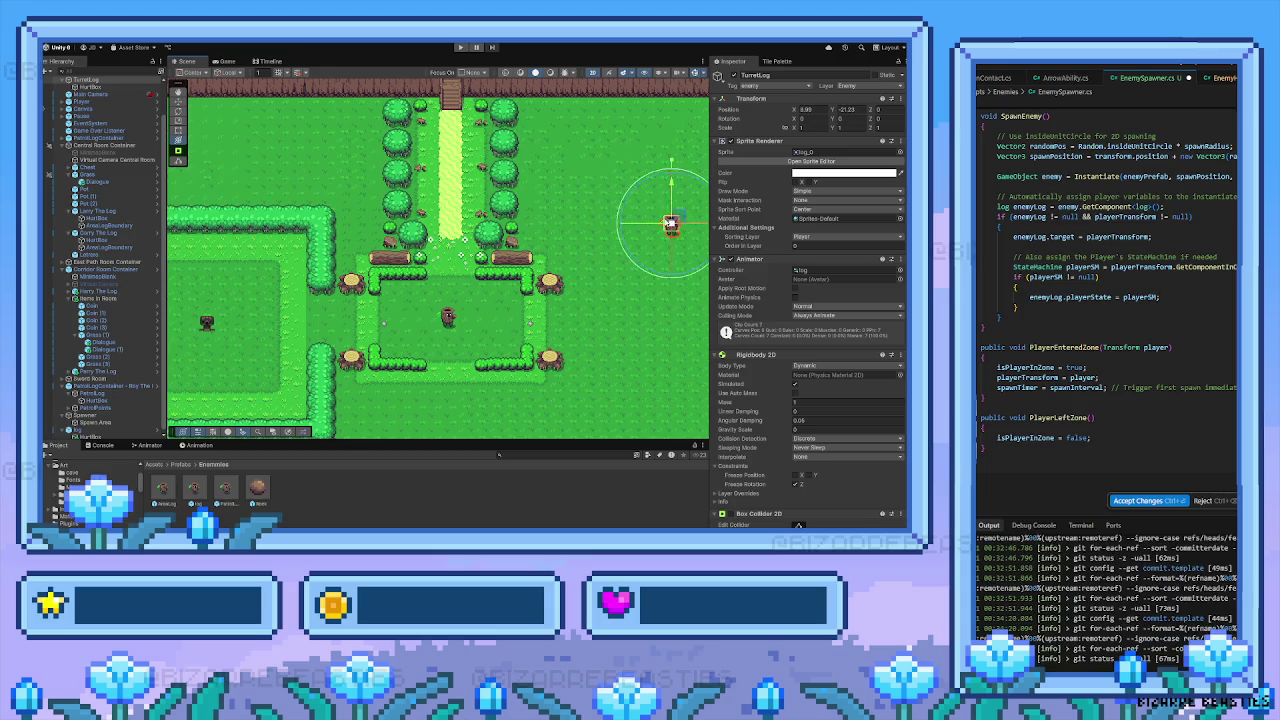
scroll(671, 222, "right", 11)
mouse_move(436, 258)
left_mouse_down()
mouse_move(463, 279)
mouse_move(480, 352)
left_mouse_up()
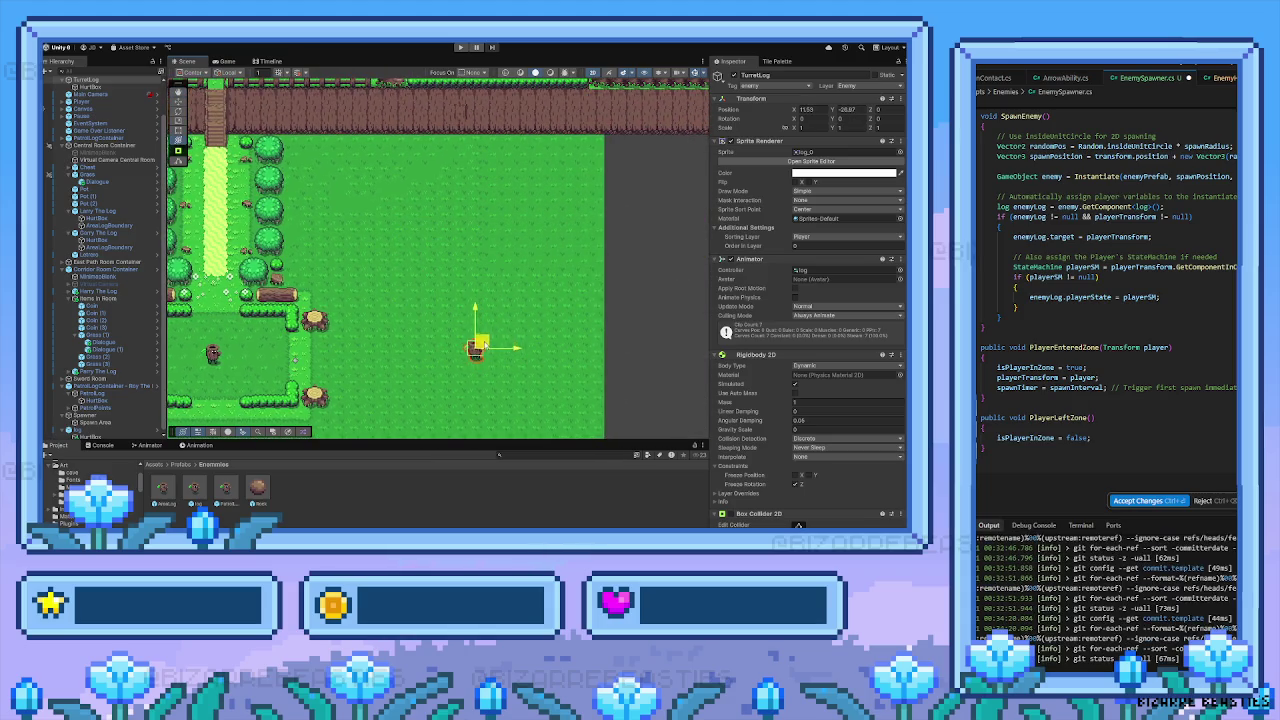
scroll(480, 350, "left", 12)
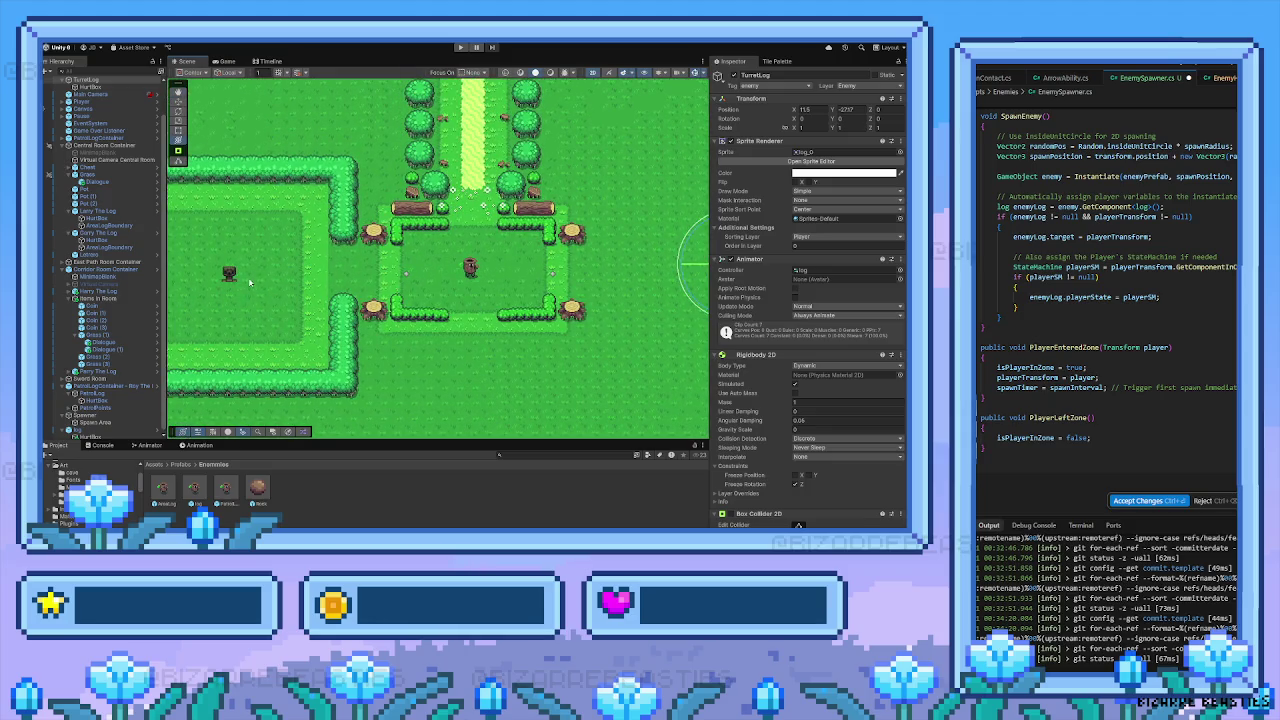
scroll(257, 274, "left", 1)
scroll(327, 222, "left", 2)
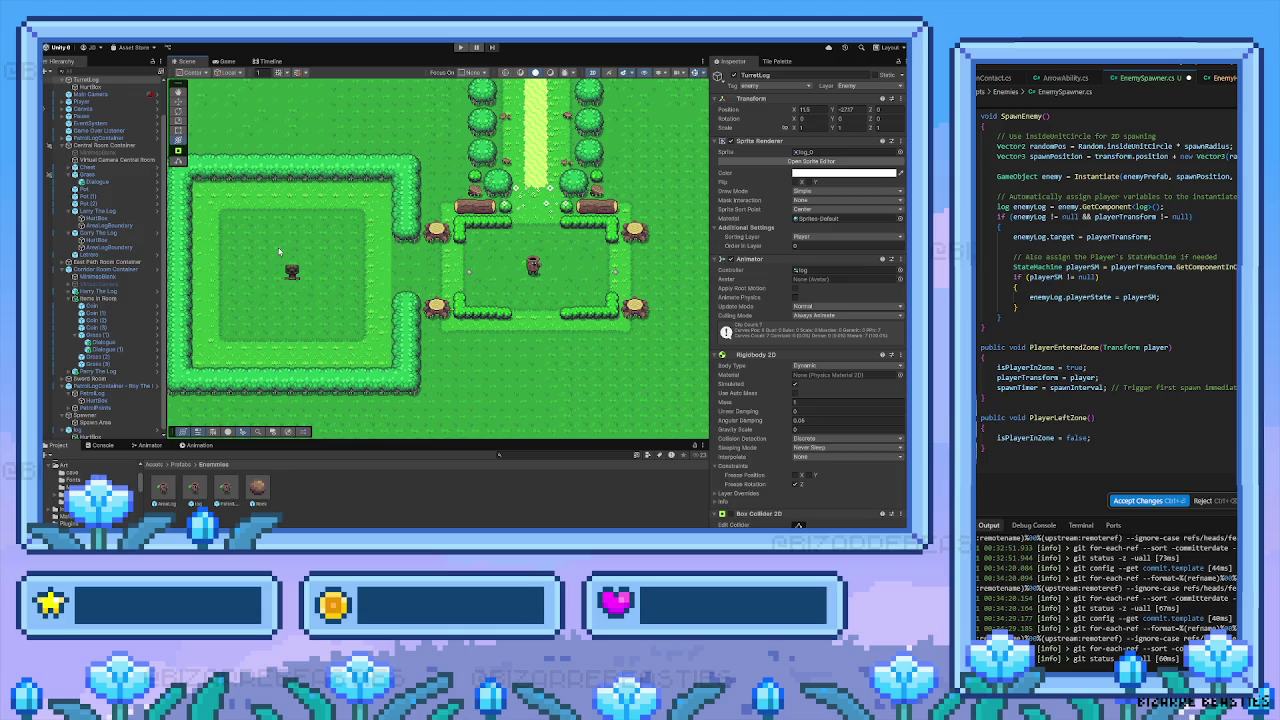
scroll(370, 192, "left", 3)
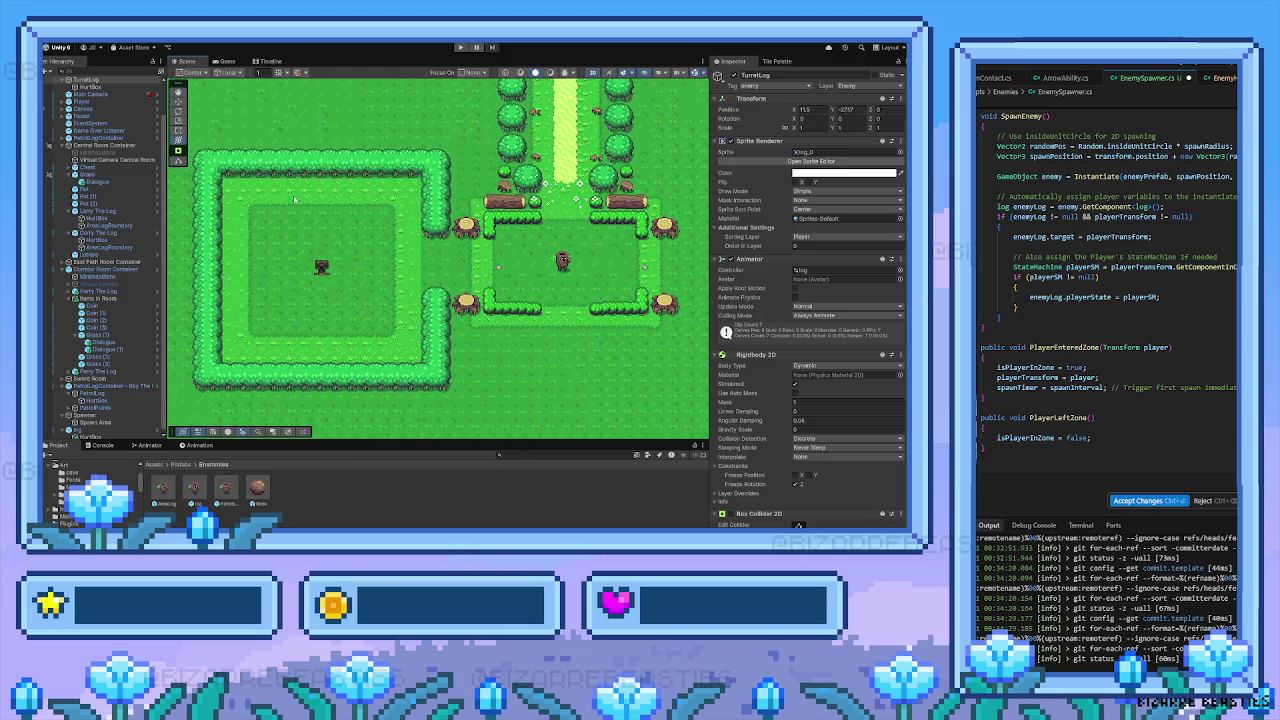
scroll(460, 205, "right", 15)
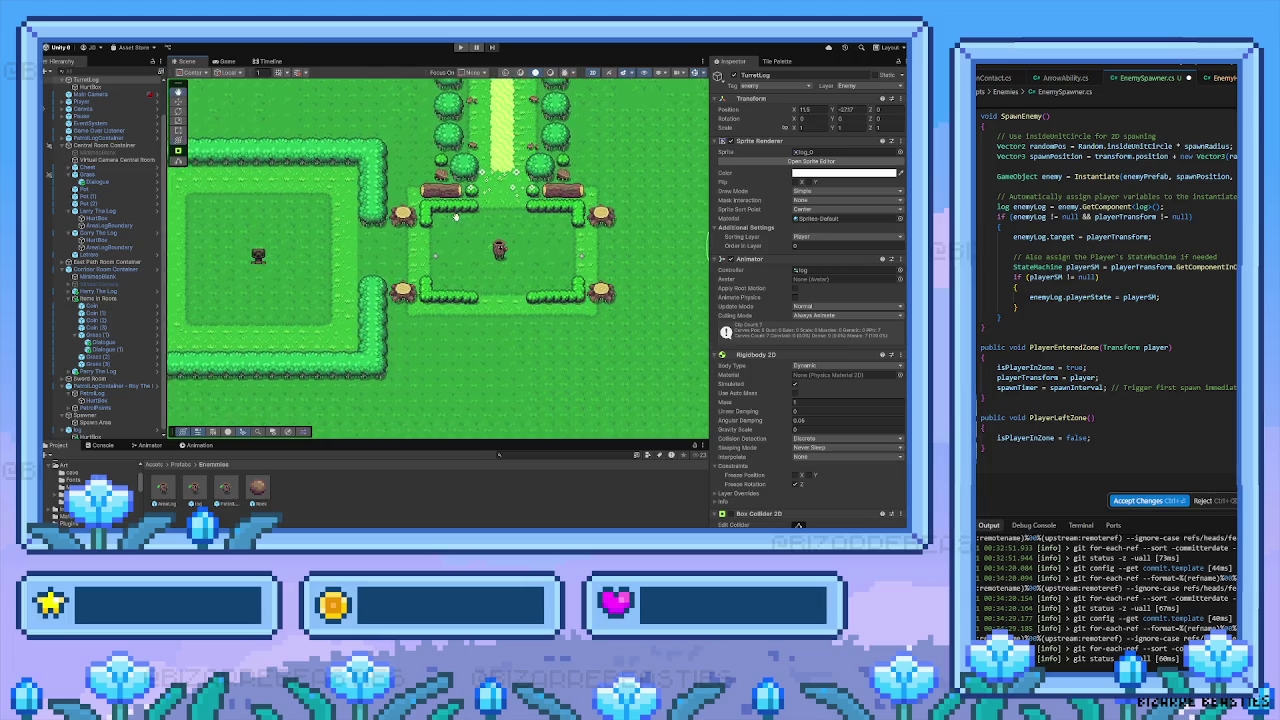
Drag the TurretLog back onto the top-left hedge, around X -21.88, Y -20.87
mouse_move(634, 255)
left_mouse_down()
mouse_move(258, 241)
mouse_move(222, 224)
left_mouse_up()
scroll(222, 224, "left", 10)
scroll(222, 224, "up", 3)
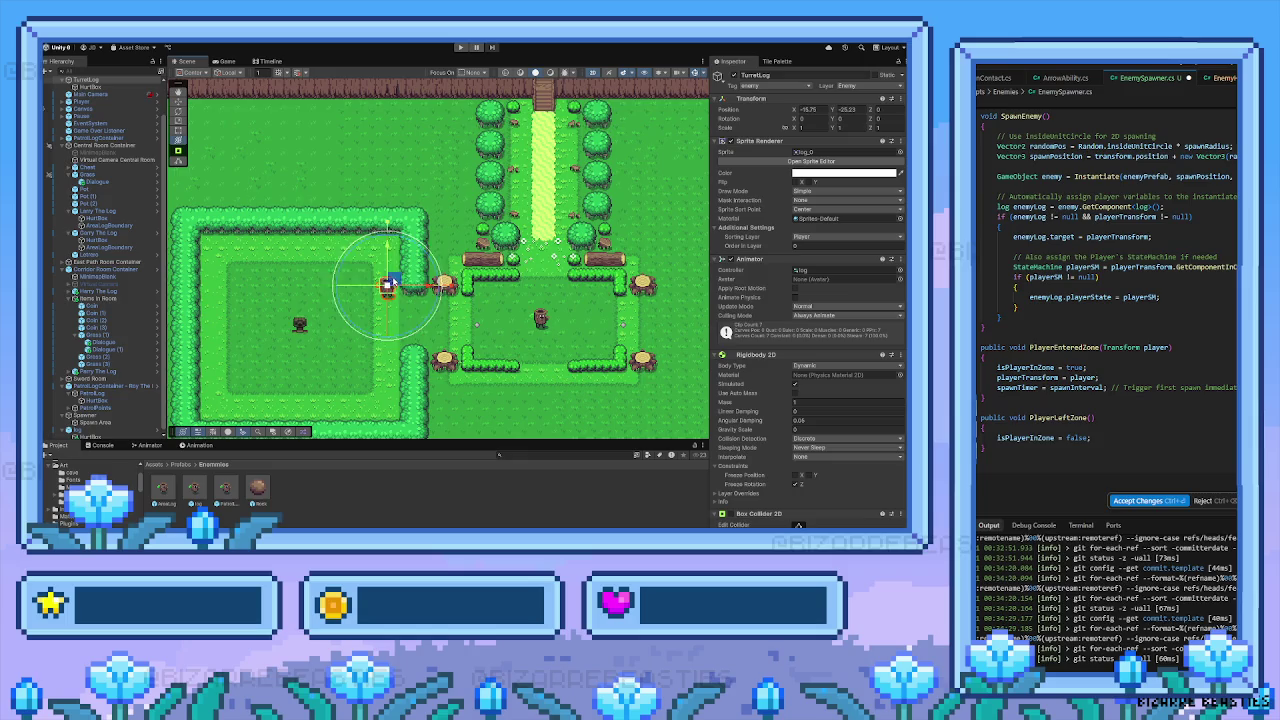
left_click_drag(380, 286, 300, 214)
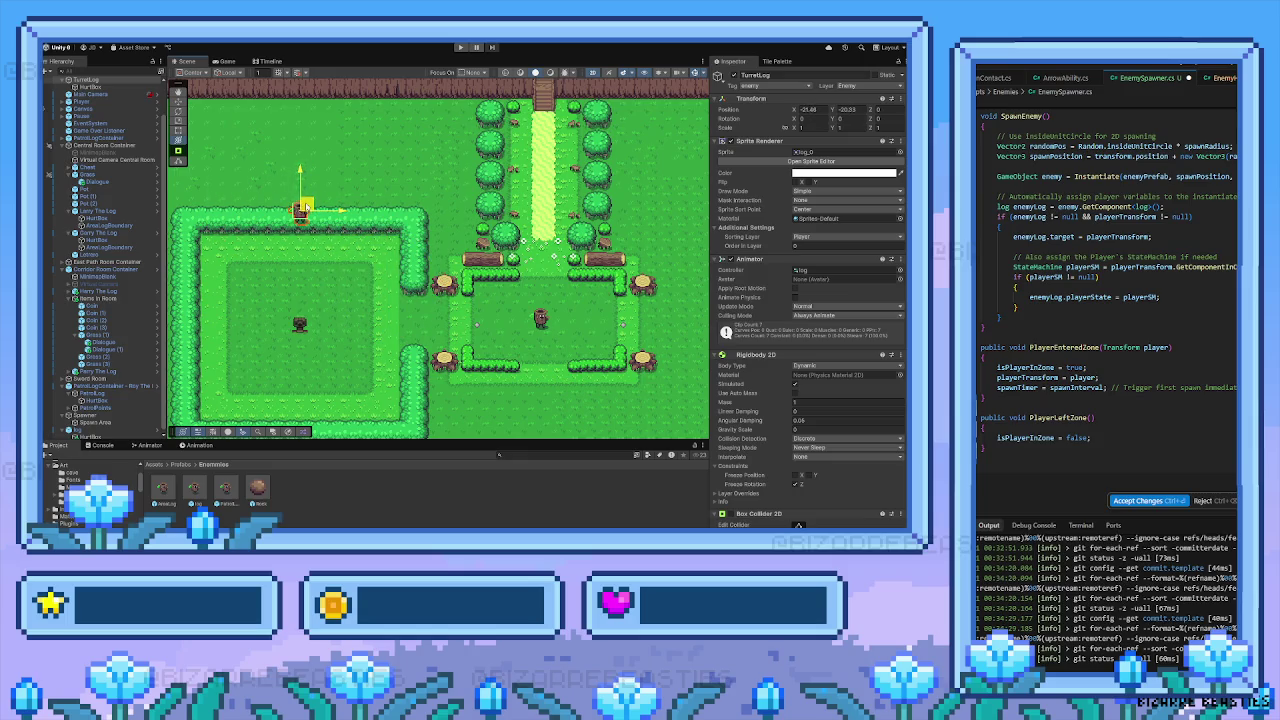
Switch to the Transform tool, start Play, and walk the player south through the gate toward the stairs
key("y")
left_click(460, 47)
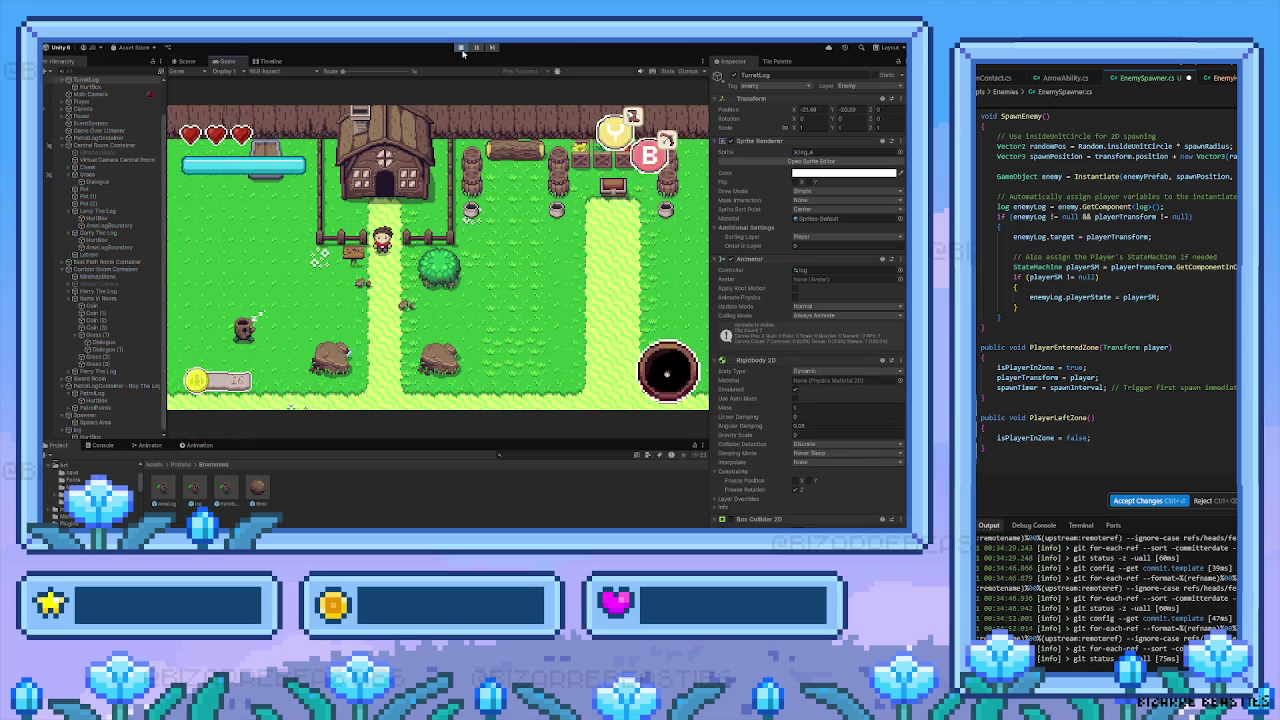
key("s")
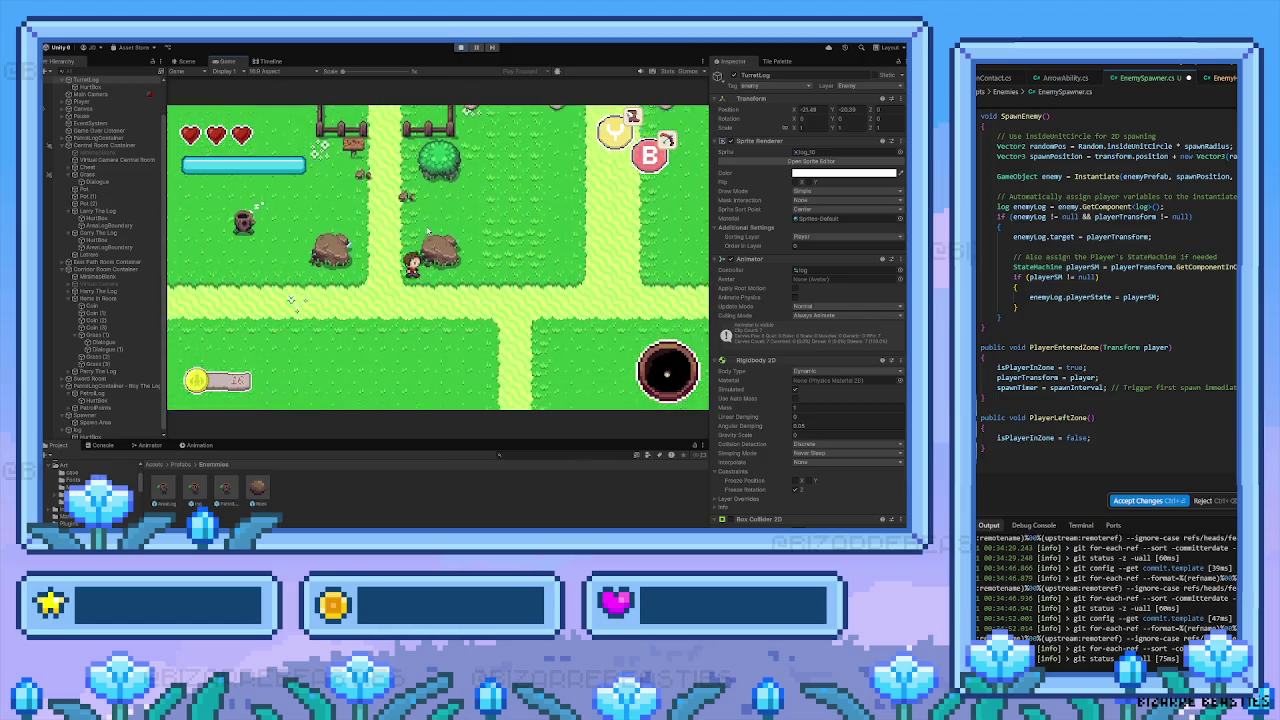
key("d")
key("s")
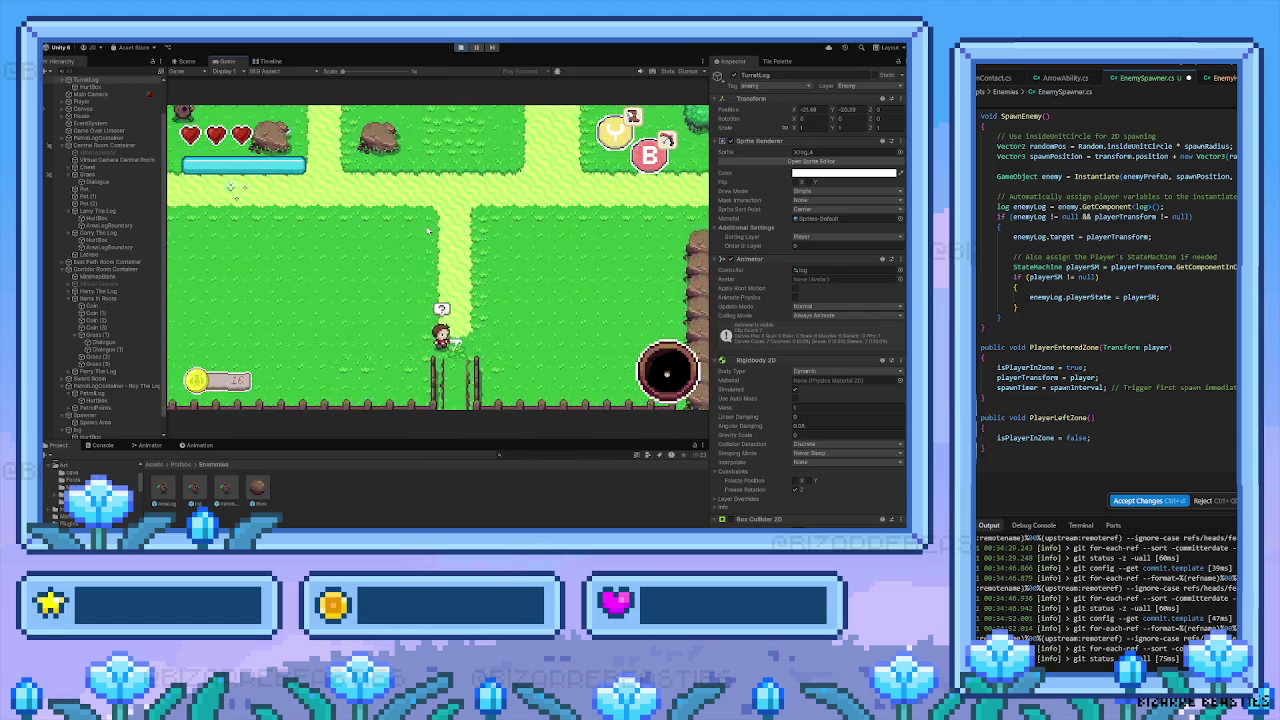
key("s")
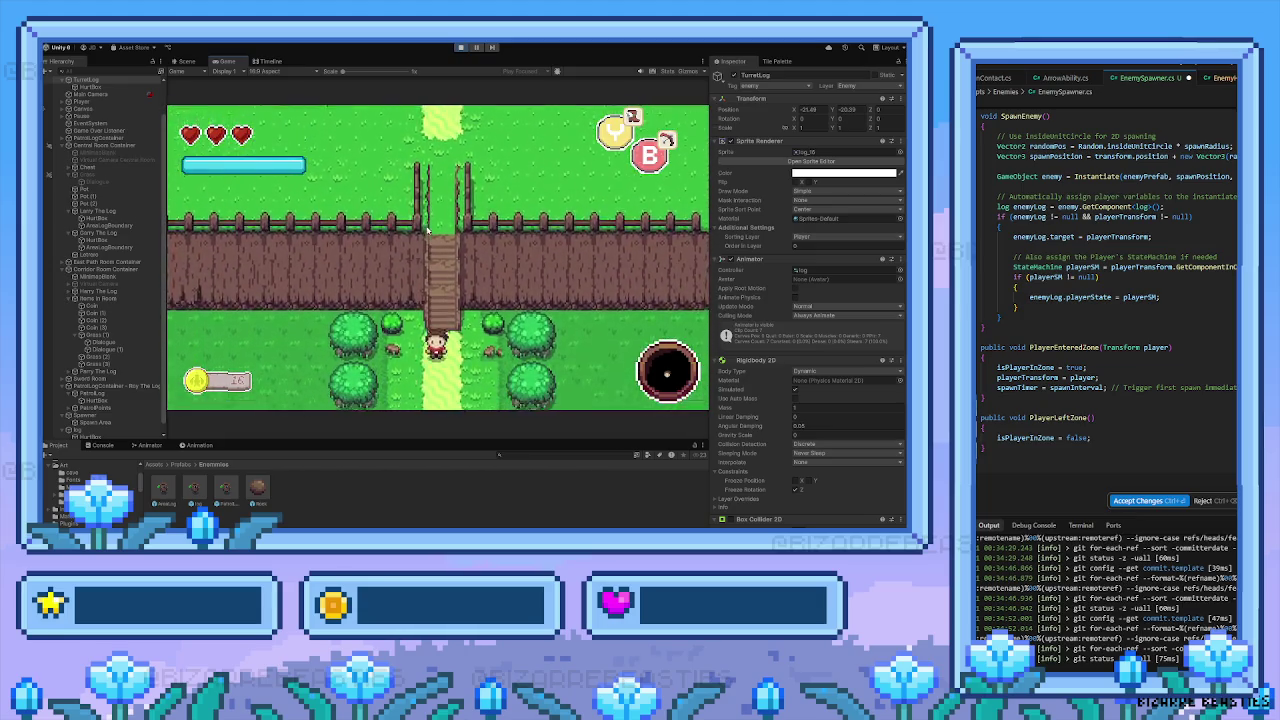
key("s")
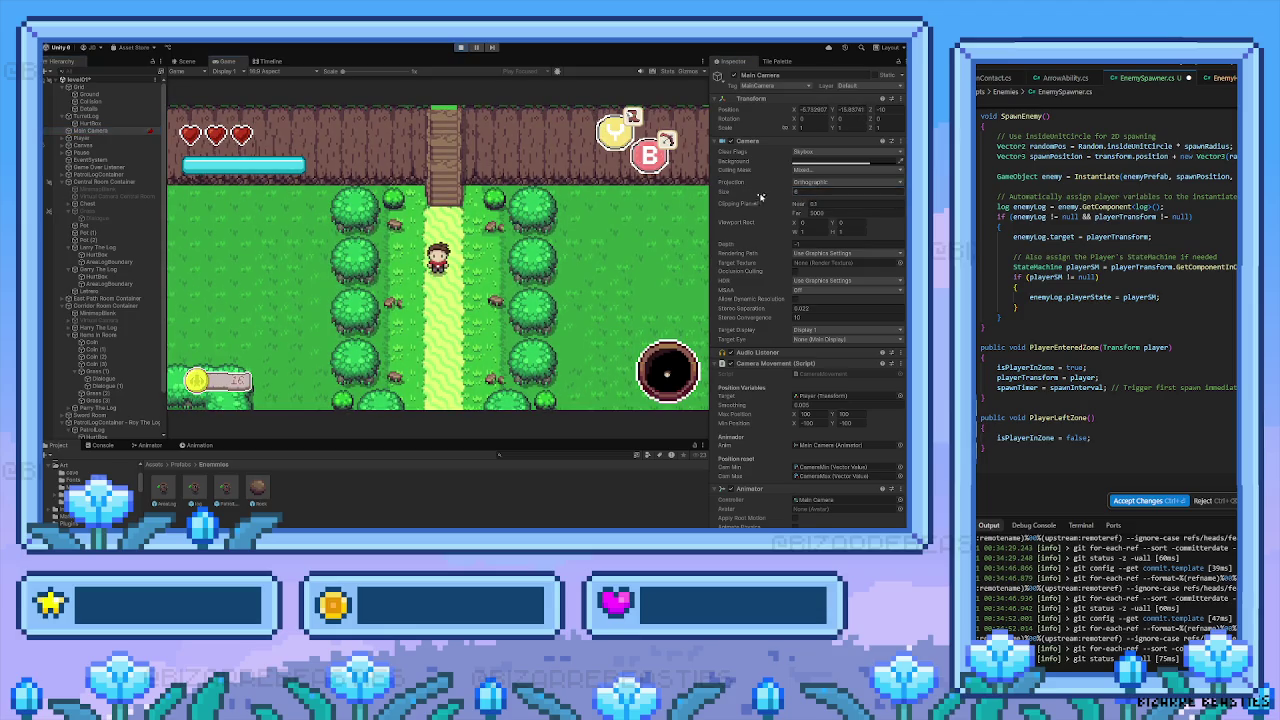
Stop the game, then pan and zoom the Scene view north of the fence onto the fenced dirt plot
left_click(805, 191)
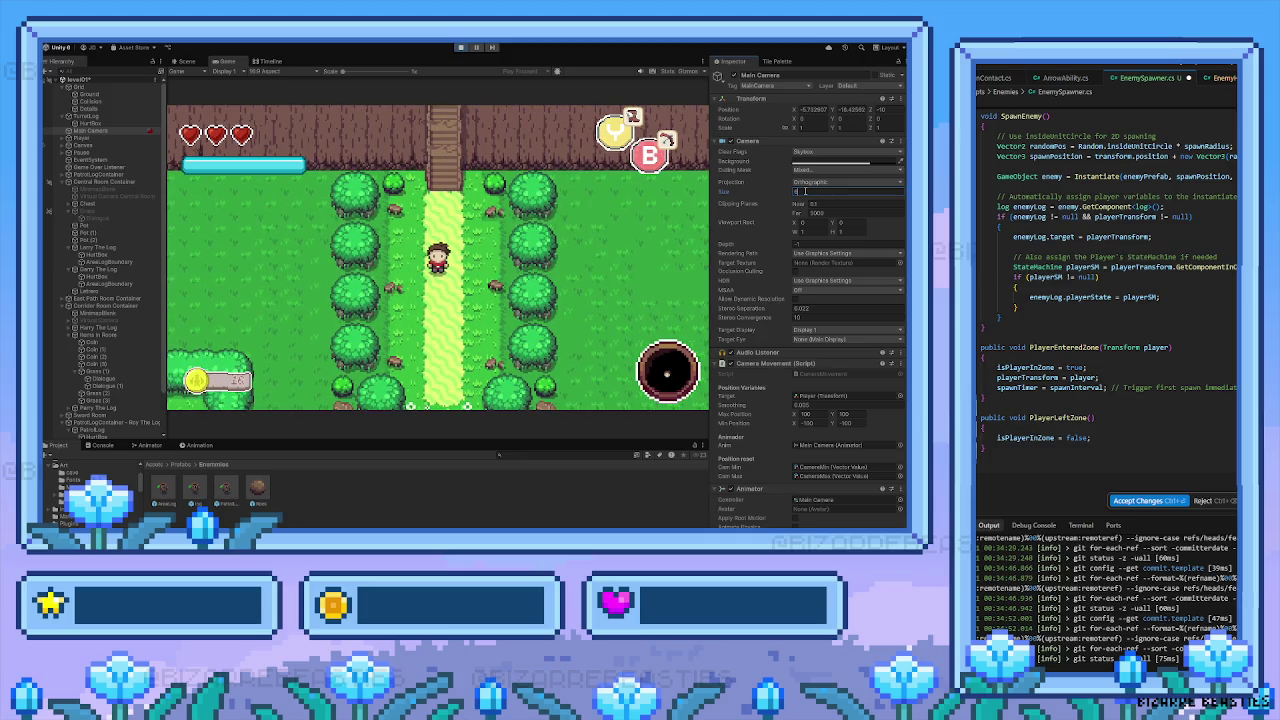
left_click(459, 48)
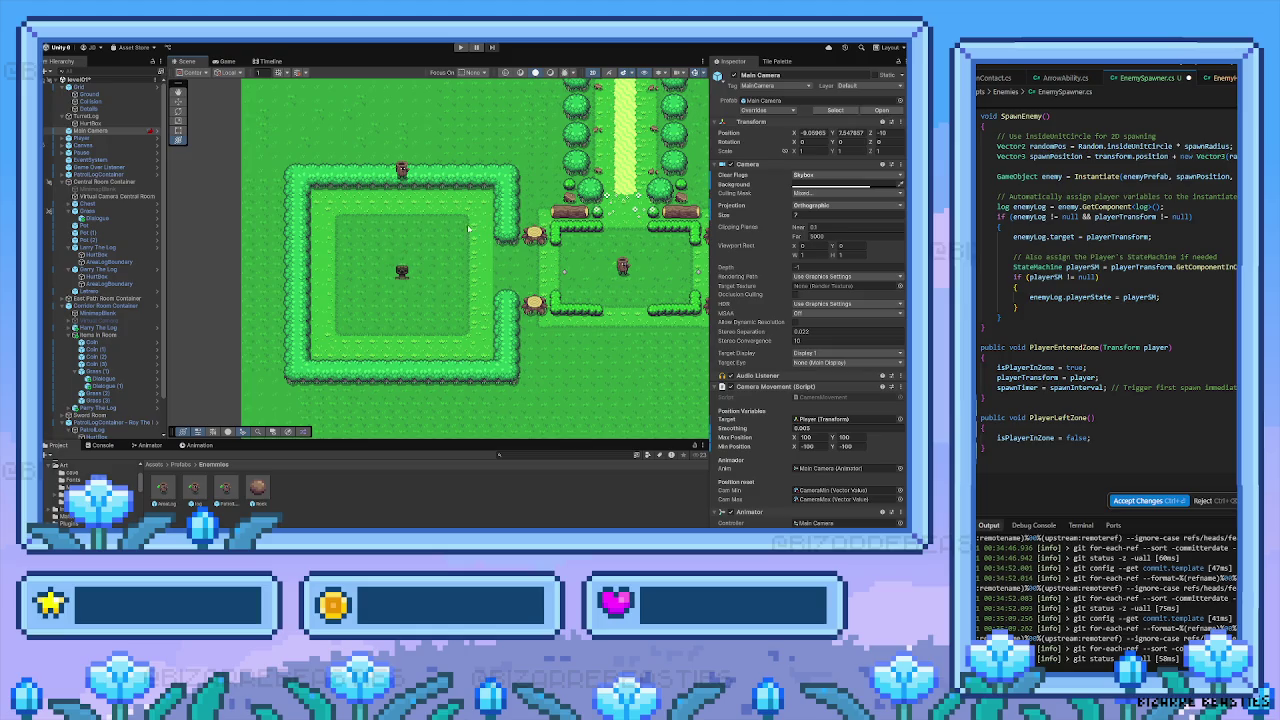
key("Up")
key("Right")
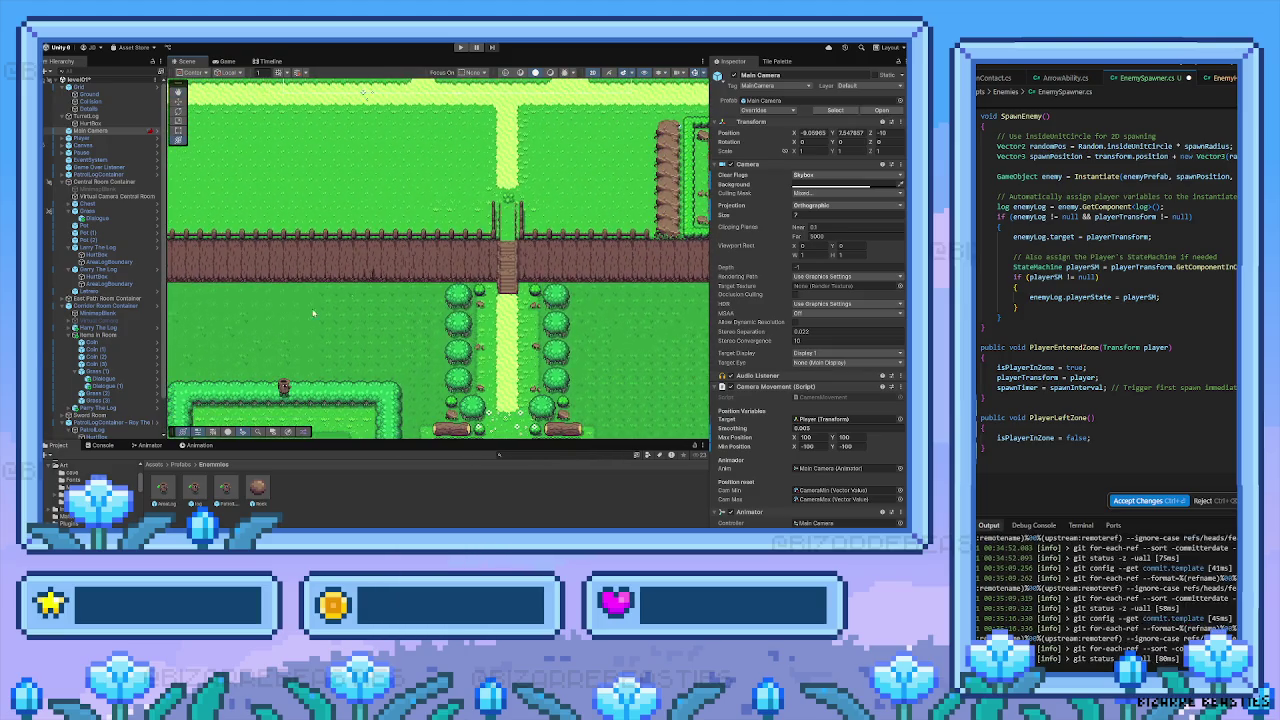
key("Down")
key("Left")
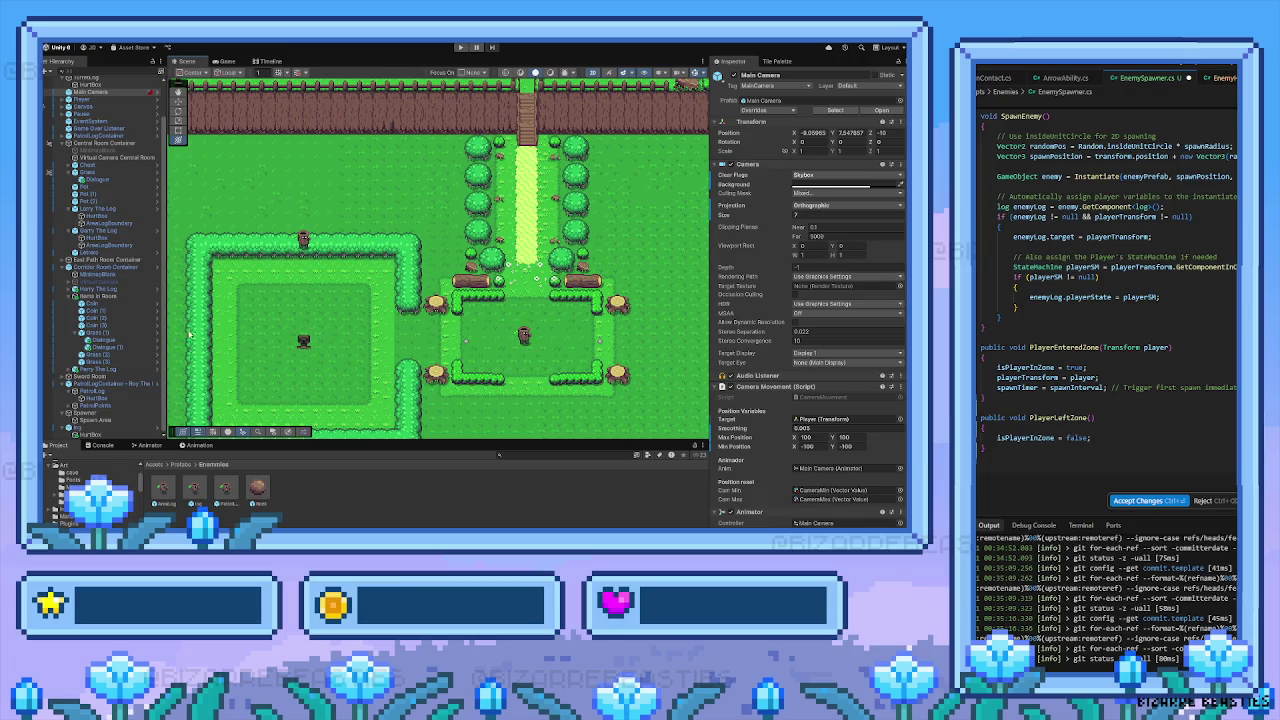
scroll(399, 258, "down", 2)
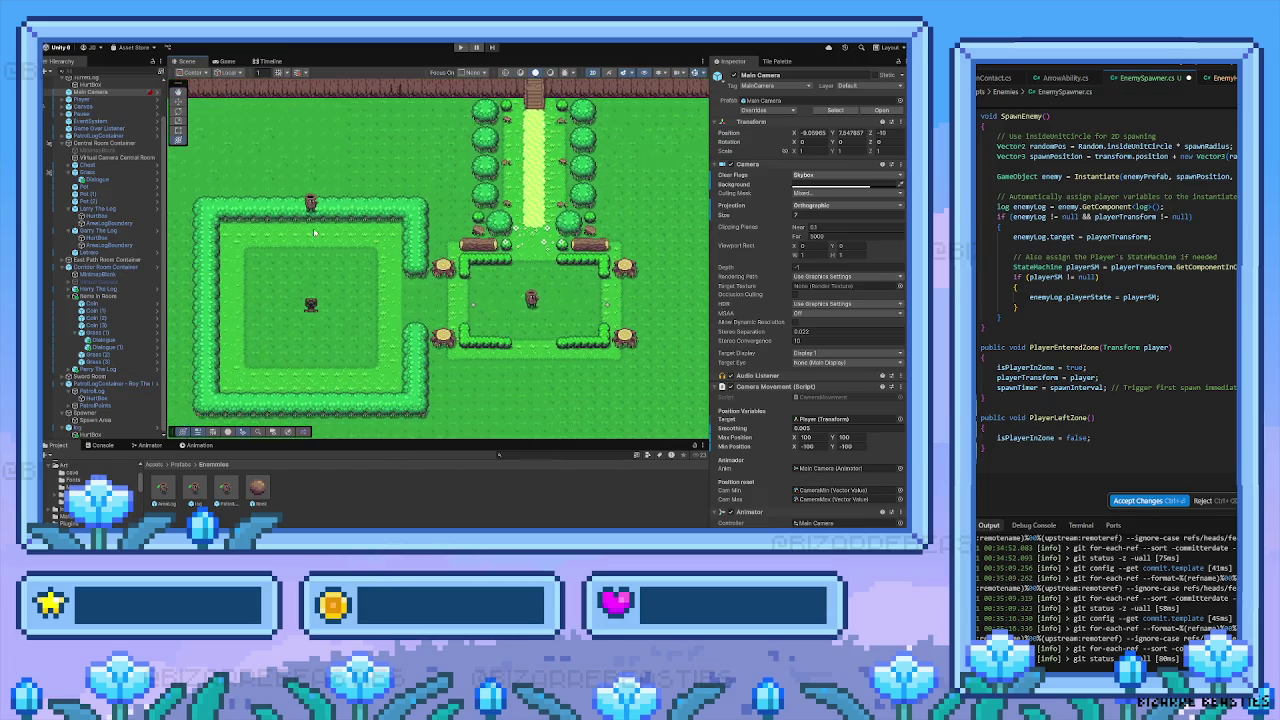
key("Up")
key("Right")
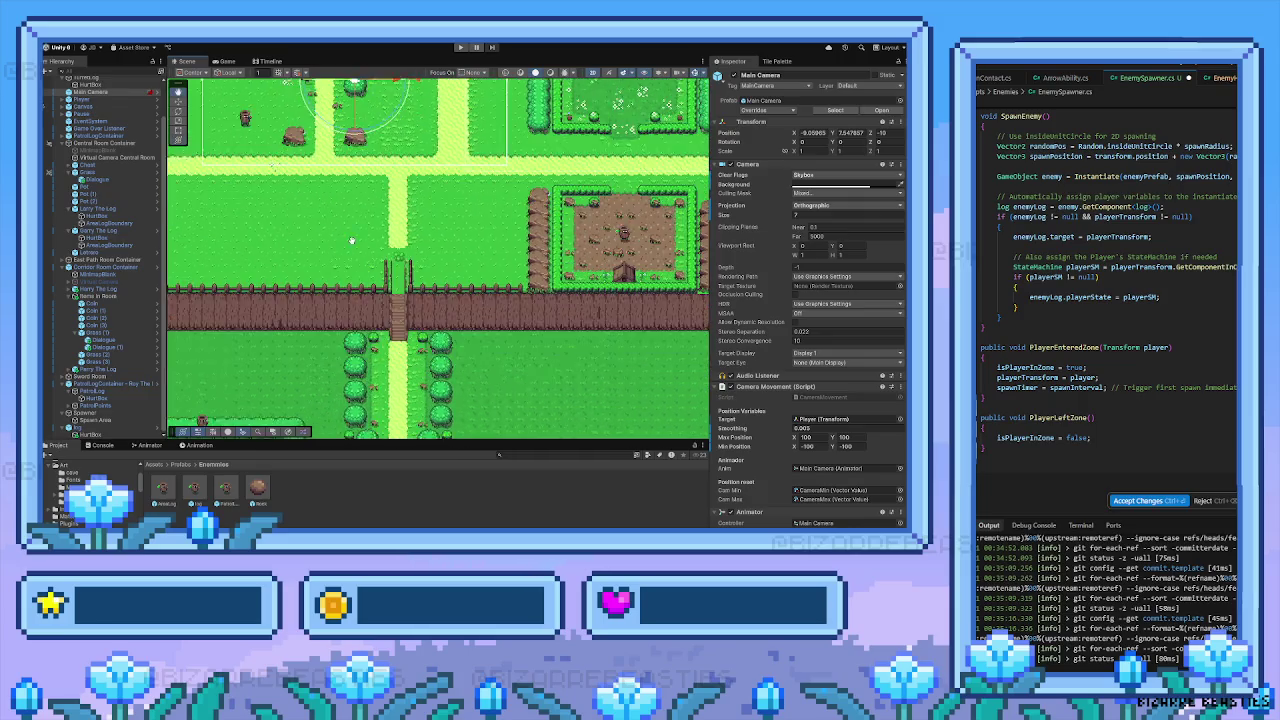
mouse_move(585, 188)
left_mouse_down()
mouse_move(430, 266)
mouse_move(524, 190)
left_mouse_up()
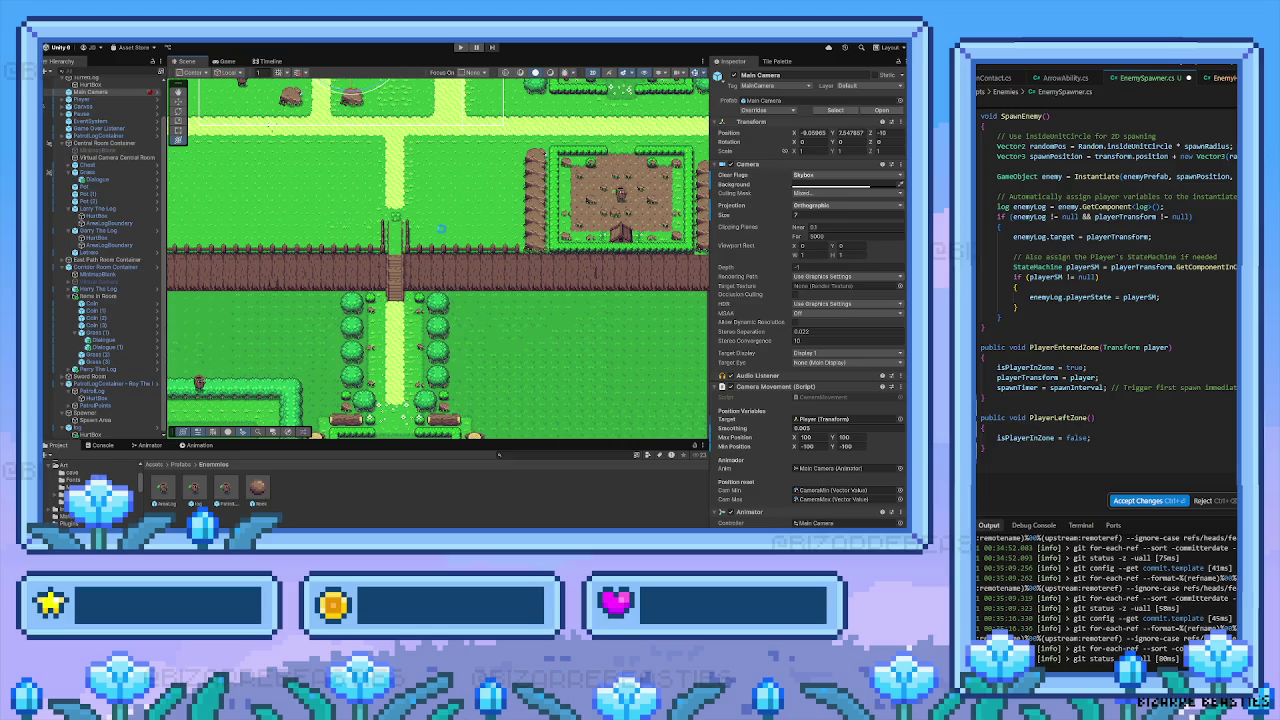
Enter Play mode and walk the player south from the house into the fenced clearing
left_click(461, 48)
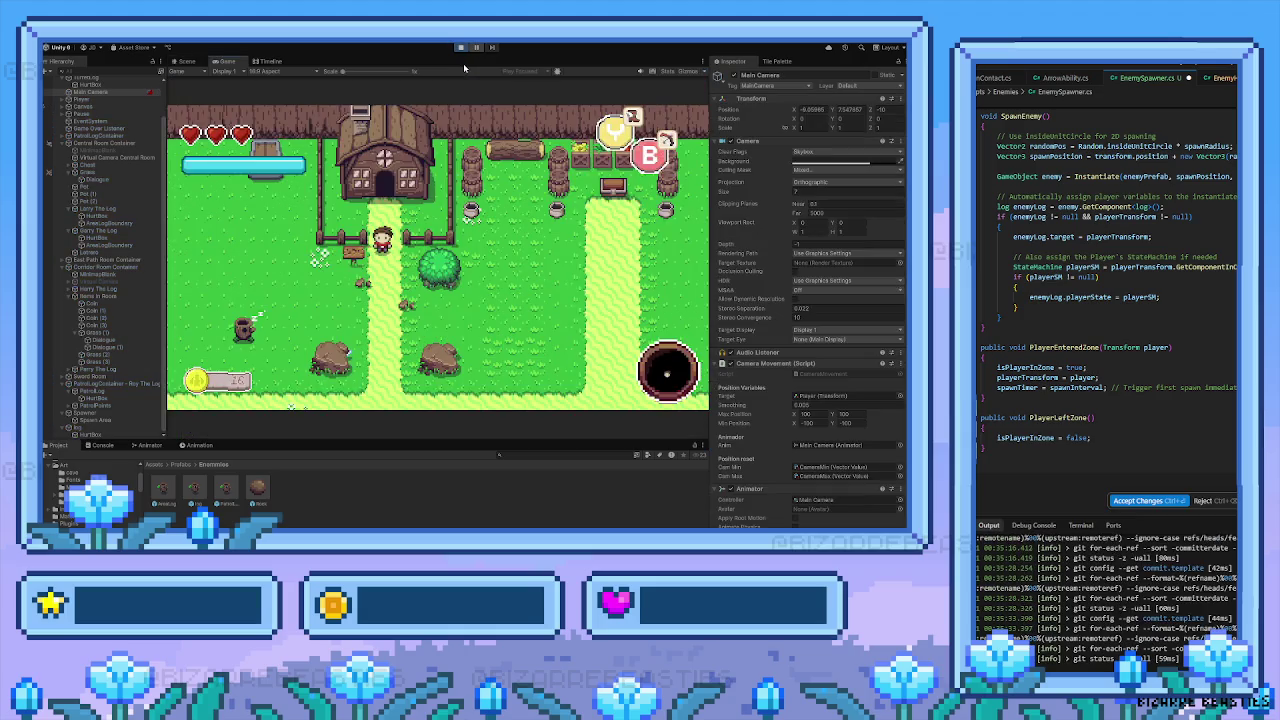
key("Down")
key("Down")
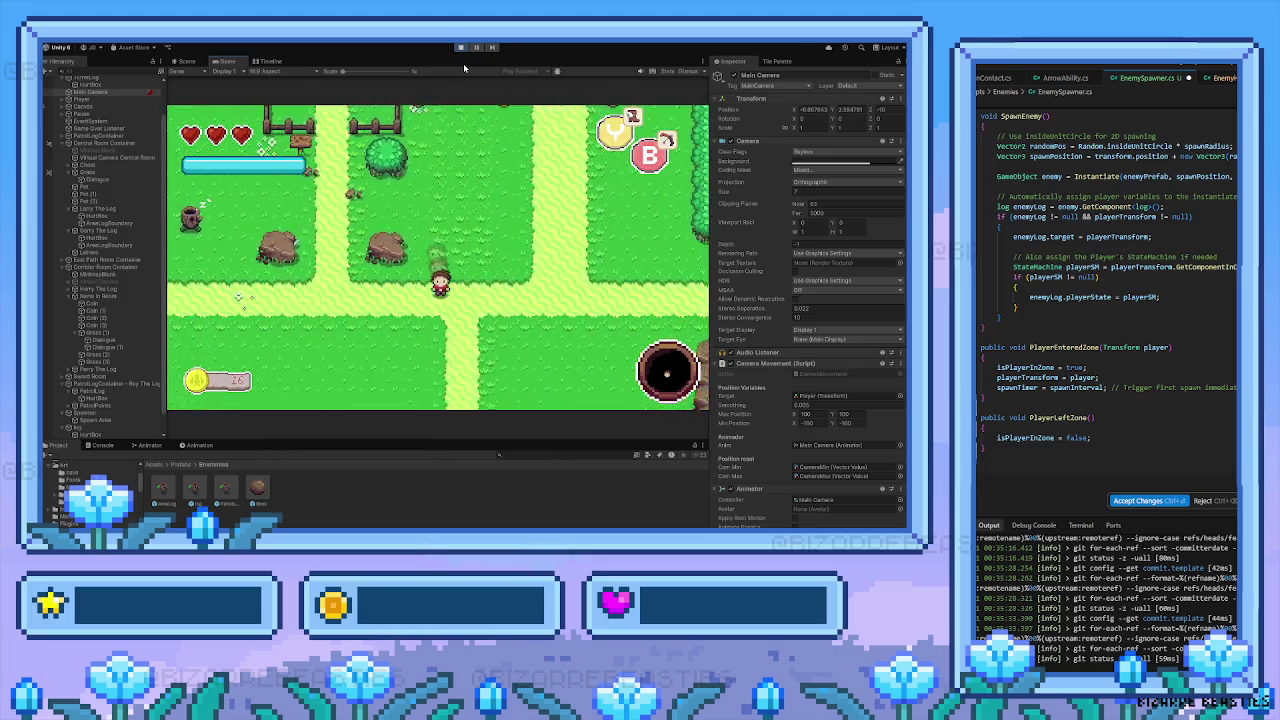
key("Down")
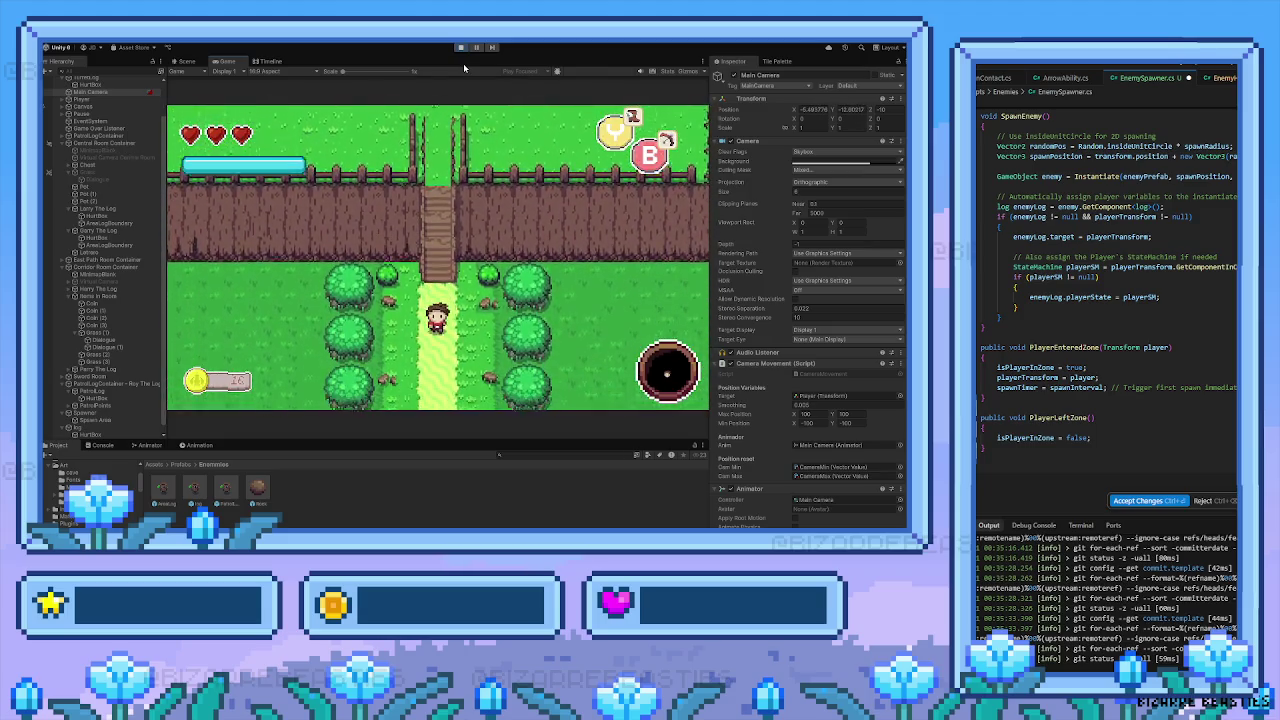
key("Down")
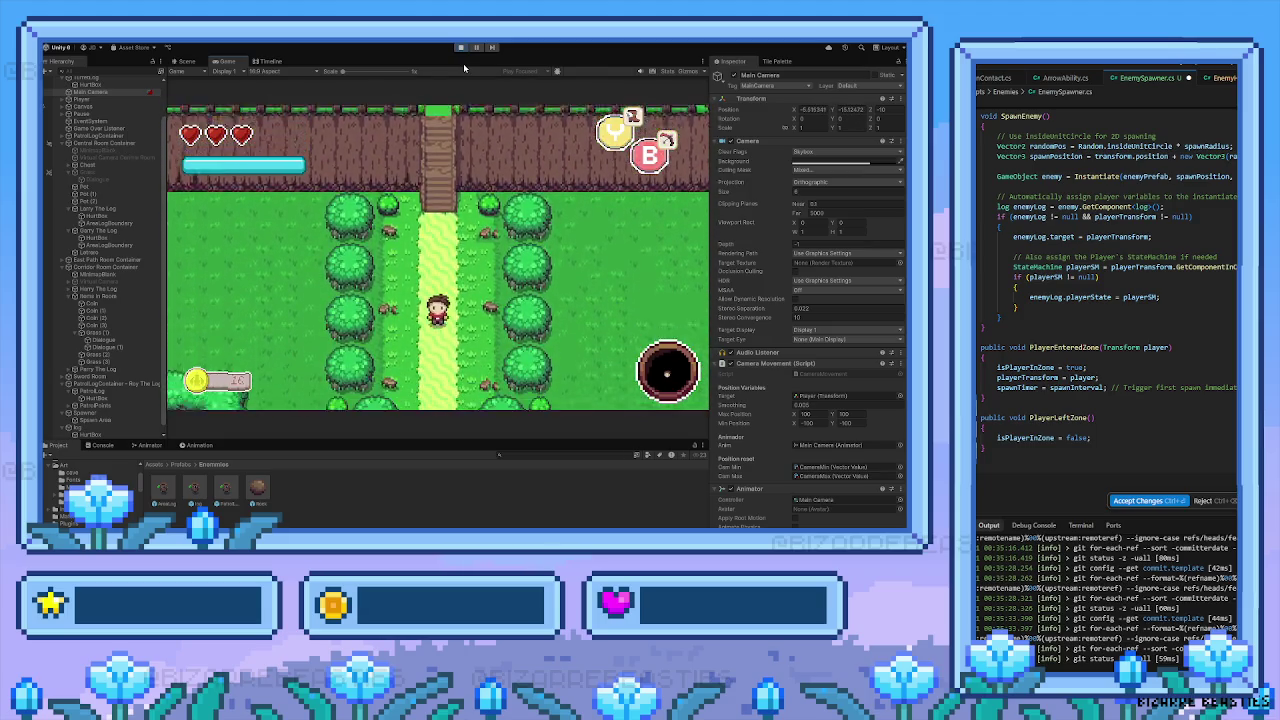
key("Down")
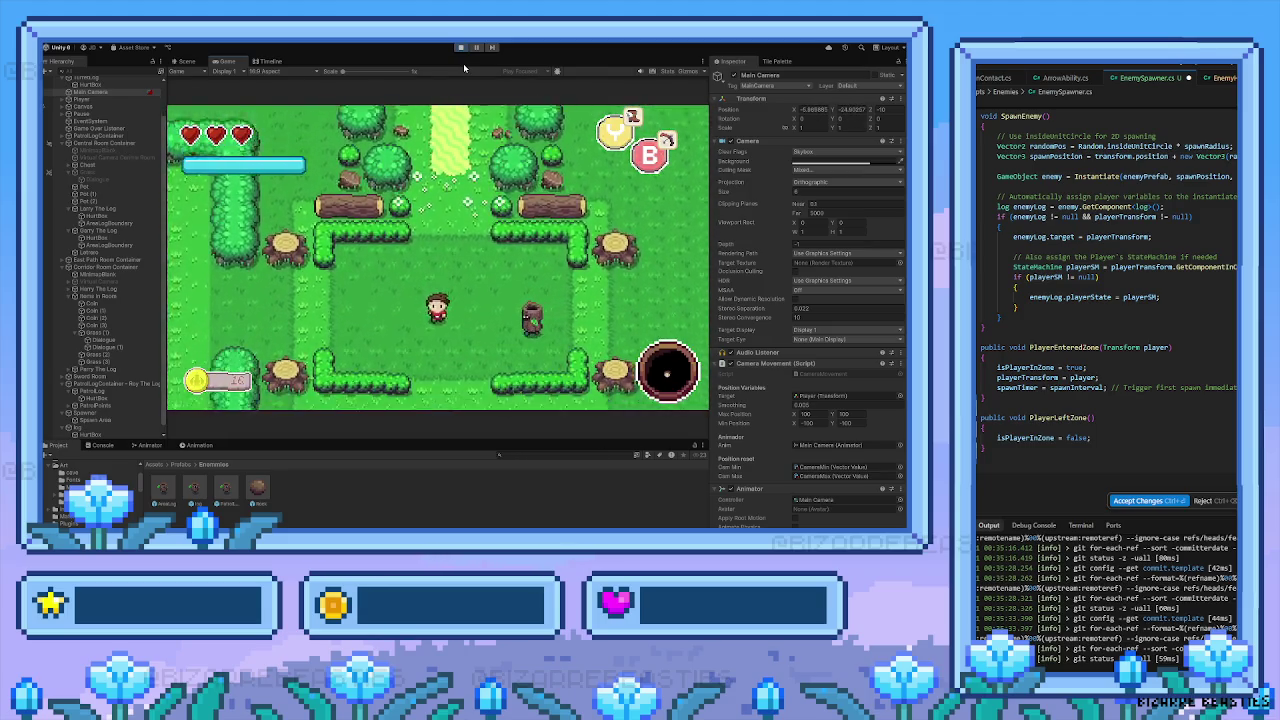
key("Left")
key("Left")
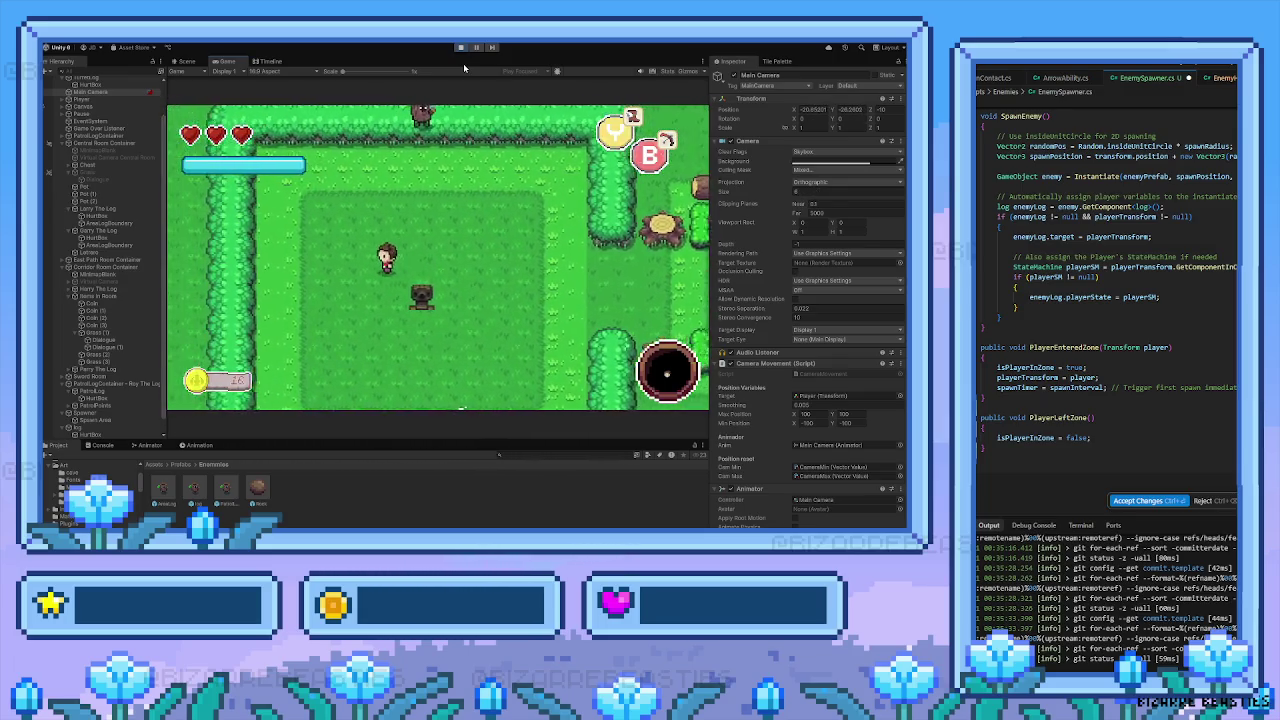
Move the player up-left and around the clearing, swinging the sword twice
key("Left")
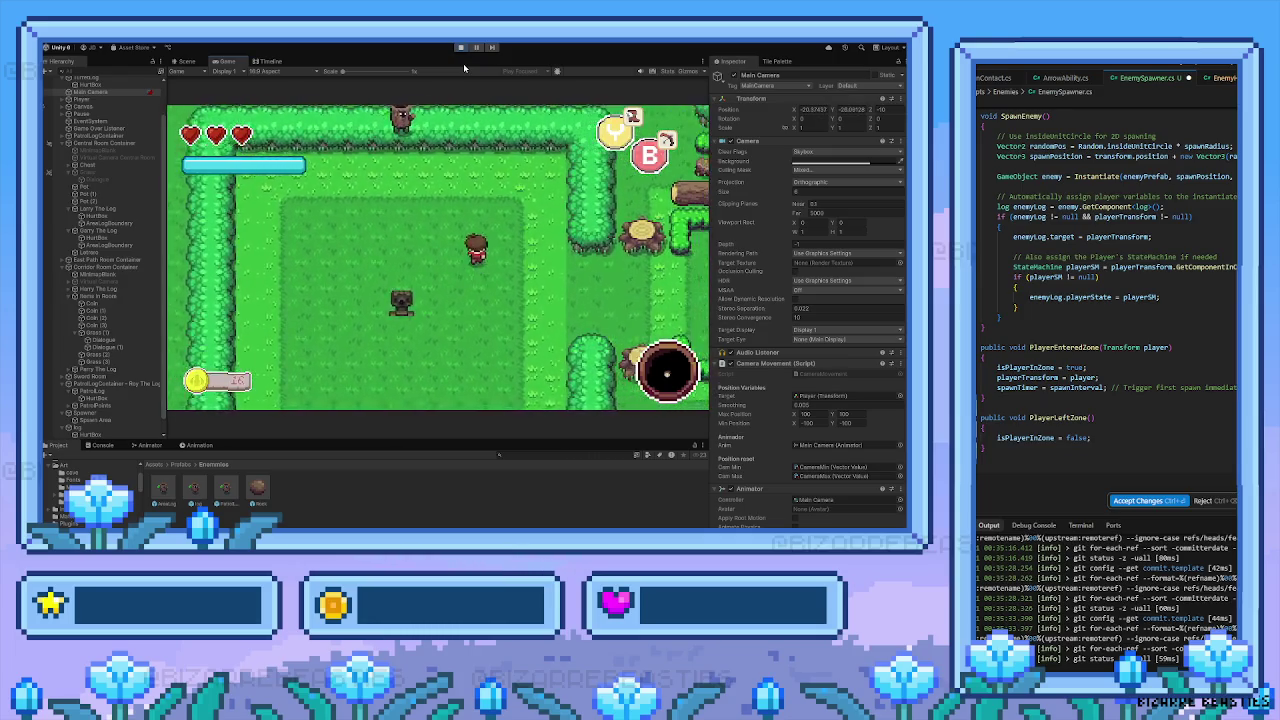
key("Up")
key("space")
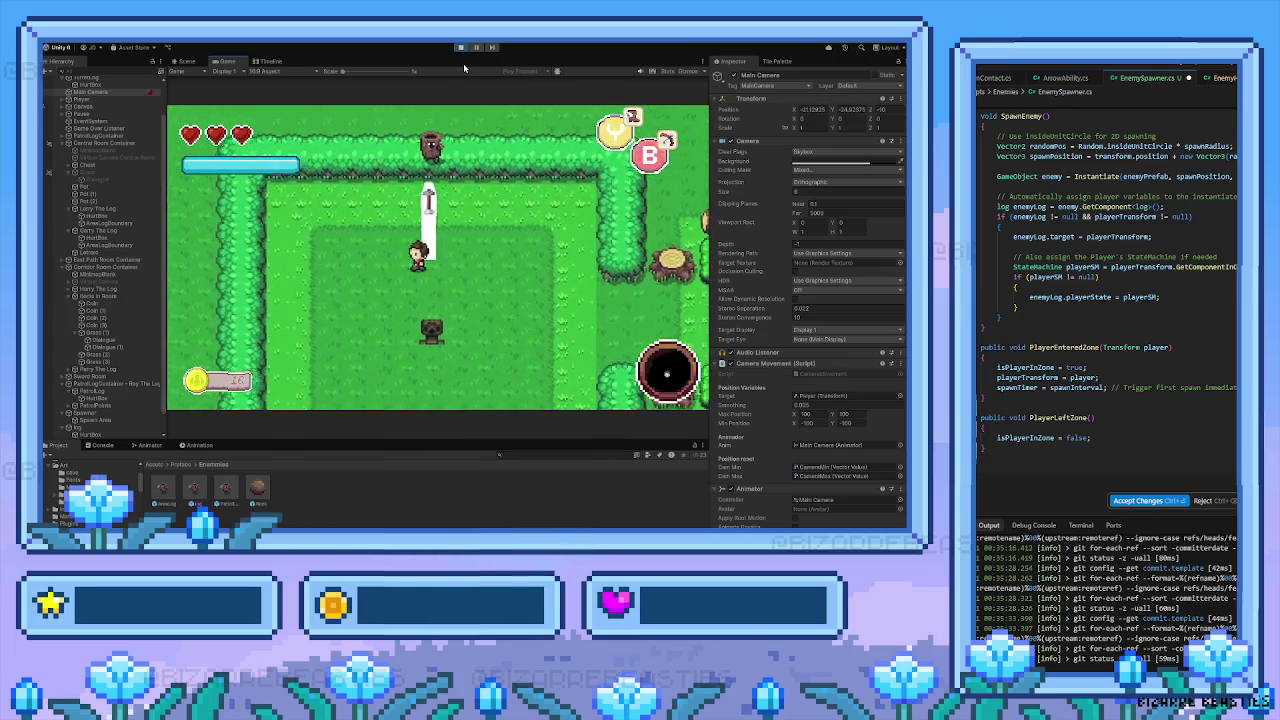
key("Left")
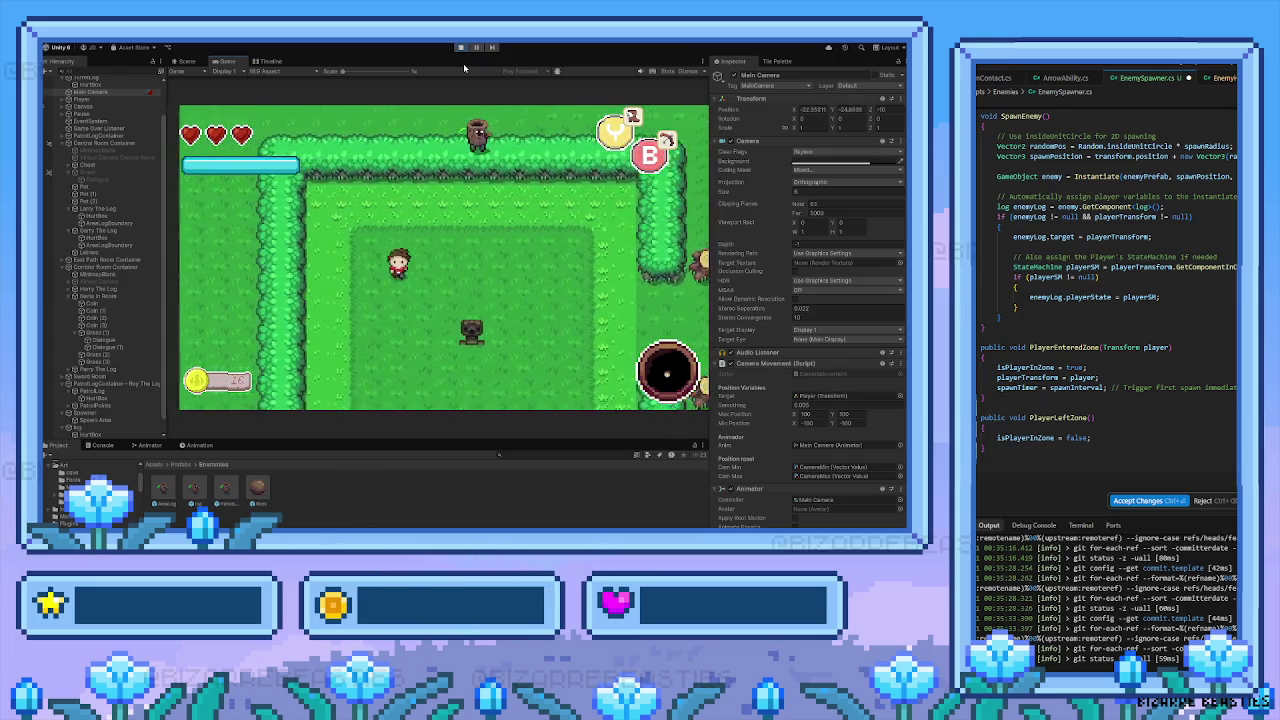
key("Right")
key("Up")
key("Down")
key("Up")
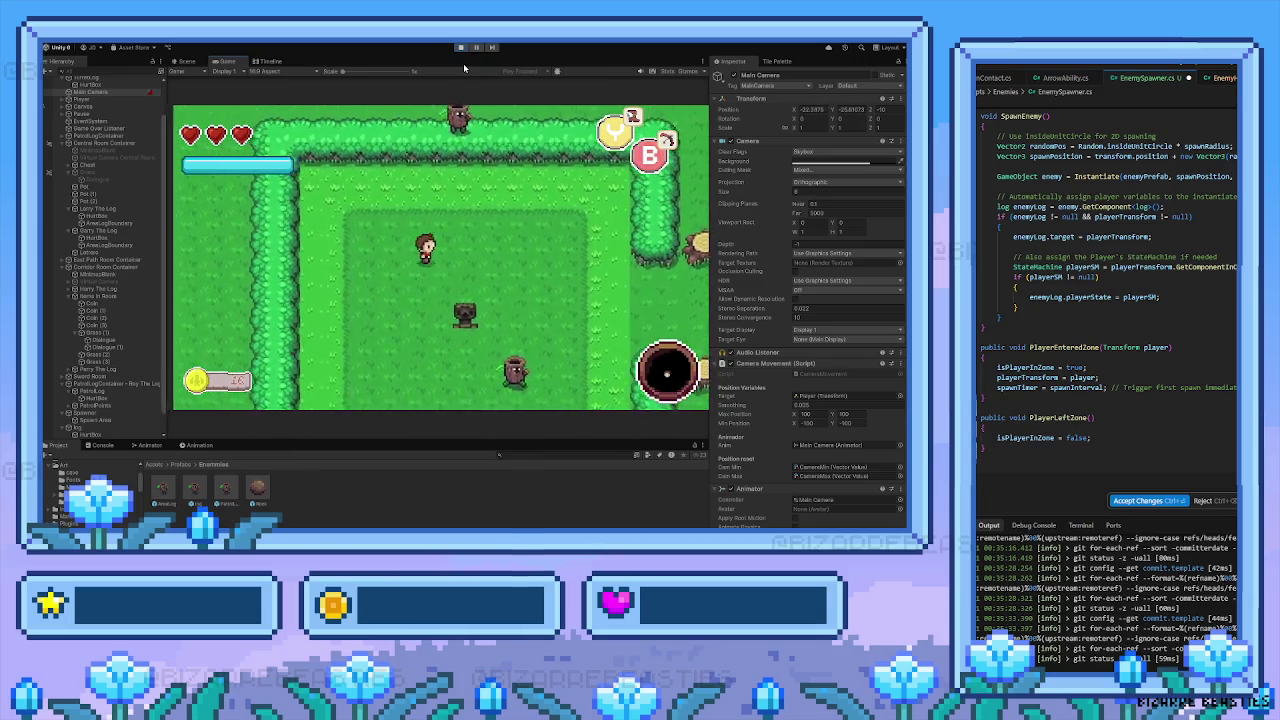
key("Left")
key("Right")
key("space")
Keep circling the clearing, swing the sword walking up, then head to the left hedge
key("Left")
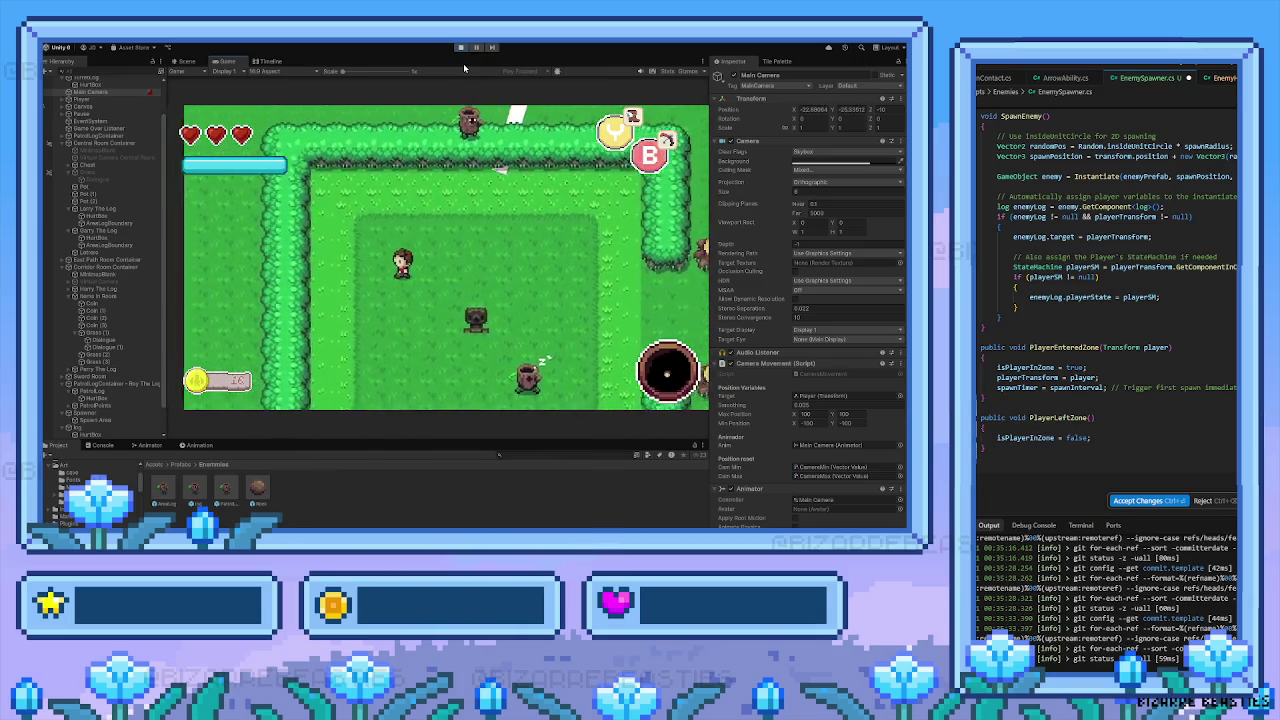
key("Up")
key("Right")
key("Down")
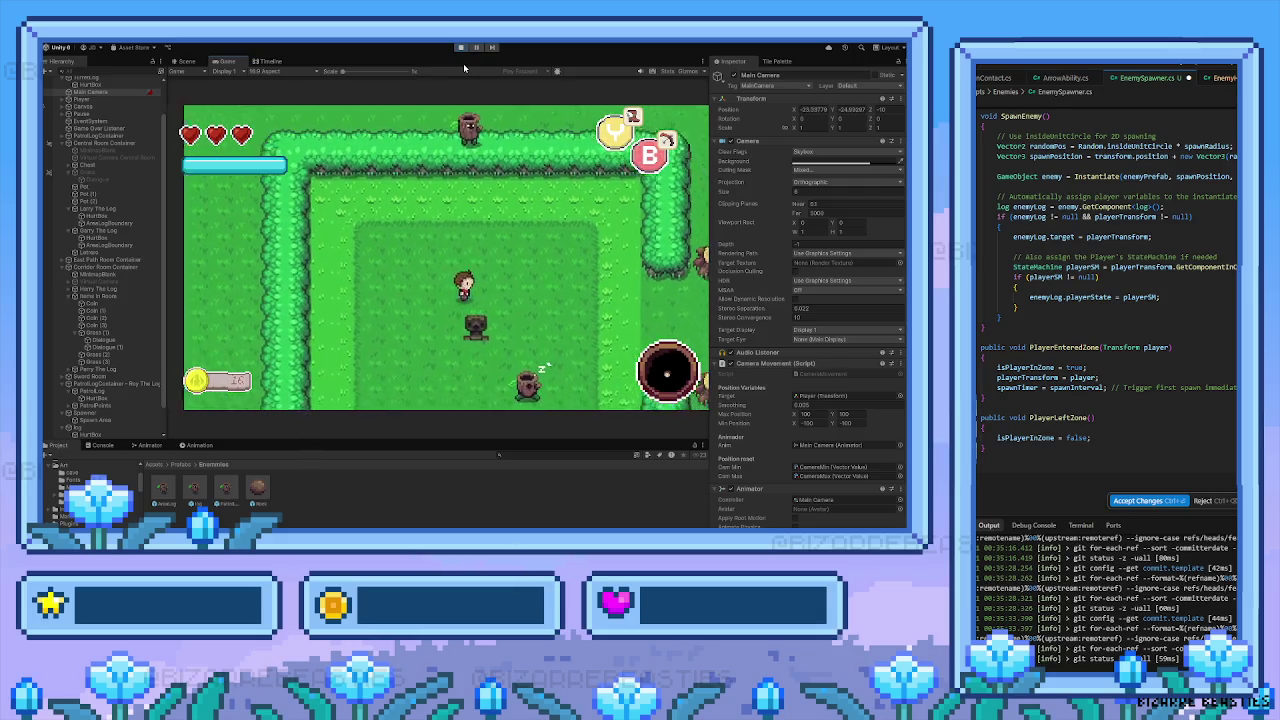
key("Up")
key("space")
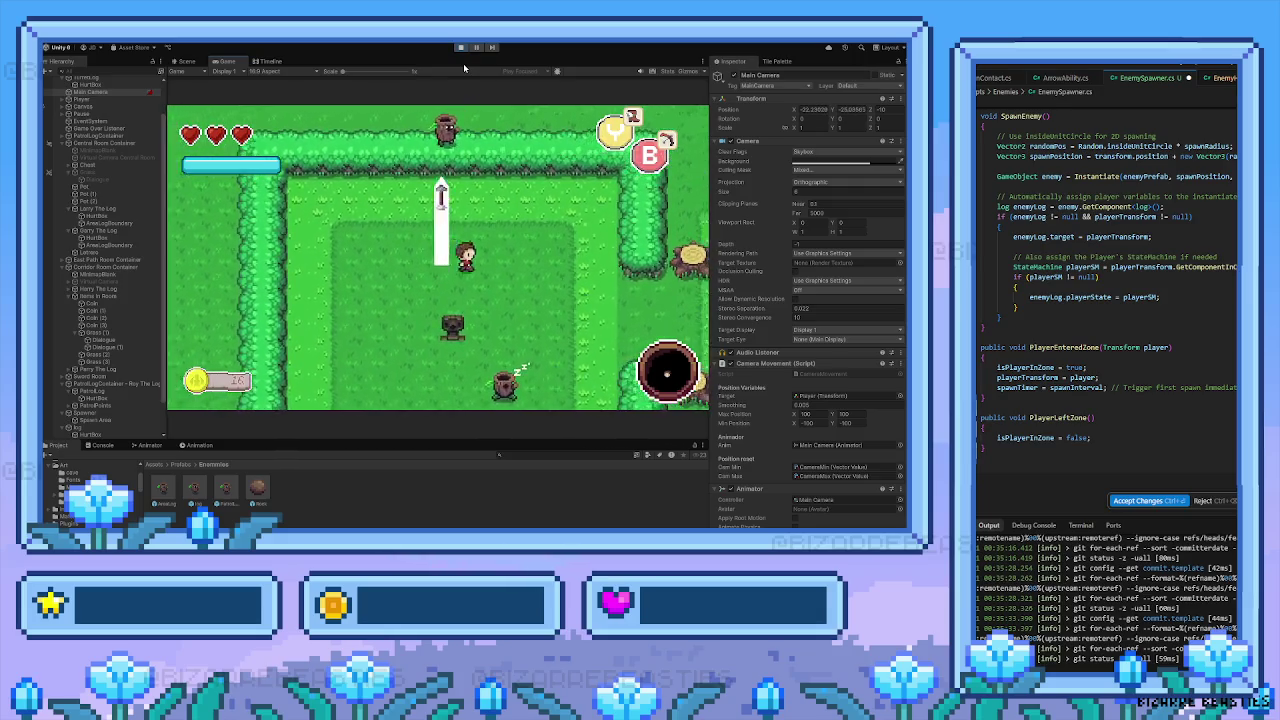
key("Right")
key("Left")
key("Up")
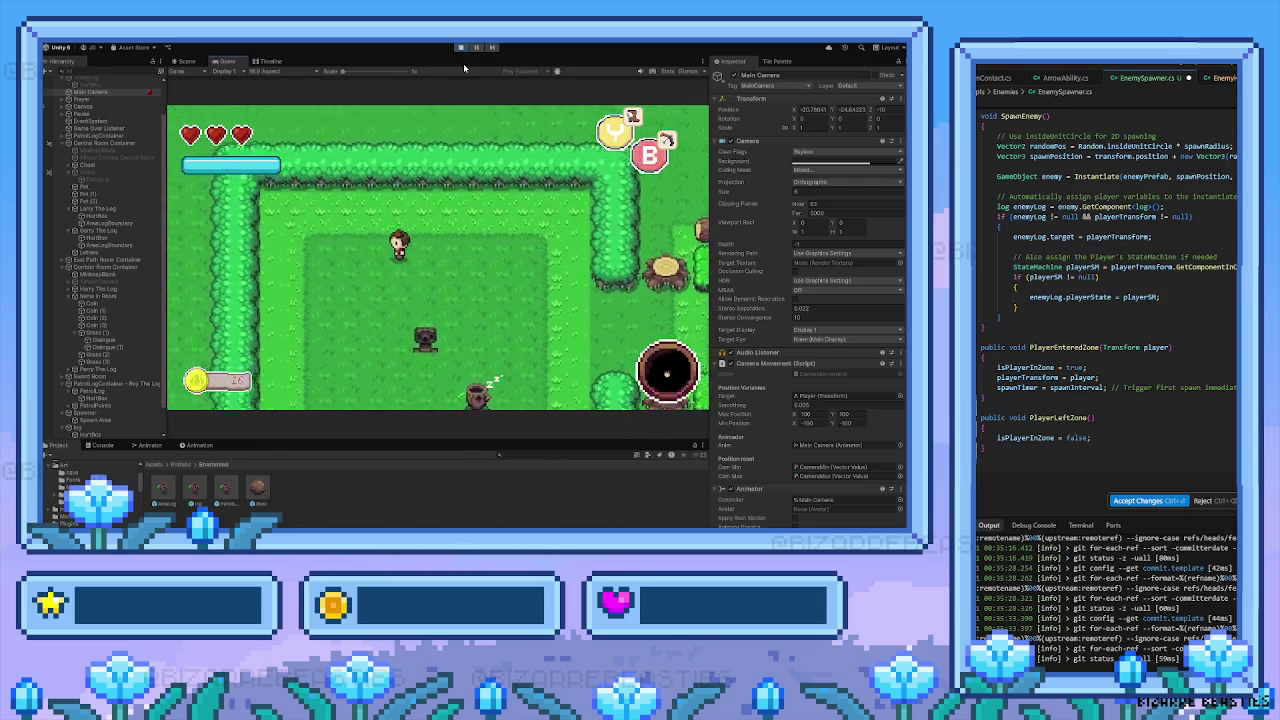
key("Left")
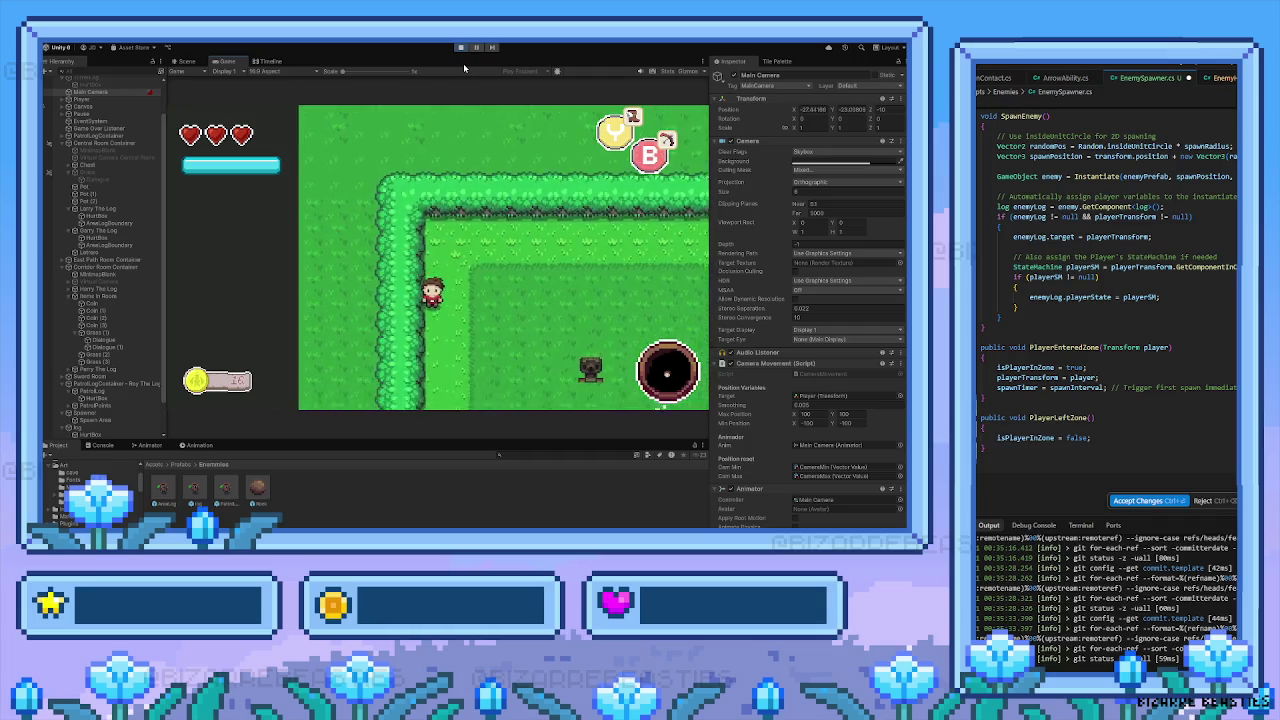
Walk down into the room, dodge left away from the logs, then swing the sword to the right
key("Down")
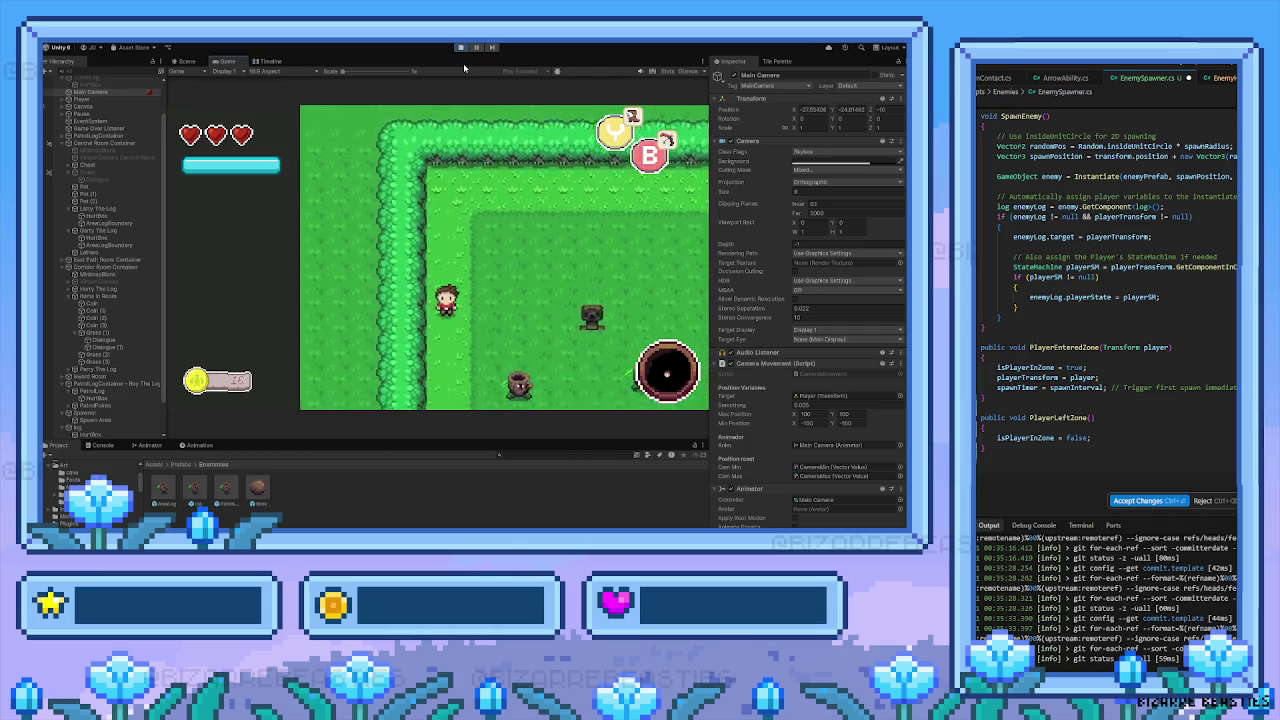
key("Right")
key("Left")
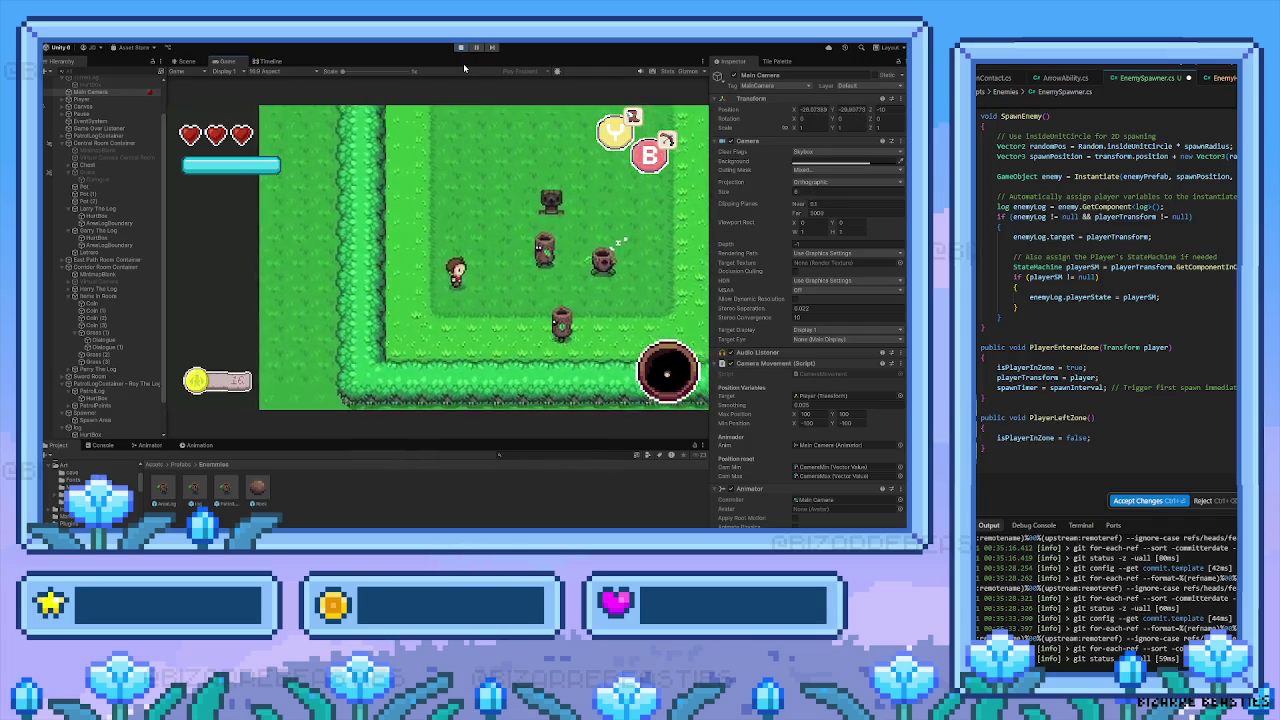
key("Up")
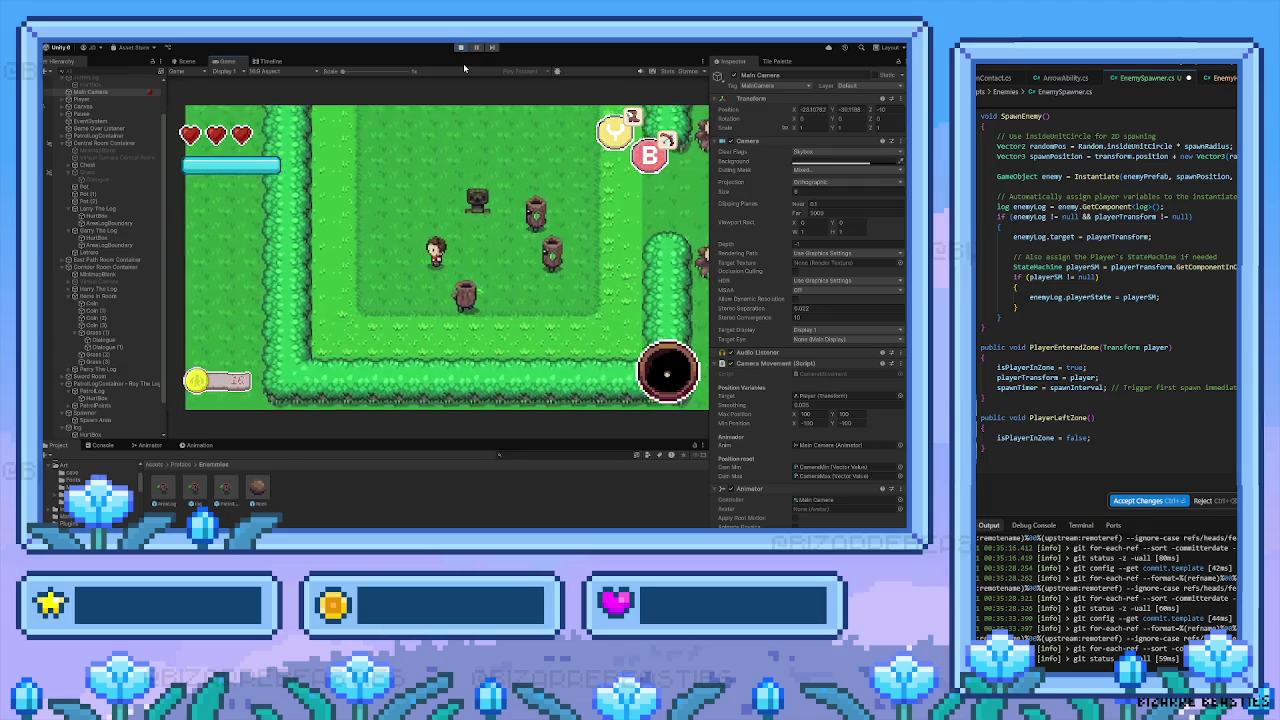
key("Right")
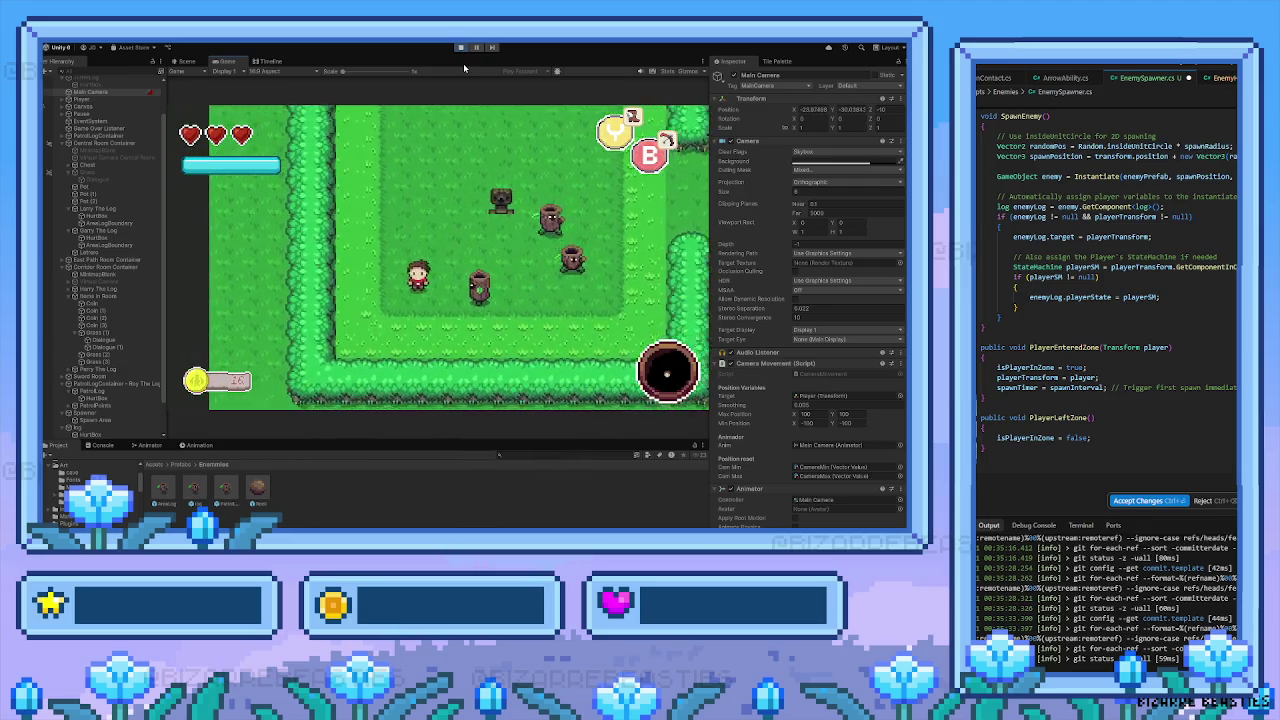
key("space")
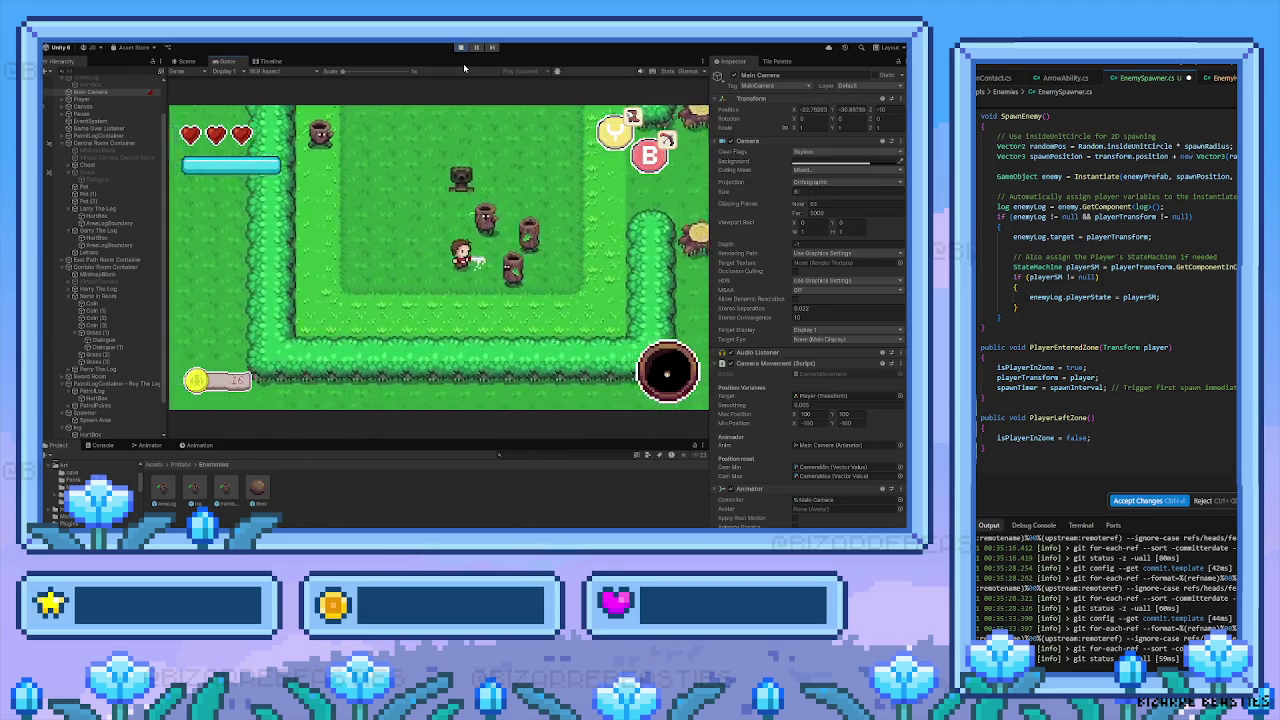
Walk the player up toward the top hedge, sidestep left and right, then down into the lower grass
key("Up")
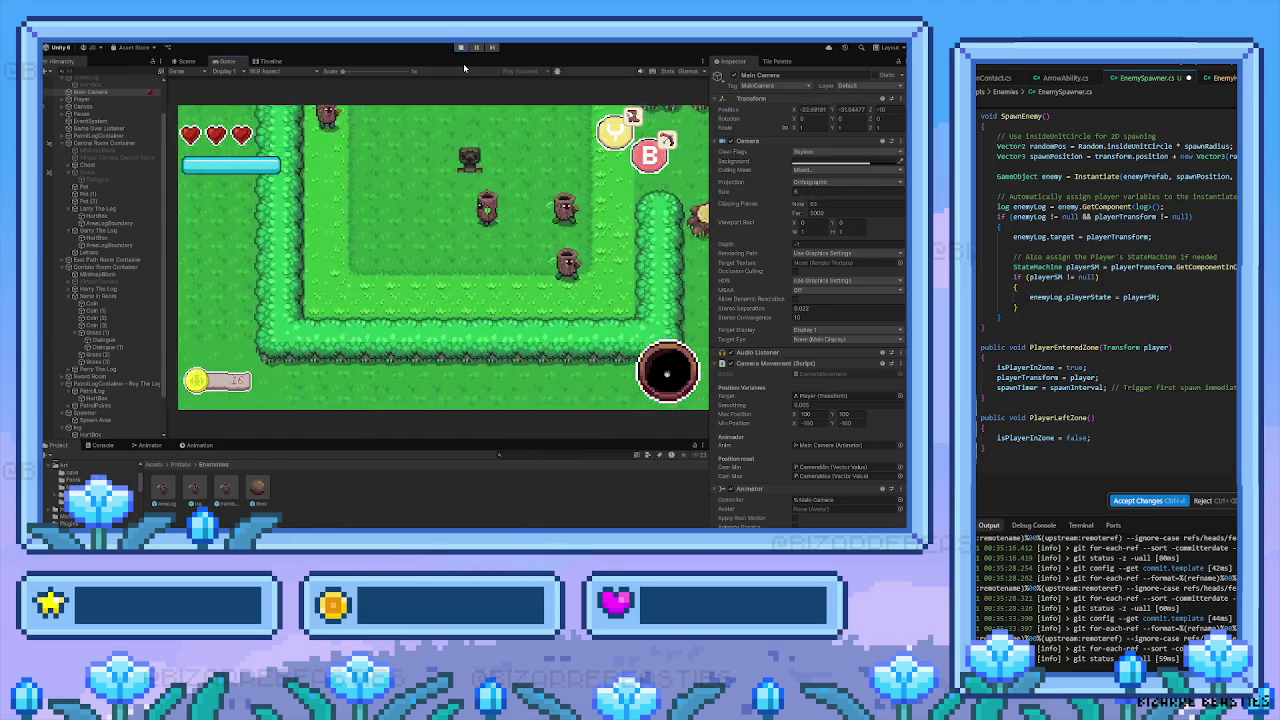
key("Left")
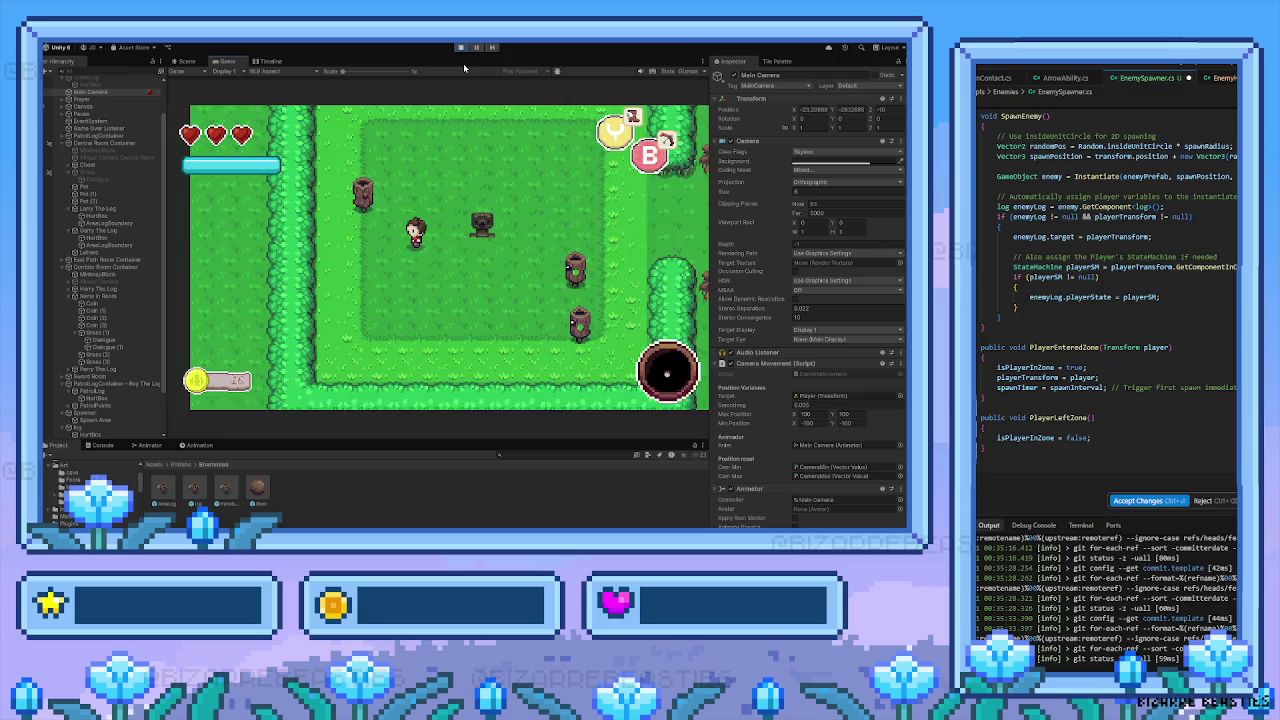
key("Left")
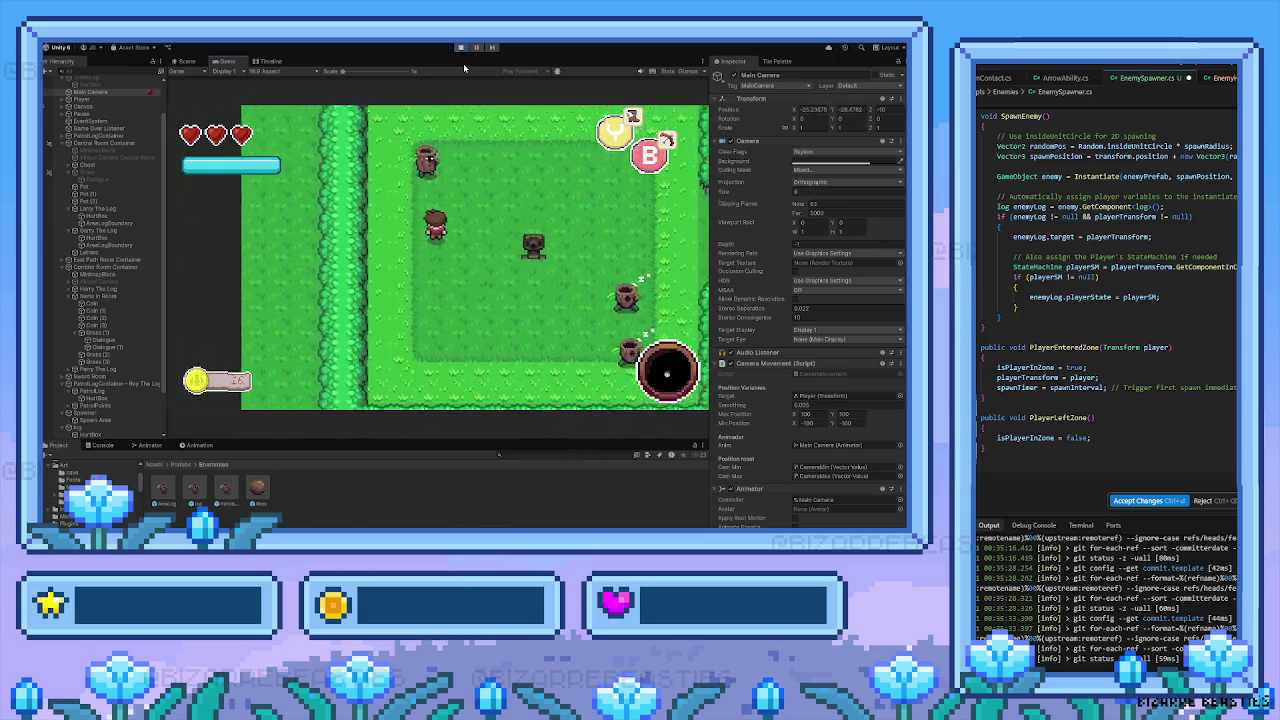
key("Up")
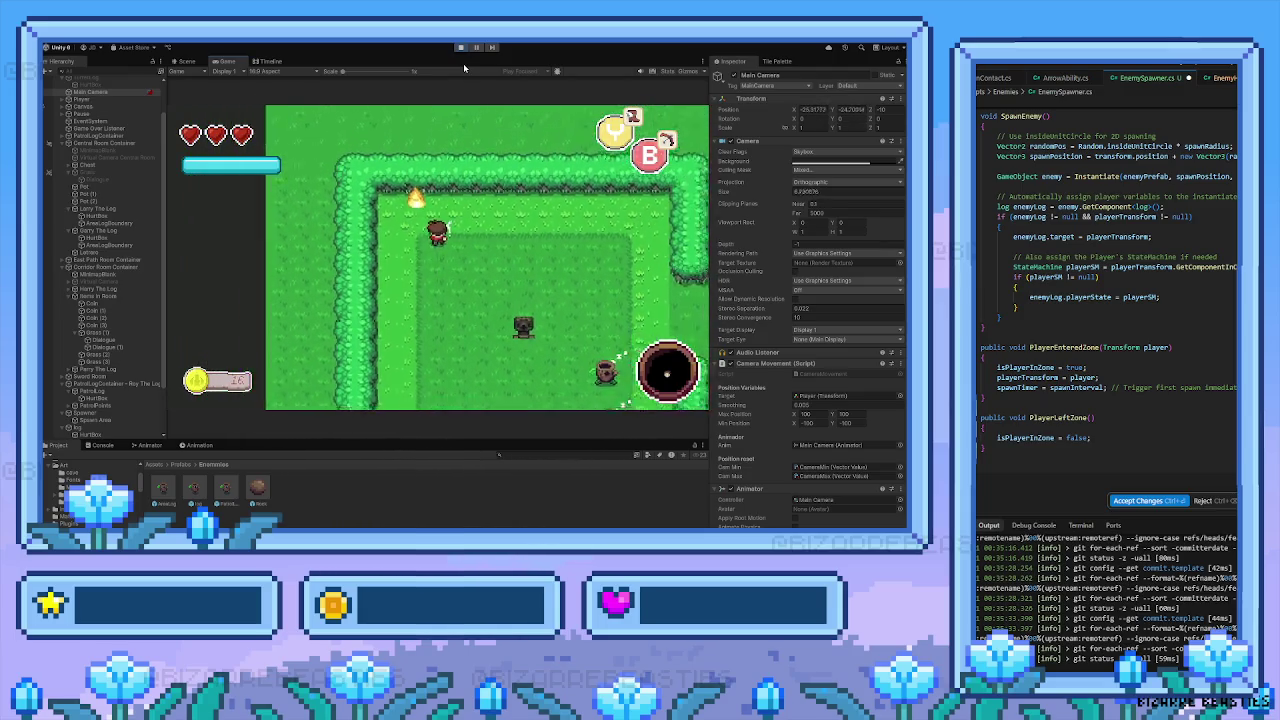
key("Up")
key("Left")
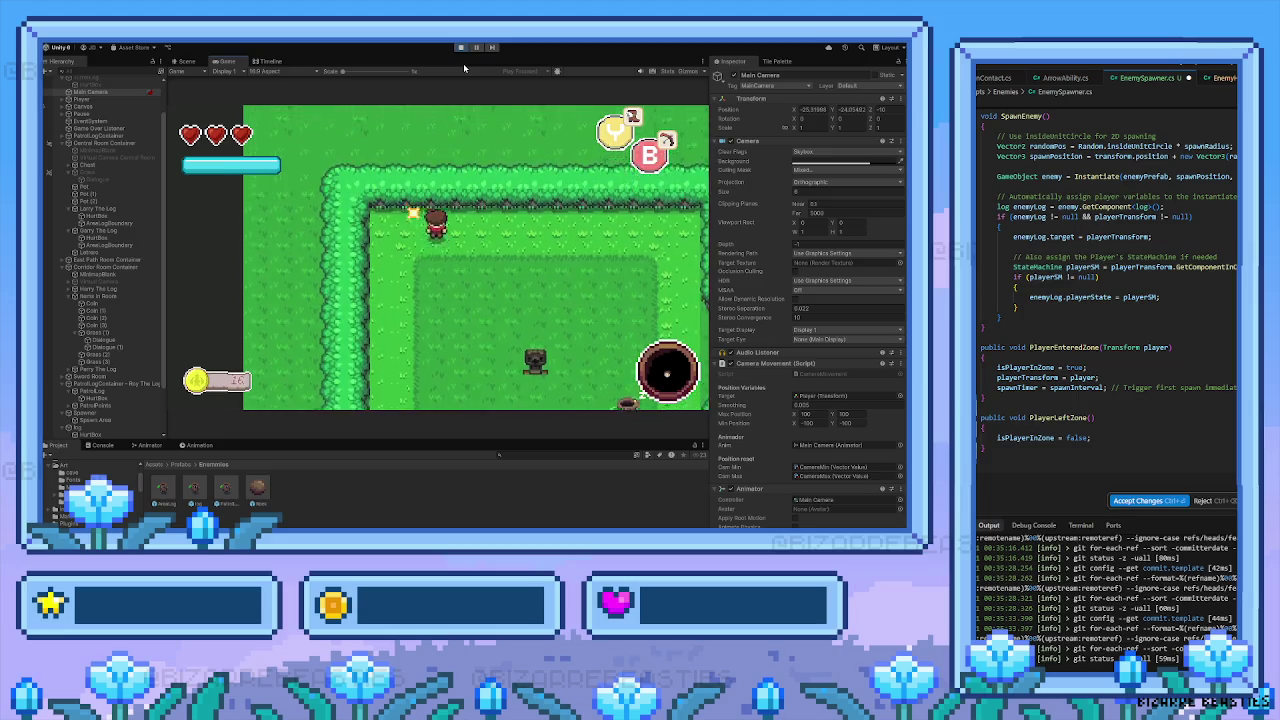
key("Right")
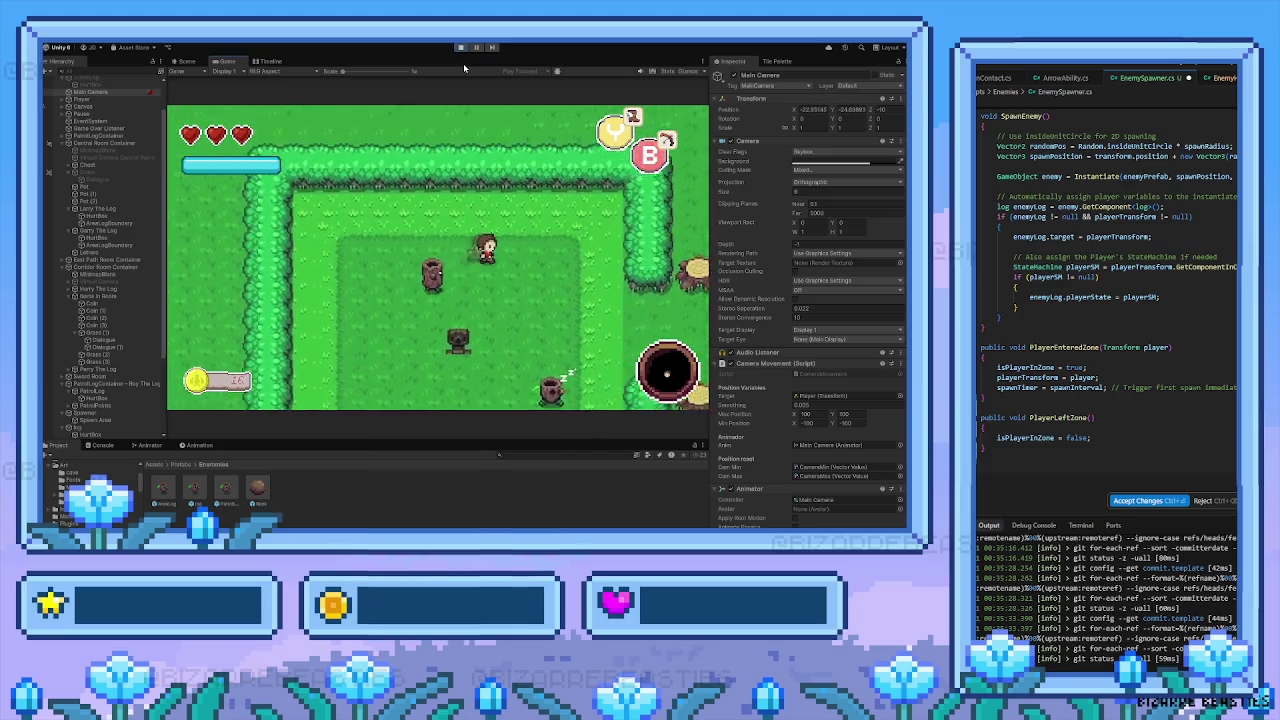
key("Left")
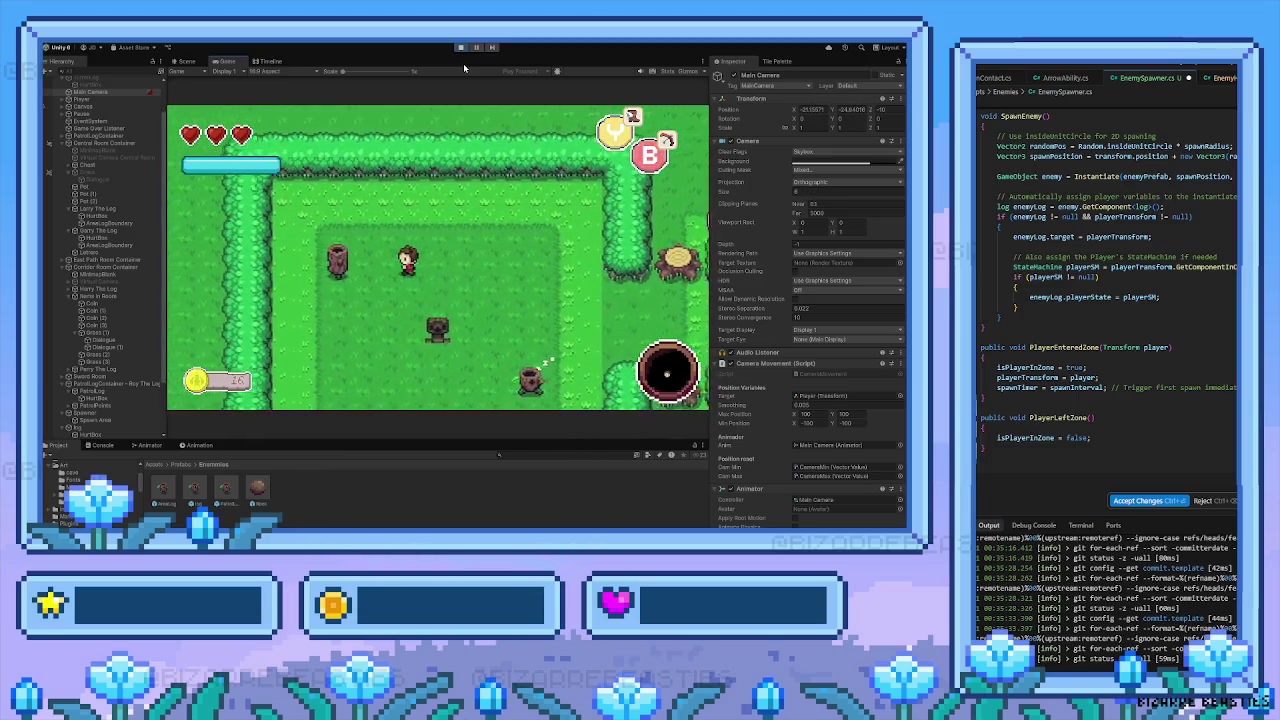
key("Left")
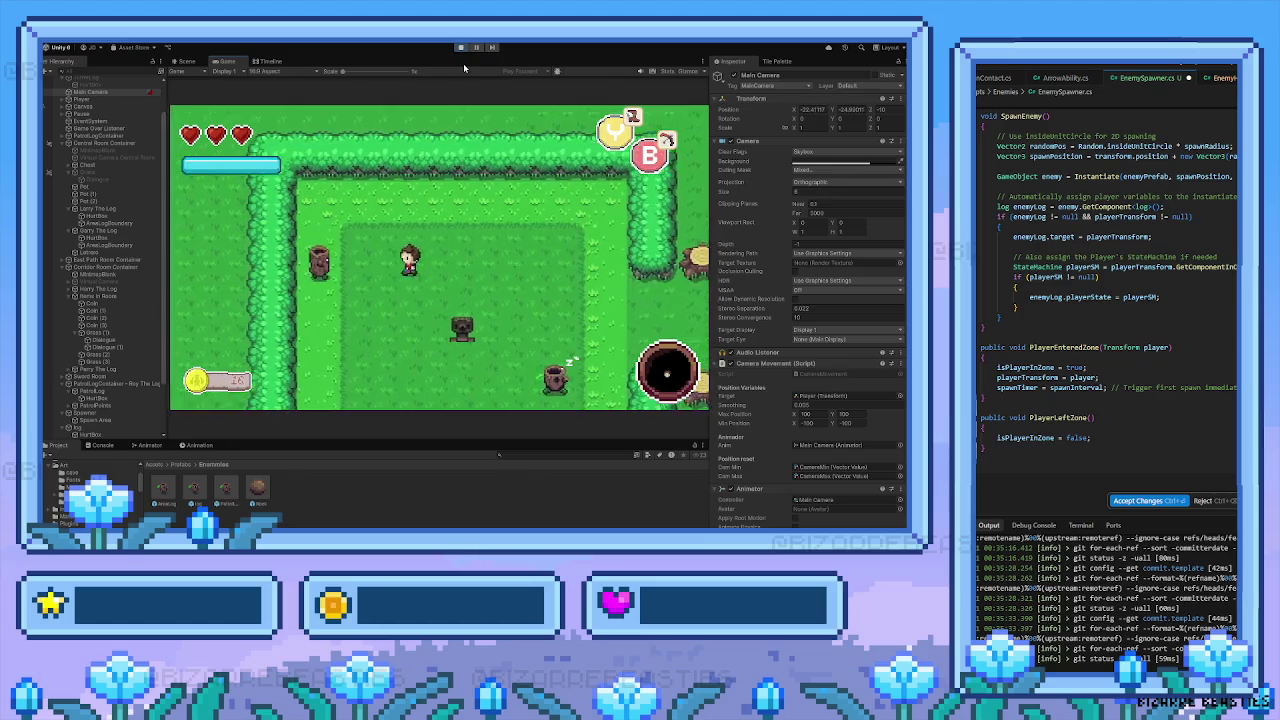
key("Down")
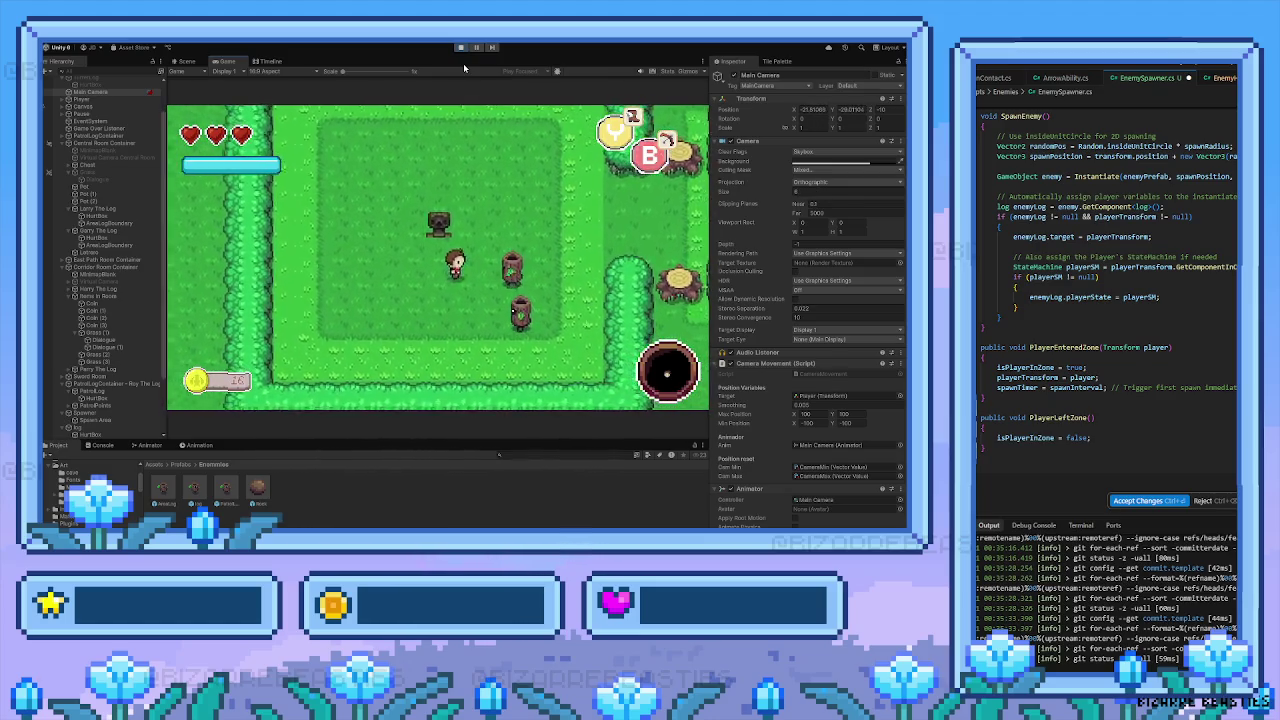
Fire arrows at the logs, first facing left and then facing right
key("Left")
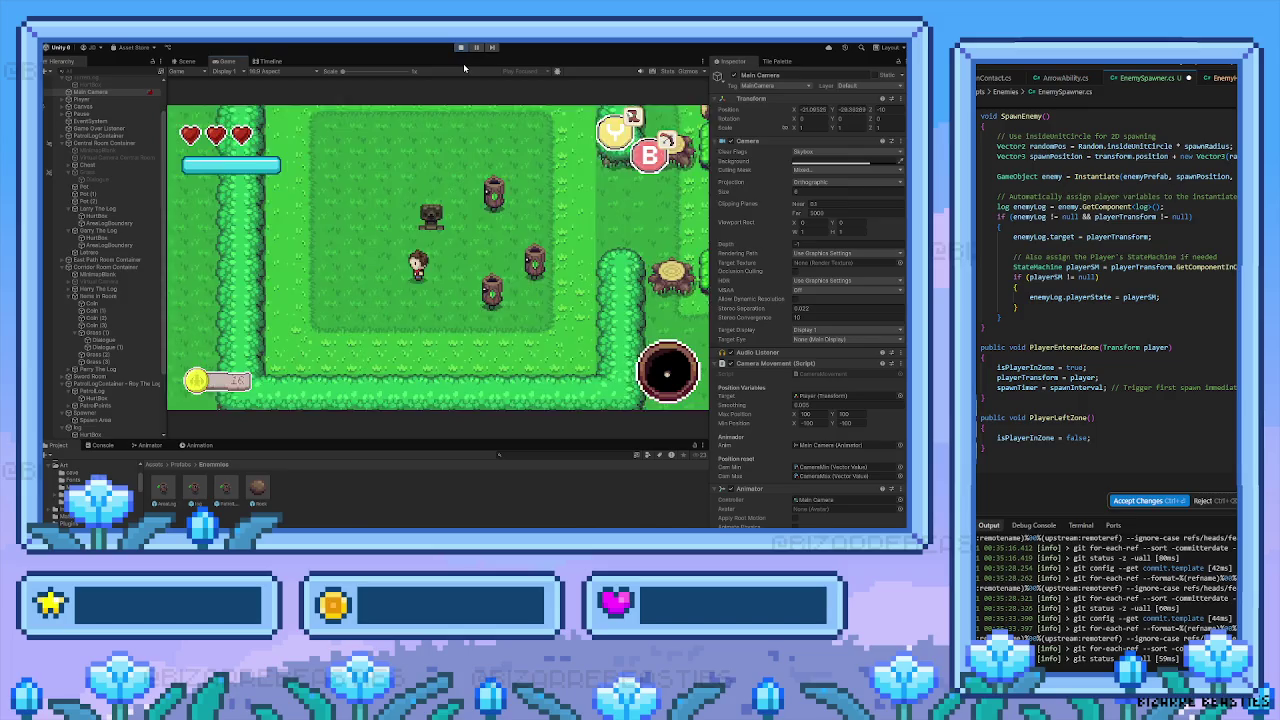
key("space")
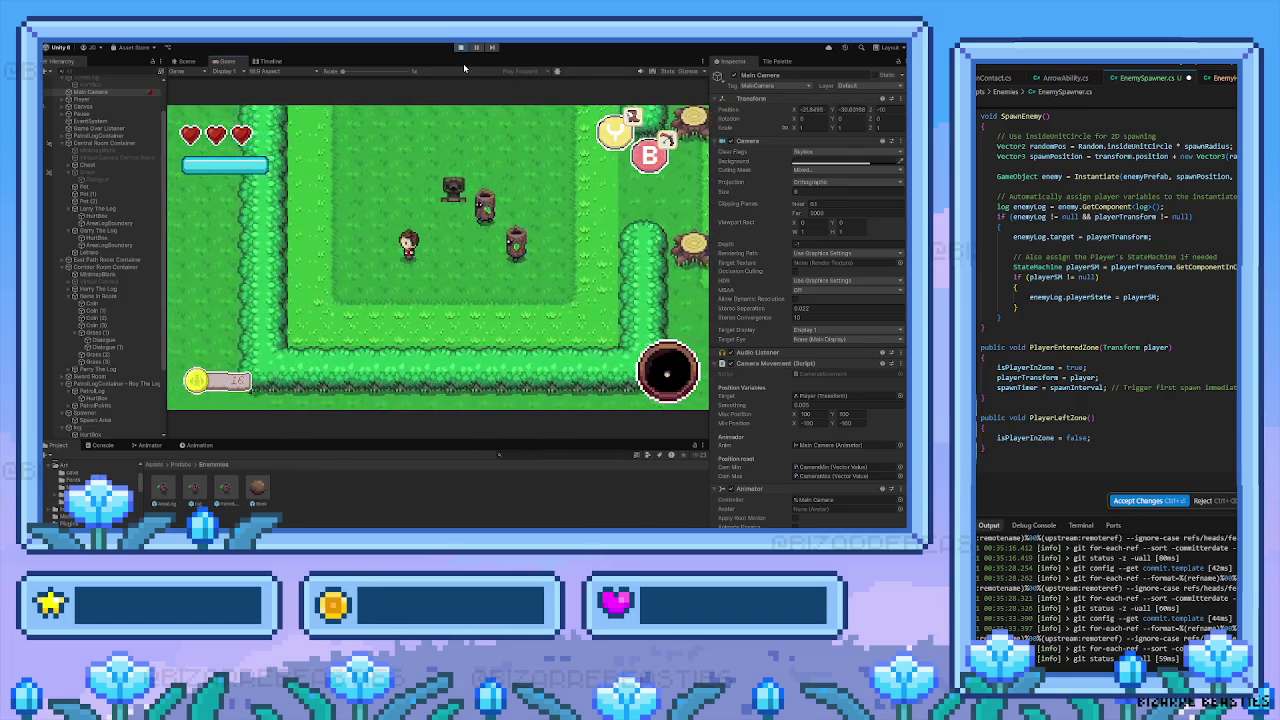
key("Right")
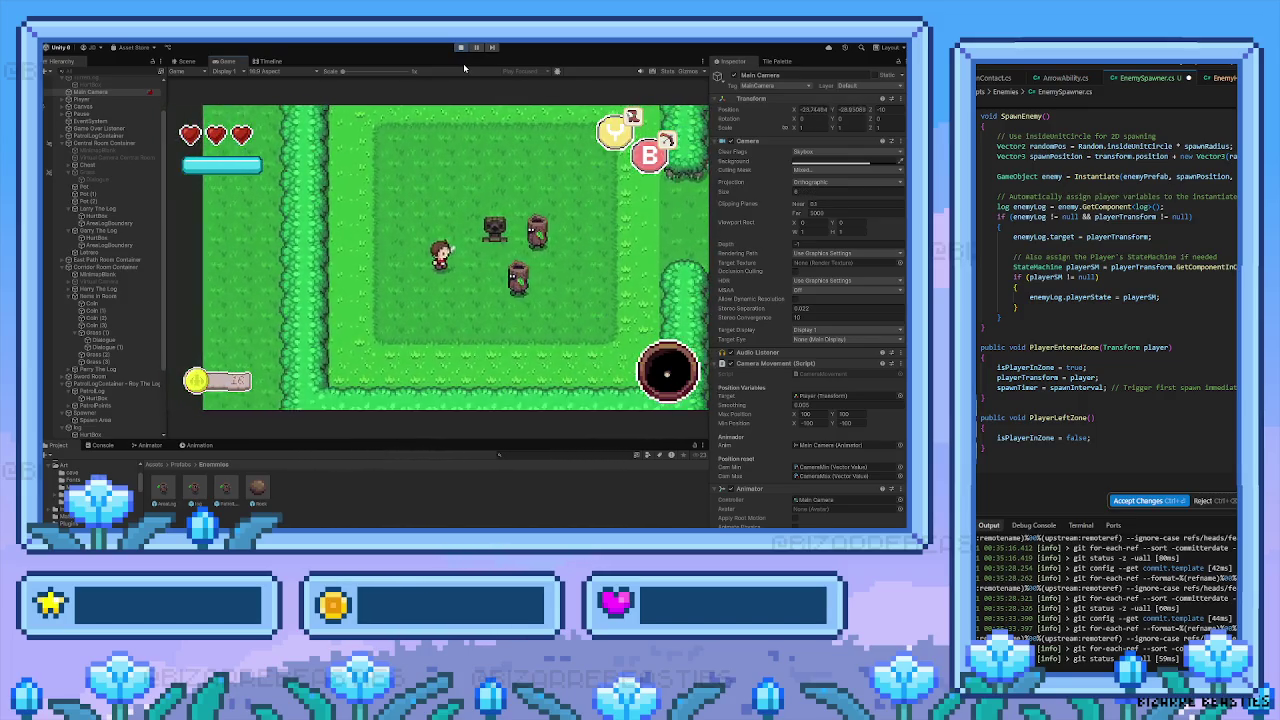
key("space")
Walk the player past the enemies and out of the clearing into the neighbouring room
key("Right")
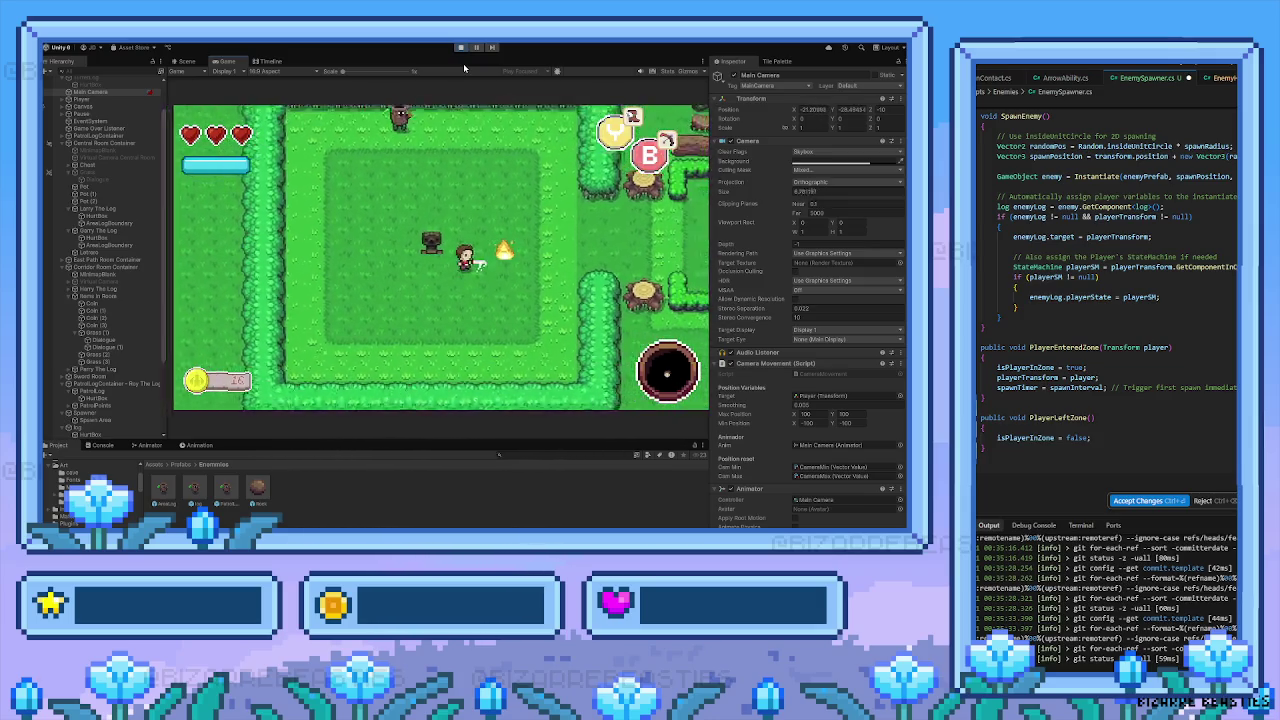
key("Up")
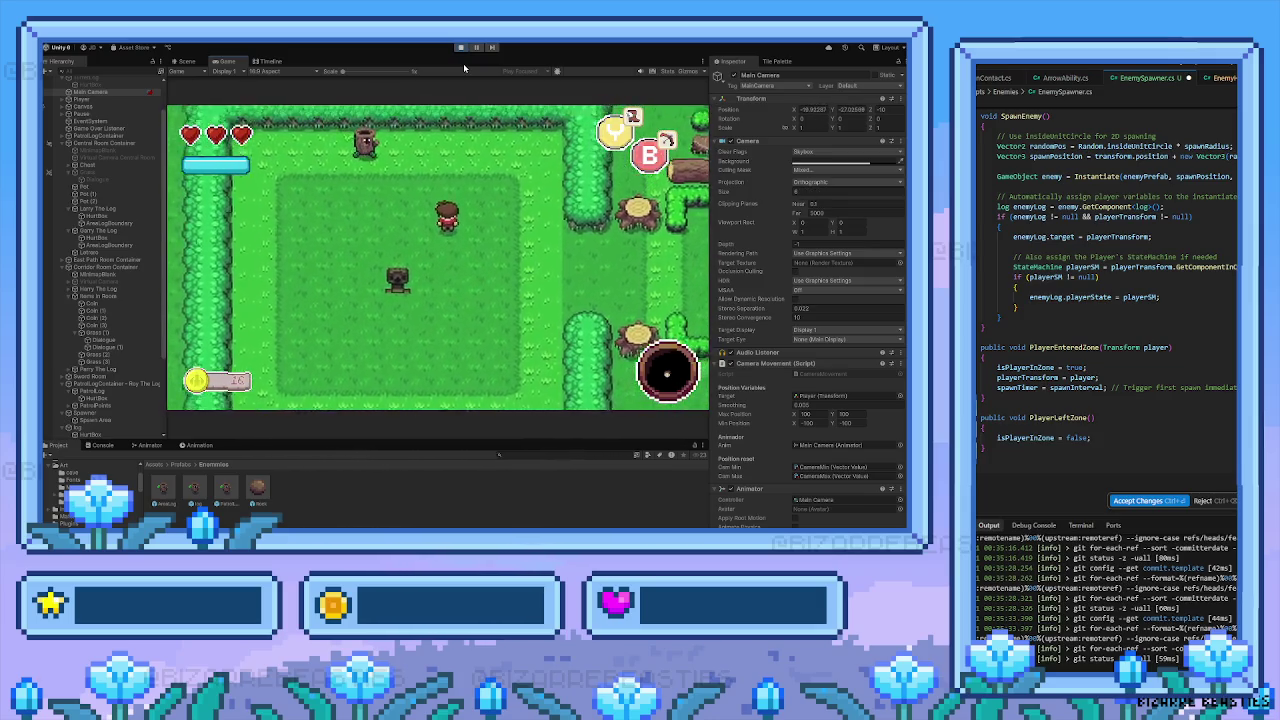
key("Left")
key("Left")
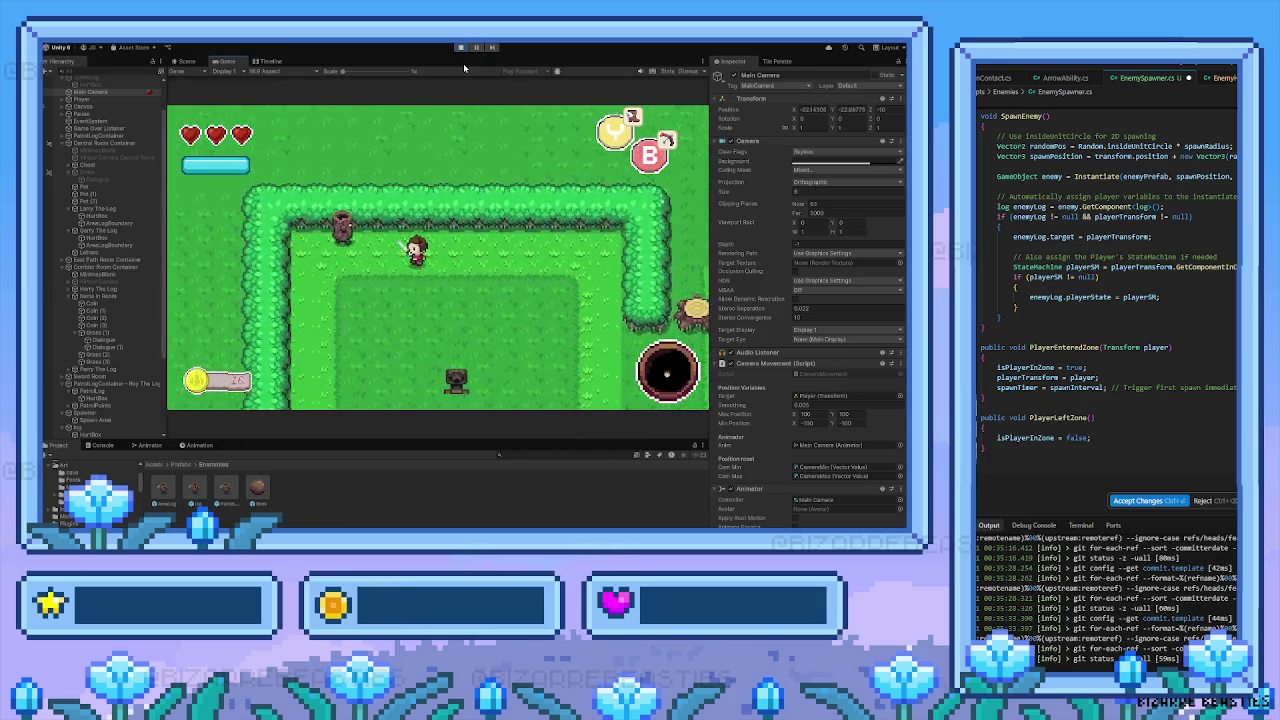
key("Right")
key("Down")
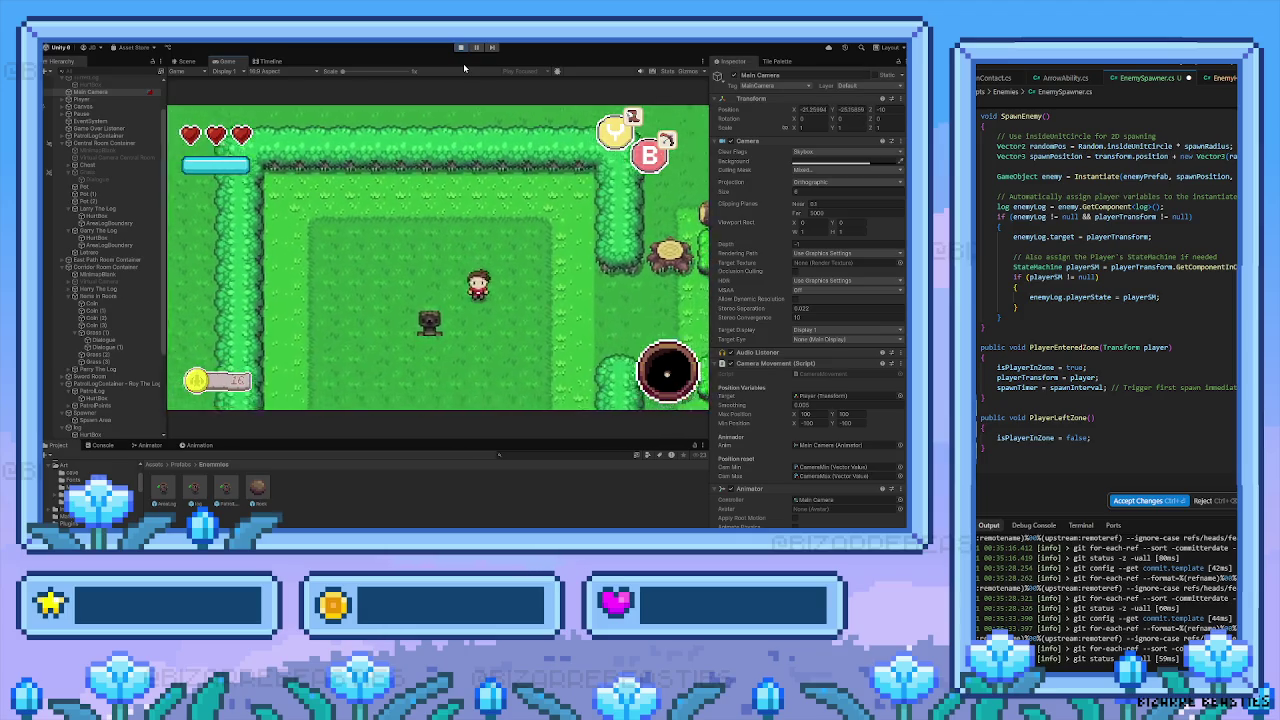
key("Right")
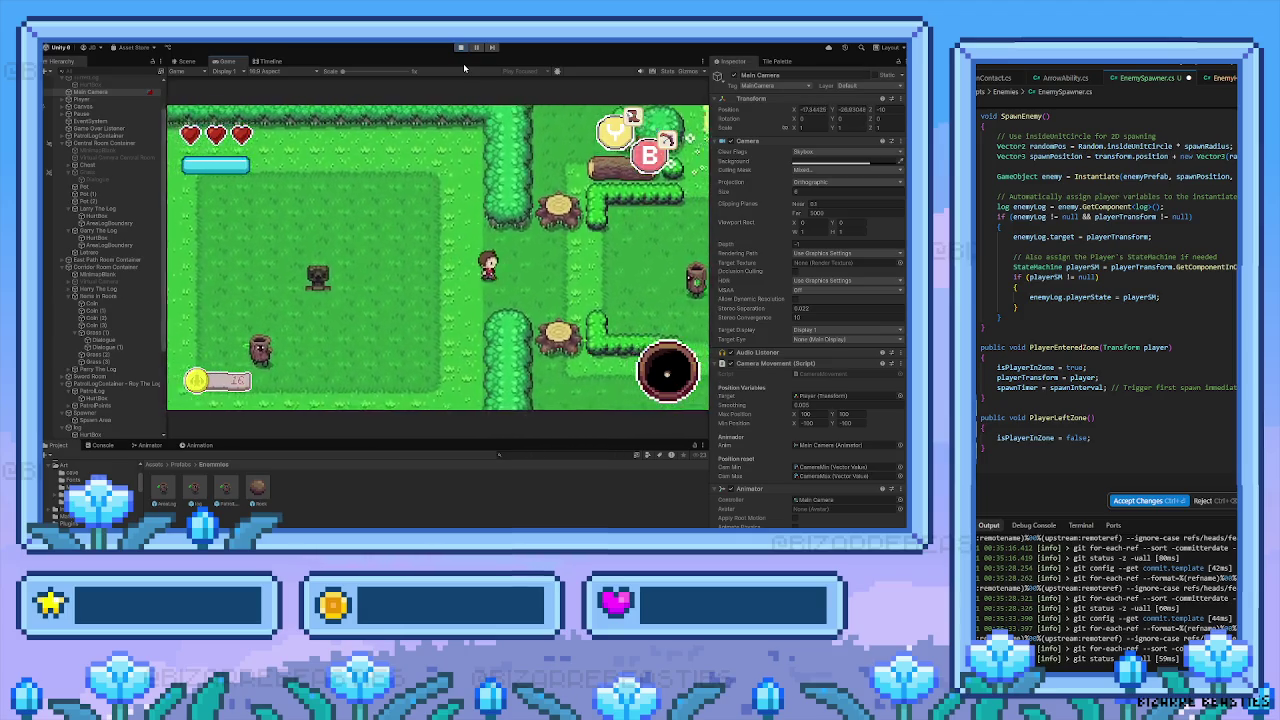
key("Right")
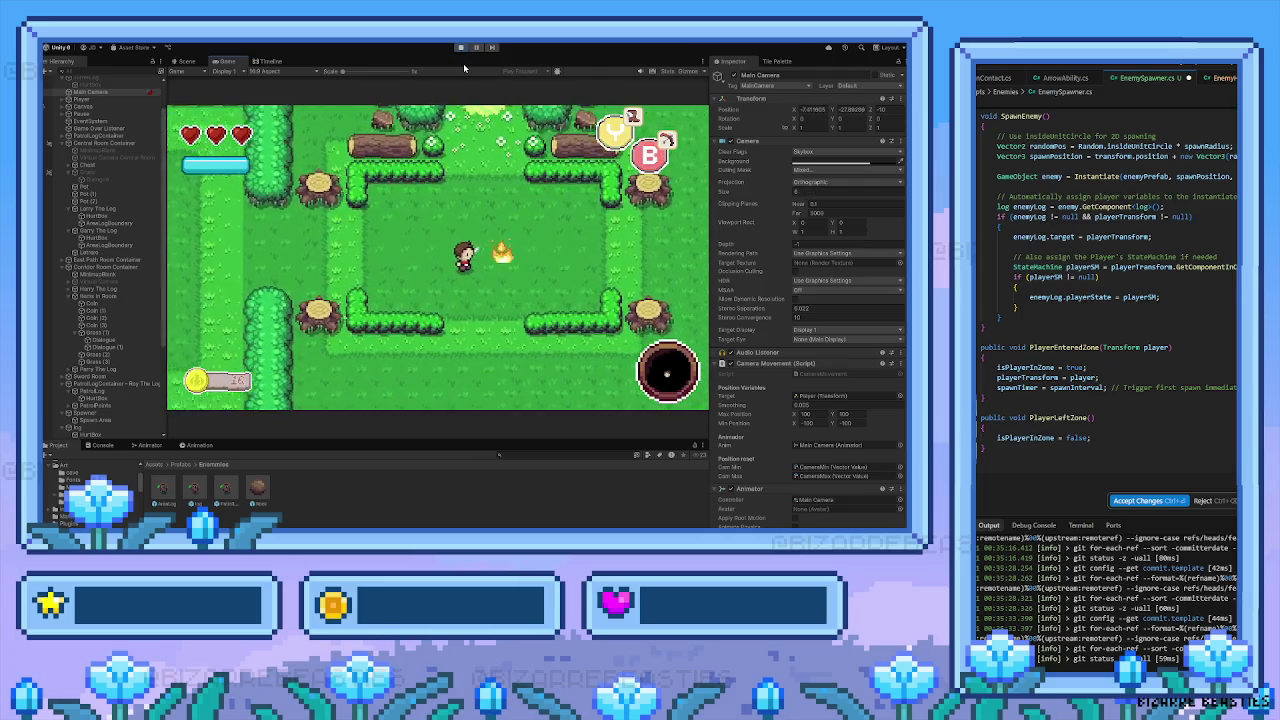
key("Up")
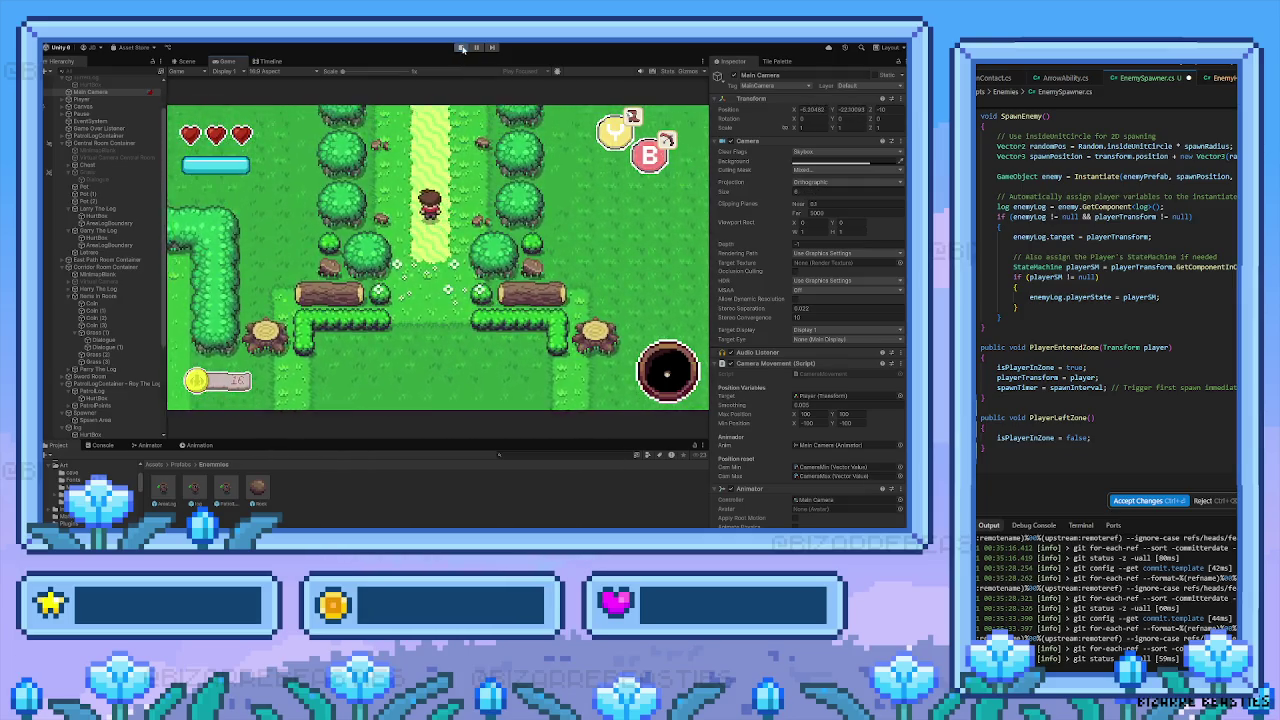
Stop the game, frame the Main Camera with F in the Scene view, and restart Play mode
left_click(461, 47)
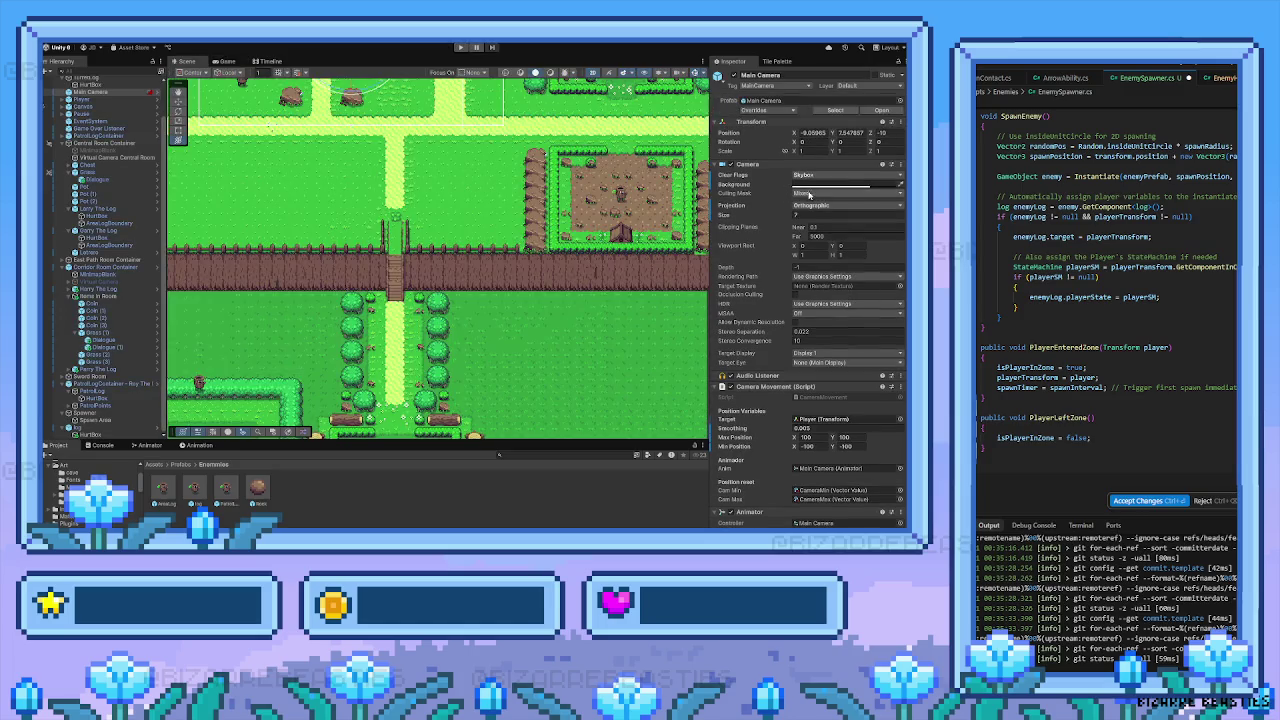
key("f")
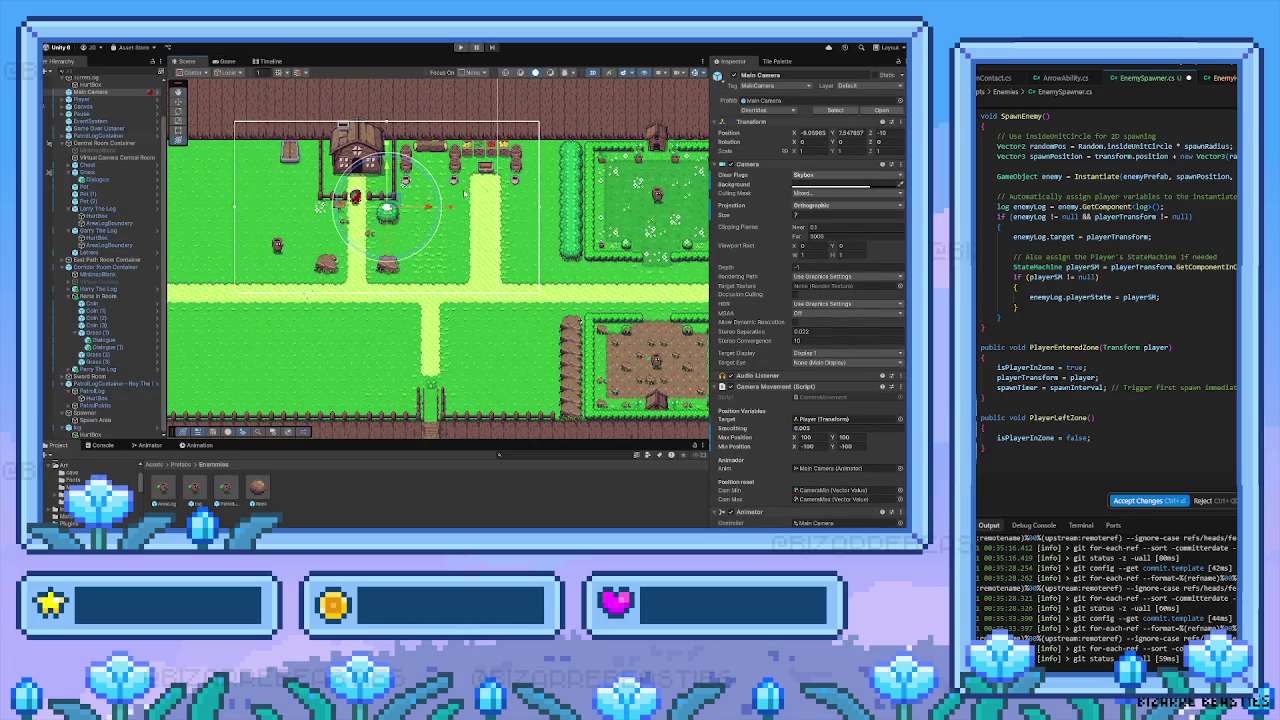
left_click(463, 47)
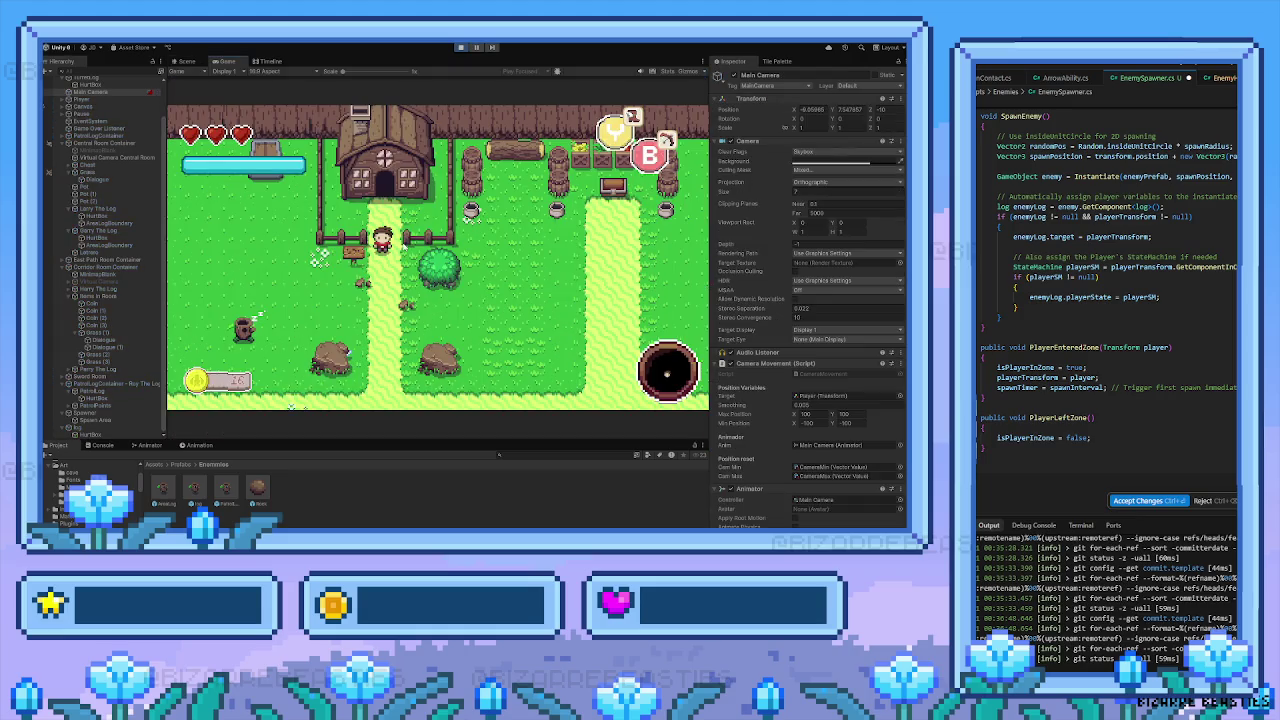
Walk the player from the house along the path and gate, left and right, down into the hedged room
key("Down")
key("Right")
key("Down")
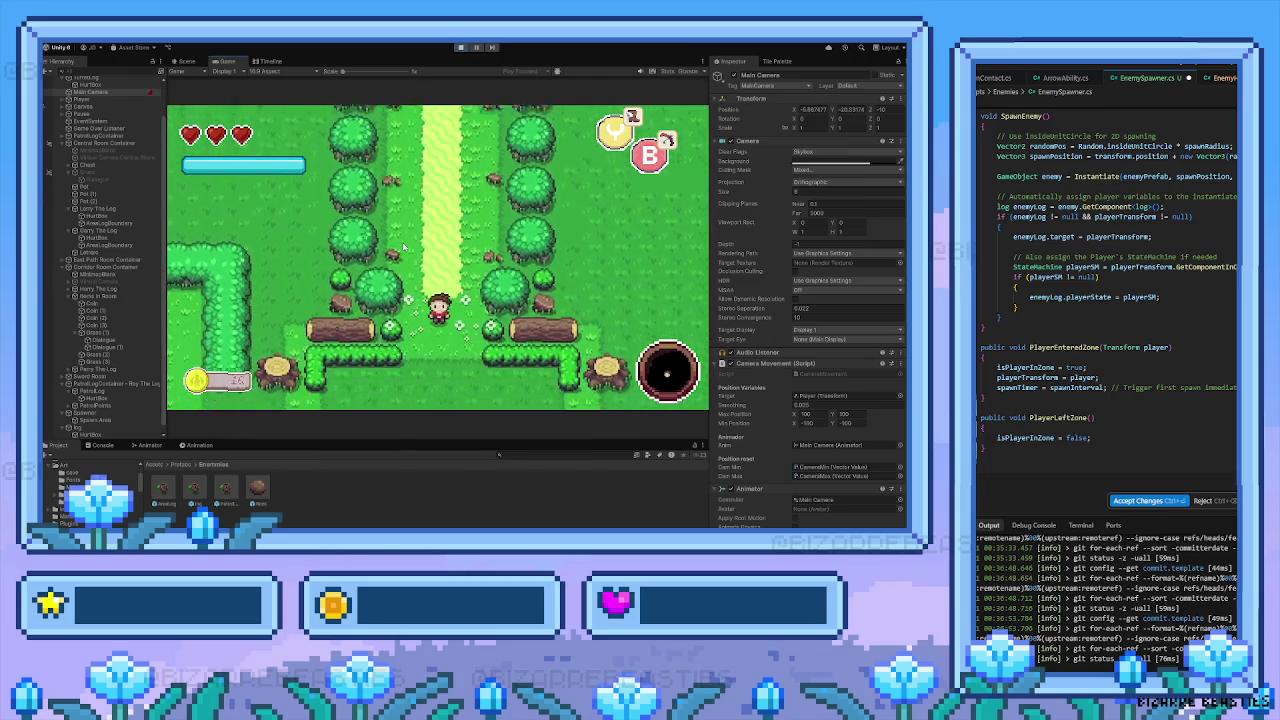
key("s")
key("a")
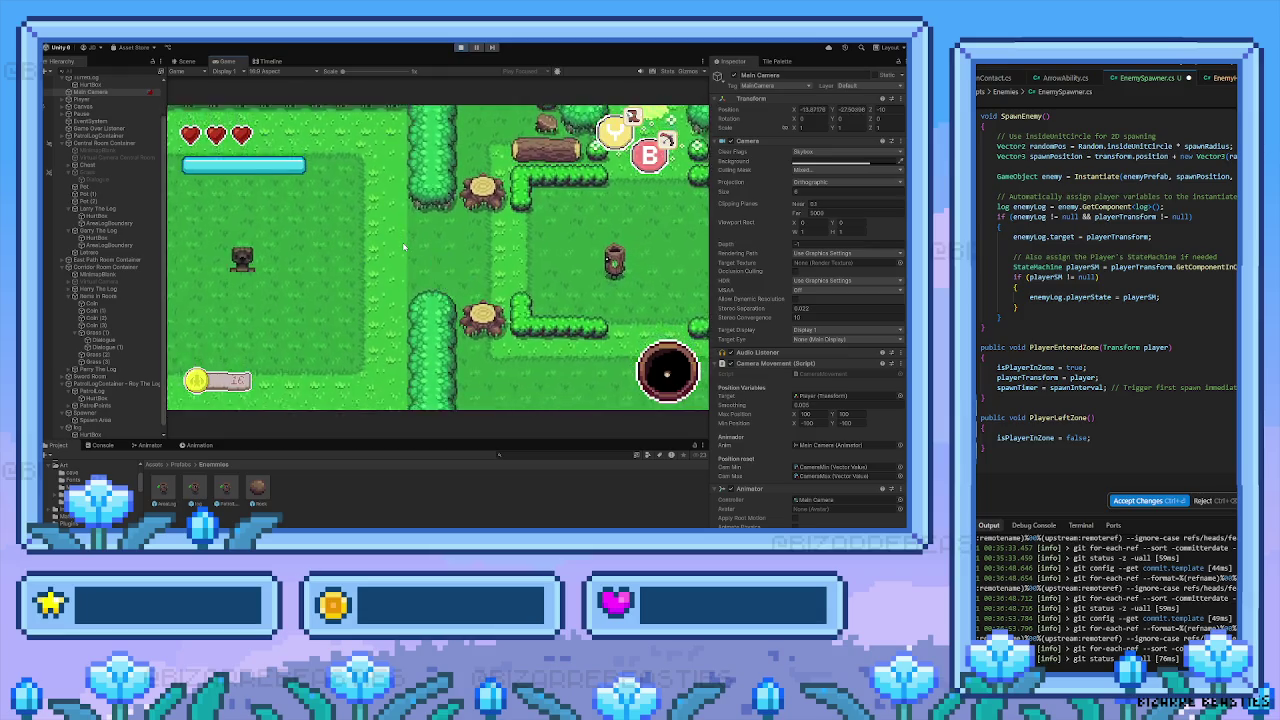
key("d")
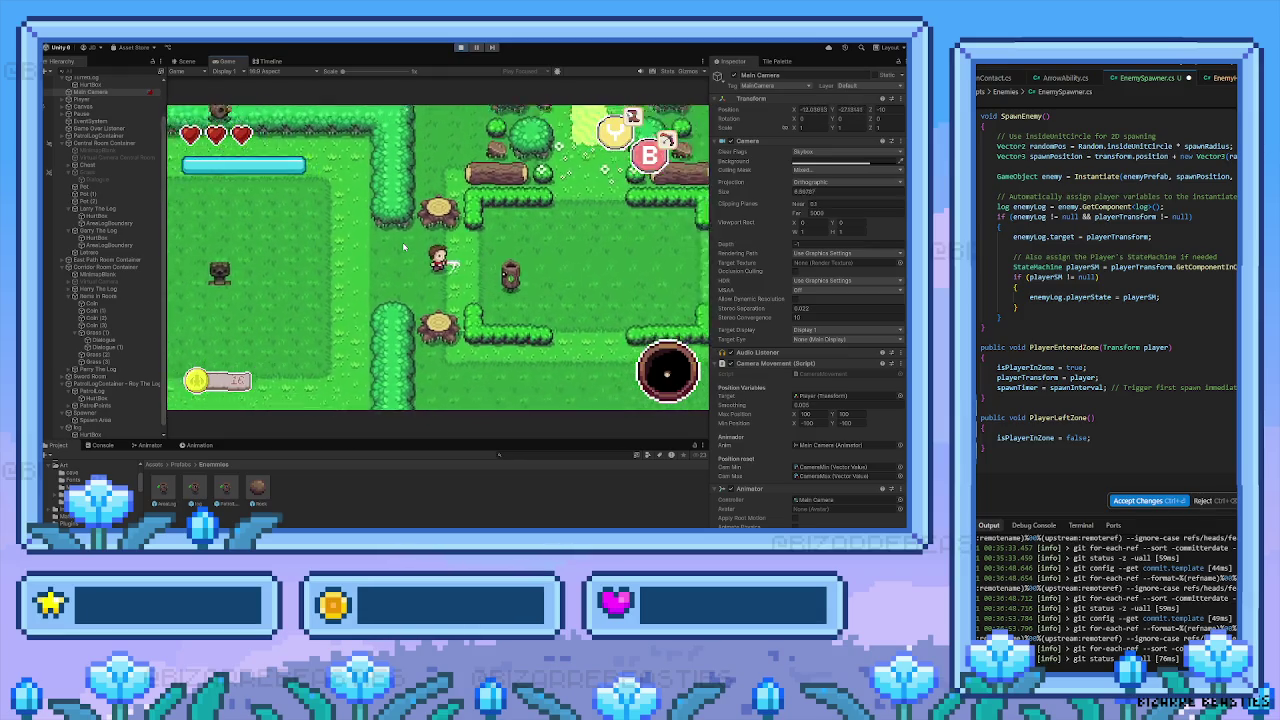
key("d")
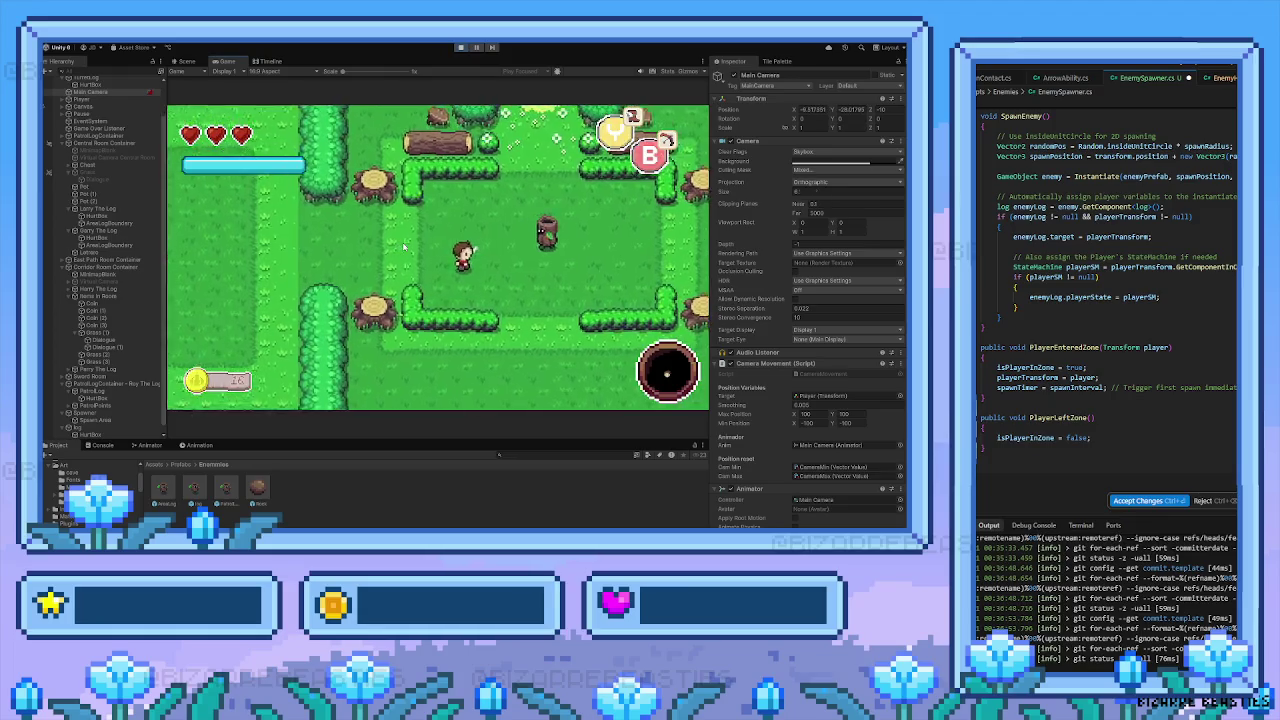
key("a")
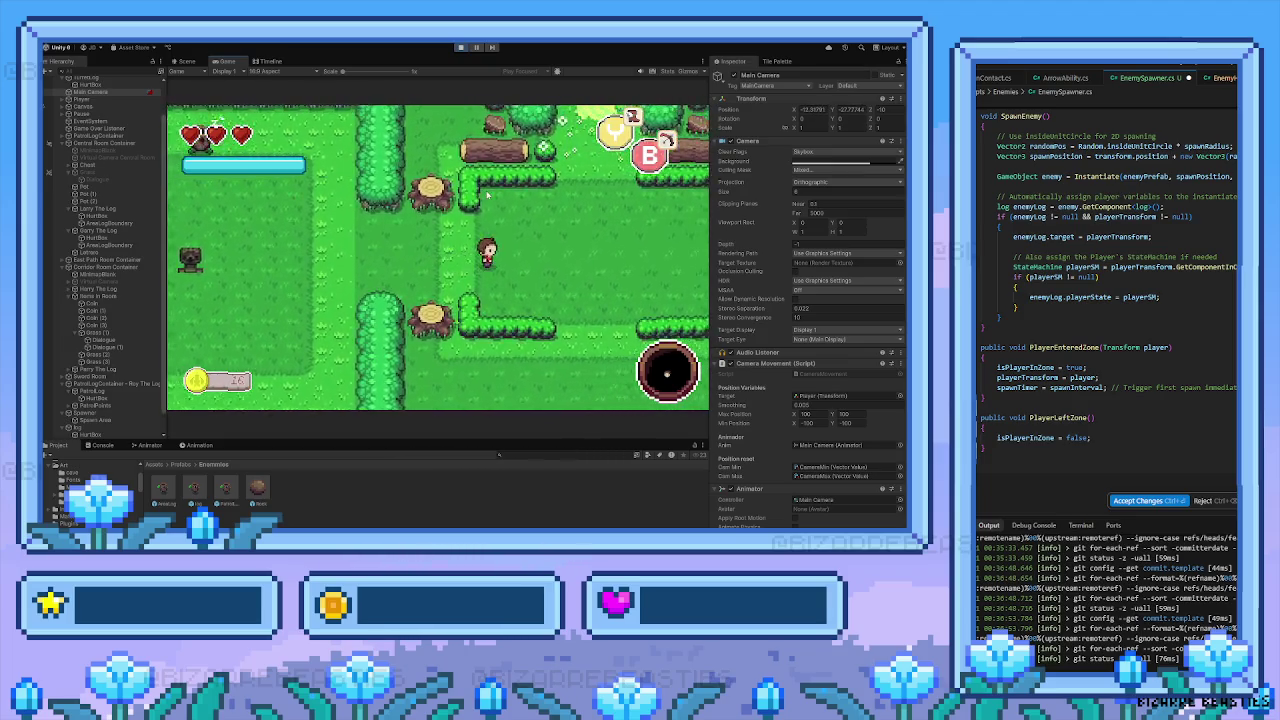
key("s")
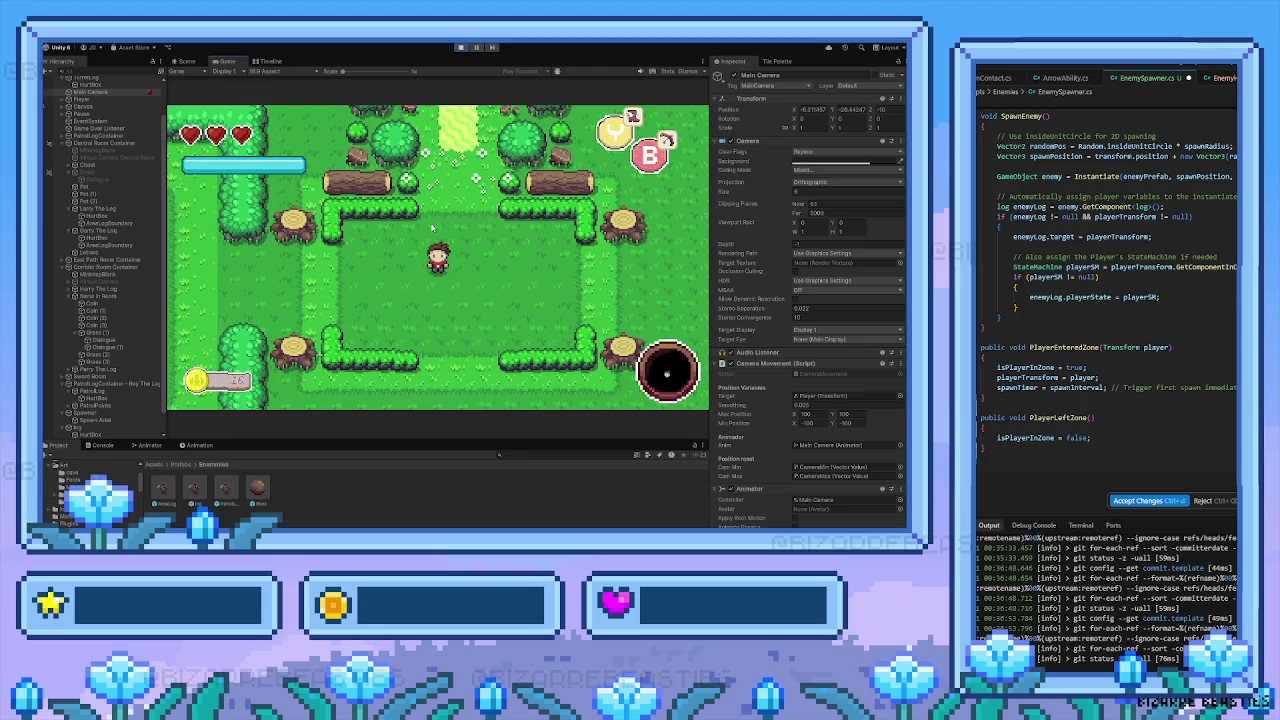
Switch the Camera projection to Perspective and drag Field of View wider
left_click(810, 183)
left_click(822, 197)
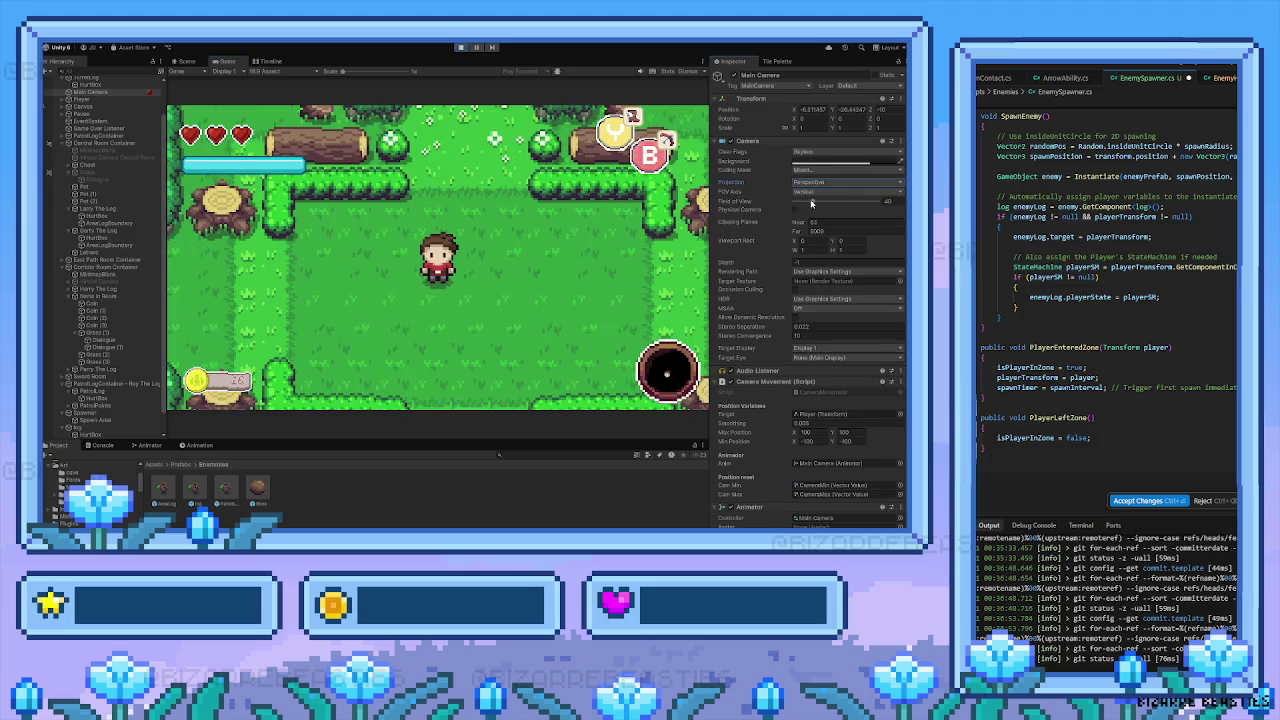
left_click_drag(811, 203, 832, 203)
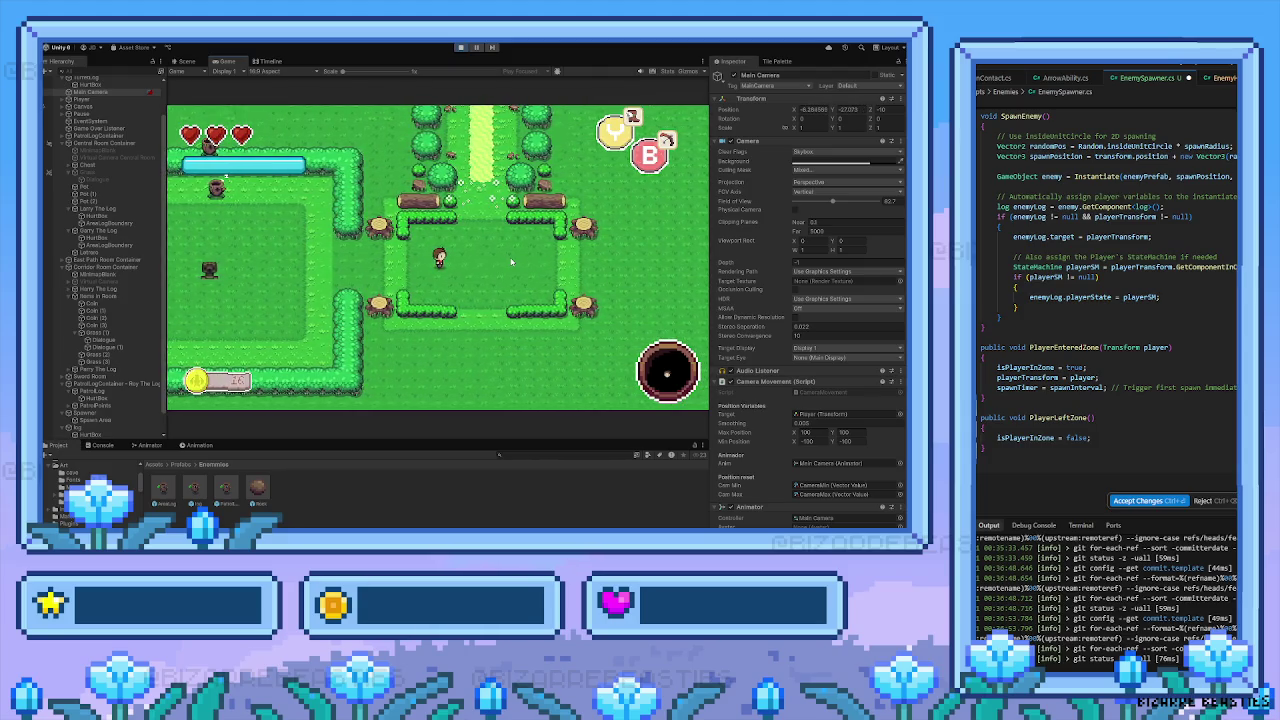
Walk the player left into the room and around among the spawning logs
key("Left")
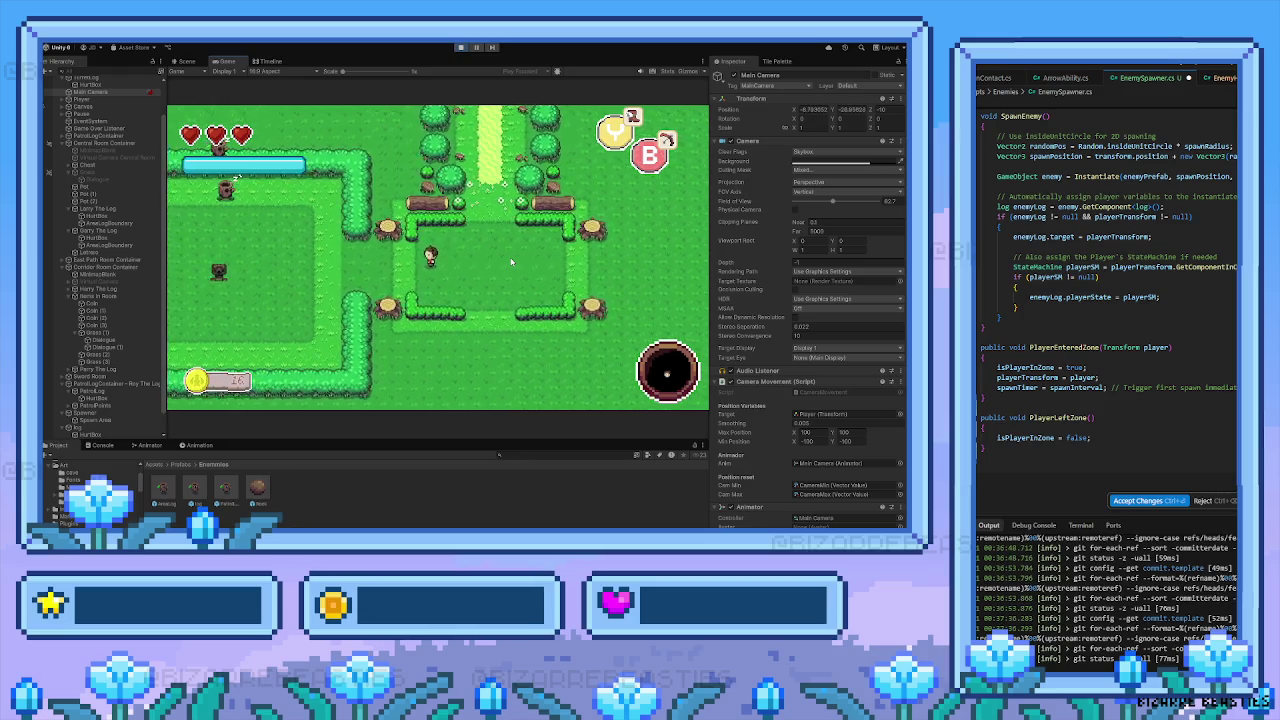
key("Left")
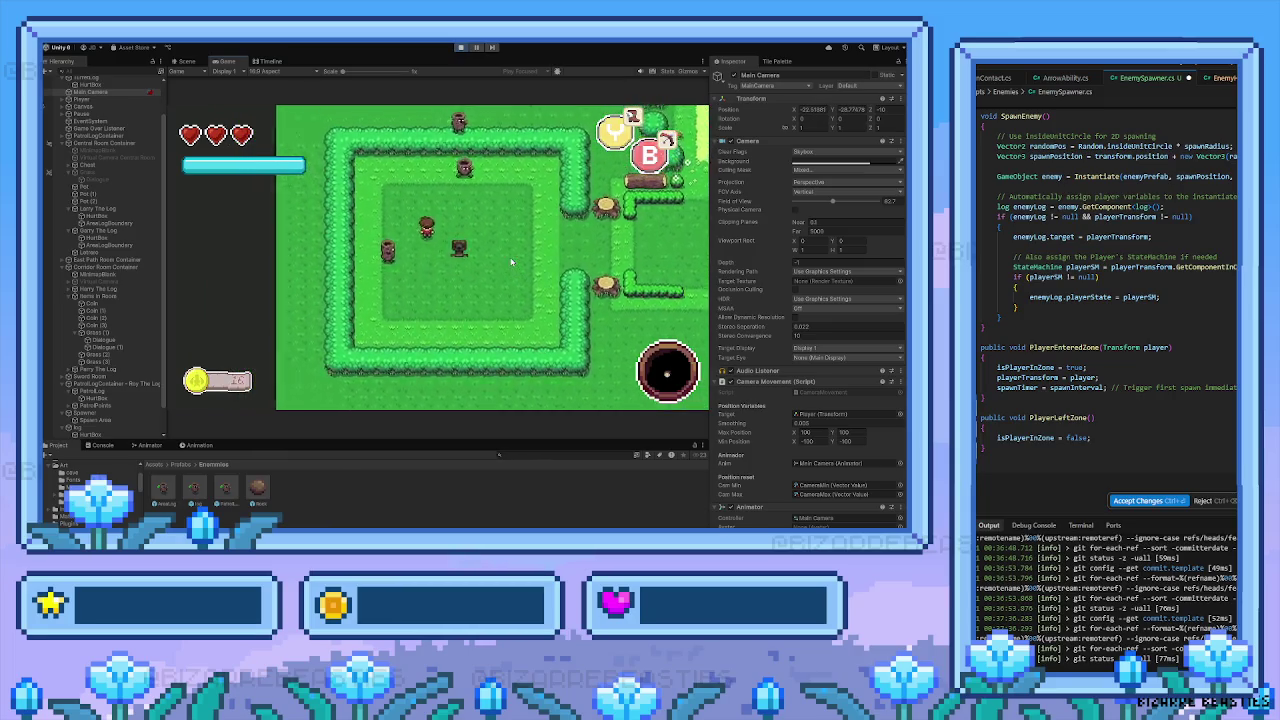
key("Right")
key("Down")
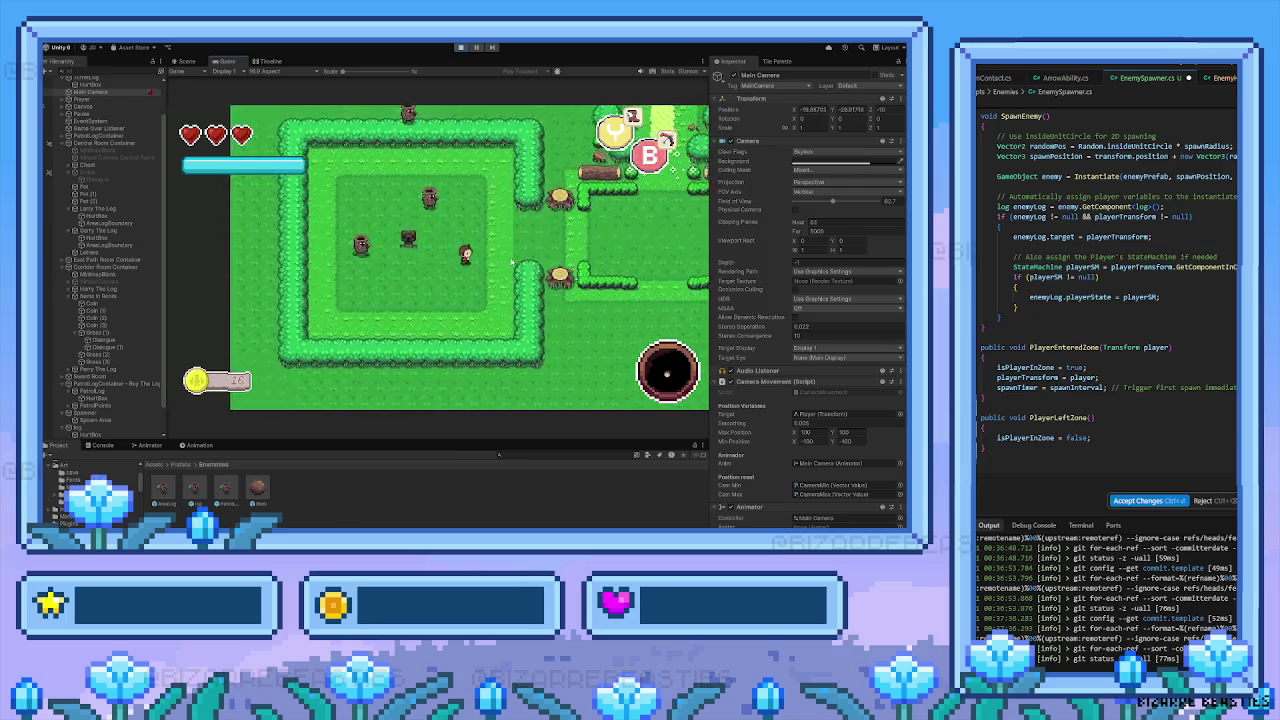
key("Left")
key("Up")
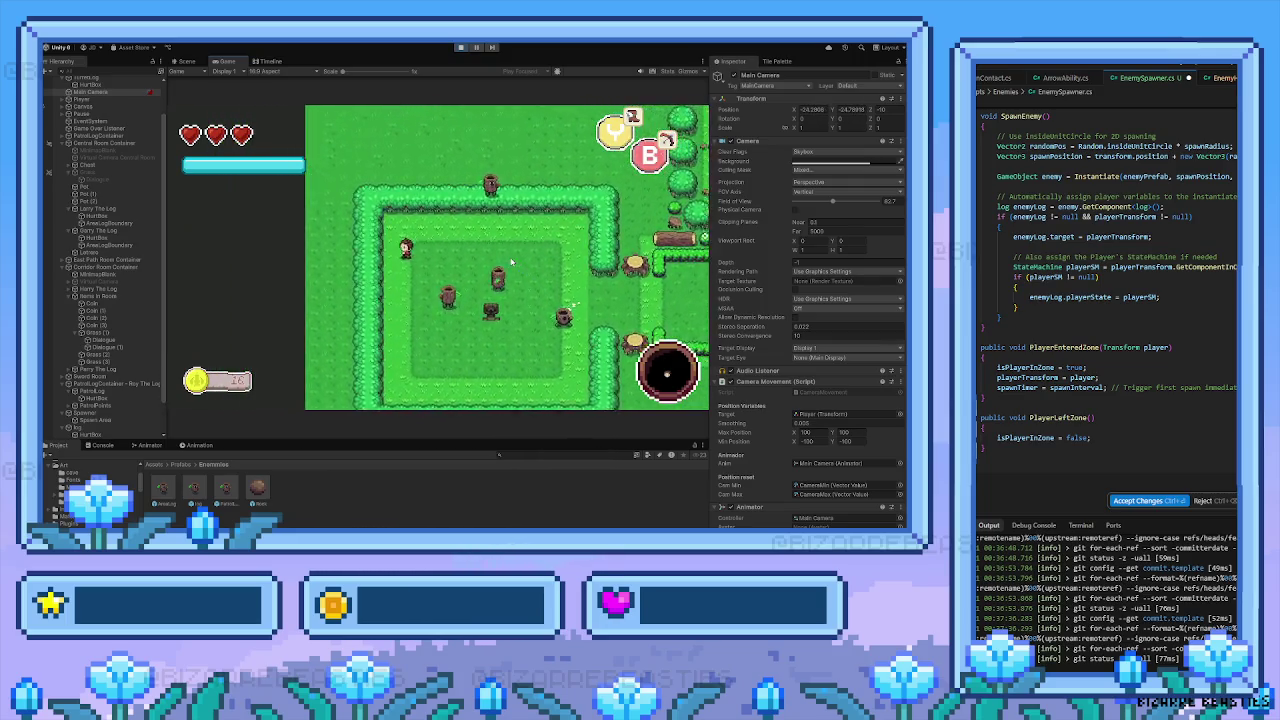
key("Down")
key("Right")
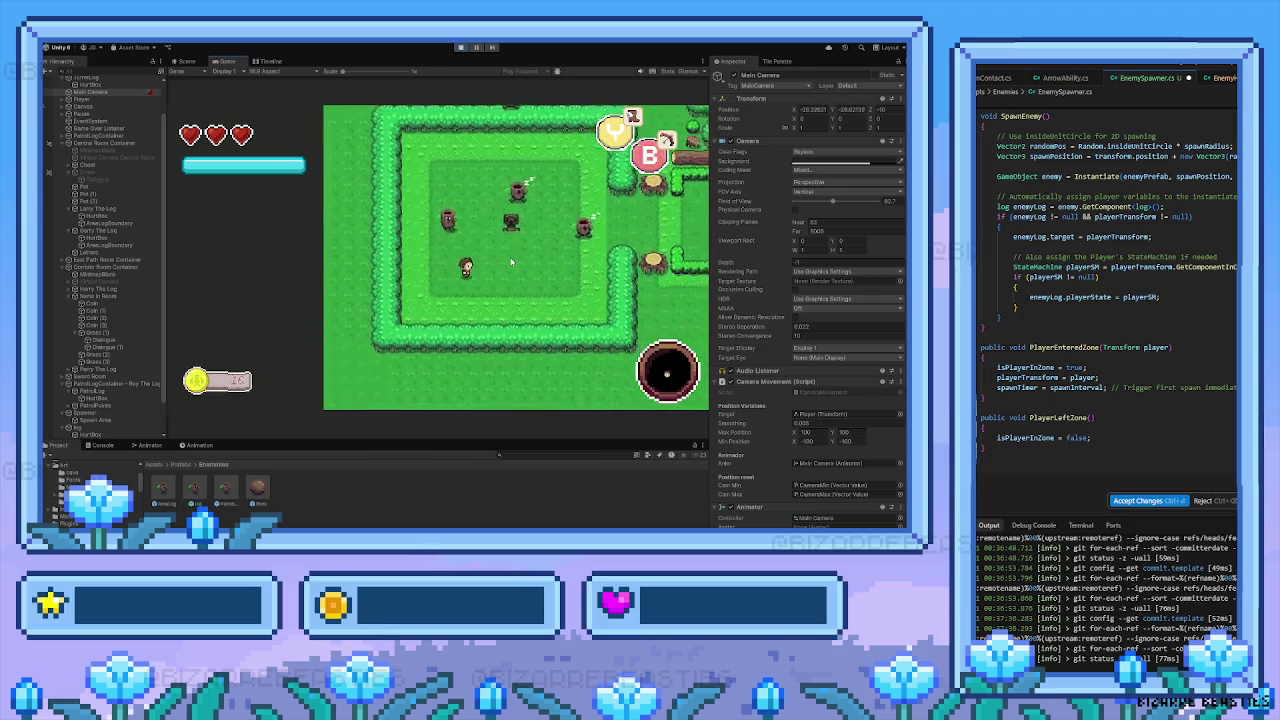
Walk the player out through the corridor and up toward the clearing's northern exit
key("Right")
key("Up")
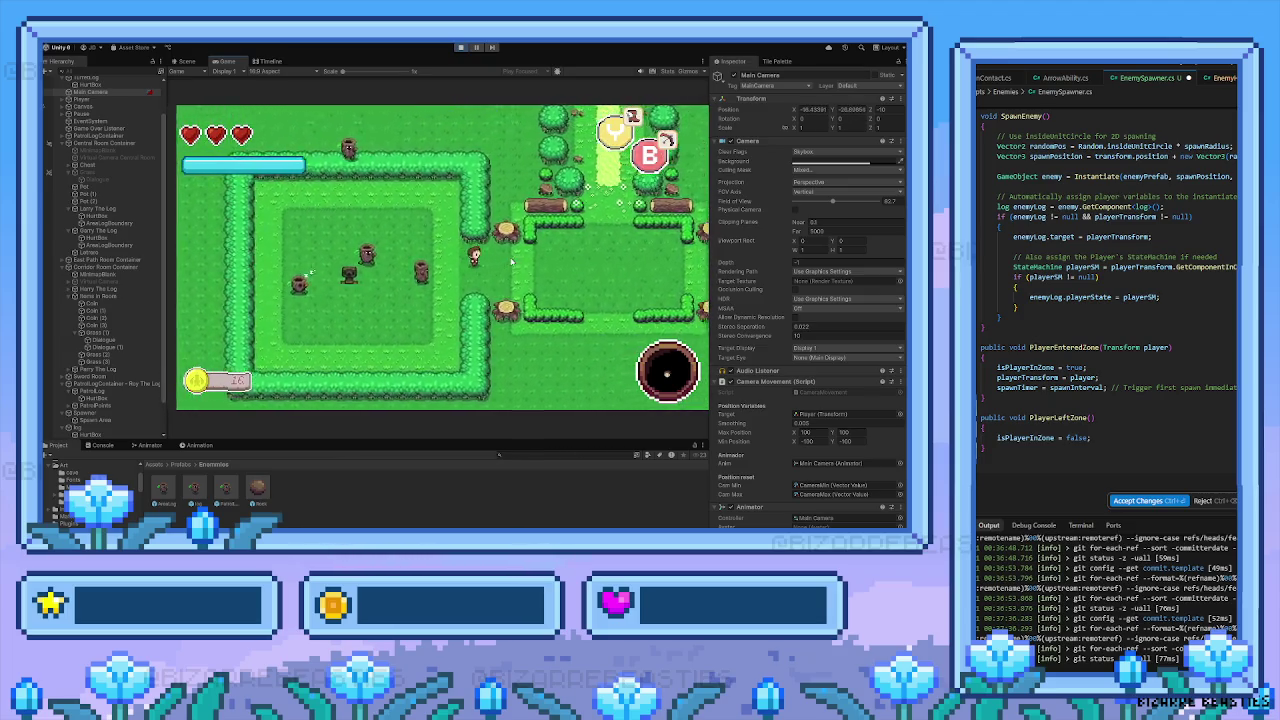
key("Right")
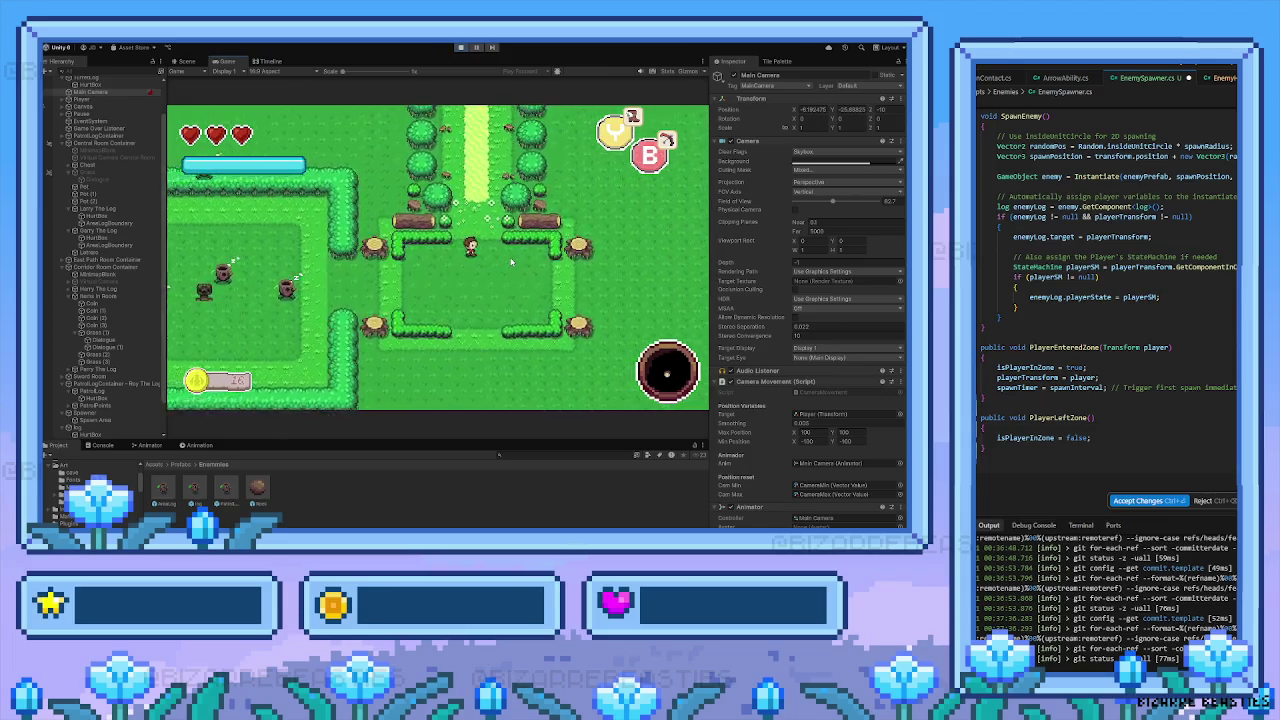
key("Up")
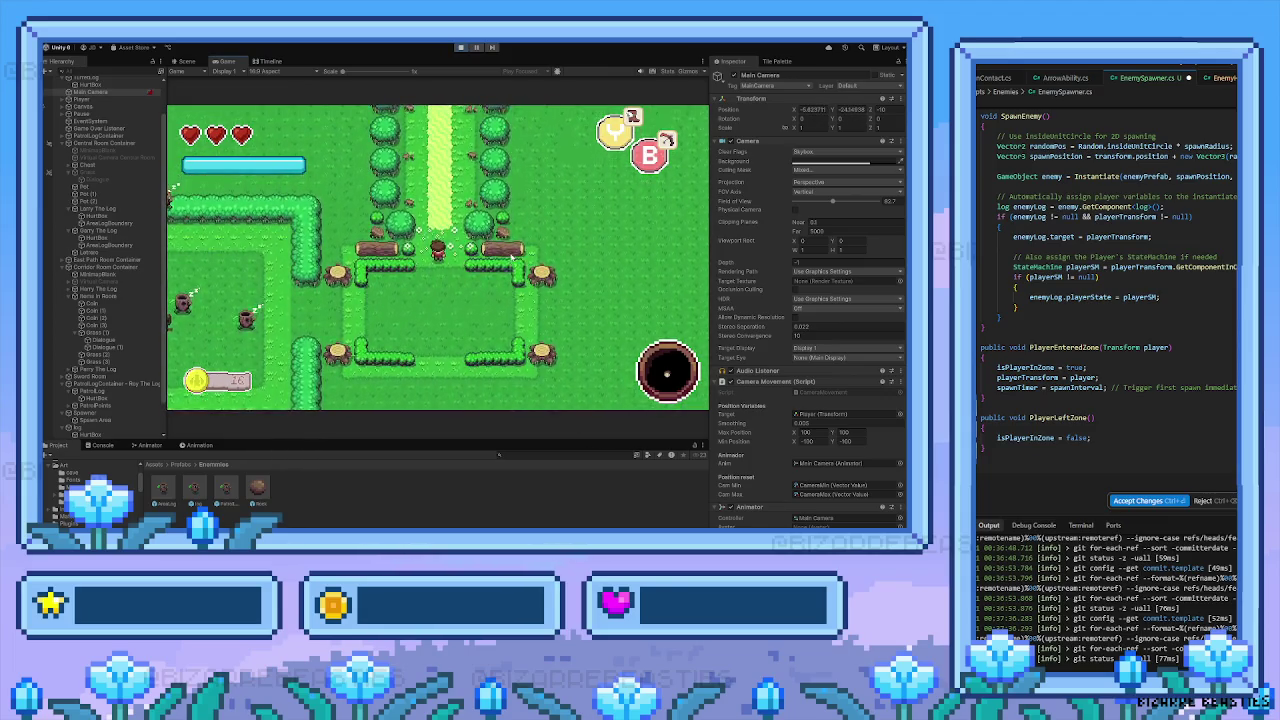
key("Up")
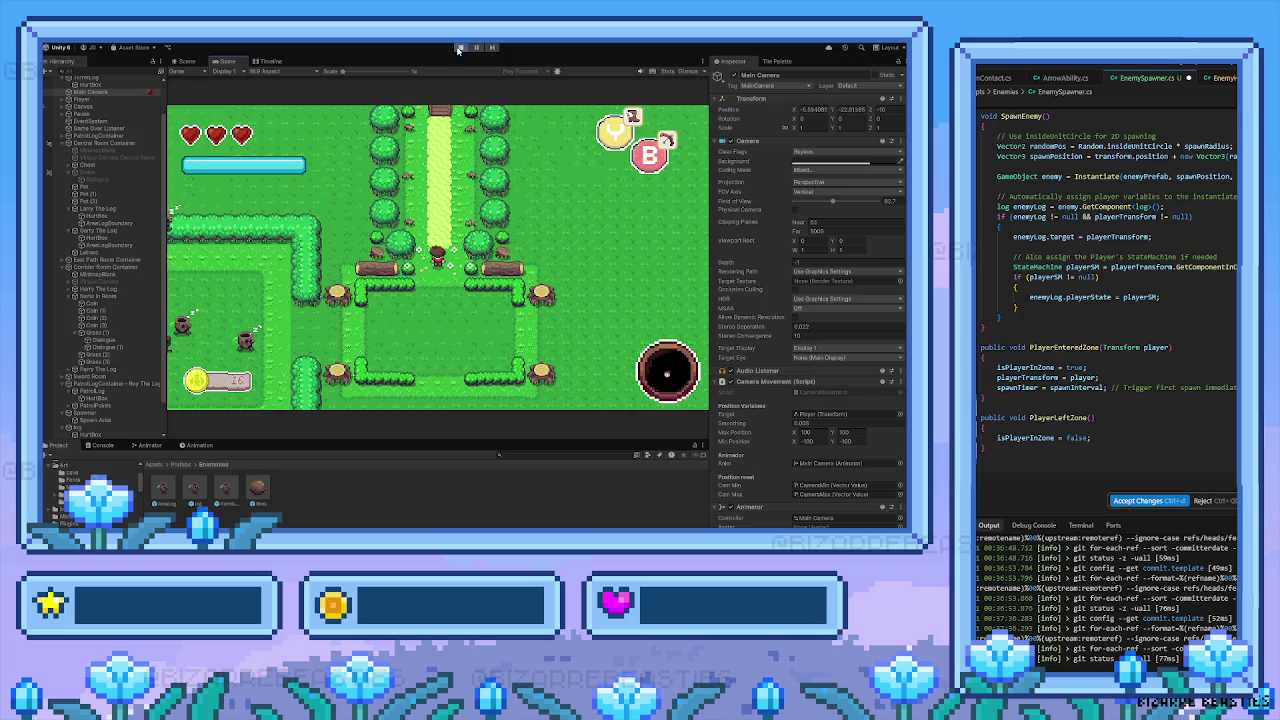
Stop the game and pan the Scene view across the eastern paths and gardens, back to the village
left_click(460, 47)
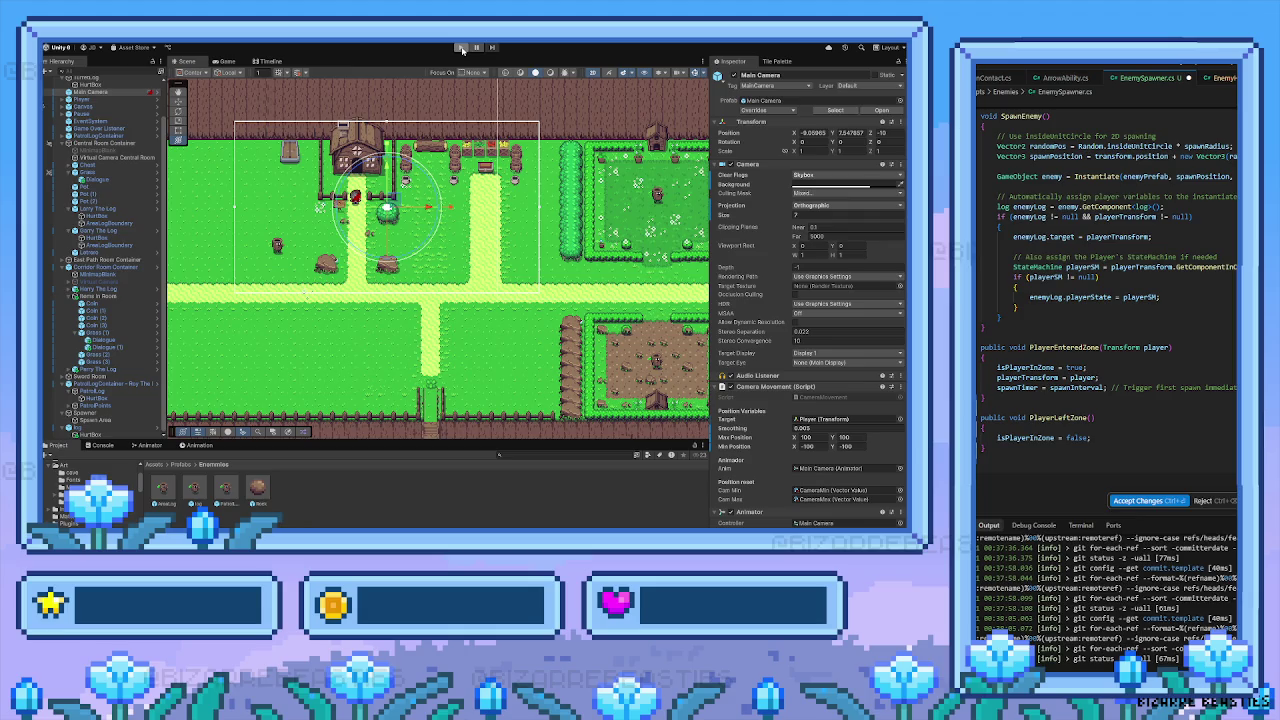
mouse_move(584, 327)
left_mouse_down()
mouse_move(446, 298)
mouse_move(290, 290)
mouse_move(218, 384)
left_mouse_up()
mouse_move(368, 218)
left_mouse_down()
mouse_move(506, 263)
mouse_move(452, 262)
left_mouse_up()
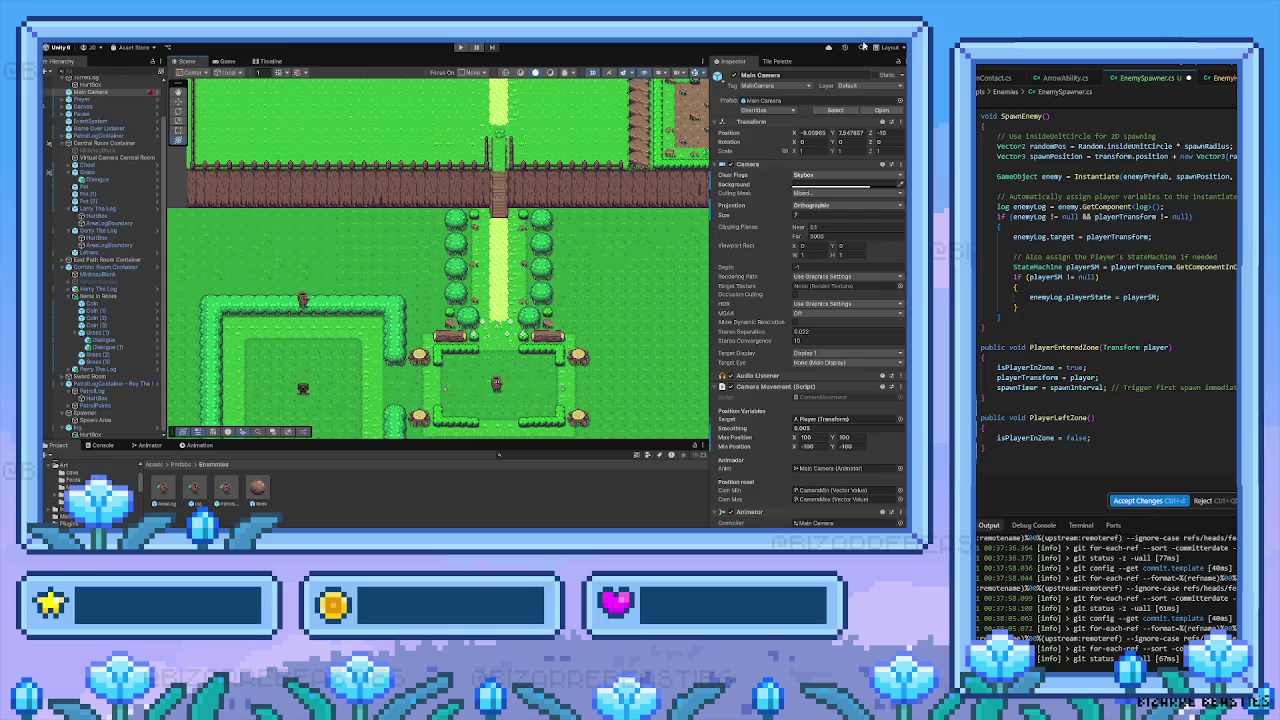
mouse_move(598, 193)
left_mouse_down()
mouse_move(480, 246)
mouse_move(471, 203)
mouse_move(457, 206)
mouse_move(475, 264)
left_mouse_up()
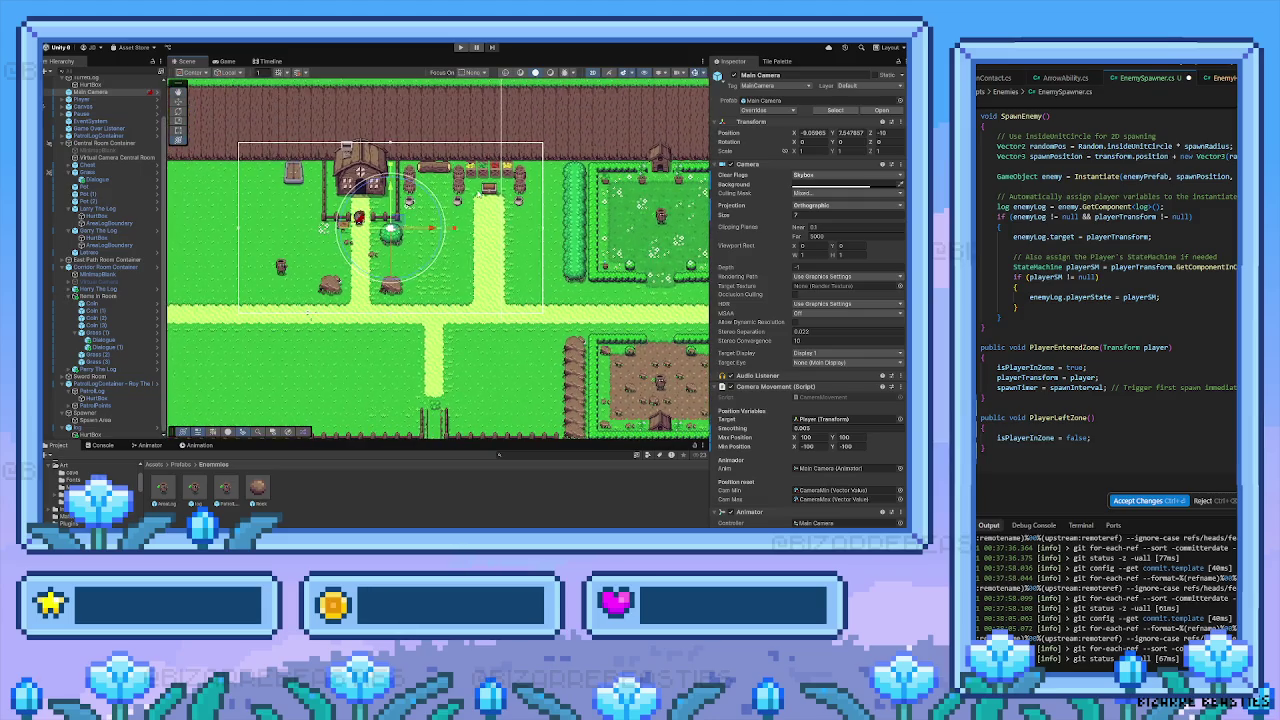
Start Play mode and walk the player around the house and past the hedges
left_click(457, 47)
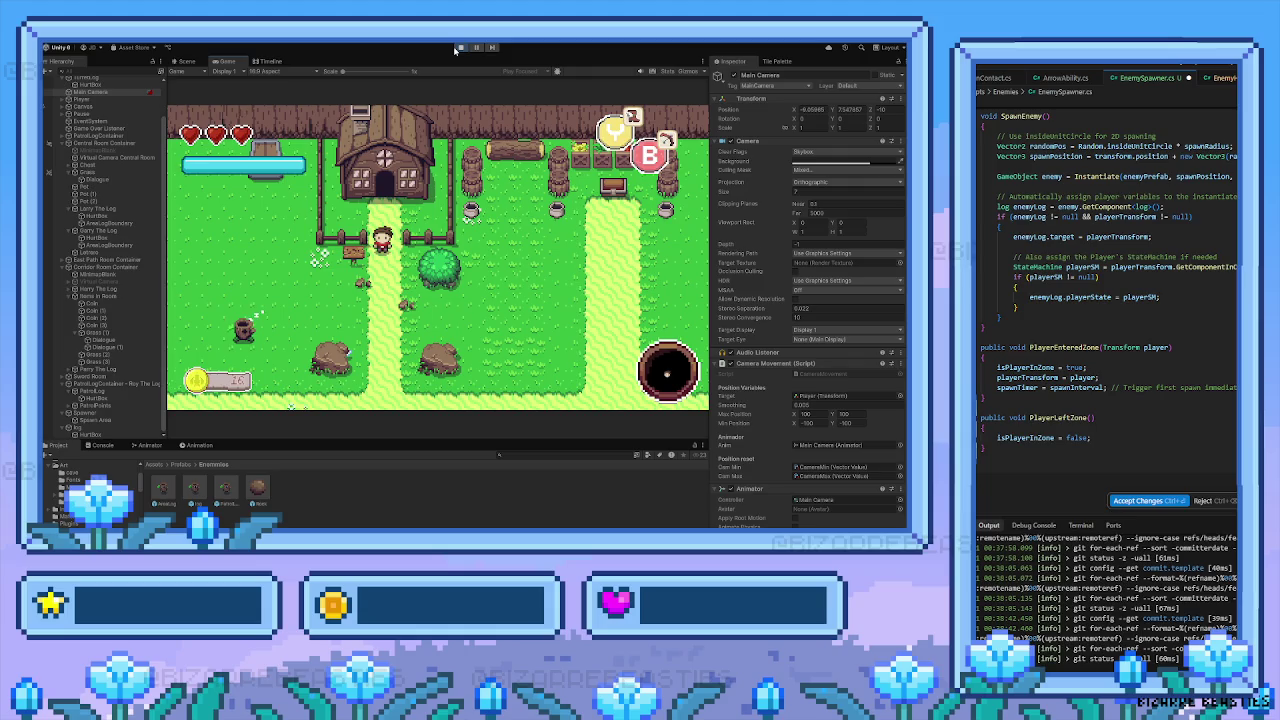
key("Down")
key("Right")
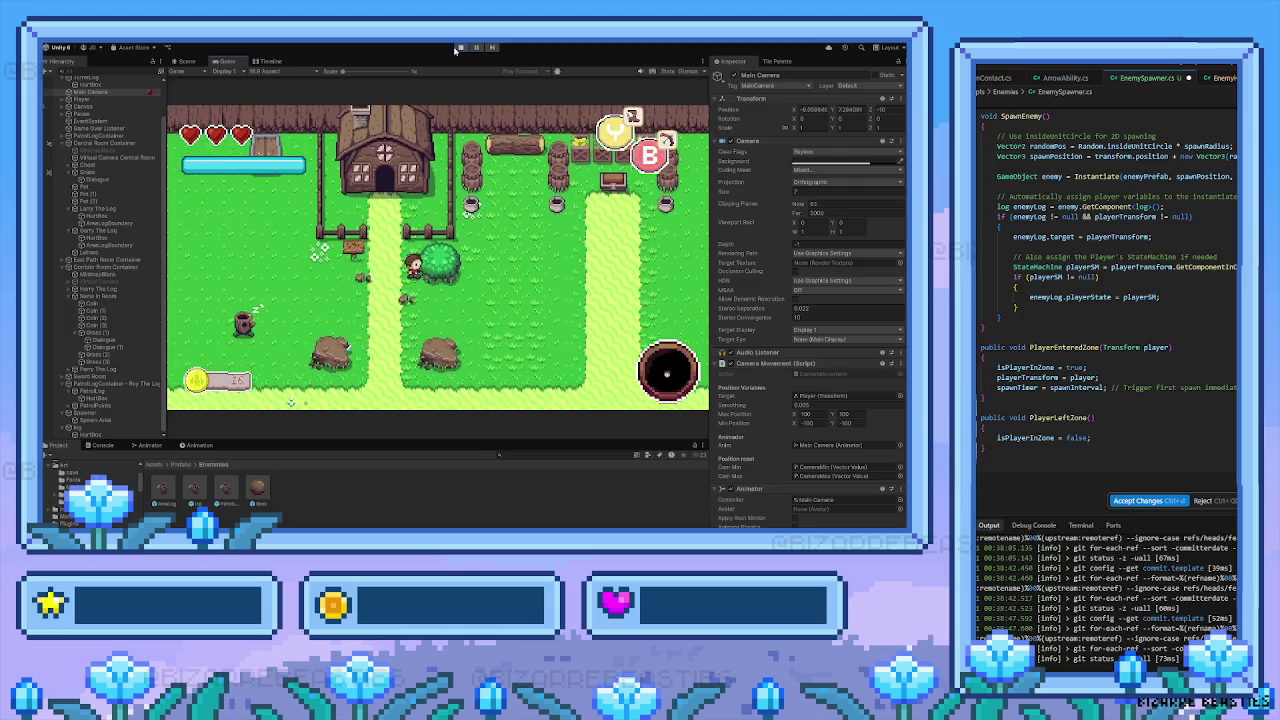
key("Up")
key("Right")
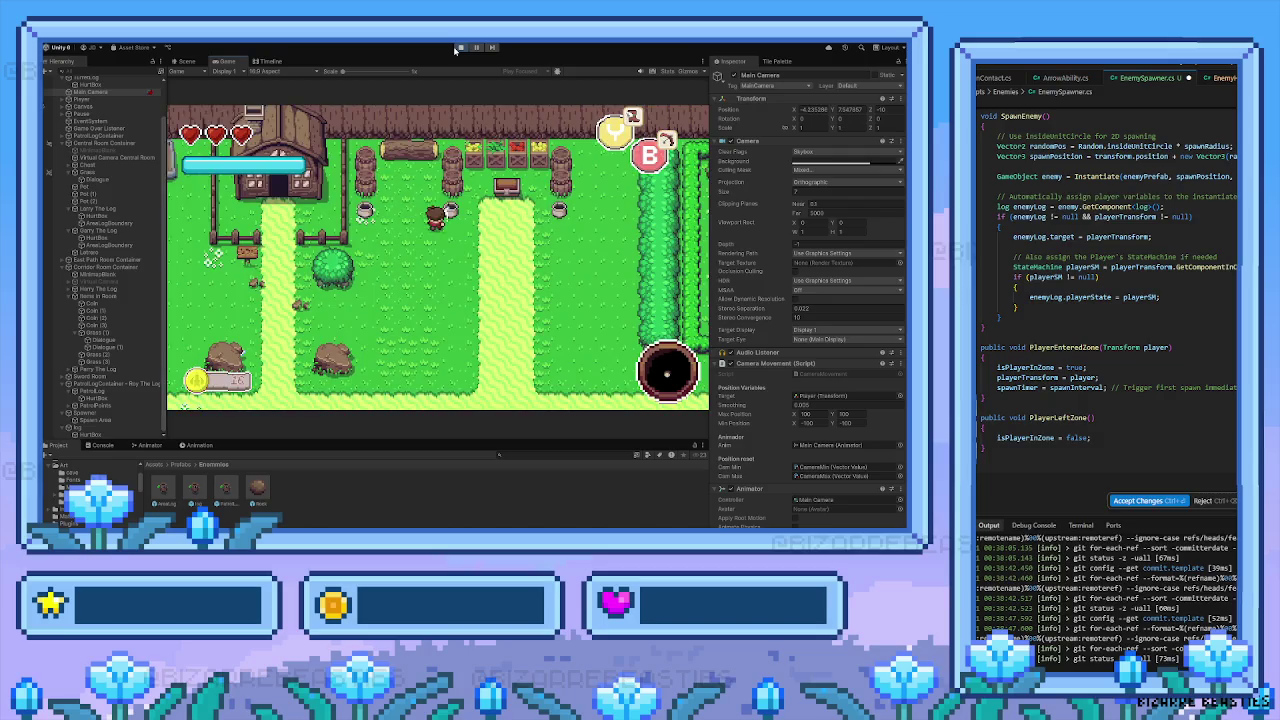
key("Right")
key("Down")
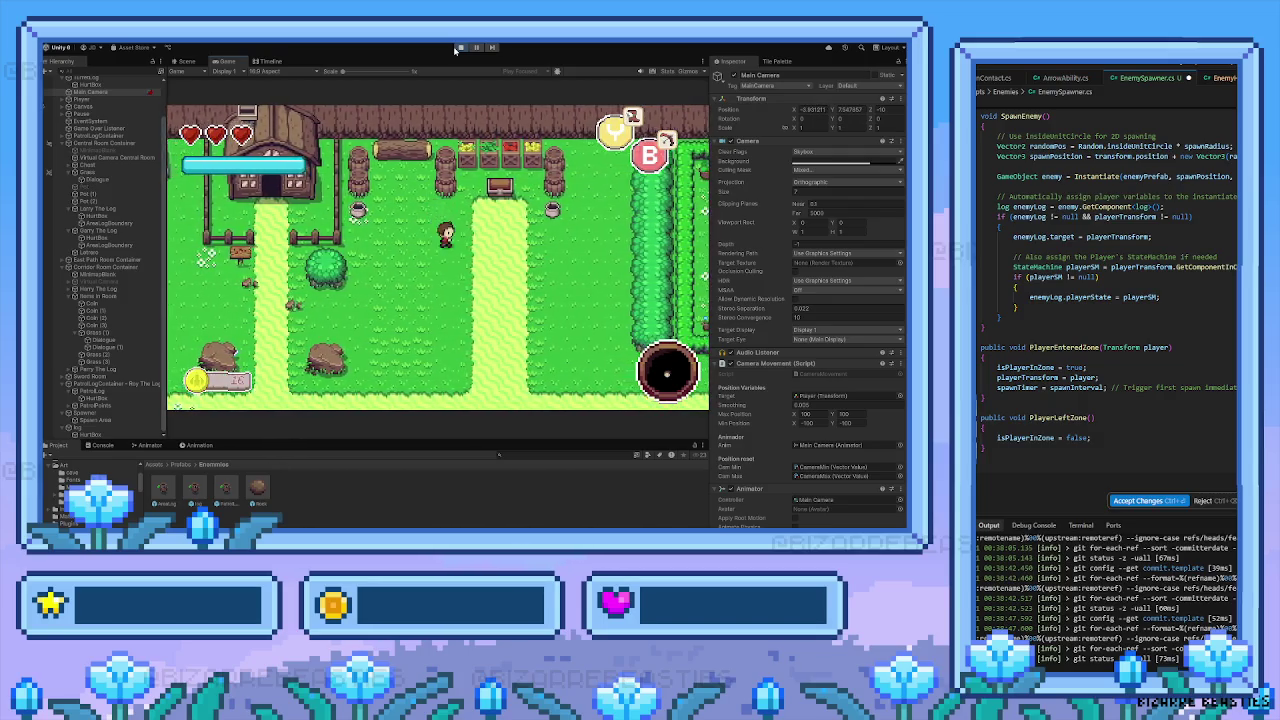
key("Down")
key("Right")
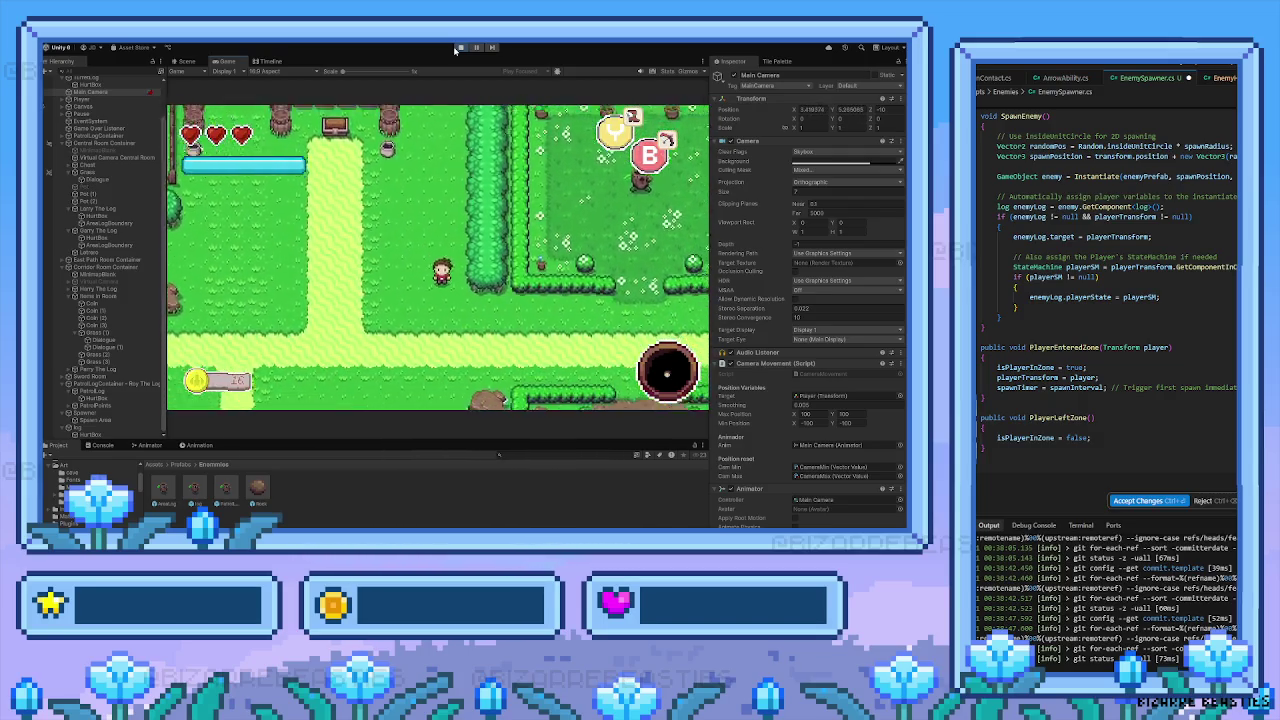
key("Right")
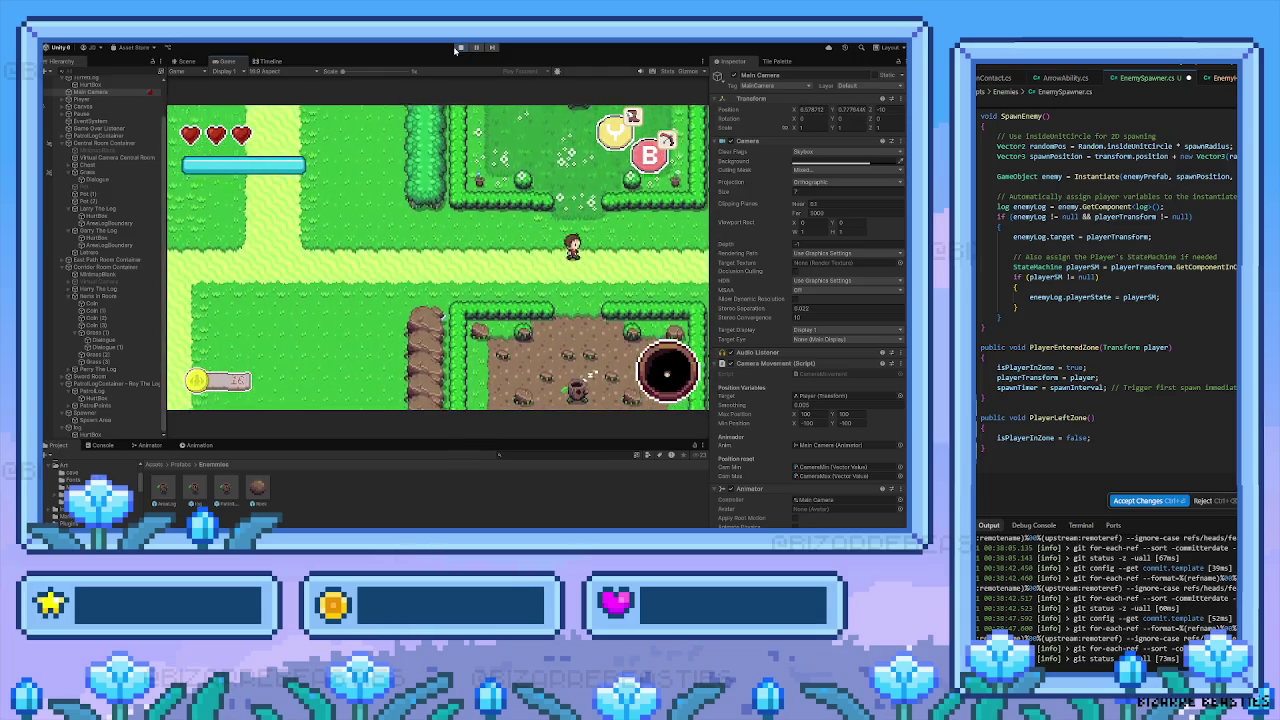
key("Left")
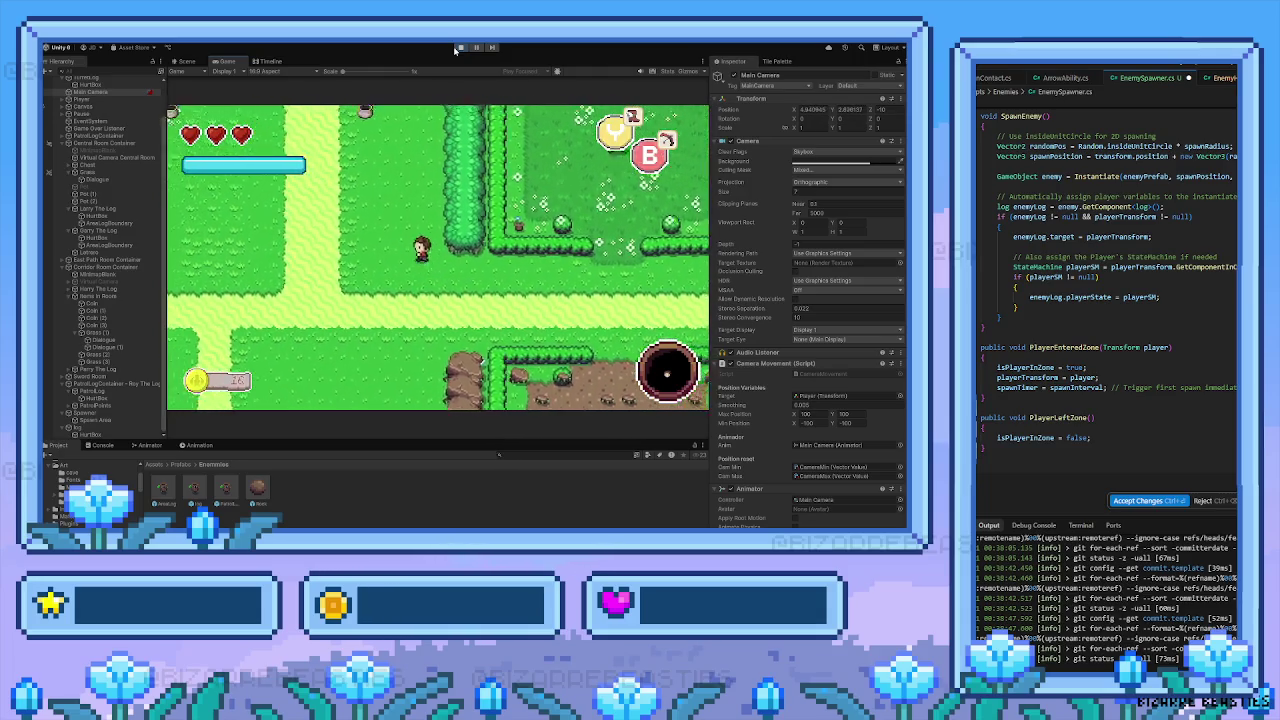
key("Up")
key("Left")
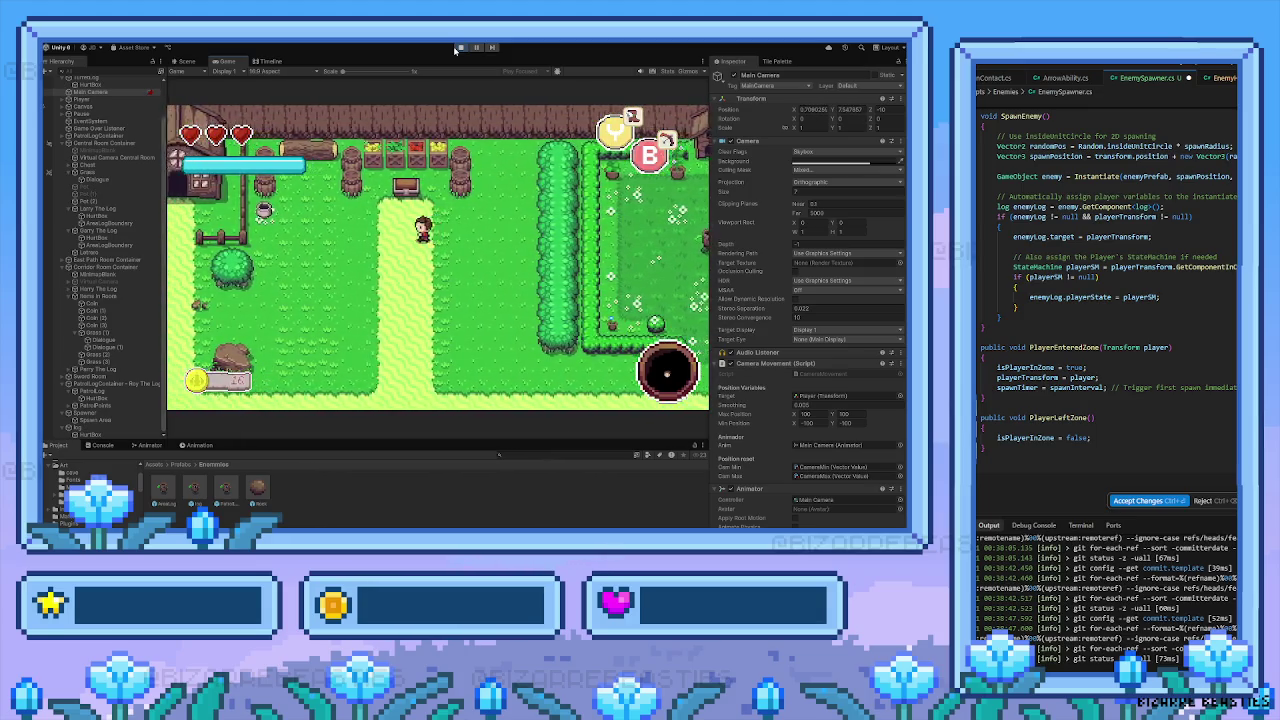
key("Up")
key("Left")
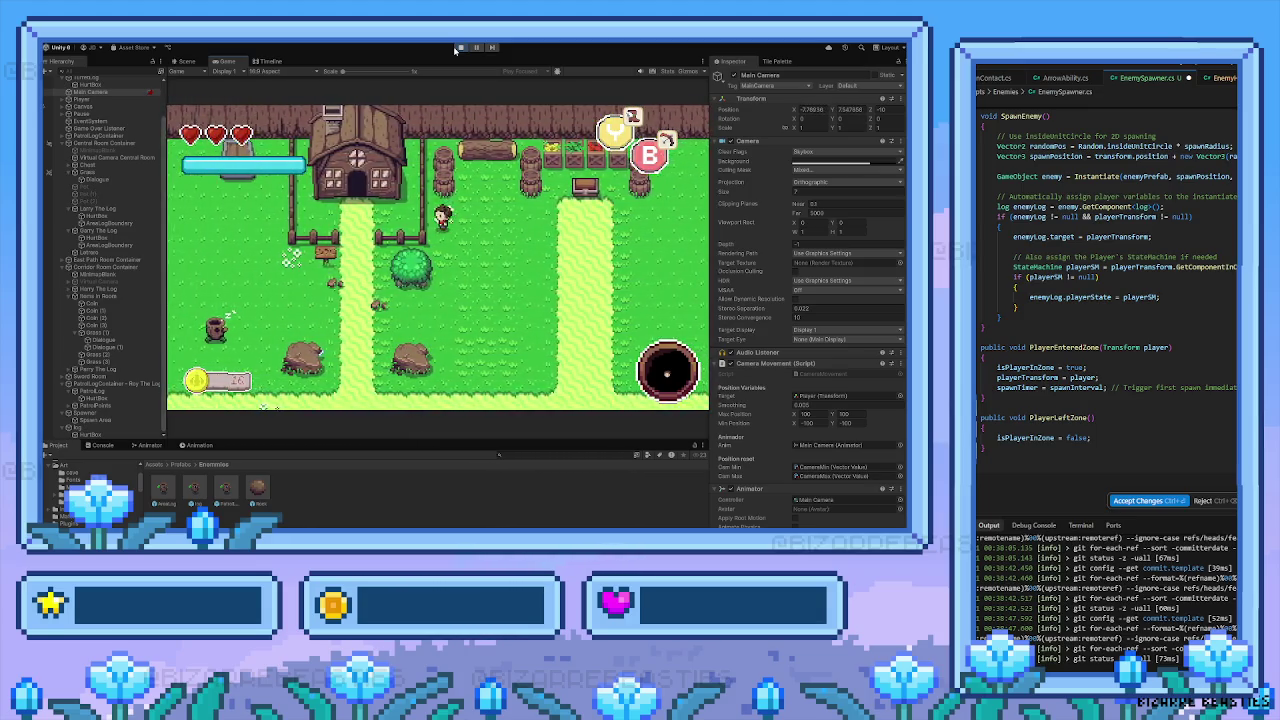
Walk the player down past the house, wandering back and forth around it
key("Right")
key("Down")
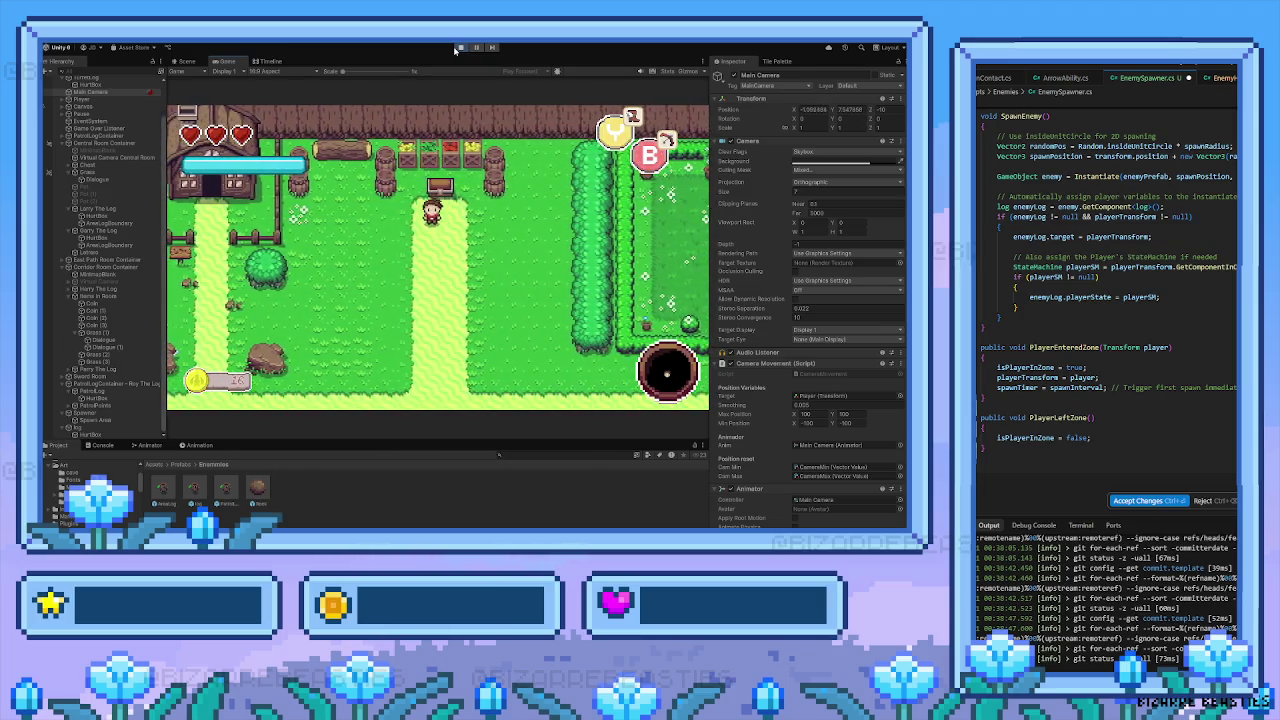
key("Down")
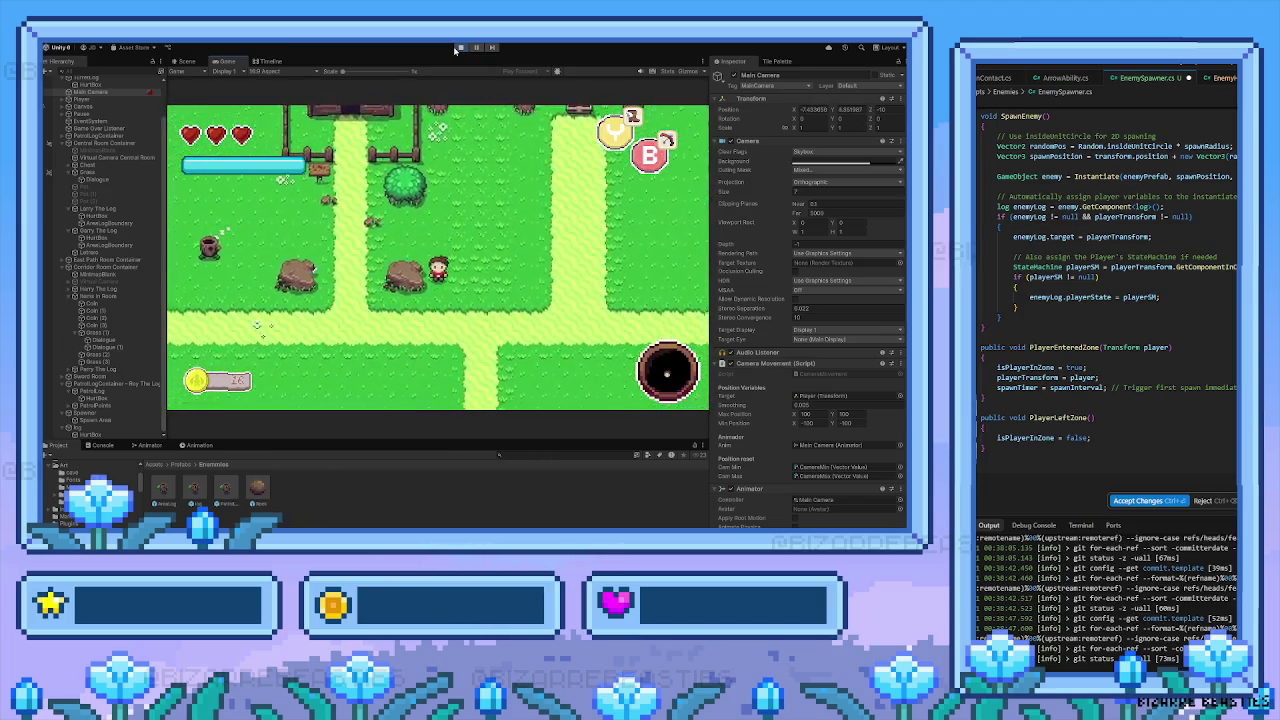
key("Left")
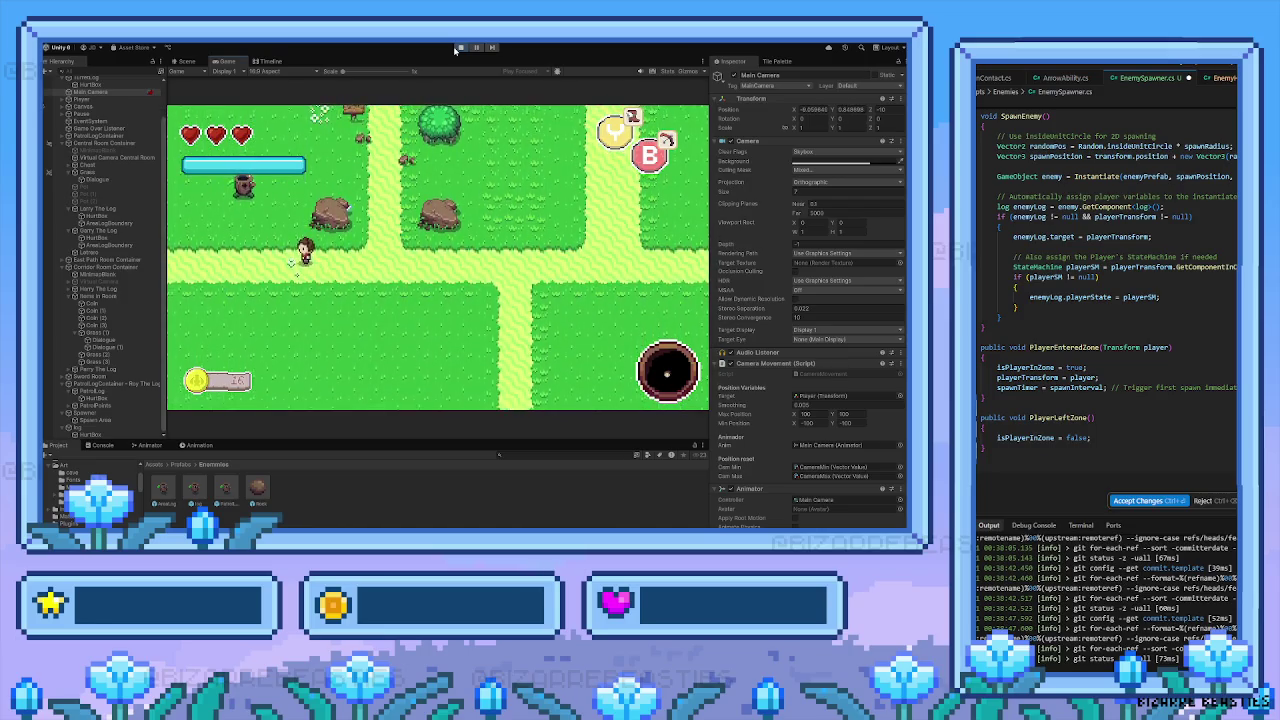
key("Up")
key("Down")
key("Right")
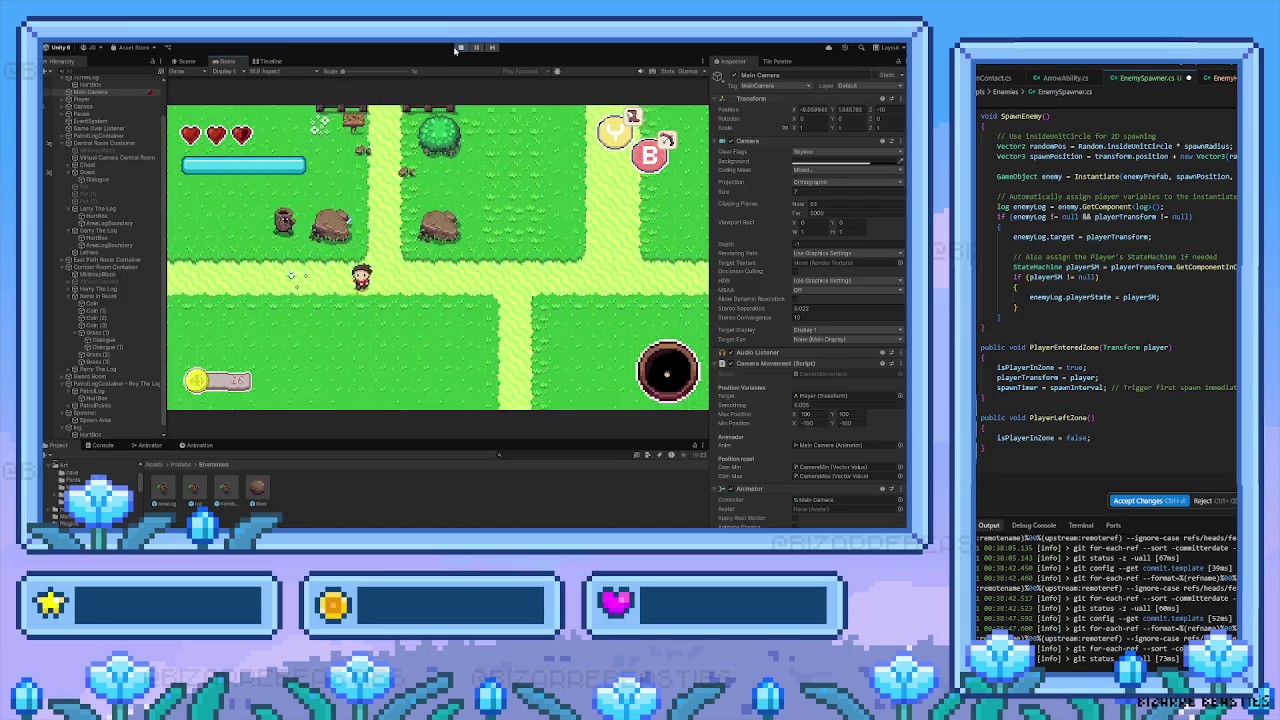
key("Down")
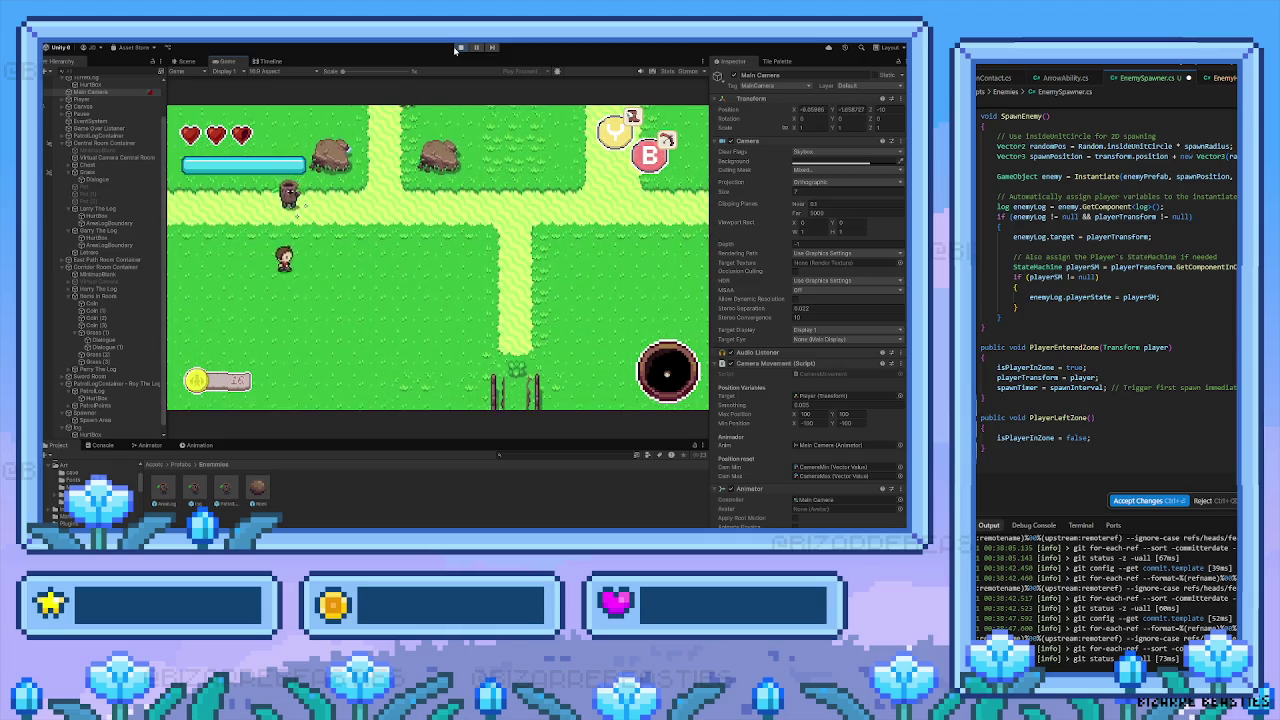
key("Right")
key("Up")
key("Left")
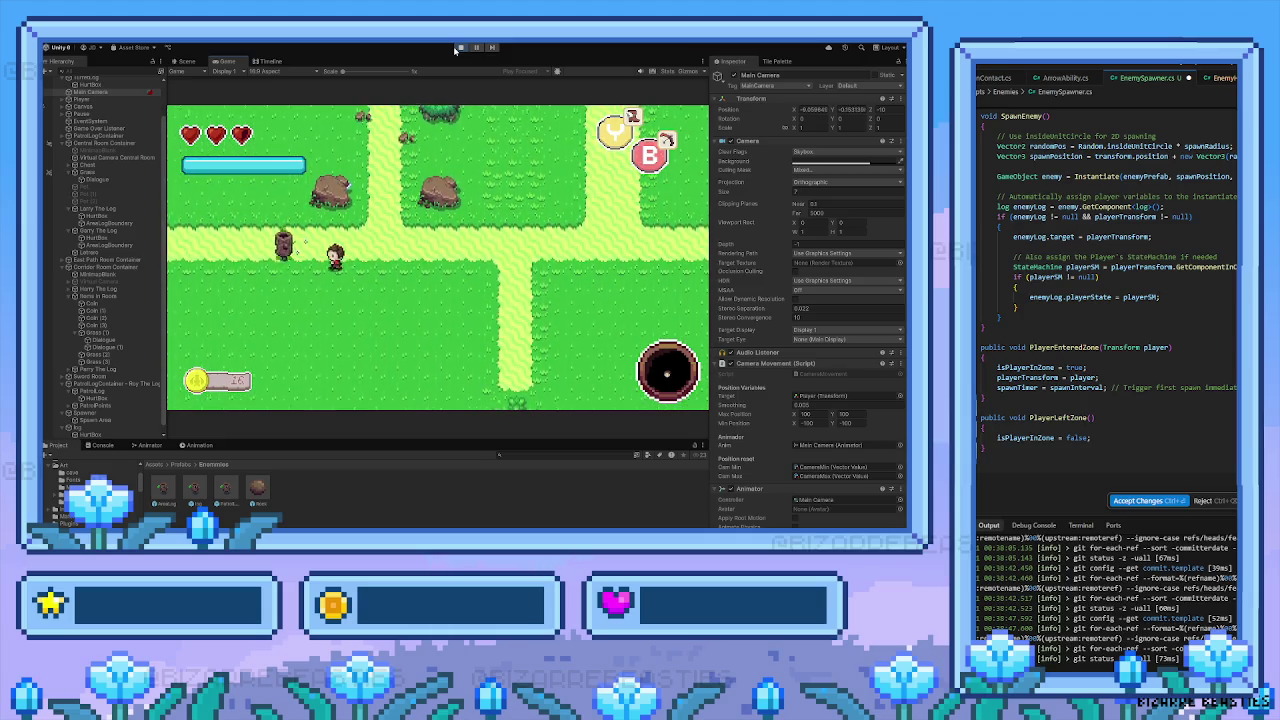
key("Left")
key("Up")
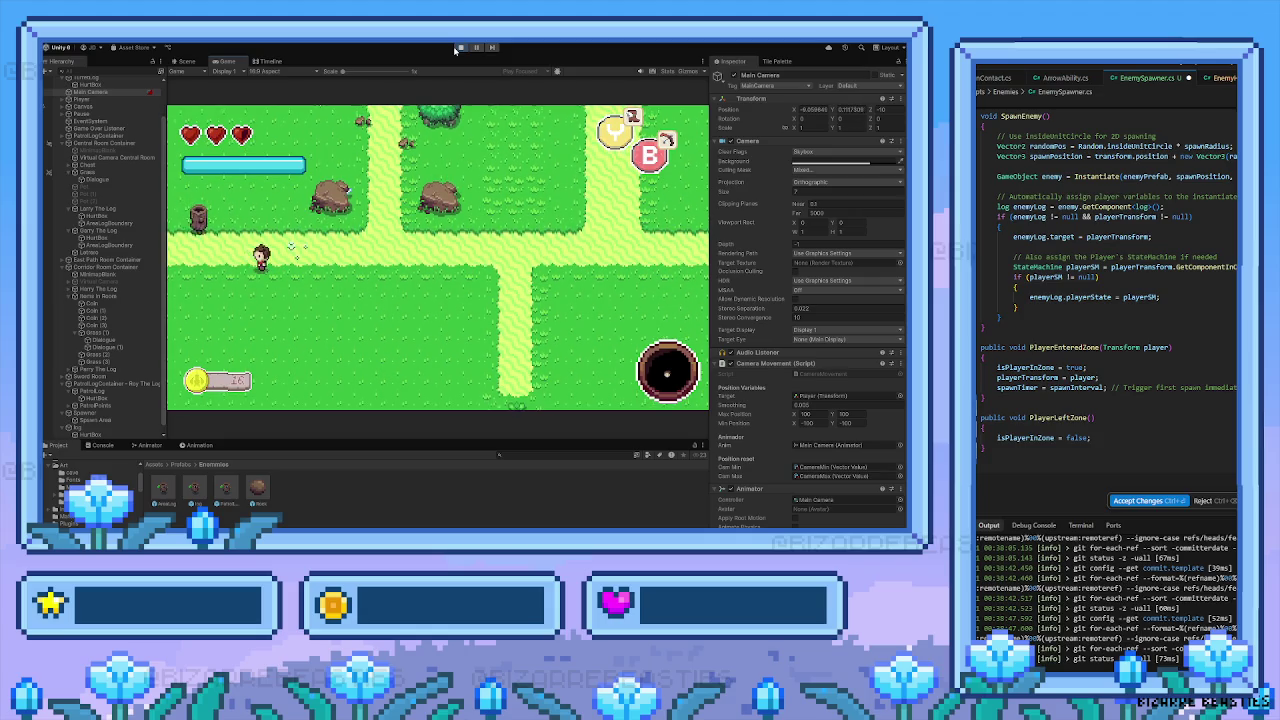
key("Left")
key("Down")
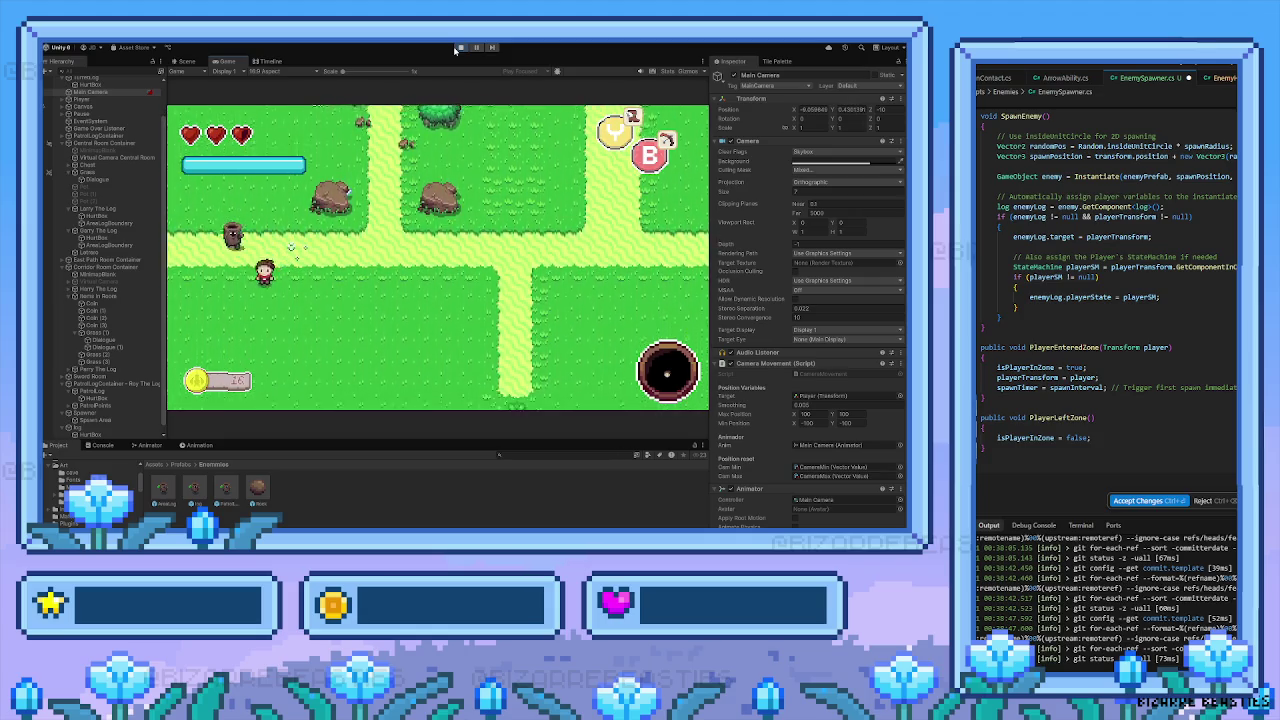
key("Up")
key("Right")
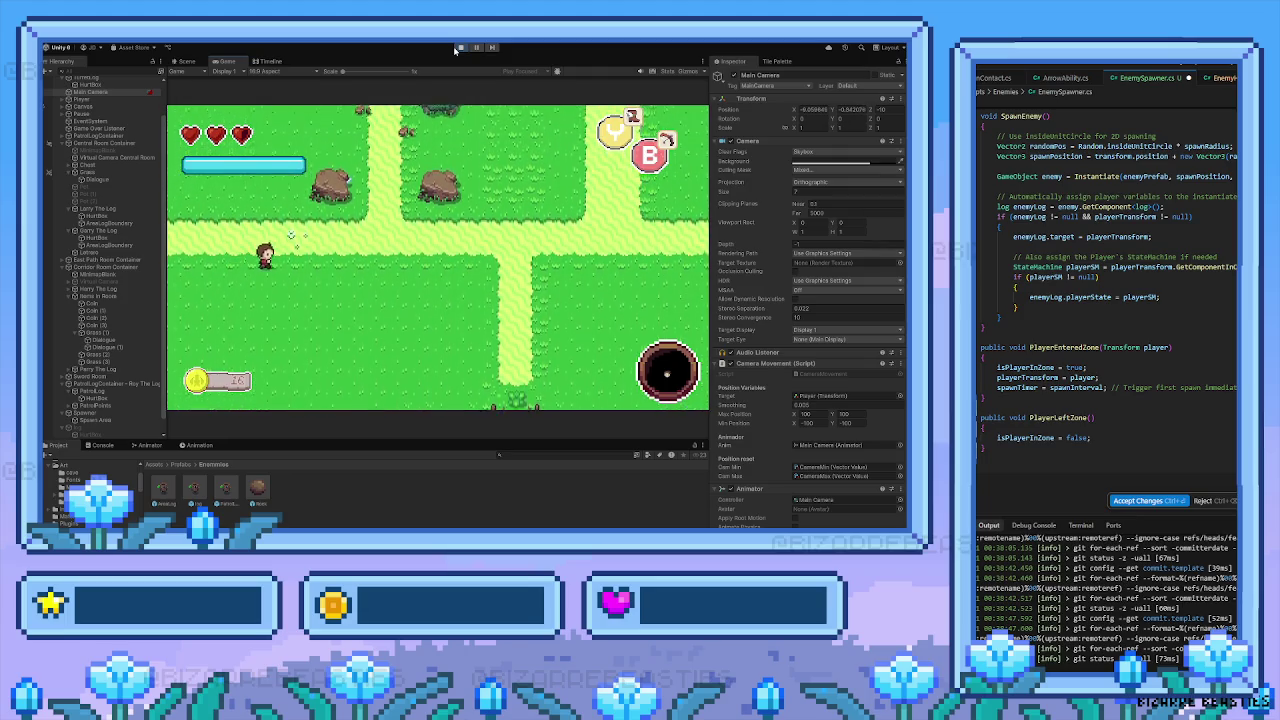
Walk the player right along the path through the neighbouring rooms to the yellow path
key("Right")
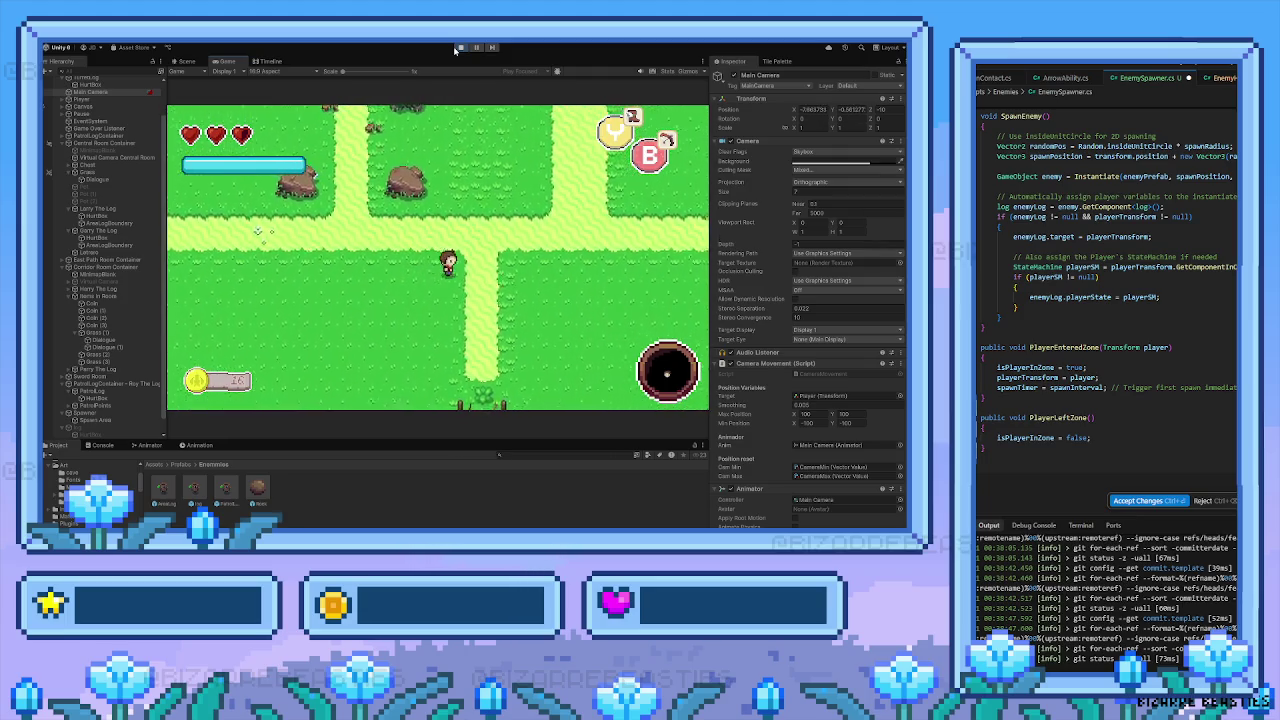
key("Right")
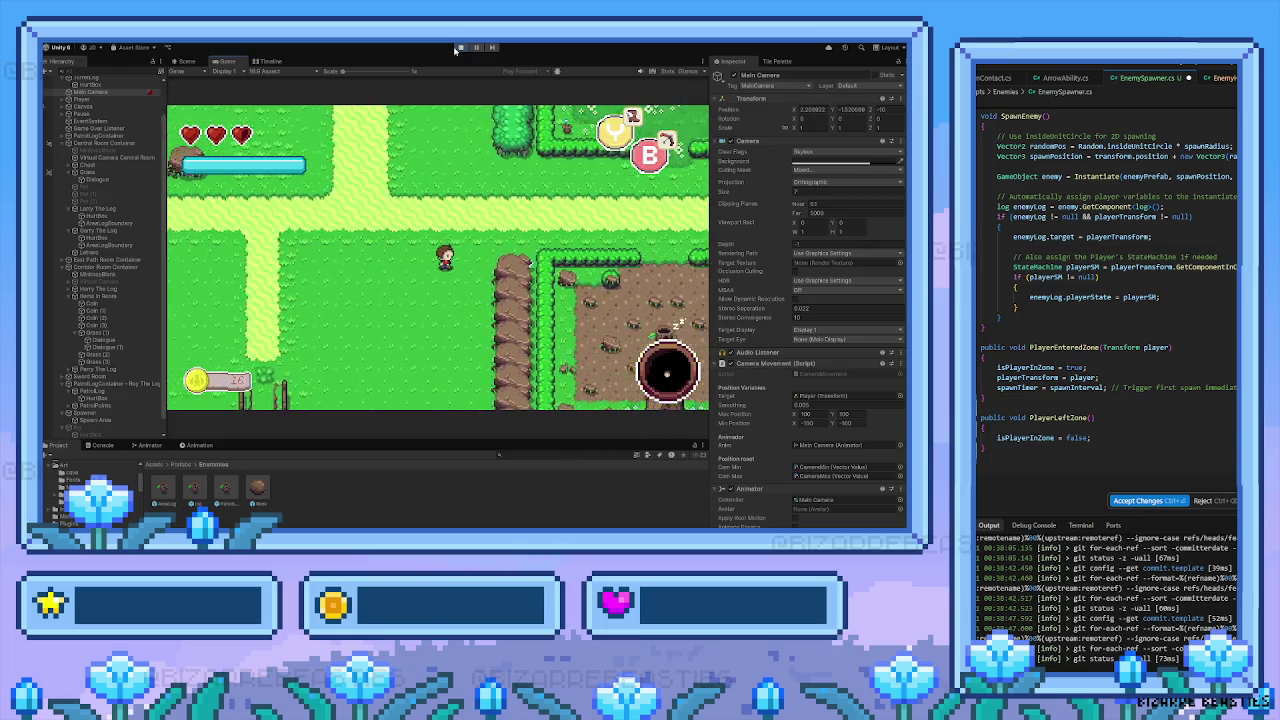
key("Right")
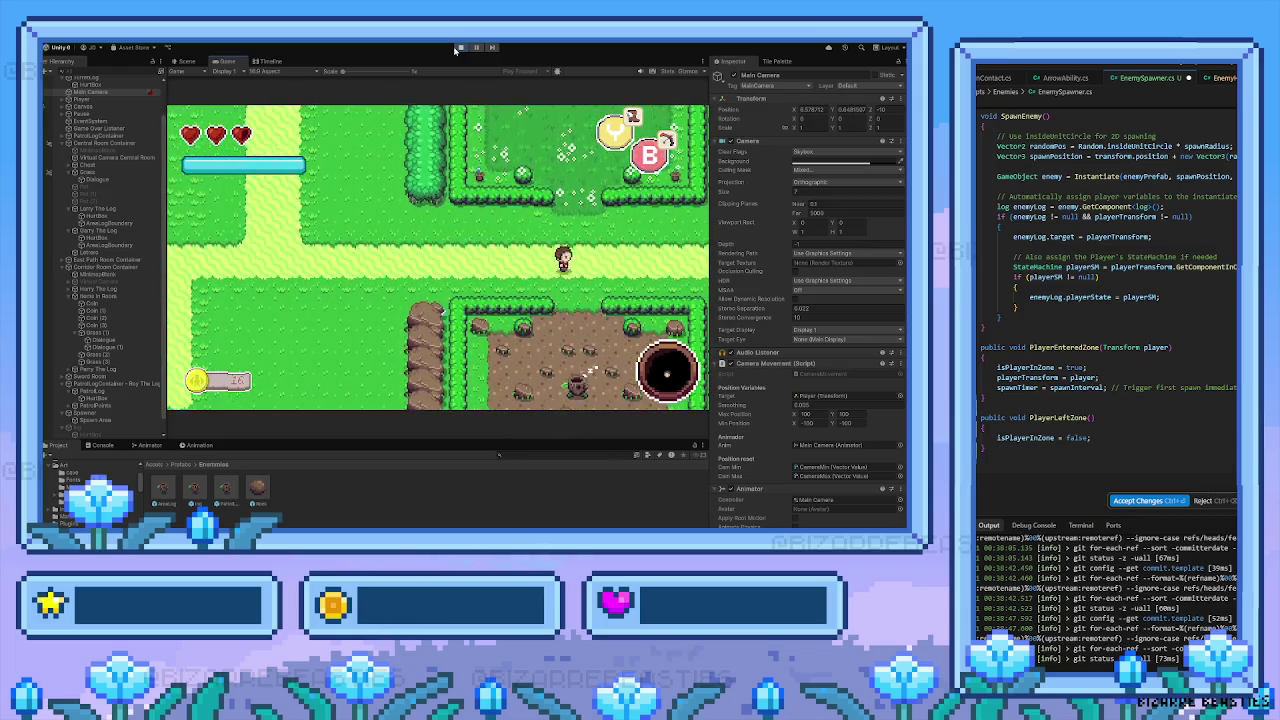
key("Right")
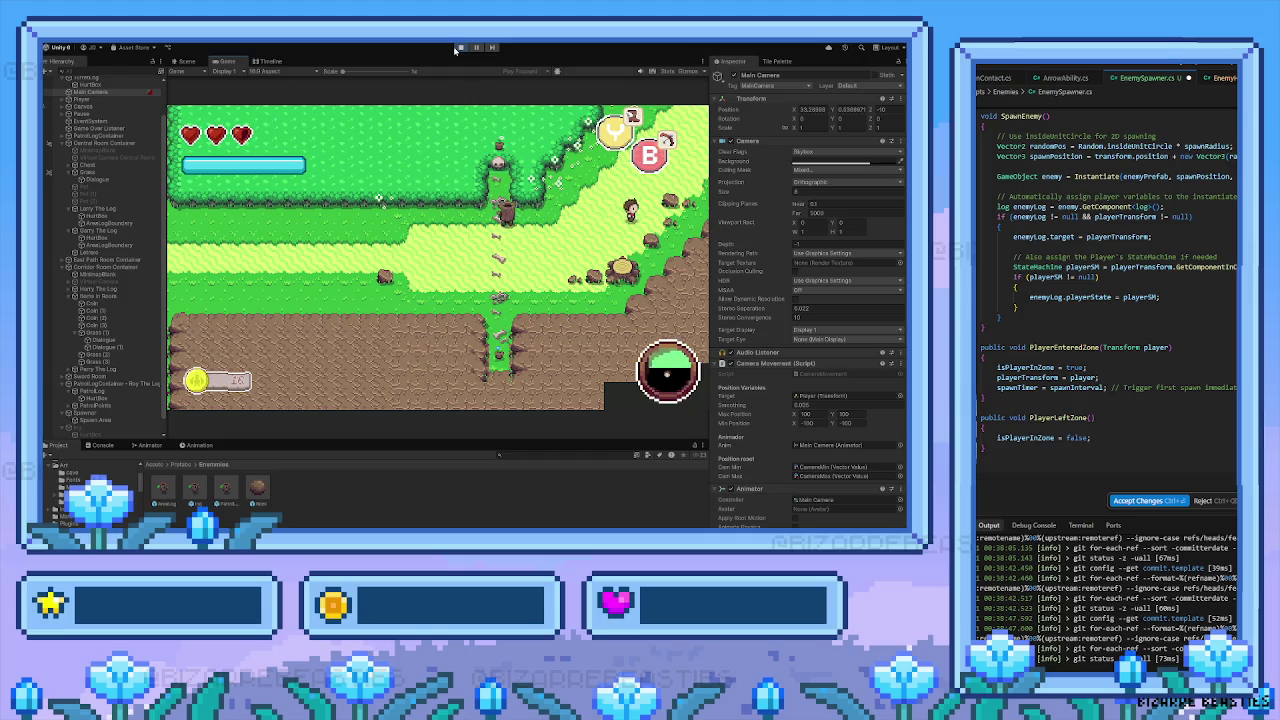
key("Up")
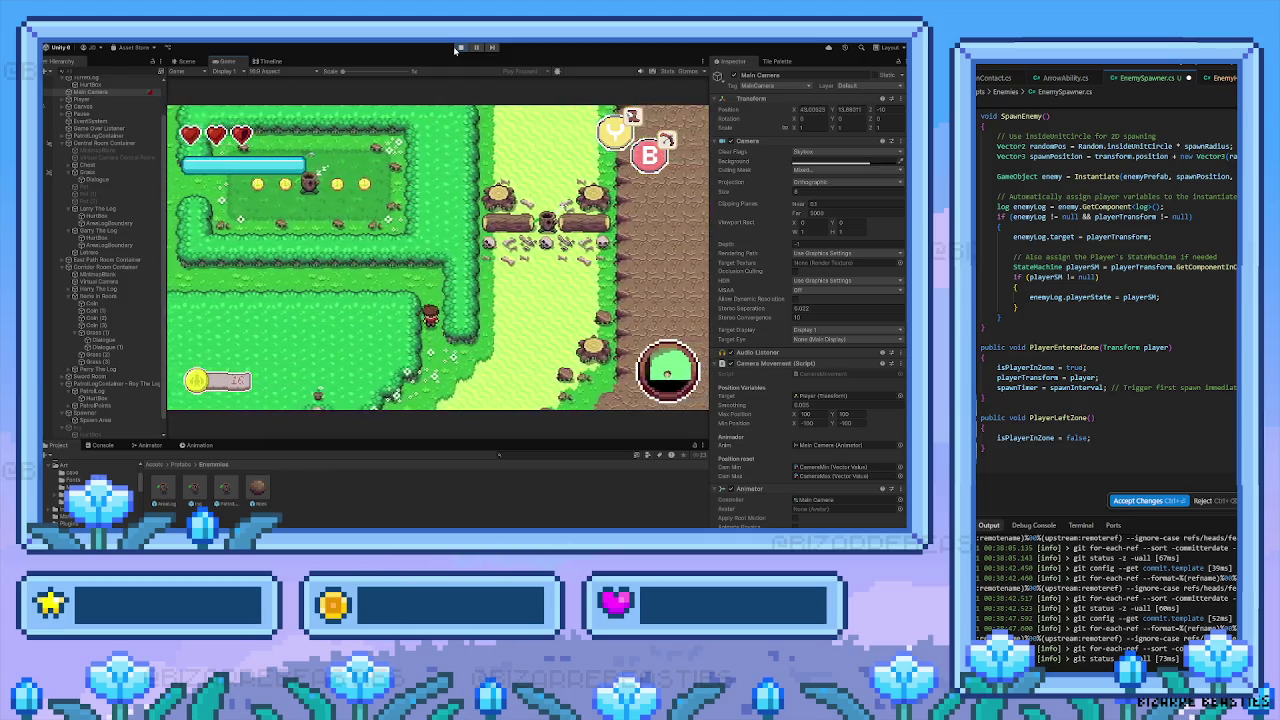
key("Left")
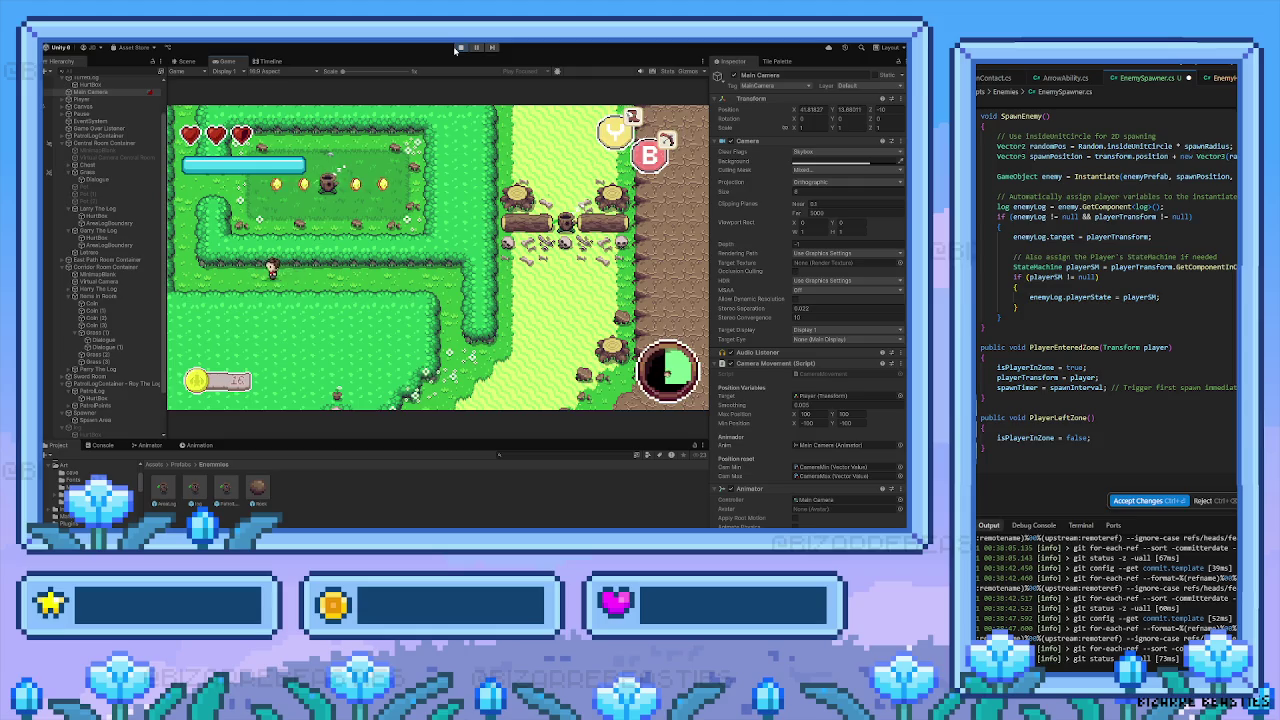
key("Up")
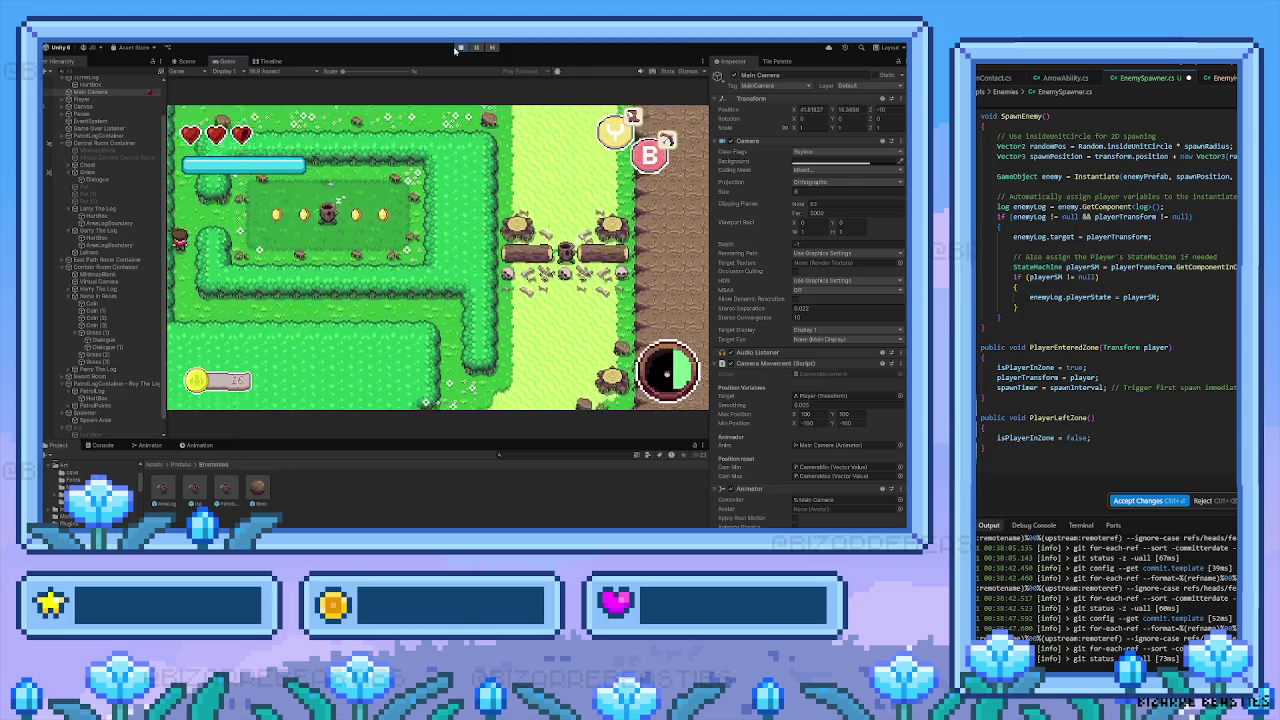
key("Right")
key("Right")
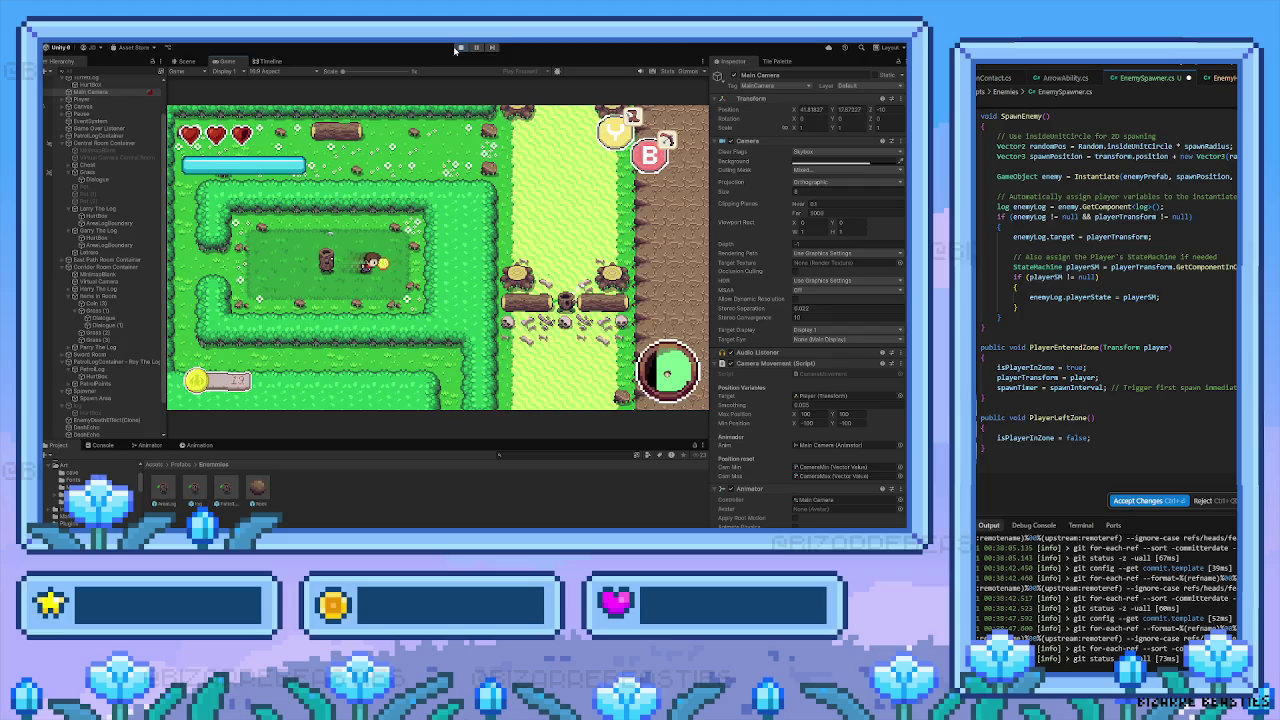
key("Left")
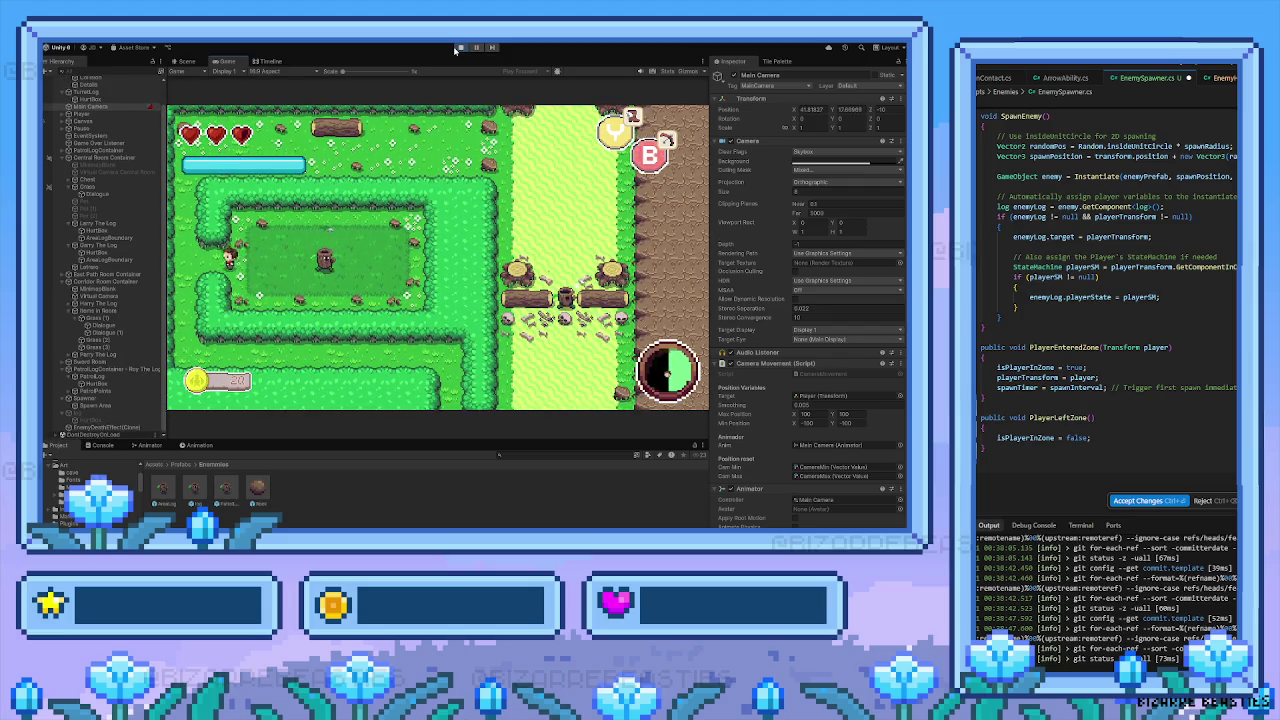
key("Up")
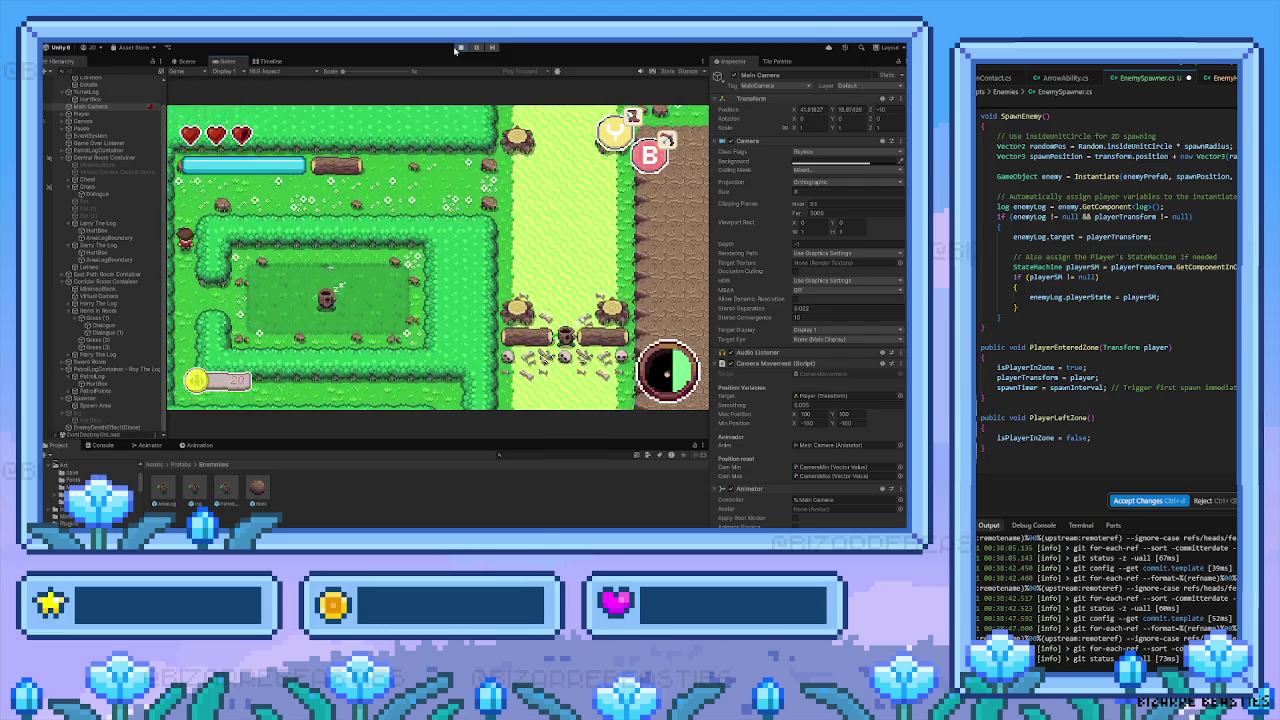
key("Up")
key("Right")
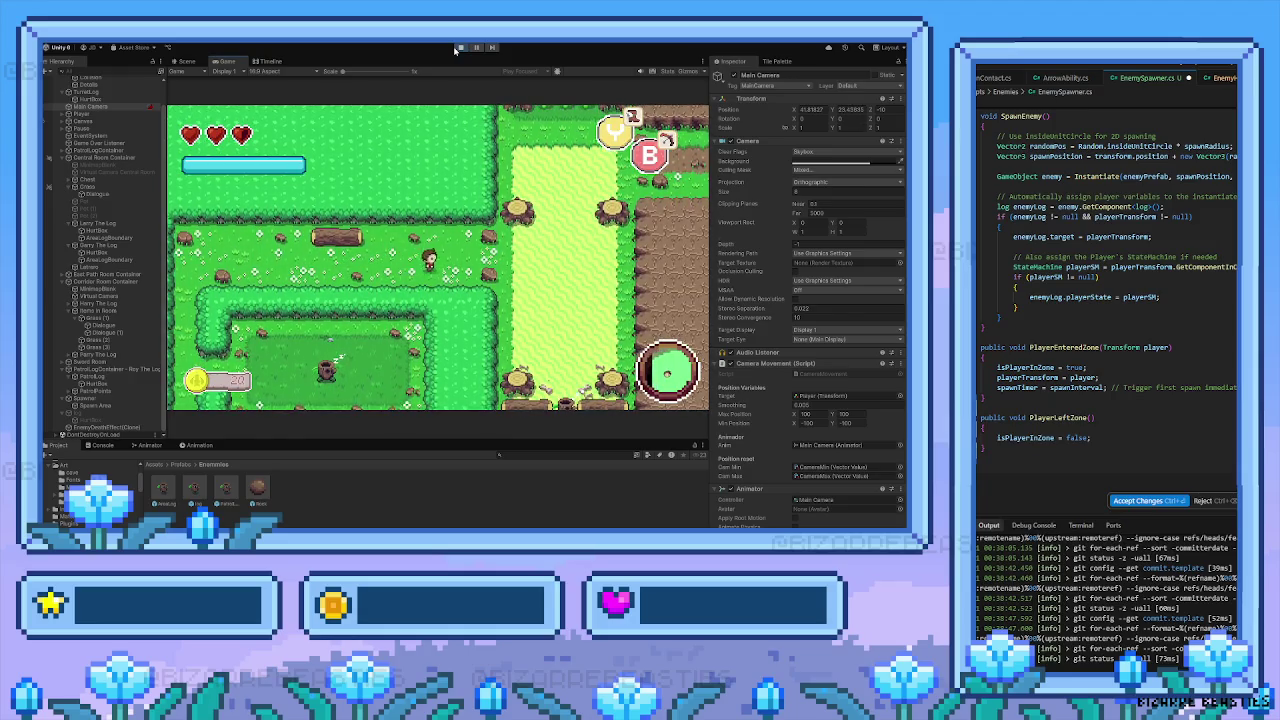
key("Right")
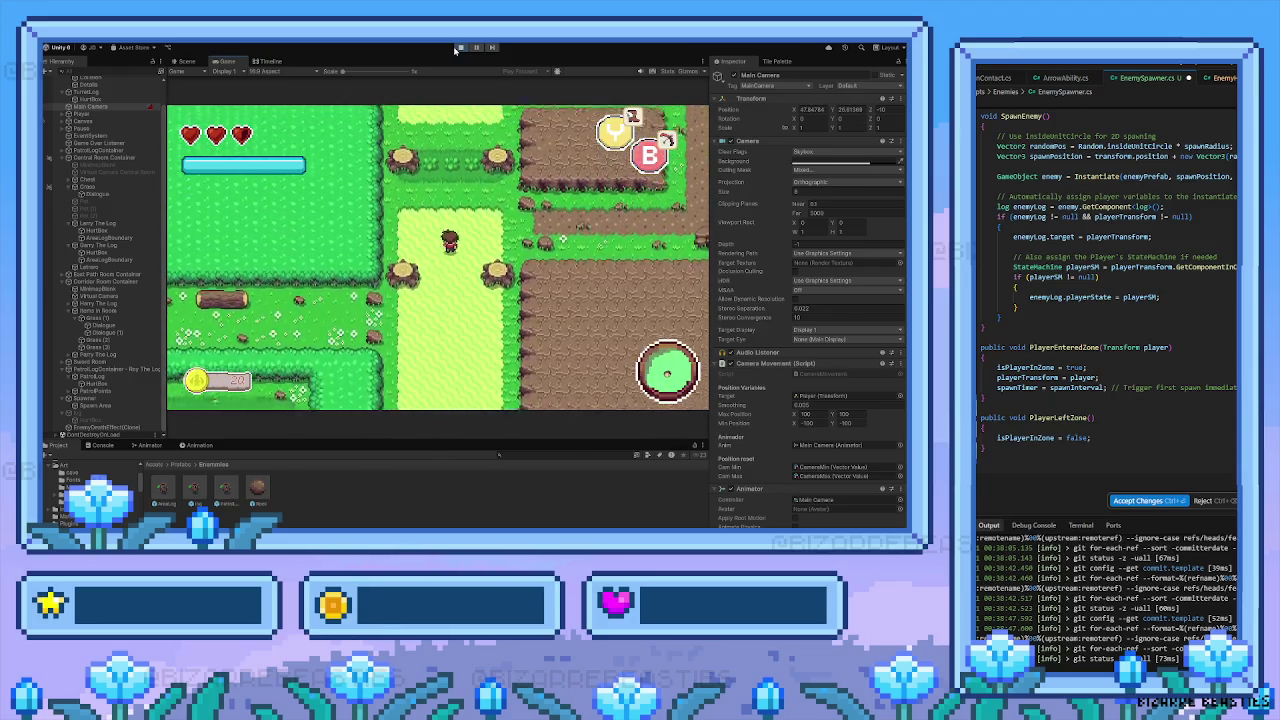
Walk up between the stumps to trigger the dialogue, then follow the dirt path toward the water
key("Up")
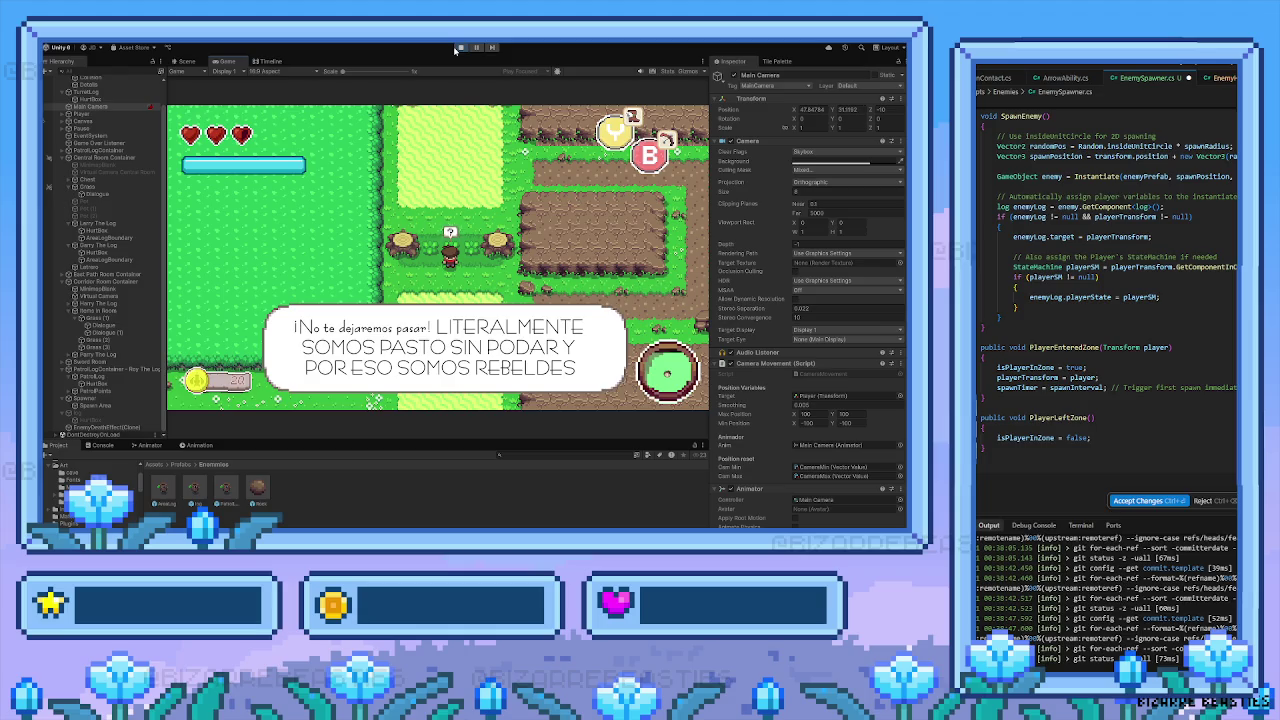
key("Down")
key("Right")
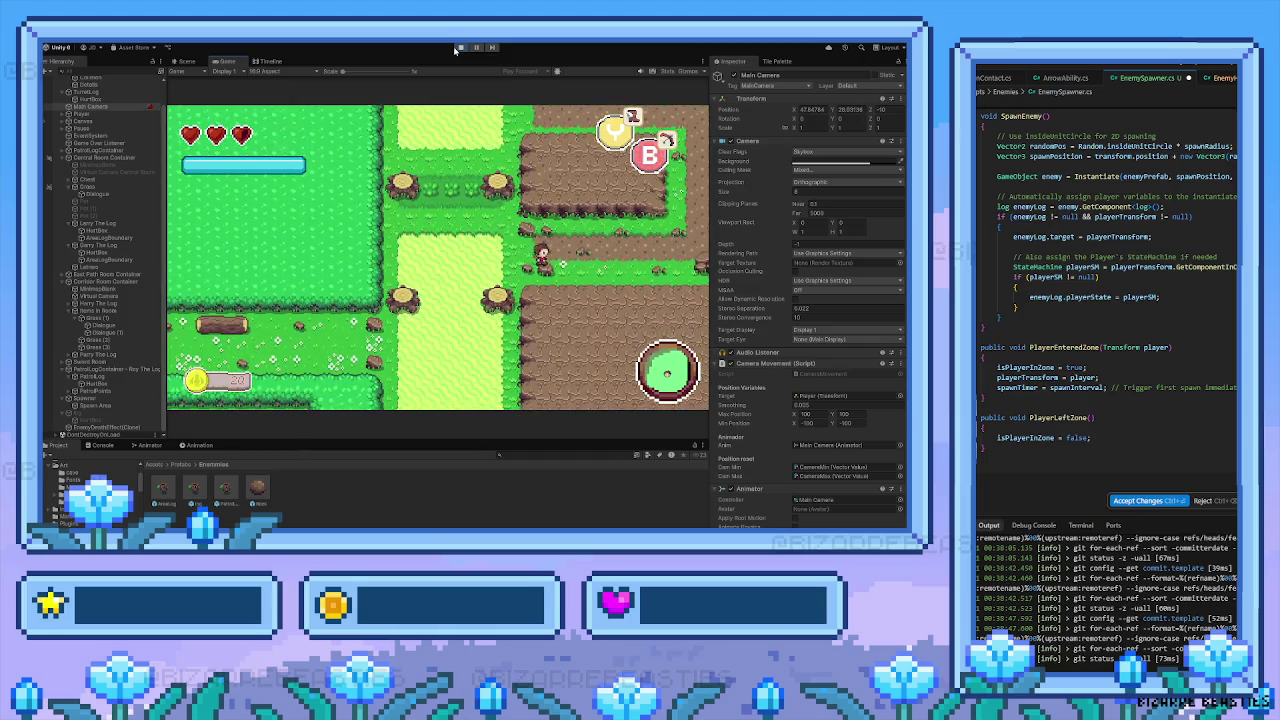
key("Right")
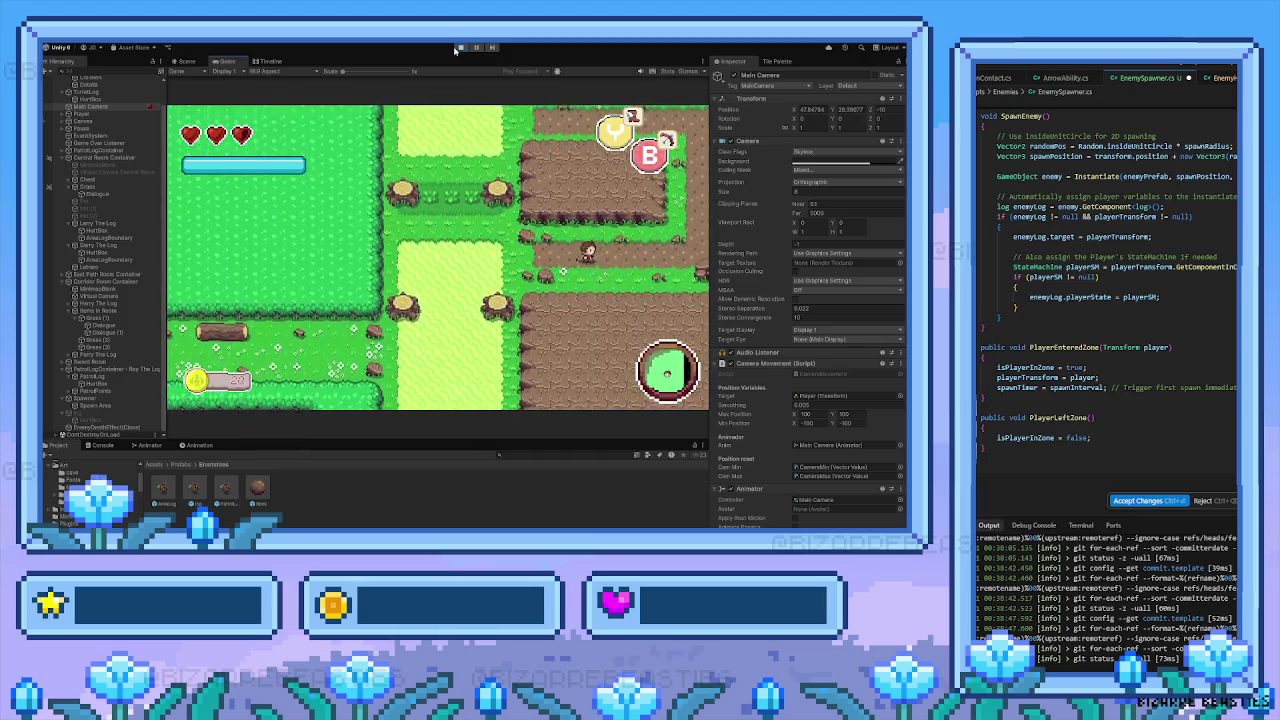
key("Up")
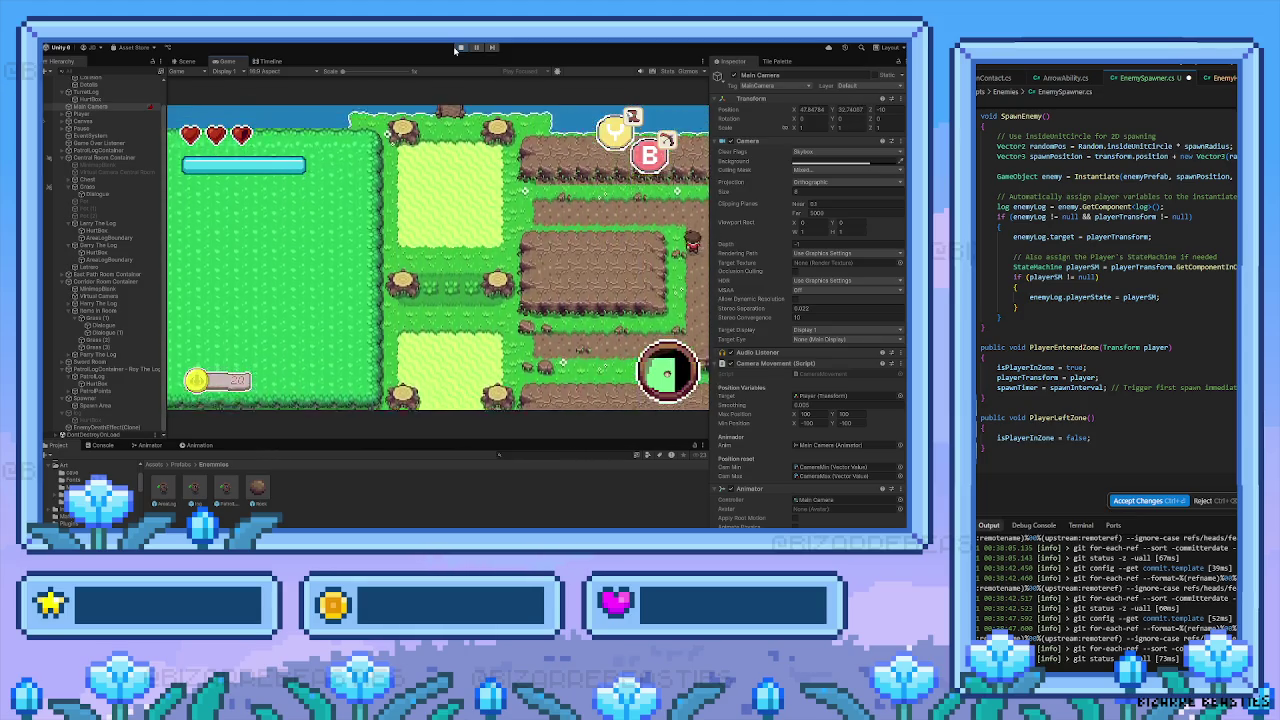
key("Left")
key("Left")
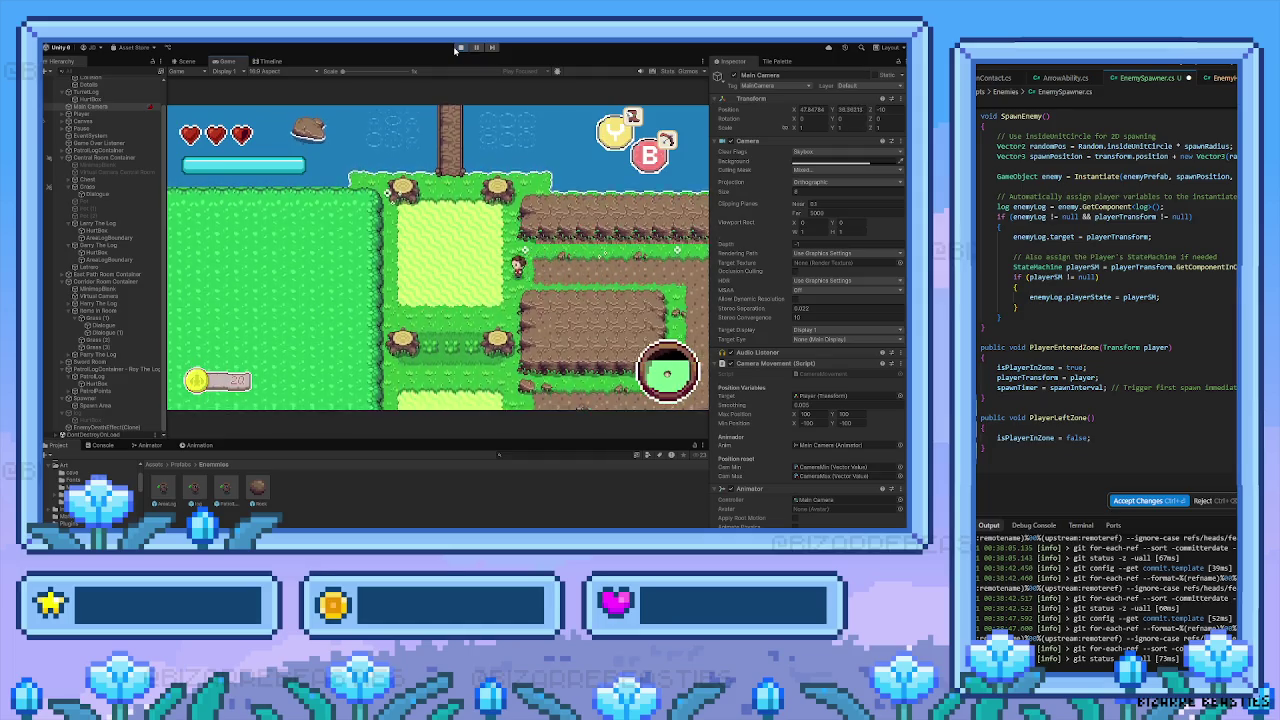
key("Down")
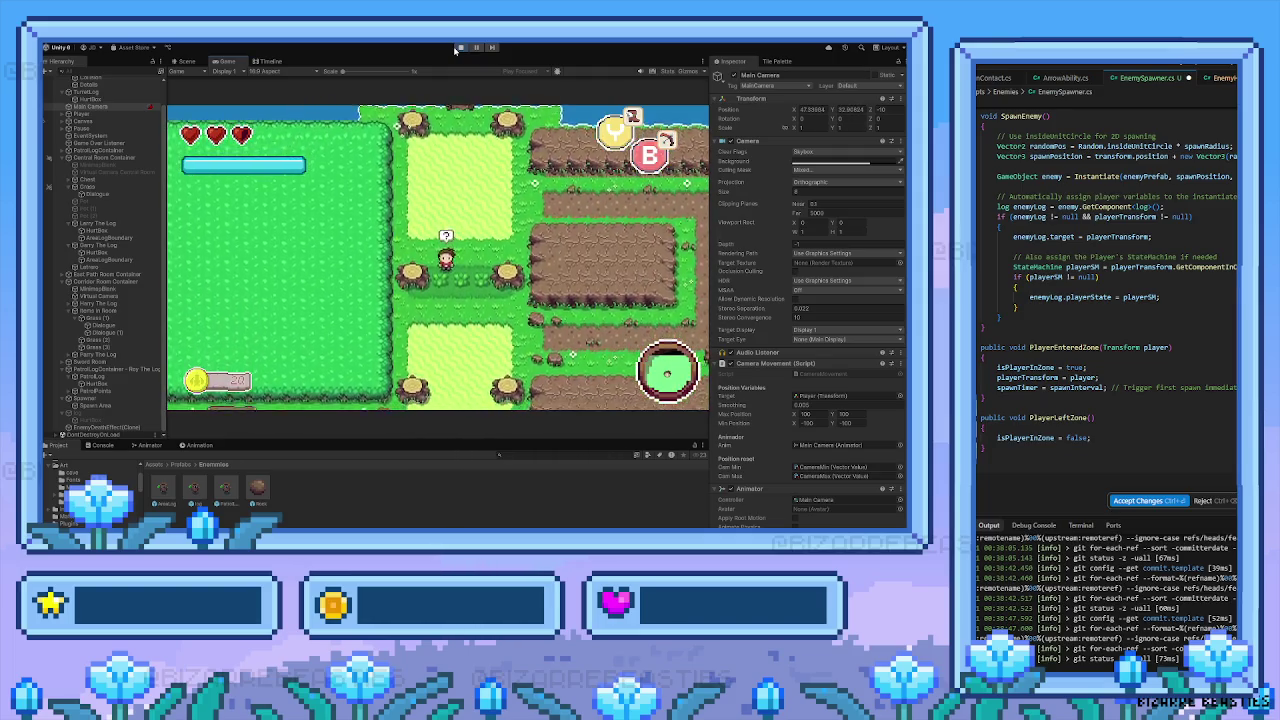
key("Up")
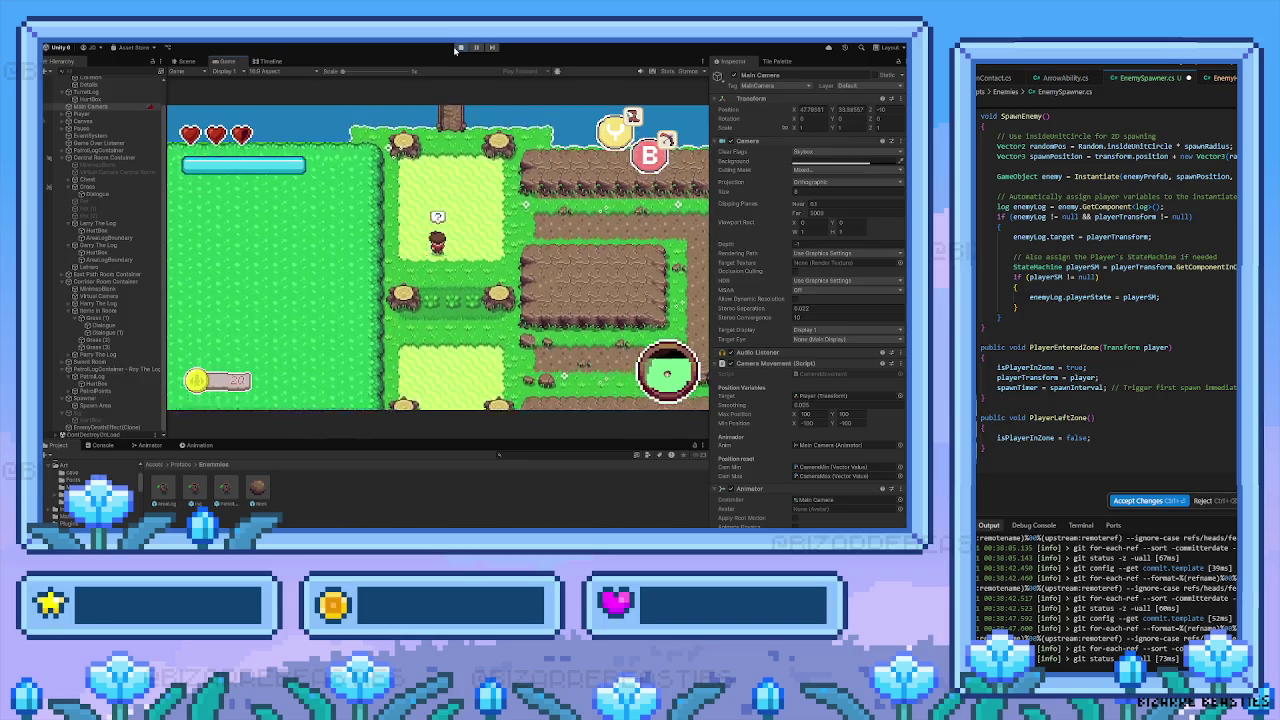
key("Up")
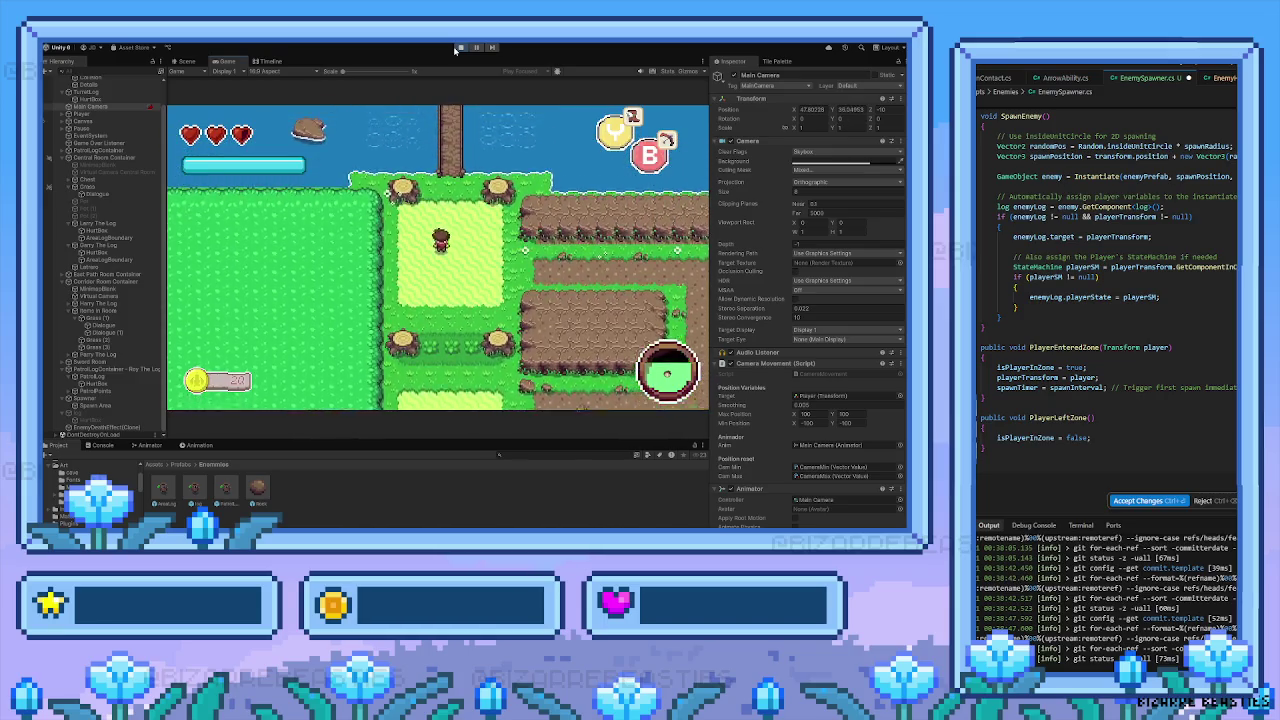
key("Right")
key("Right")
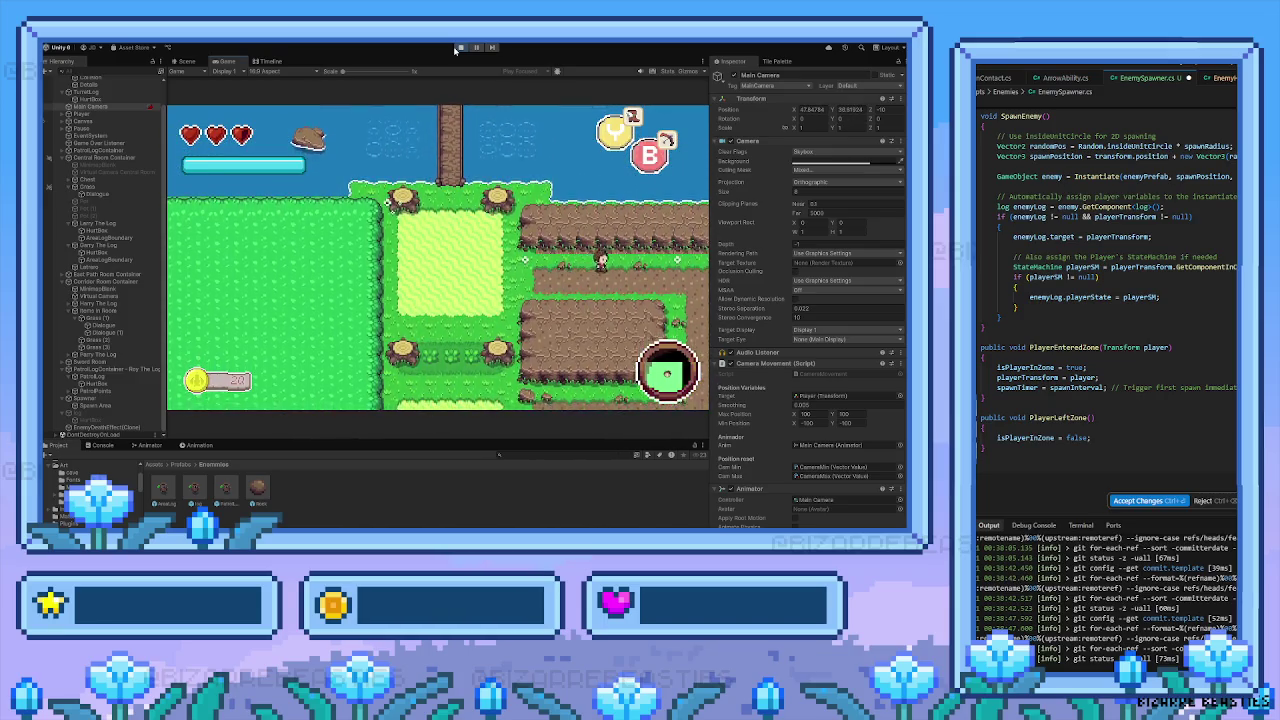
Walk the player left and down across the grass to the cliffside path by the log enemy
key("Down")
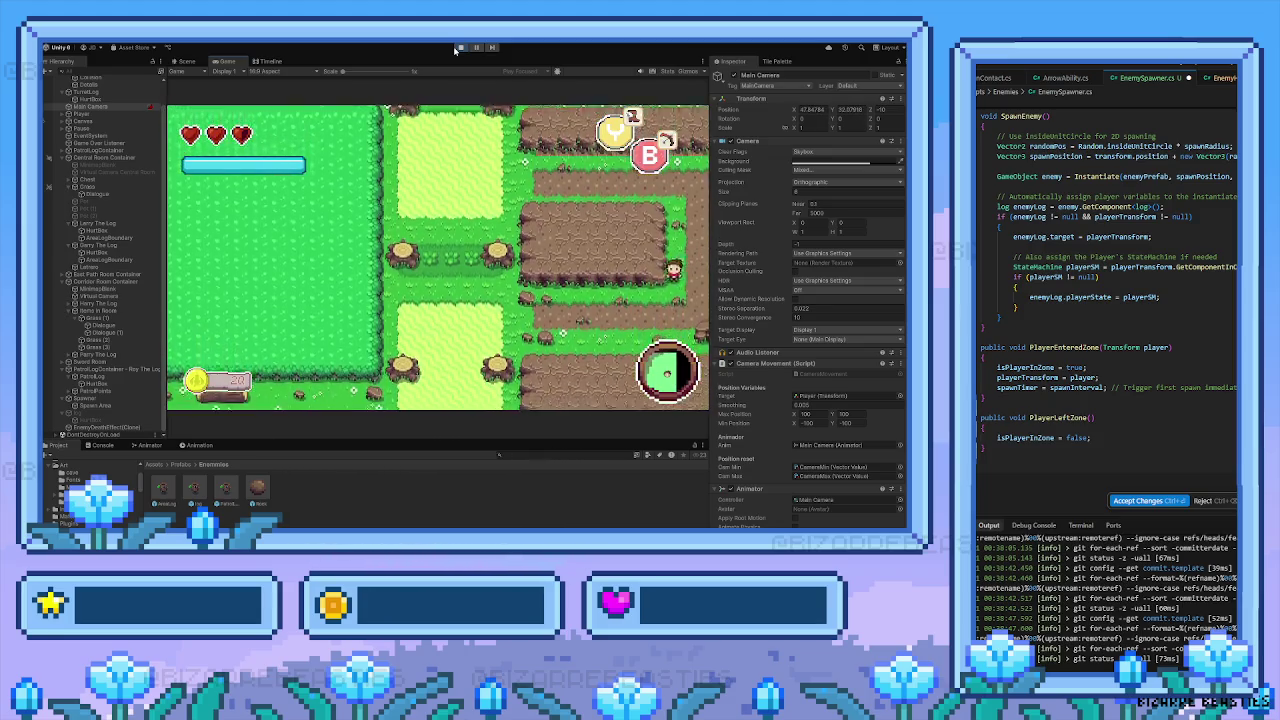
key("Left")
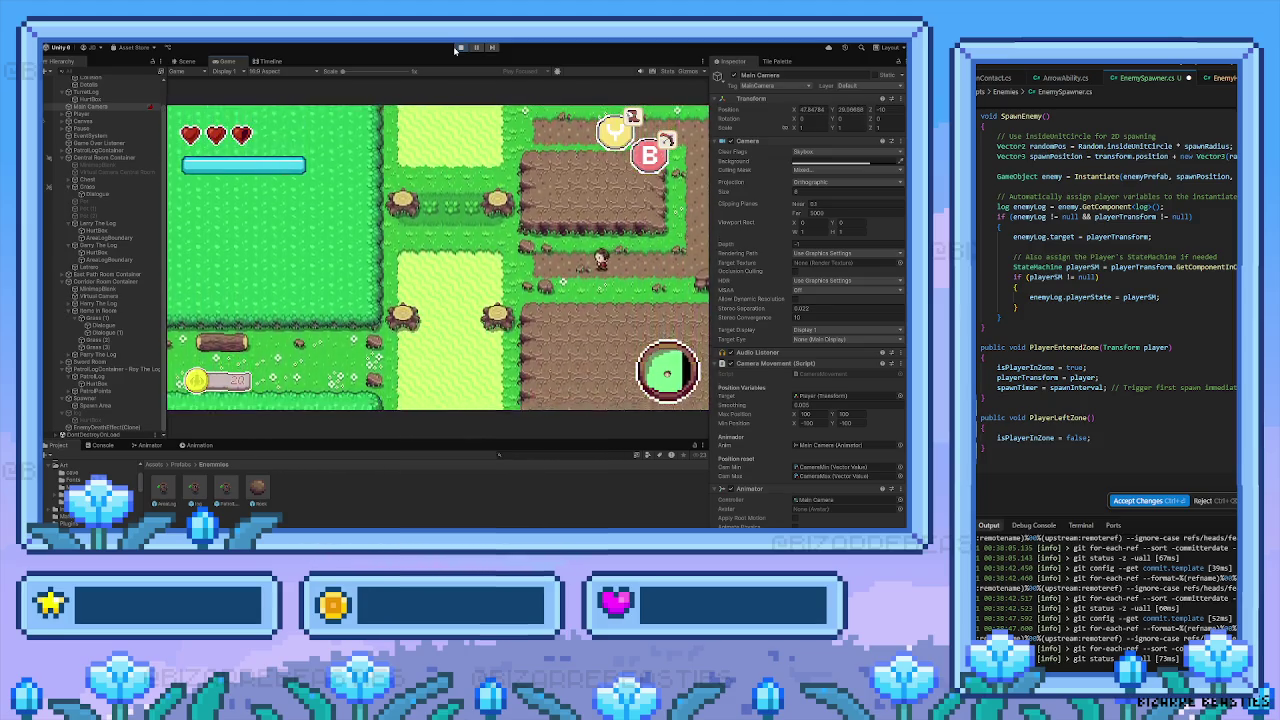
key("Left")
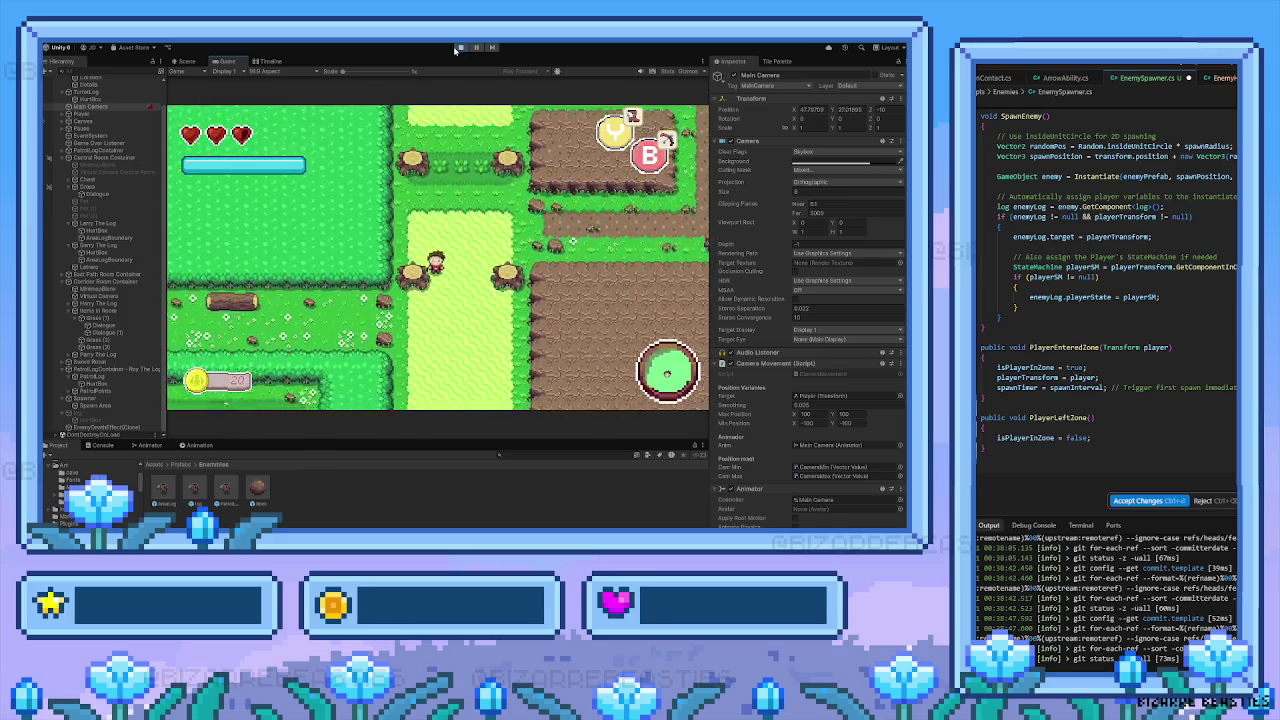
key("Left")
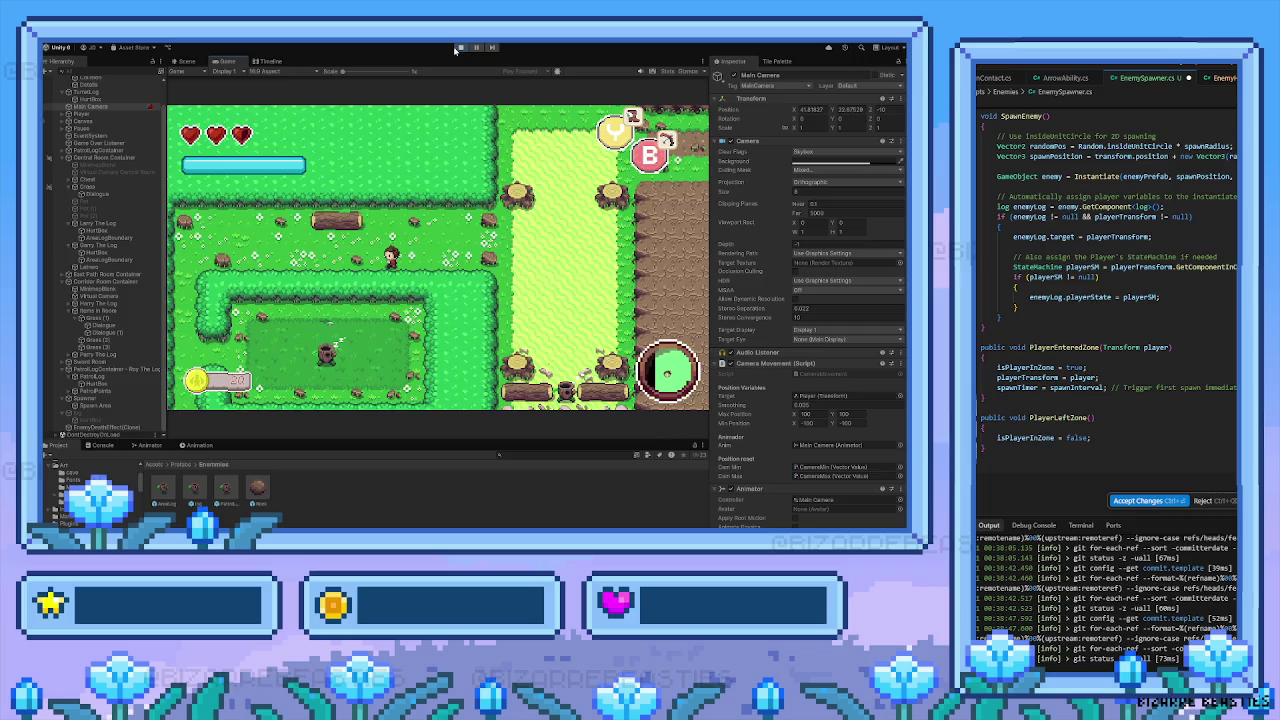
key("Left")
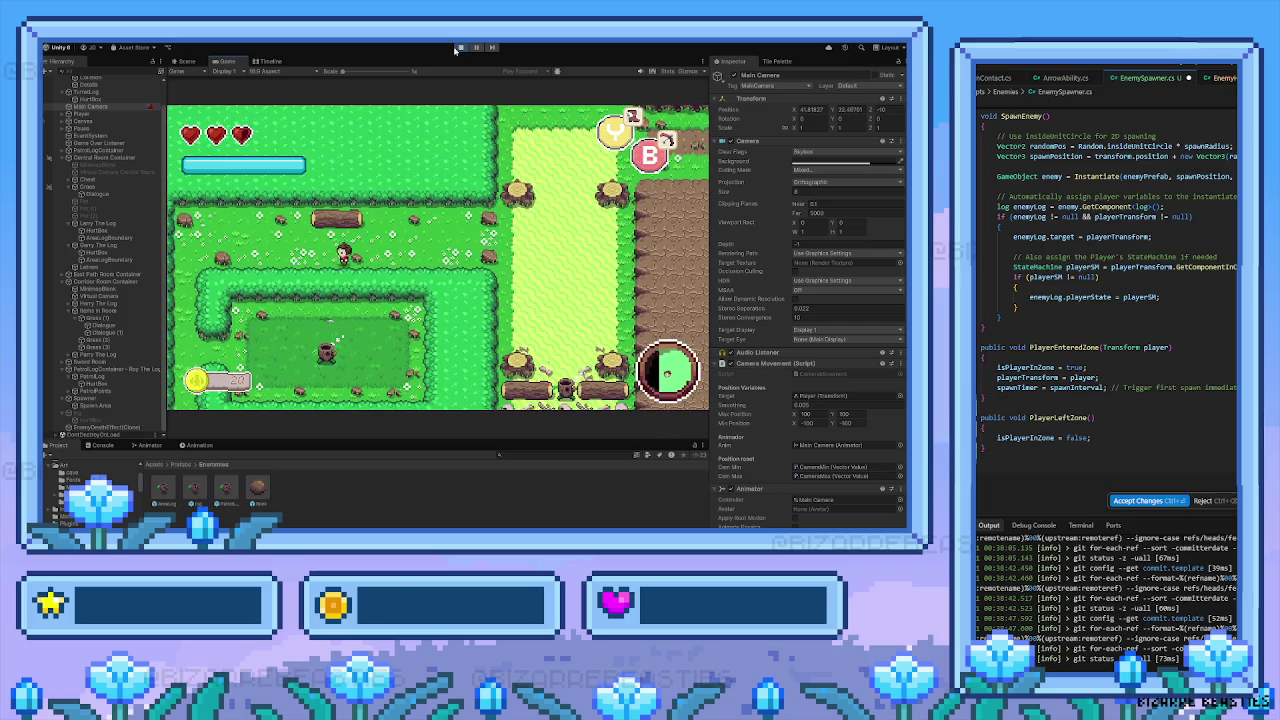
key("Down")
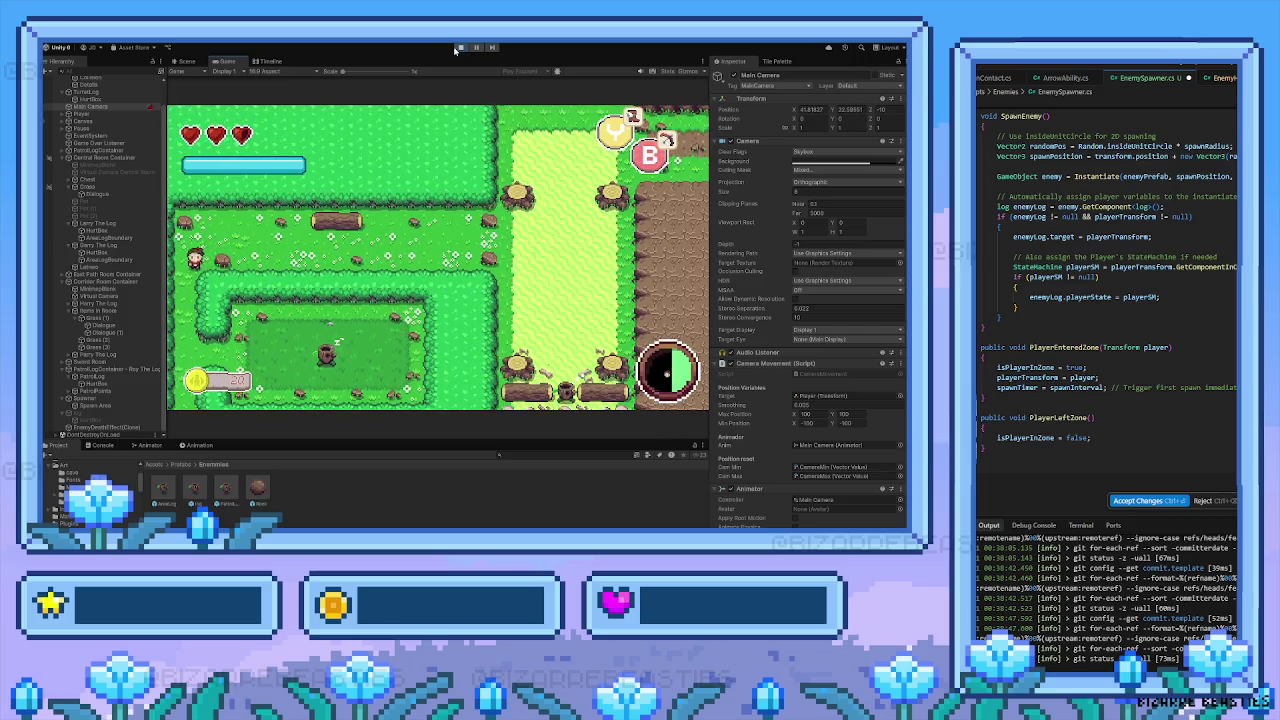
key("Down")
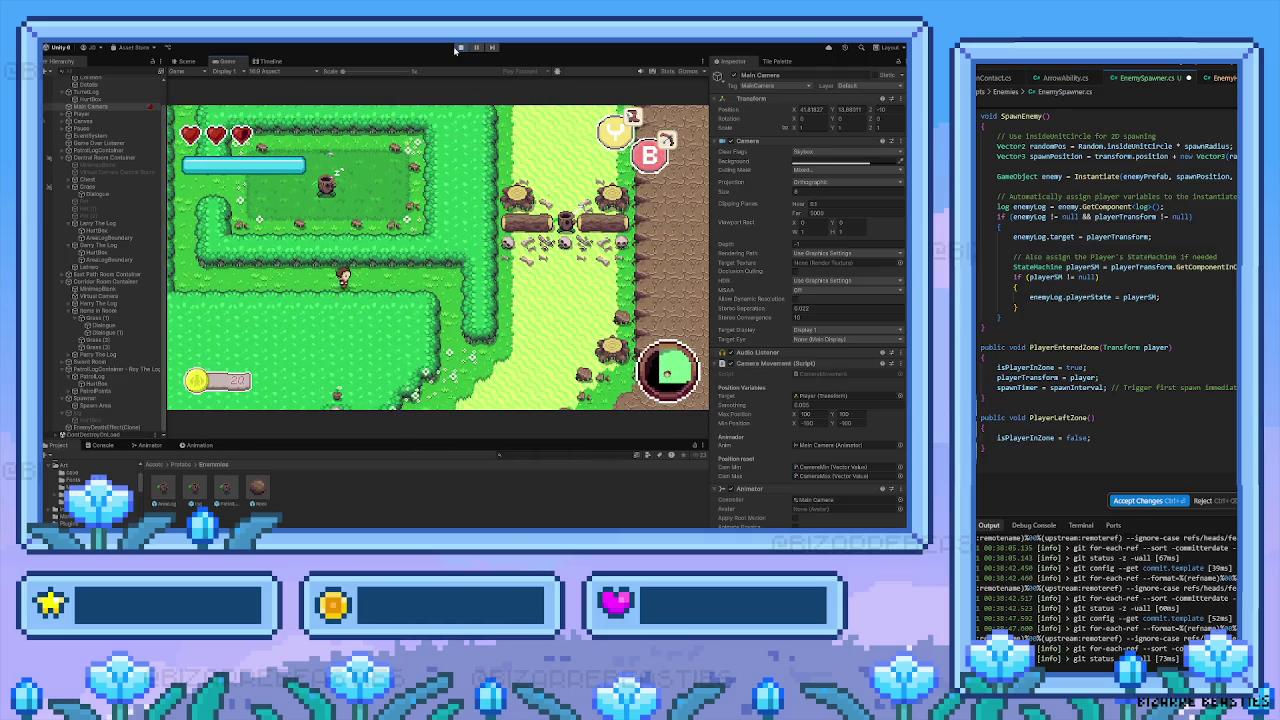
key("Right")
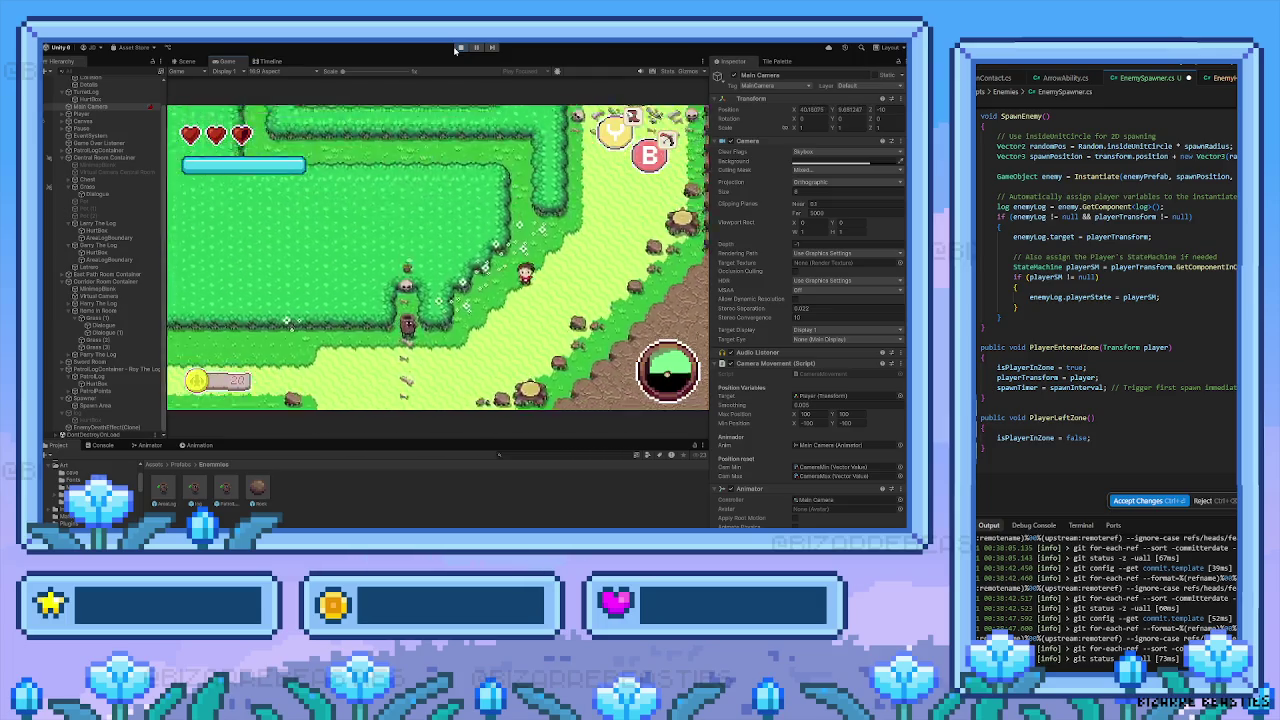
key("Up")
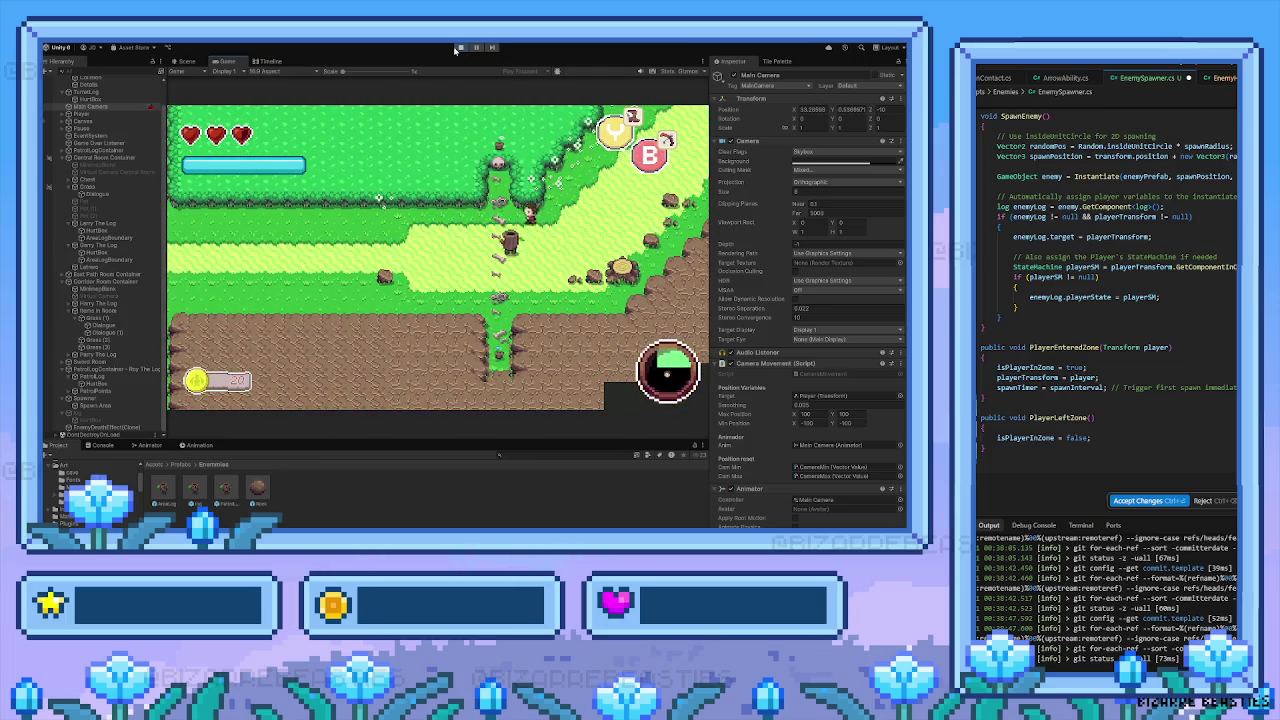
key("Down")
key("Left")
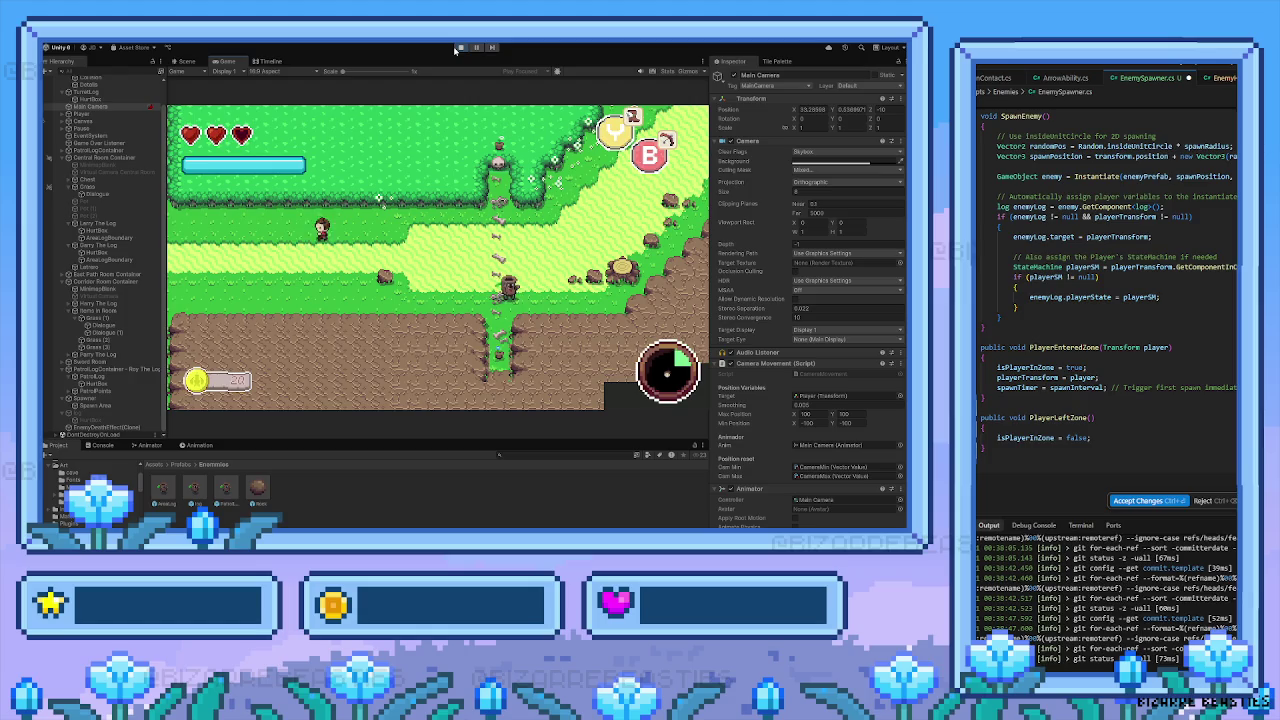
Walk the player left into the farm area and back along the path toward the hedges
key("Left")
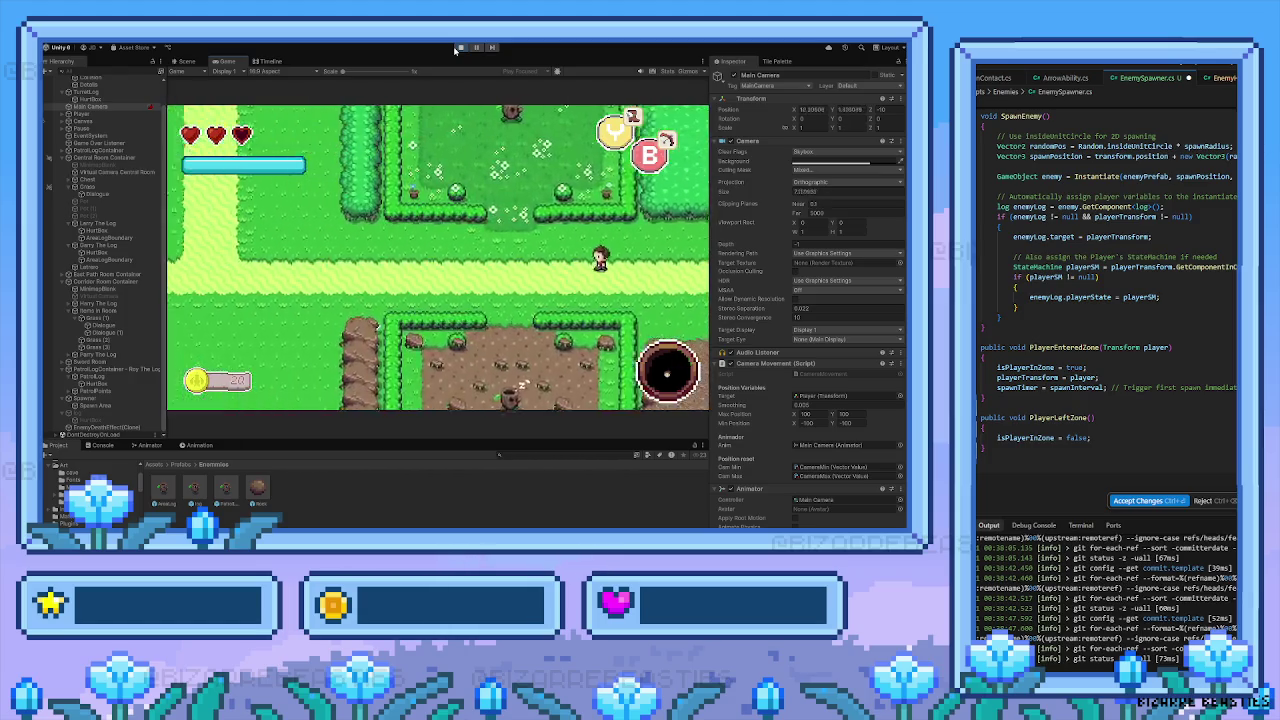
key("Left")
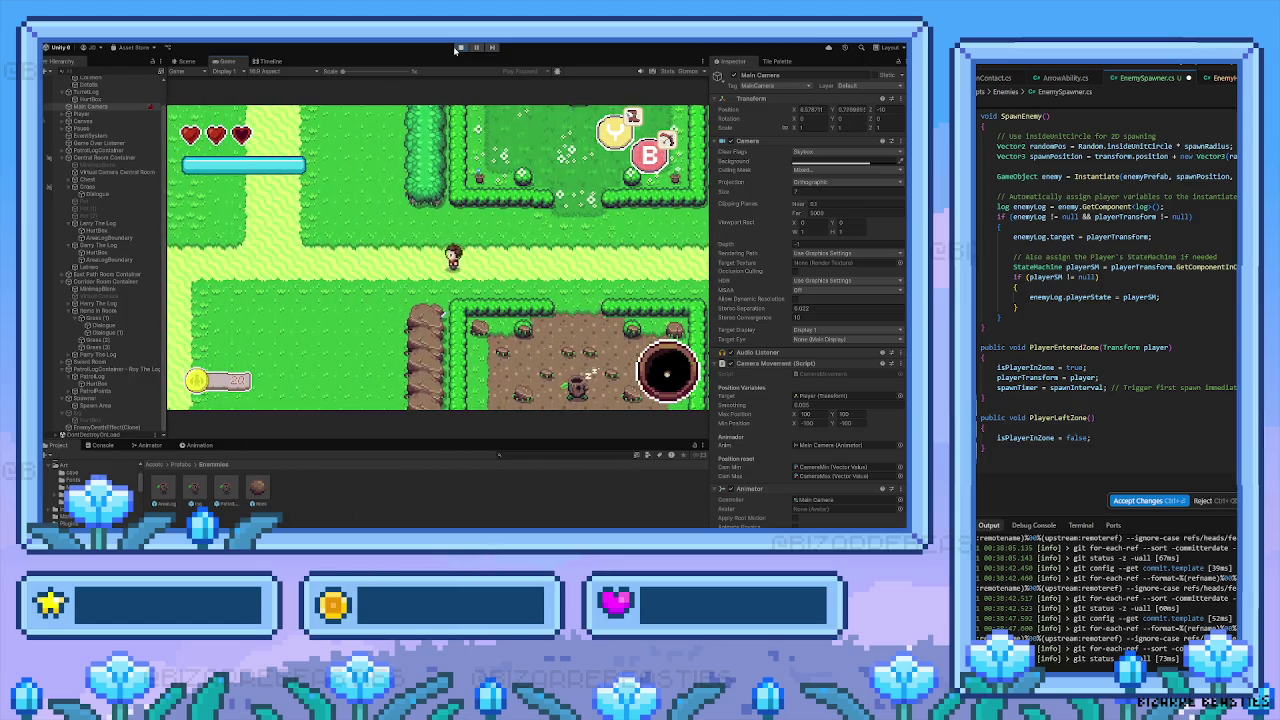
key("Up")
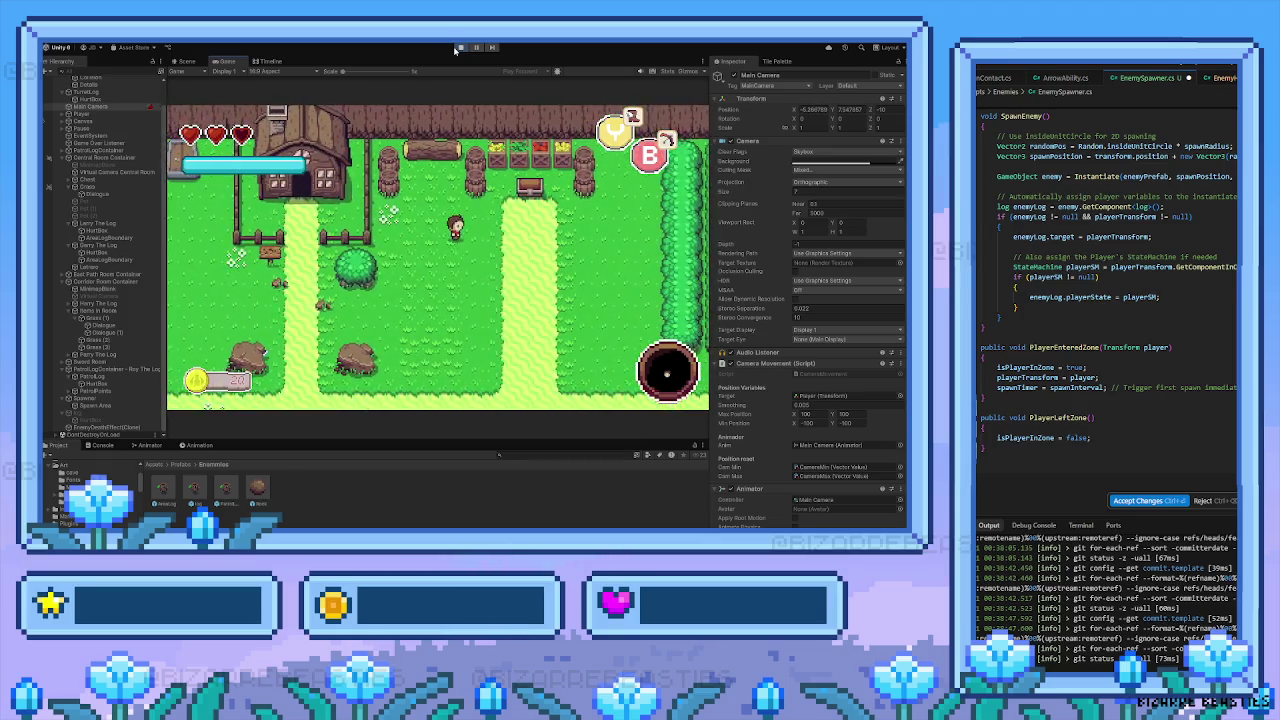
key("Right")
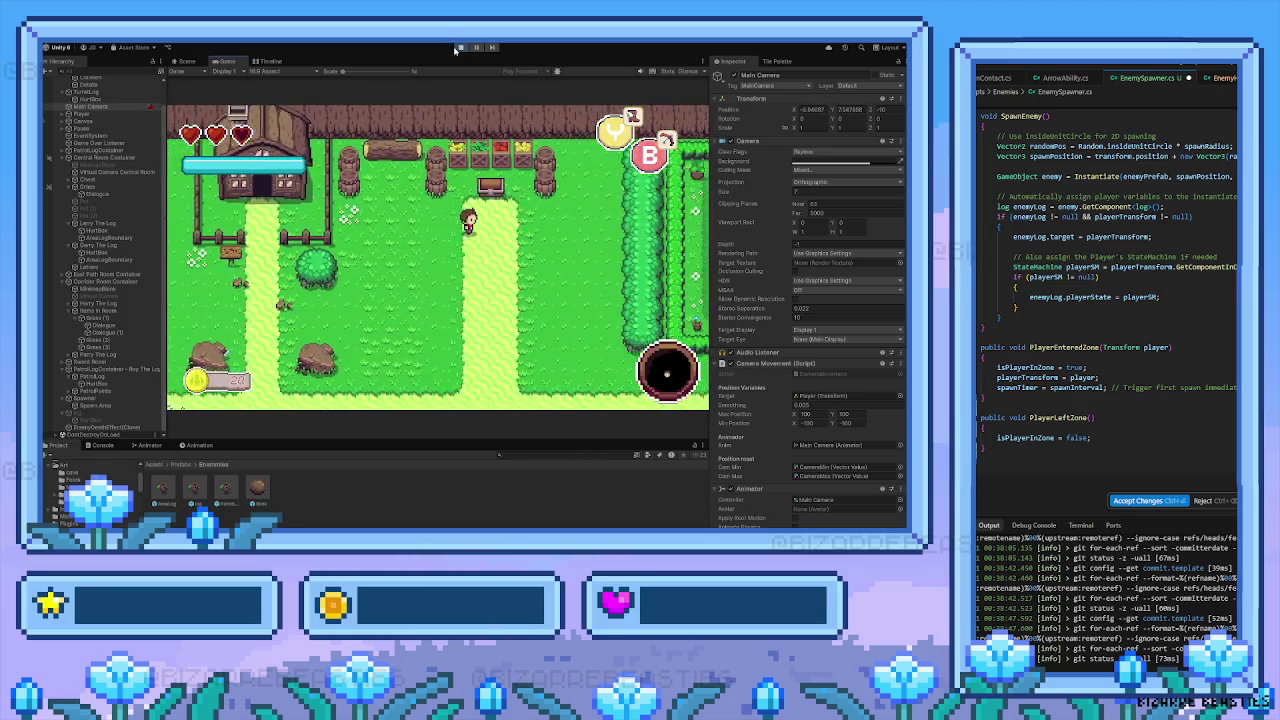
key("Down")
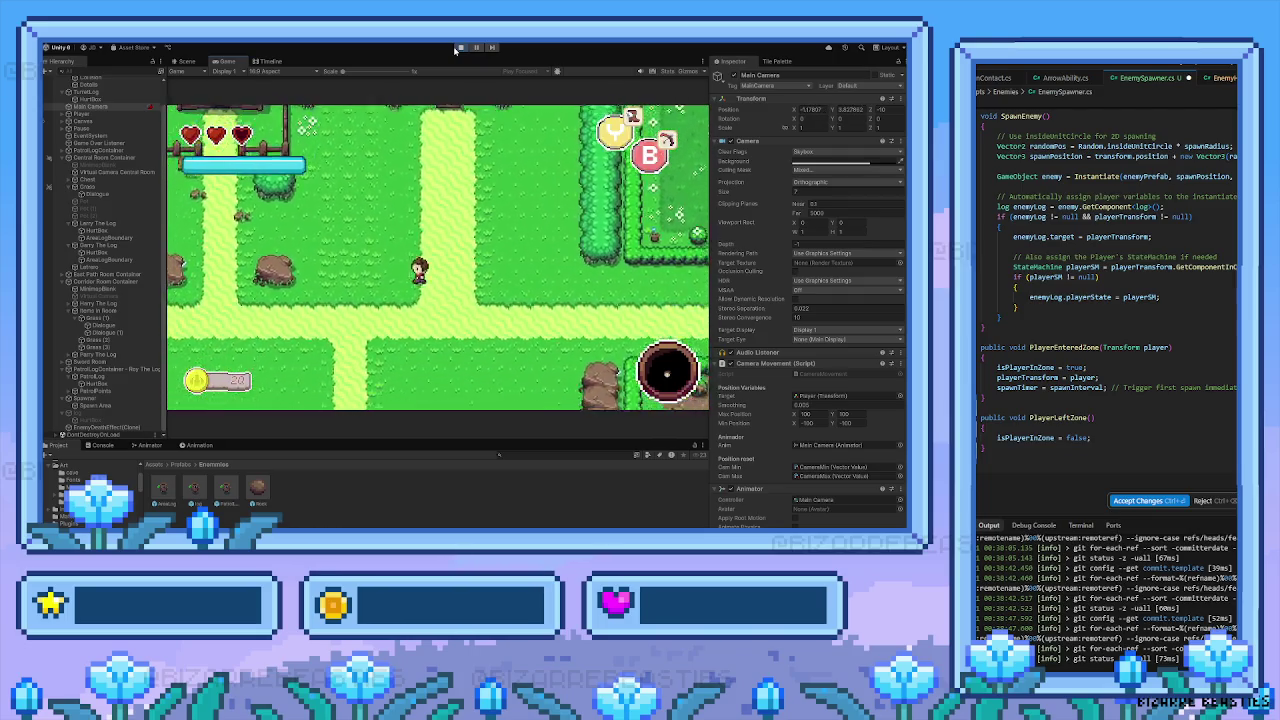
key("Down")
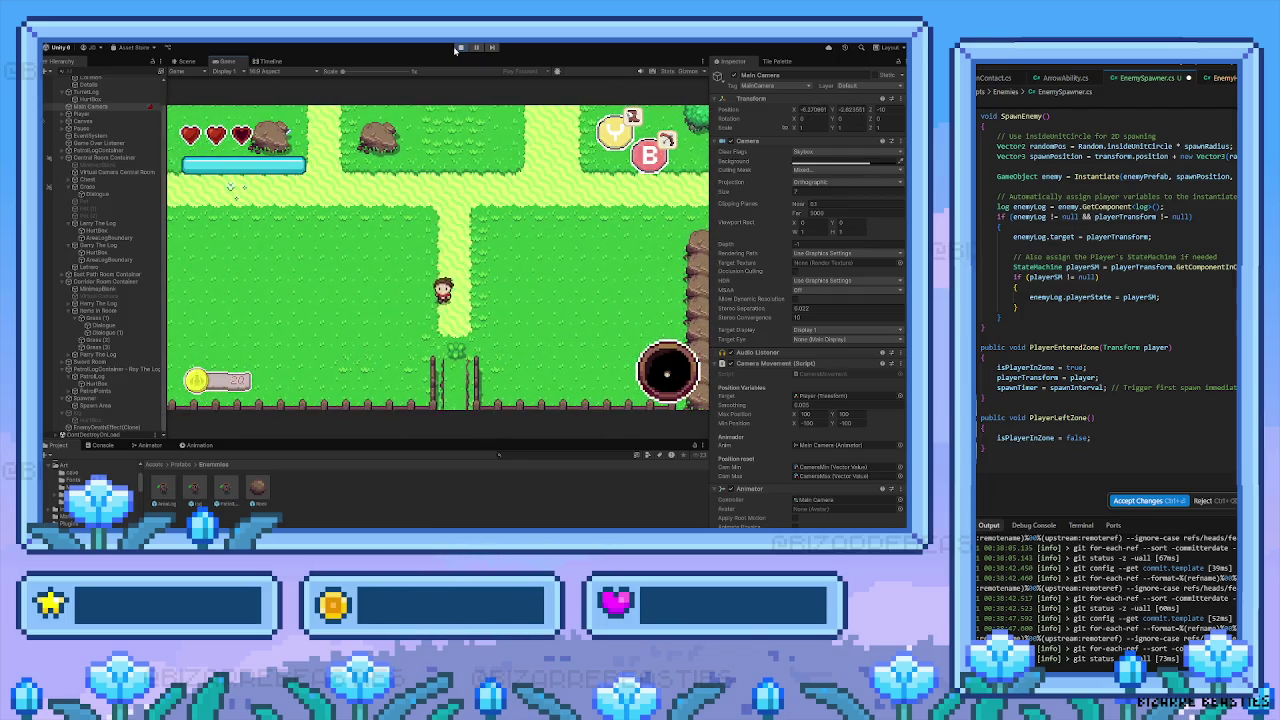
key("Up")
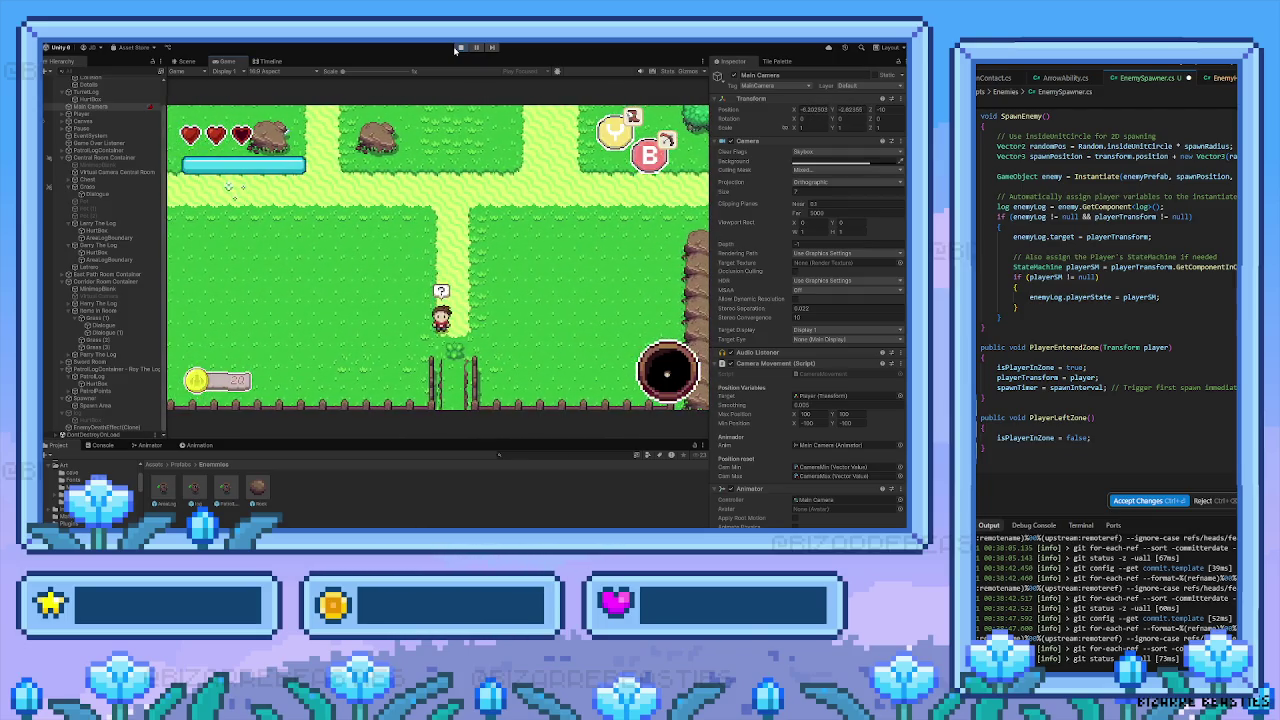
key("Right")
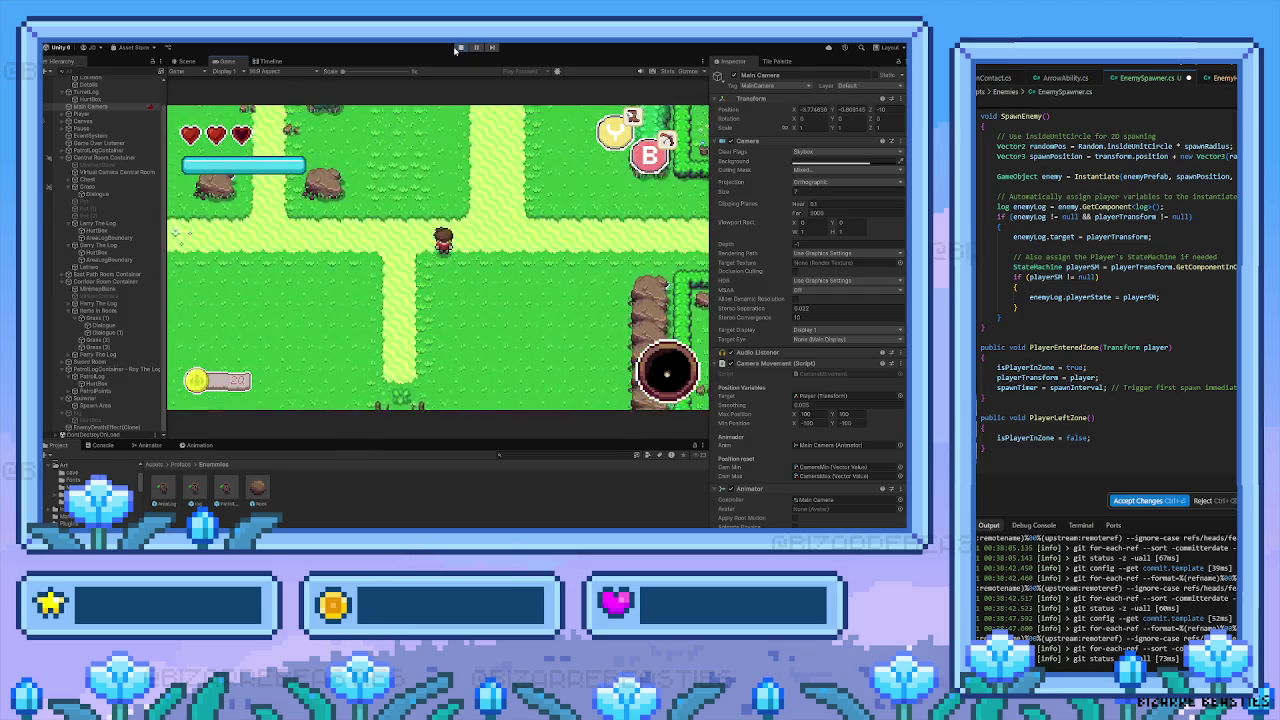
key("Right")
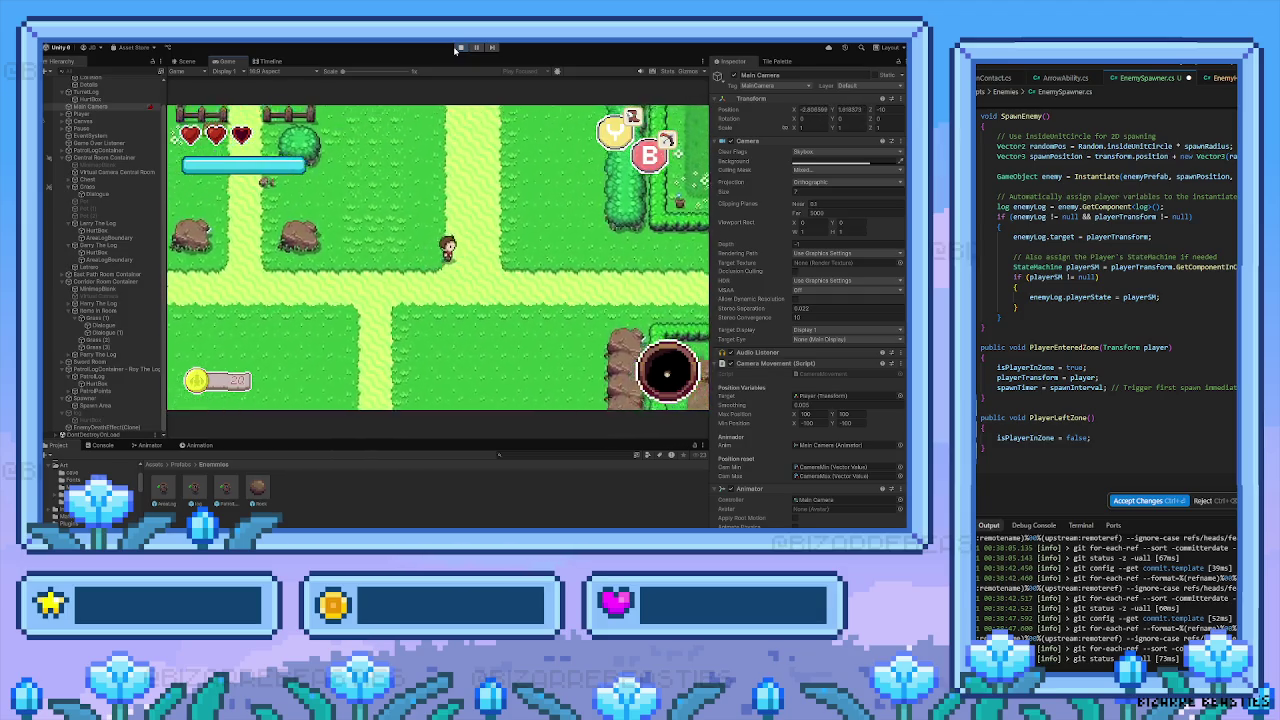
key("Up")
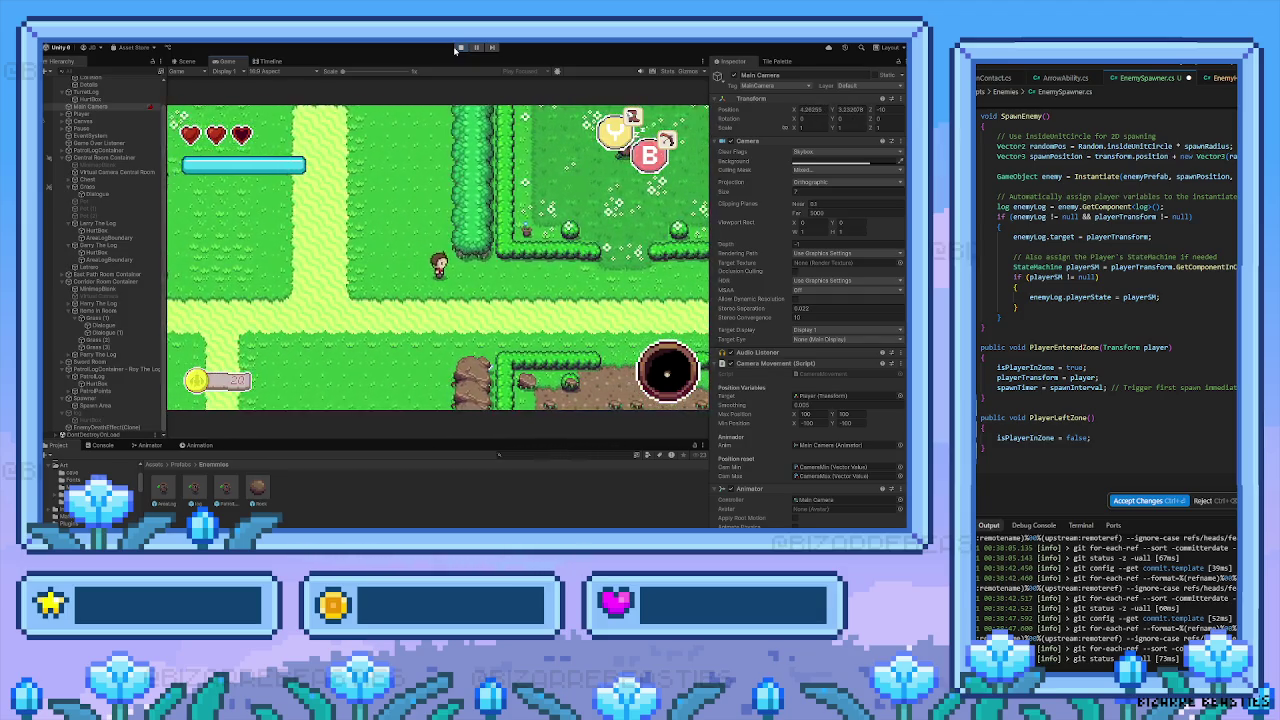
key("Left")
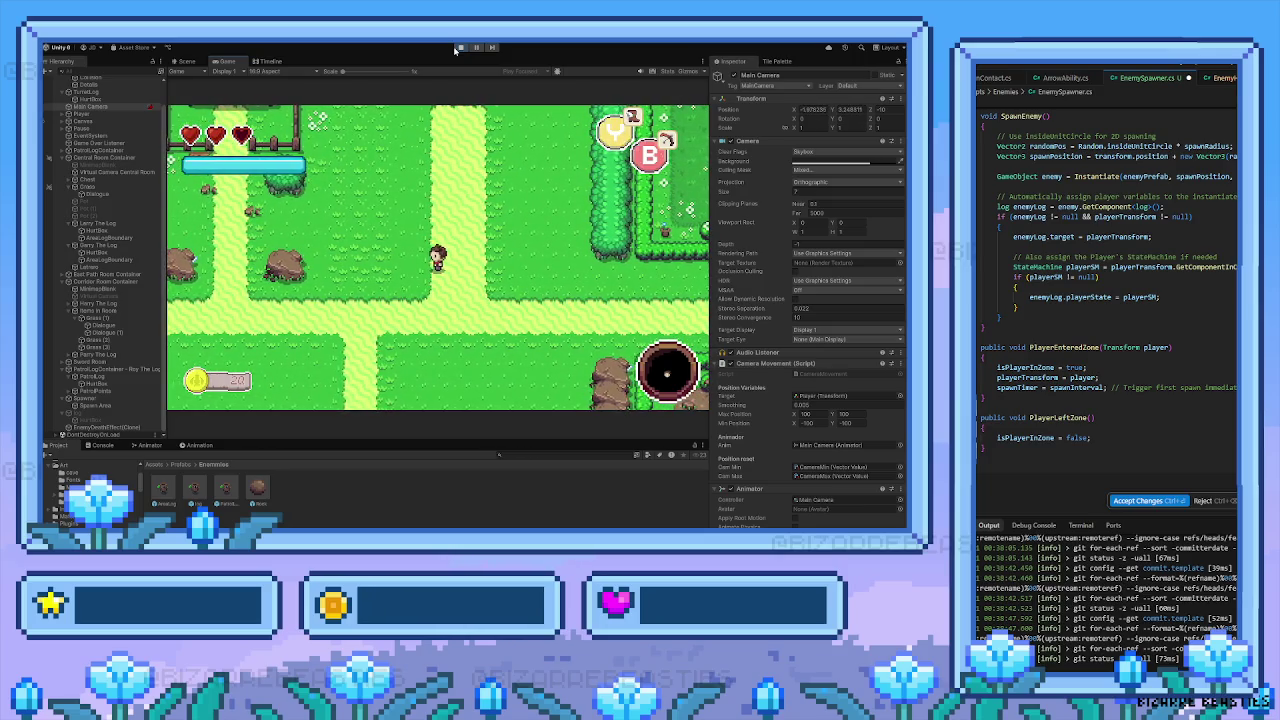
Walk the player down past the rocks, through the fence gate and steps into the hedged clearings
key("Down")
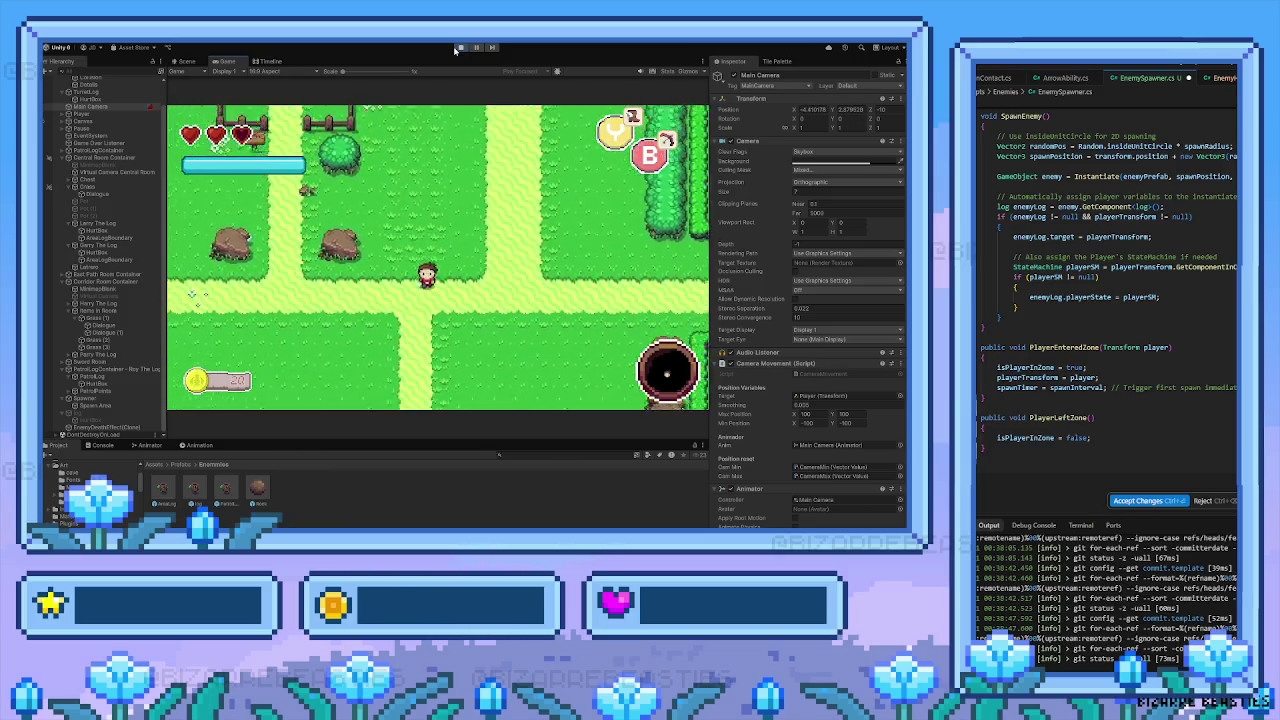
key("Down")
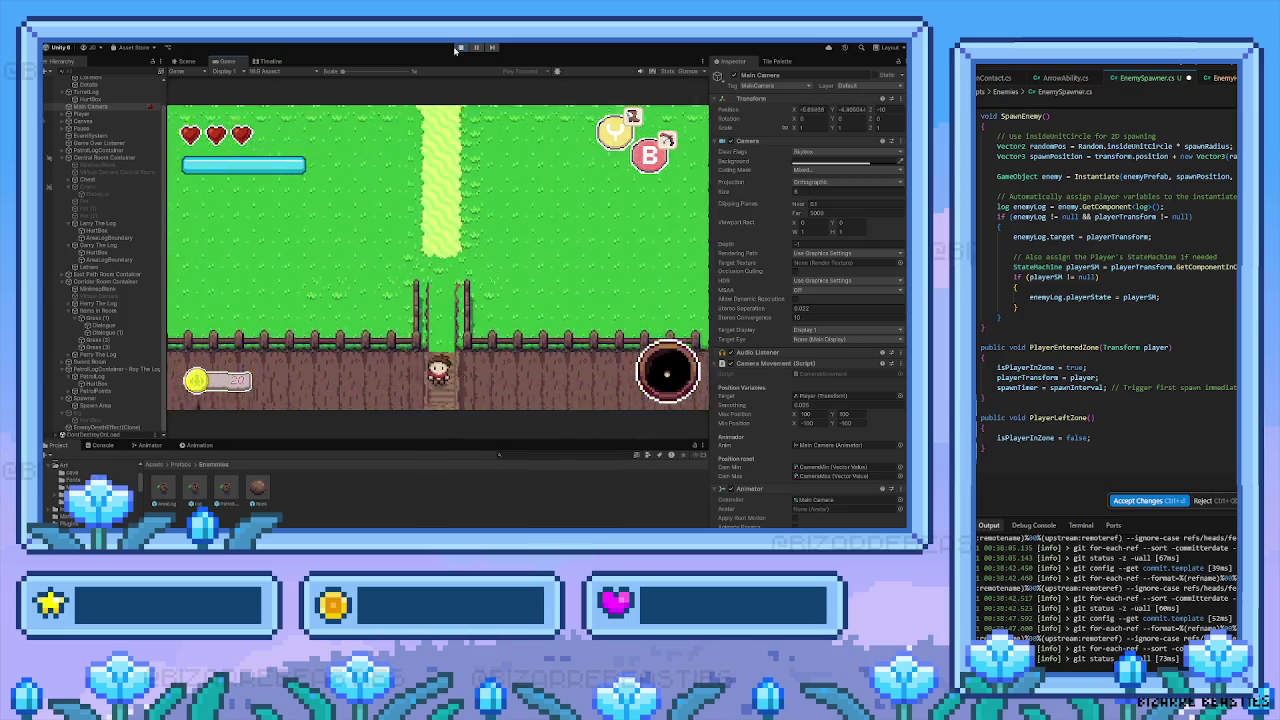
key("Down")
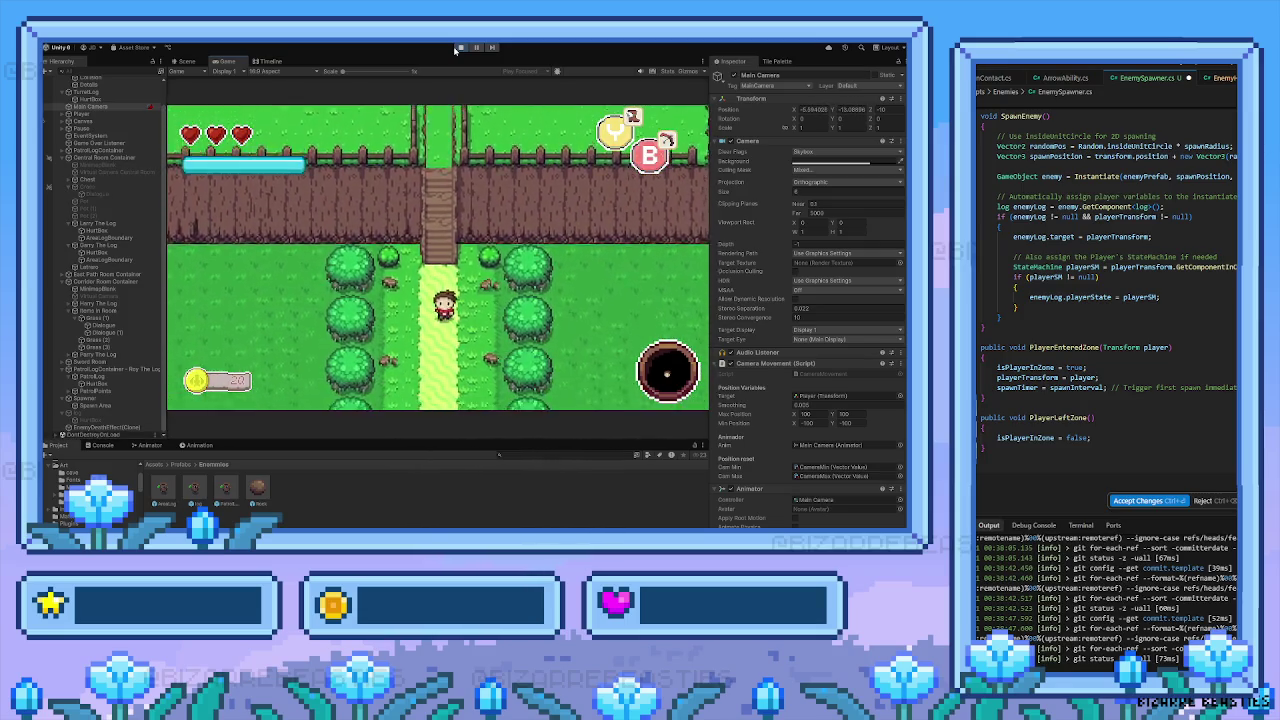
key("Down")
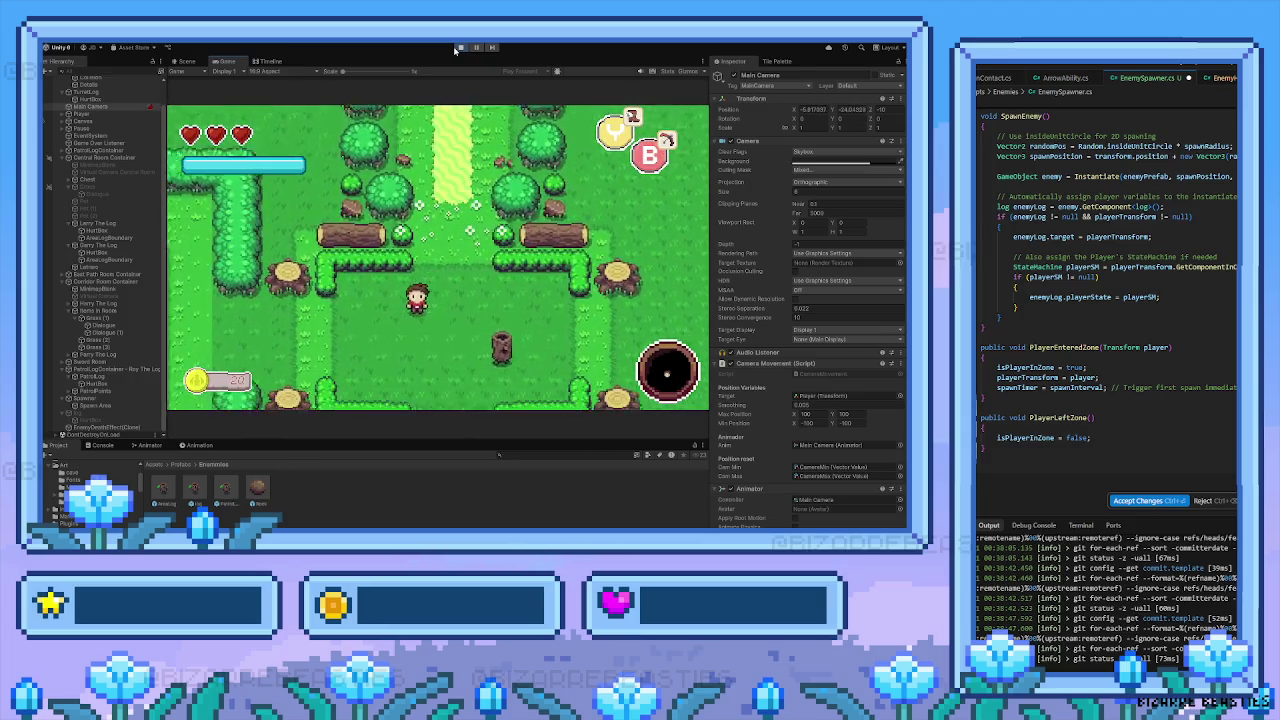
key("Left")
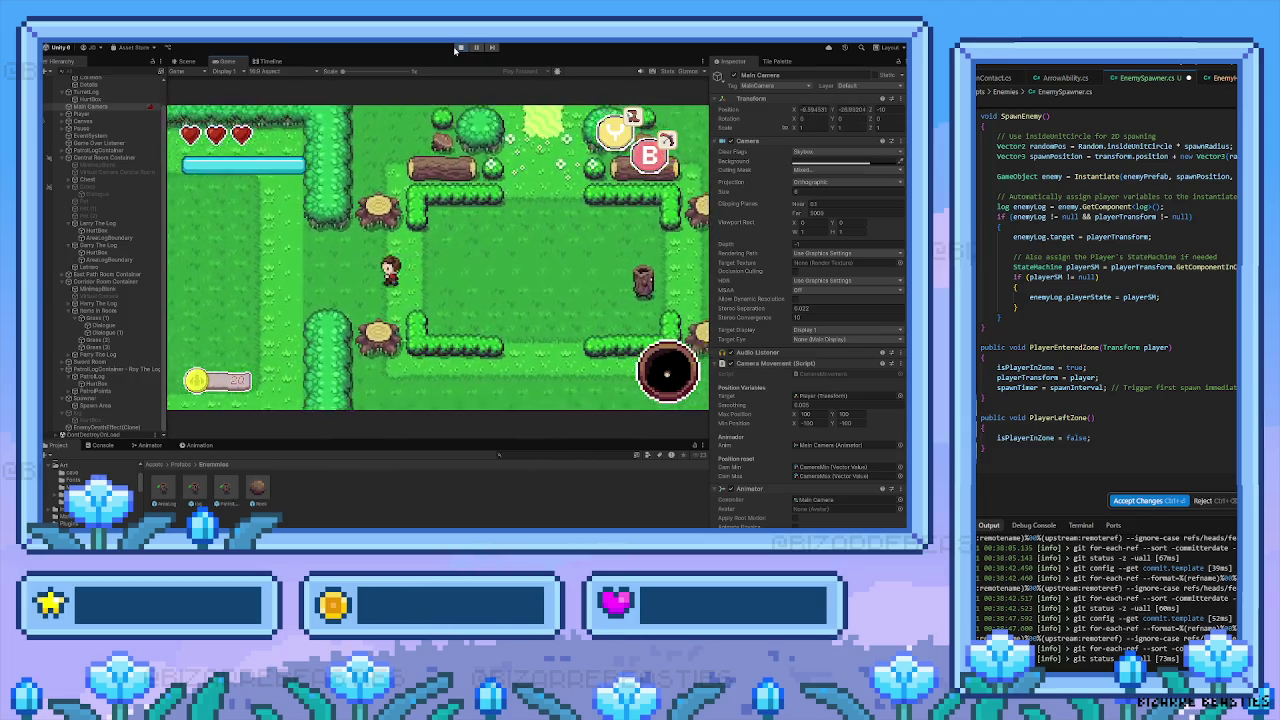
key("Left")
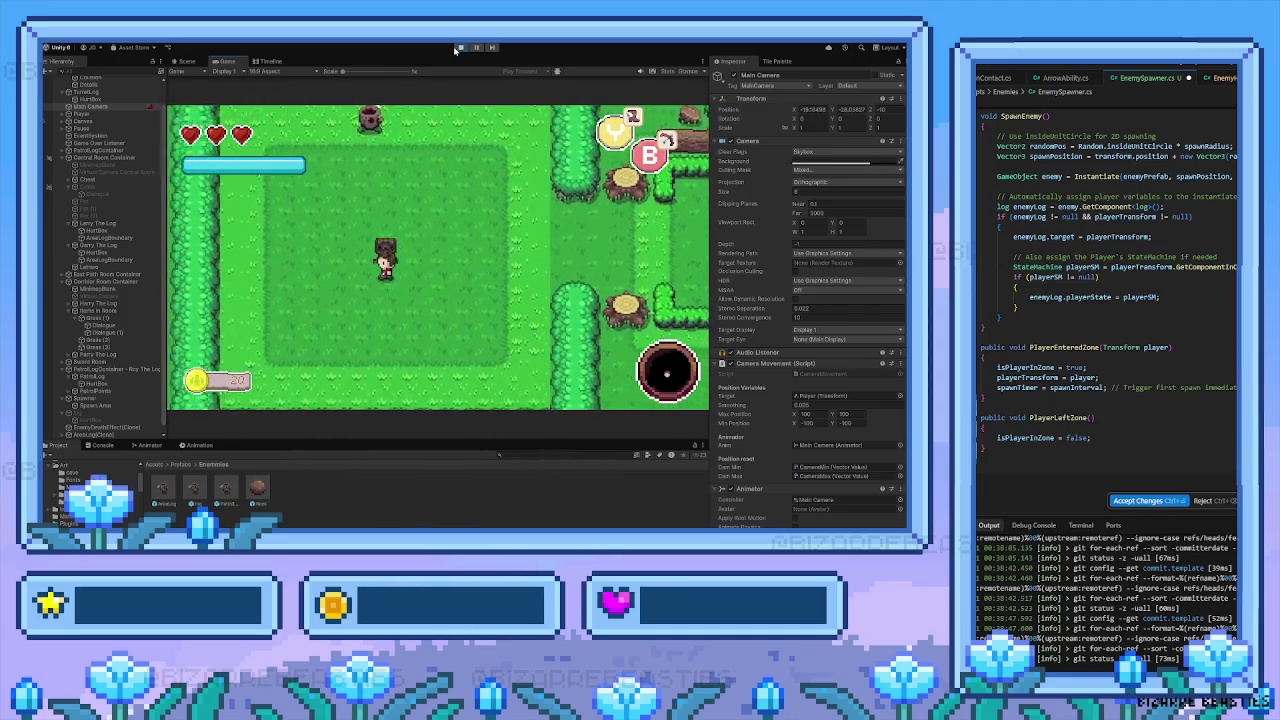
Walk the player around the clearing among the log enemies
key("Up")
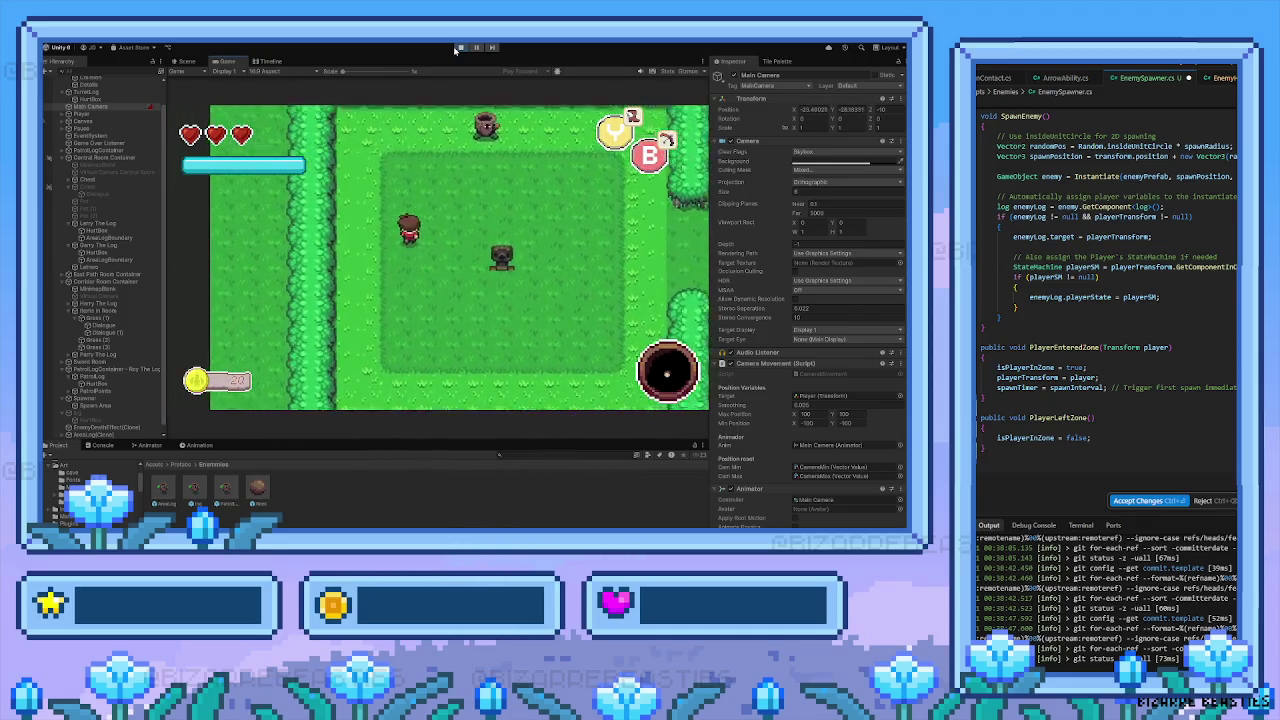
key("Up")
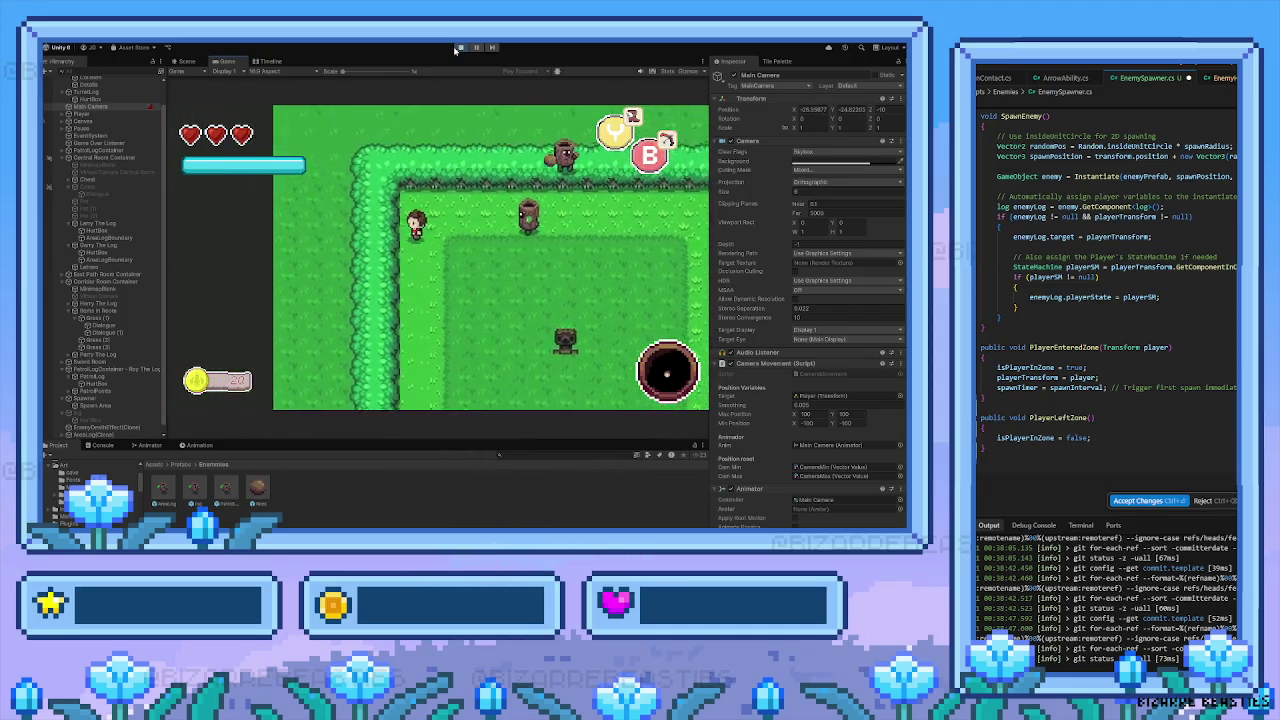
key("Left")
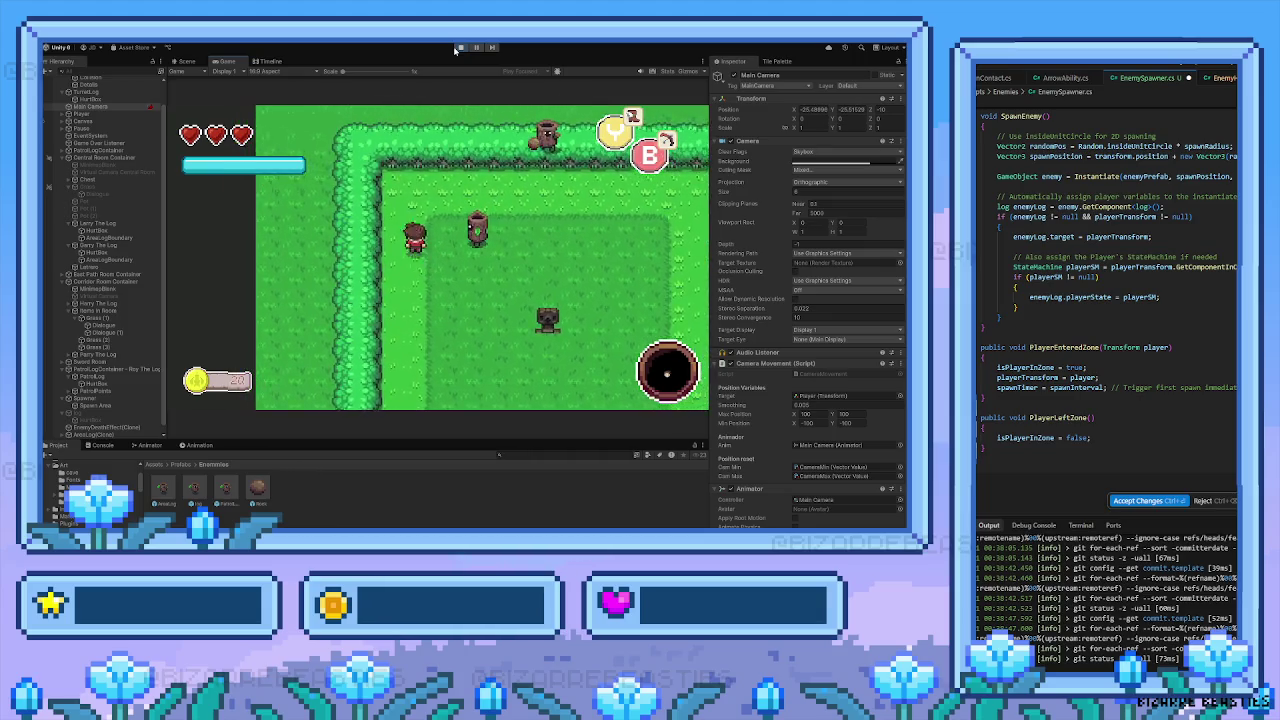
key("Left")
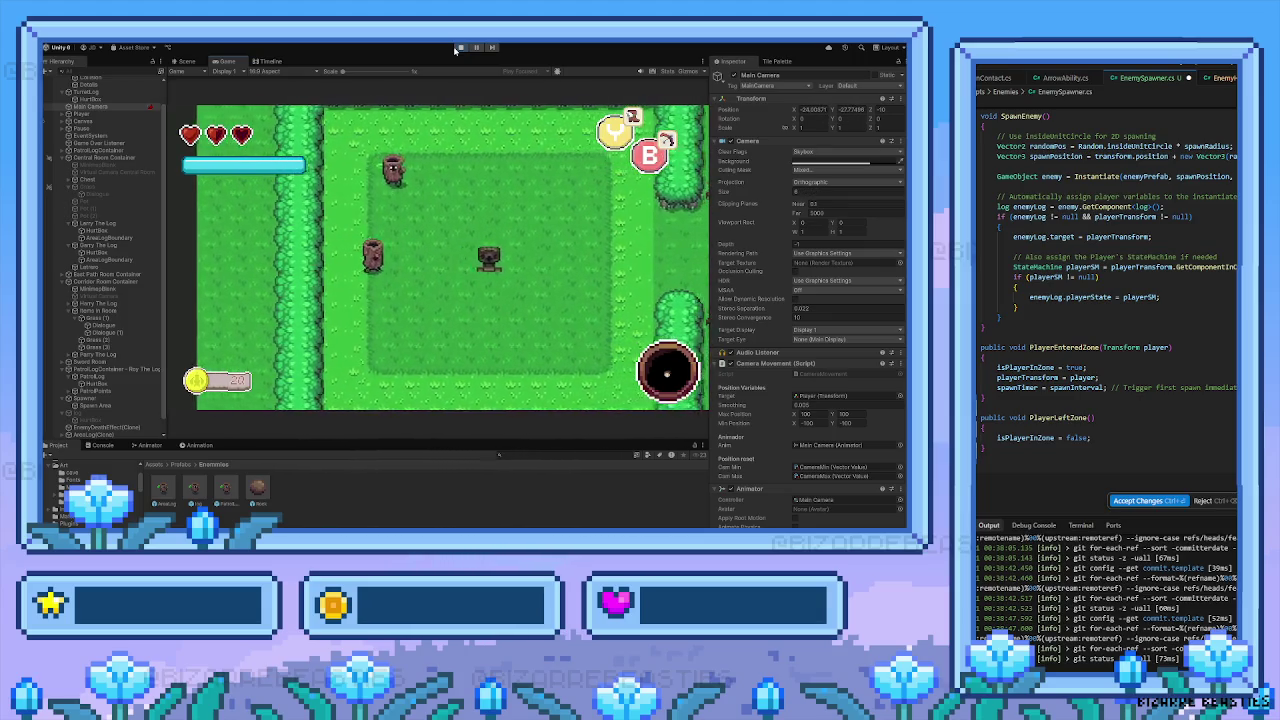
key("Down")
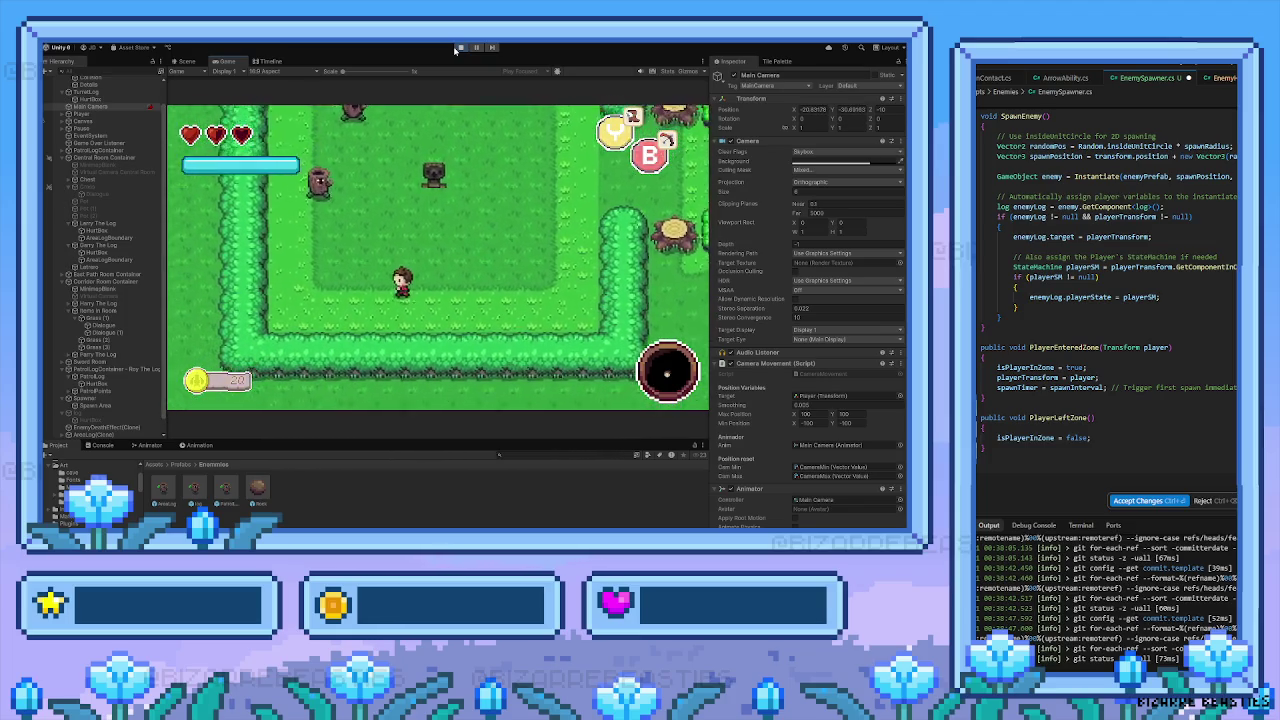
key("Left")
key("Up")
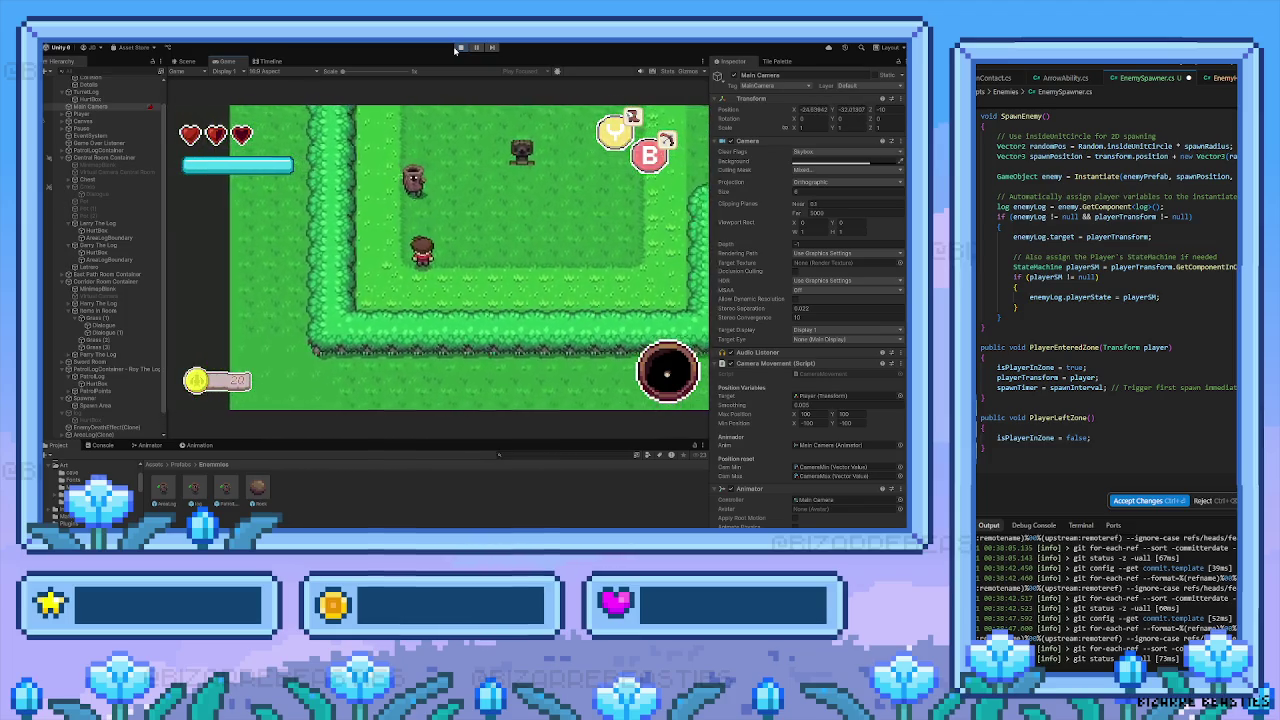
key("Right")
key("Down")
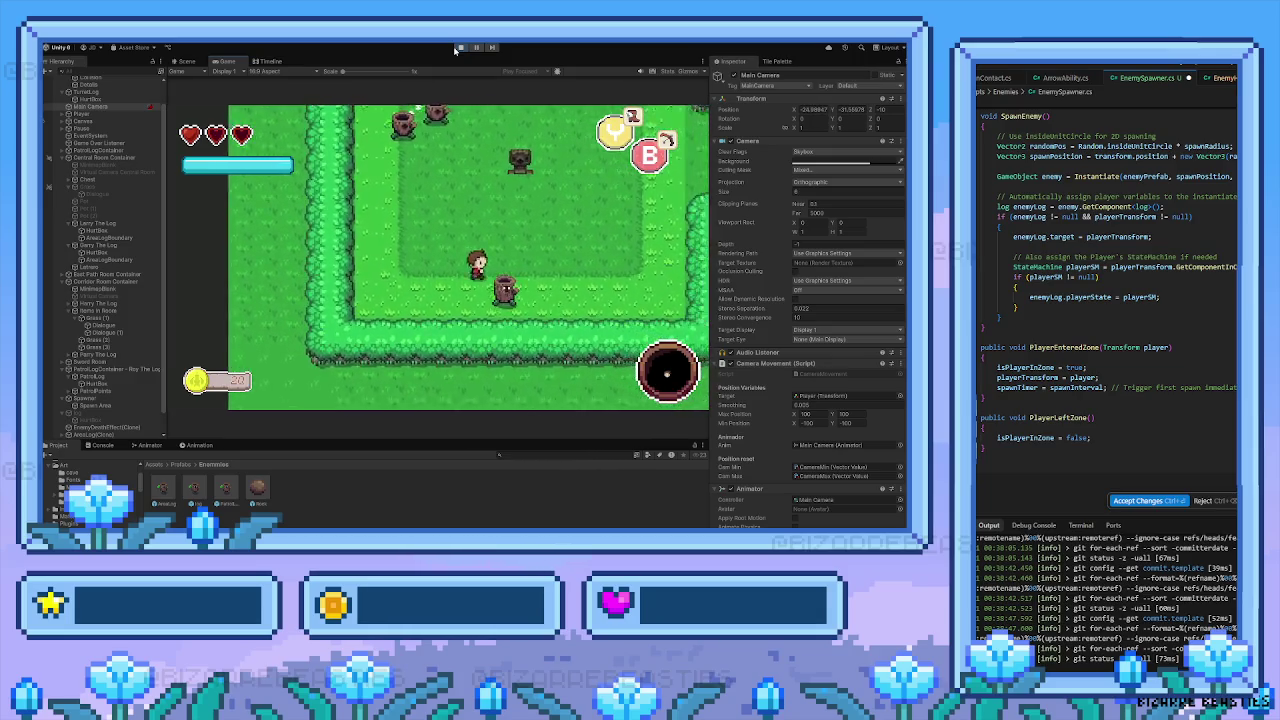
key("Up")
key("Right")
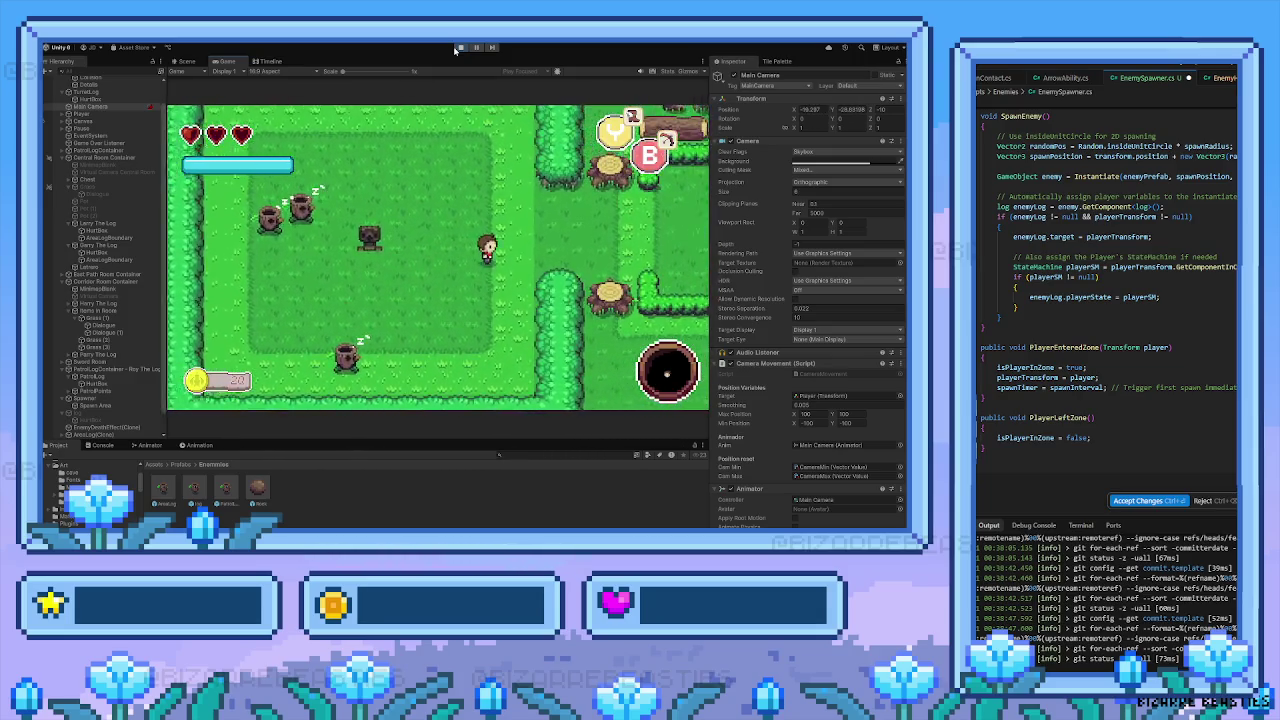
Walk up the tree-lined path through the top gate to the house, then stop the game to show the Scene view
key("Right")
key("Up")
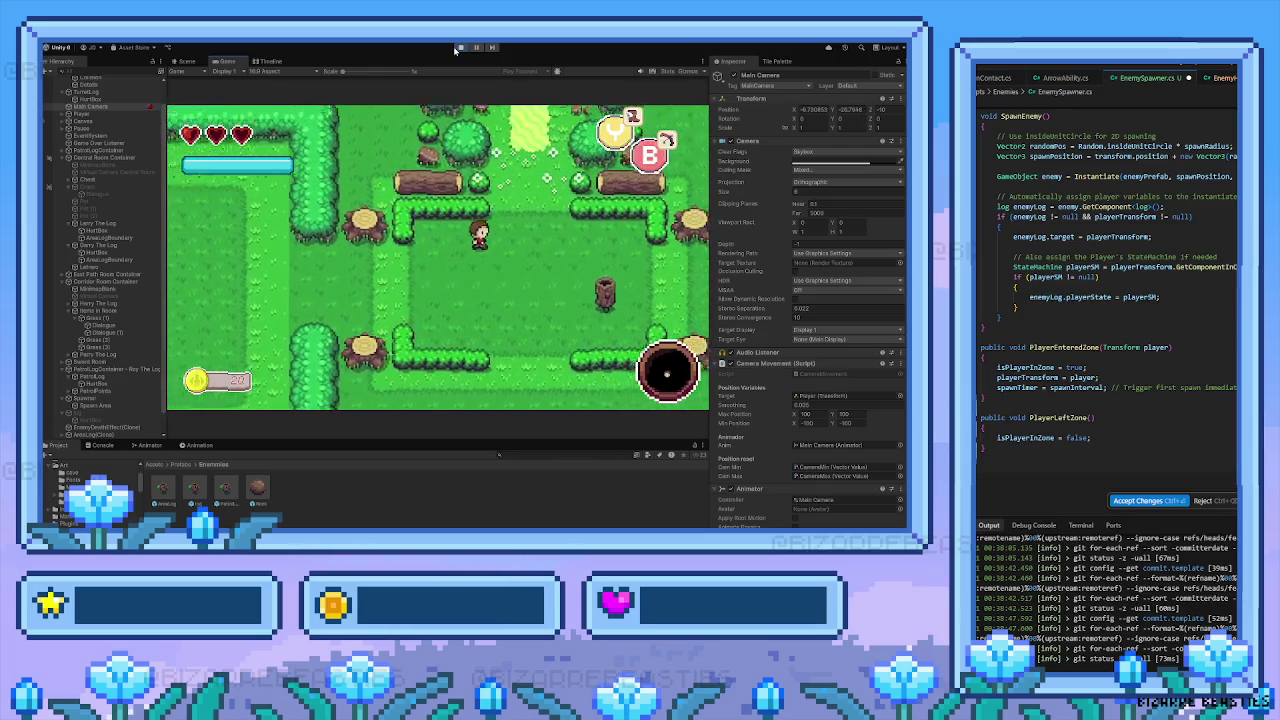
key("Up")
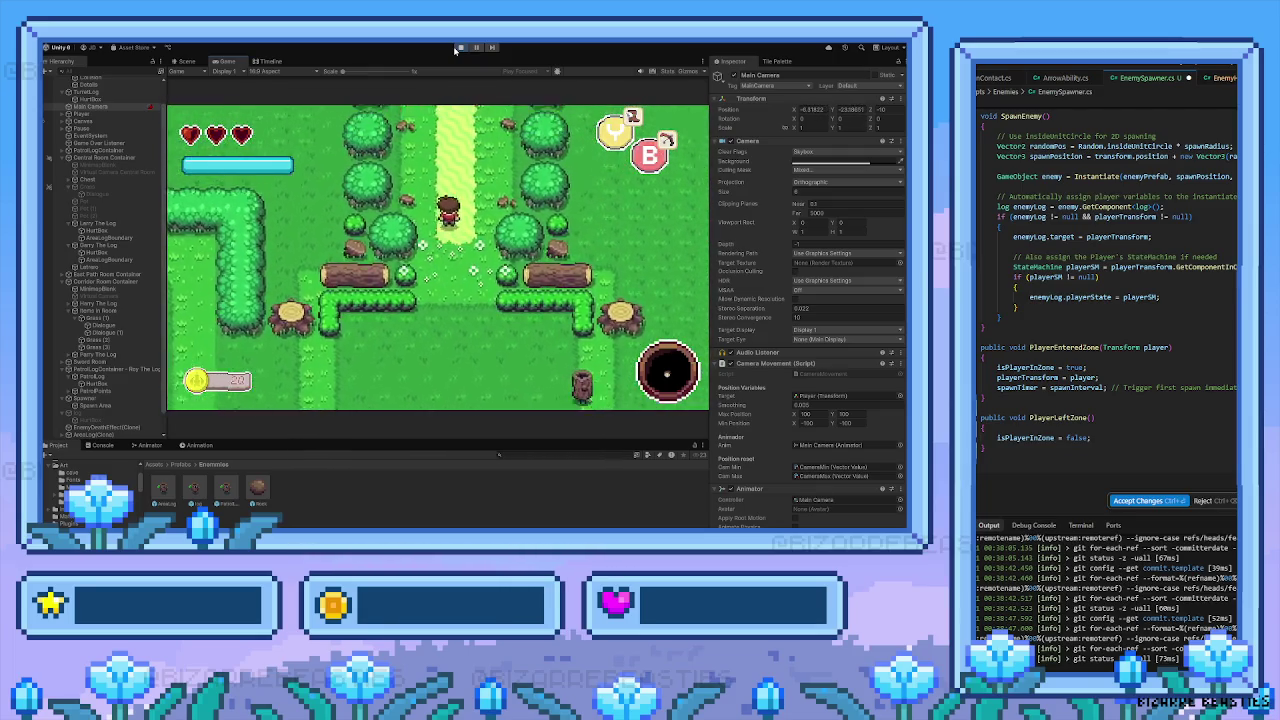
key("Up")
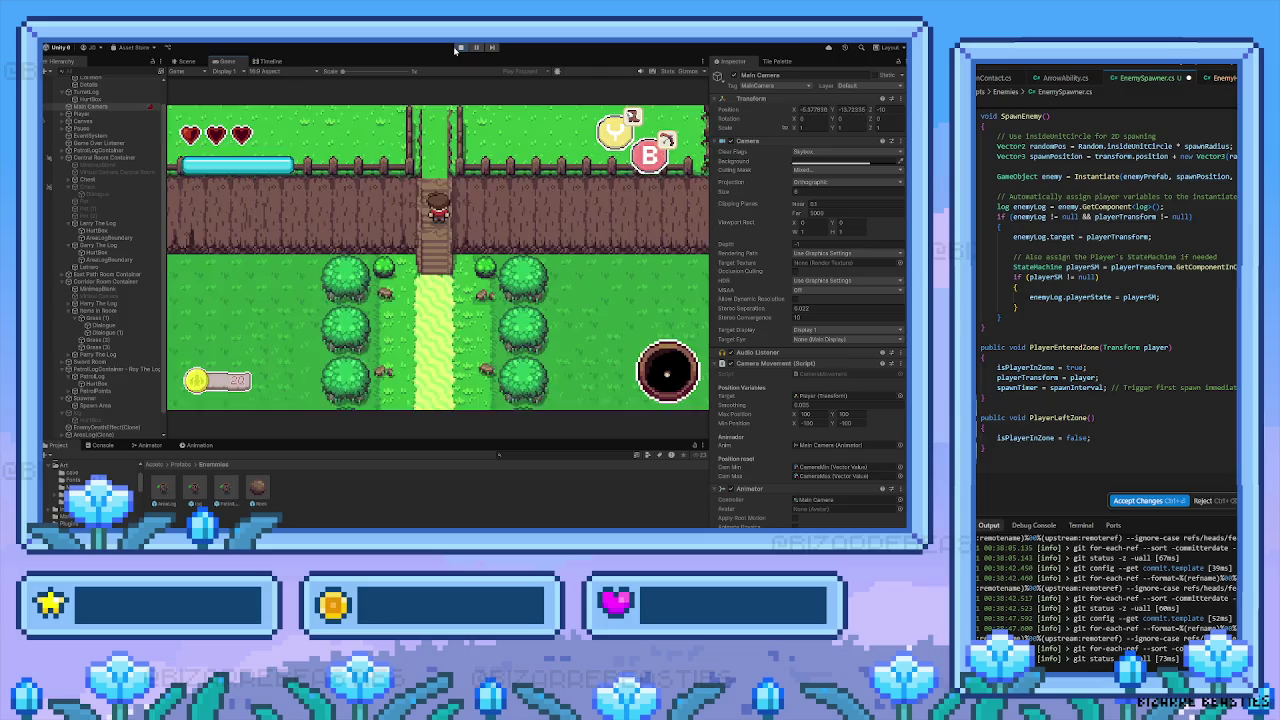
key("Up")
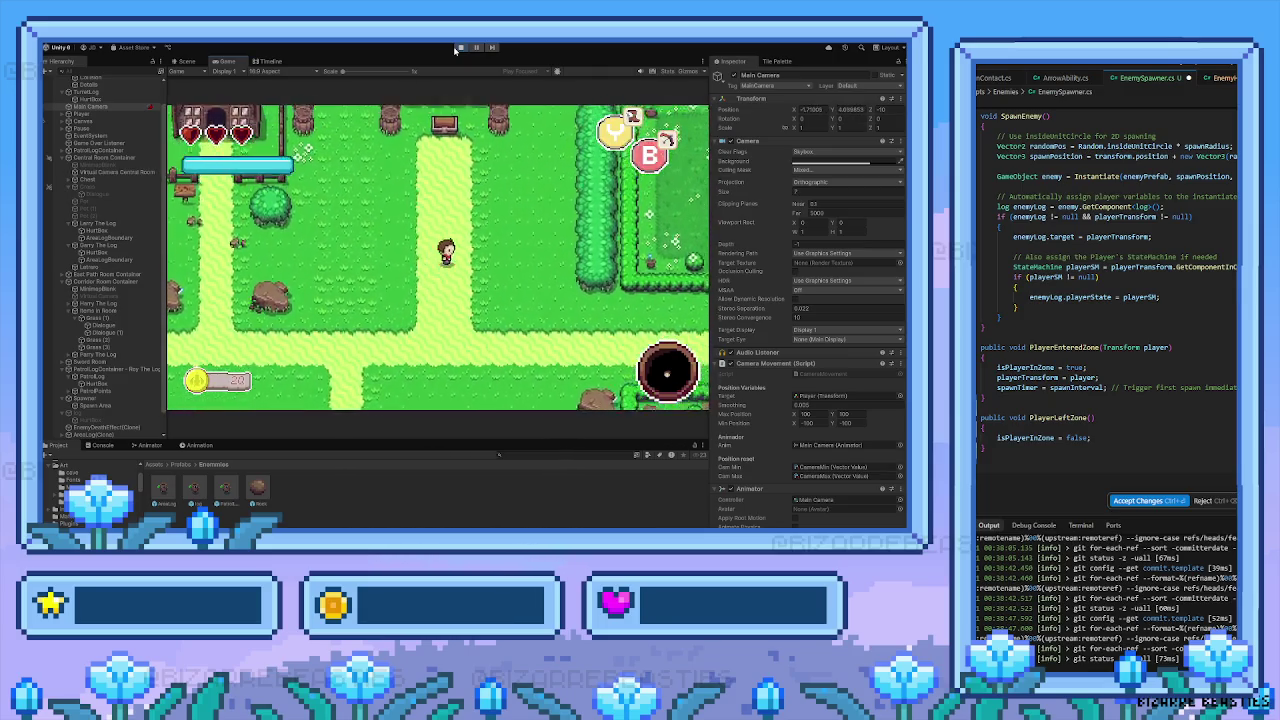
key("Right")
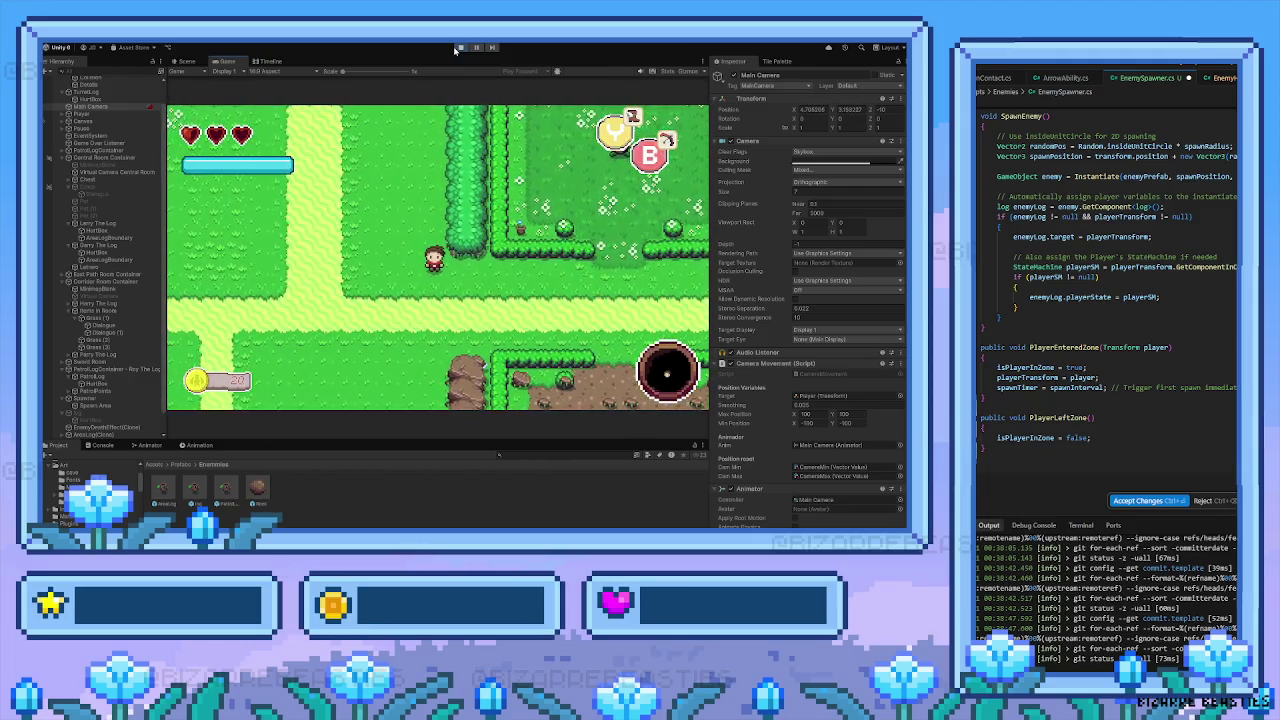
left_click(460, 48)
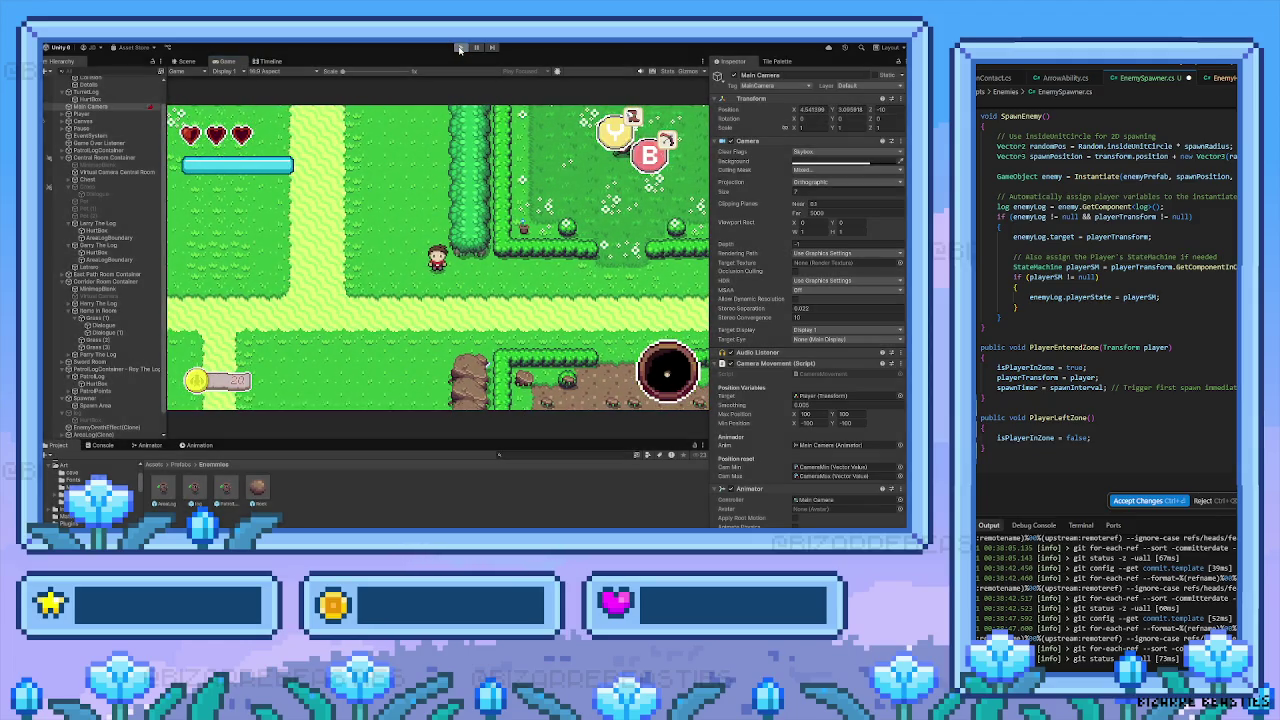
left_click(460, 48)
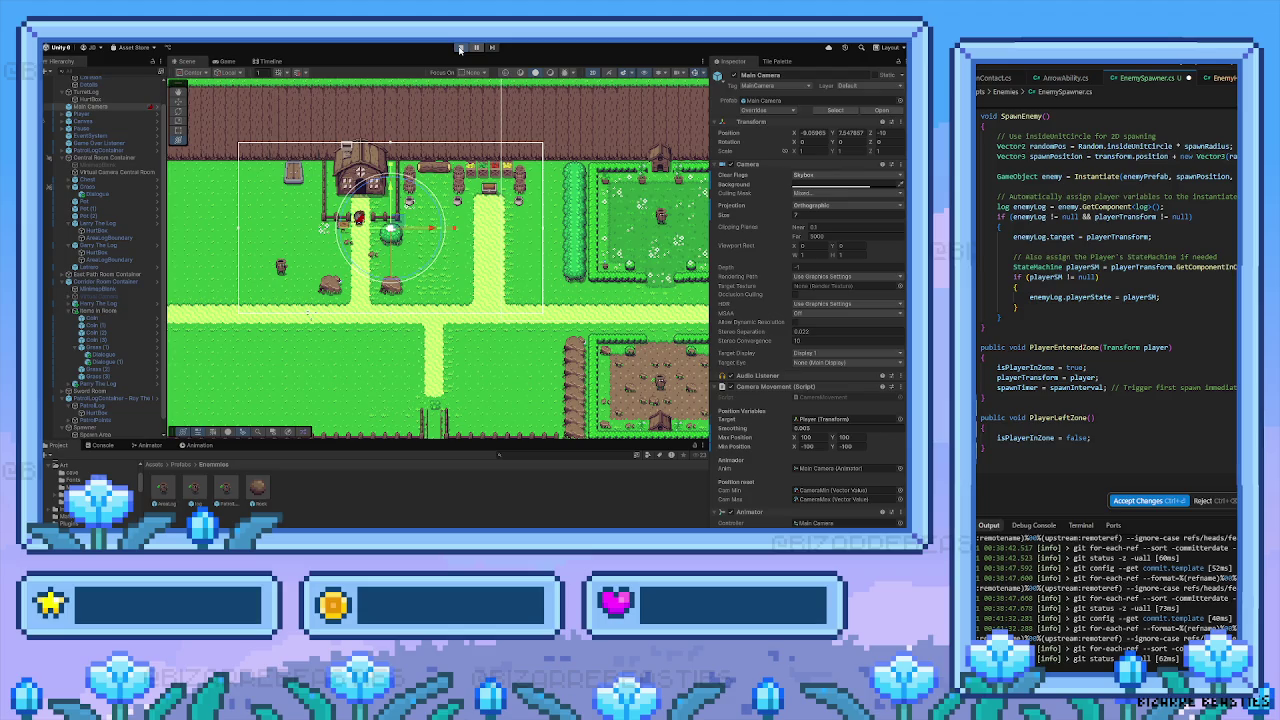
Start Play mode and walk the player down and right along the path
left_click(460, 48)
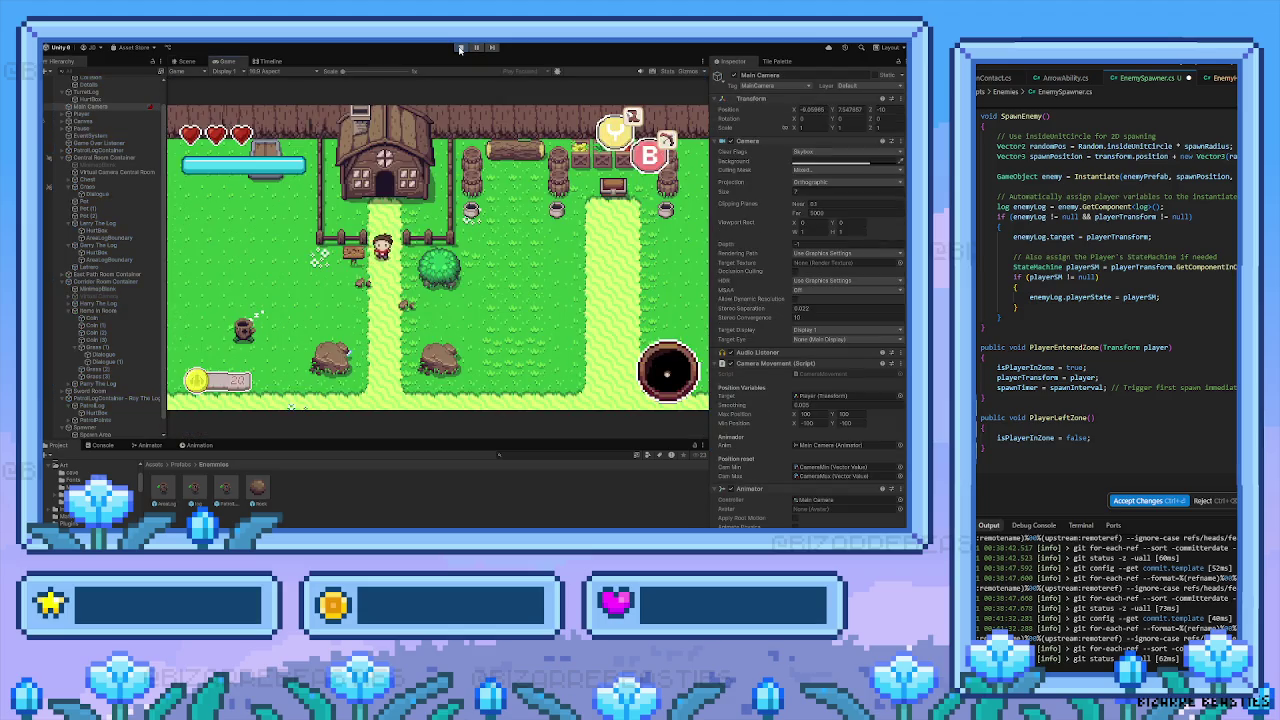
key("Down")
key("Right")
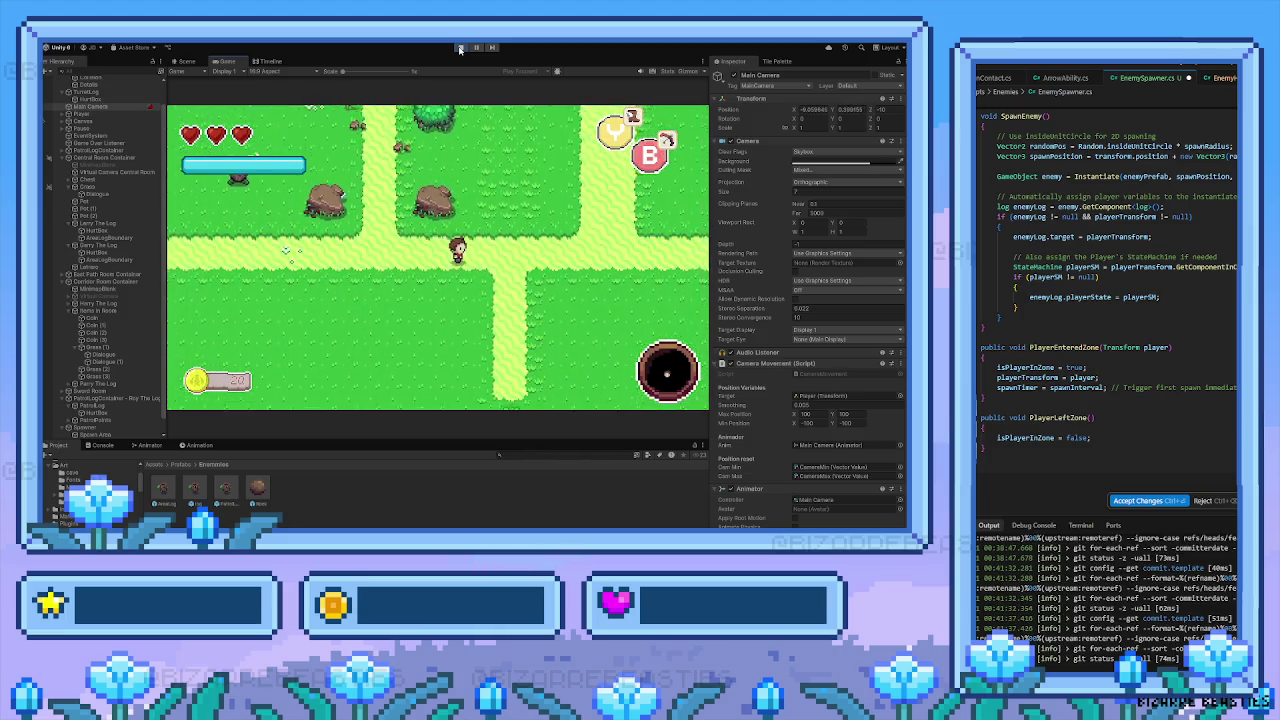
key("Right")
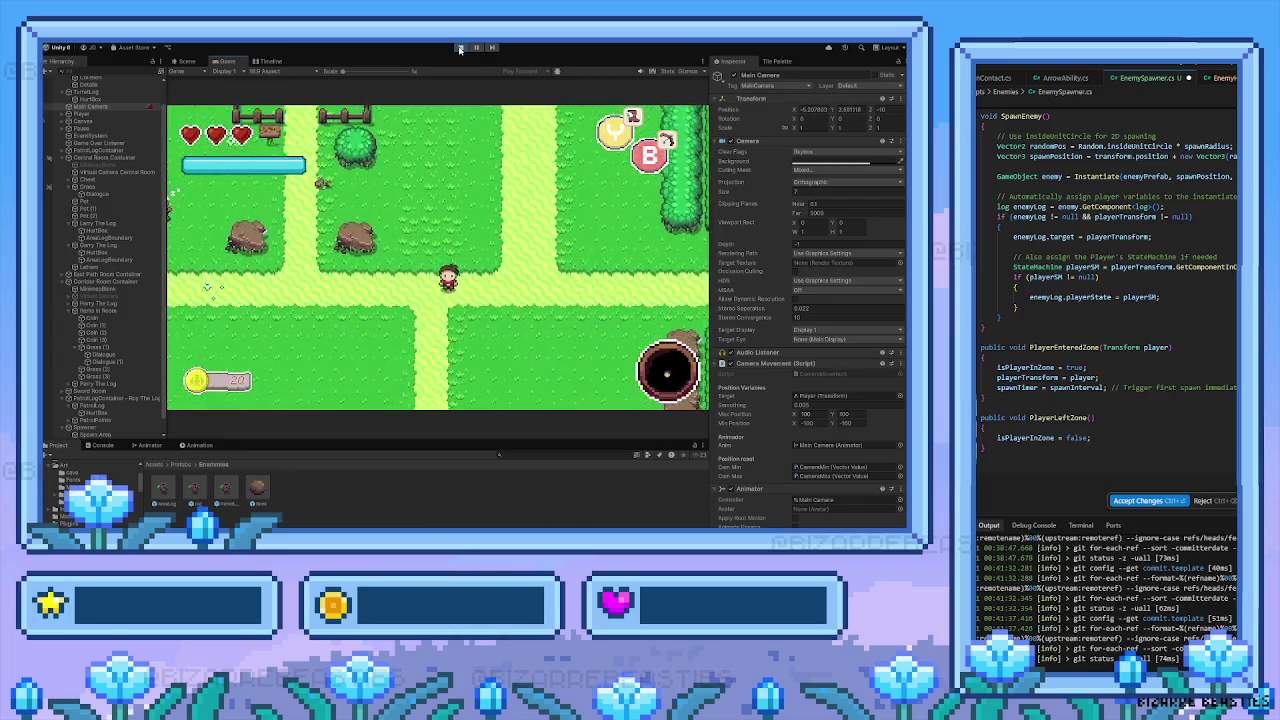
Cut the grass tuft with the sword and walk down through the gate into the fenced room
key("space")
key("Down")
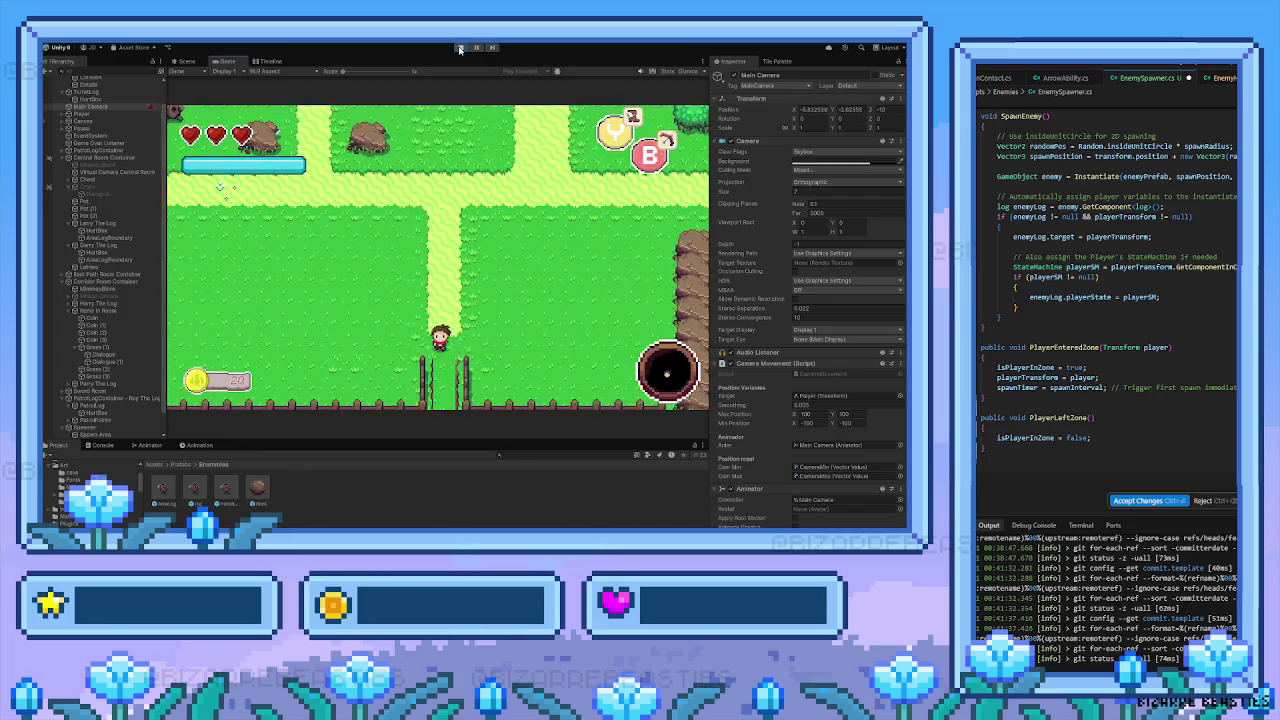
key("Down")
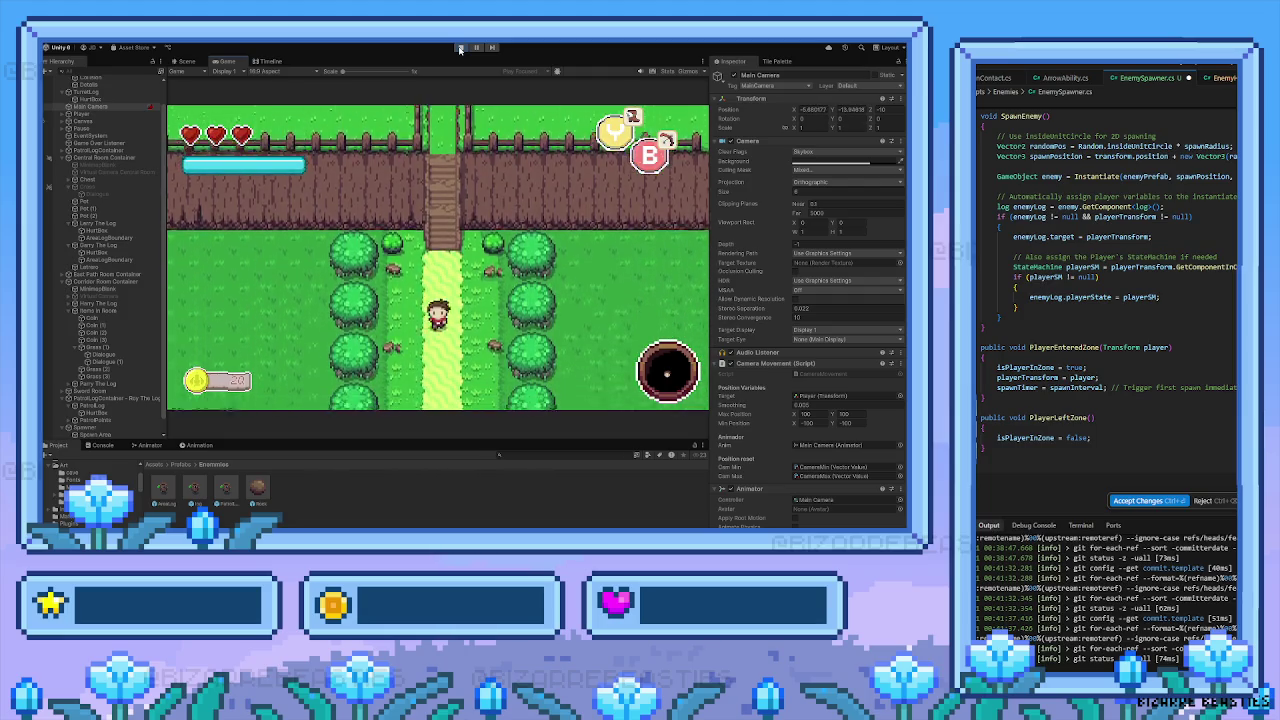
key("Down")
key("Left")
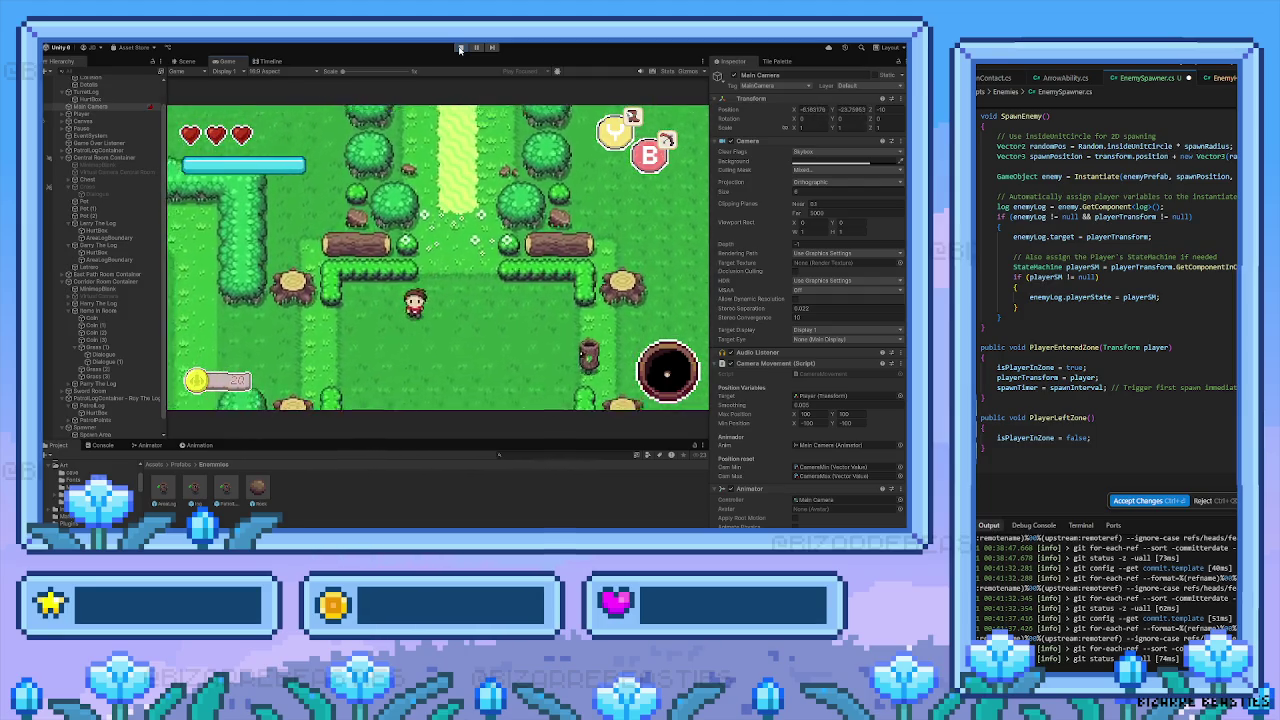
key("Left")
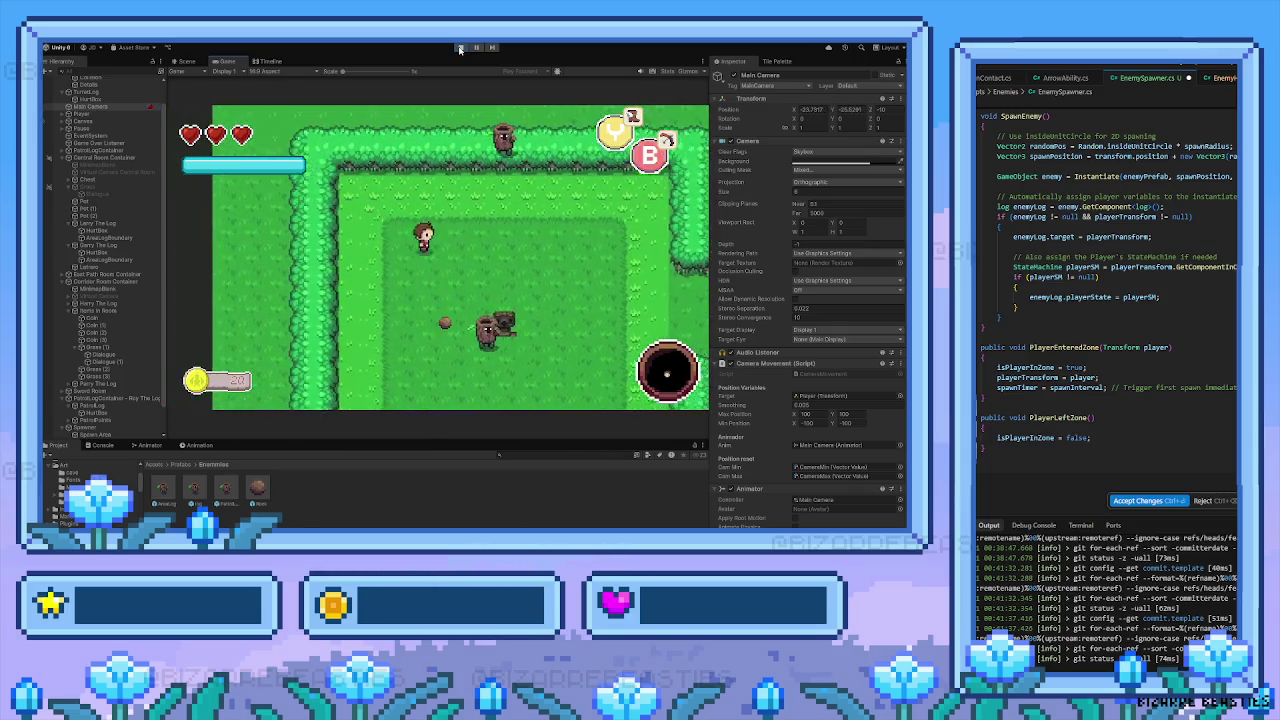
key("Right")
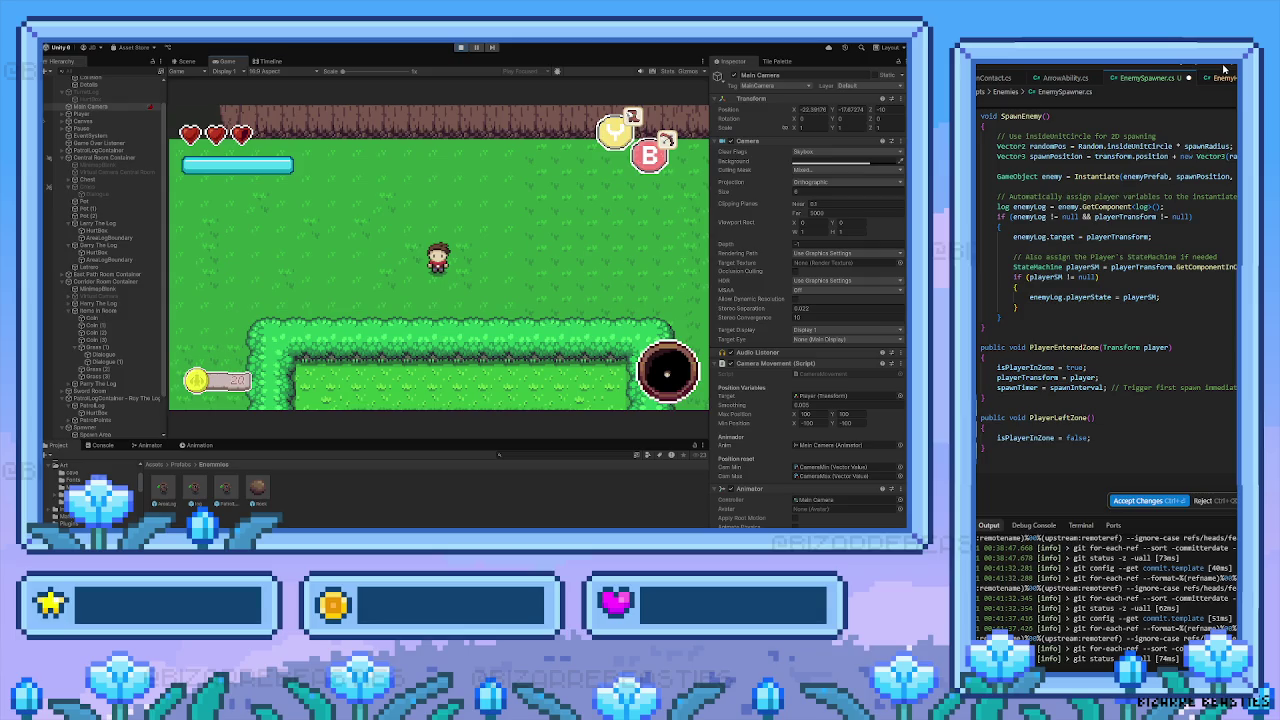
Walk the player around the lower hedge corner and back up the room
key("Left")
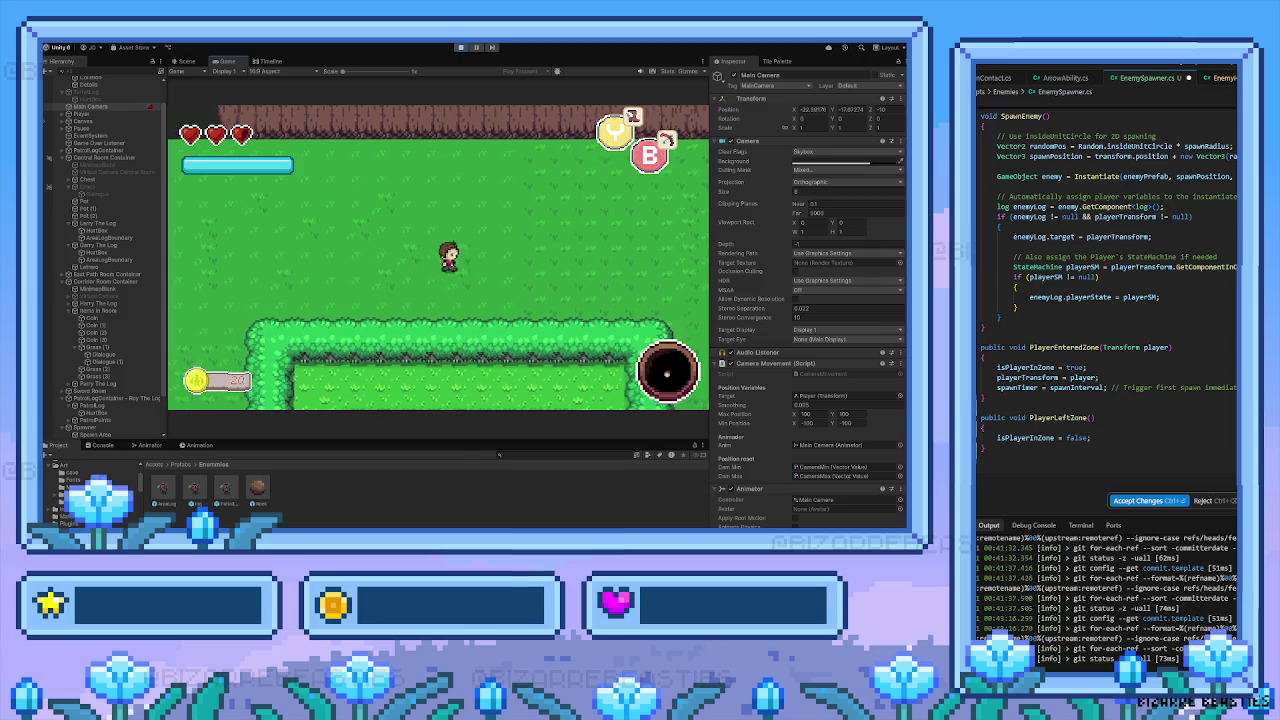
key("Down")
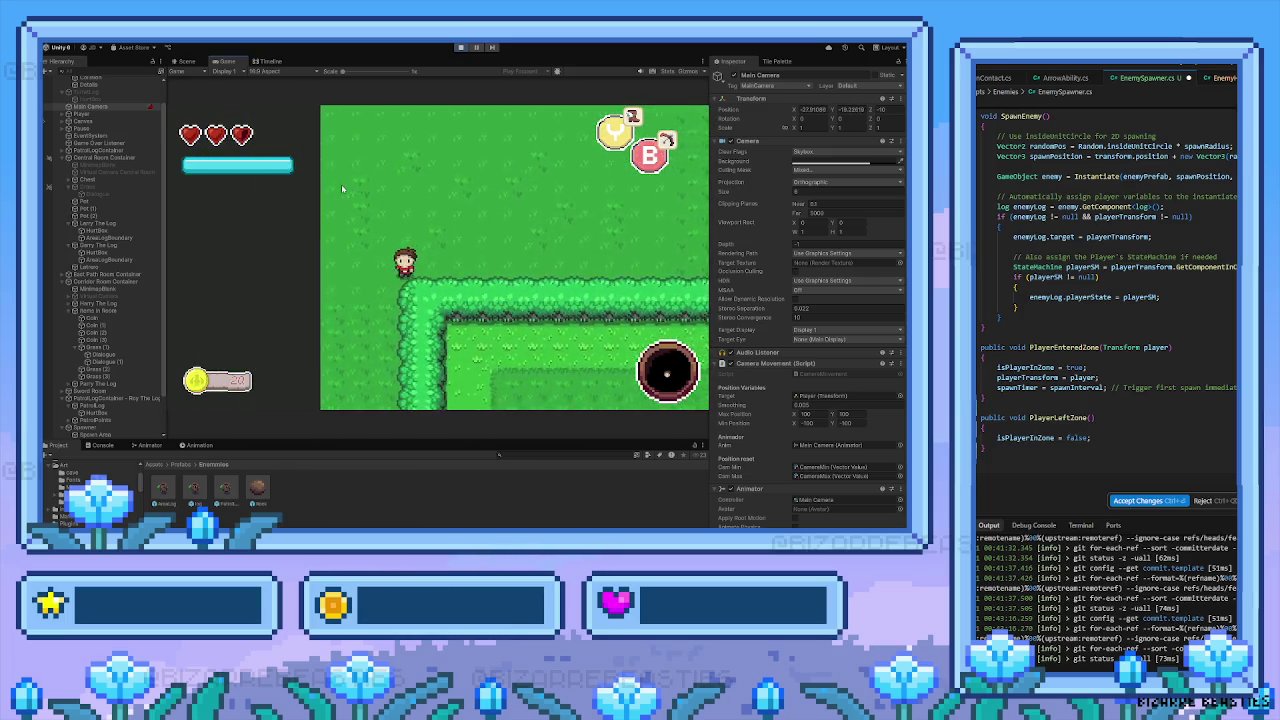
key("Down")
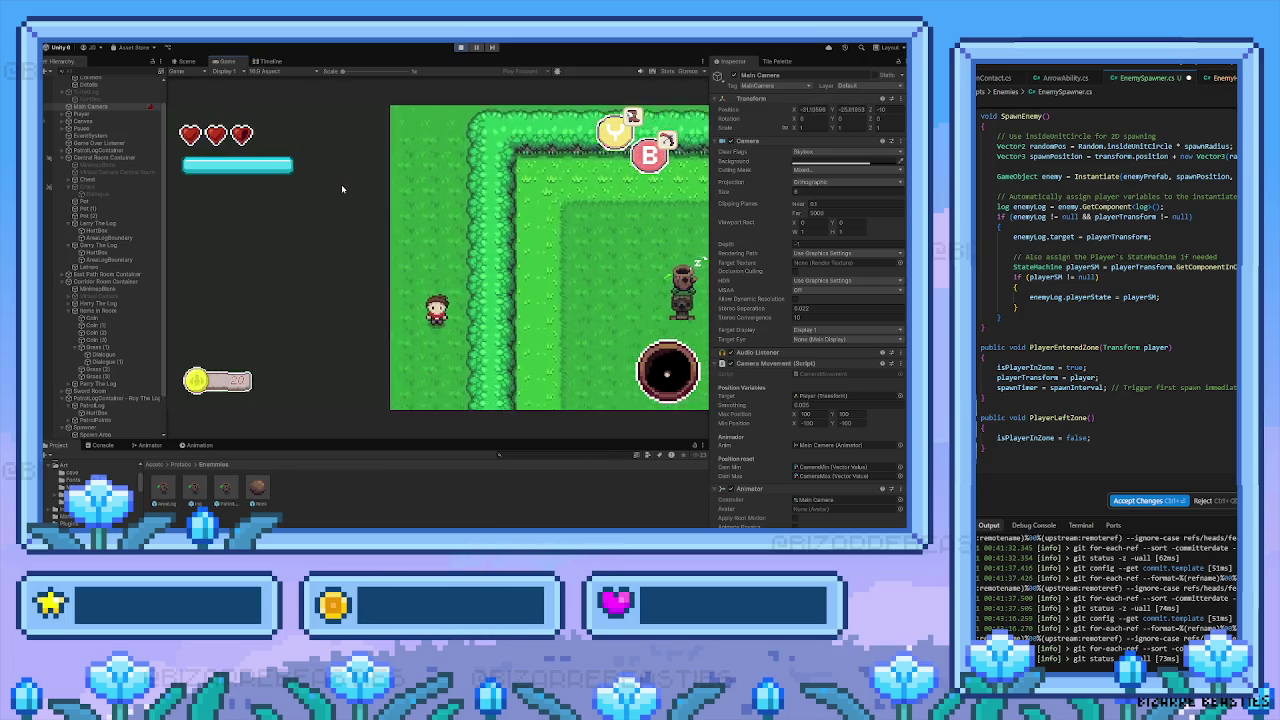
key("Right")
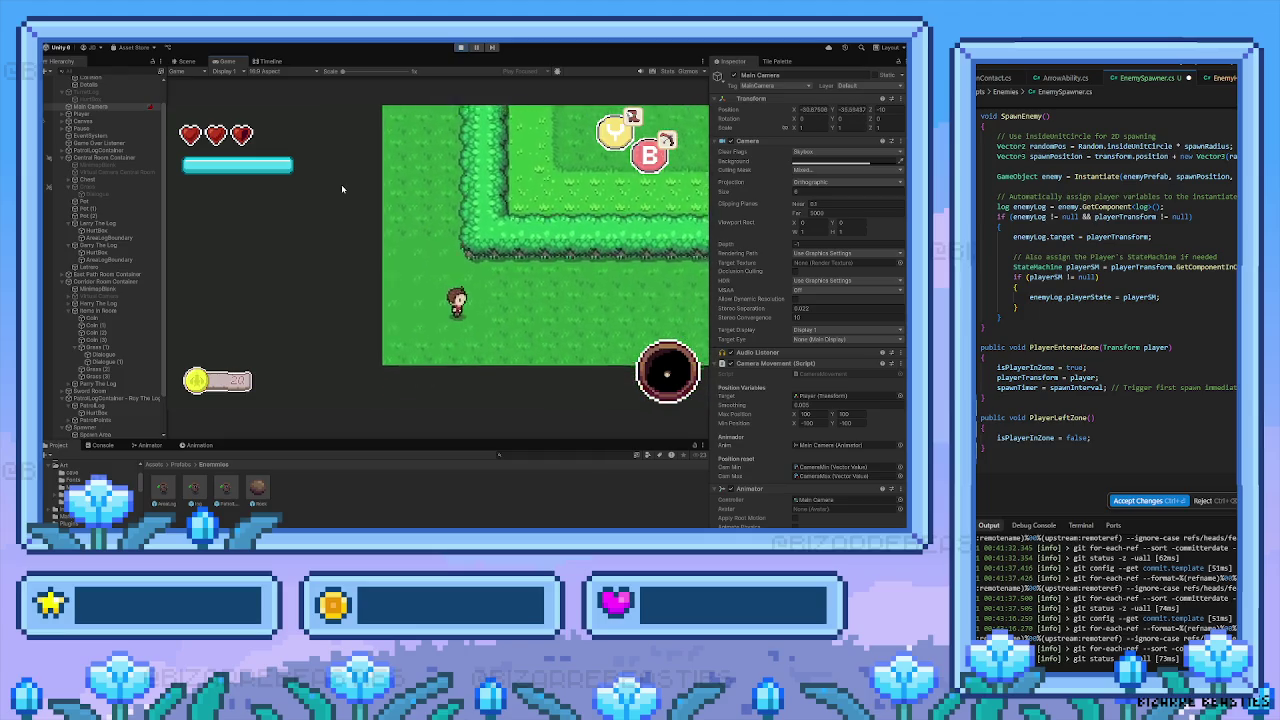
key("Left")
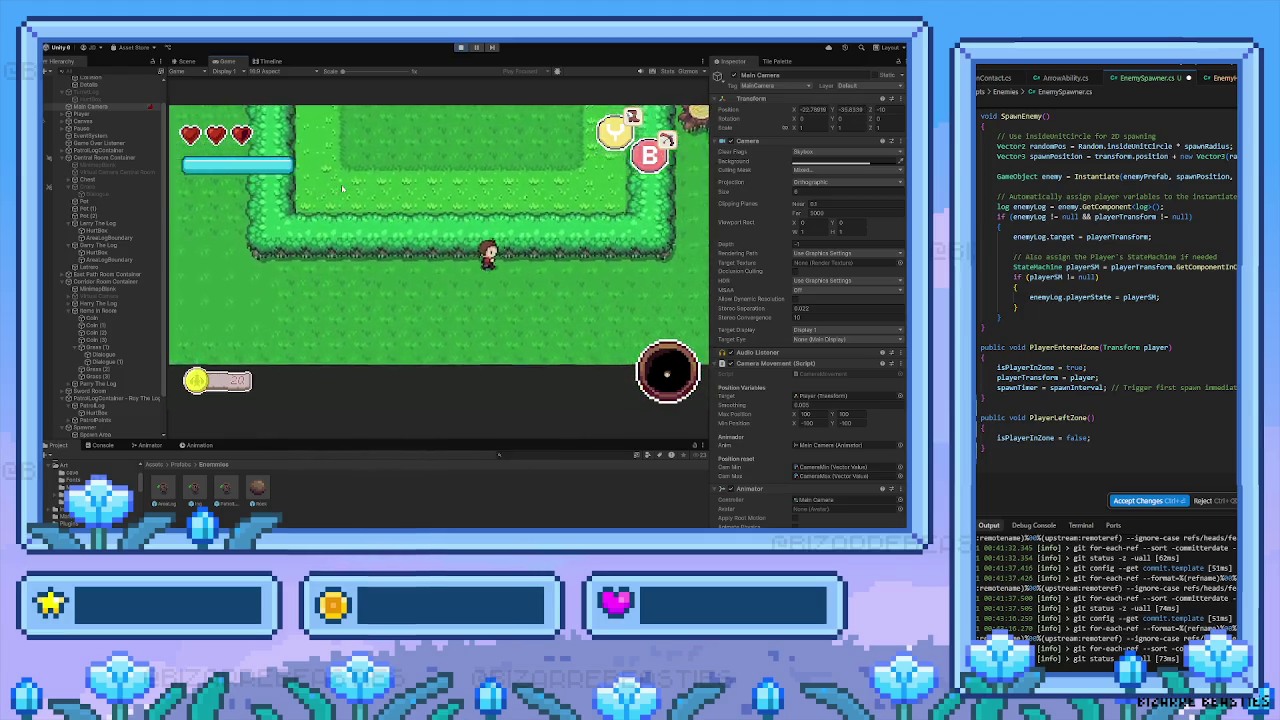
key("Up")
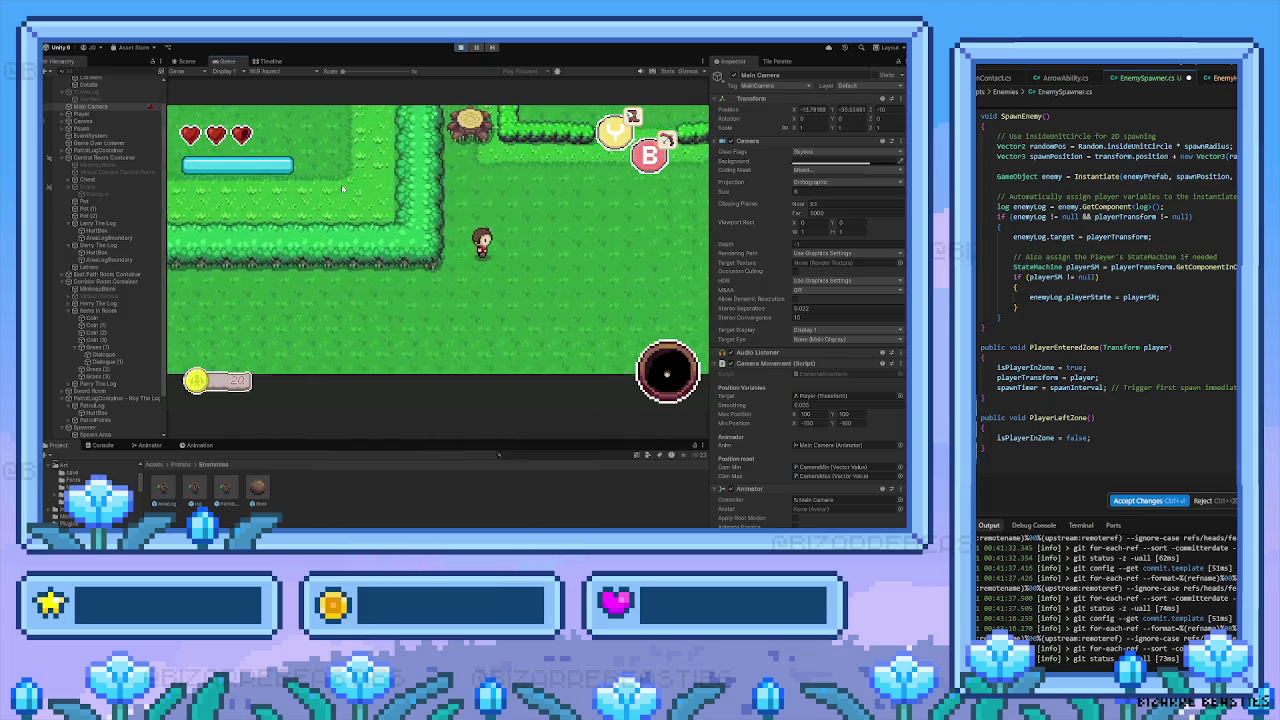
key("Right")
key("Up")
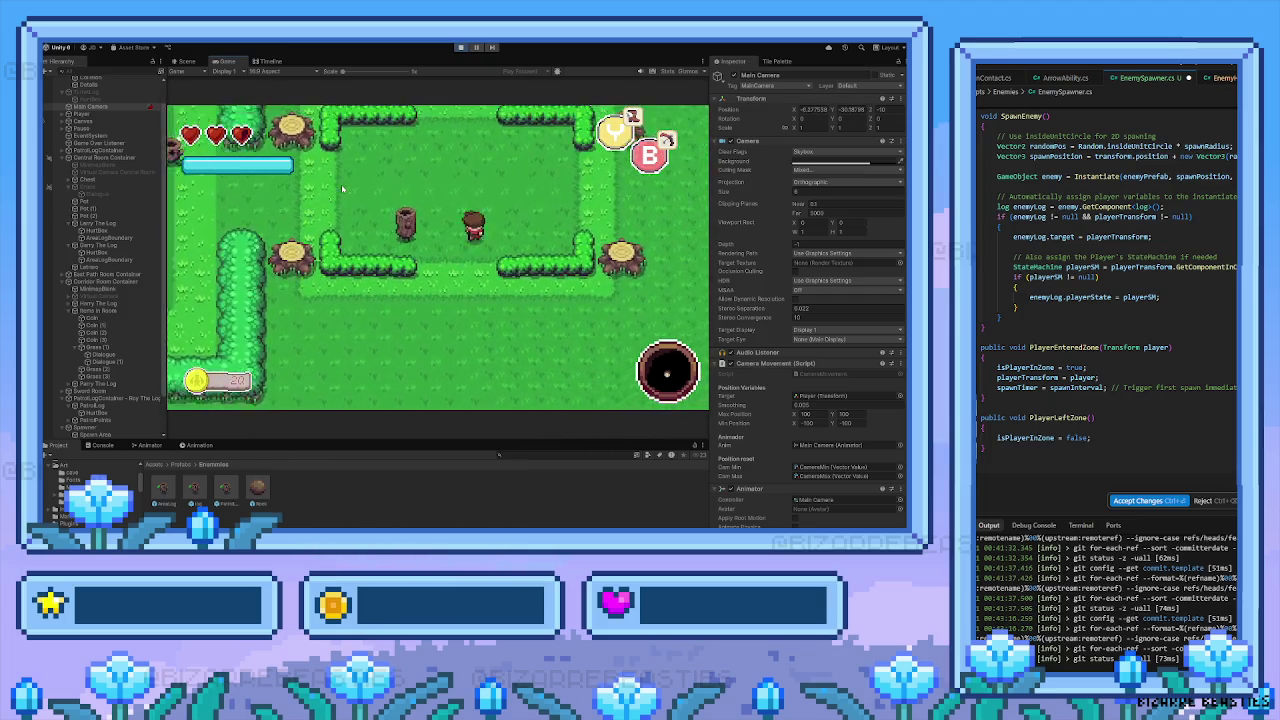
key("Left")
key("Left")
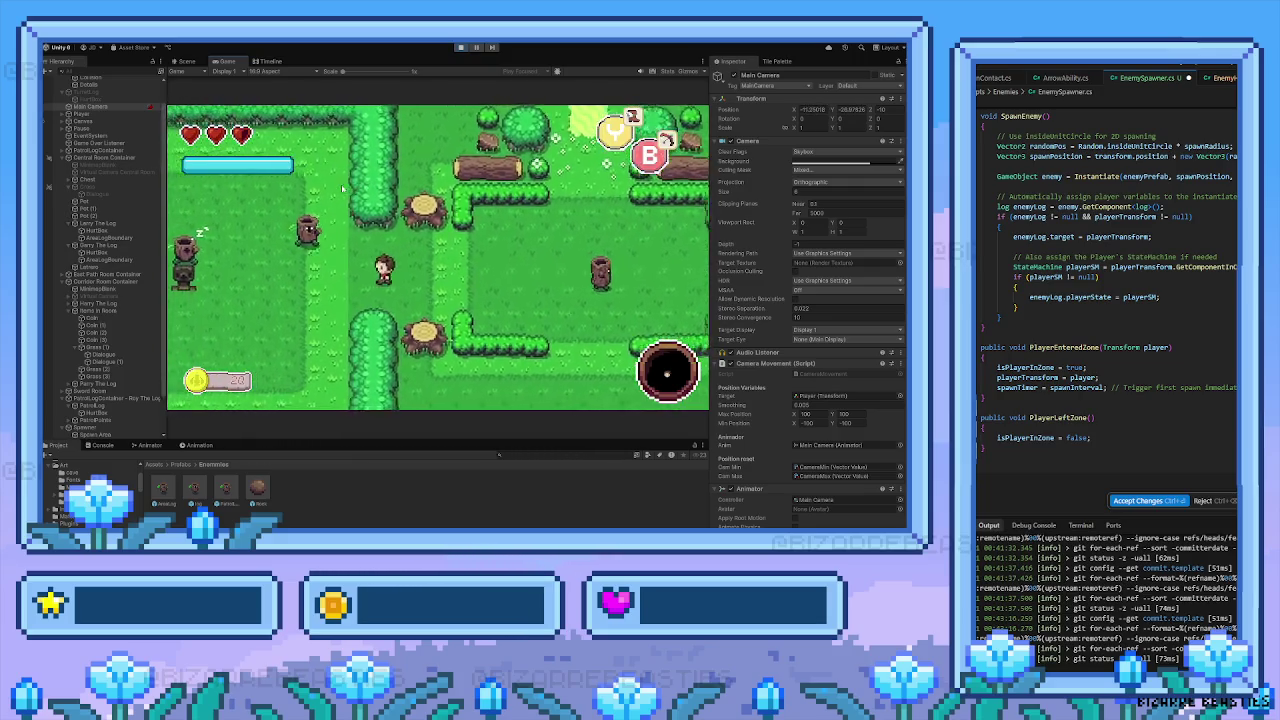
Move among the spawned logs, swinging the sword, then walk back across the room
key("Down")
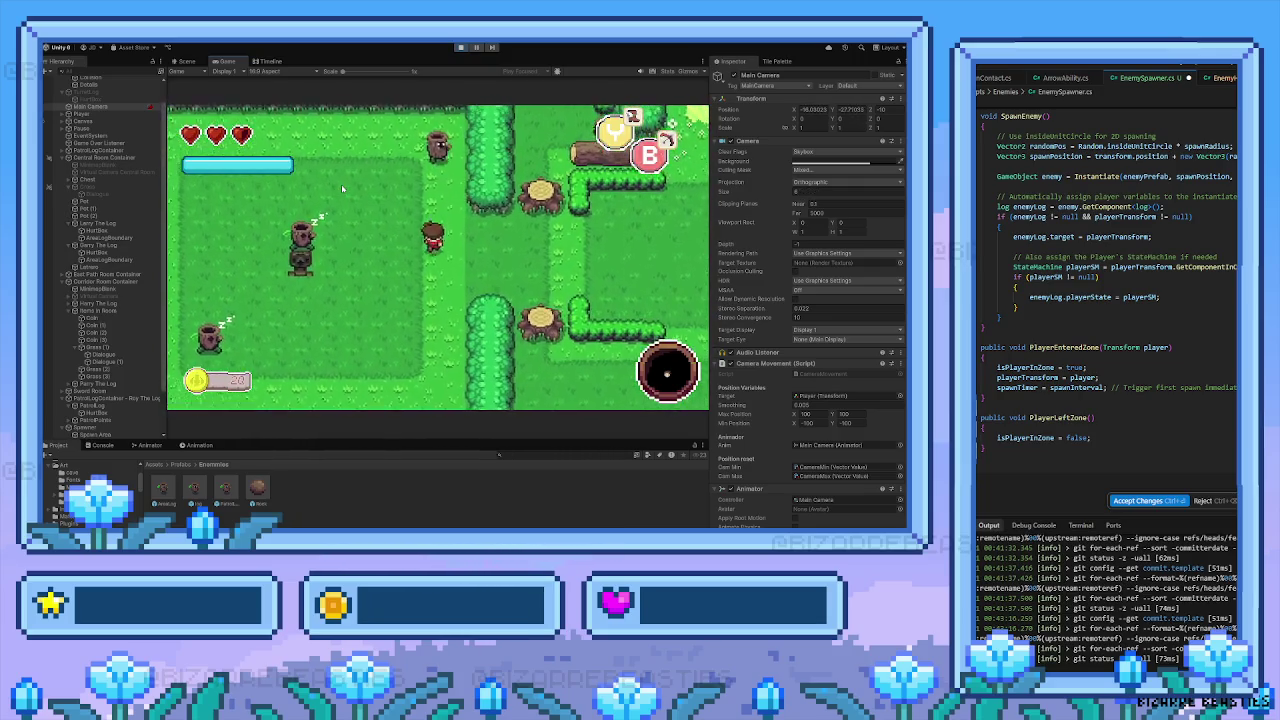
key("Up")
key("Left")
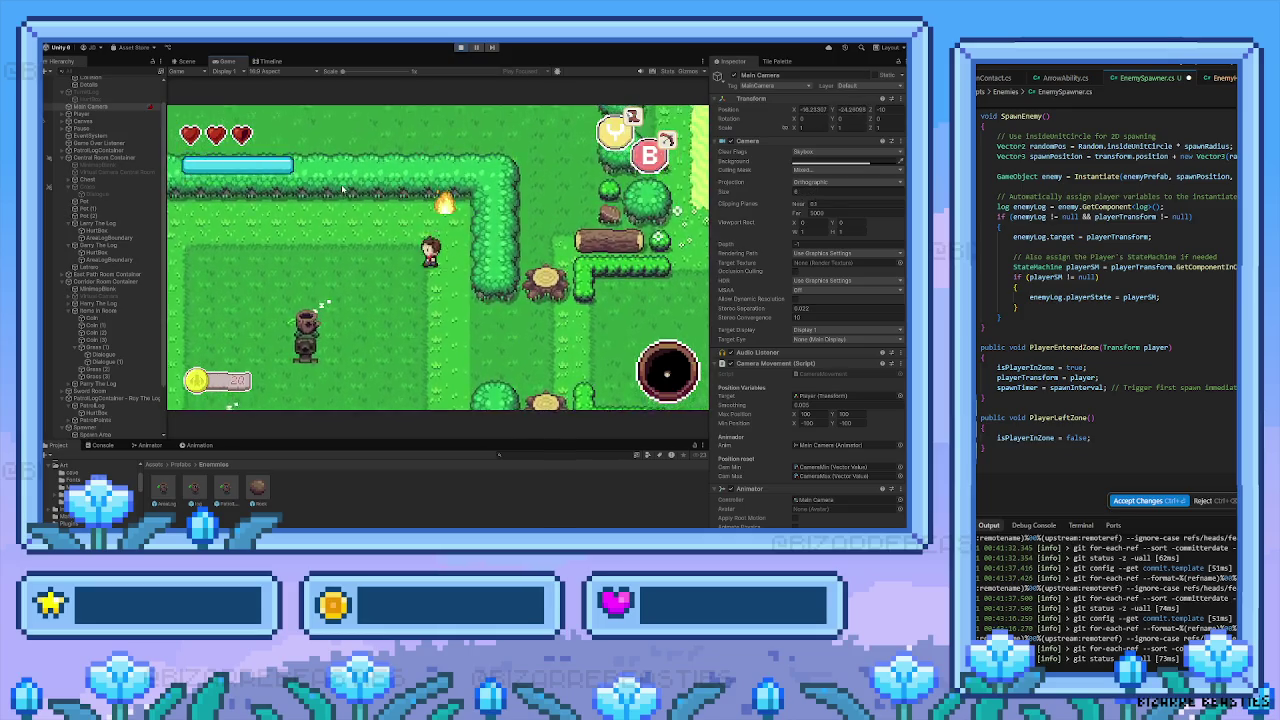
key("Down")
key("Left")
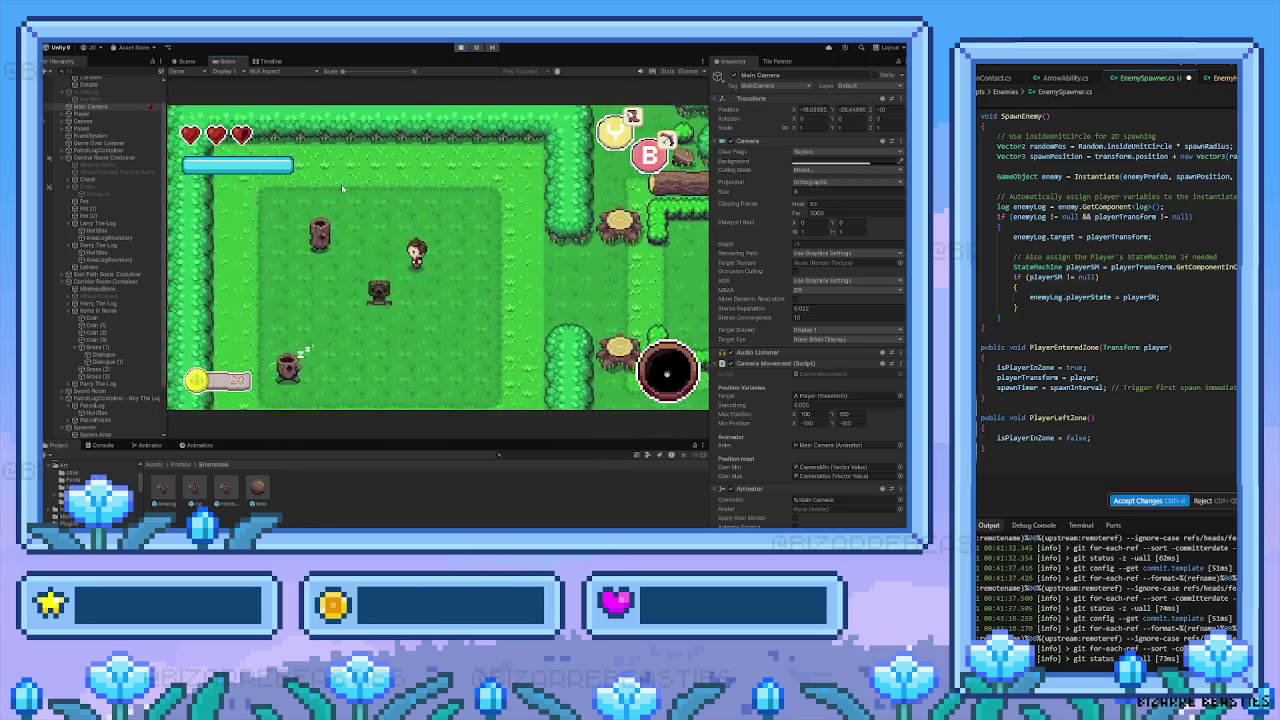
key("Up")
key("Right")
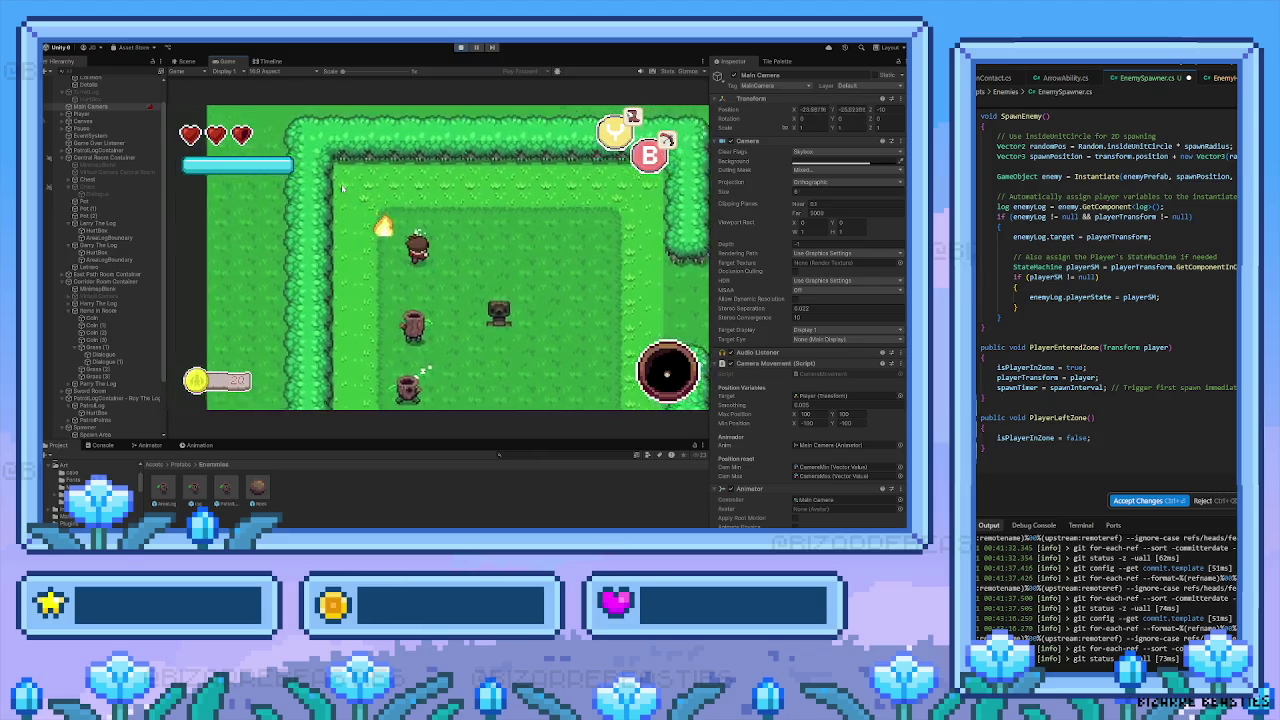
key("Down")
key("Left")
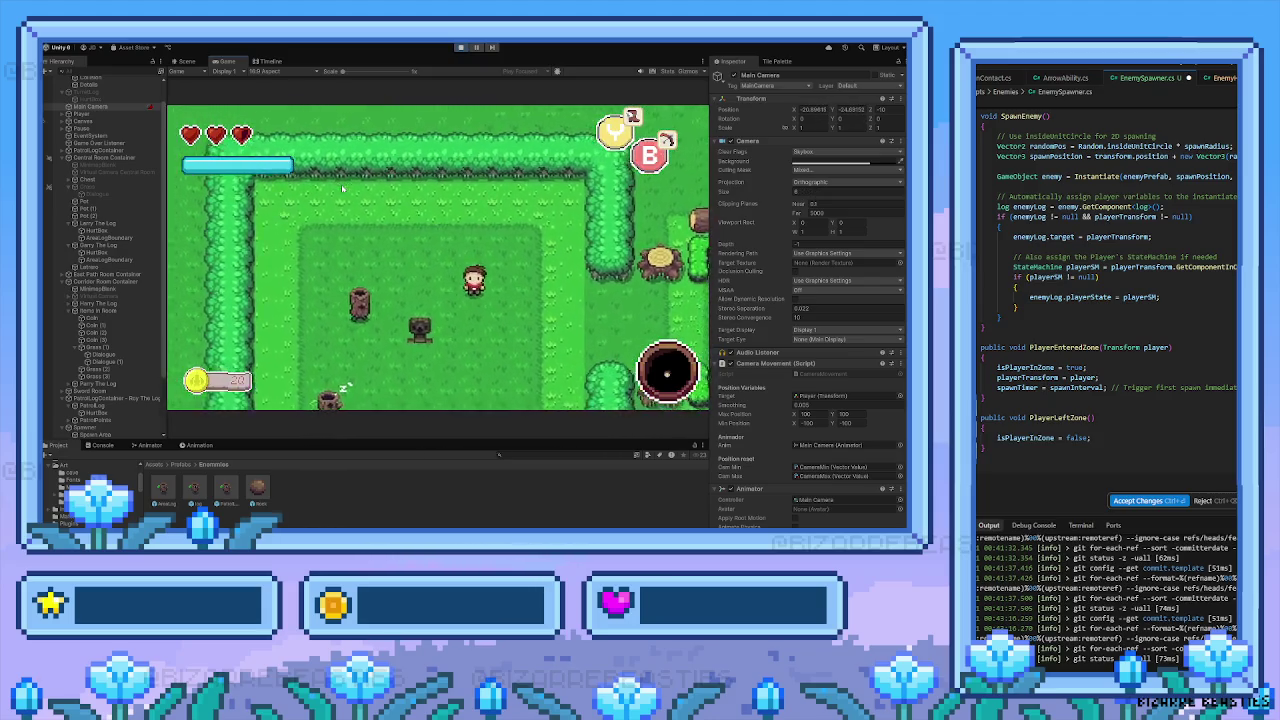
key("Up")
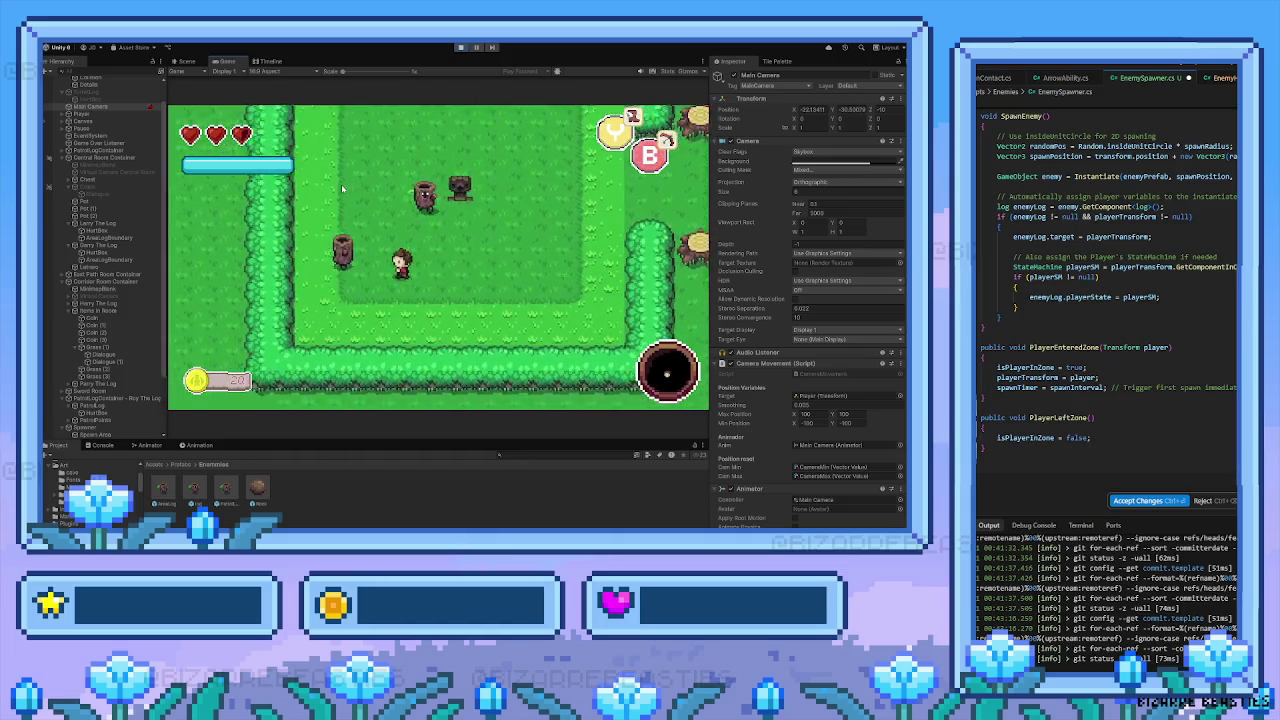
key("Left")
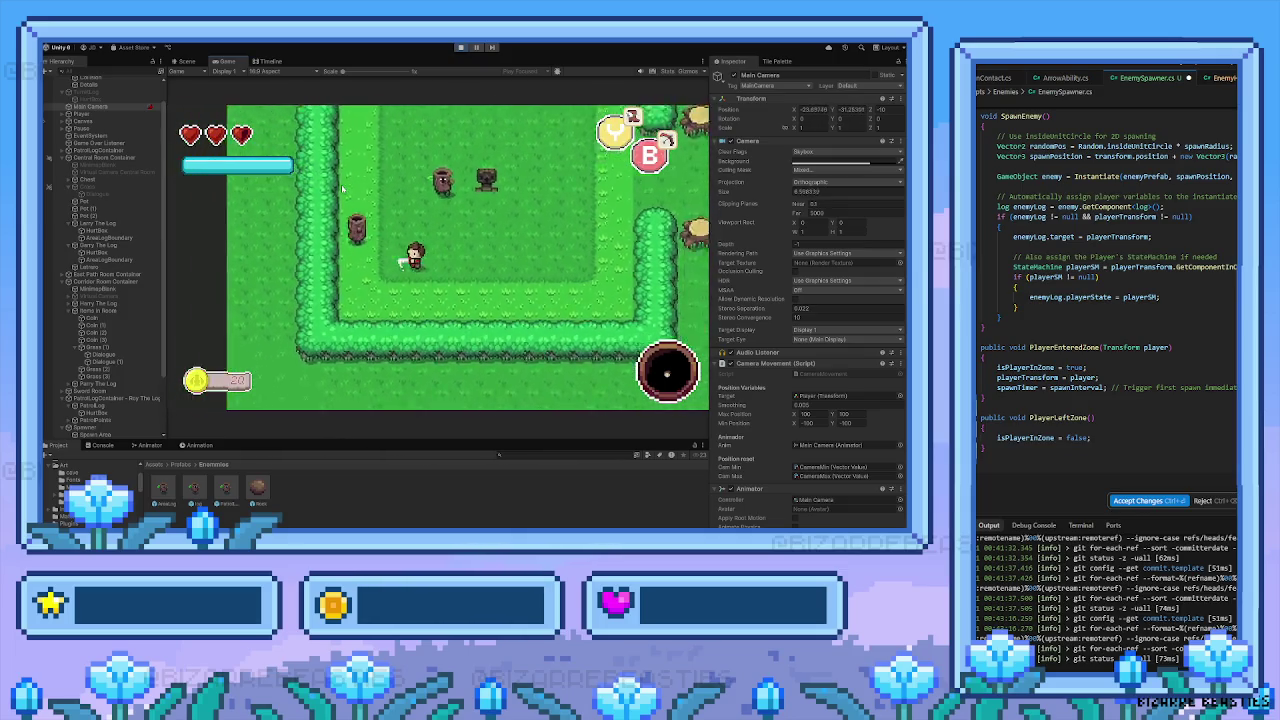
key("Right")
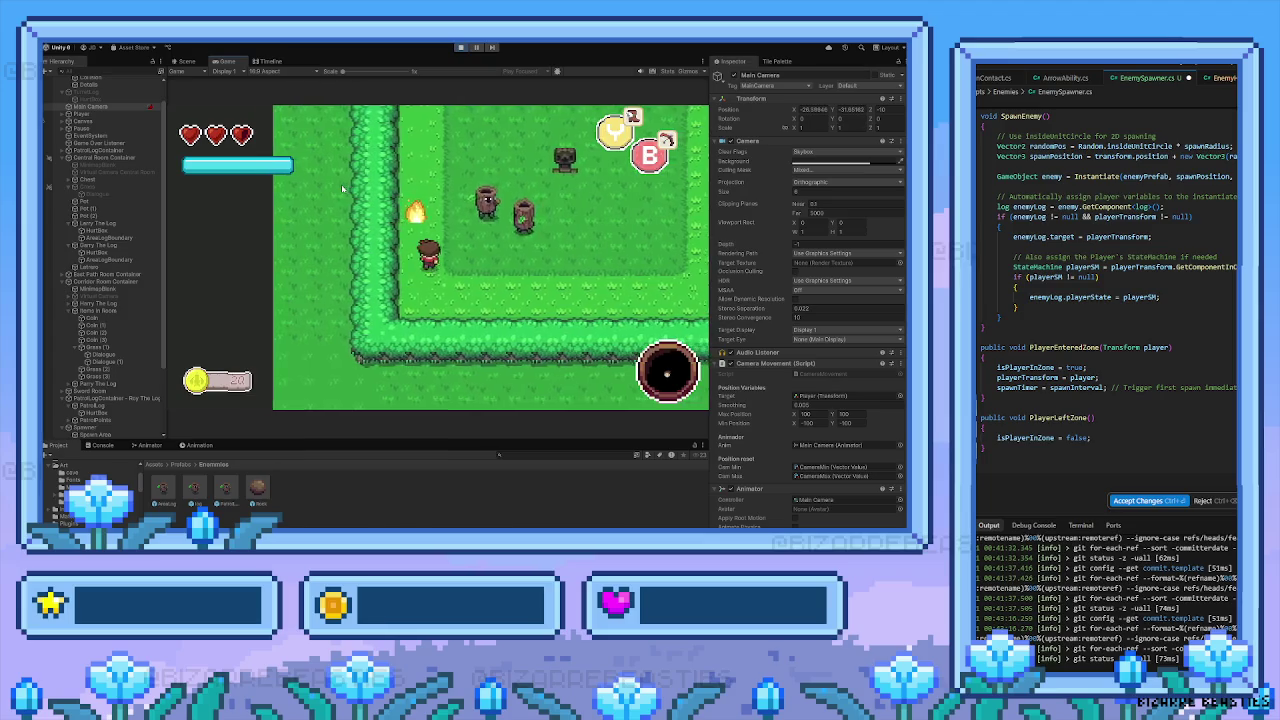
Walk the player around the room and between the stumps while logs spawn nearby
key("Right")
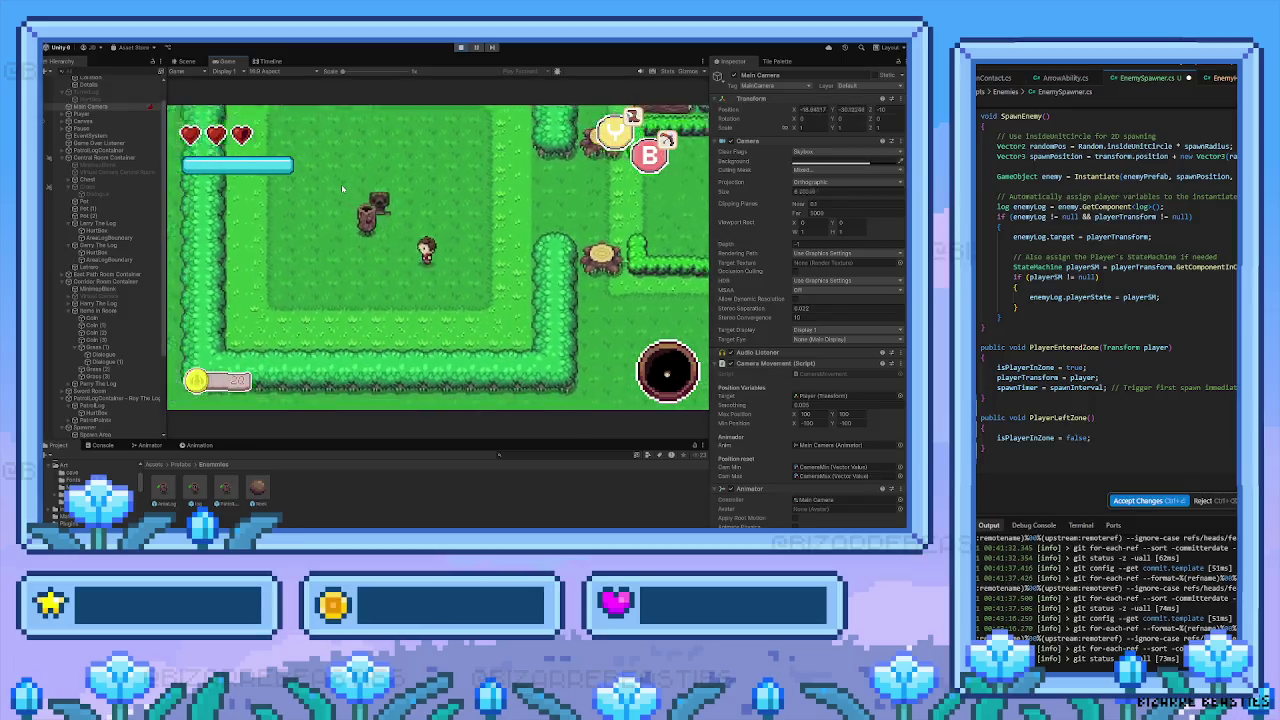
key("Left")
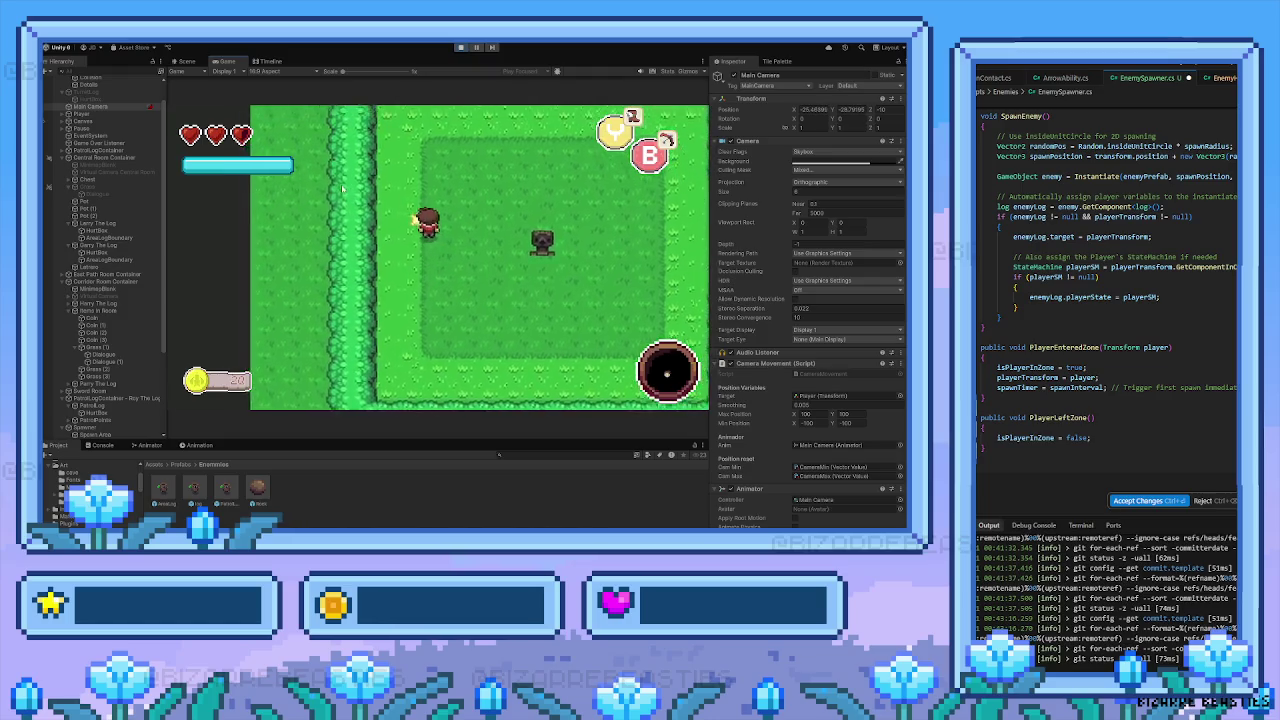
key("Down")
key("Right")
key("Up")
key("Left")
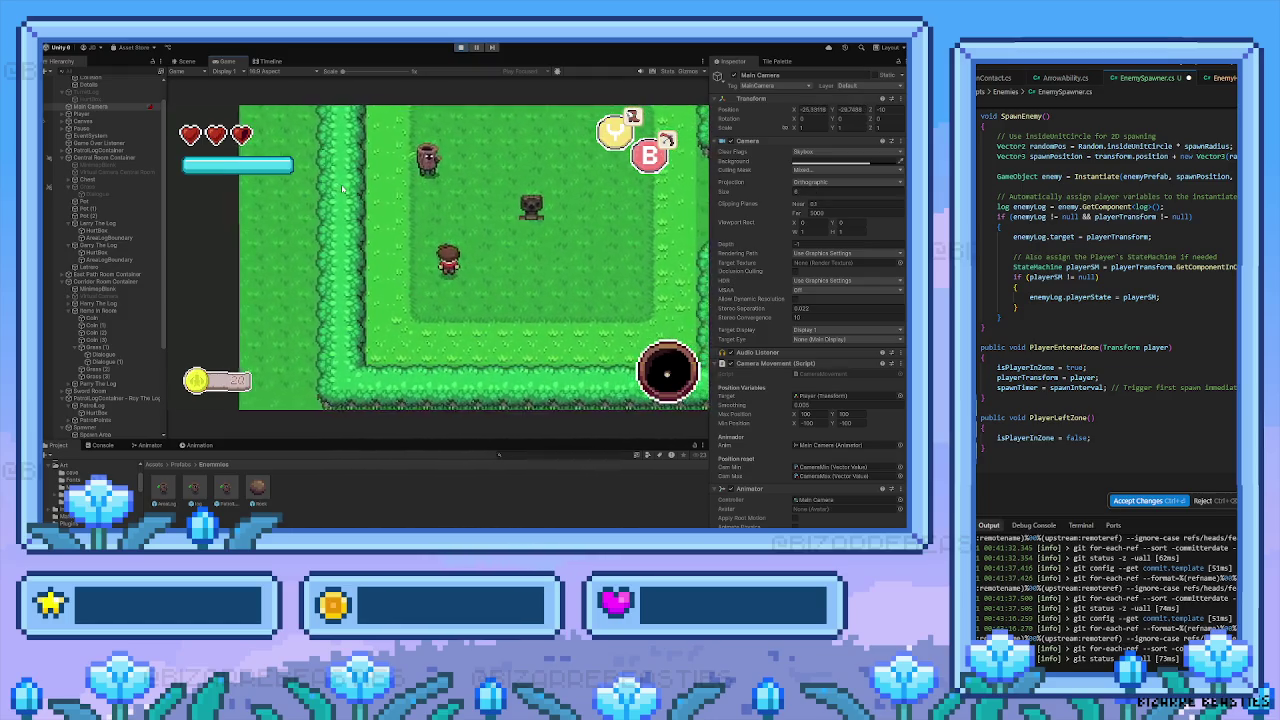
key("Up")
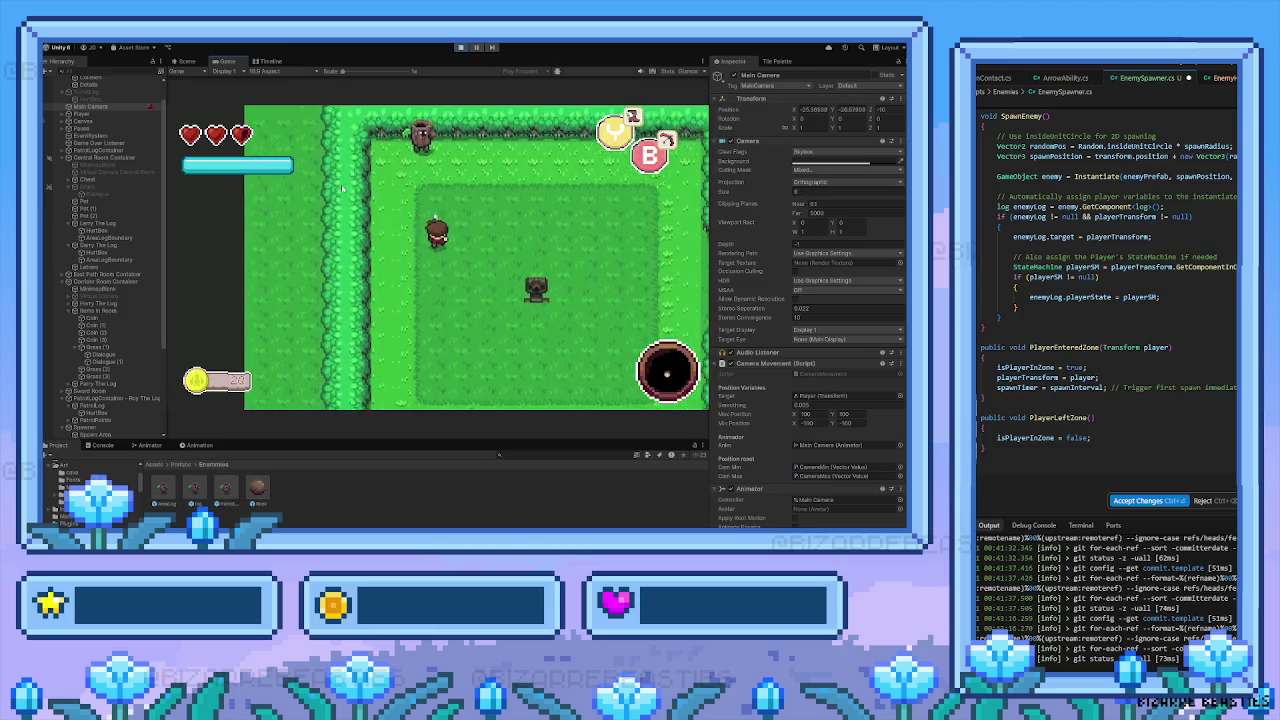
key("Right")
key("Down")
key("Right")
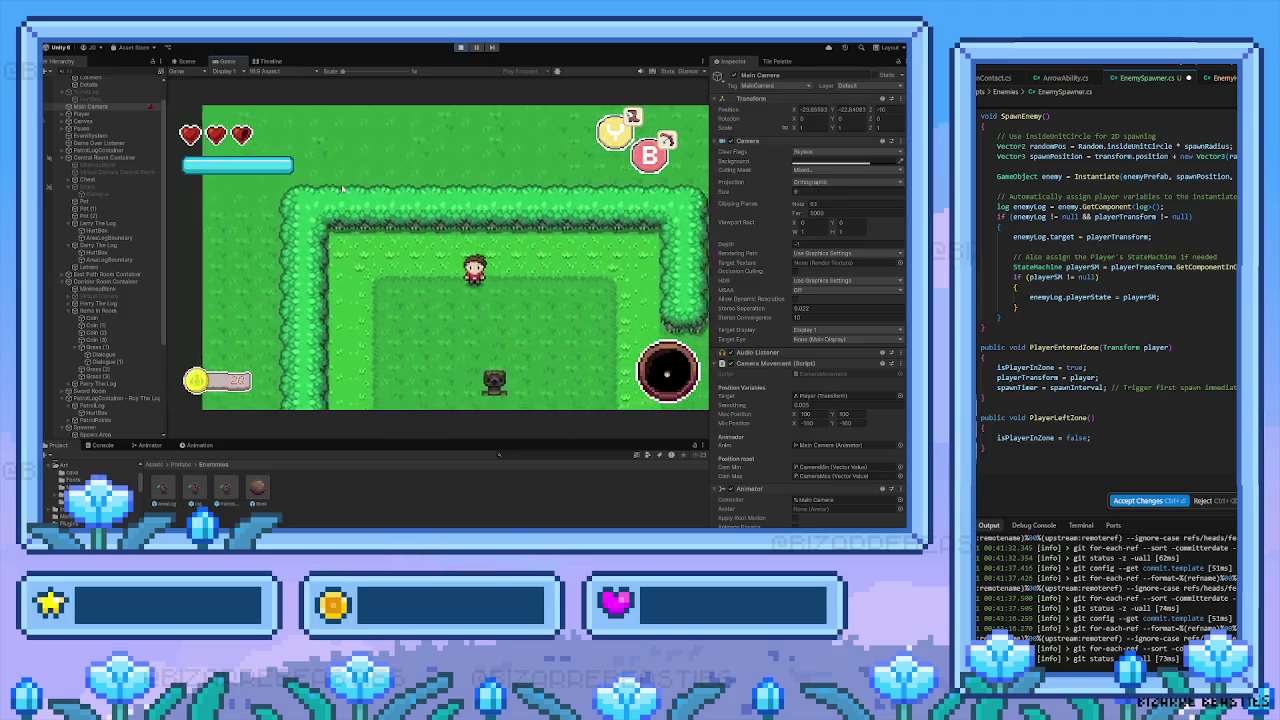
key("Right")
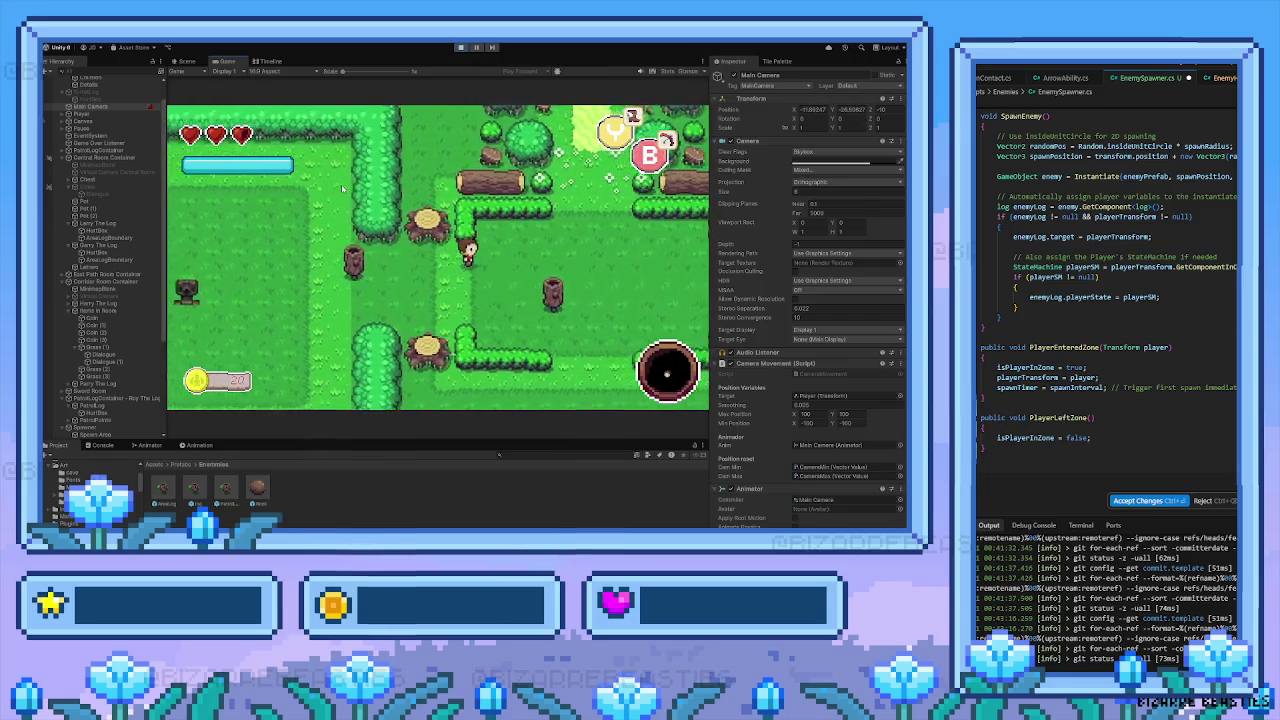
key("Left")
key("Left")
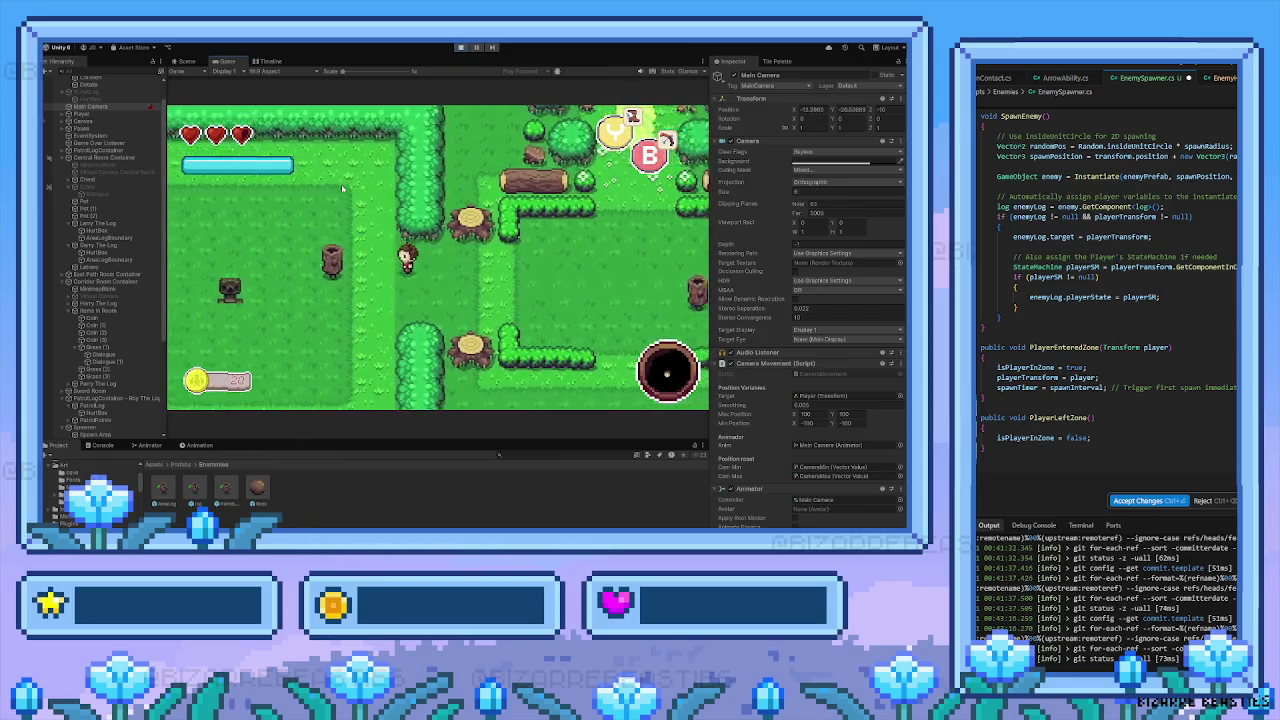
Swing the sword, then move toward a log enemy and attack it
key("space")
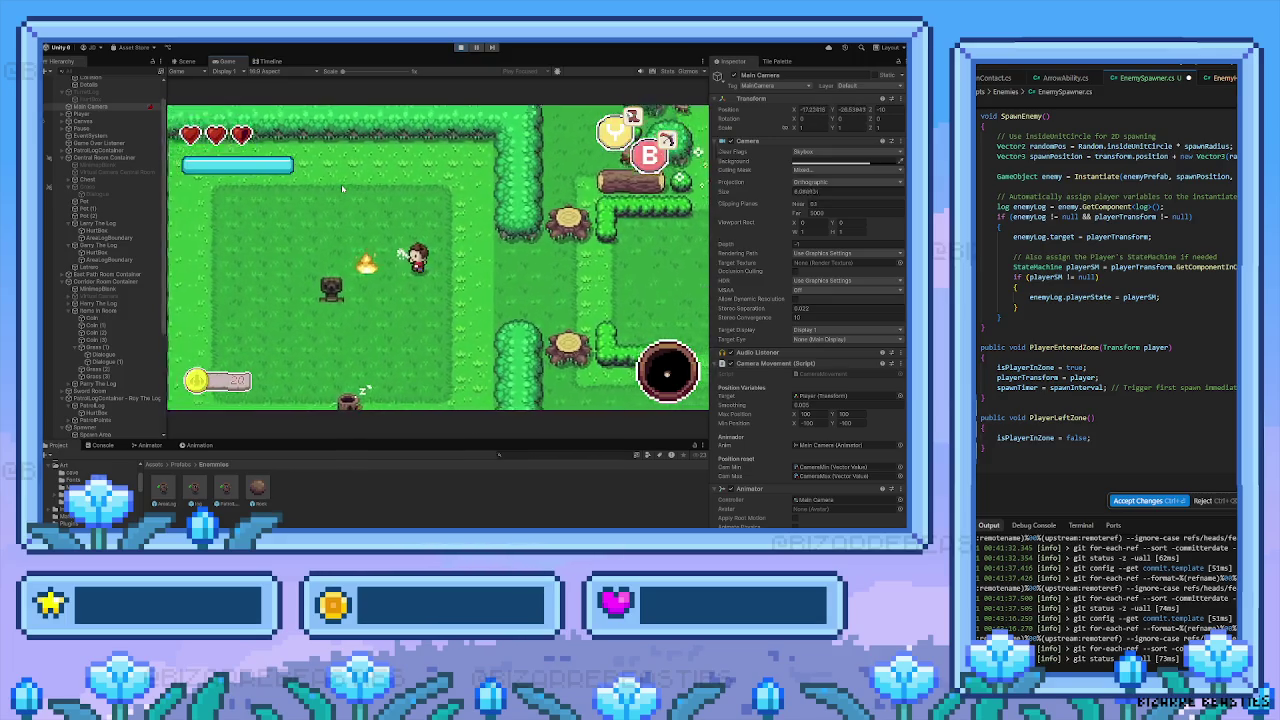
key("Left")
key("Down")
key("Left")
key("Down")
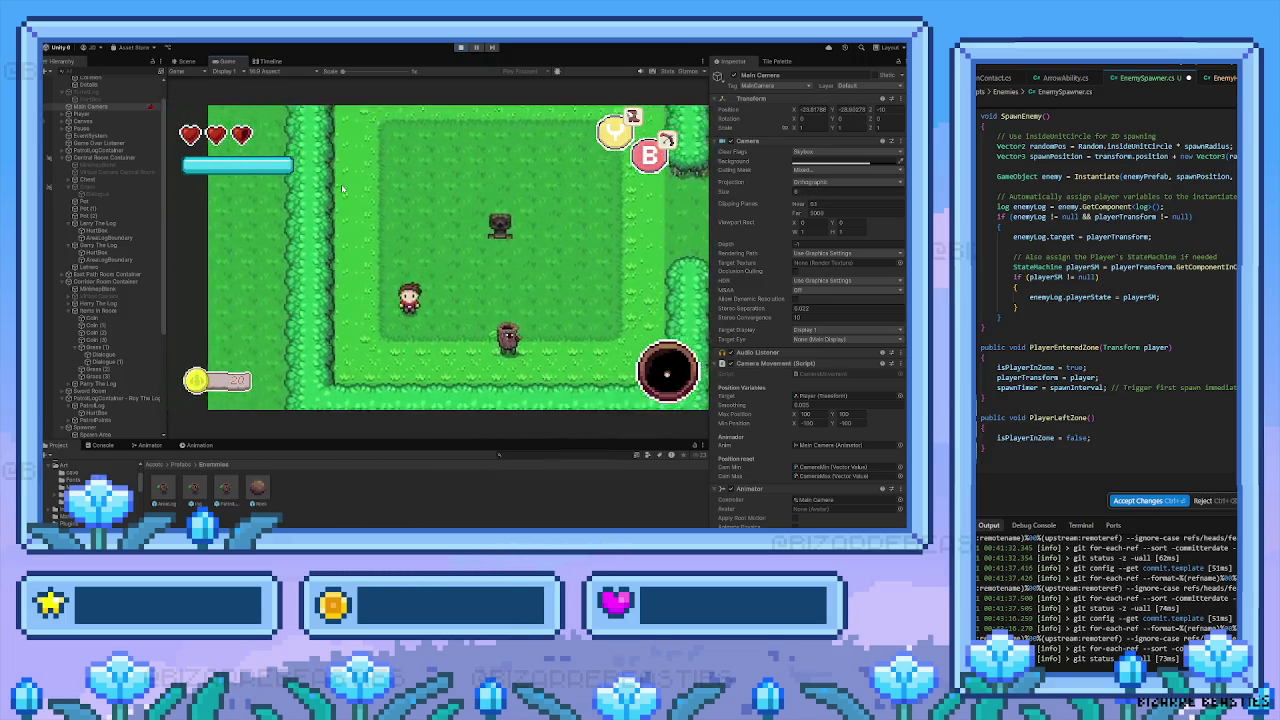
key("Right")
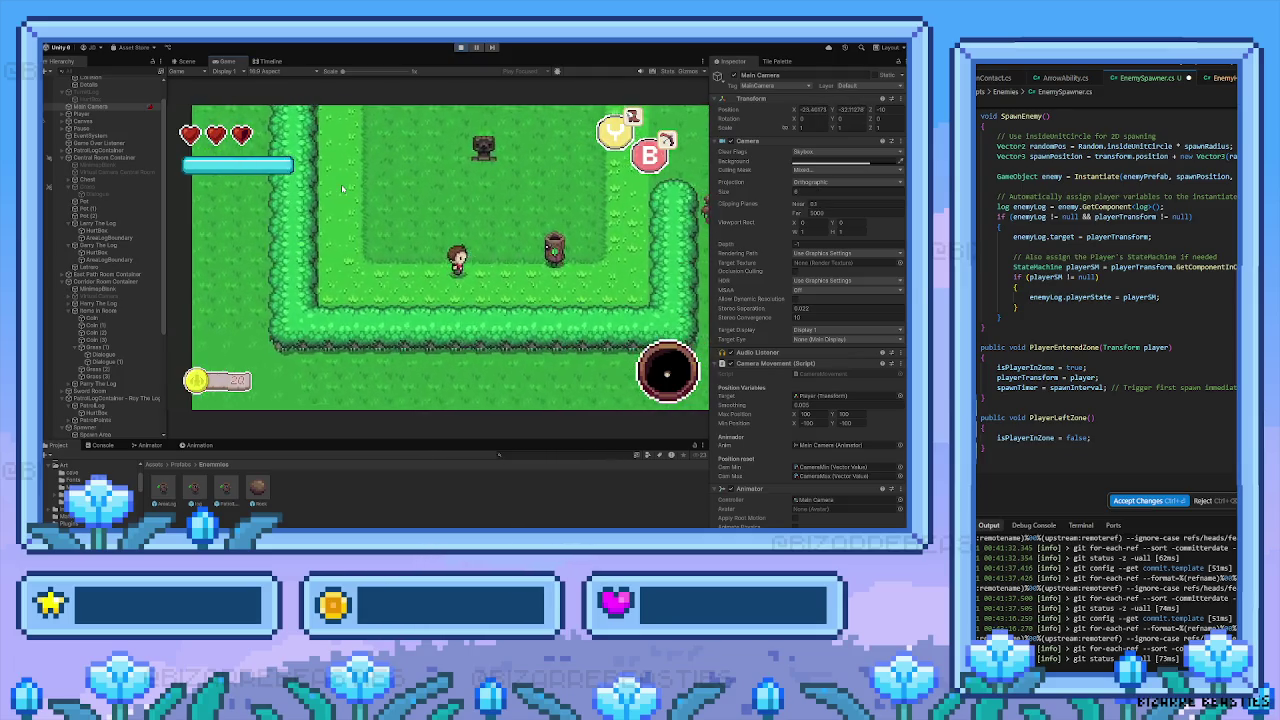
key("Up")
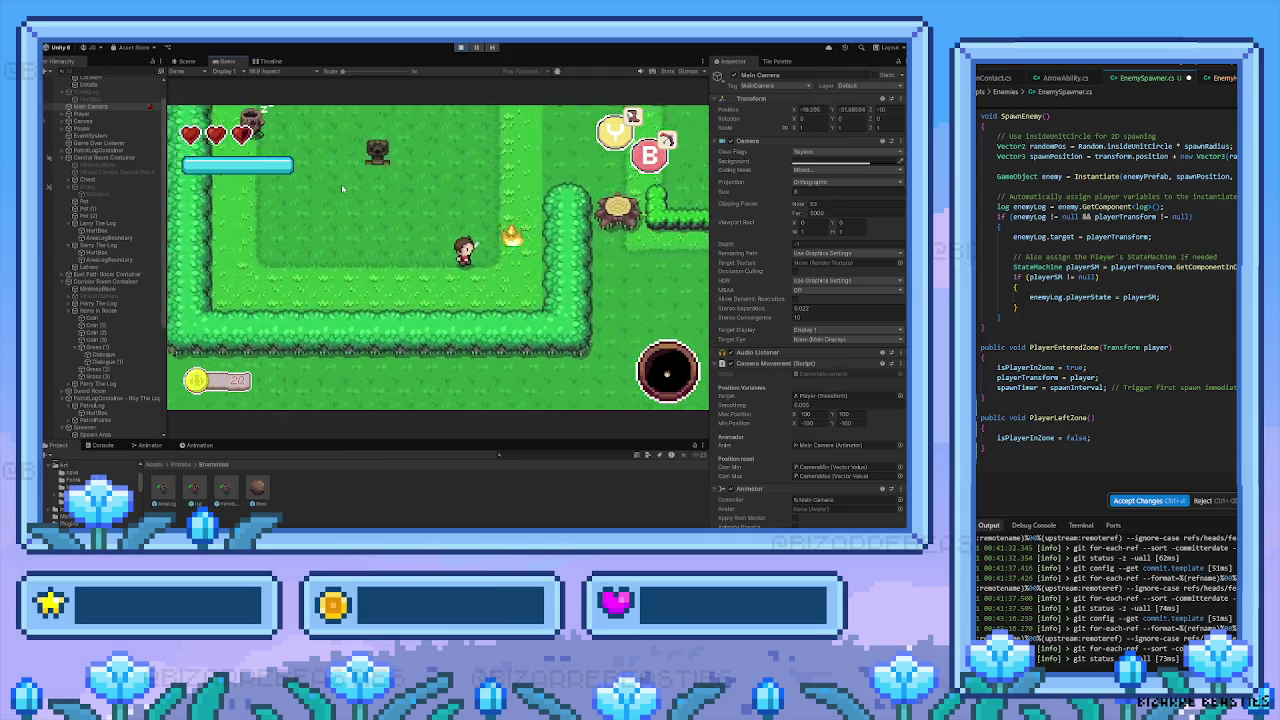
key("Left")
key("Left")
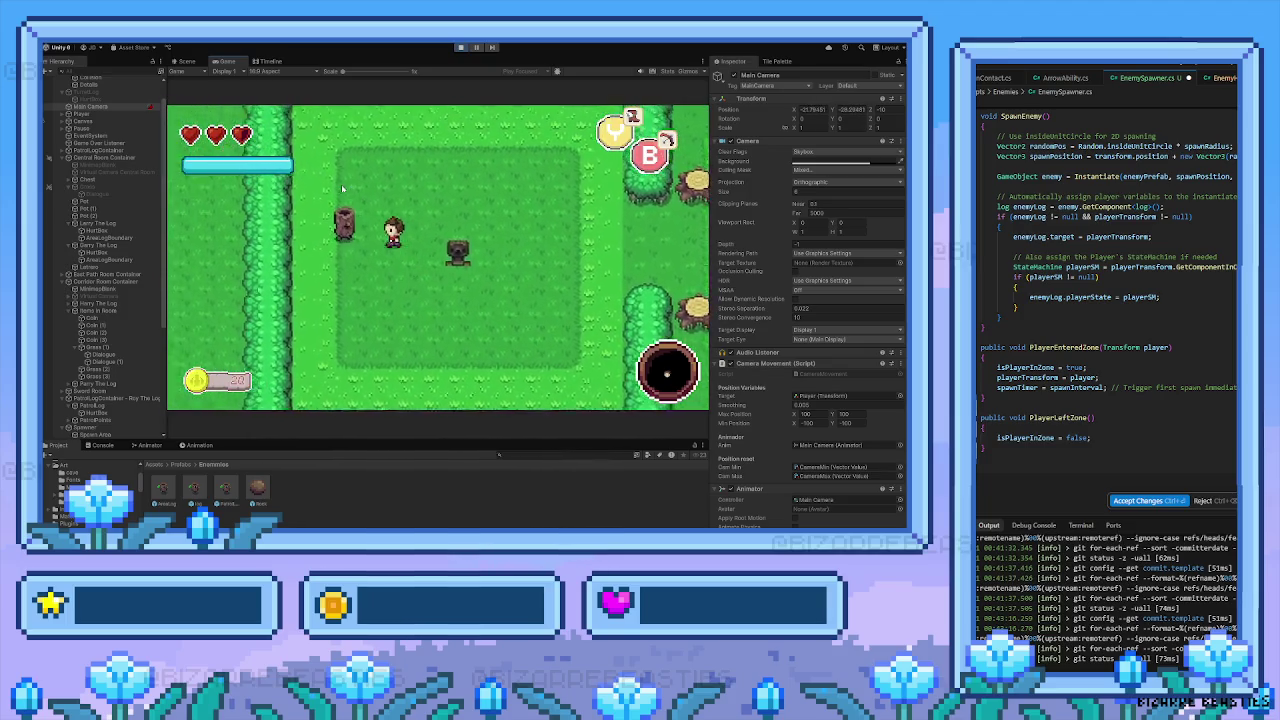
key("Up")
key("Left")
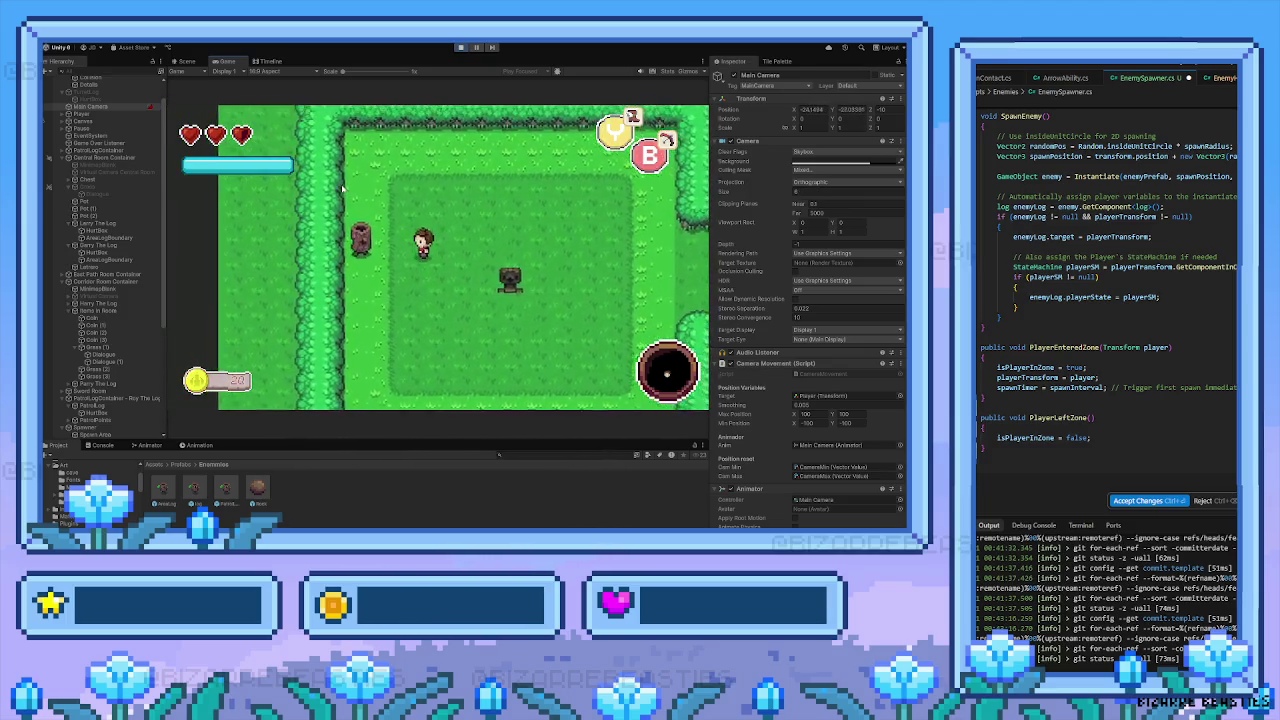
key("Up")
key("space")
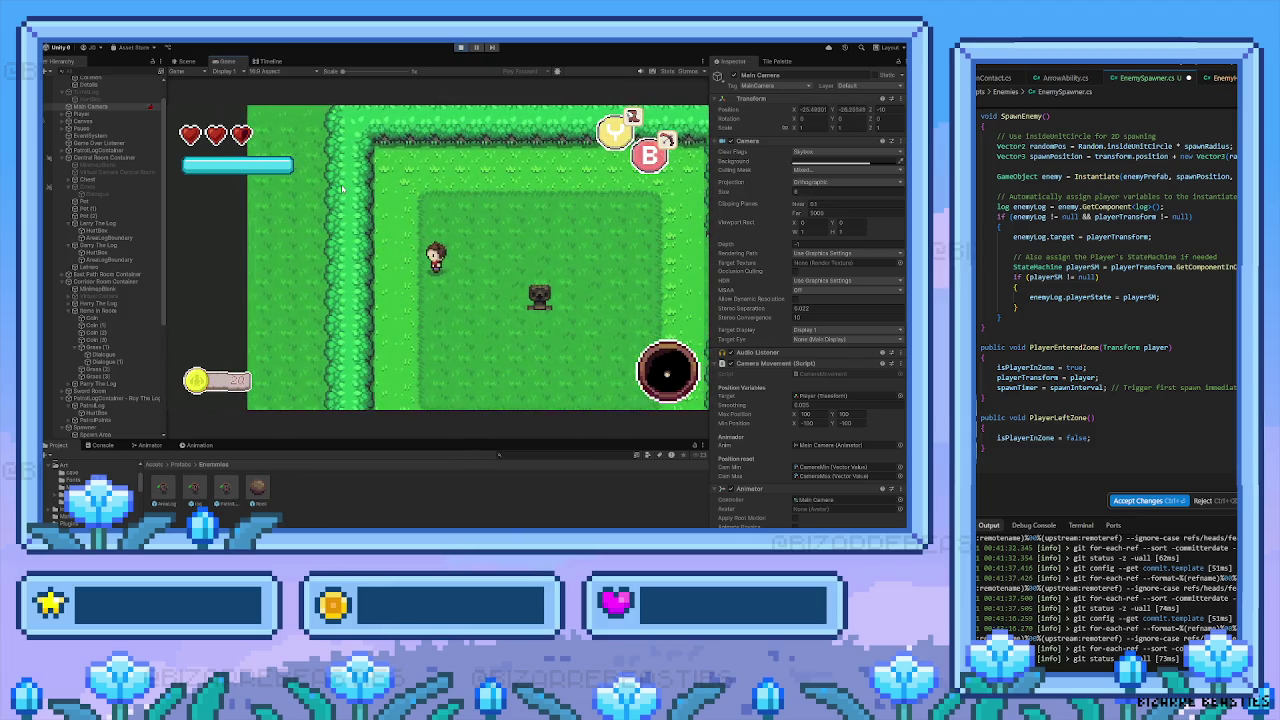
Walk the player east as enemies close in, then down past the hedge
key("Left")
key("Right")
key("Right")
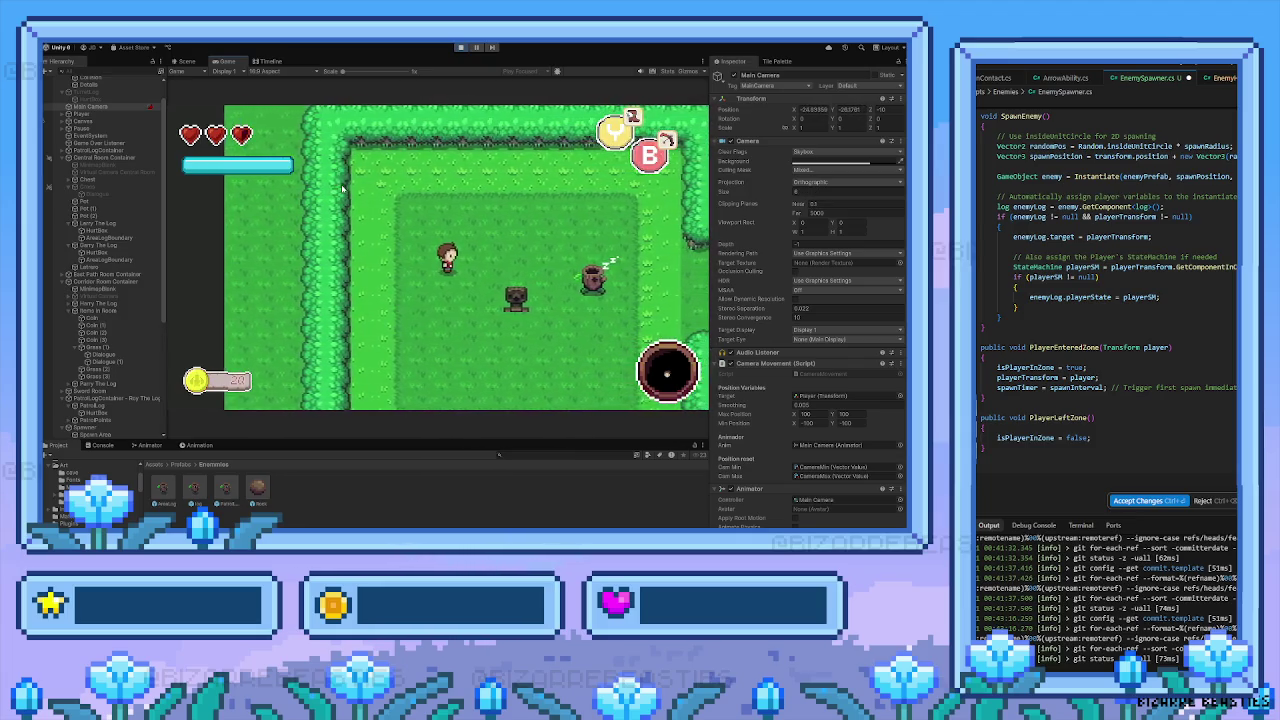
key("Right")
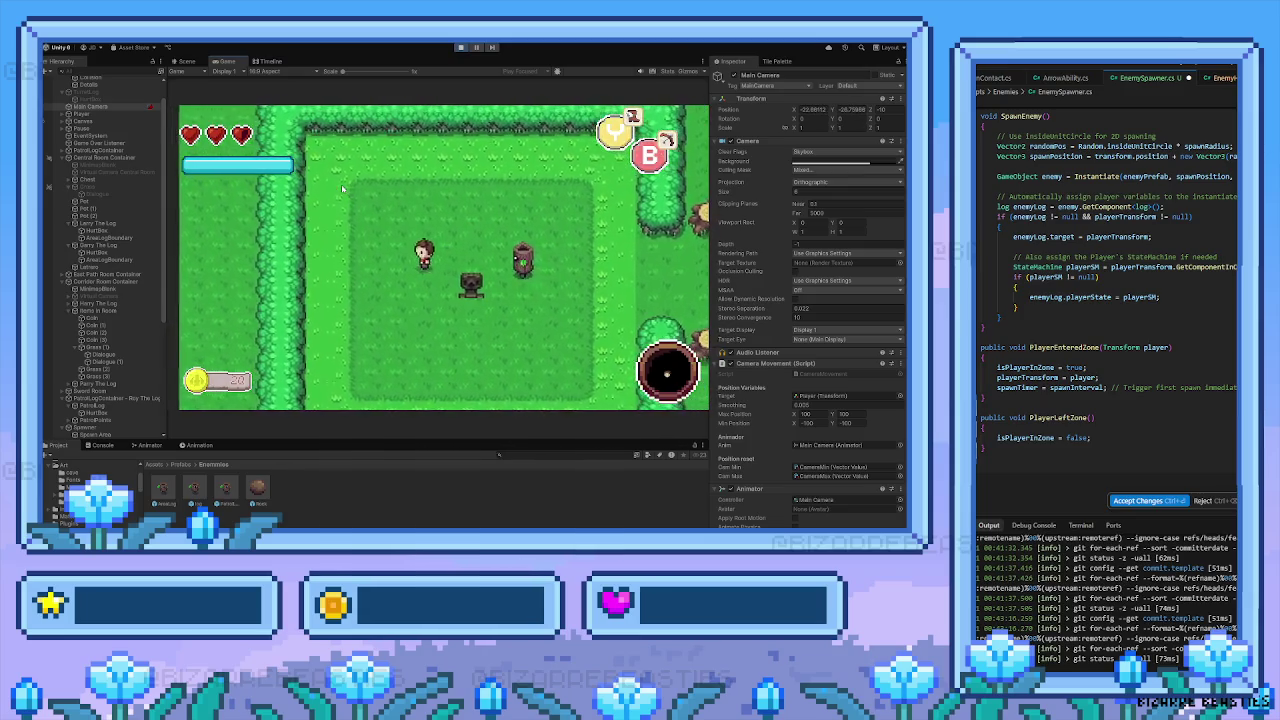
key("Right")
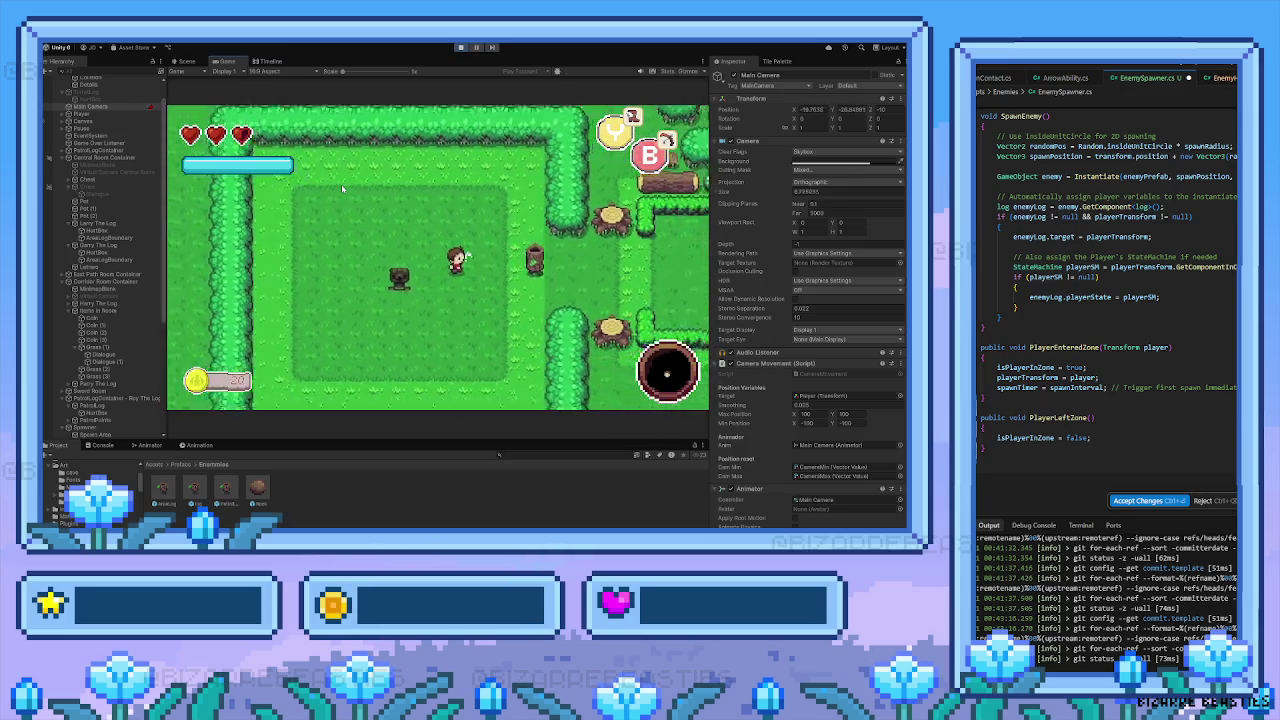
key("Right")
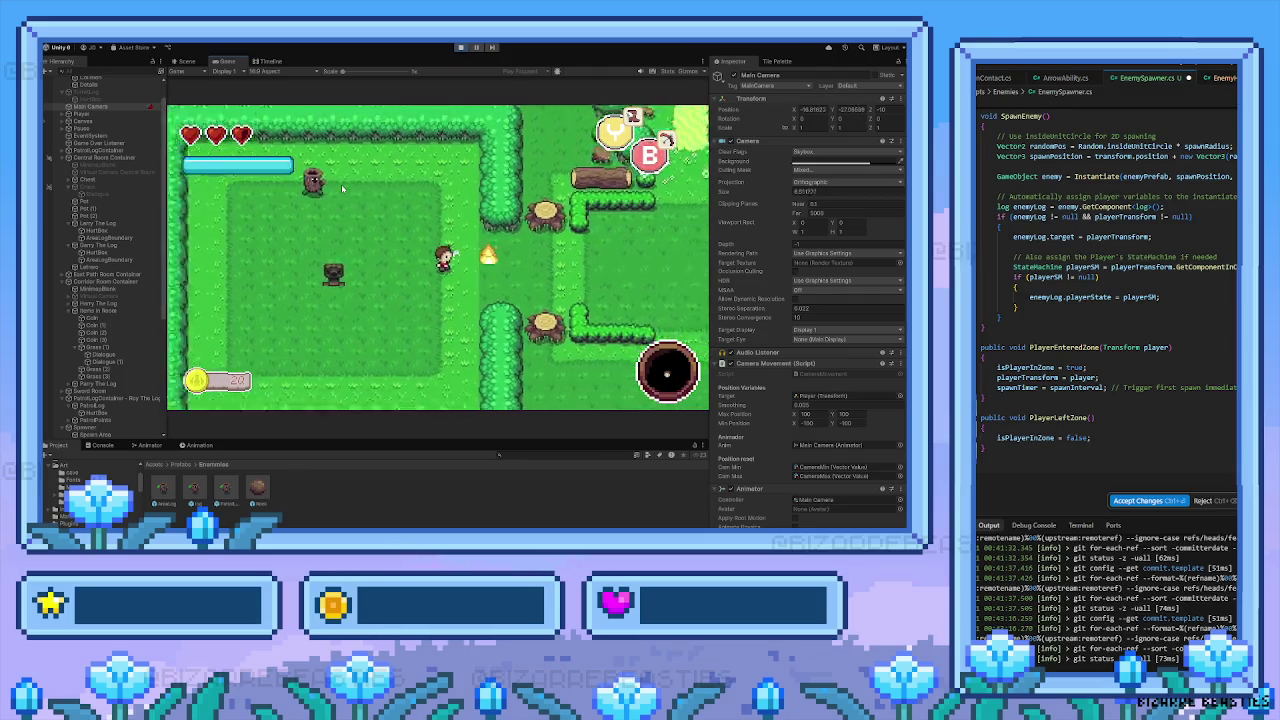
key("Down")
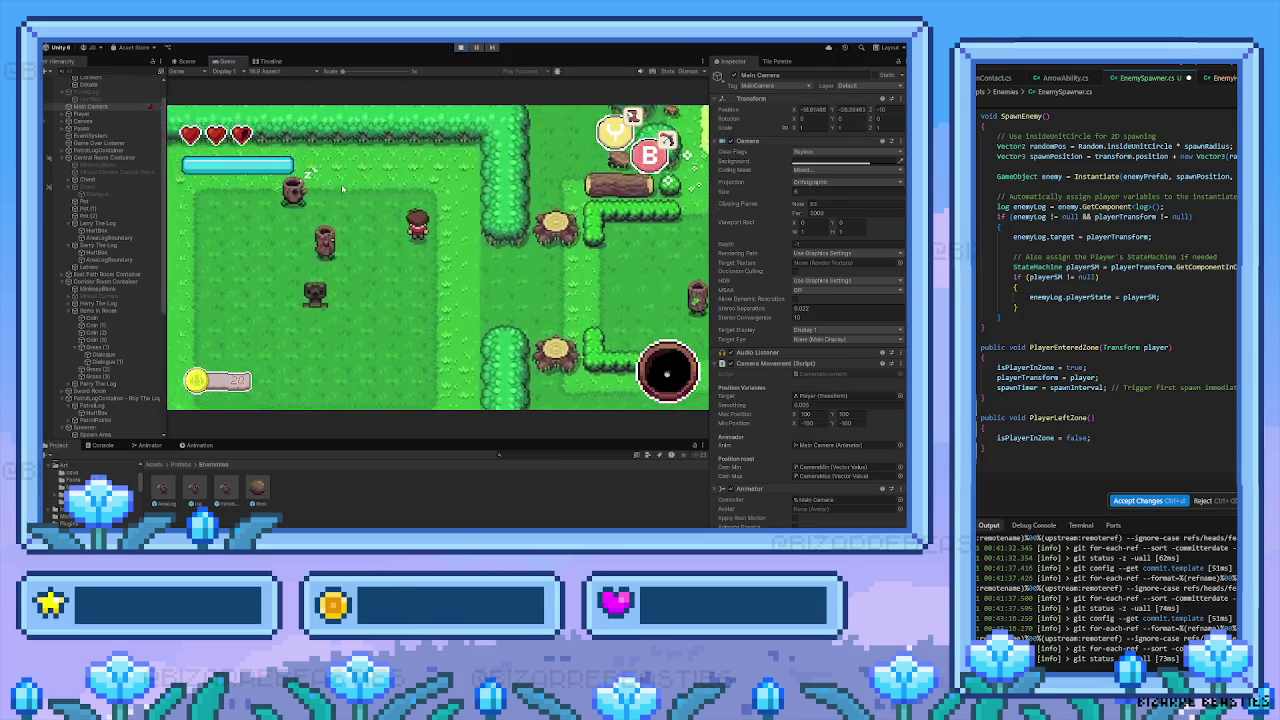
key("Down")
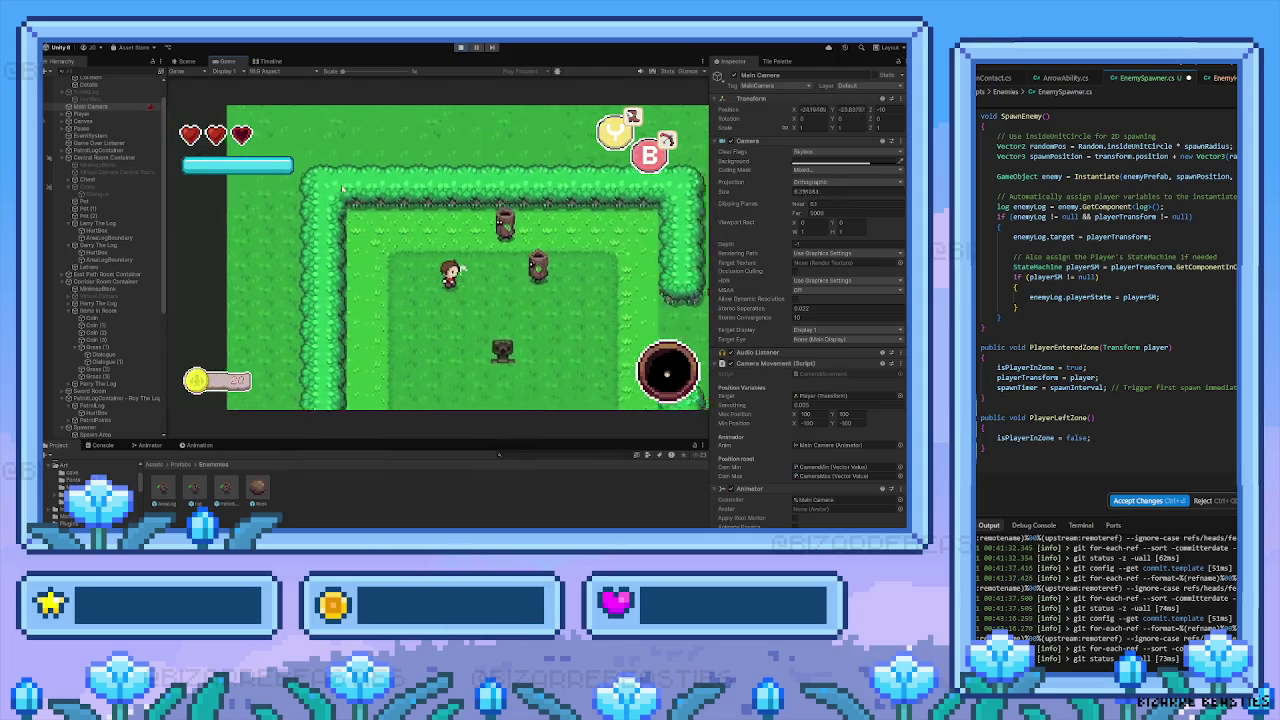
Walk the player back into the hedged room near the two log enemies
key("Up")
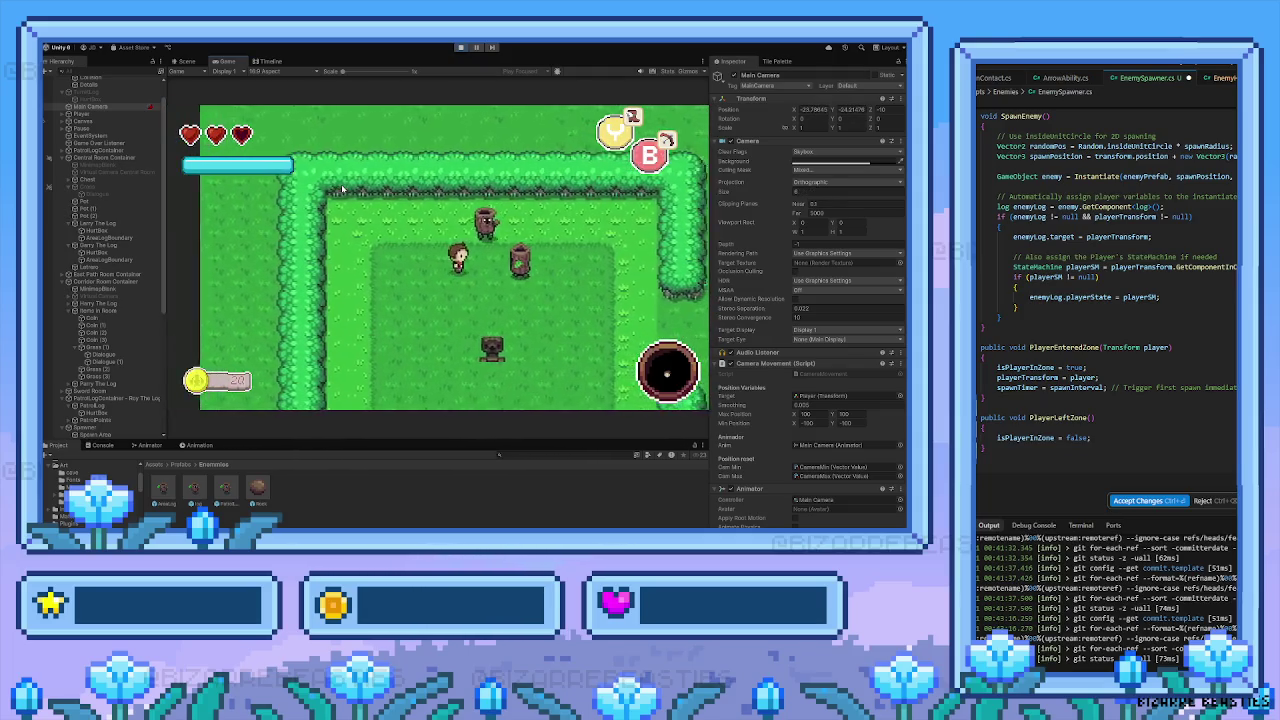
key("Left")
key("Right")
key("Left")
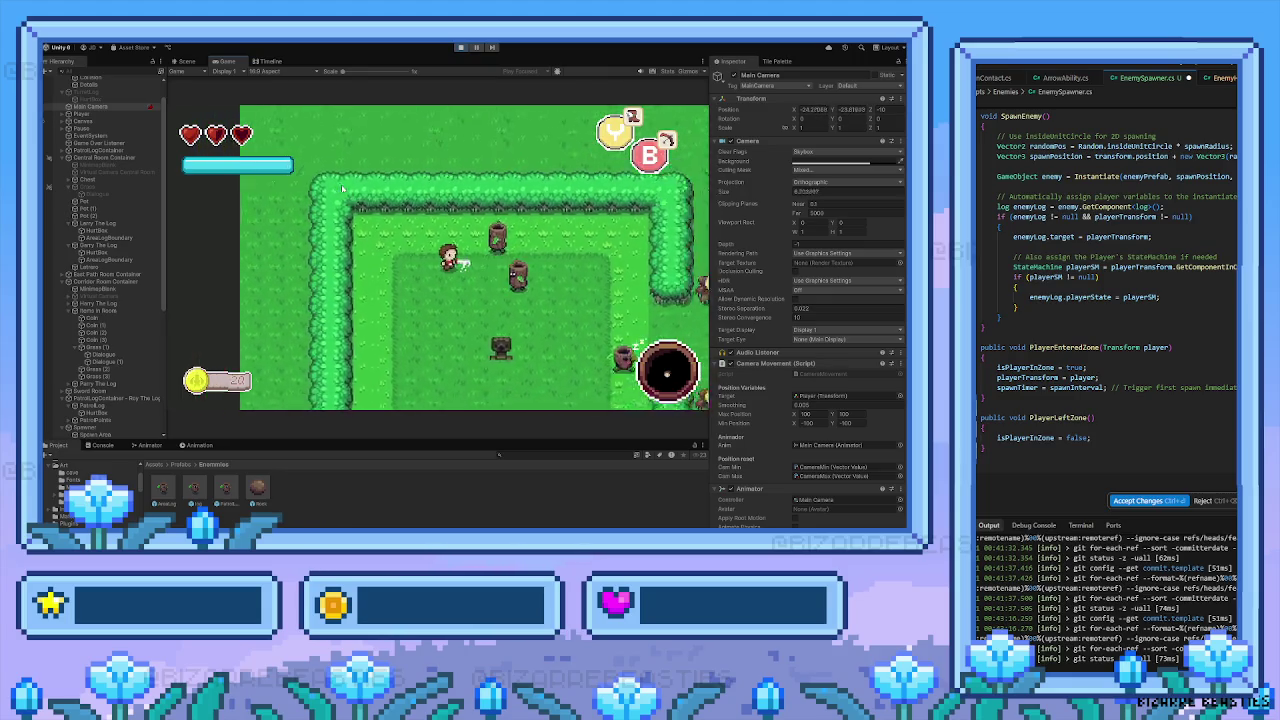
key("Right")
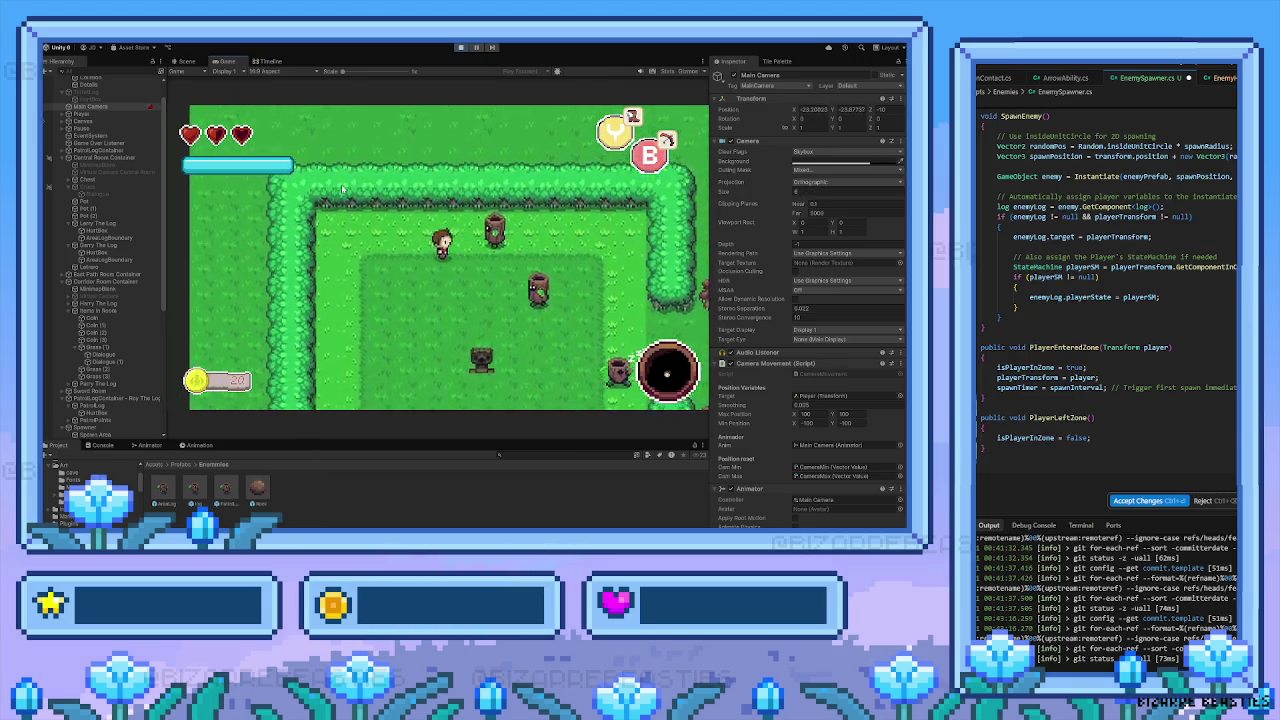
key("Down")
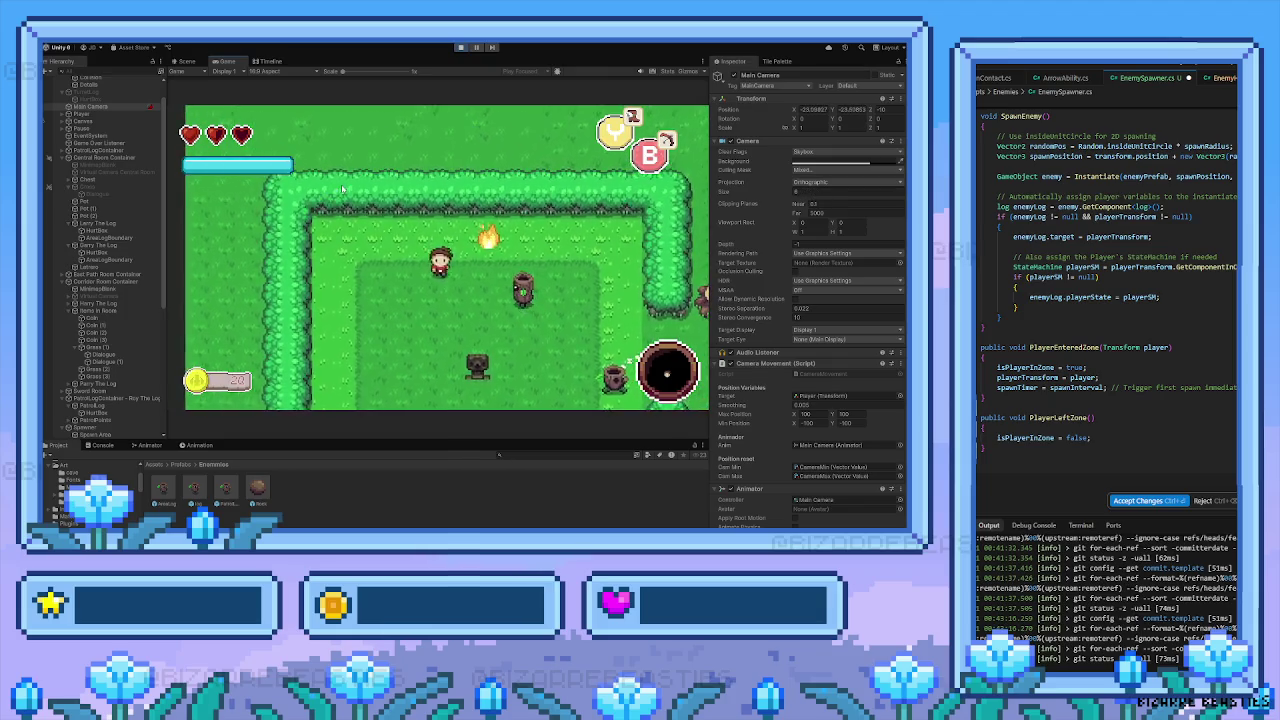
key("Right")
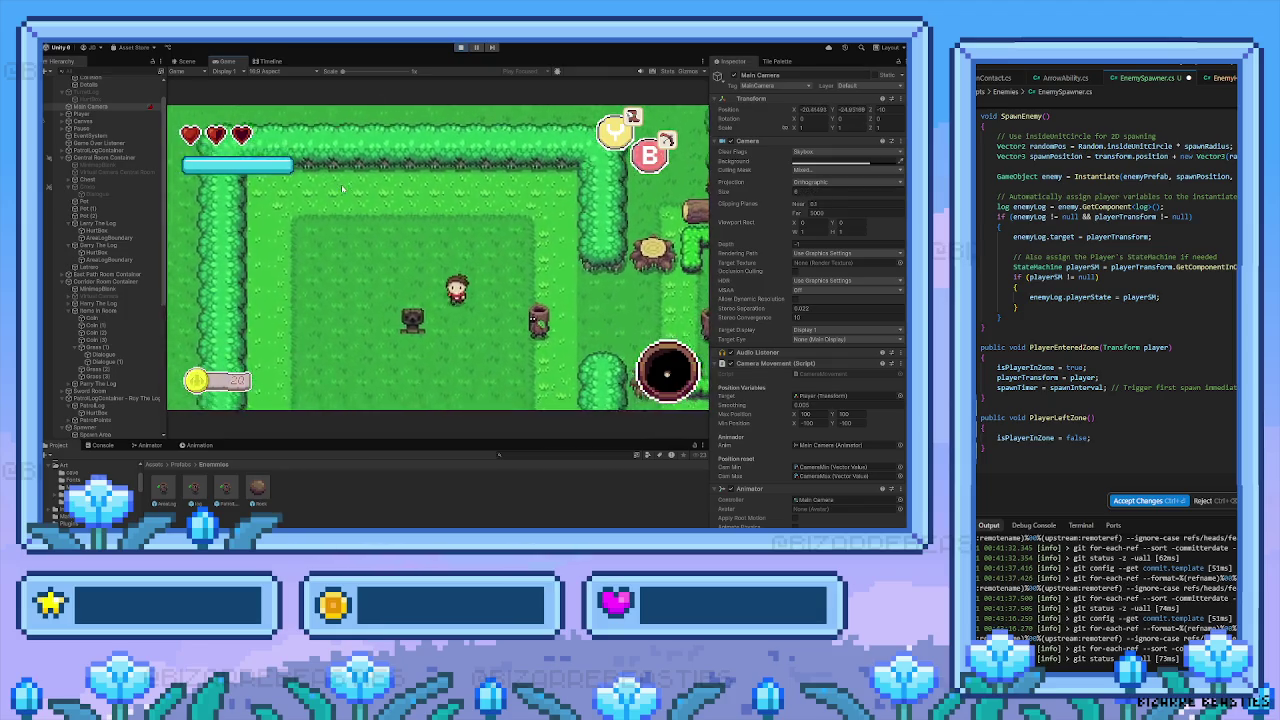
key("Up")
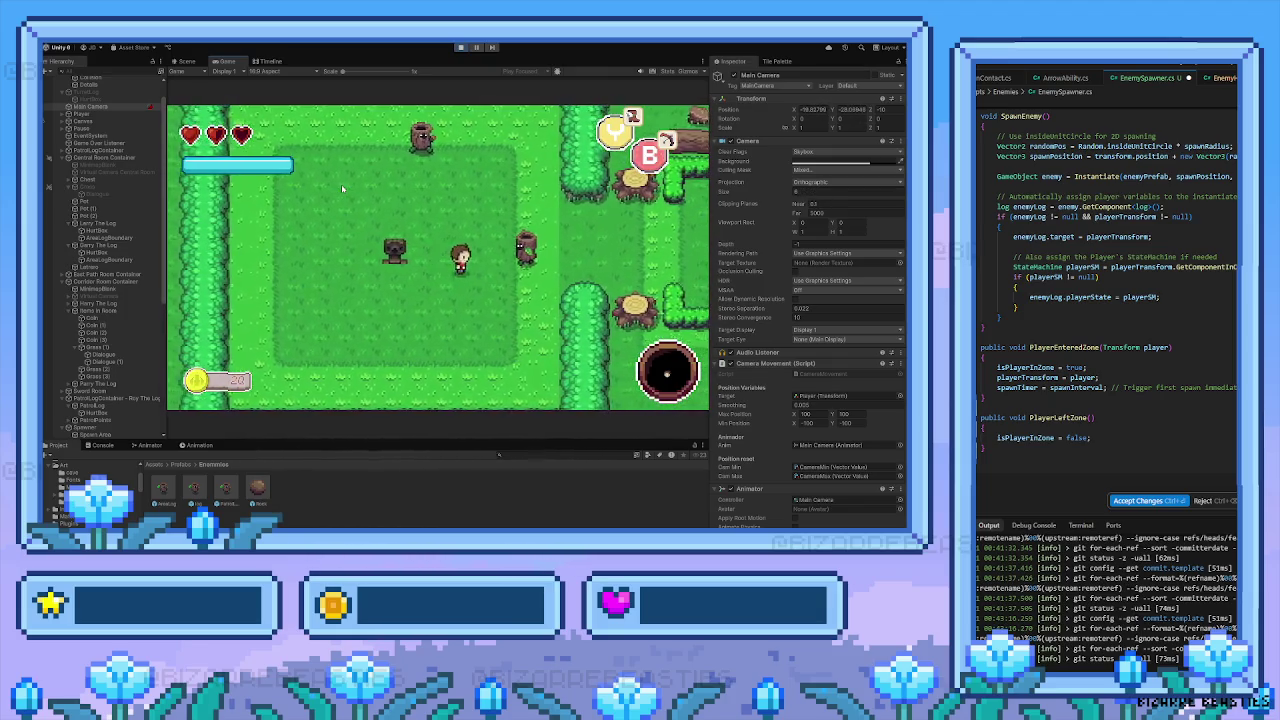
key("Right")
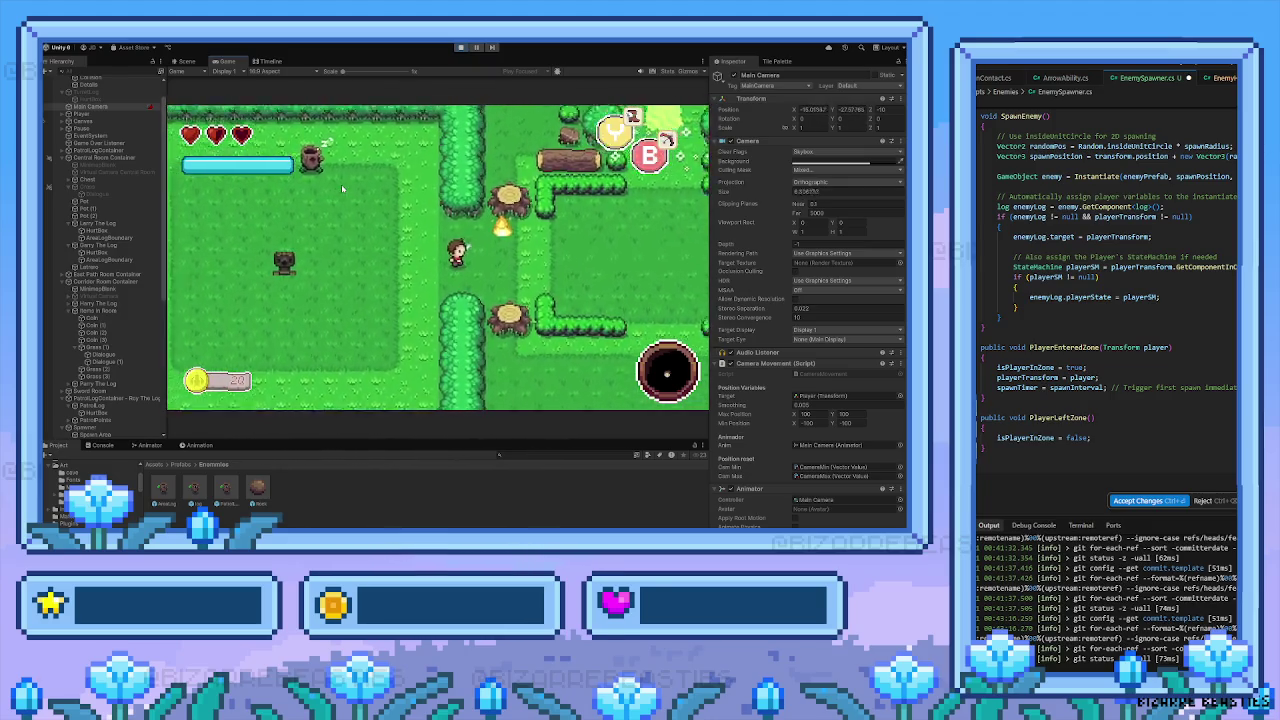
key("Left")
key("Up")
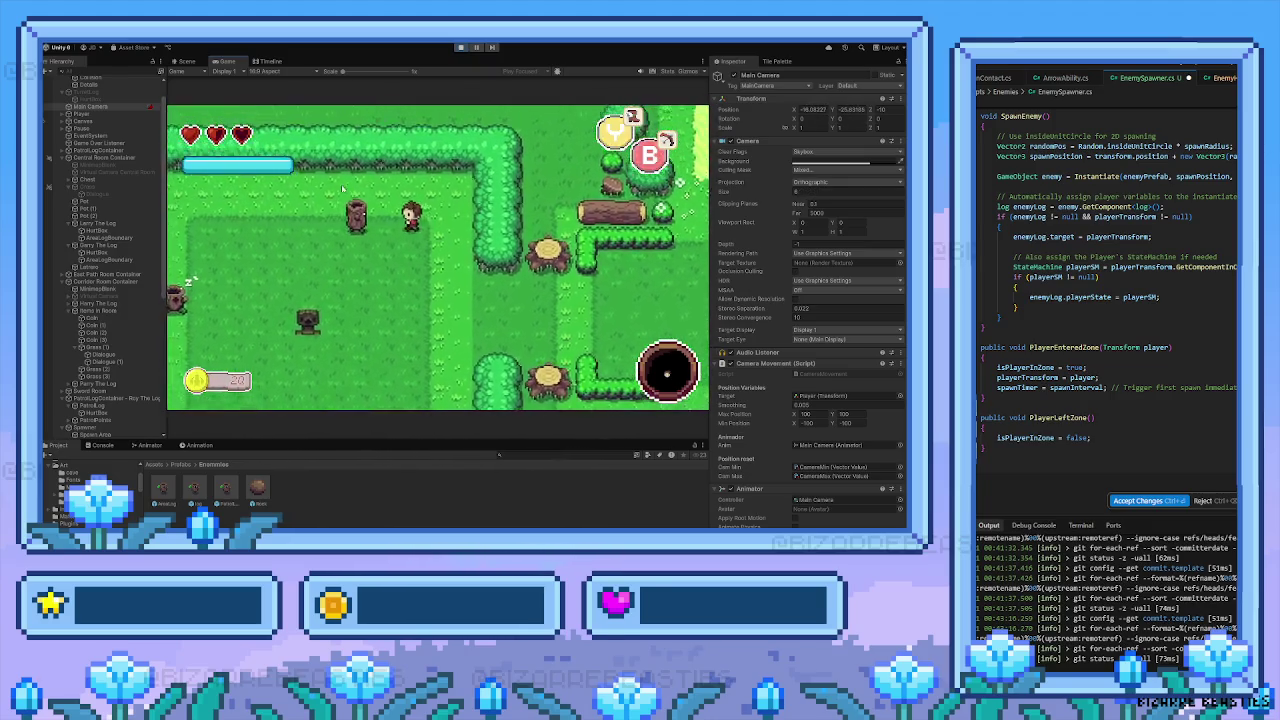
key("Left")
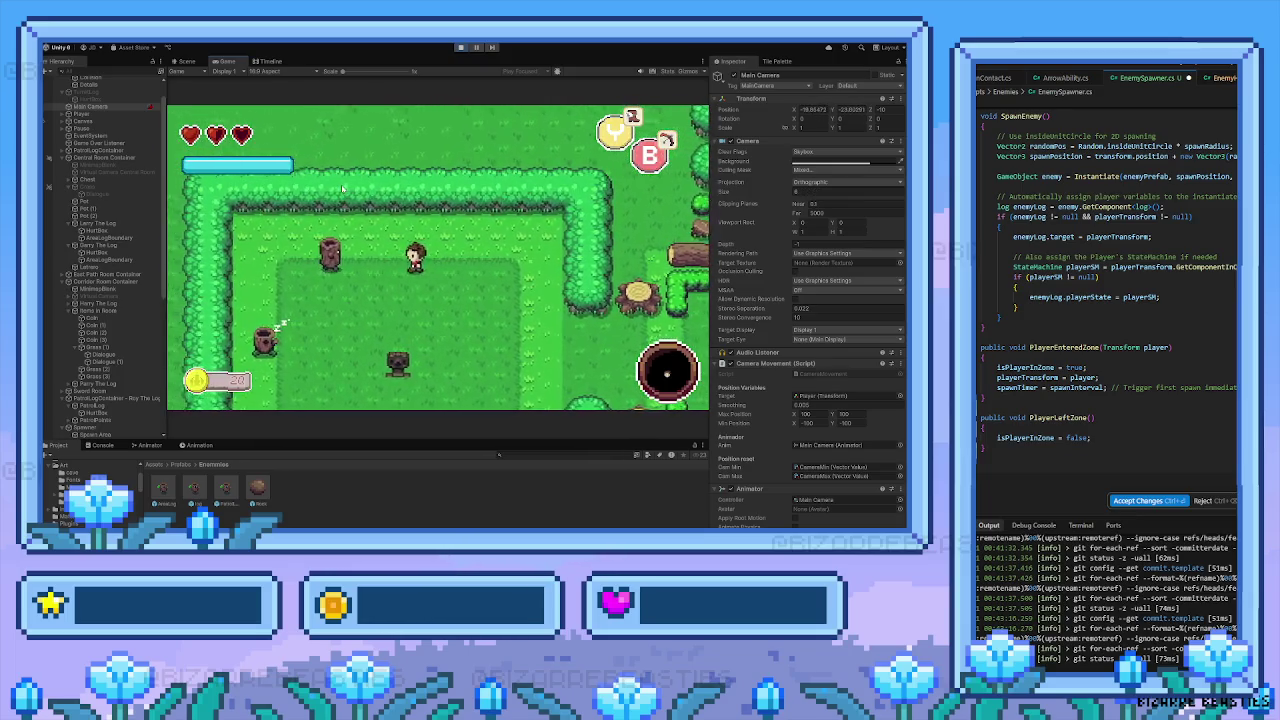
key("Left")
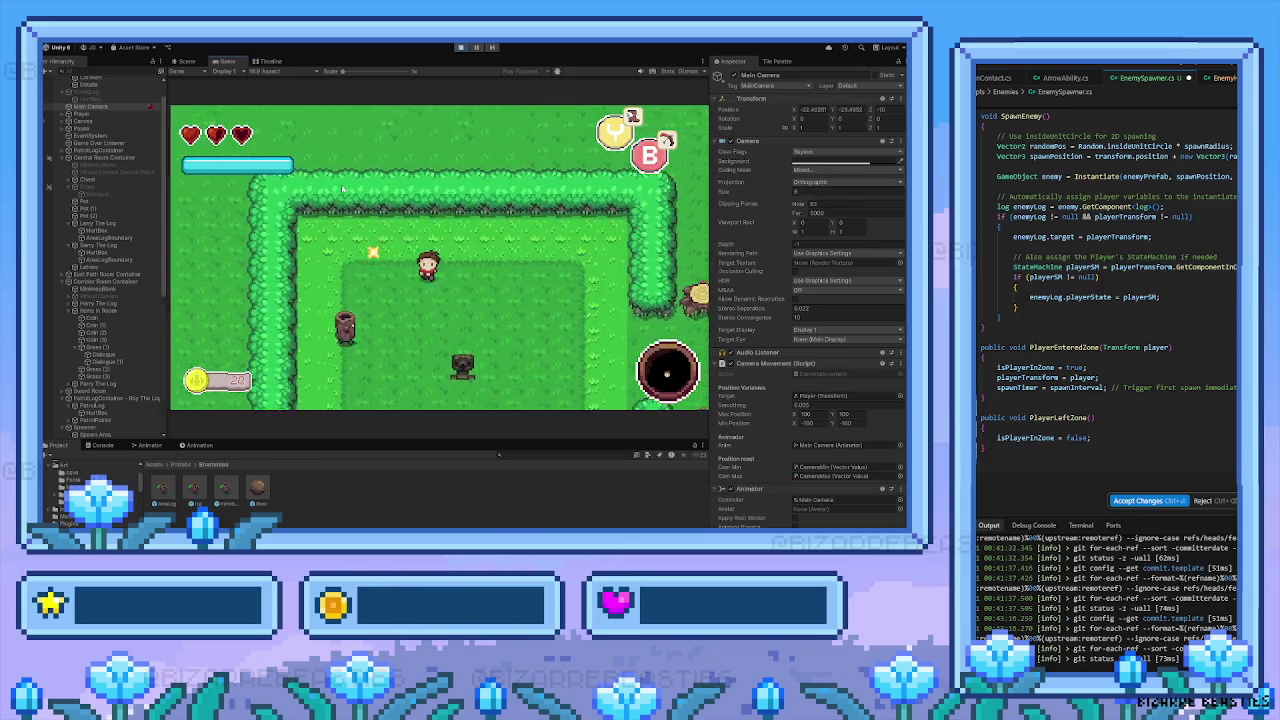
key("Down")
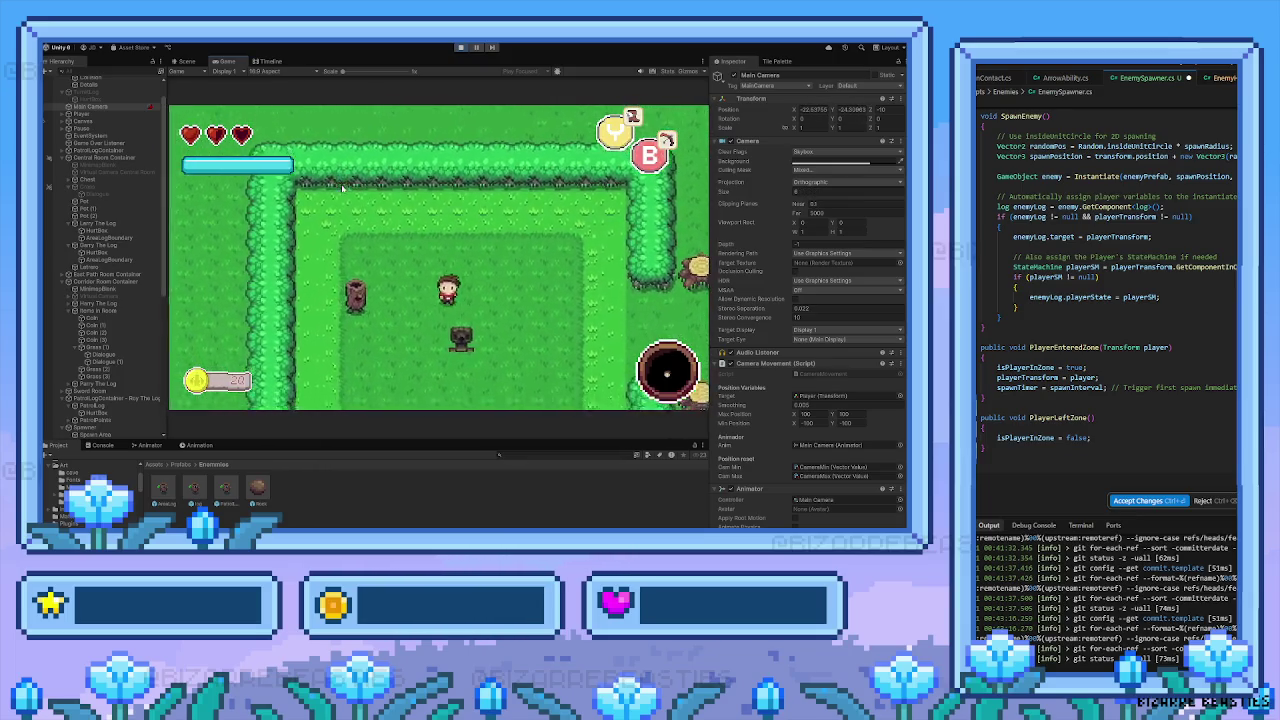
key("Left")
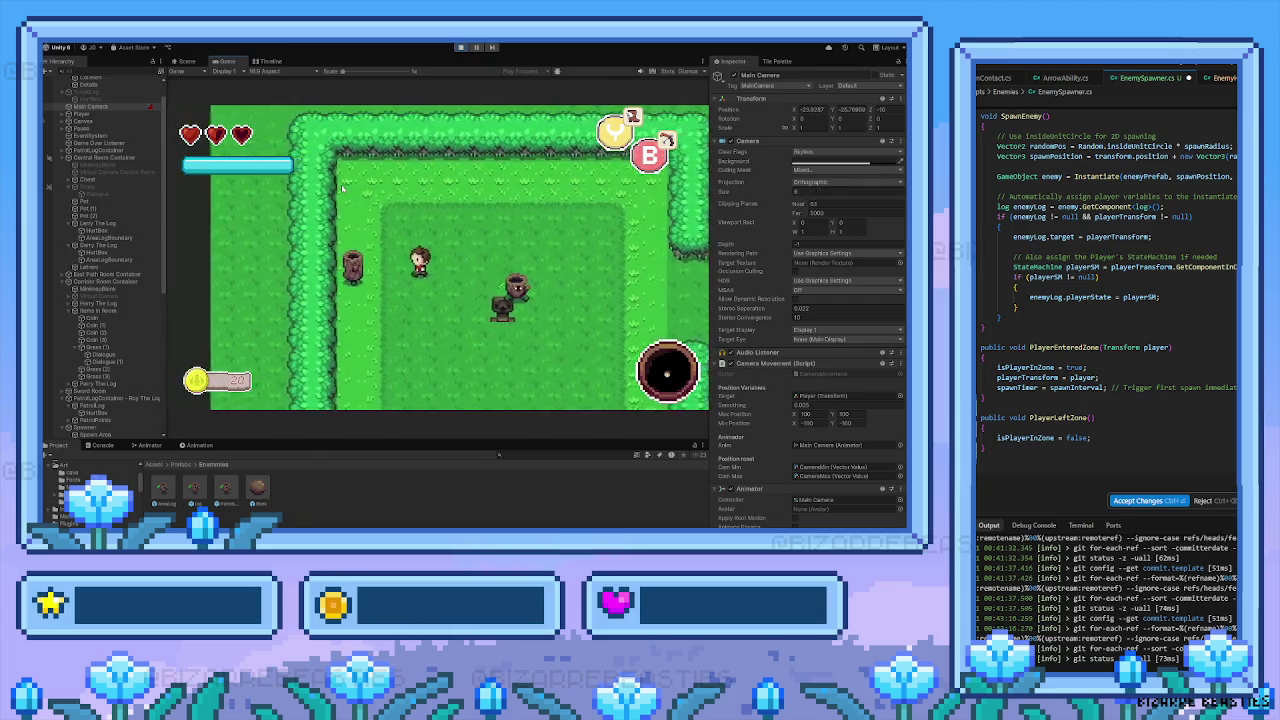
key("Left")
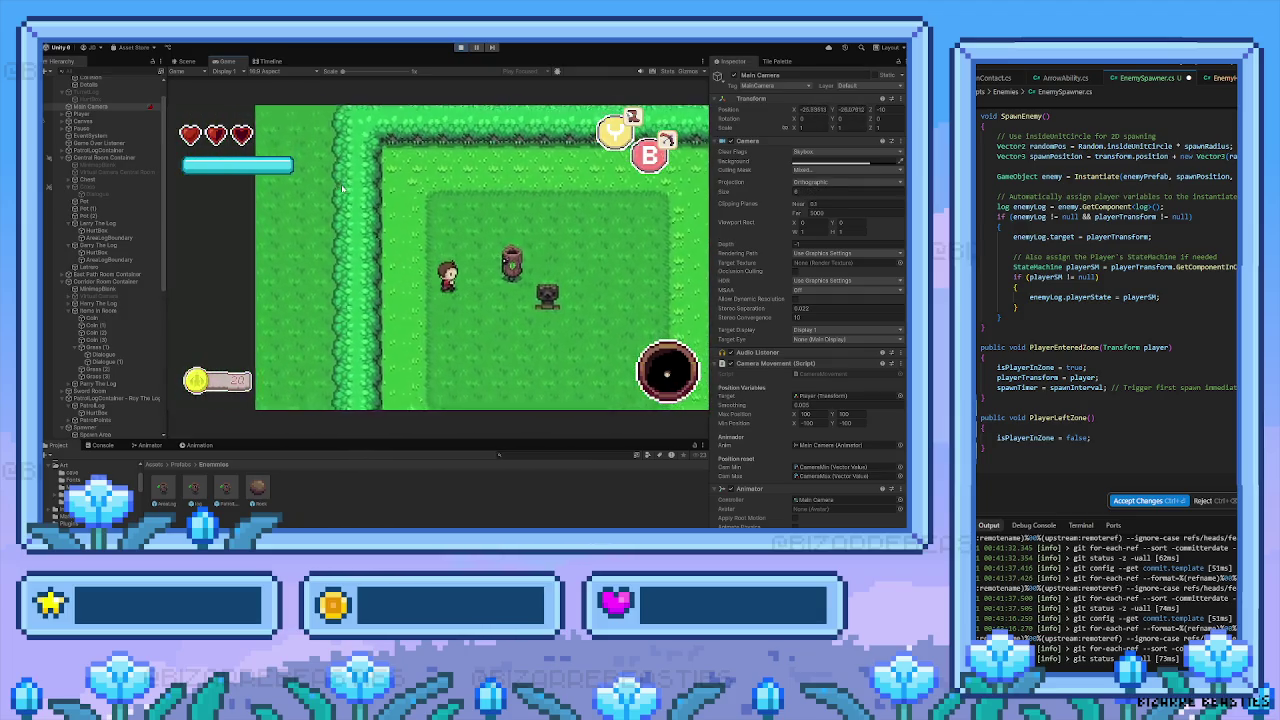
Walk the player past the hedge toward the corner, attacking logs to the left
key("Right")
key("Up")
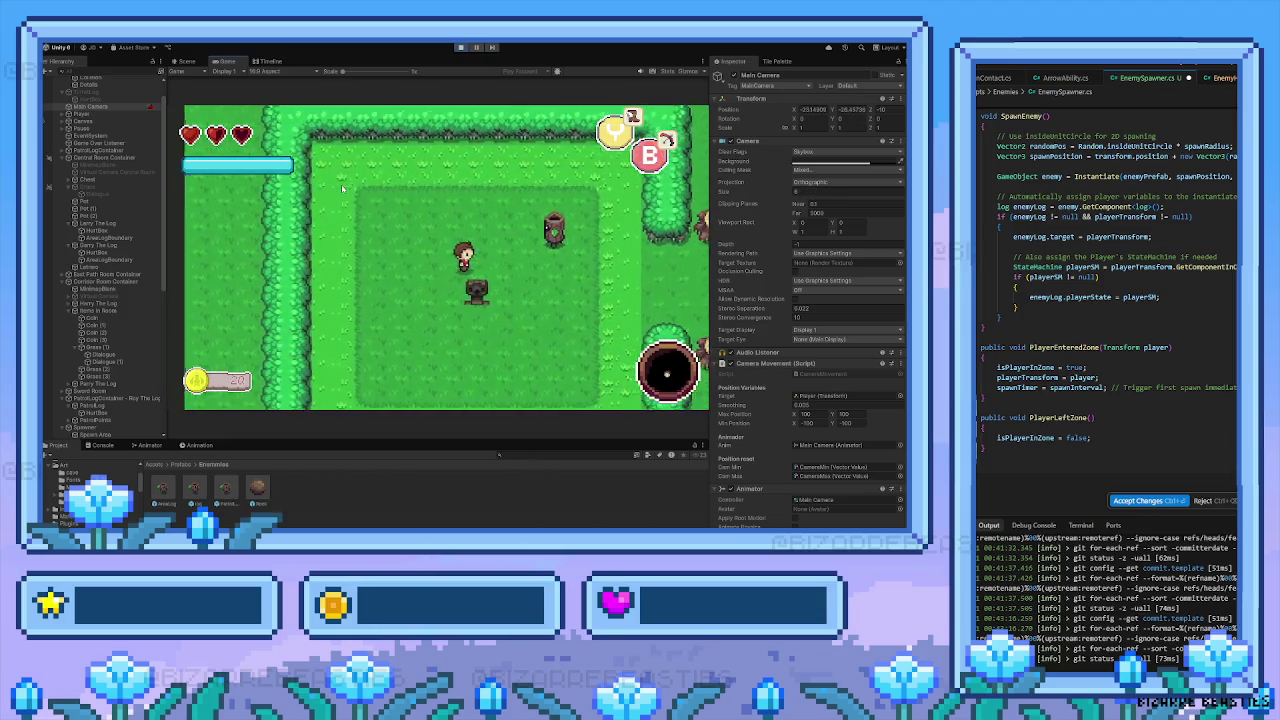
key("Right")
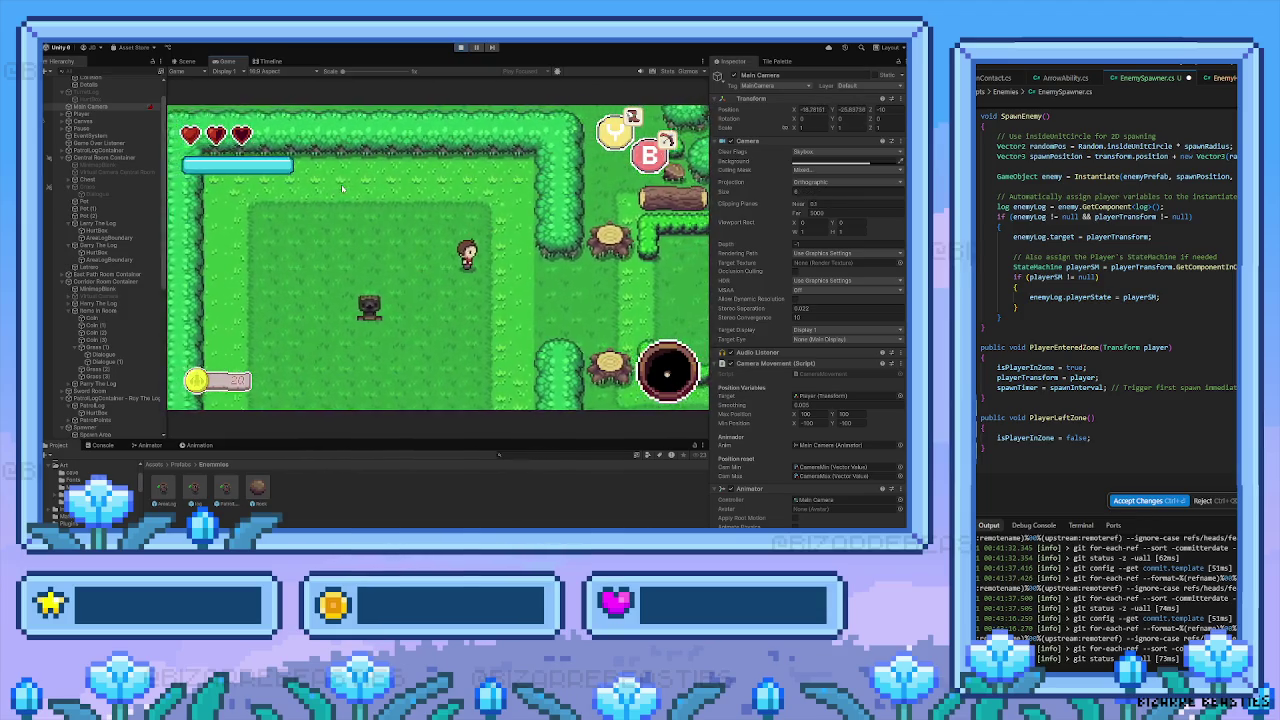
key("Right")
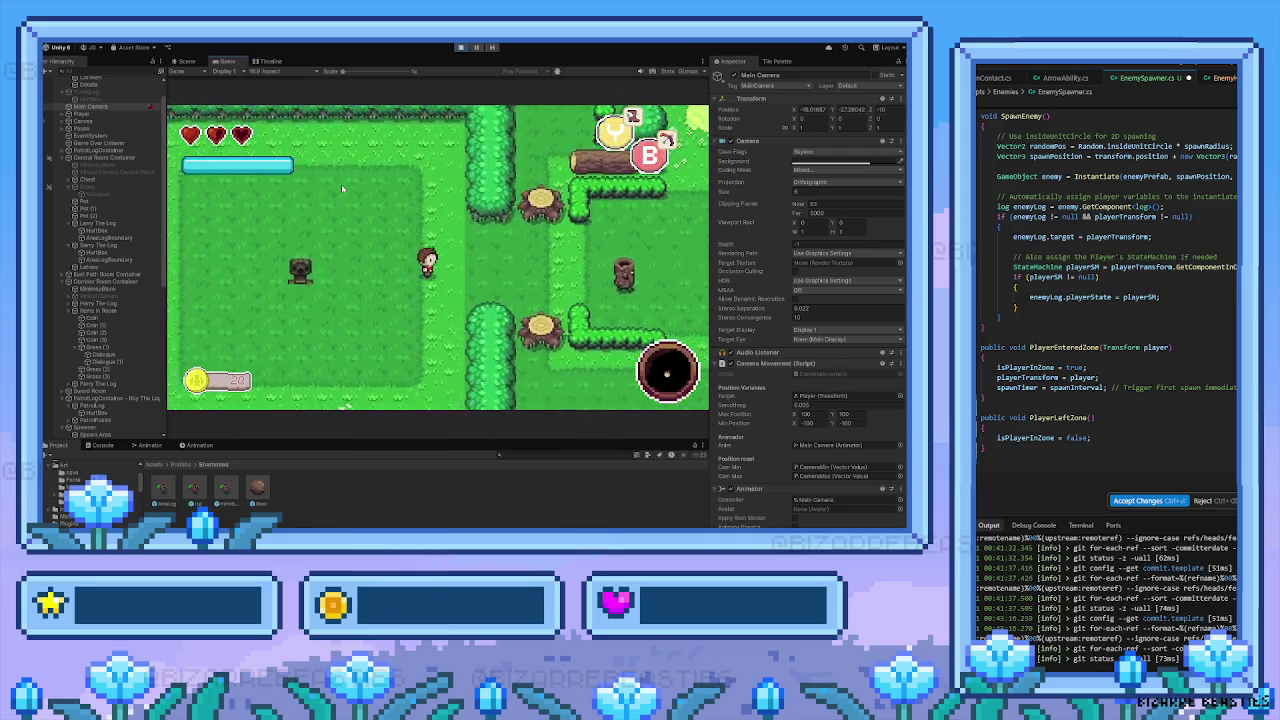
key("Left")
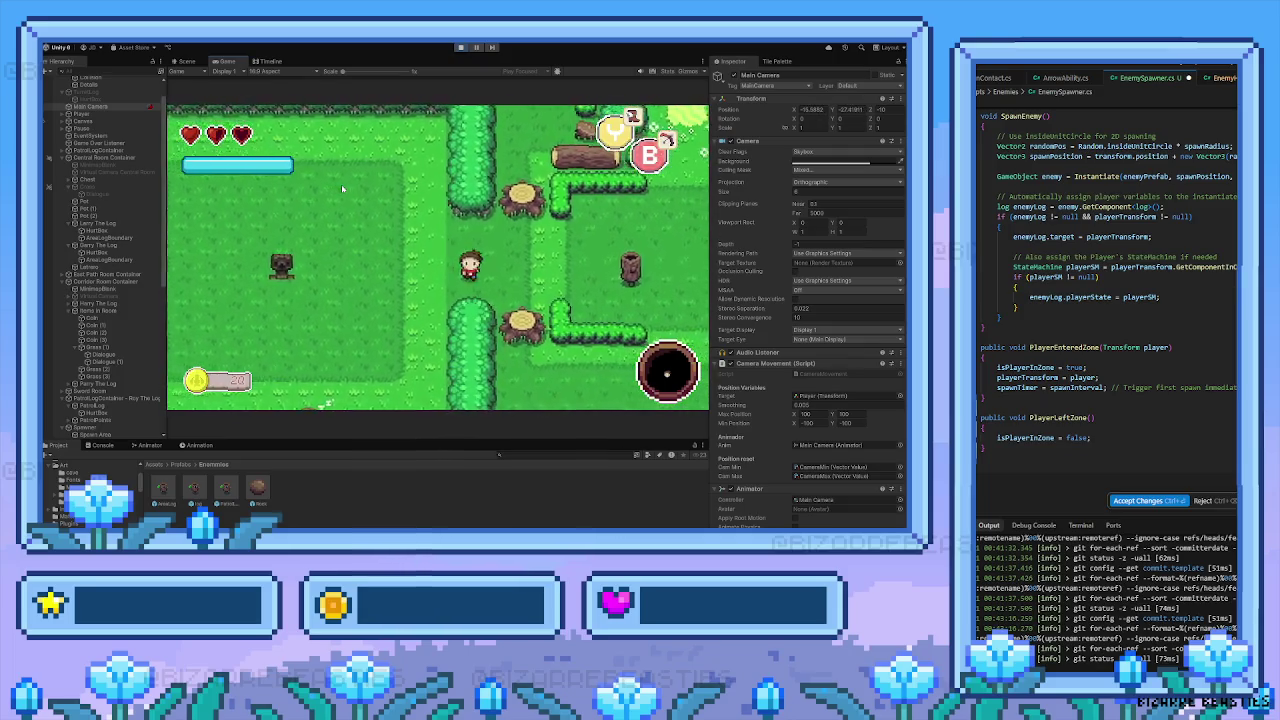
key("Down")
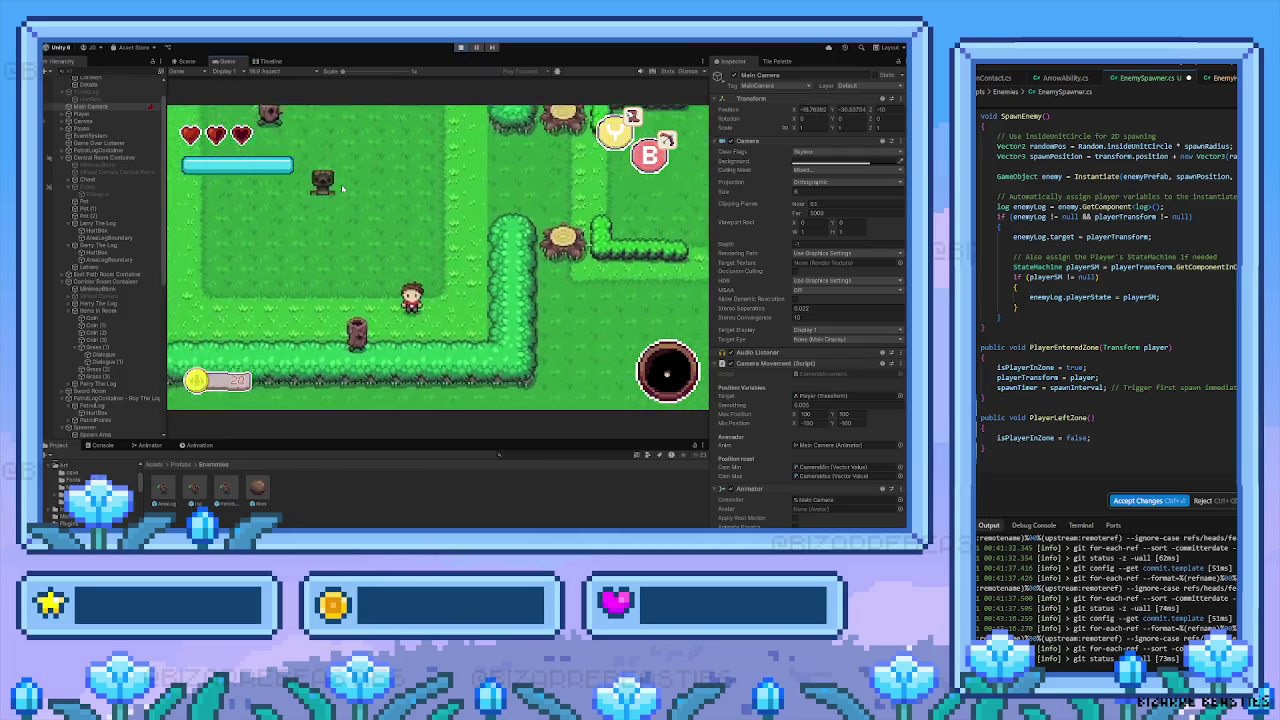
key("Up")
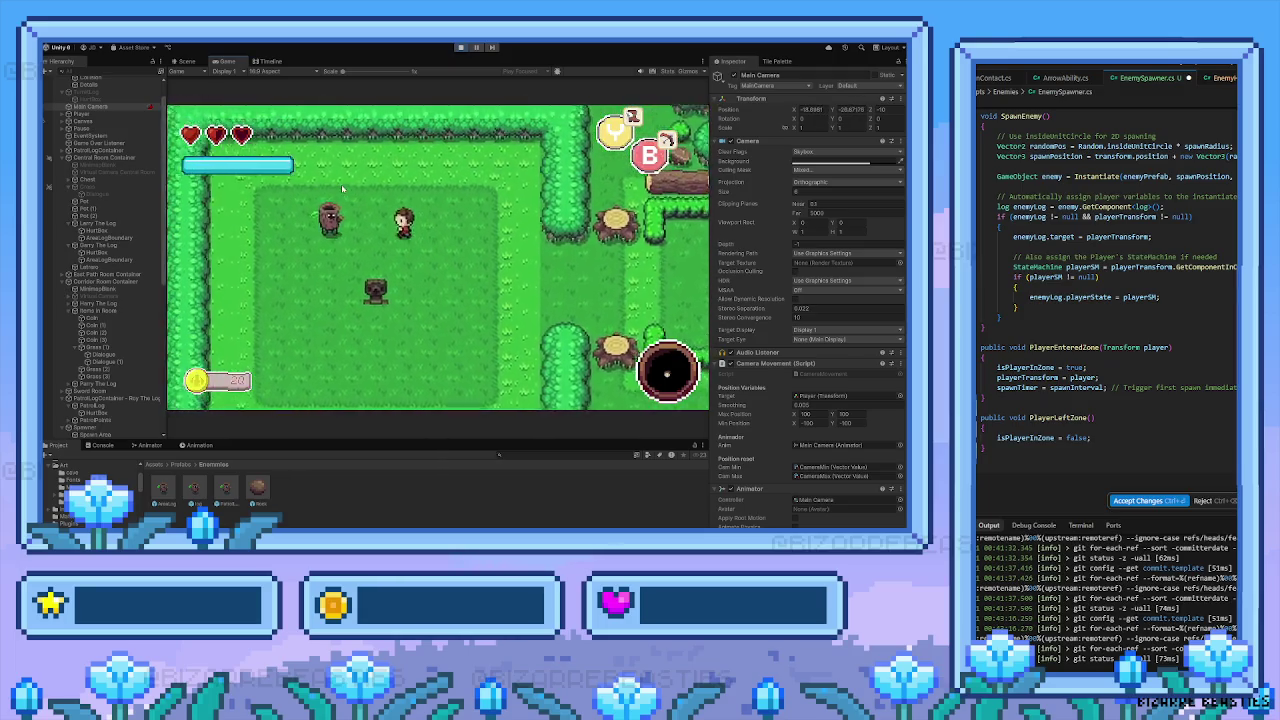
key("Left")
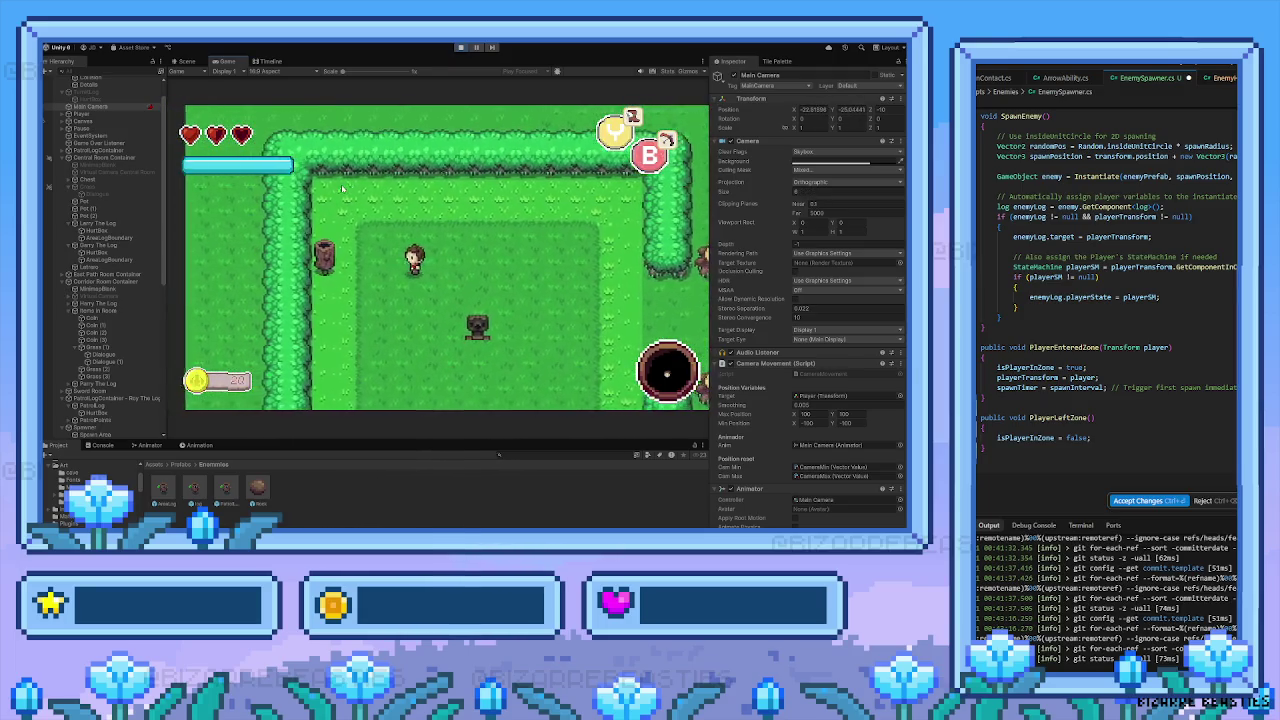
key("Left")
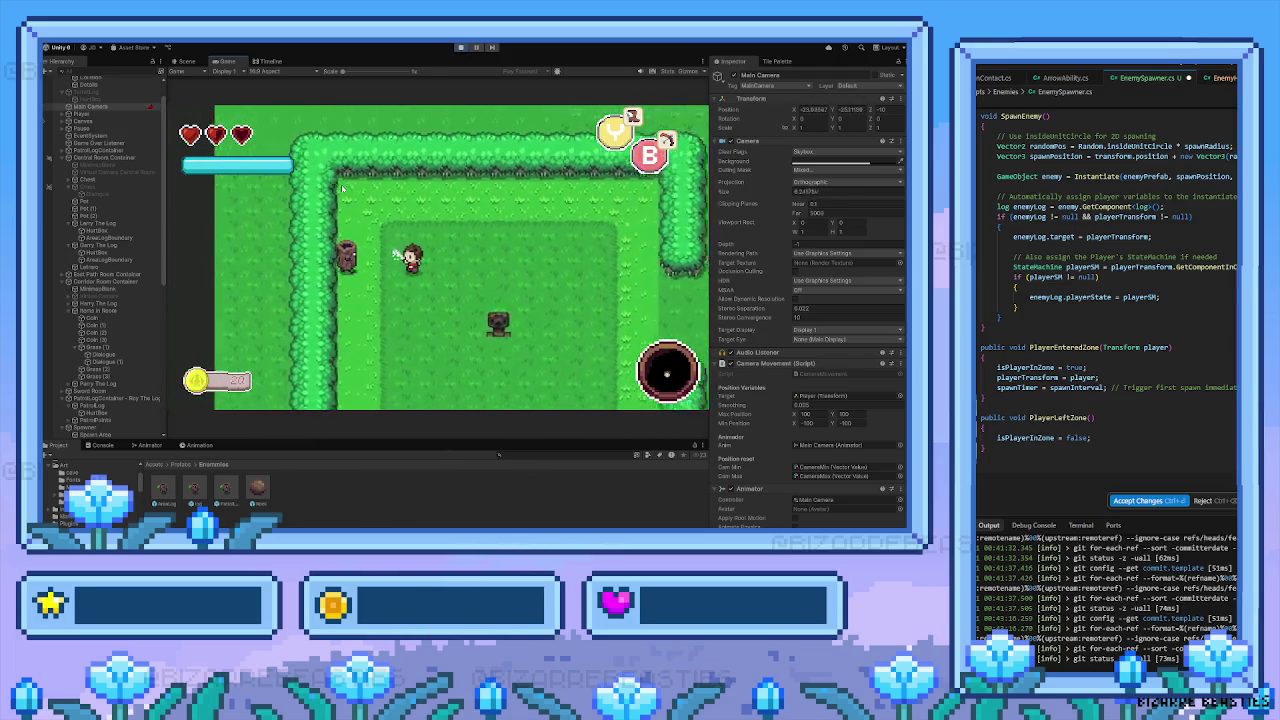
key("space")
key("Down")
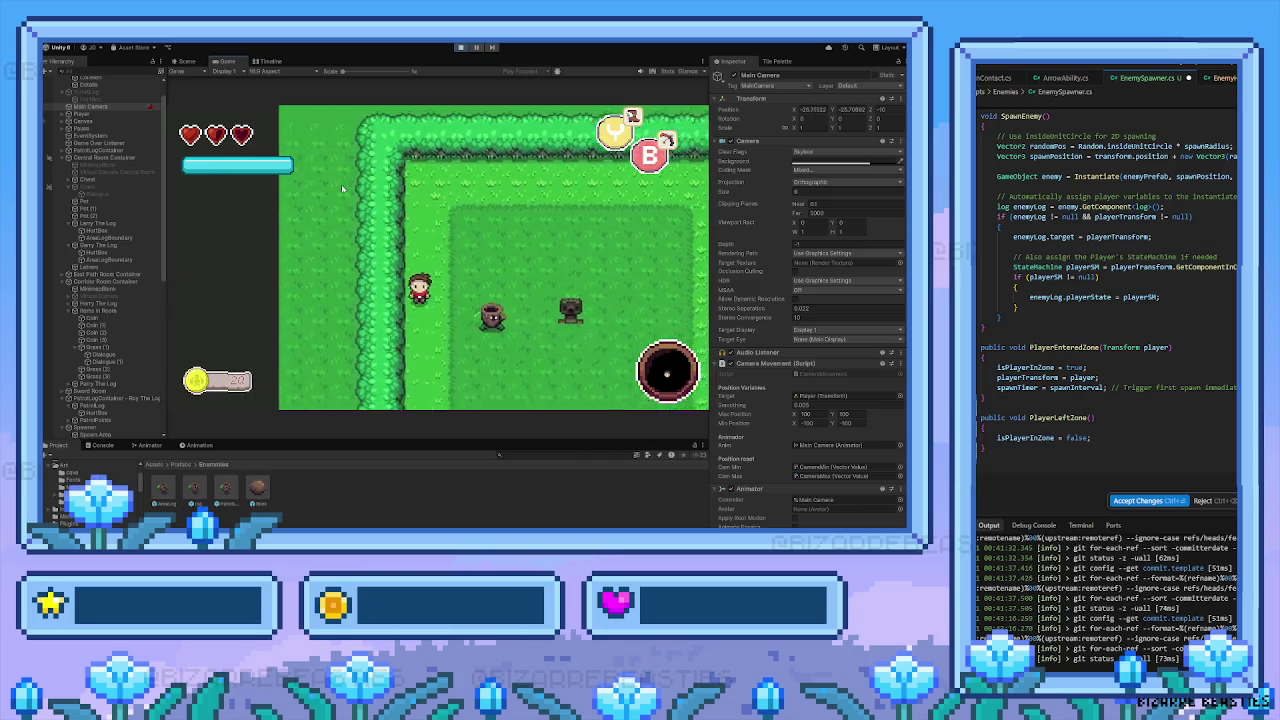
key("Left")
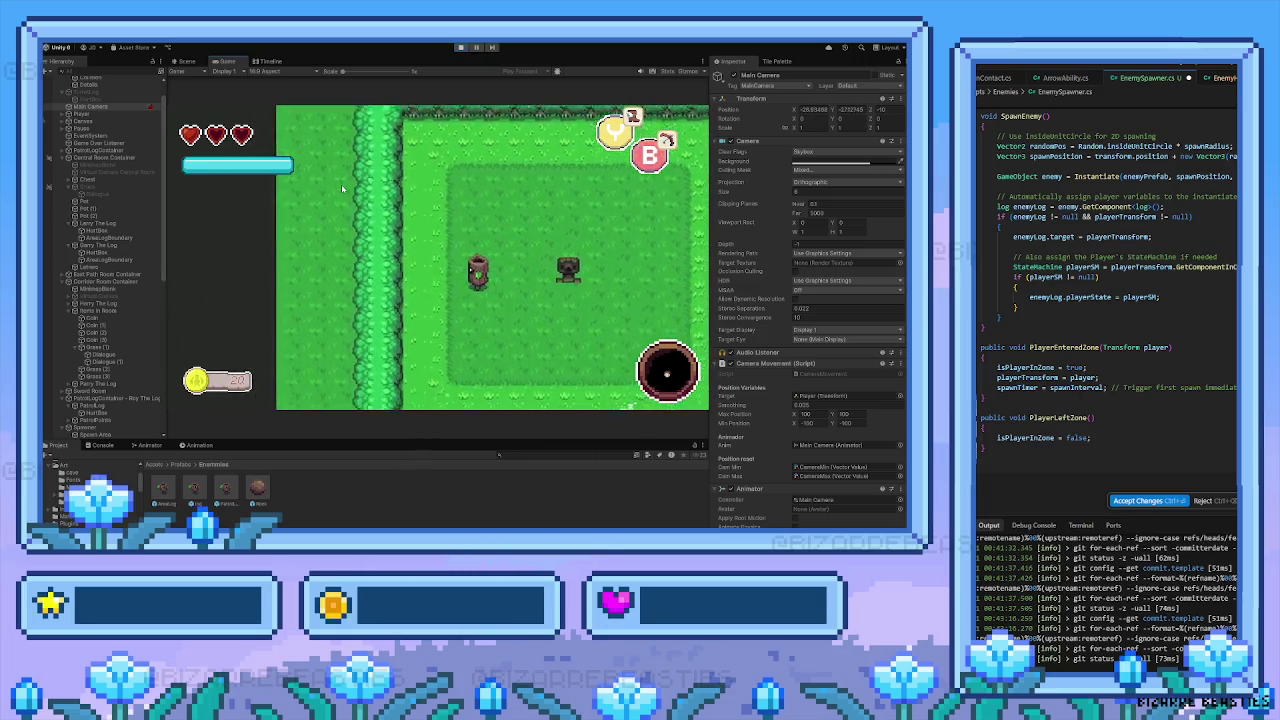
key("space")
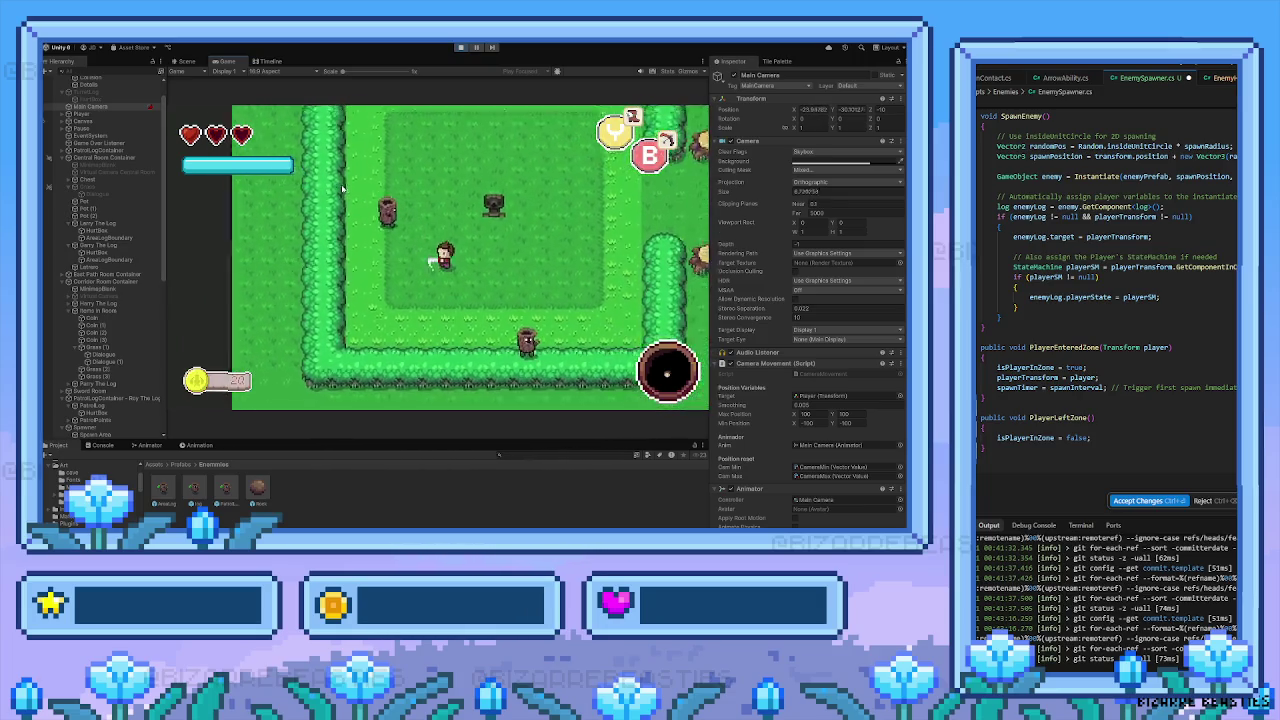
Walk into the neighbouring stump-lined room, defeat a log, then exit Play mode
key("Left")
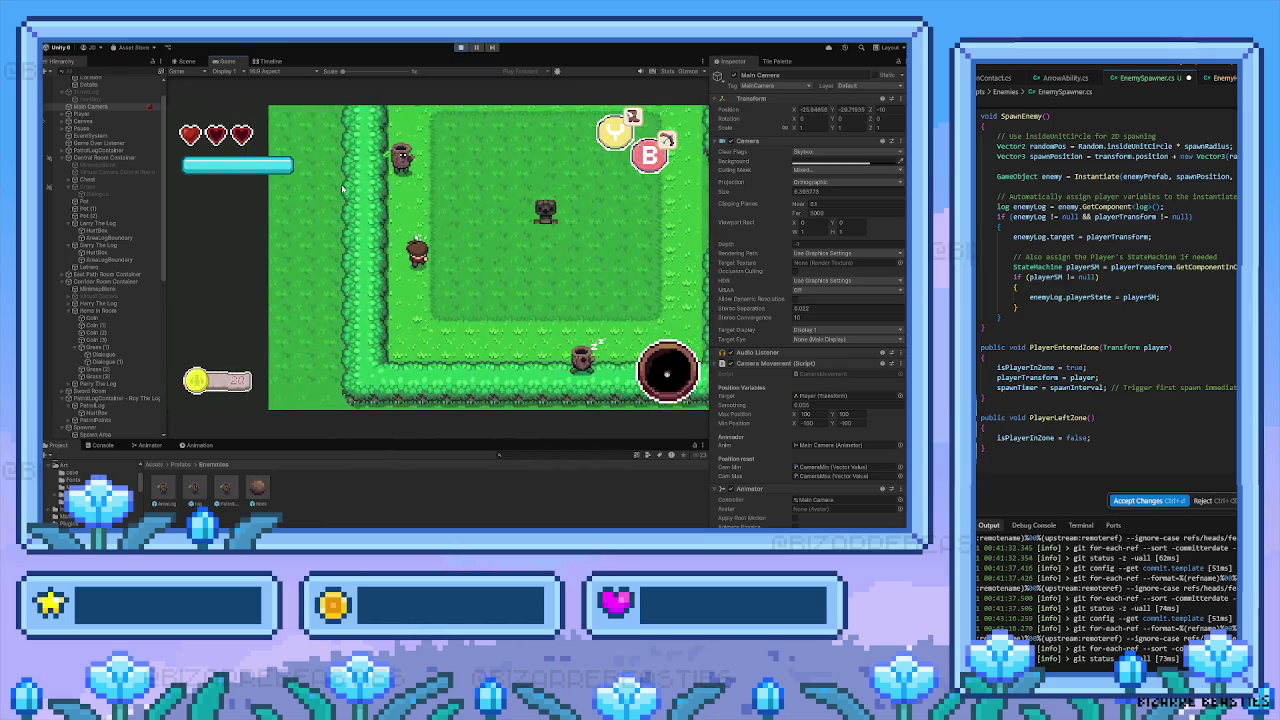
key("Up")
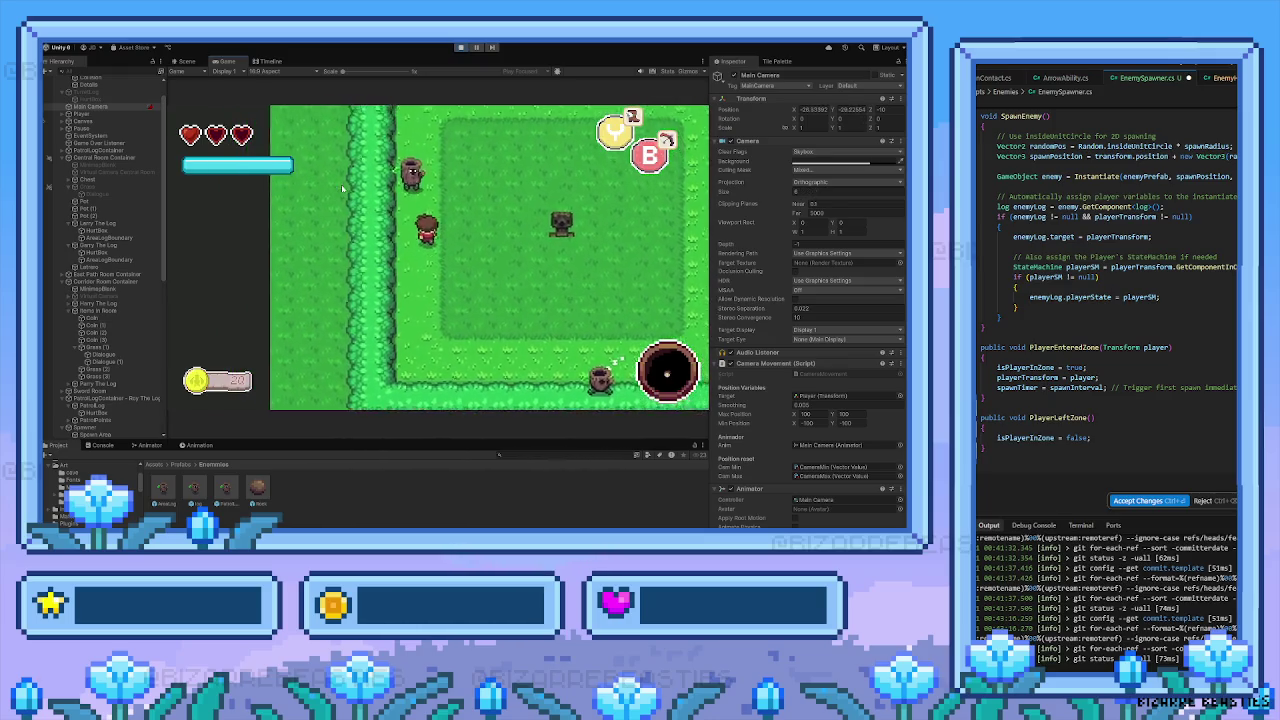
key("Right")
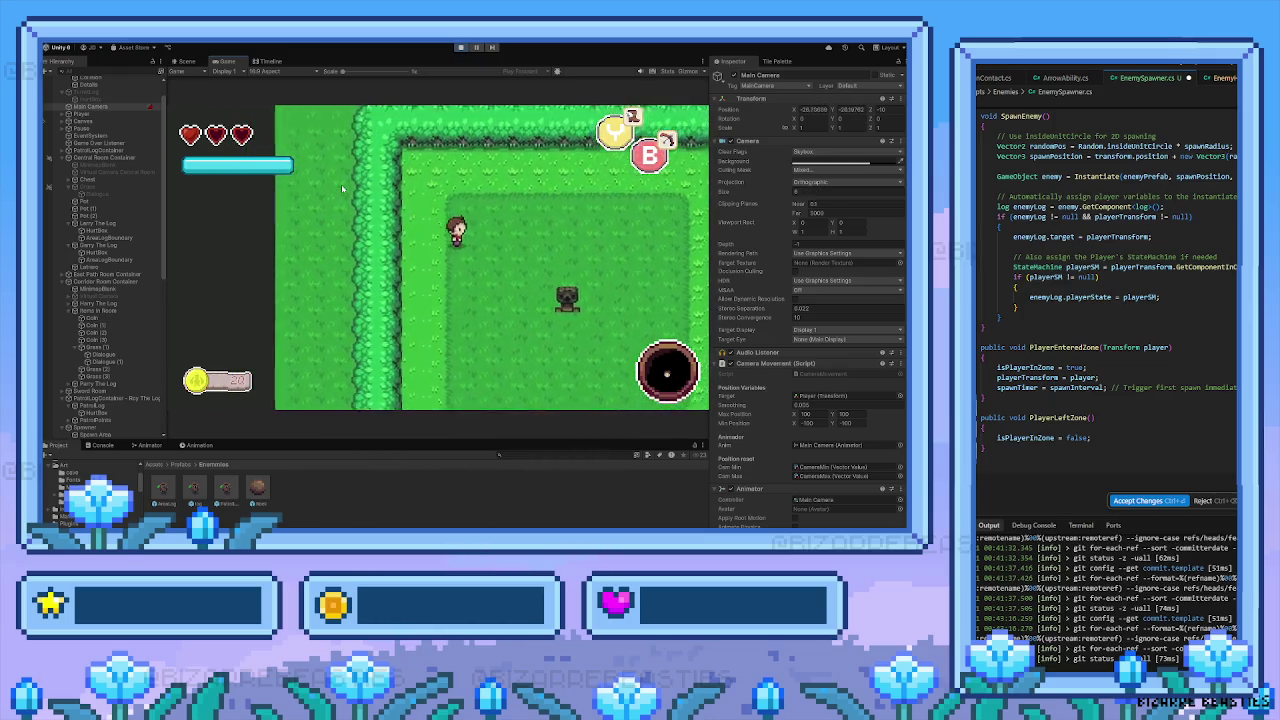
key("Down")
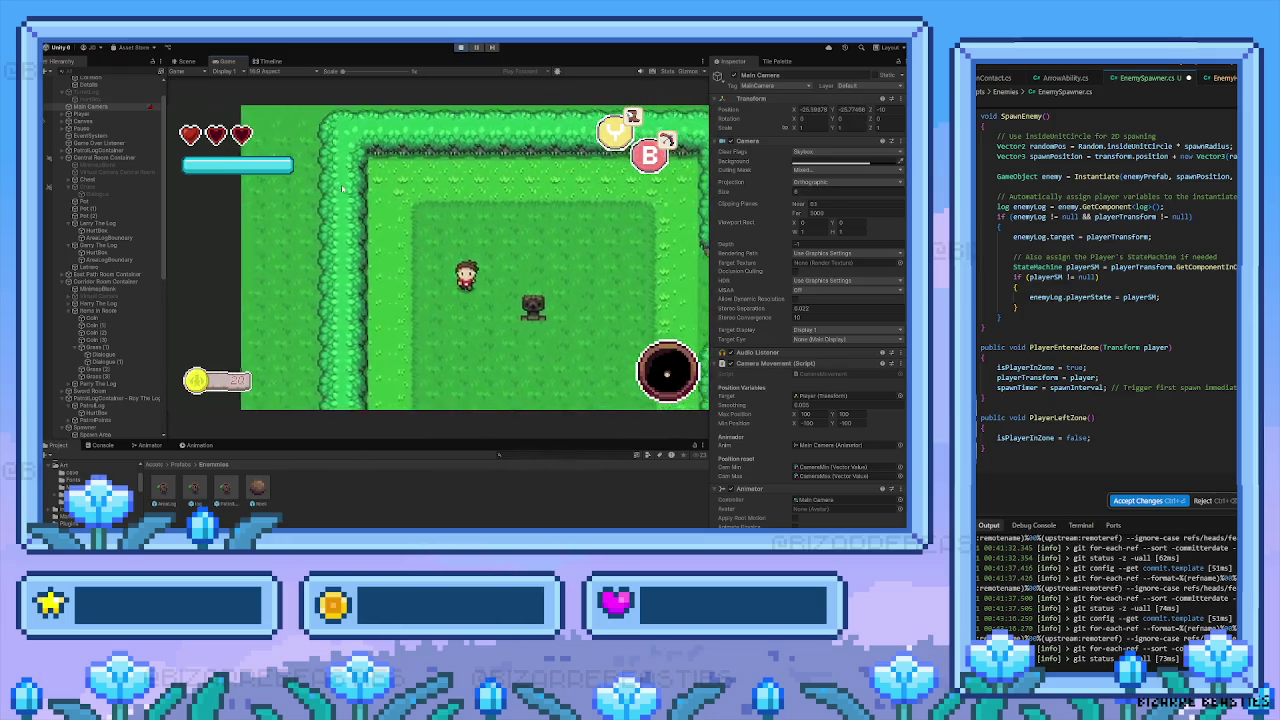
key("Right")
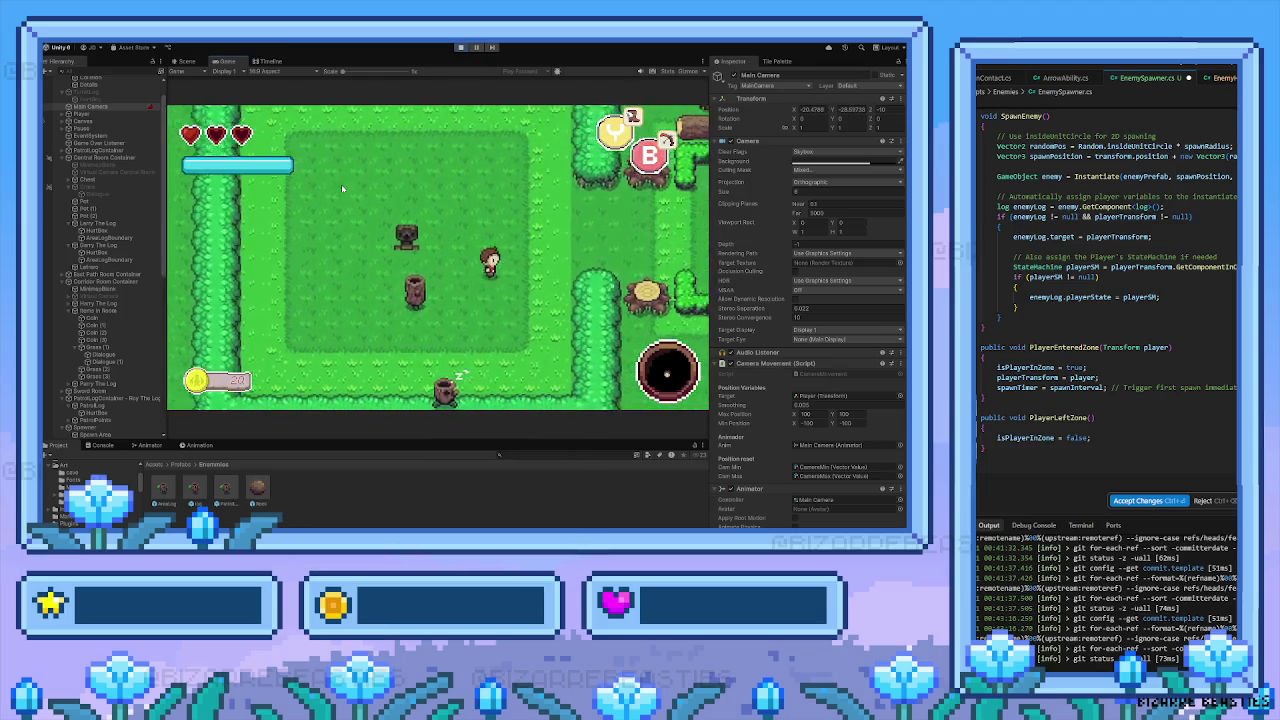
key("Left")
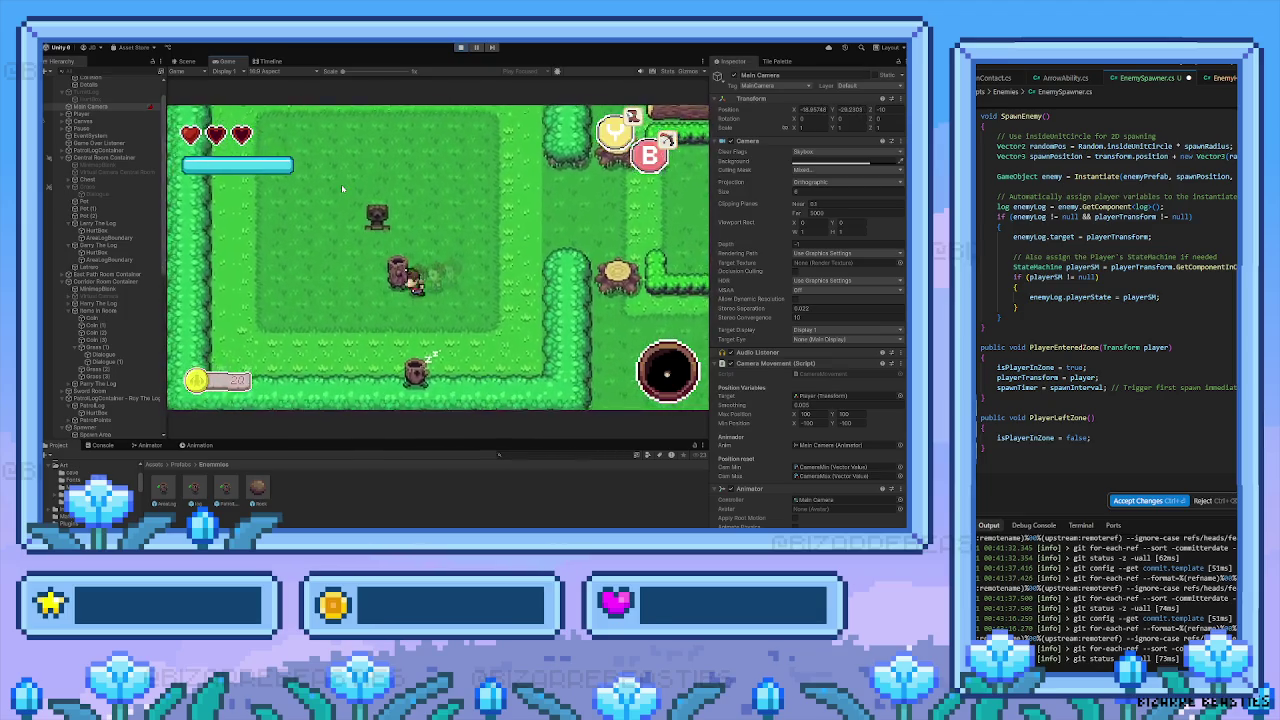
key("Down")
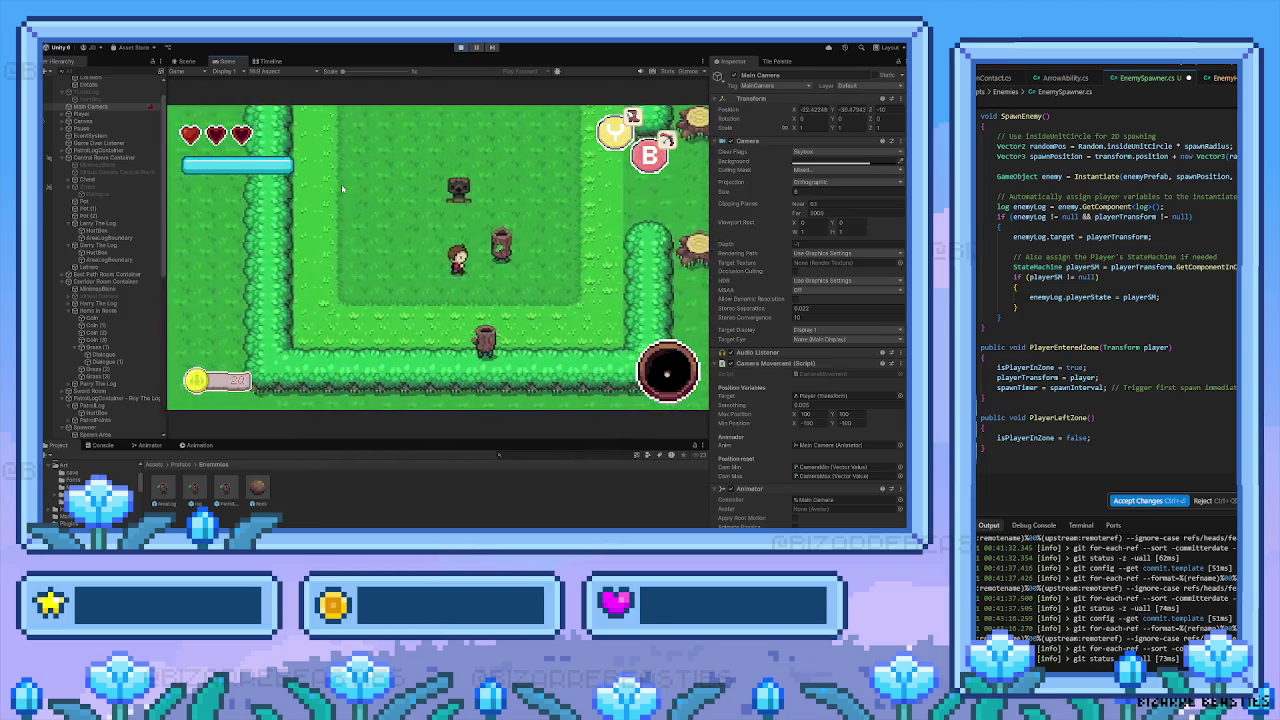
key("Right")
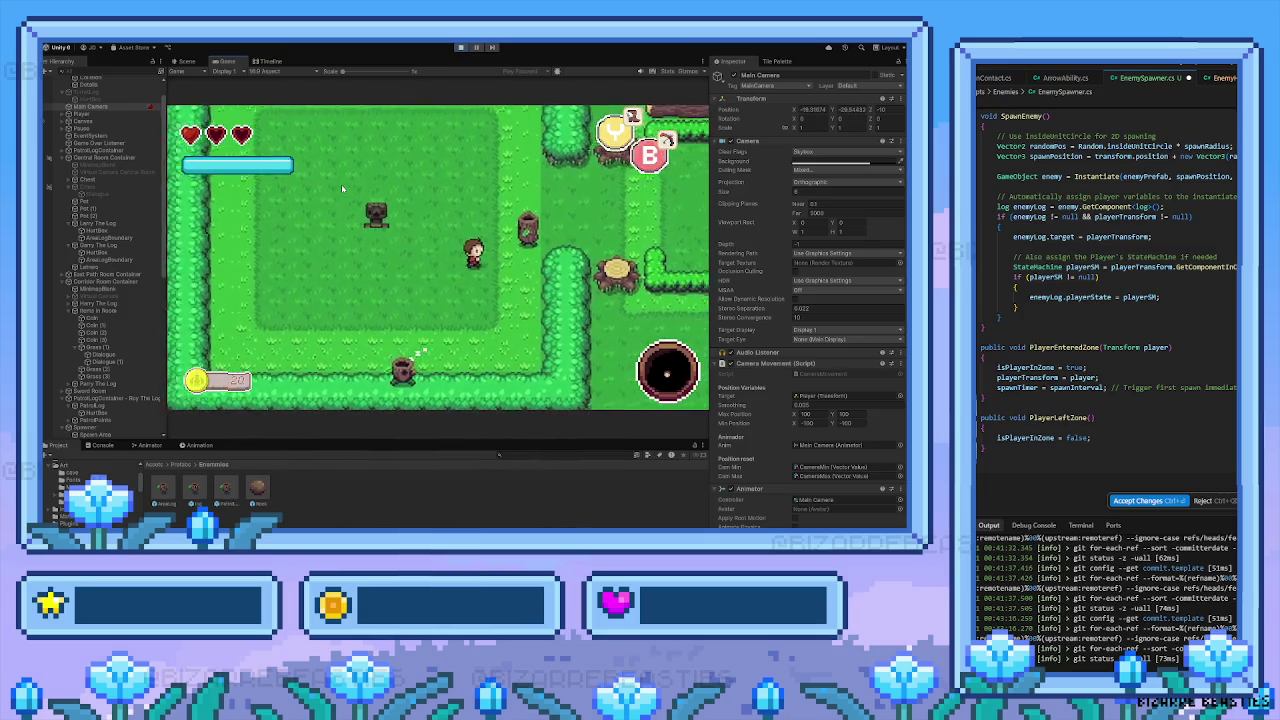
key("Right")
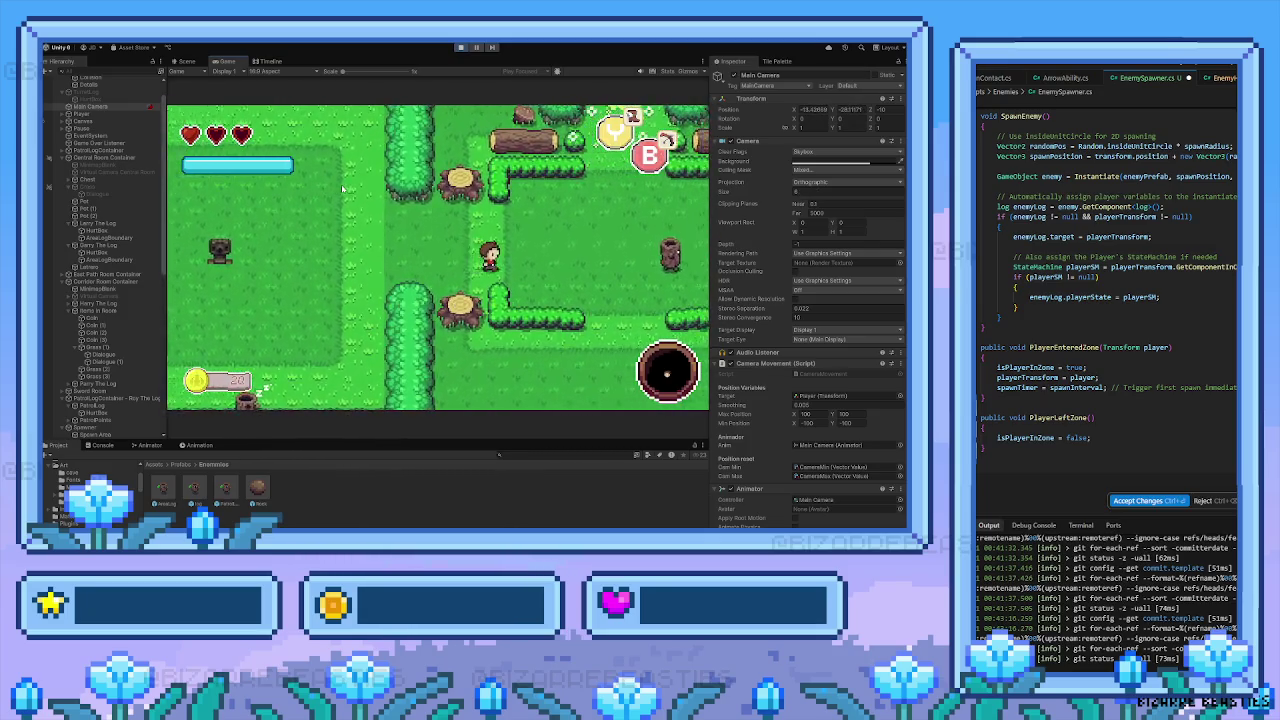
key("Right")
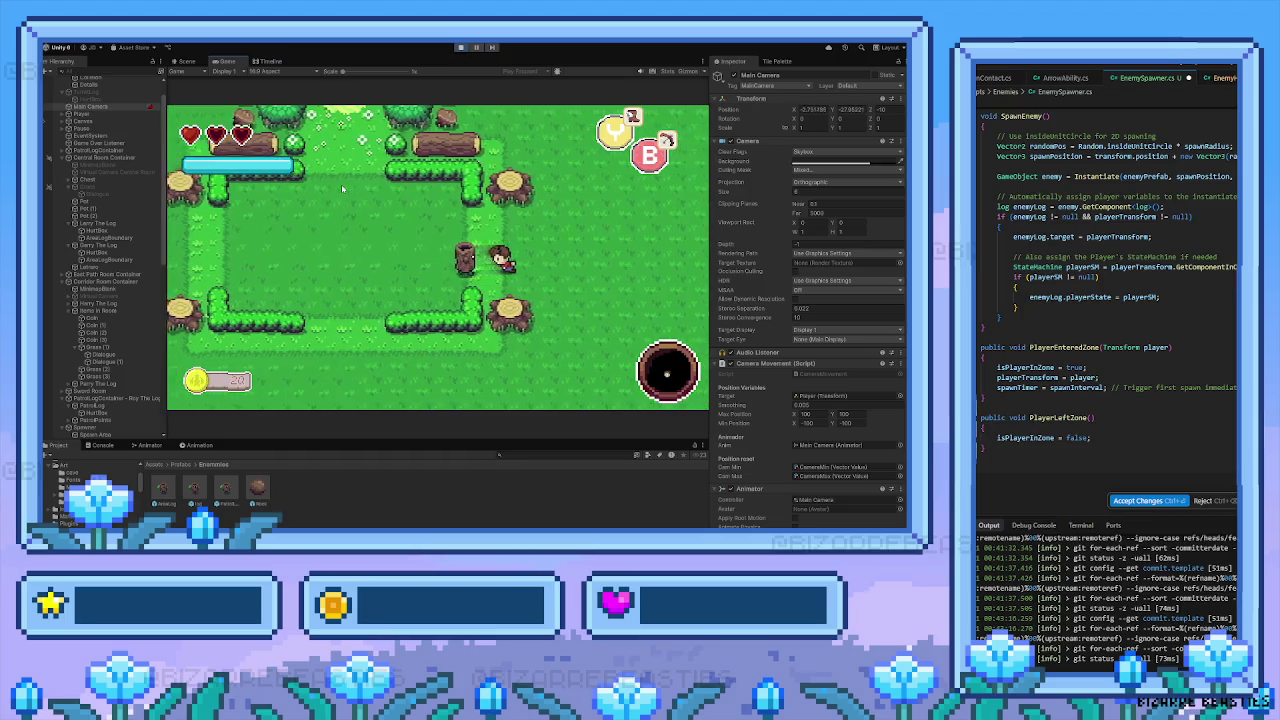
key("Left")
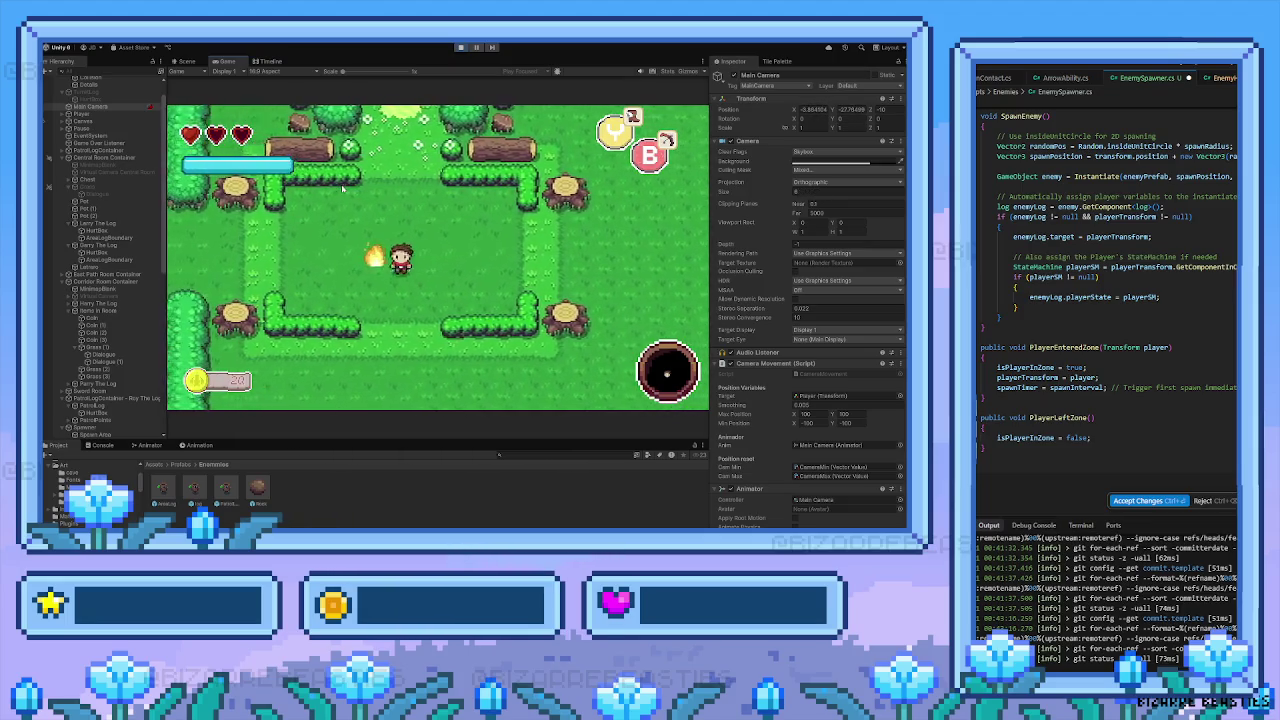
key("Right")
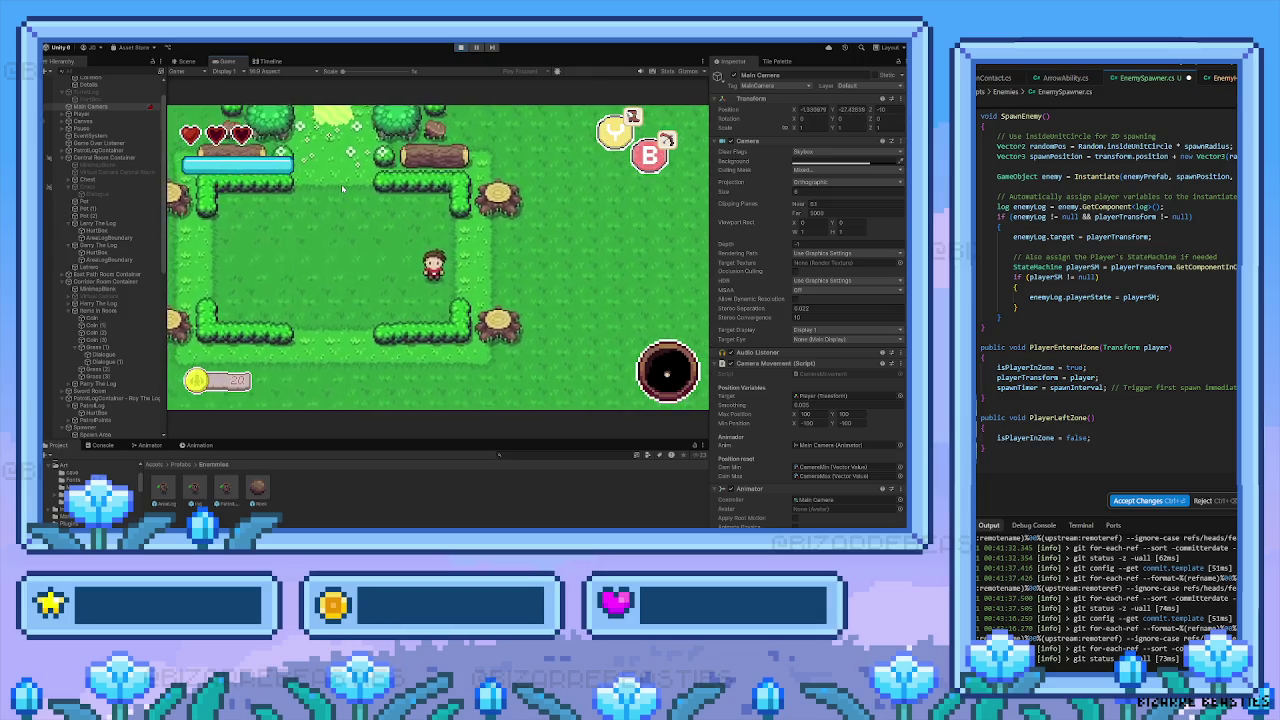
left_click(460, 47)
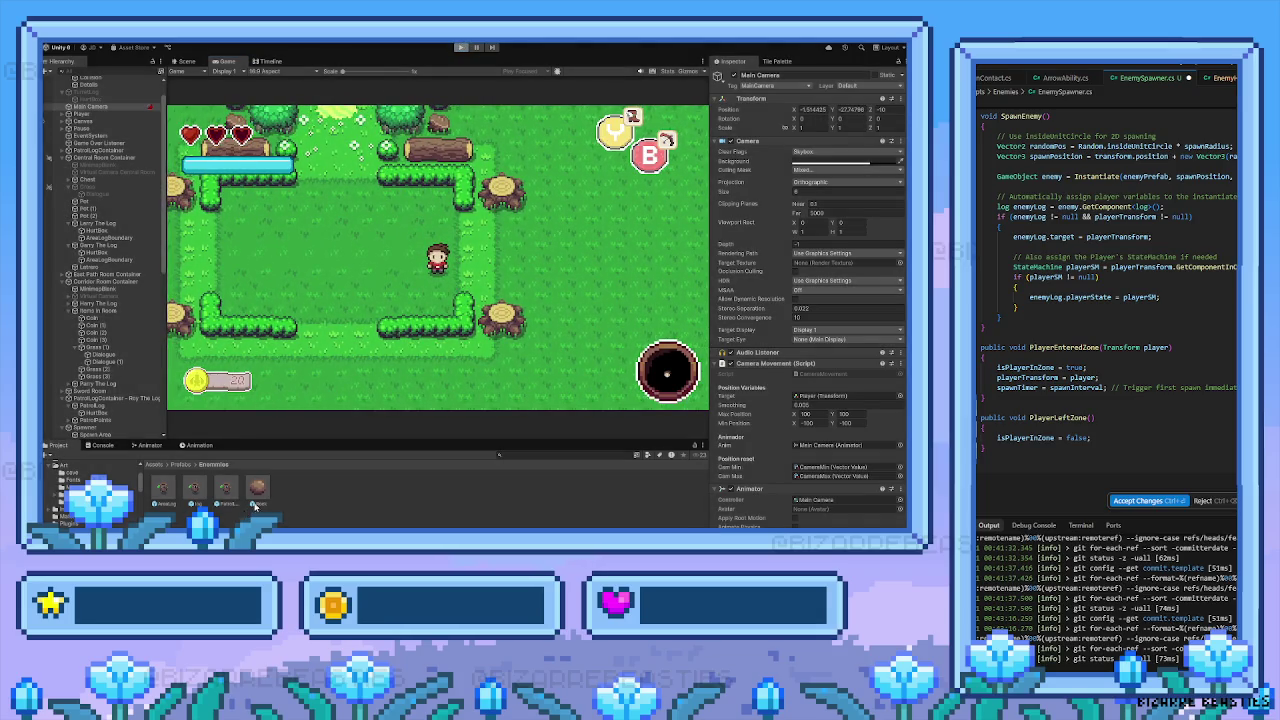
Place a log enemy into the scene from the Enemies folder and select Grass (3)
key("Down")
key("Left")
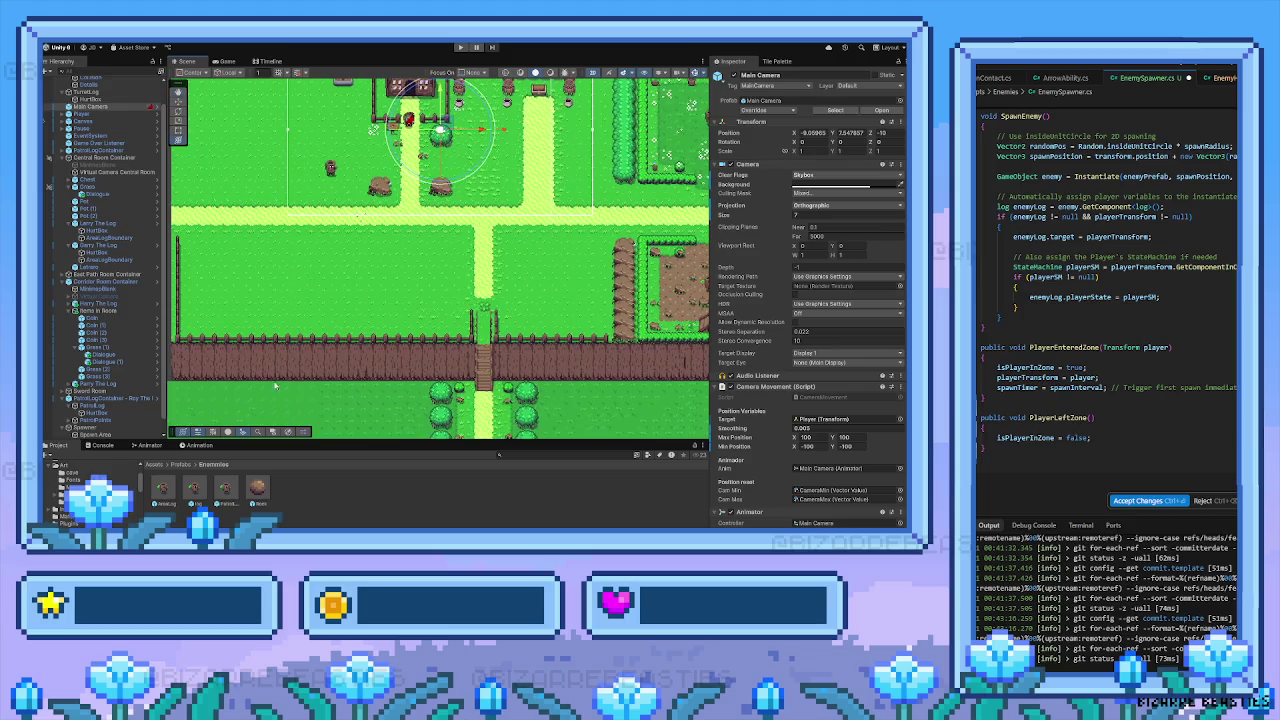
left_click_drag(194, 487, 388, 358)
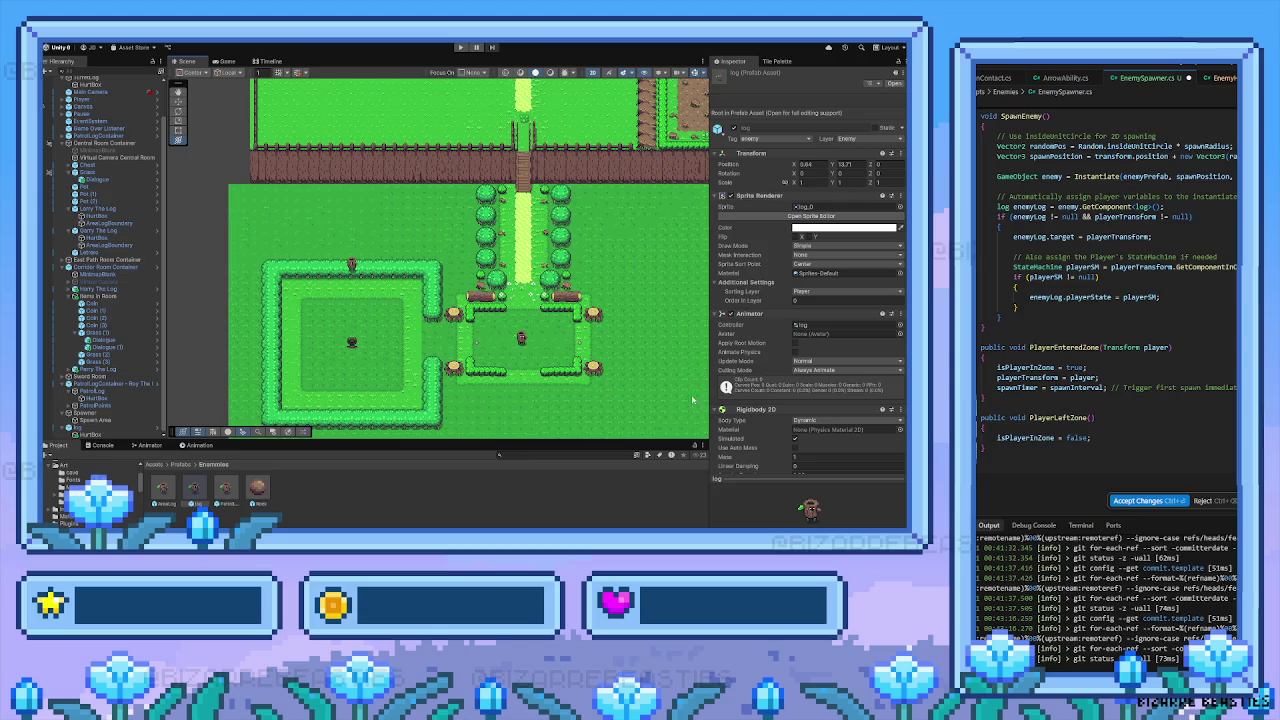
left_click(593, 366)
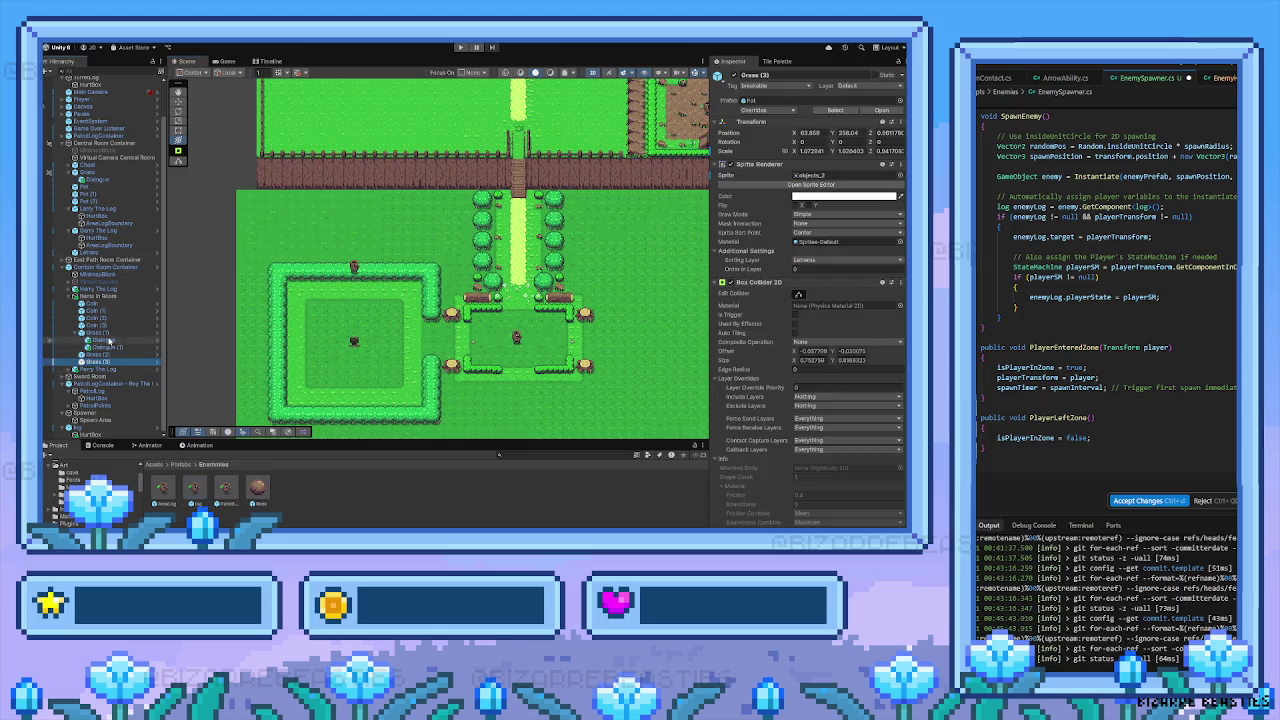
Compare the log enemy's components with the Spawner's enemy settings, then select the log prefab
left_click(110, 428)
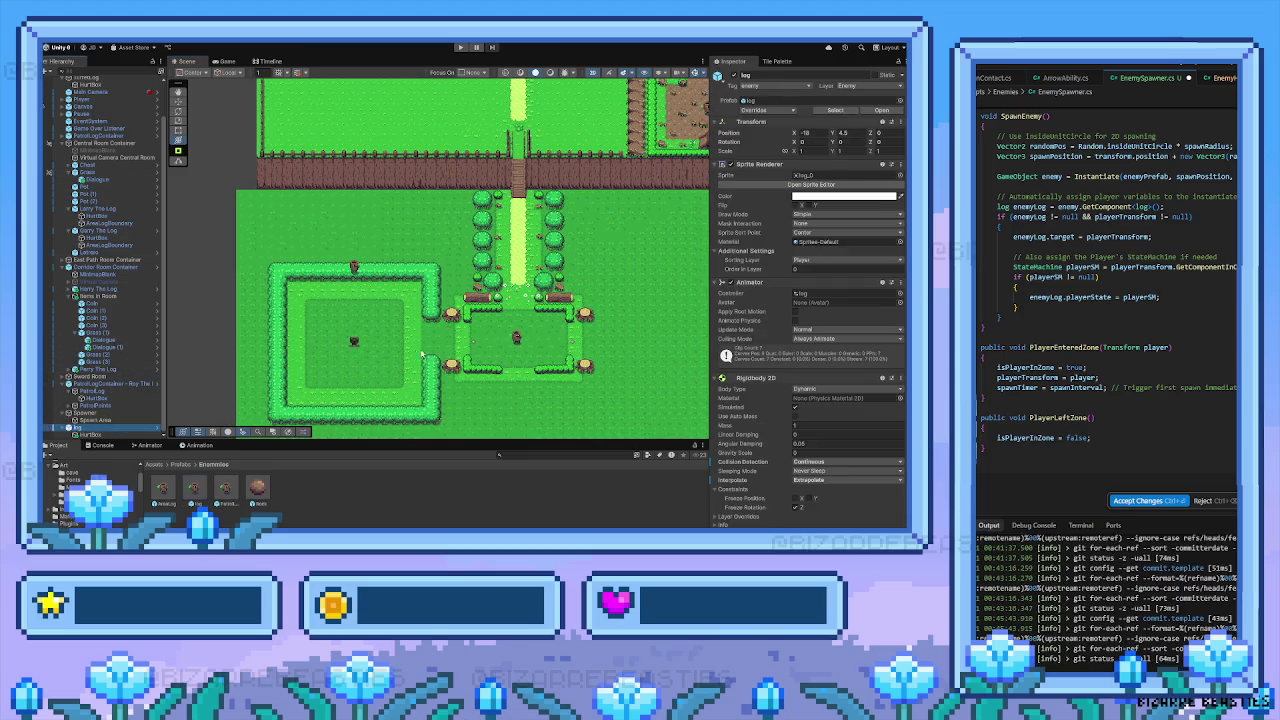
scroll(421, 353, "down", 1)
scroll(835, 320, "down", 5)
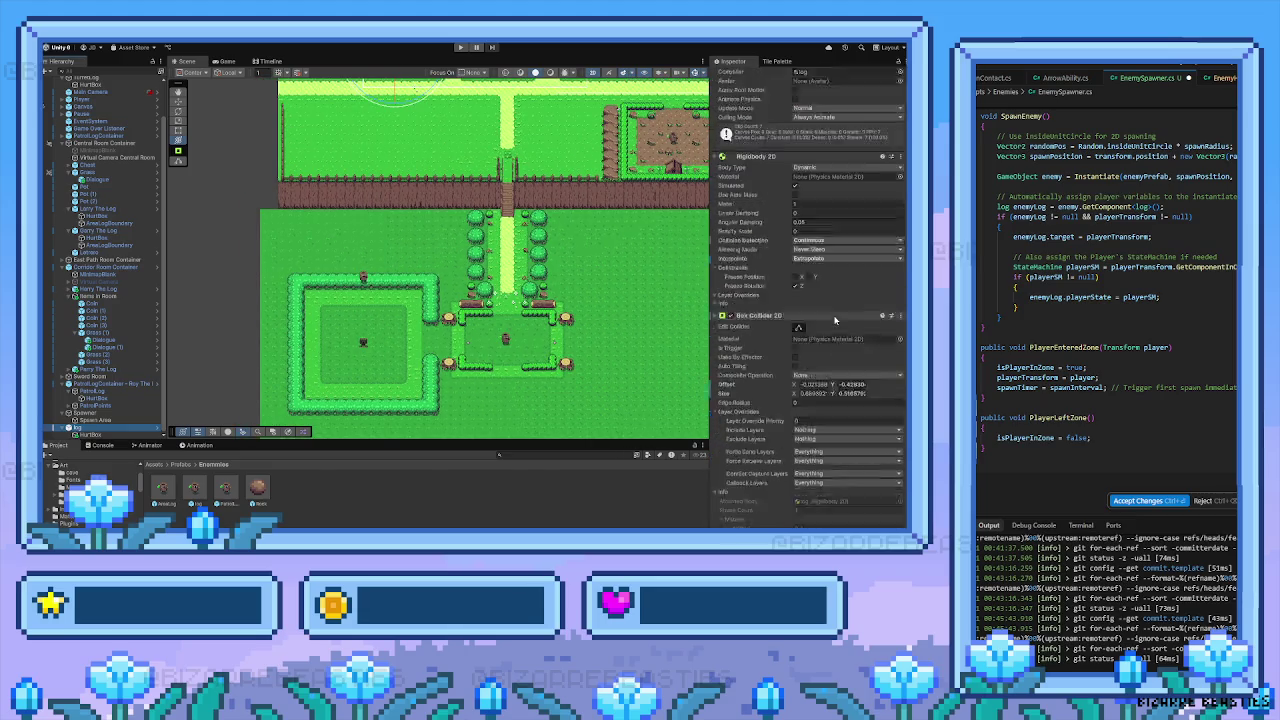
scroll(835, 320, "down", 10)
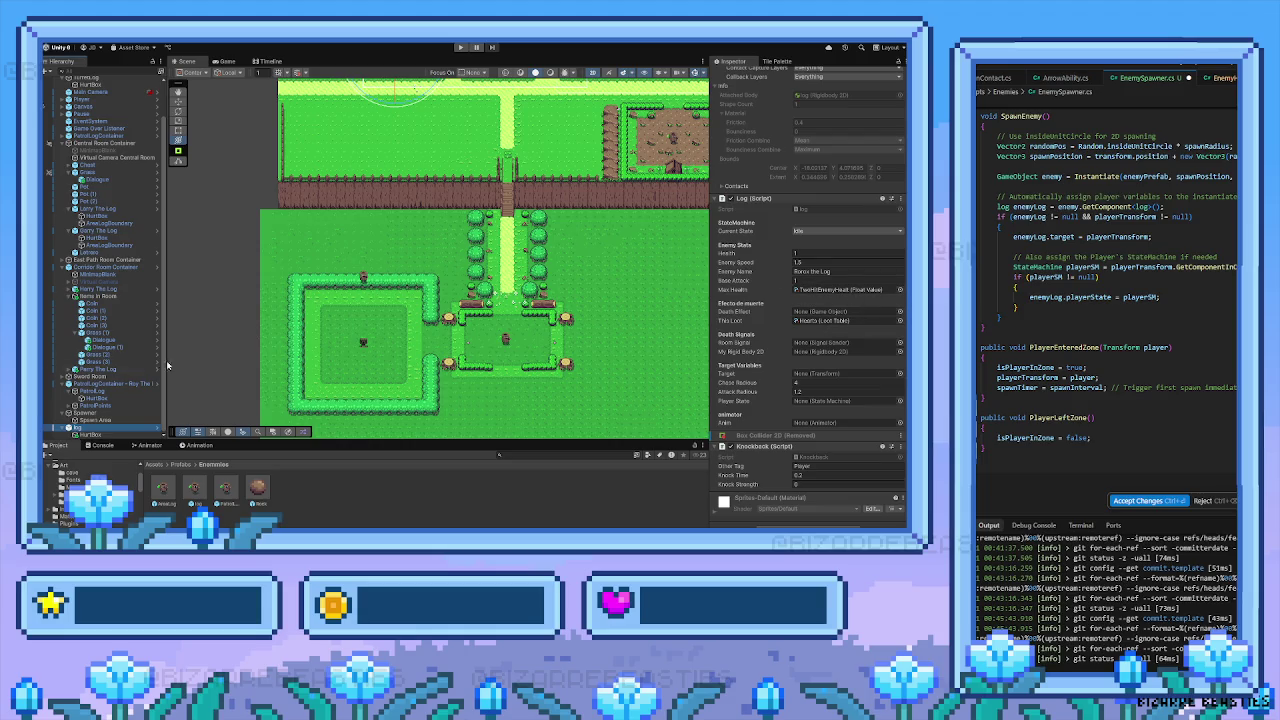
left_click(100, 413)
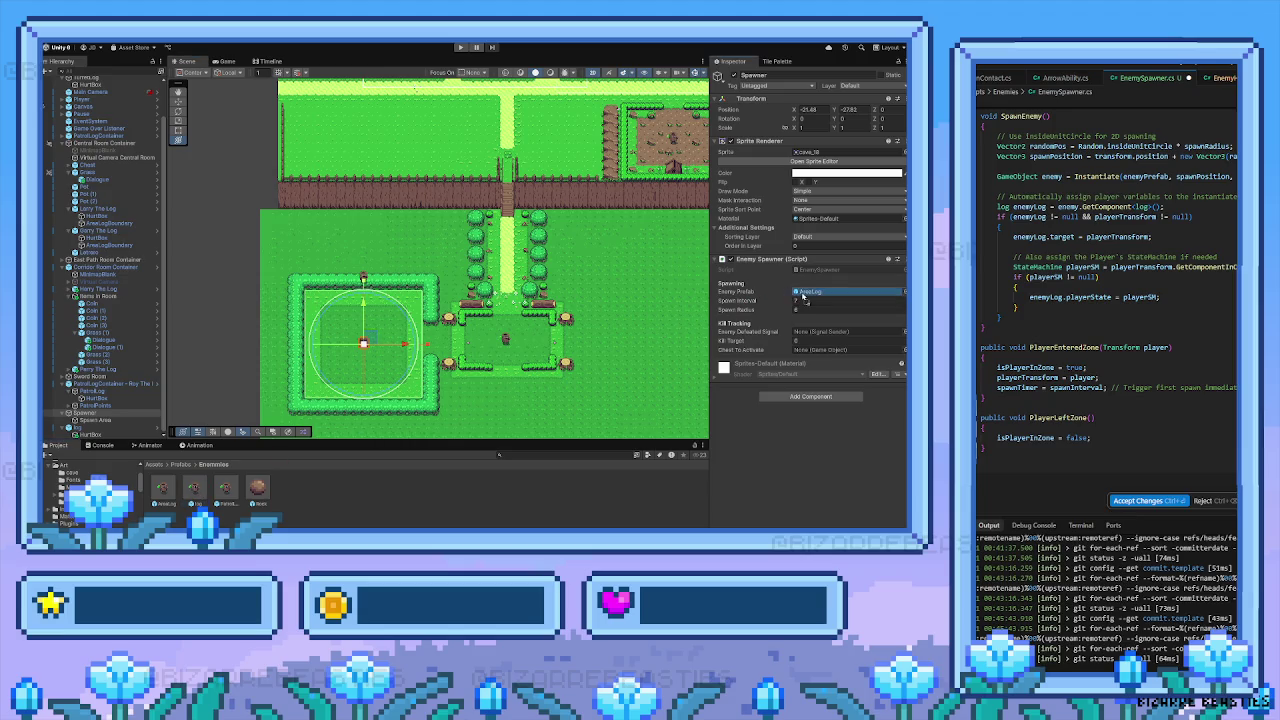
left_click(191, 487)
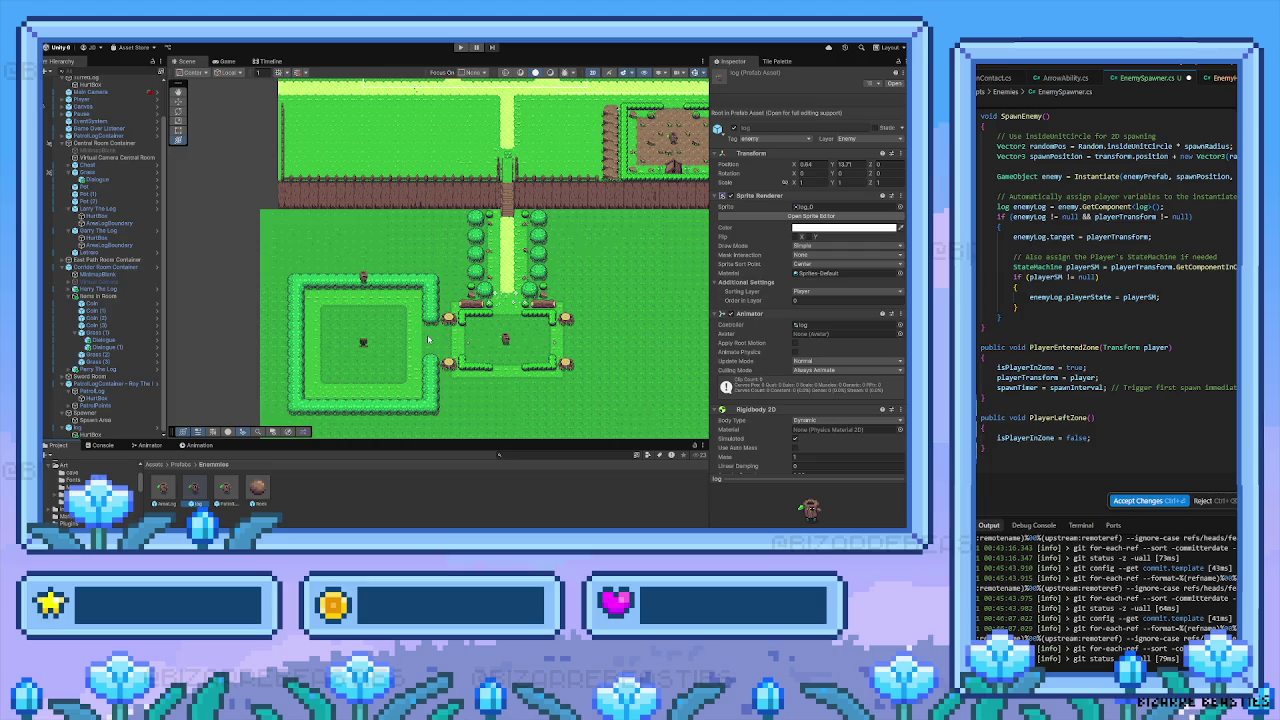
Pan and zoom the Scene view to centre the map's rooms
scroll(428, 340, "up", 3)
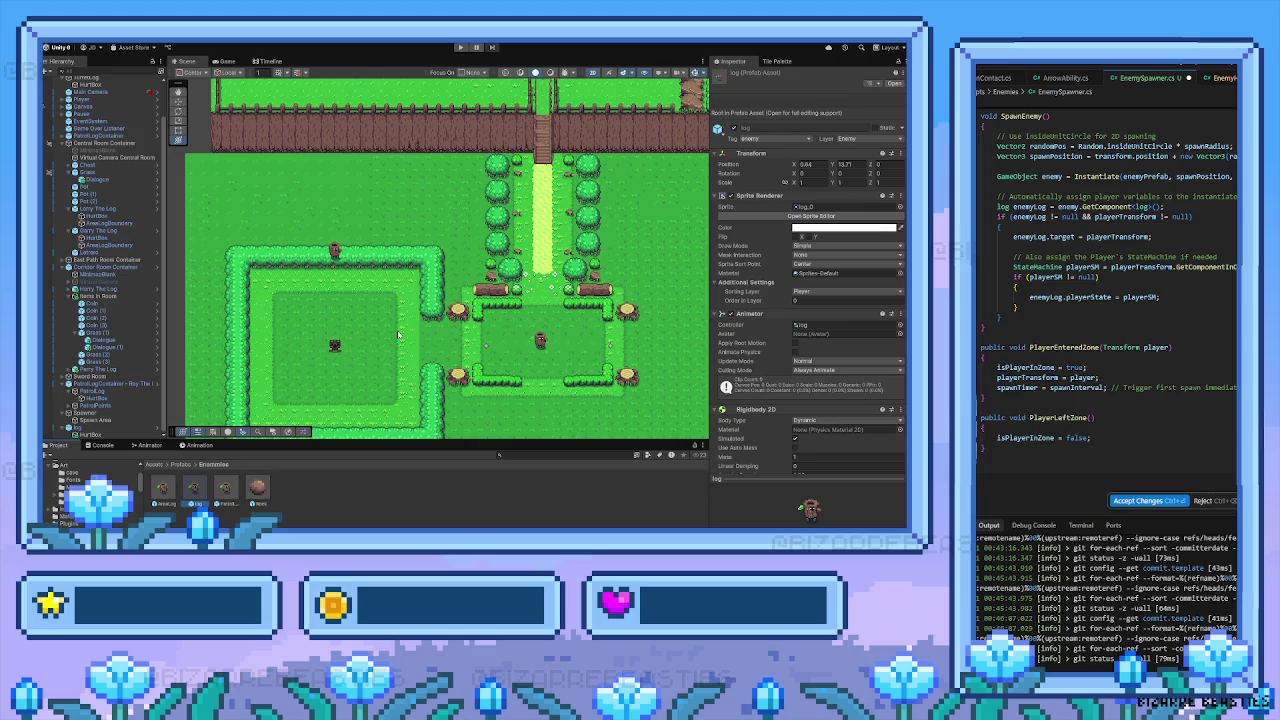
left_click_drag(383, 395, 381, 331)
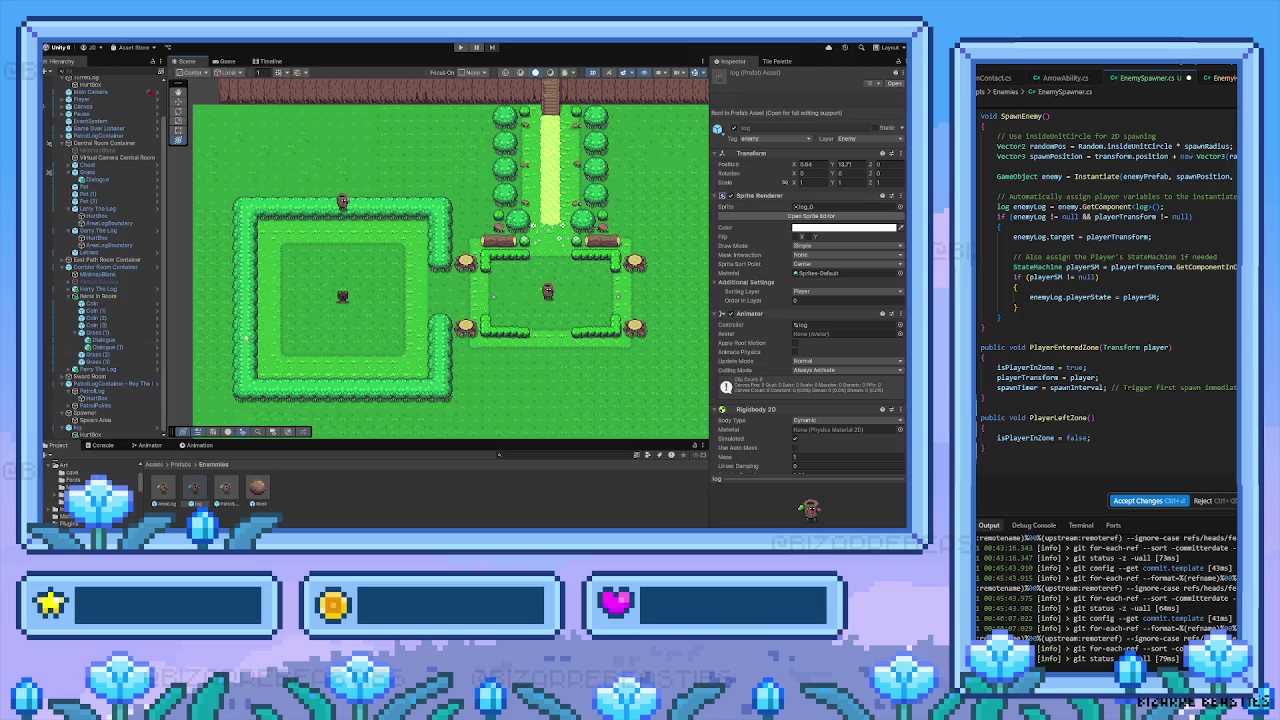
left_click_drag(340, 354, 363, 342)
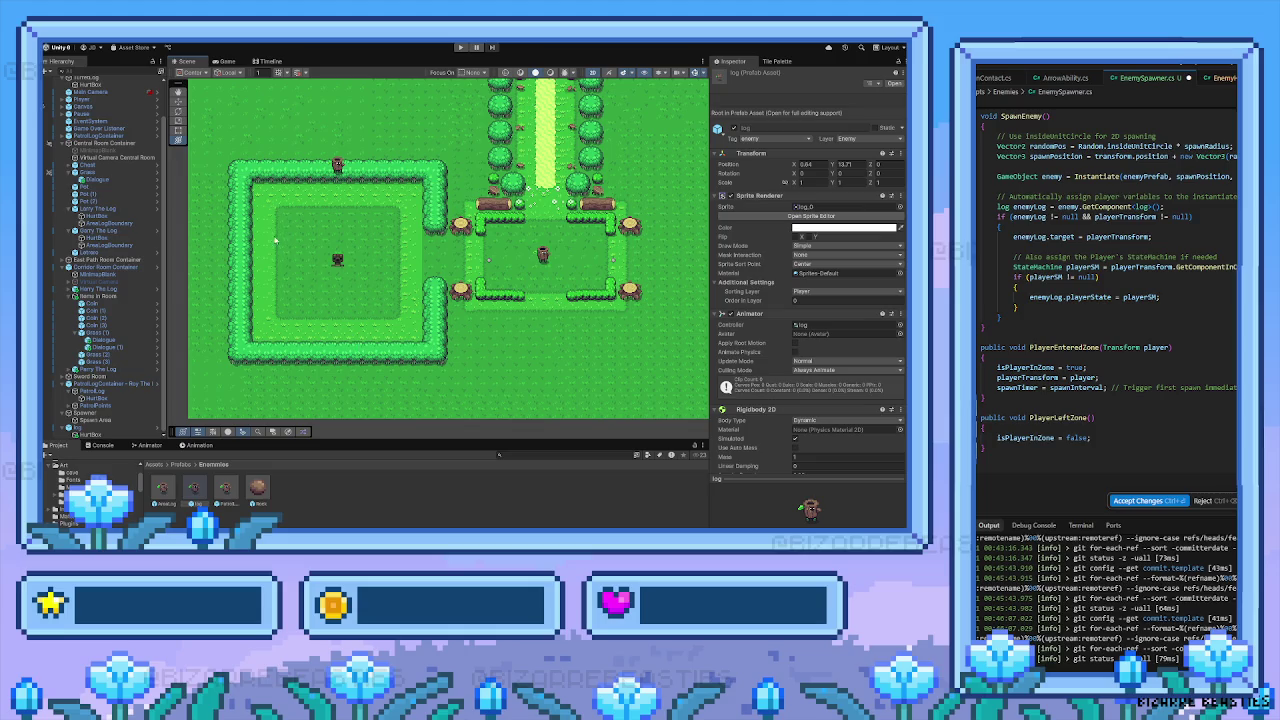
scroll(344, 242, "down", 2)
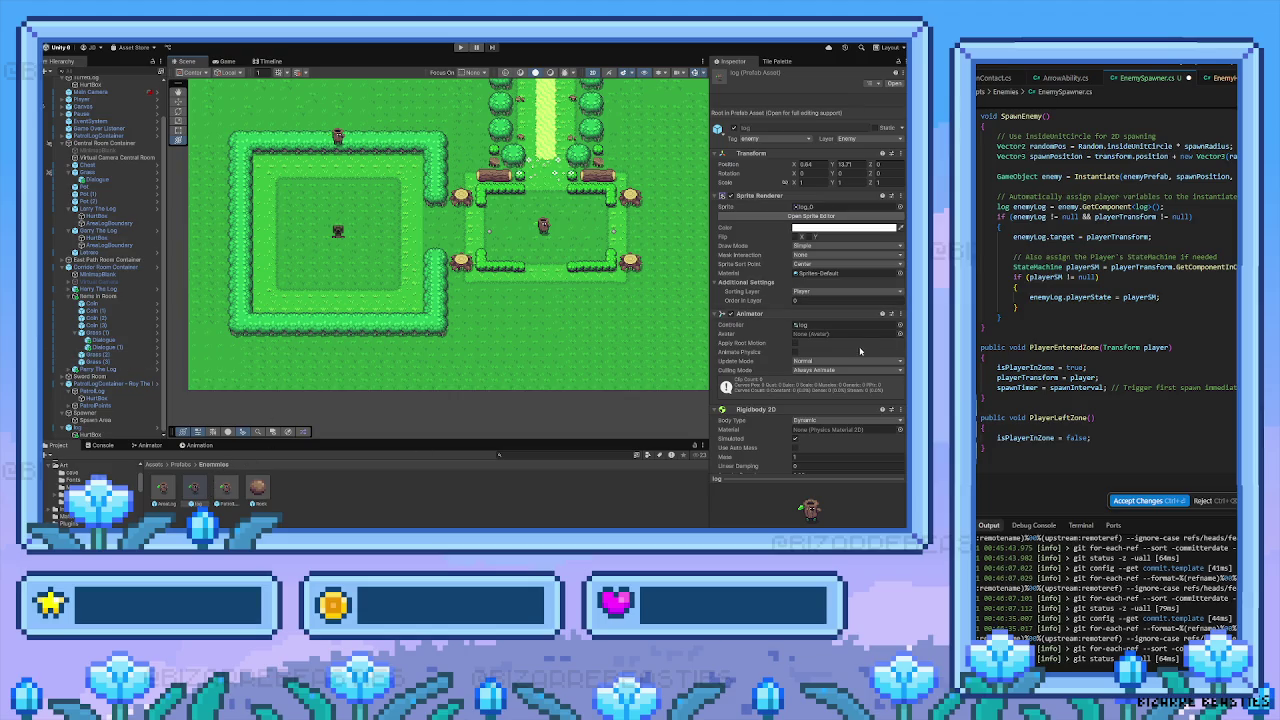
scroll(860, 350, "down", 5)
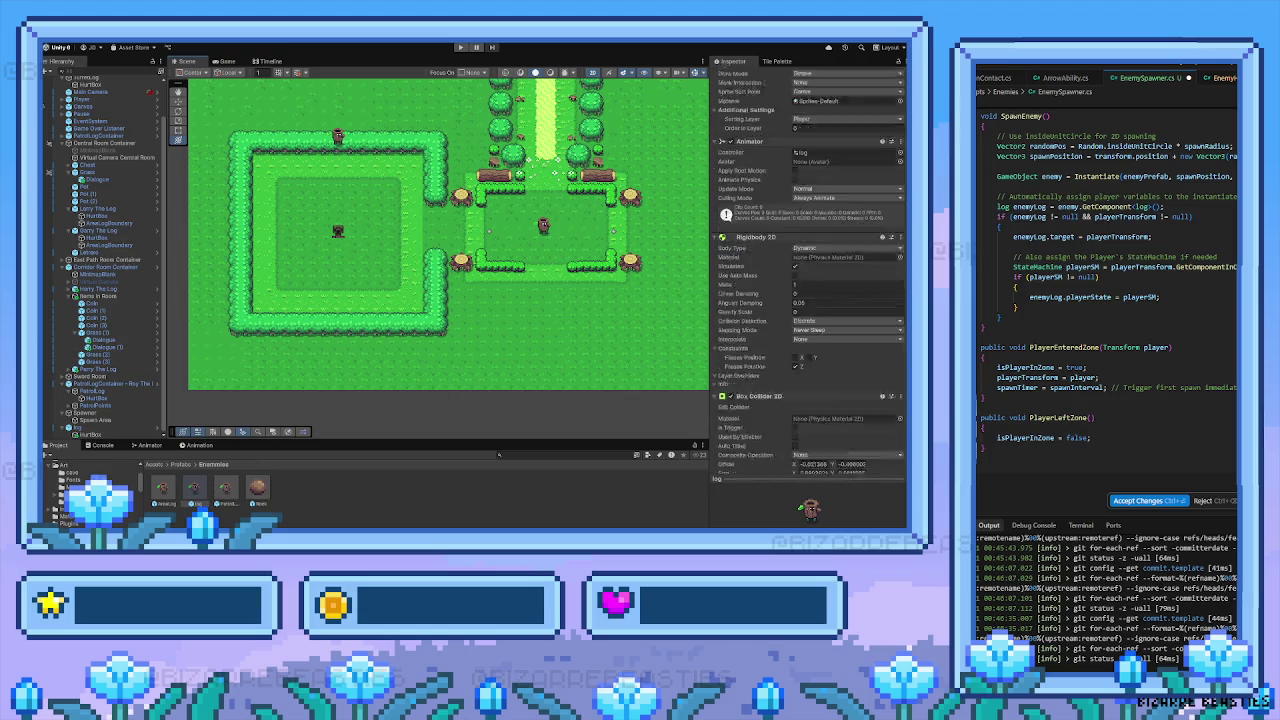
scroll(895, 327, "down", 10)
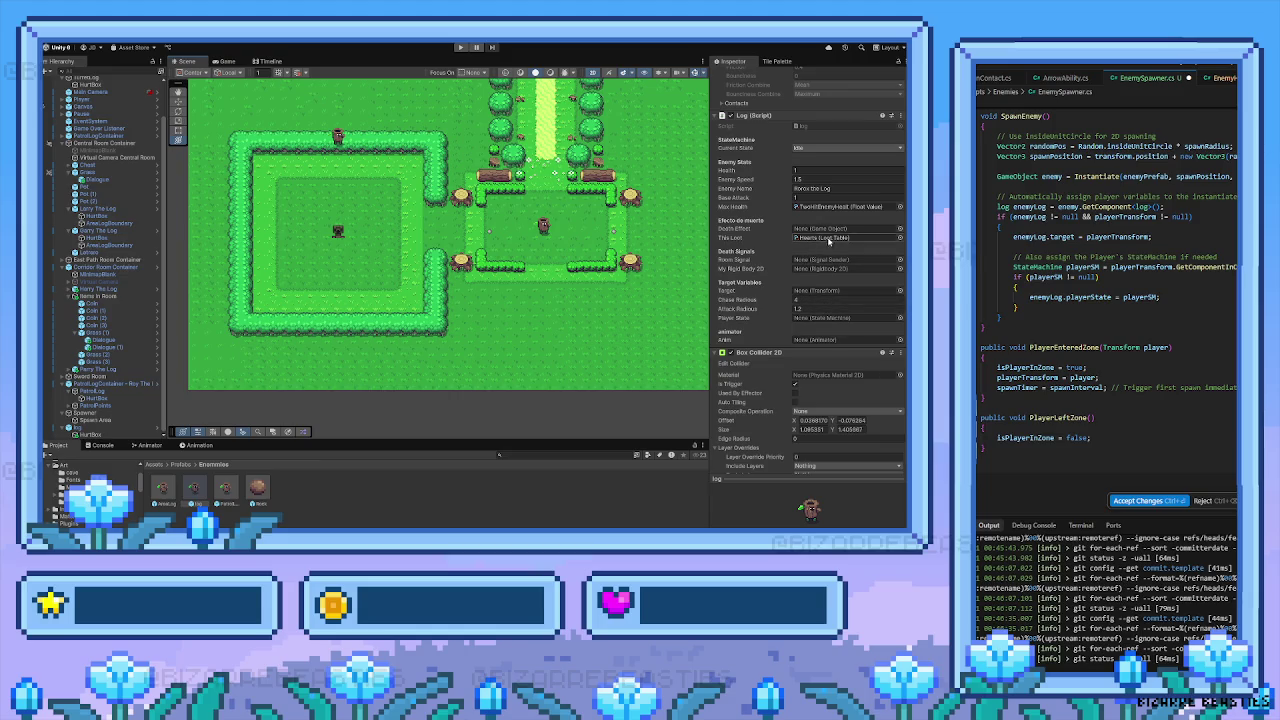
scroll(810, 248, "down", 7)
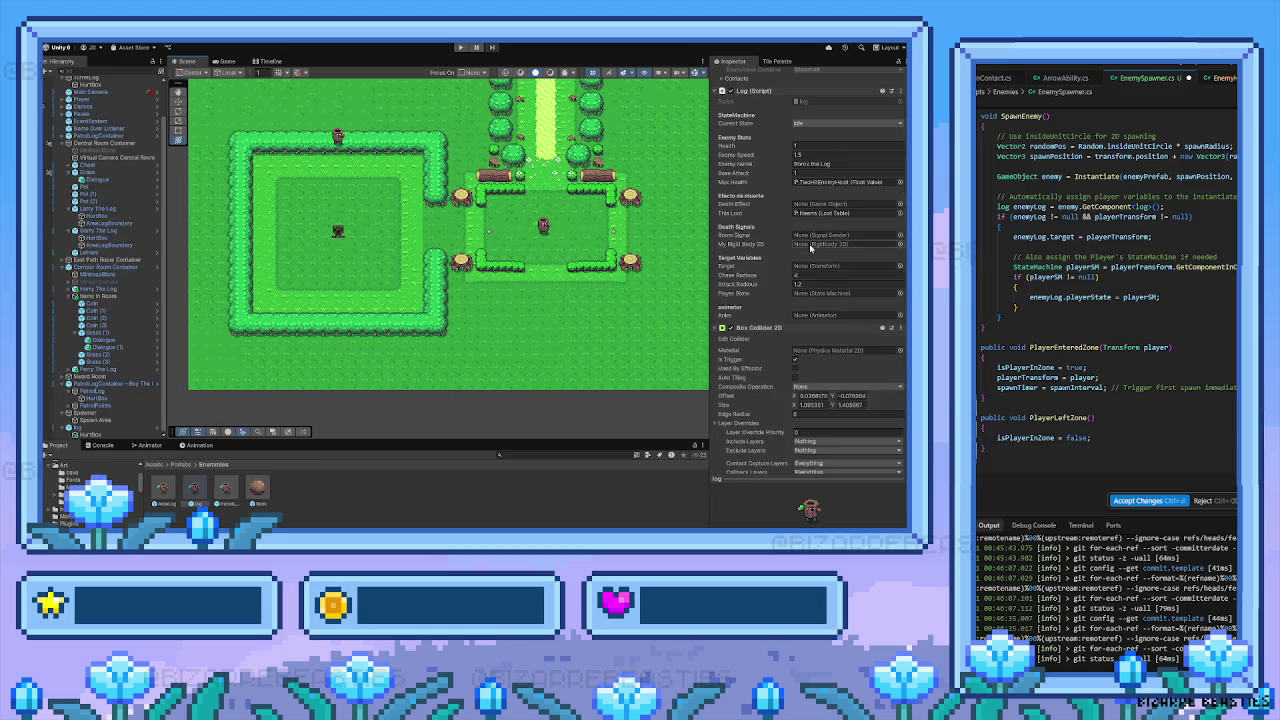
scroll(811, 255, "up", 2)
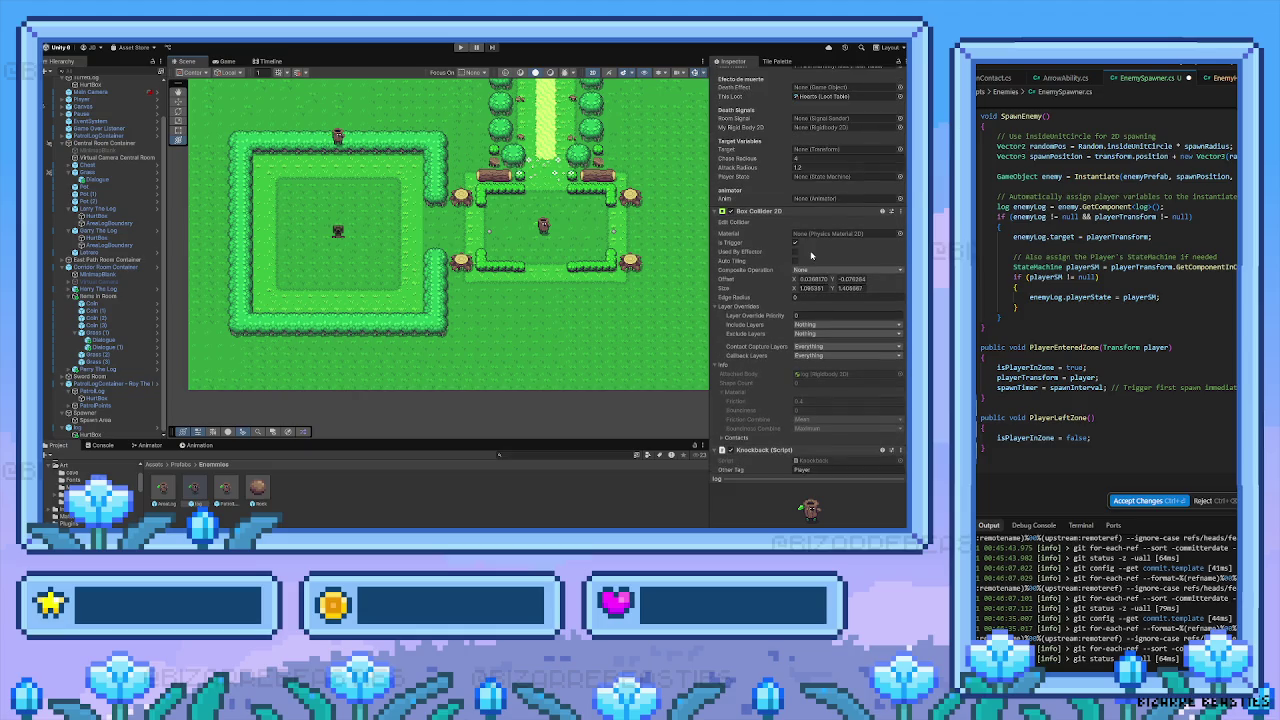
scroll(811, 255, "up", 2)
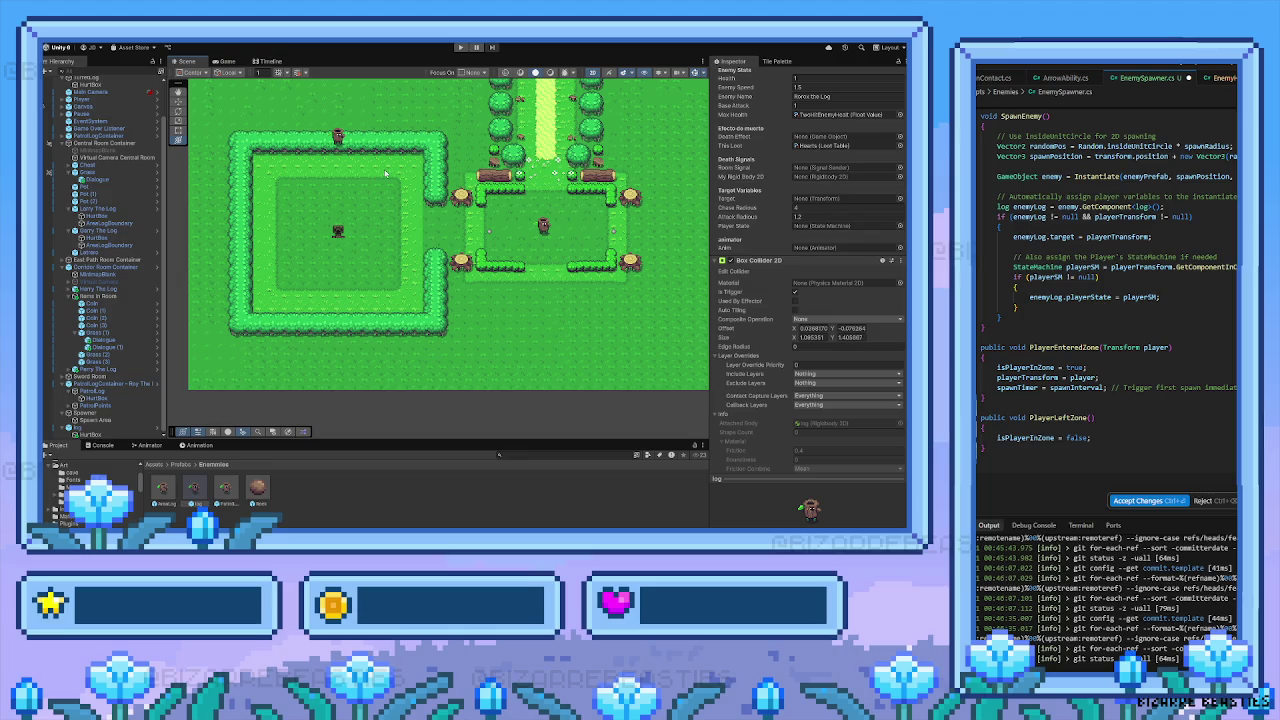
scroll(466, 246, "up", 3)
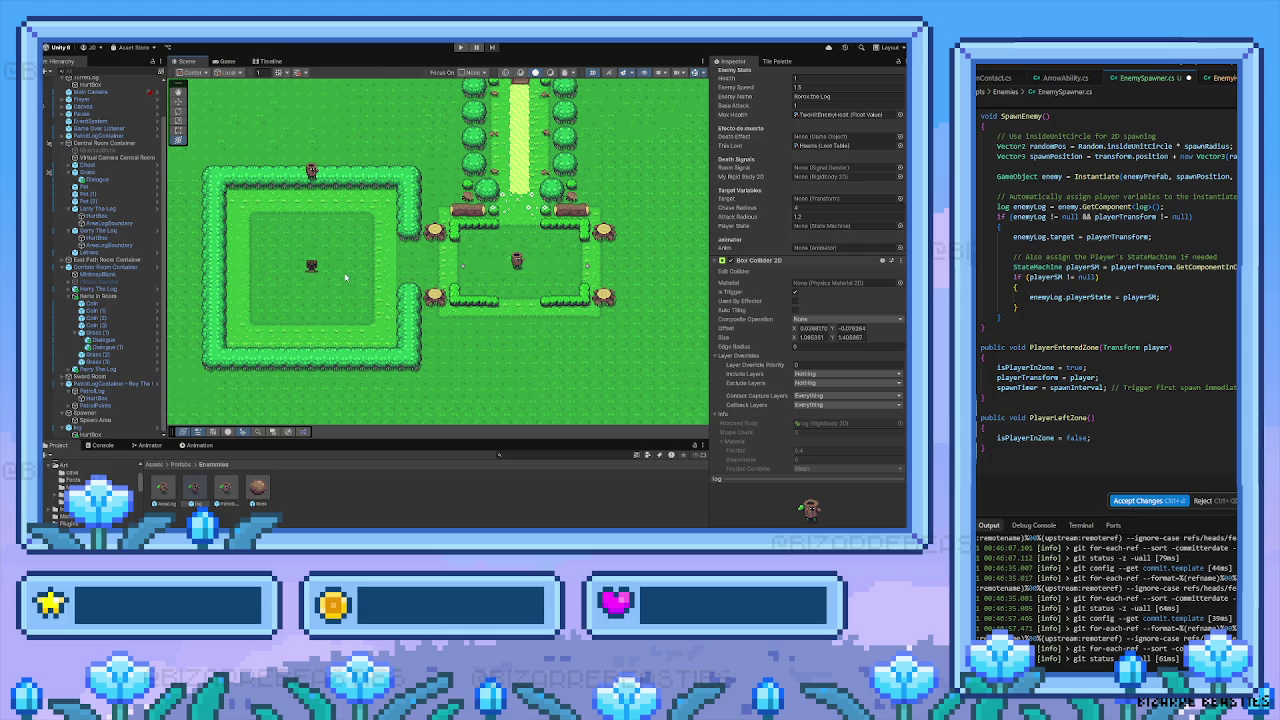
mouse_move(346, 279)
left_mouse_down()
mouse_move(460, 272)
mouse_move(338, 279)
left_mouse_up()
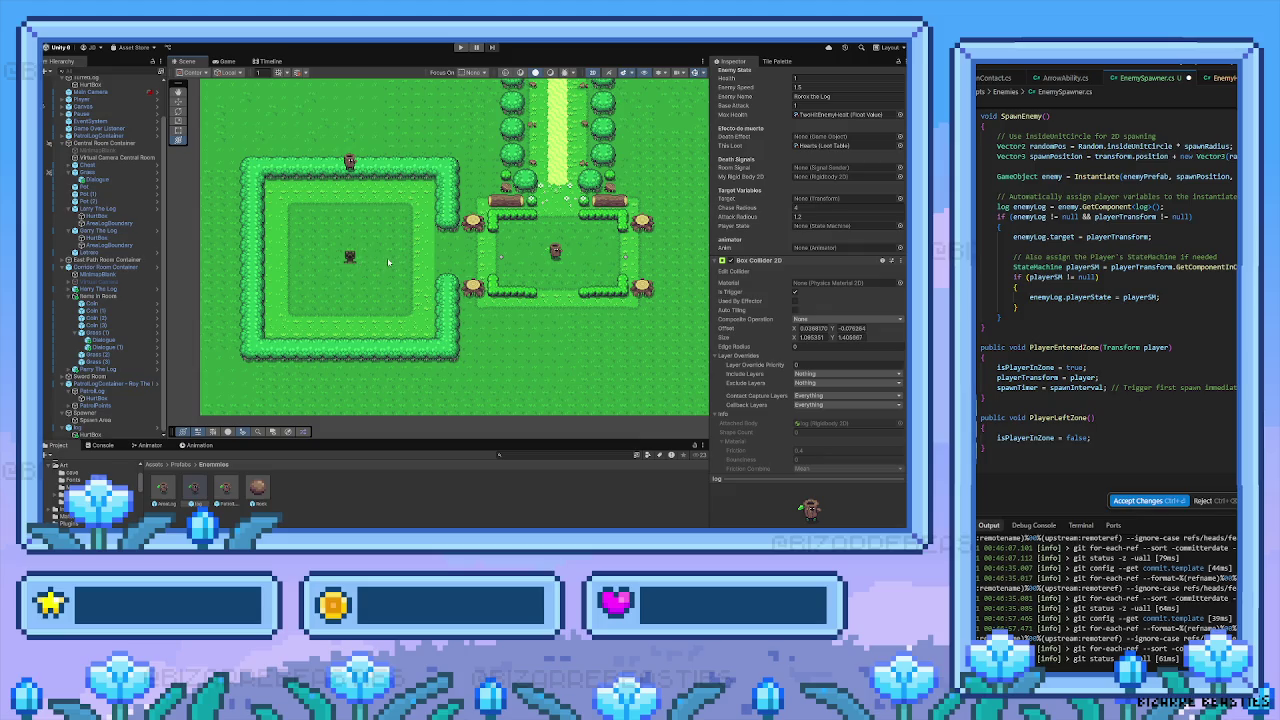
scroll(812, 293, "down", 4)
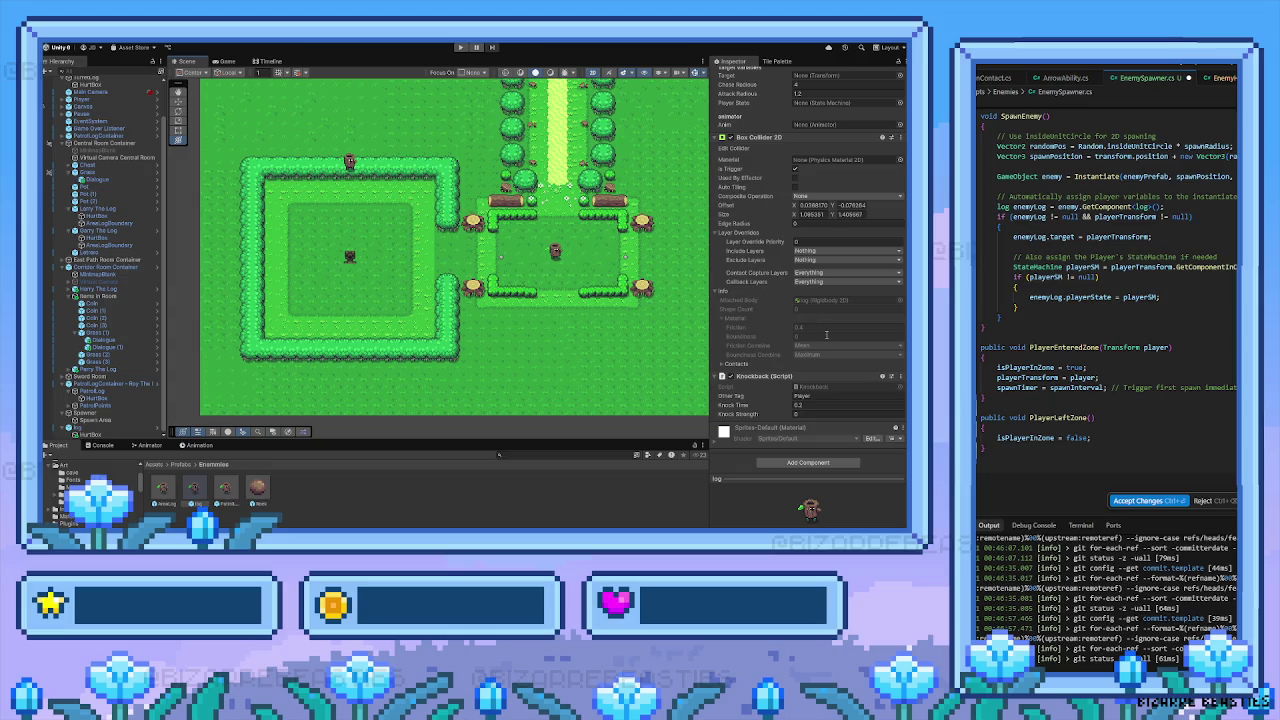
scroll(813, 334, "up", 5)
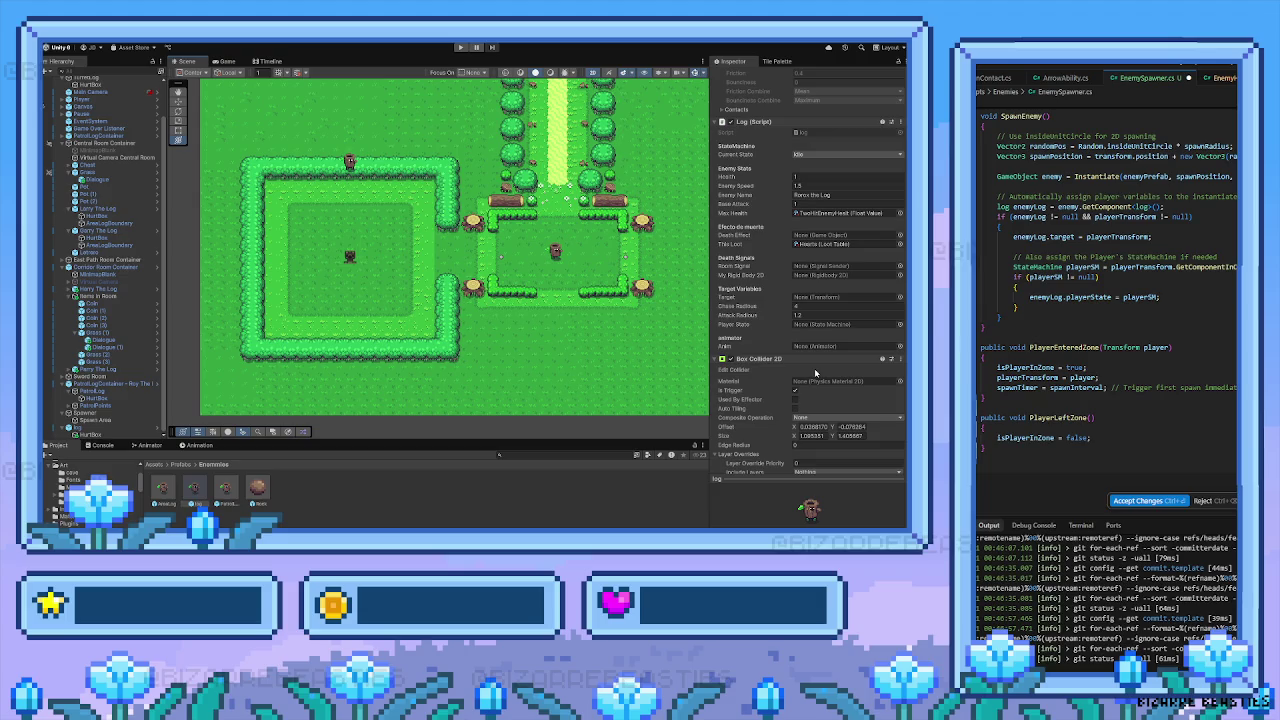
scroll(814, 368, "up", 1)
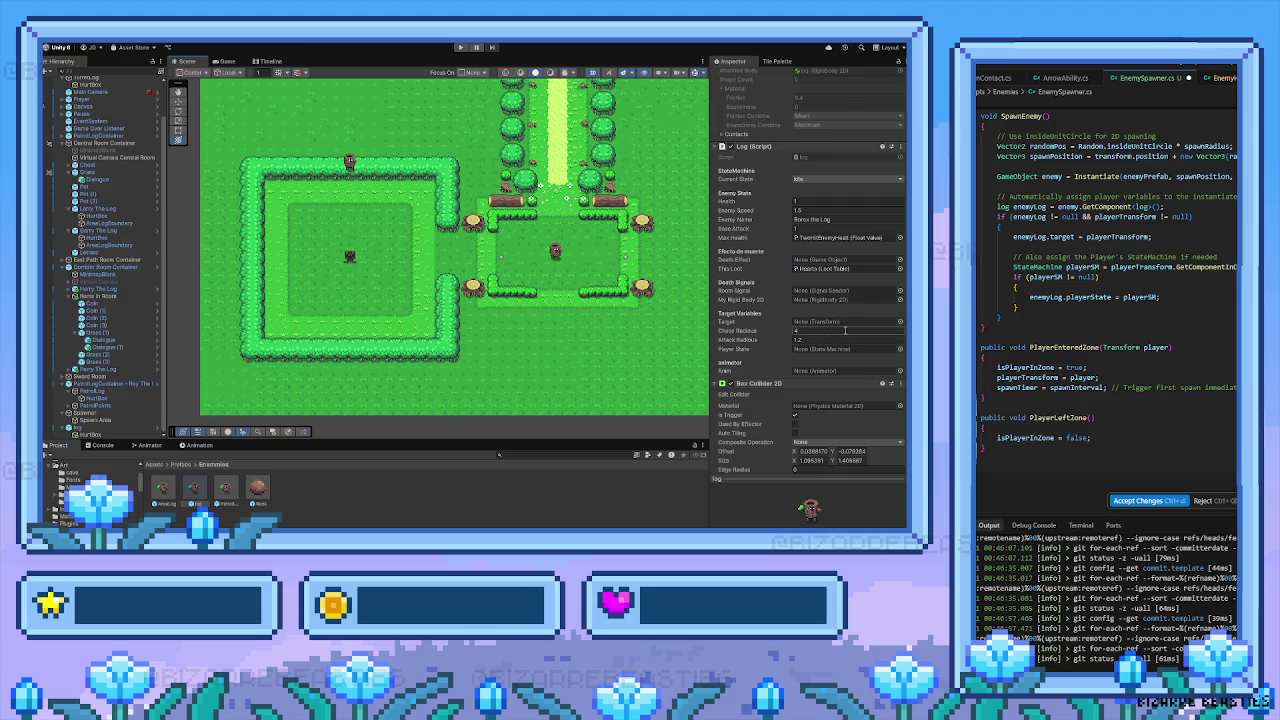
scroll(790, 328, "up", 1)
scroll(784, 293, "down", 4)
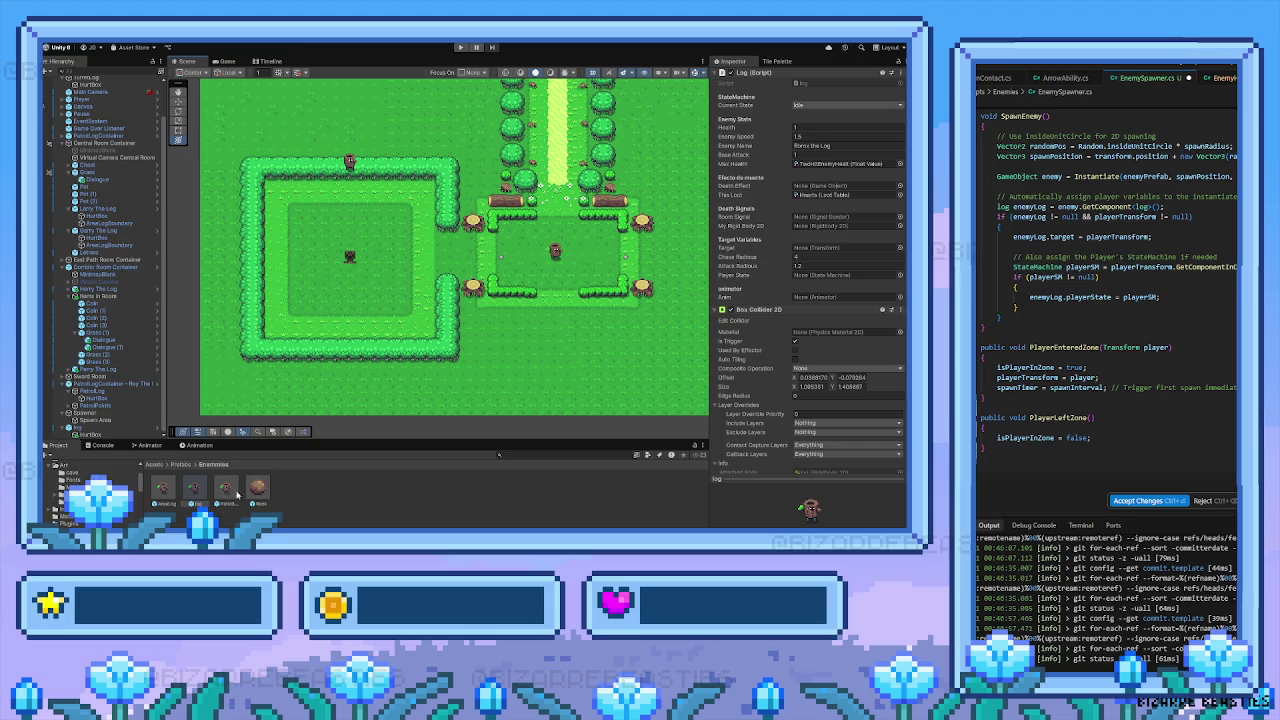
scroll(766, 351, "down", 3)
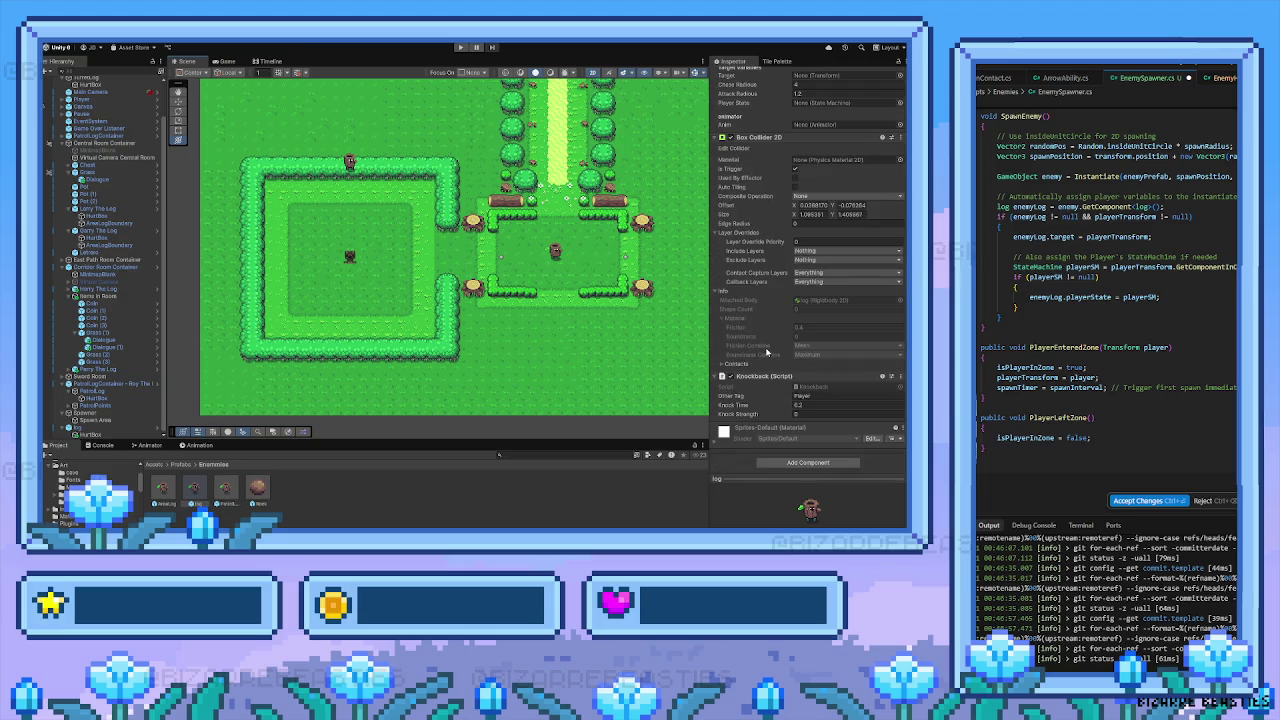
scroll(766, 351, "down", 12)
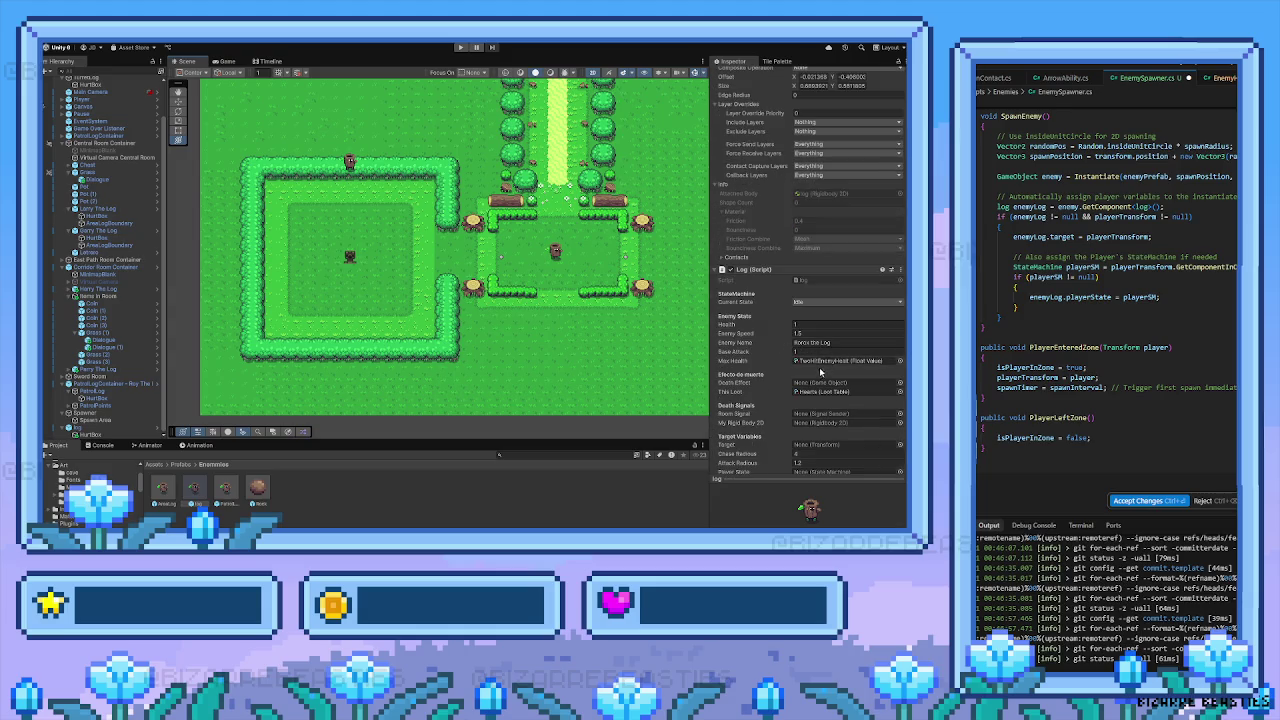
Select the log's Death Effect slot and open Assets > Prefabs > Effects in the Project window
left_click(890, 383)
left_click(181, 464)
double_click(197, 490)
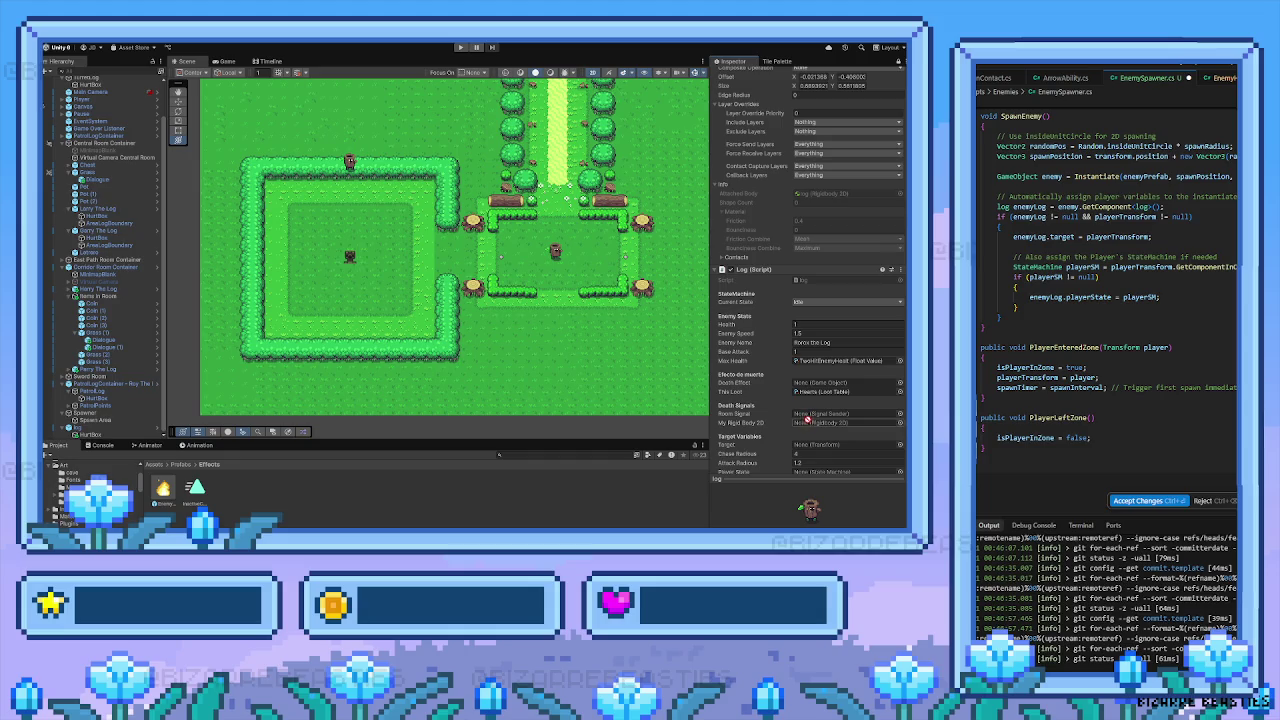
scroll(805, 450, "down", 1)
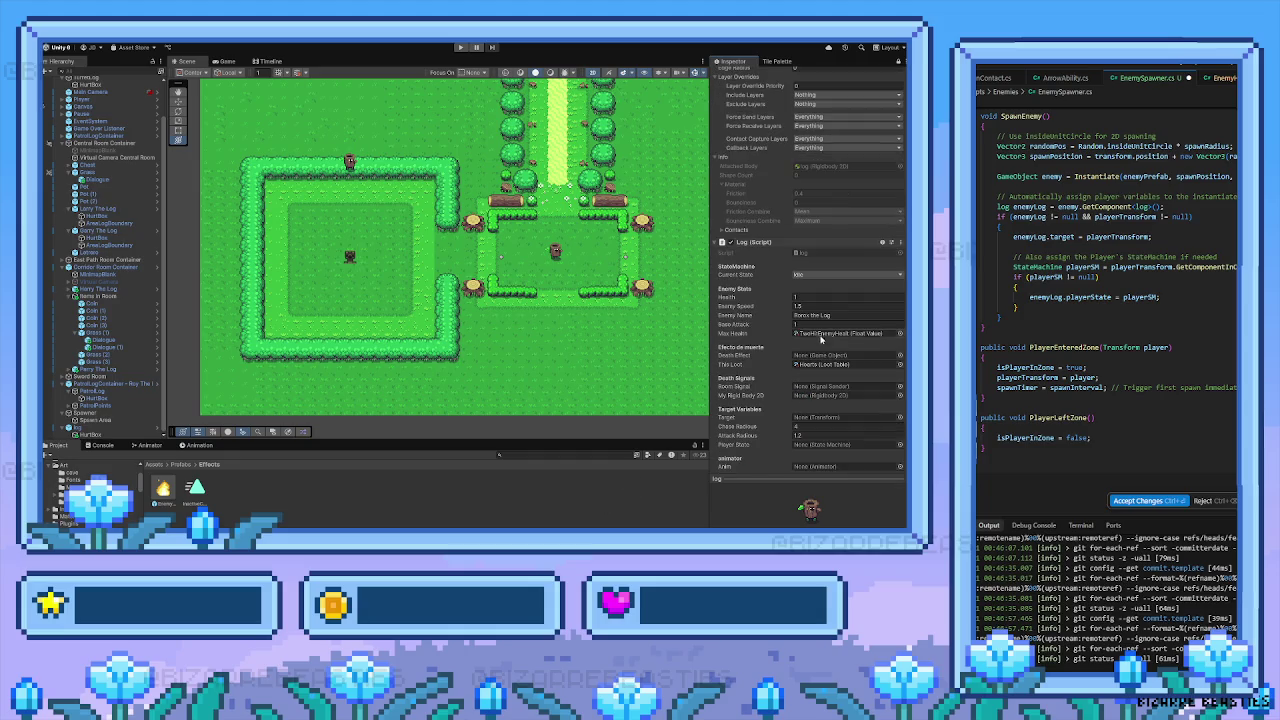
scroll(815, 321, "down", 3)
scroll(815, 321, "down", 7)
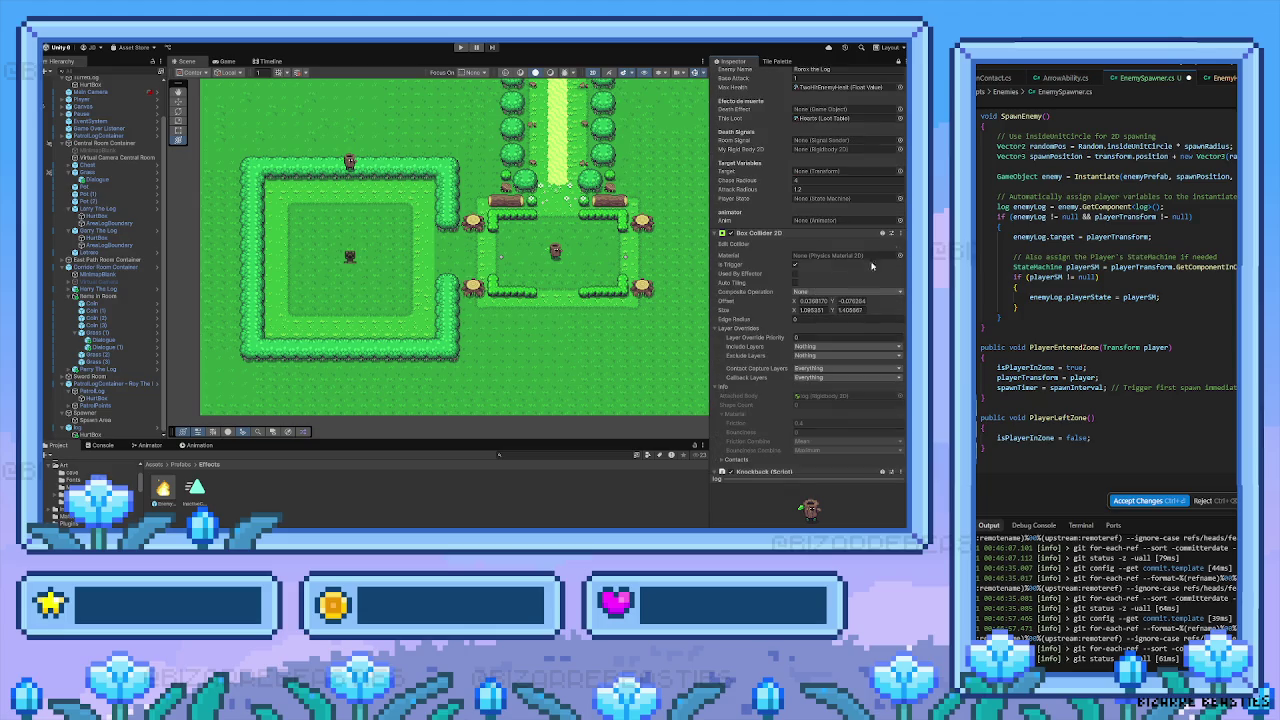
scroll(797, 338, "down", 4)
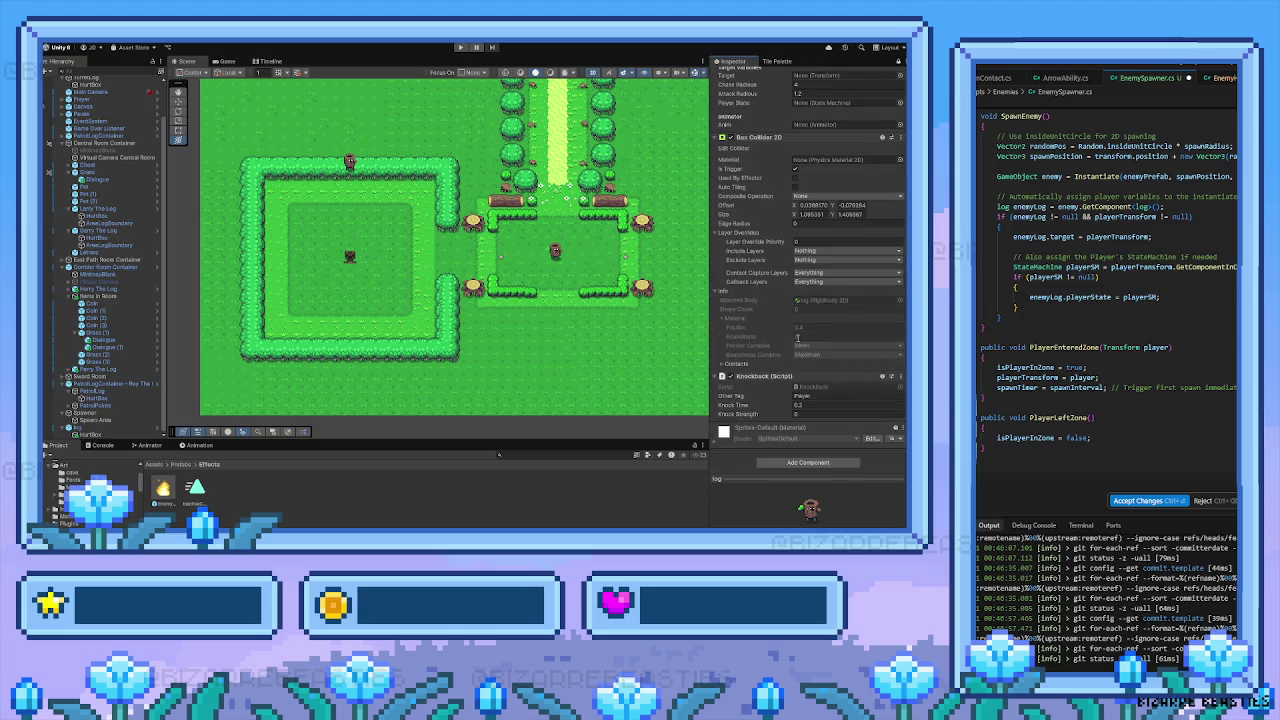
scroll(800, 340, "up", 9)
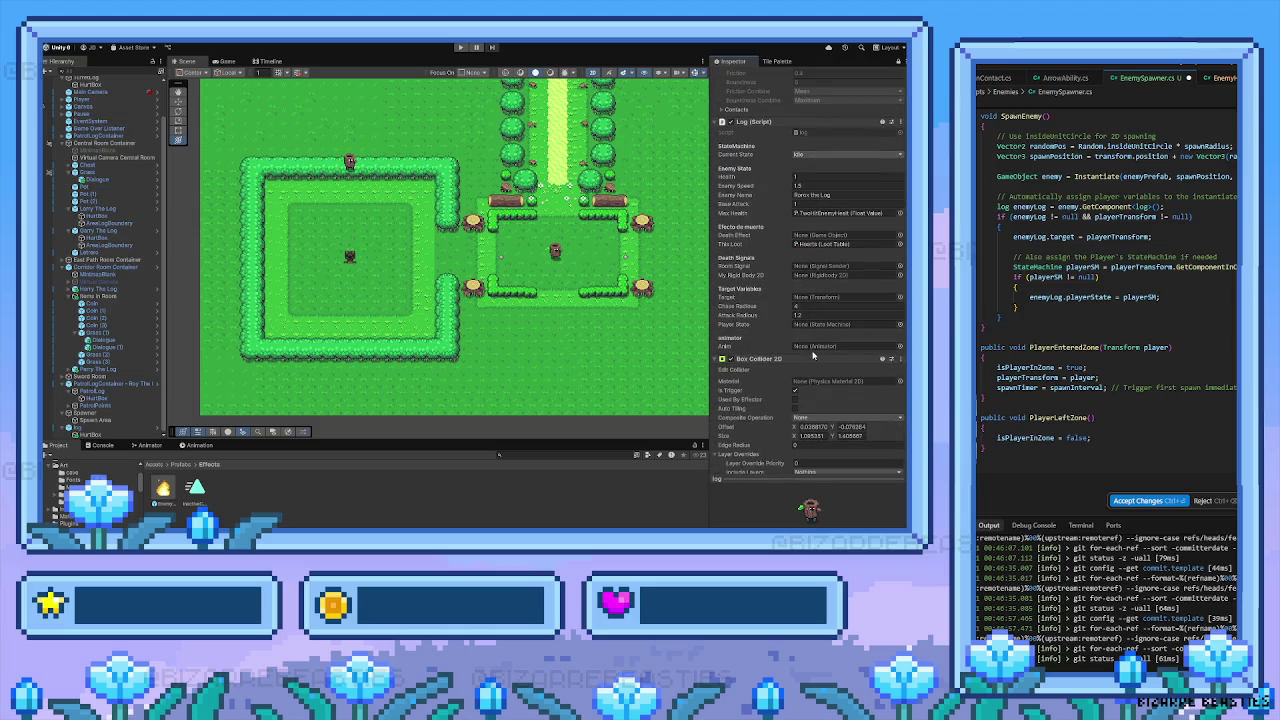
scroll(813, 354, "up", 1)
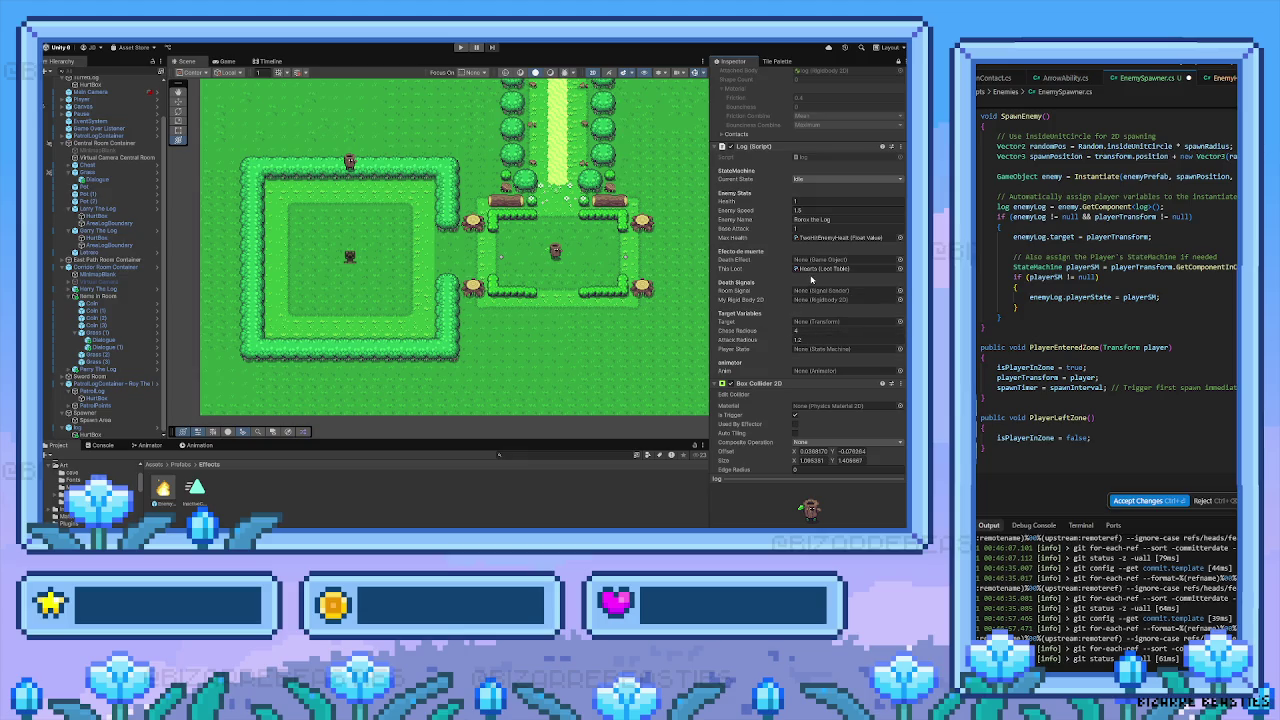
Drag the EnemyDeathEffect prefab into the Log script's Death Effect slot
mouse_move(175, 487)
left_mouse_down()
mouse_move(405, 421)
mouse_move(801, 263)
left_mouse_up()
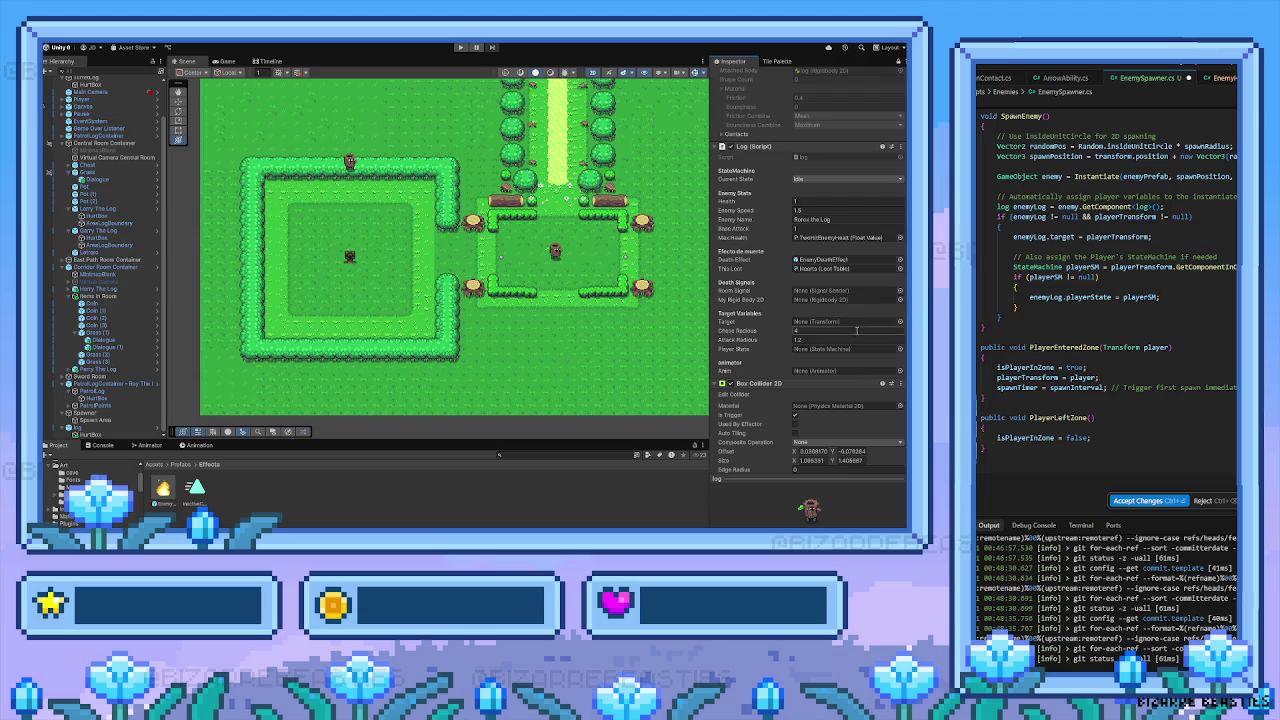
scroll(850, 336, "down", 5)
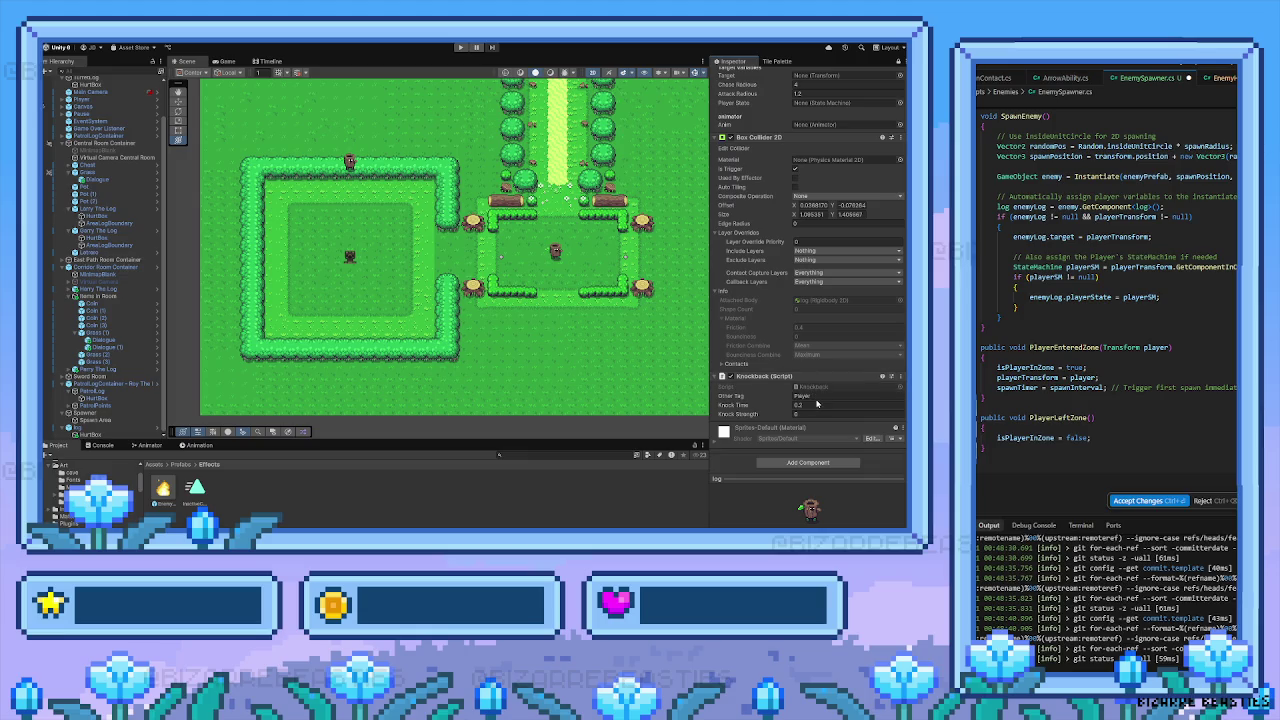
scroll(815, 378, "up", 2)
scroll(815, 376, "up", 8)
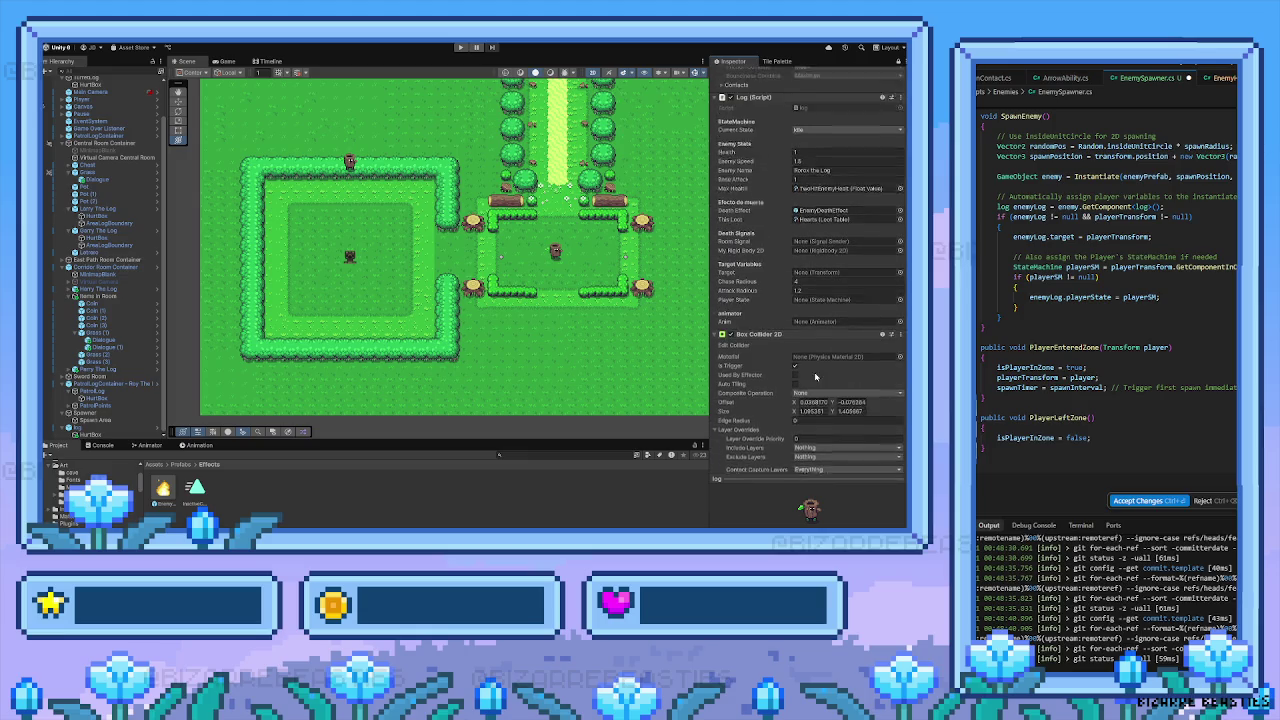
scroll(815, 376, "up", 12)
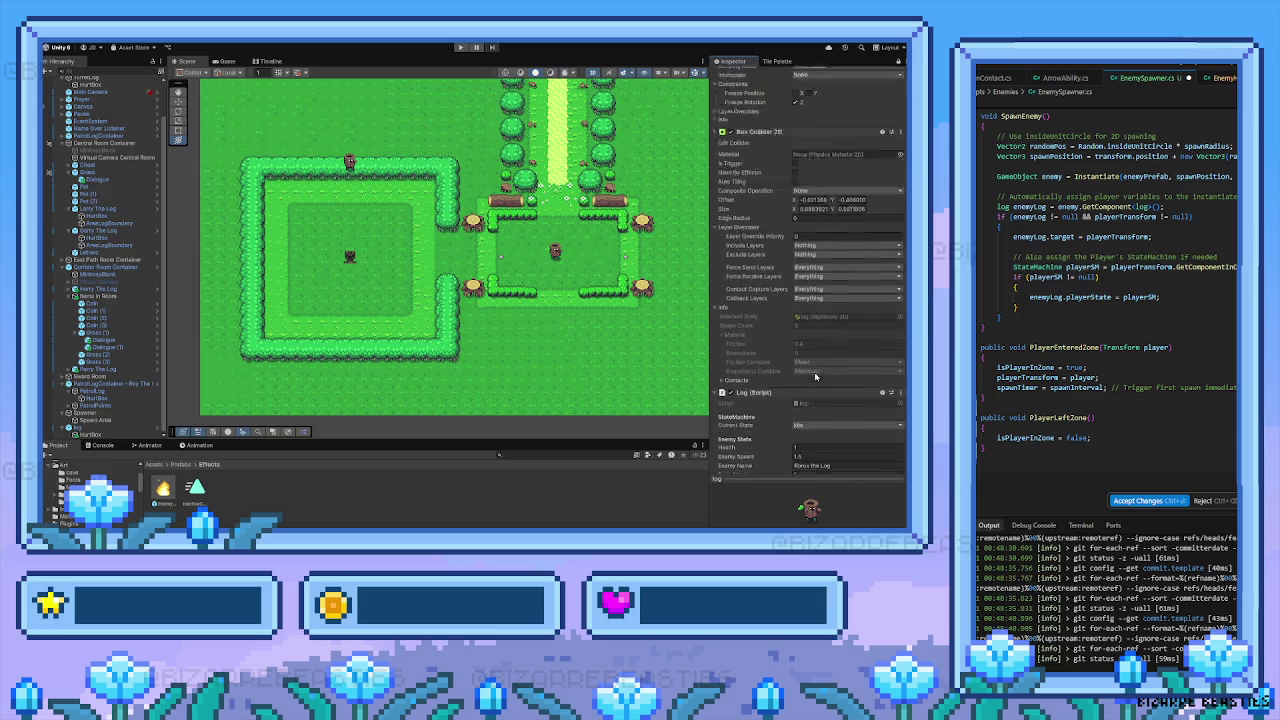
scroll(815, 373, "up", 3)
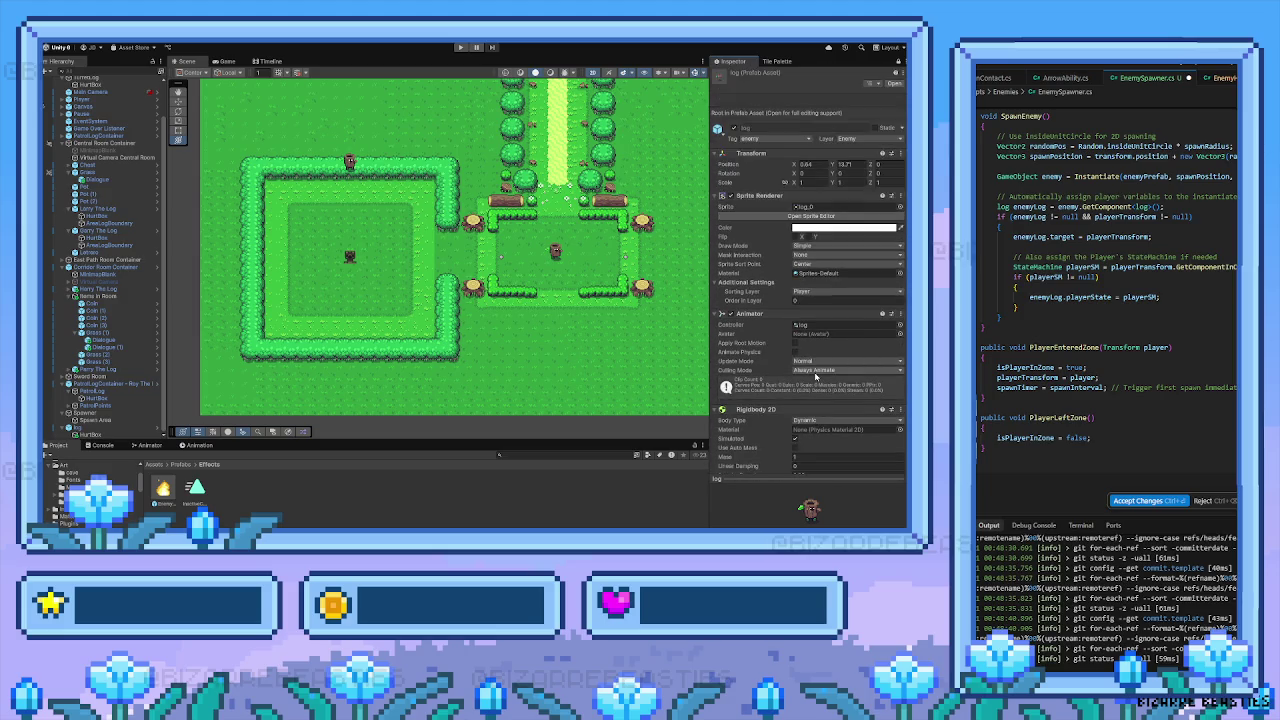
scroll(815, 376, "down", 15)
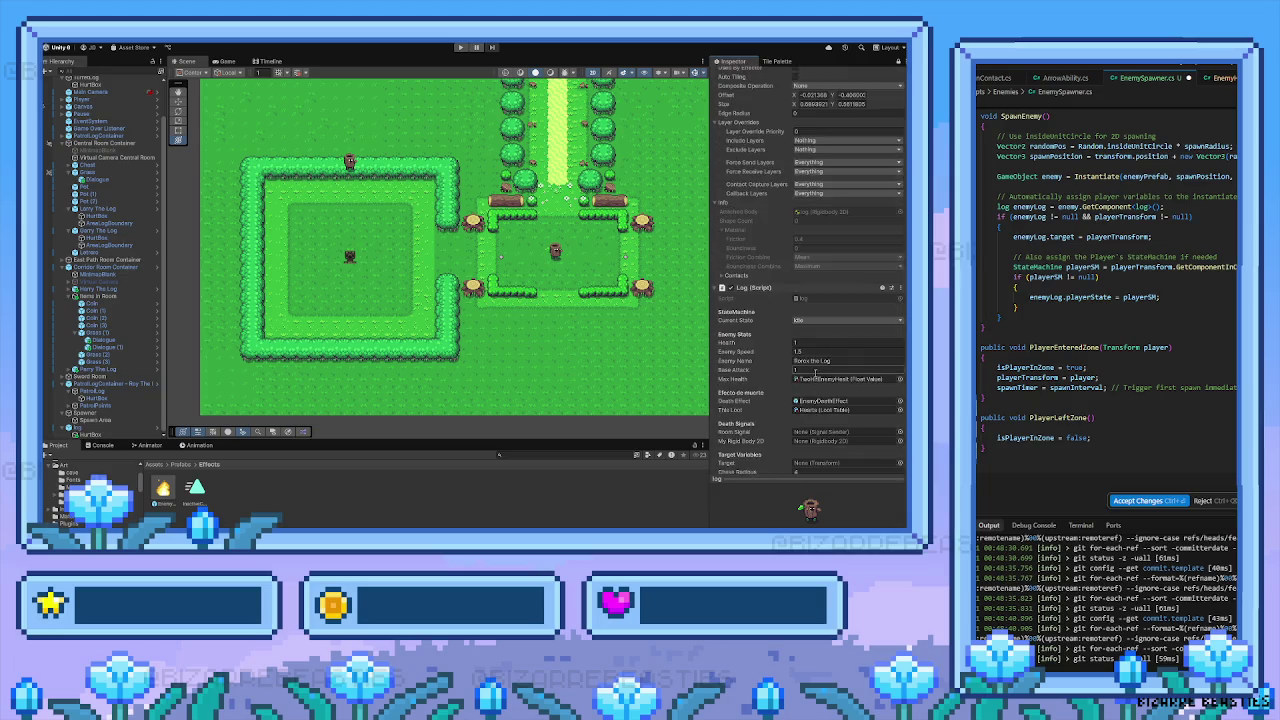
scroll(822, 370, "down", 5)
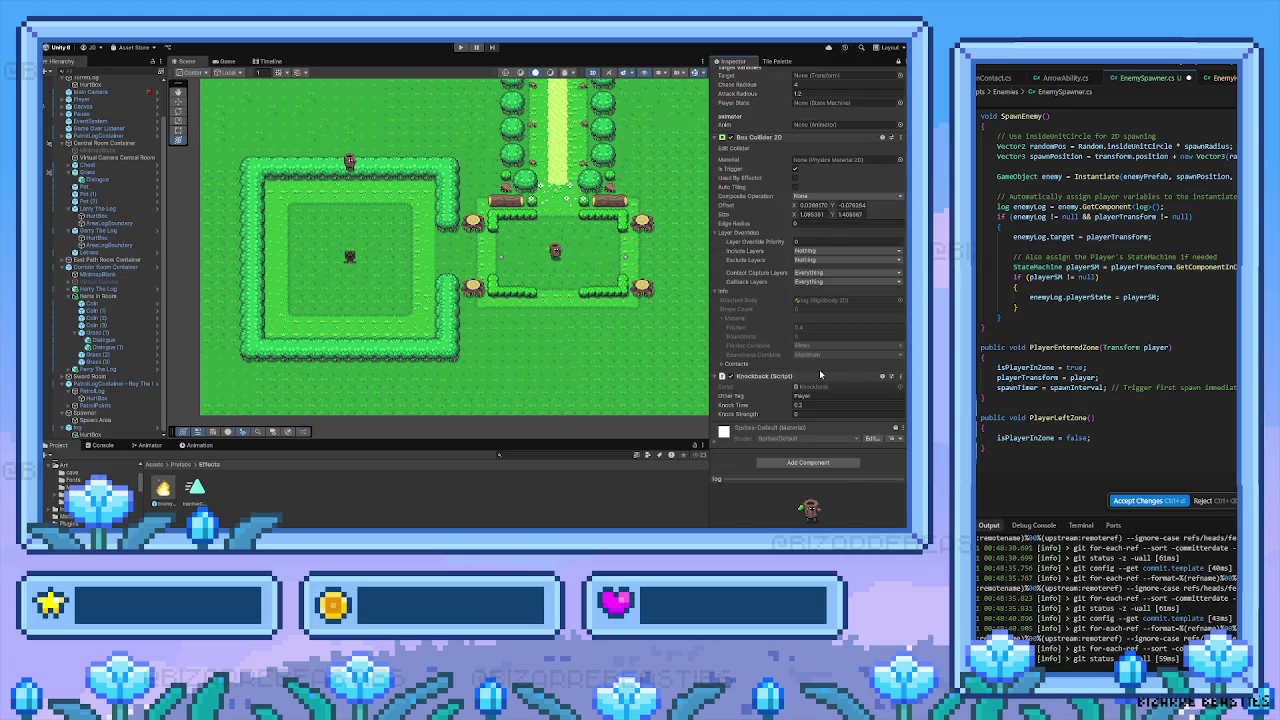
scroll(776, 386, "up", 10)
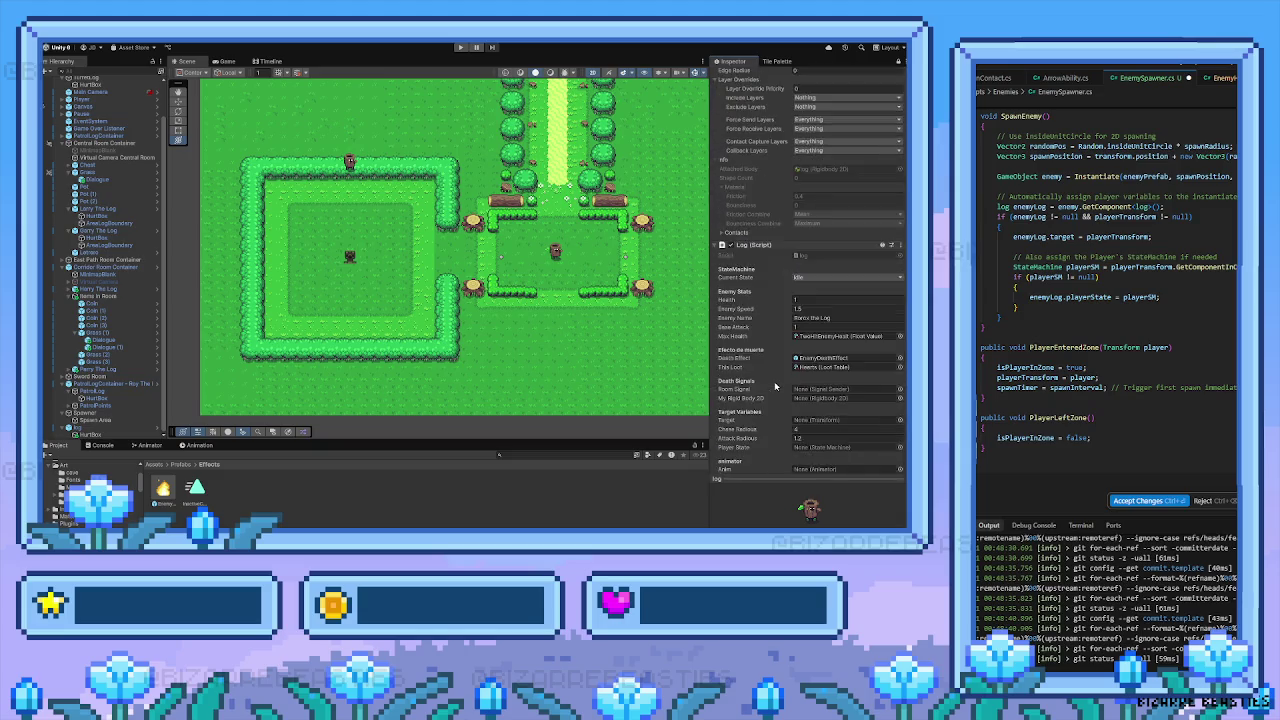
scroll(775, 386, "down", 1)
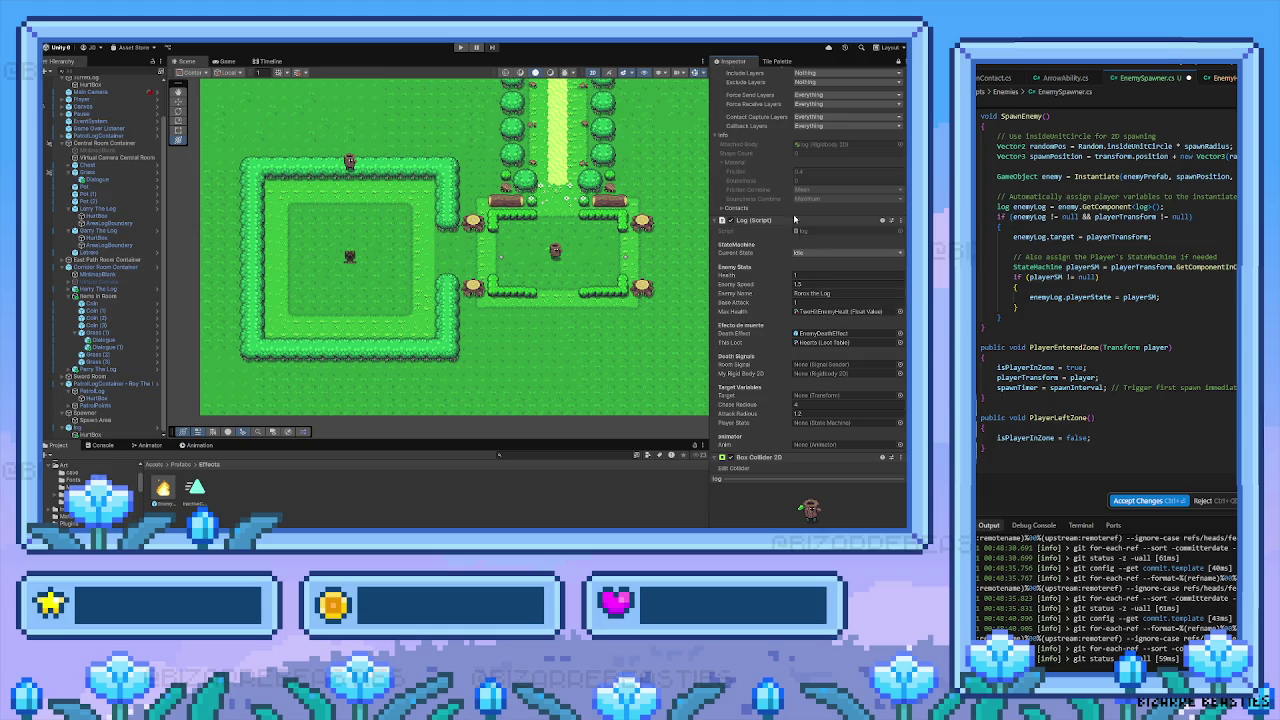
left_click(459, 47)
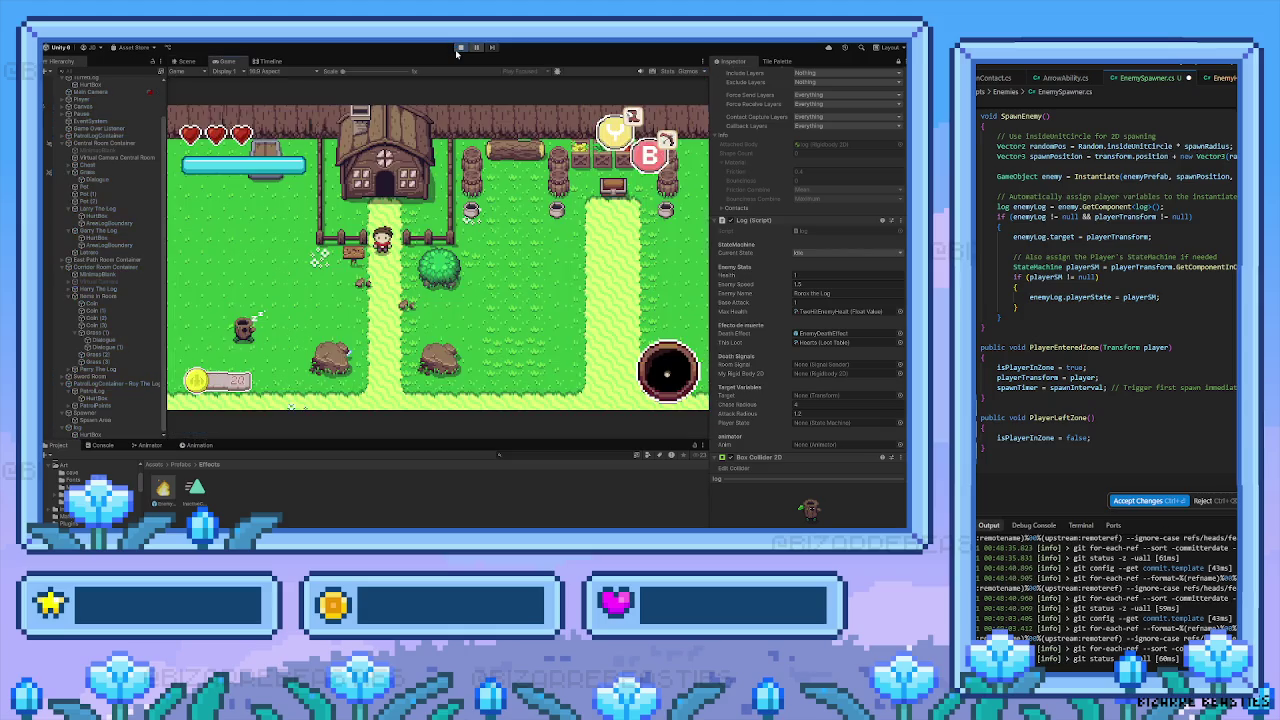
key("Down")
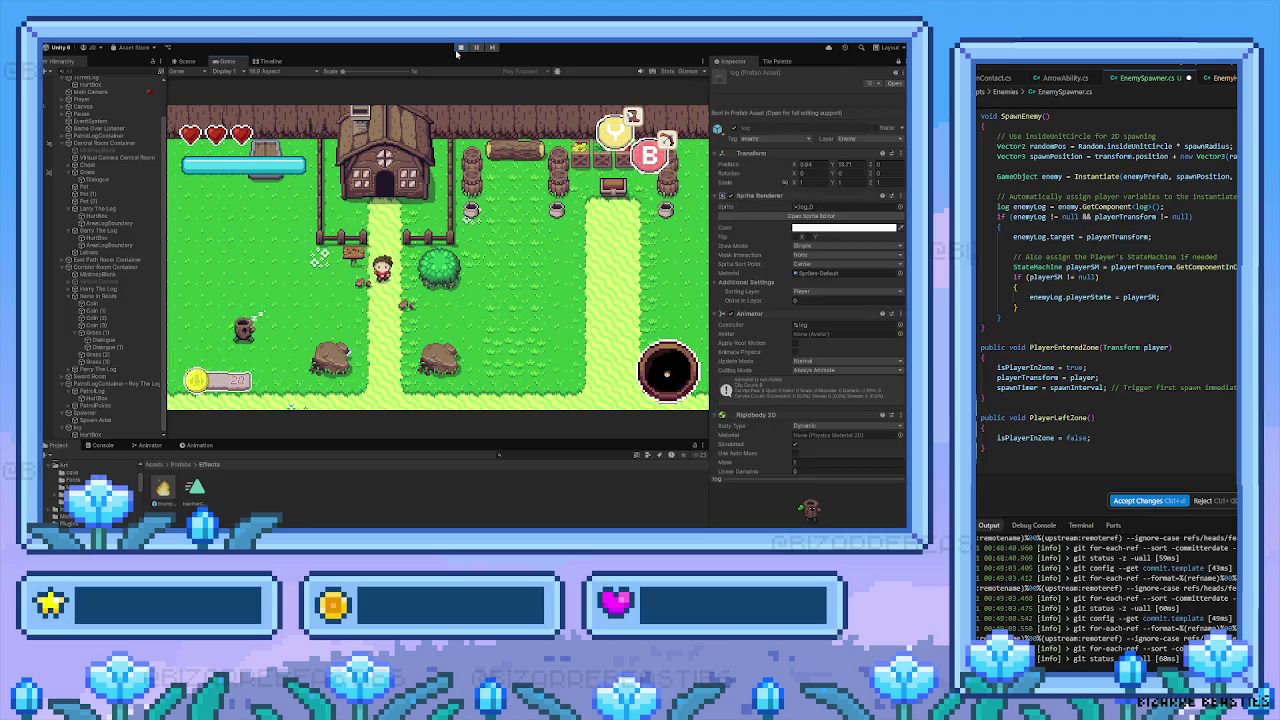
key("Right")
key("Down")
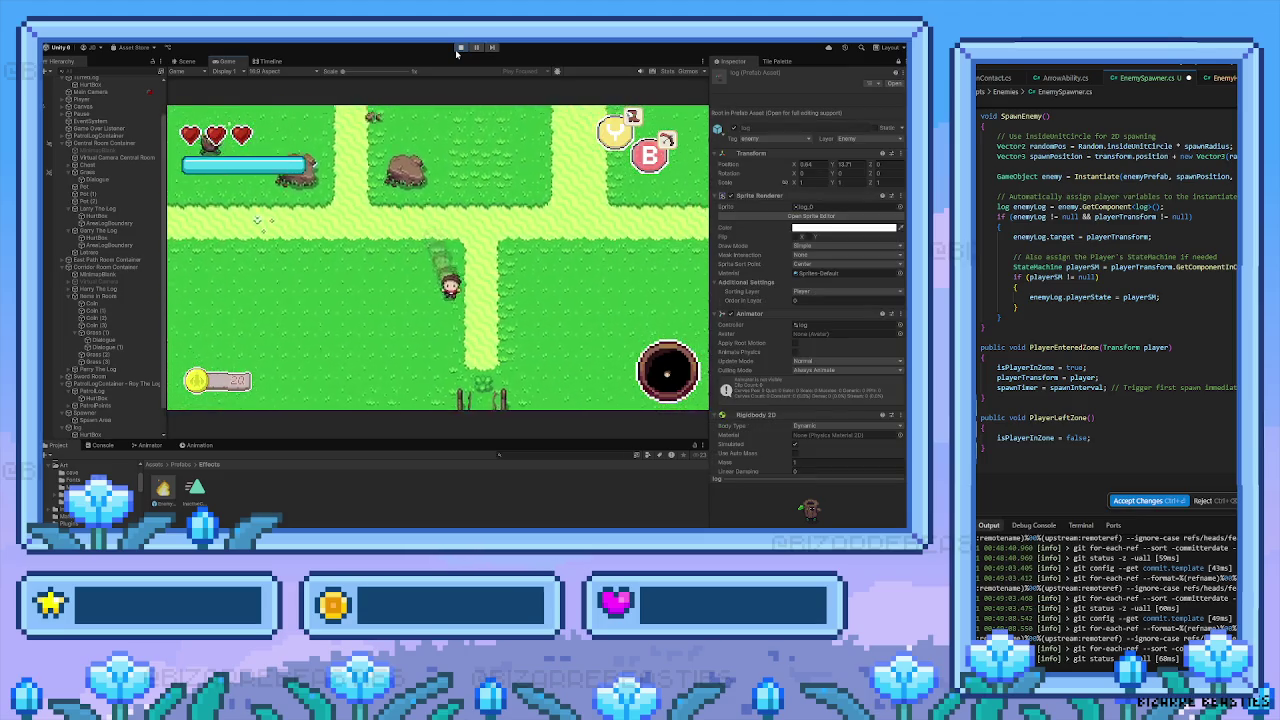
key("space")
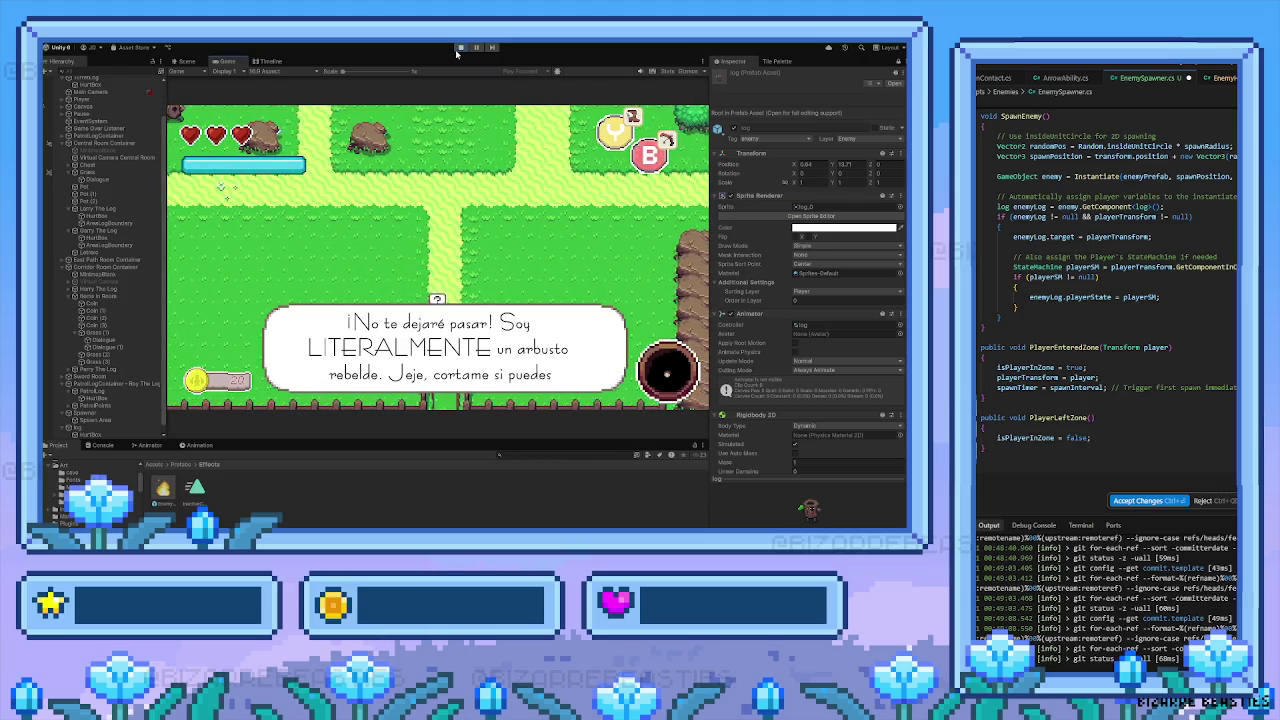
key("space")
key("Down")
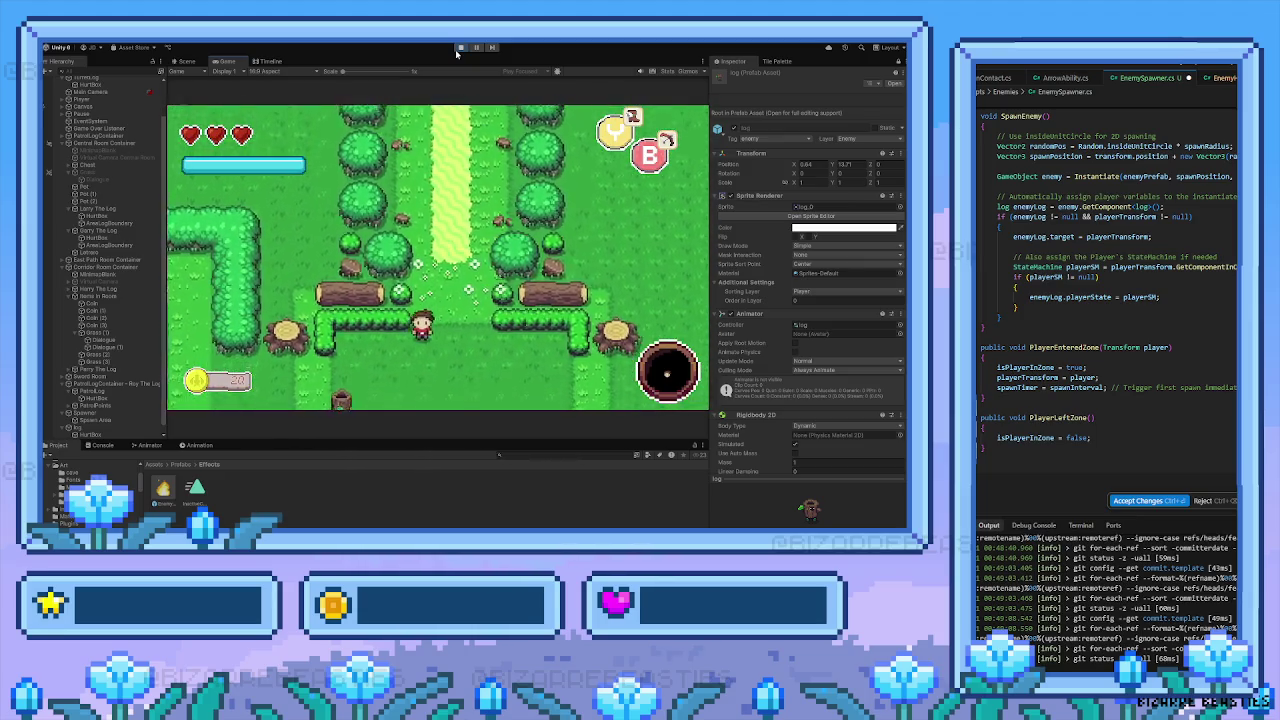
key("Down")
key("Right")
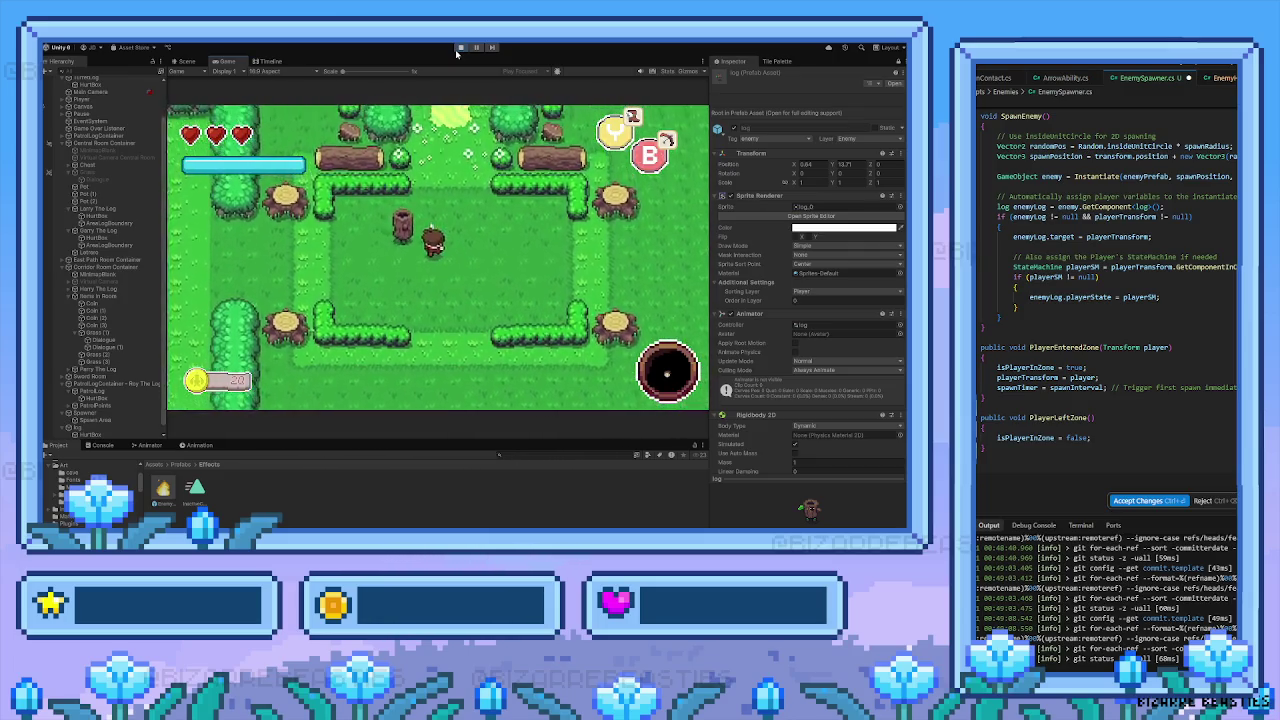
key("Left")
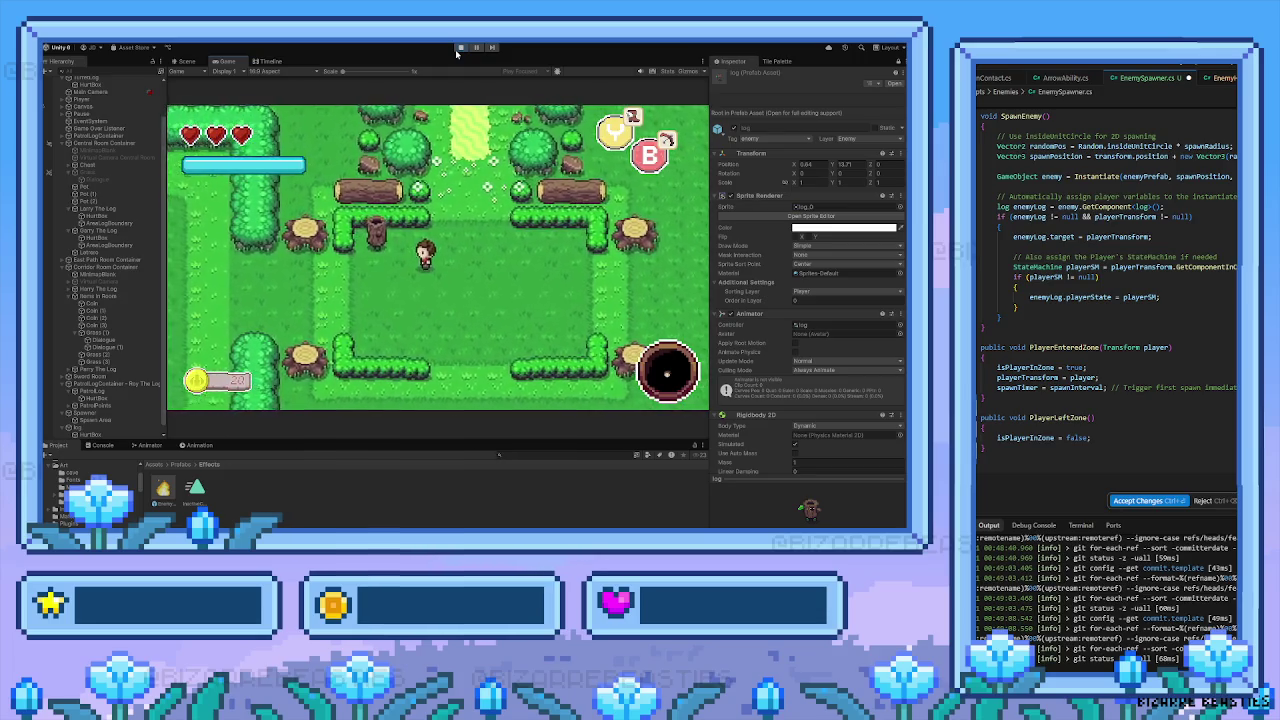
key("Left")
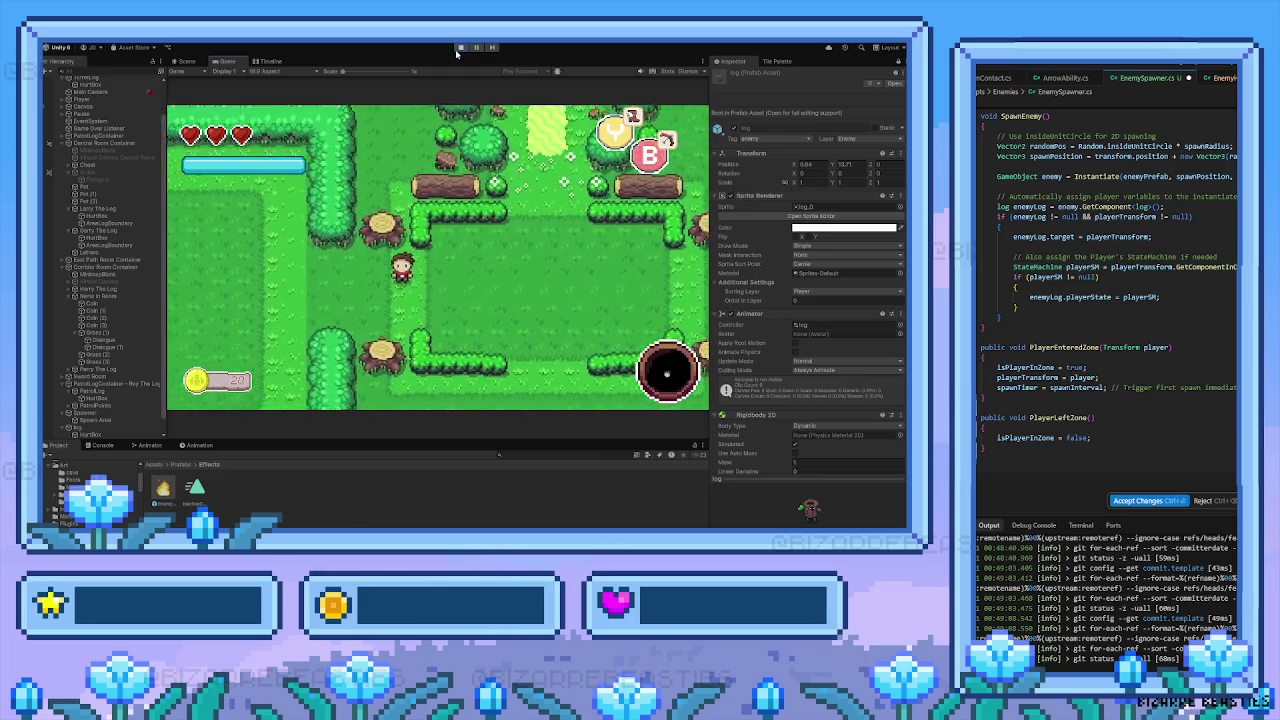
key("Left")
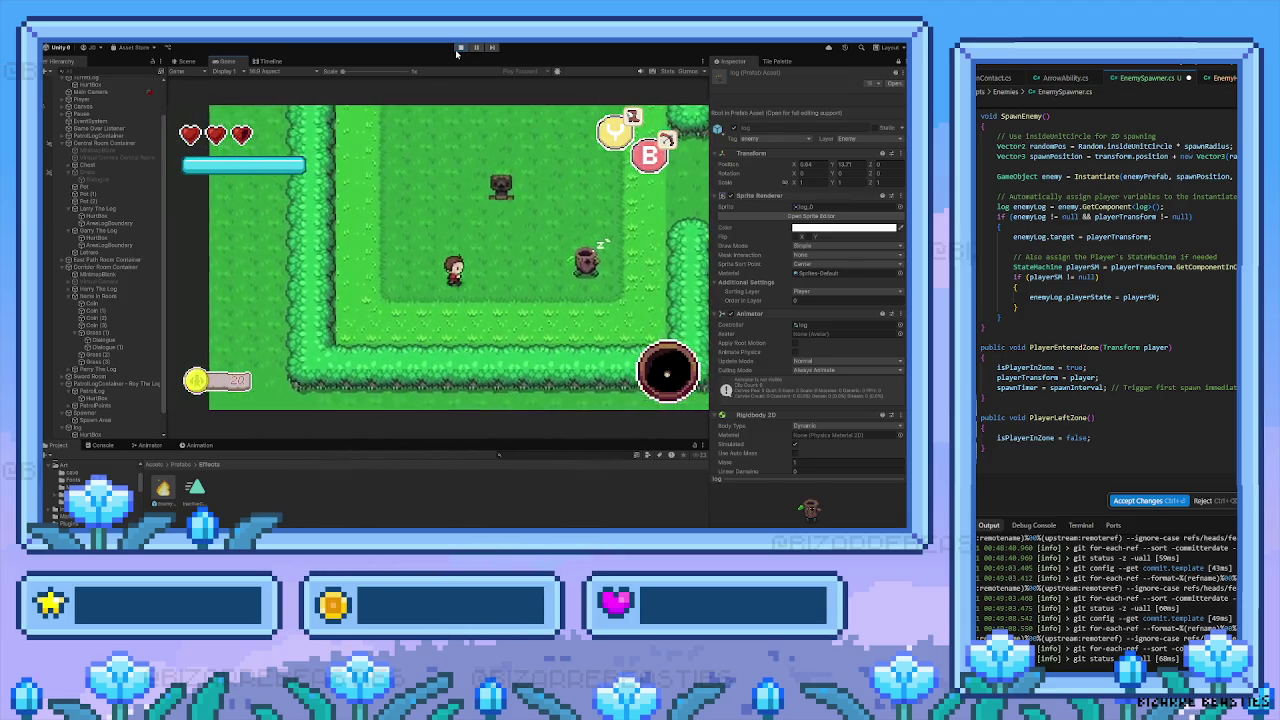
key("Left")
key("Down")
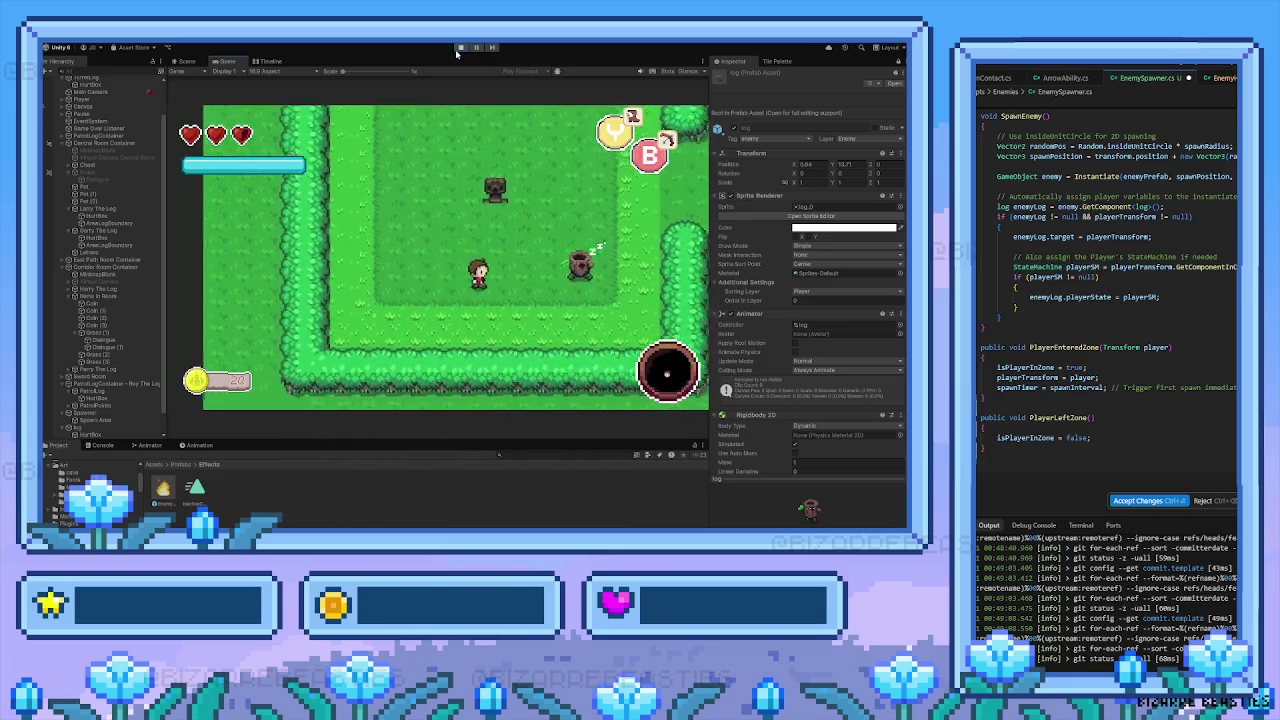
key("Left")
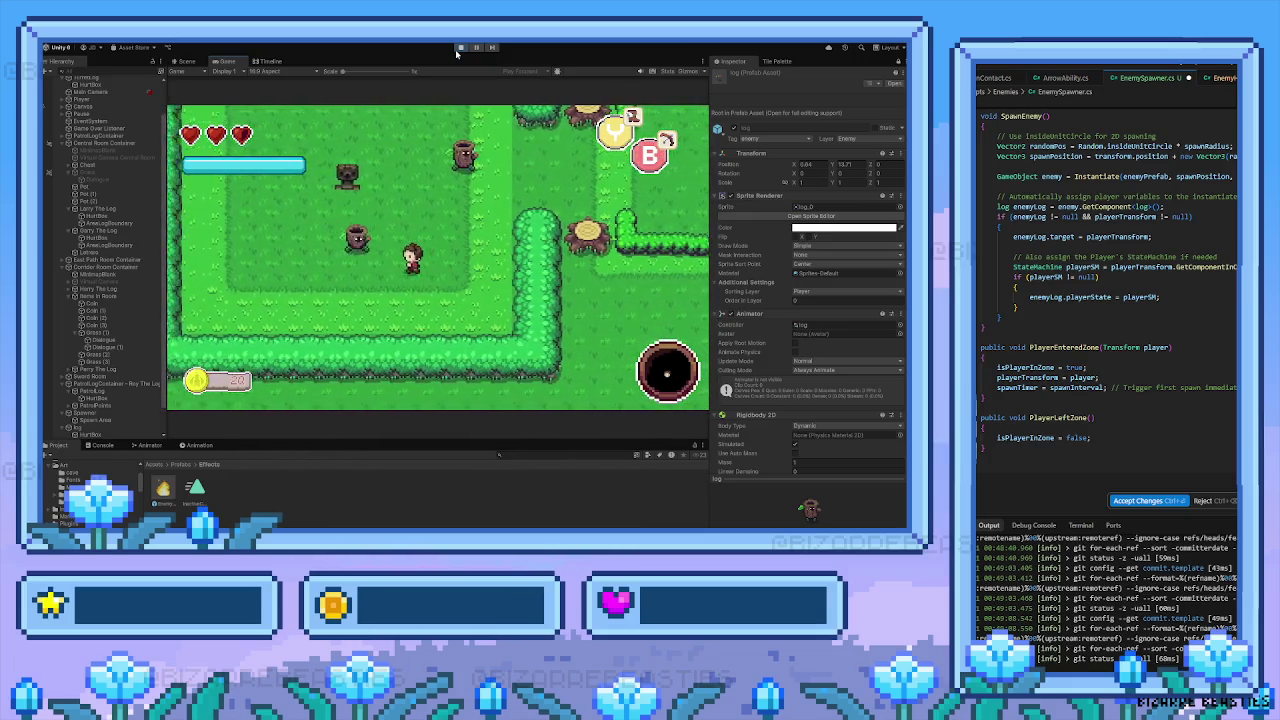
key("Left")
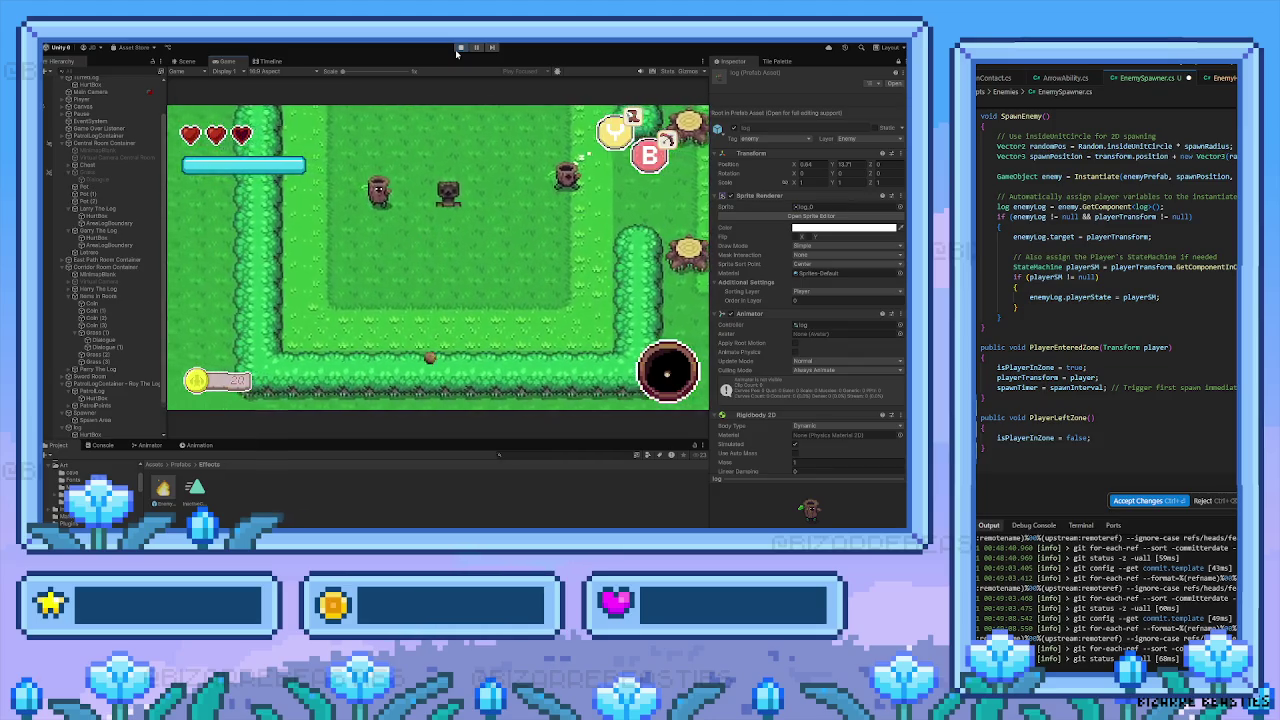
key("Left")
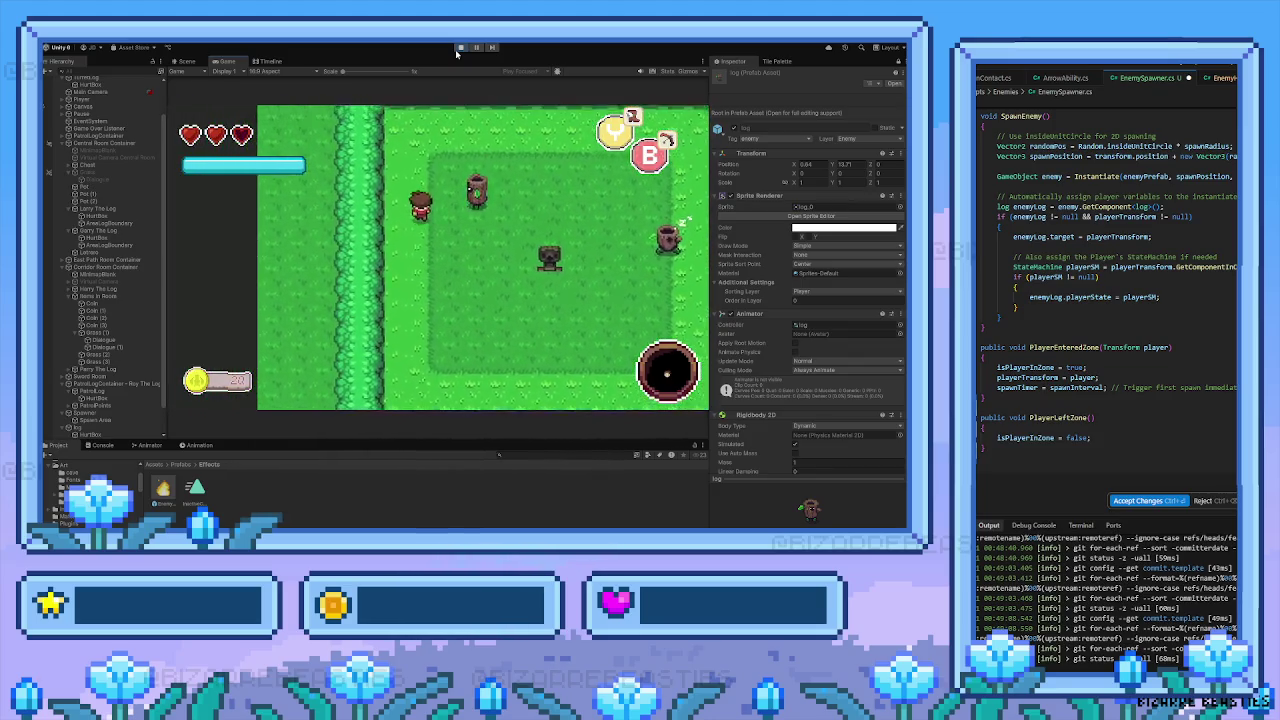
key("Right")
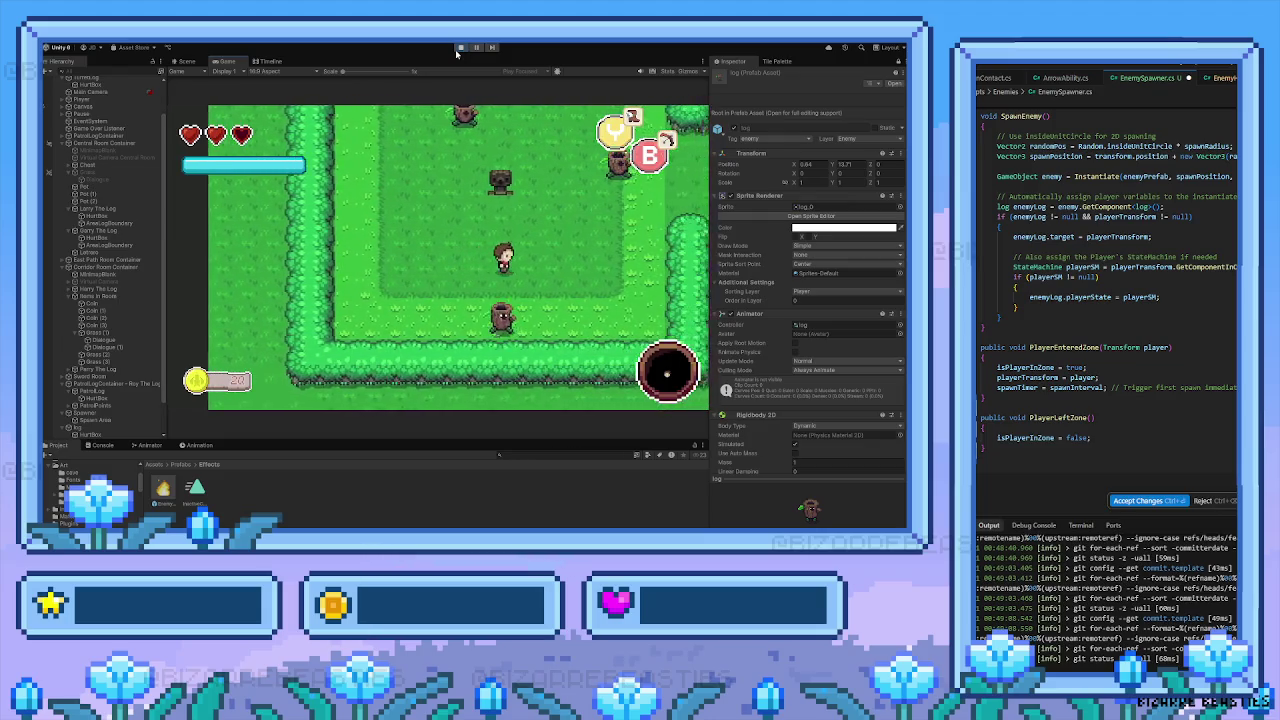
key("Right")
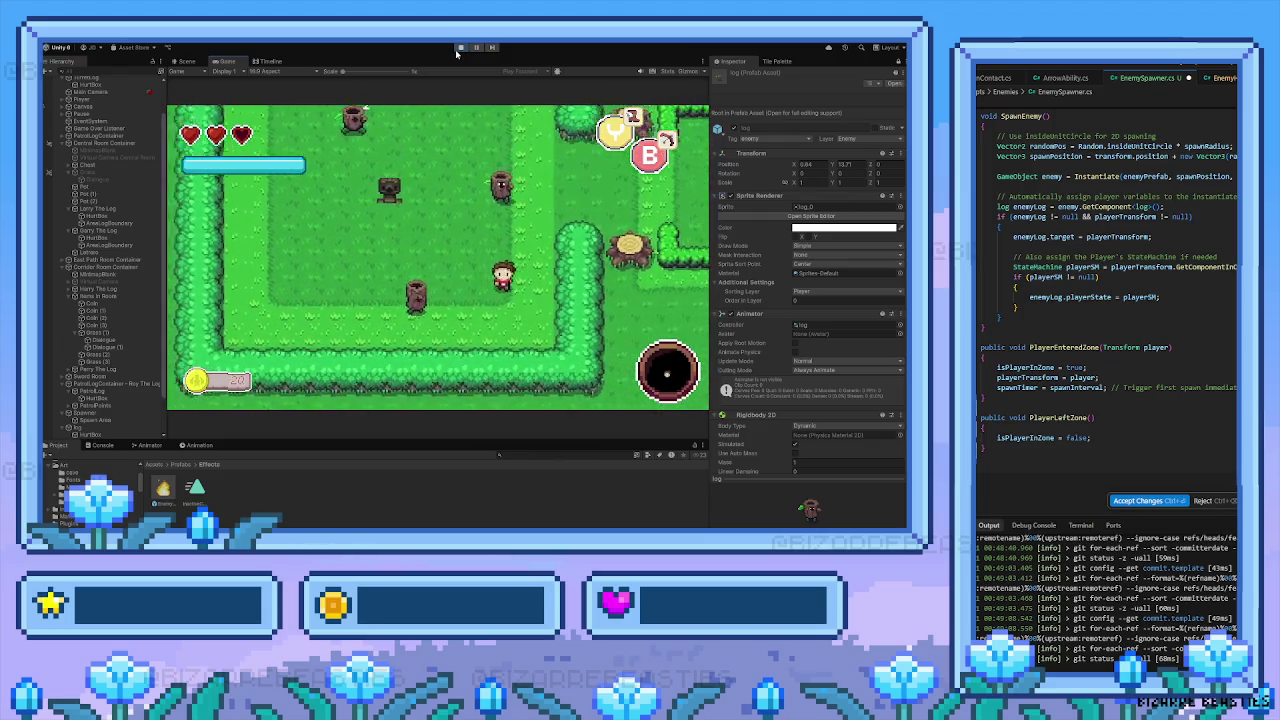
key("Up")
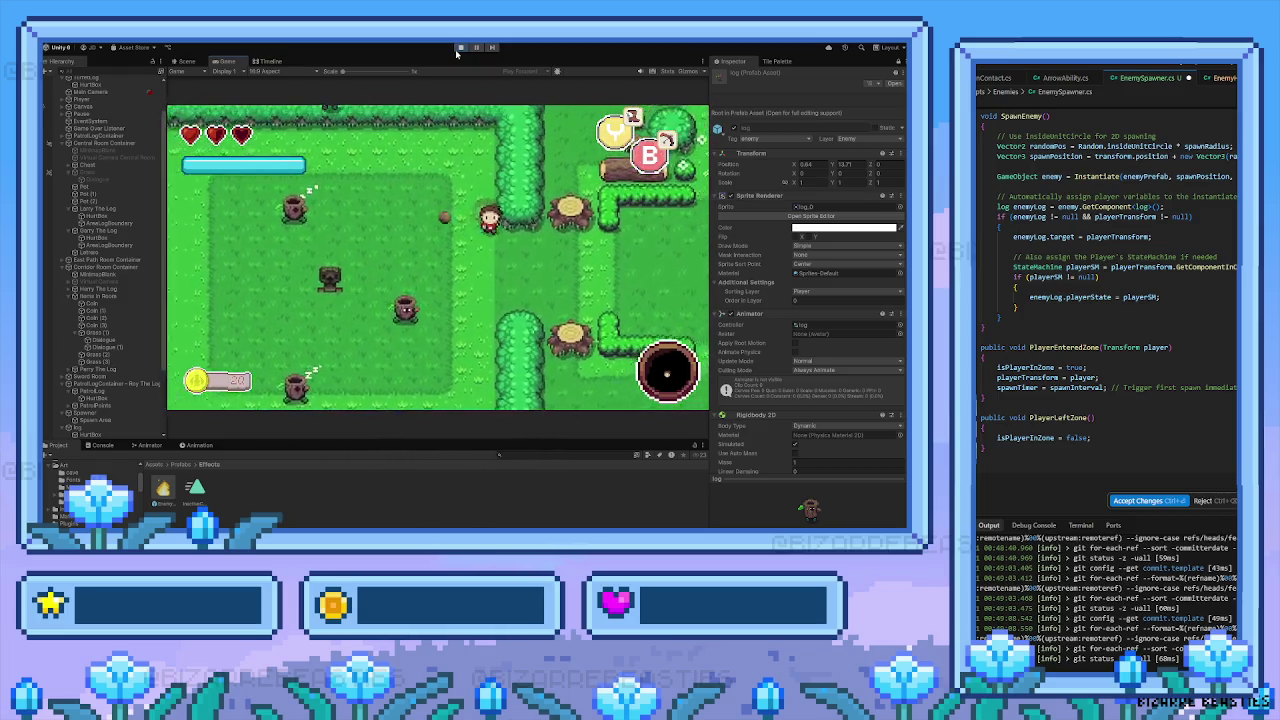
key("Right")
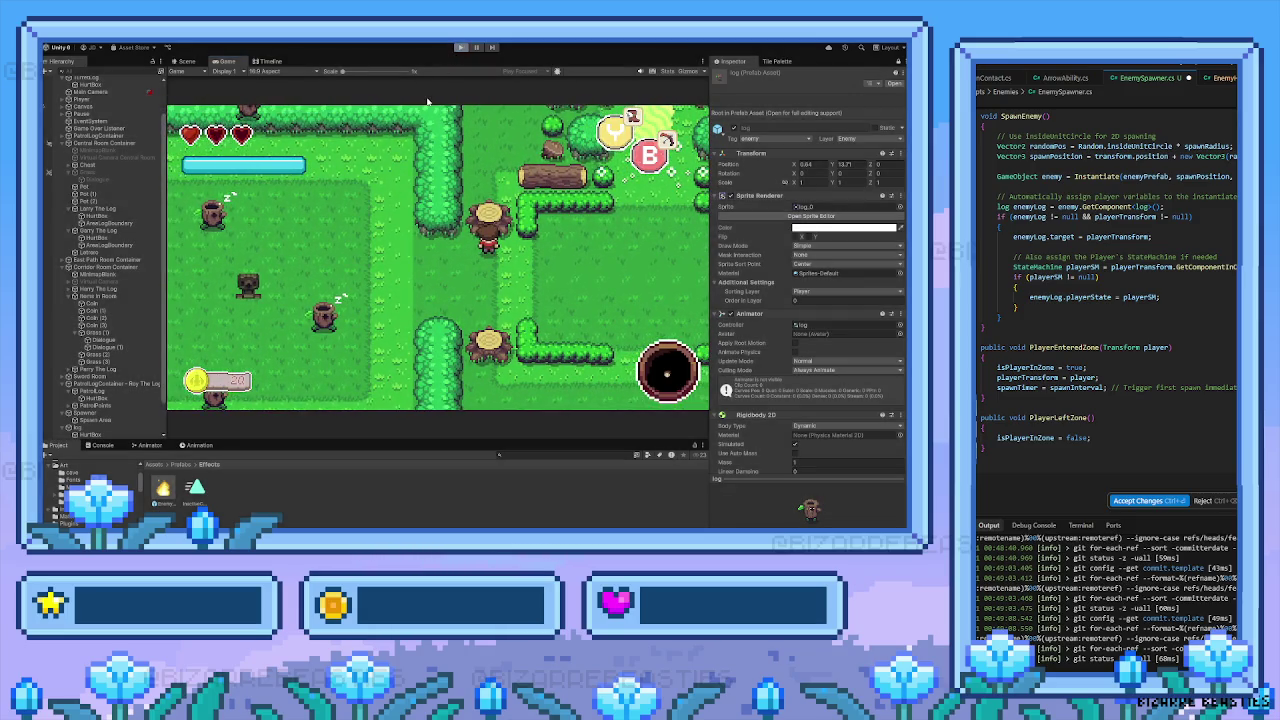
key("ctrl+p")
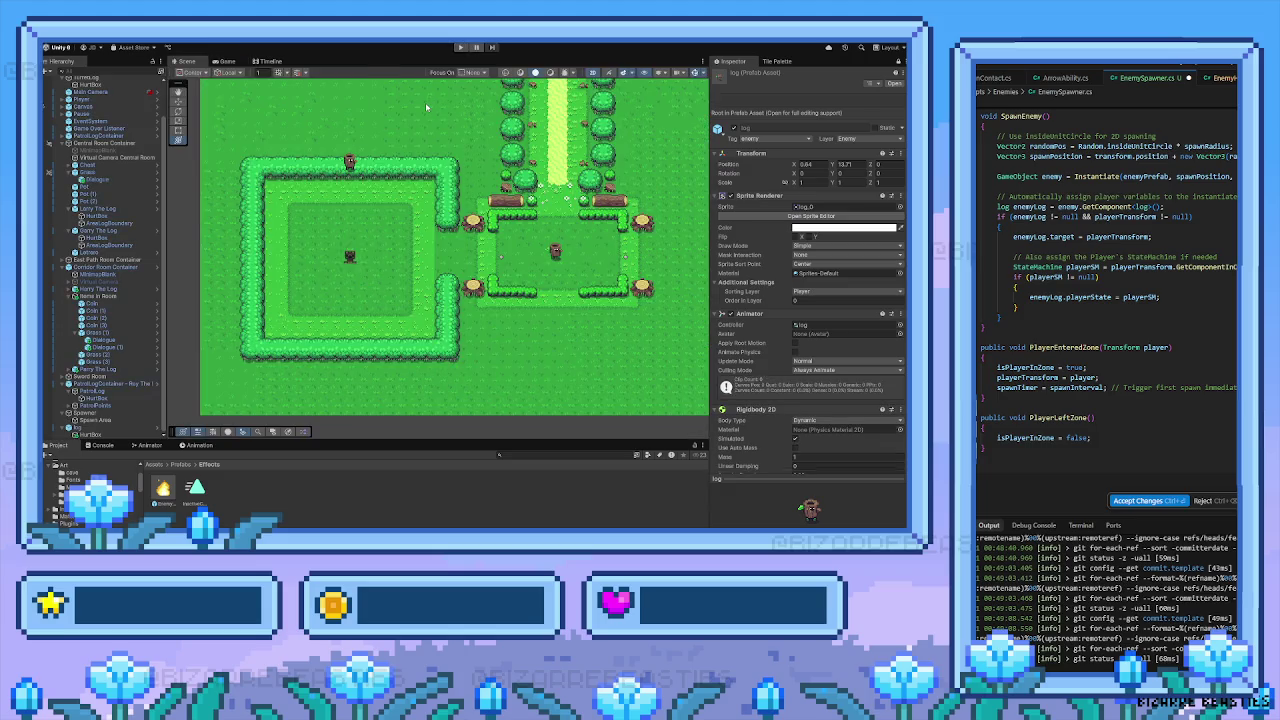
Pan to the village and select the log enemy near the house
left_click_drag(430, 106, 433, 298)
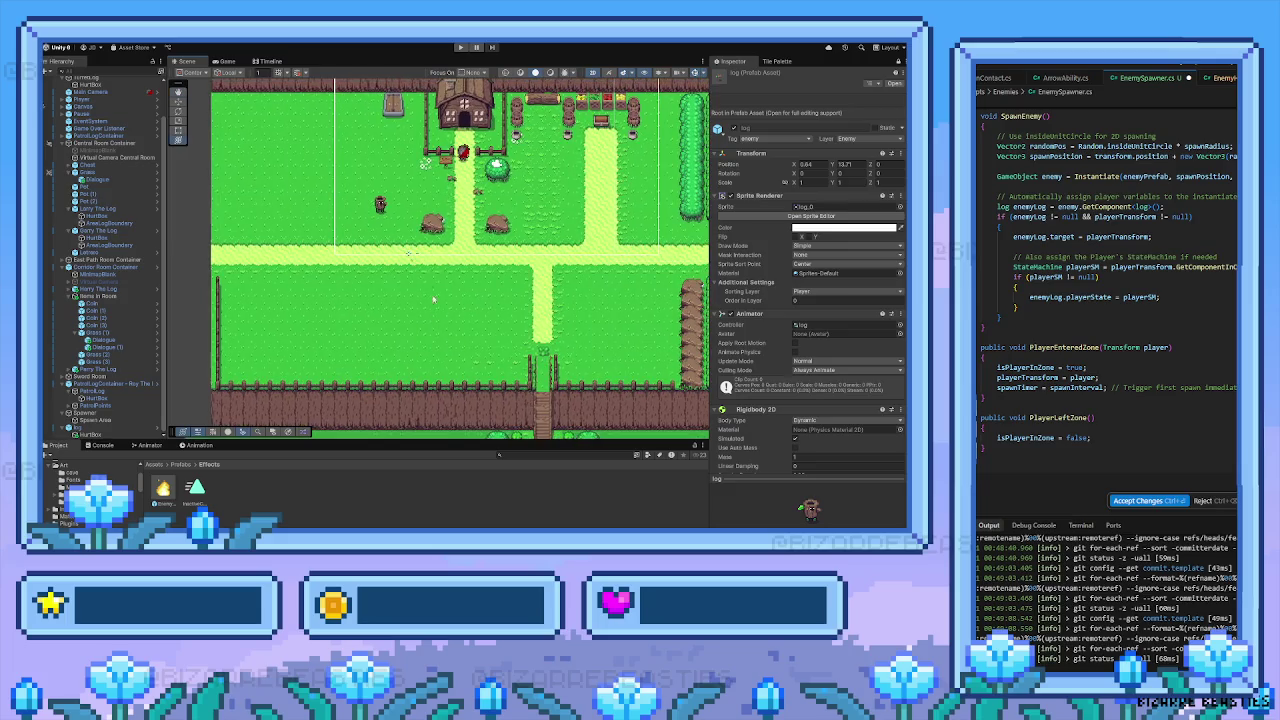
left_click(381, 205)
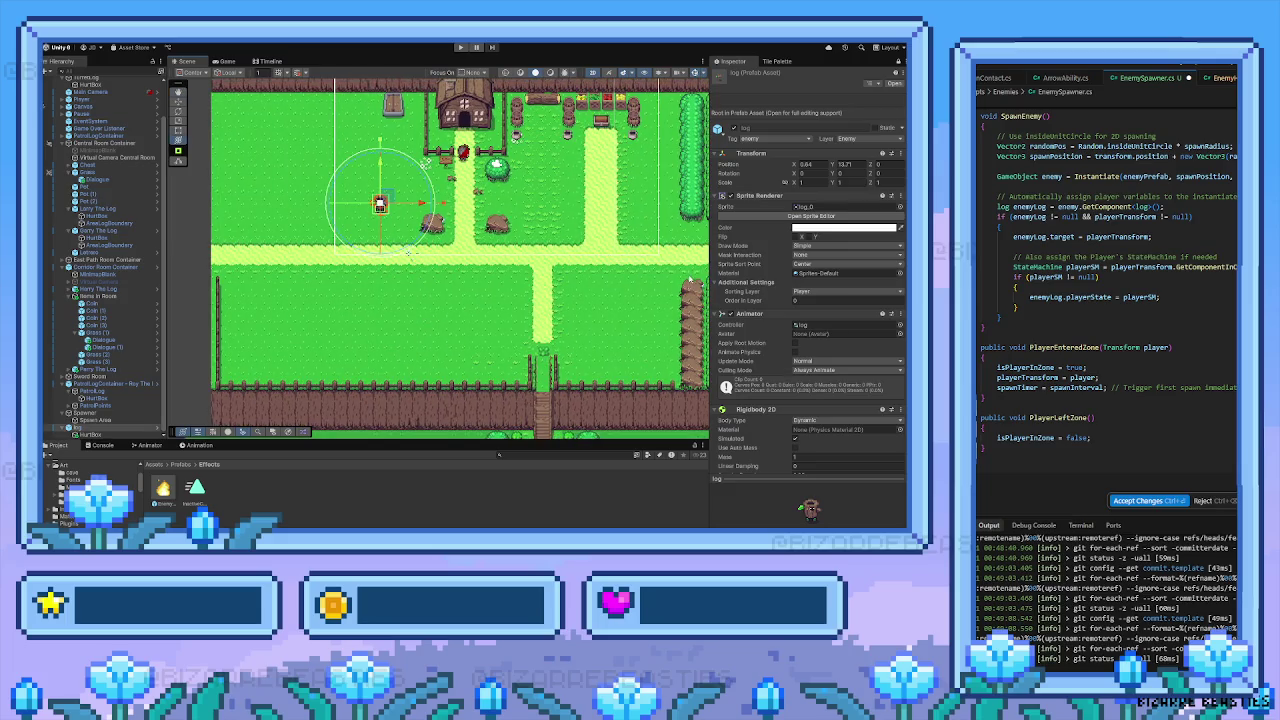
left_click(176, 464)
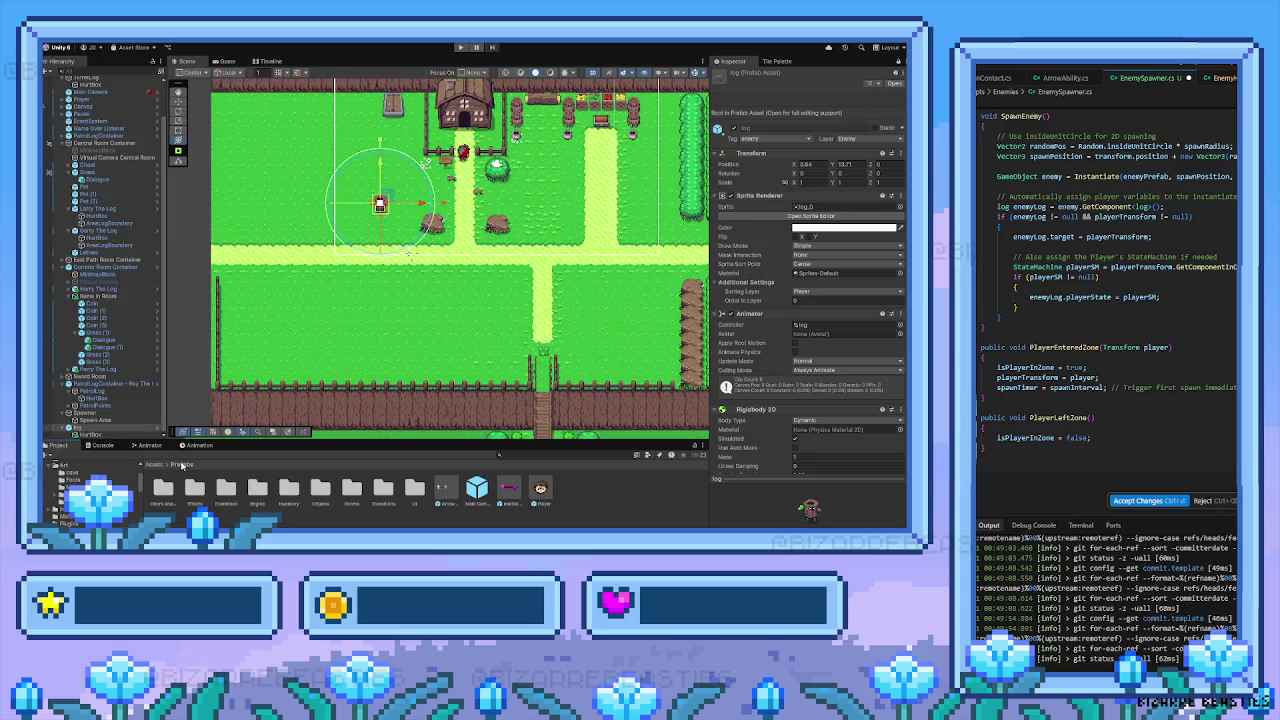
scroll(777, 403, "down", 10)
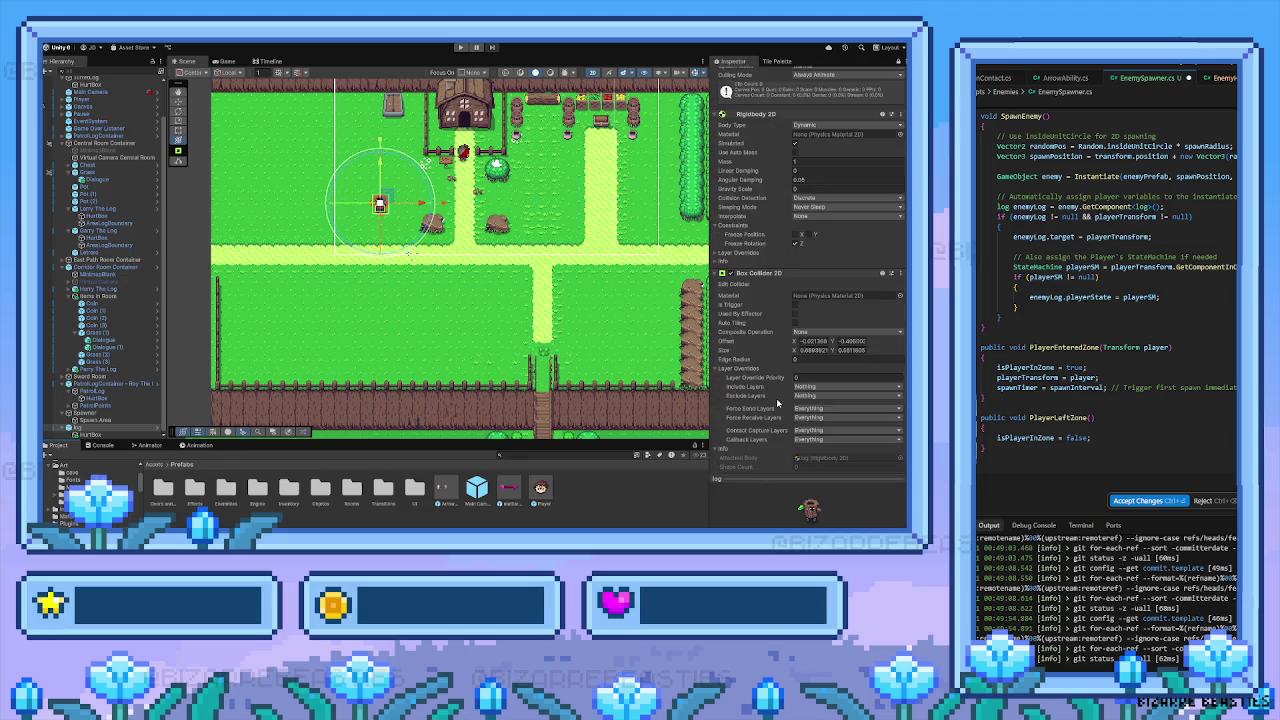
scroll(835, 410, "up", 3)
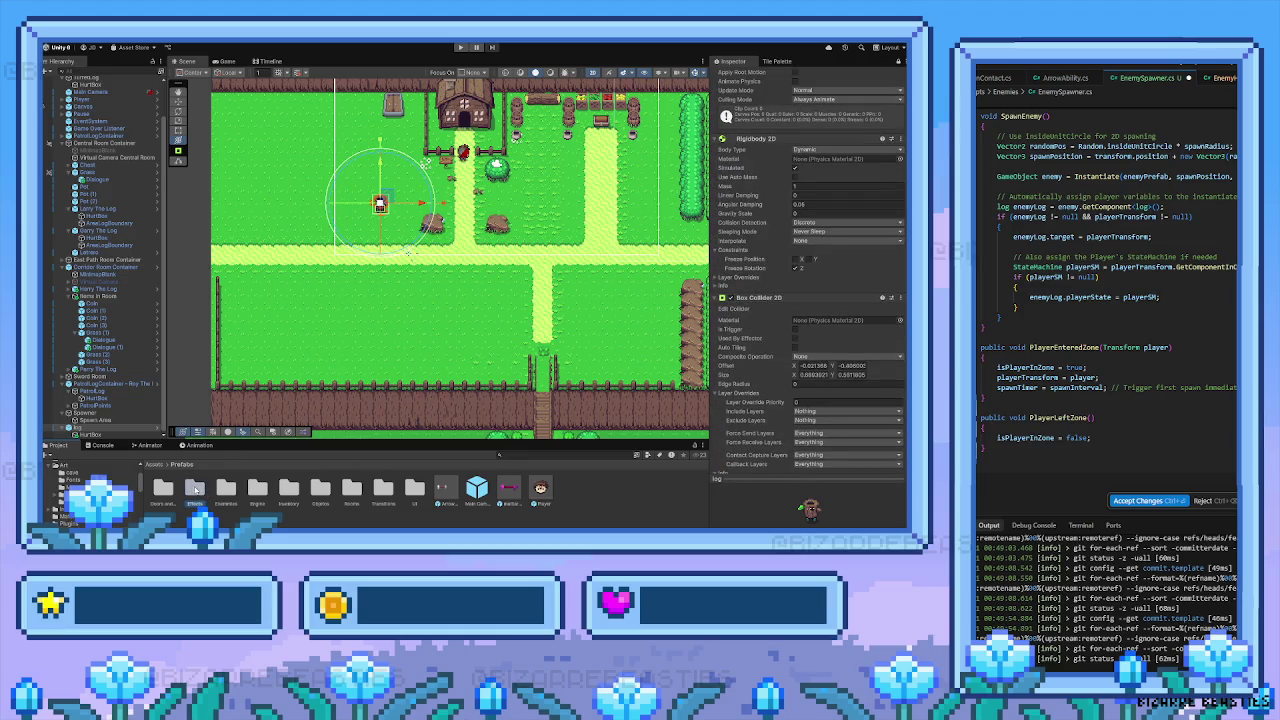
Review the log's Log (Script), Box Collider 2D and Knockback settings, including its Target field
left_click(380, 205)
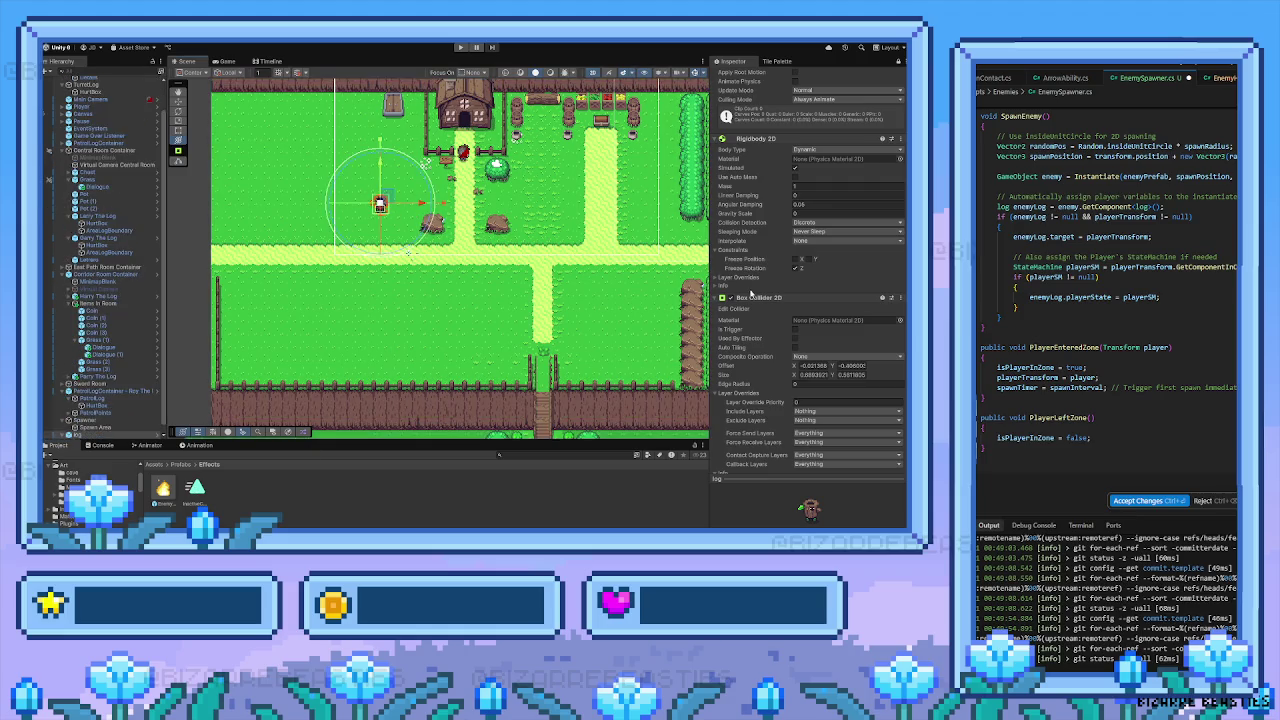
scroll(836, 357, "down", 5)
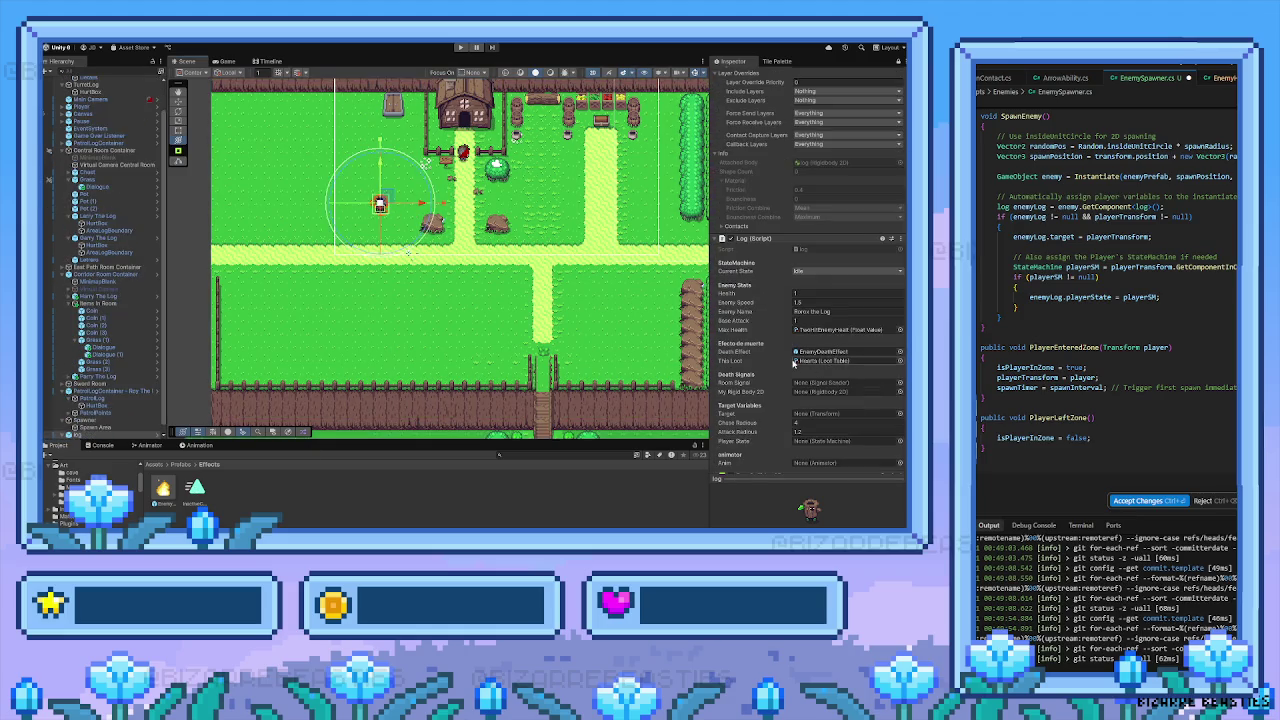
scroll(850, 368, "down", 3)
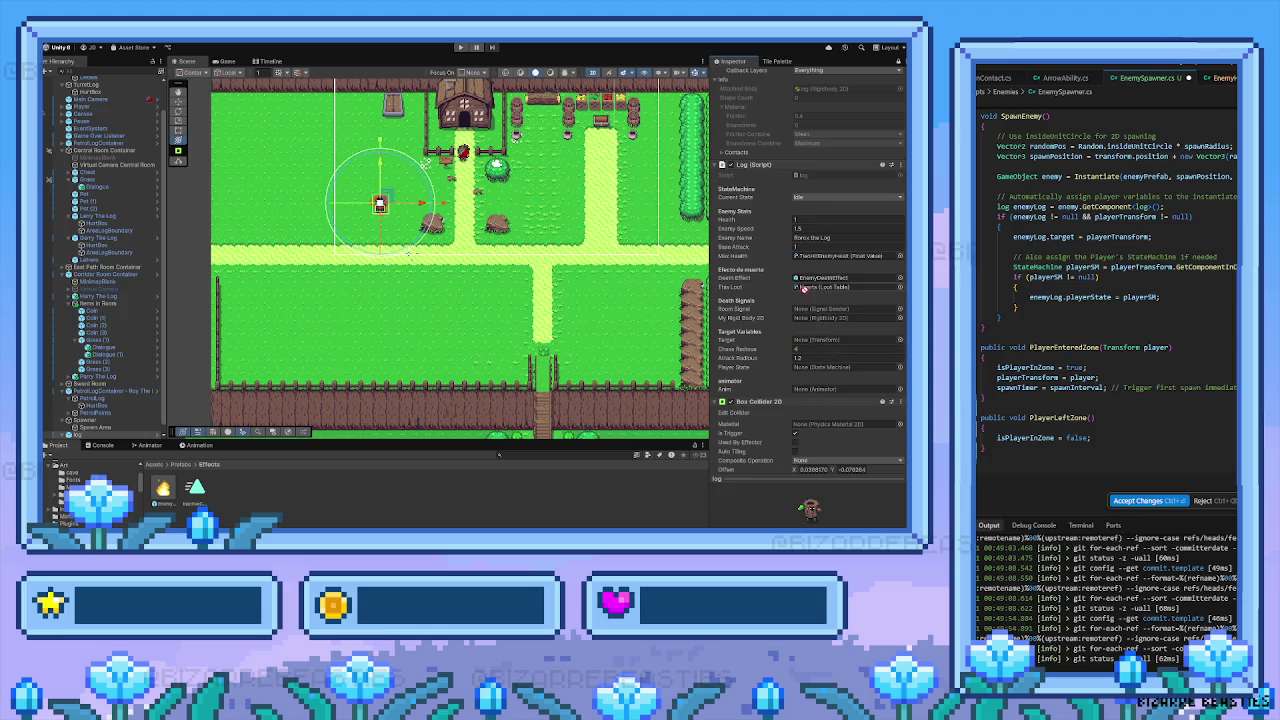
scroll(803, 245, "down", 1)
scroll(813, 401, "down", 5)
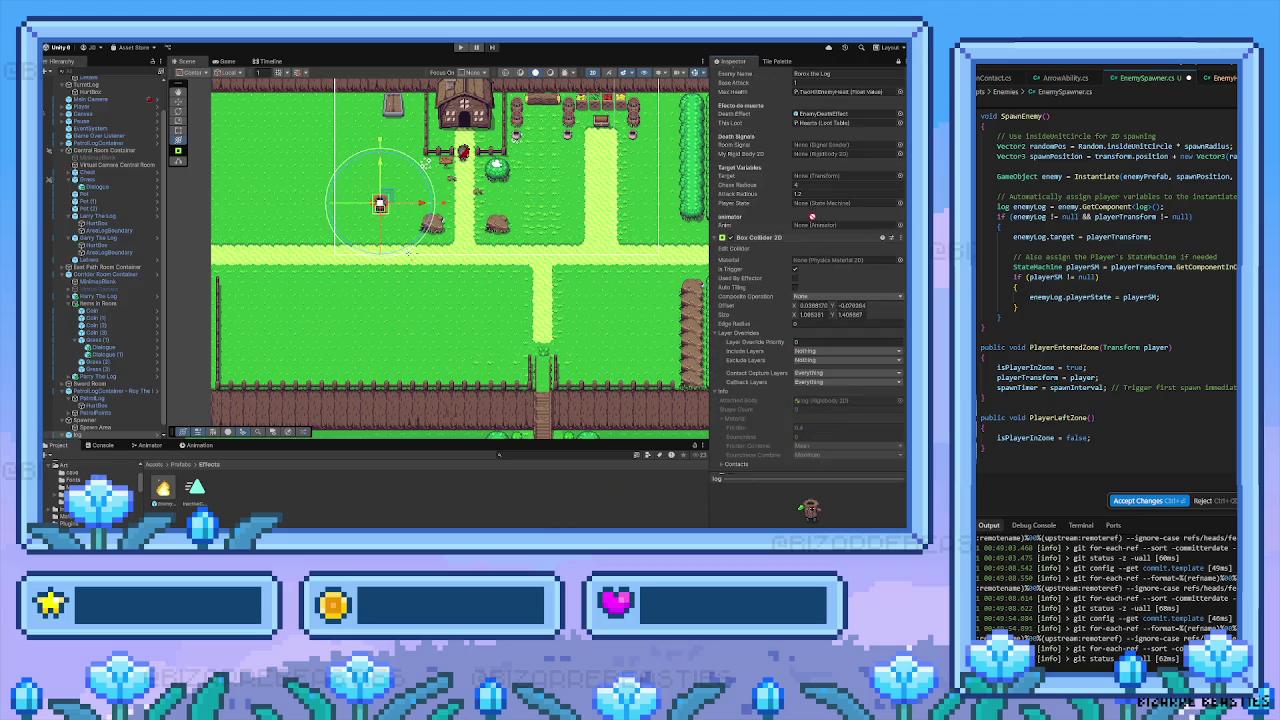
left_click(814, 177)
scroll(740, 272, "up", 4)
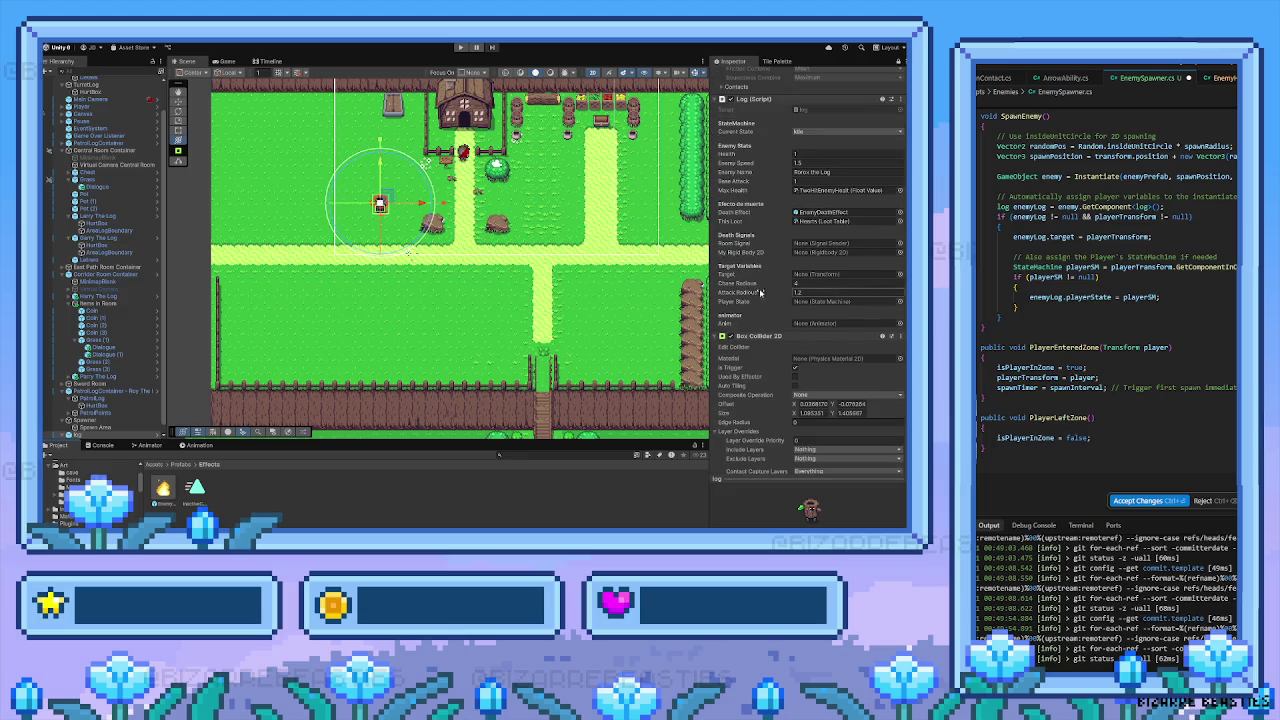
scroll(816, 278, "down", 5)
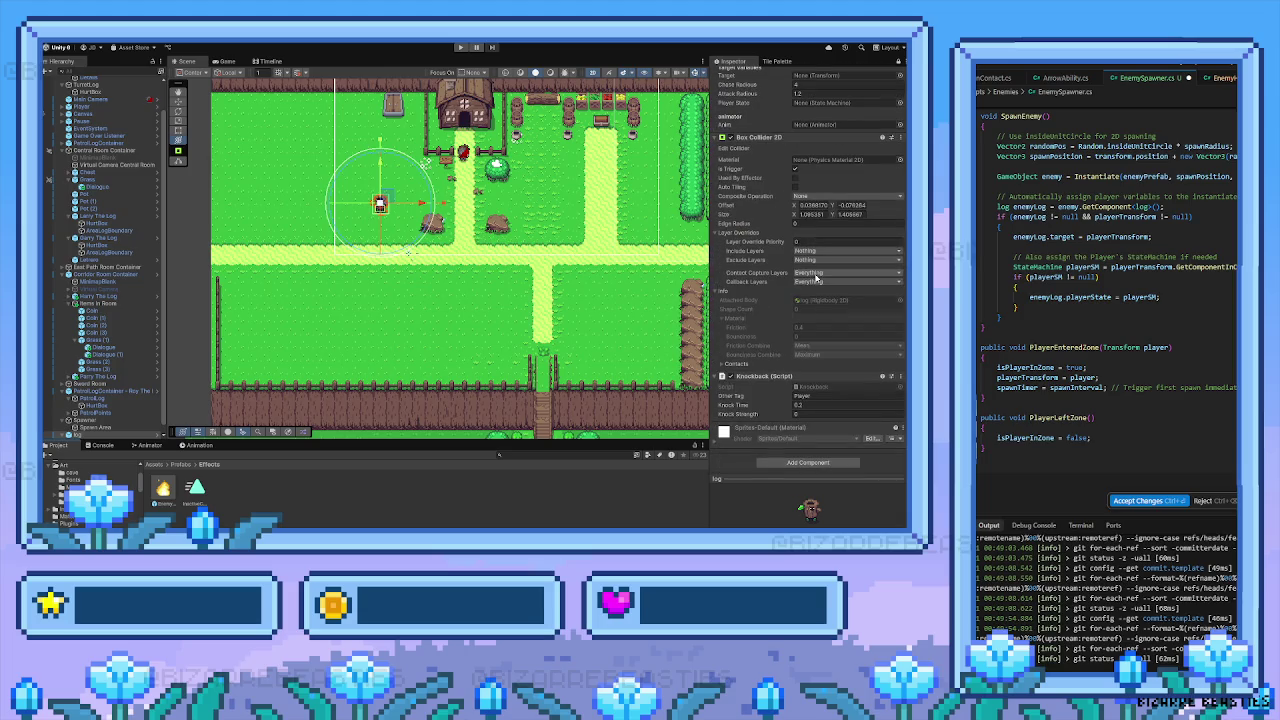
scroll(755, 291, "up", 8)
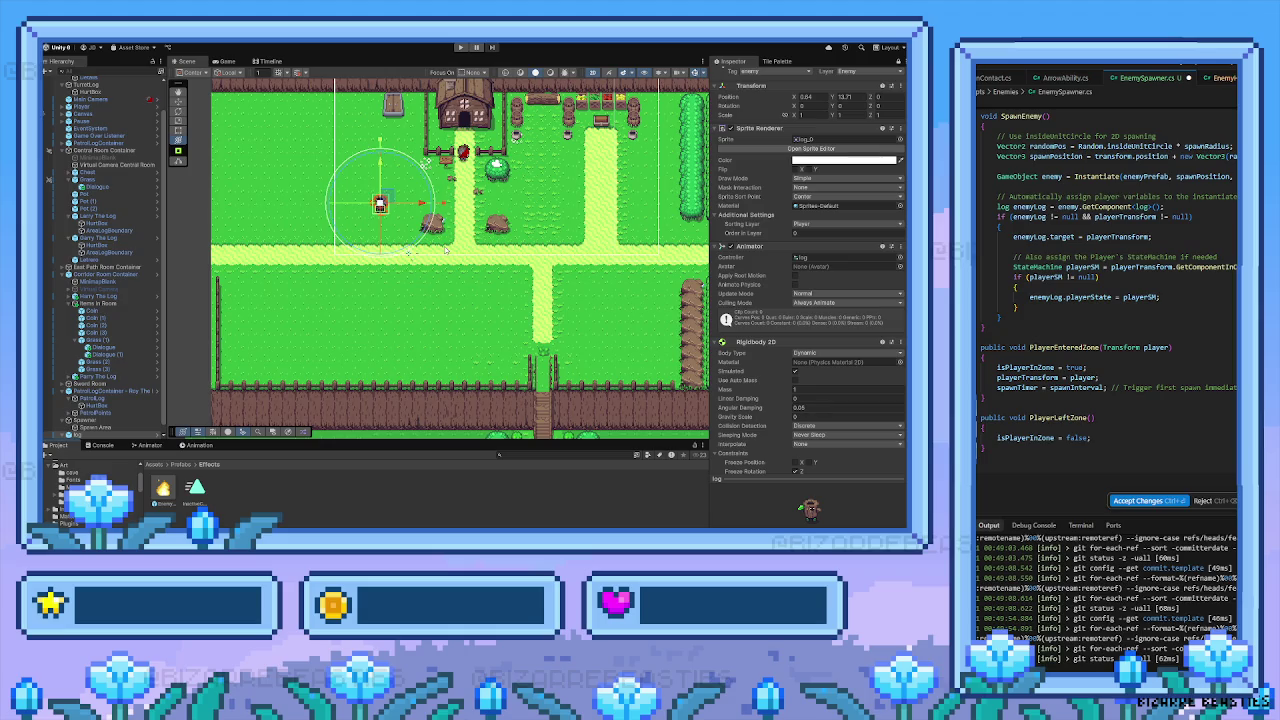
left_click_drag(492, 193, 402, 238)
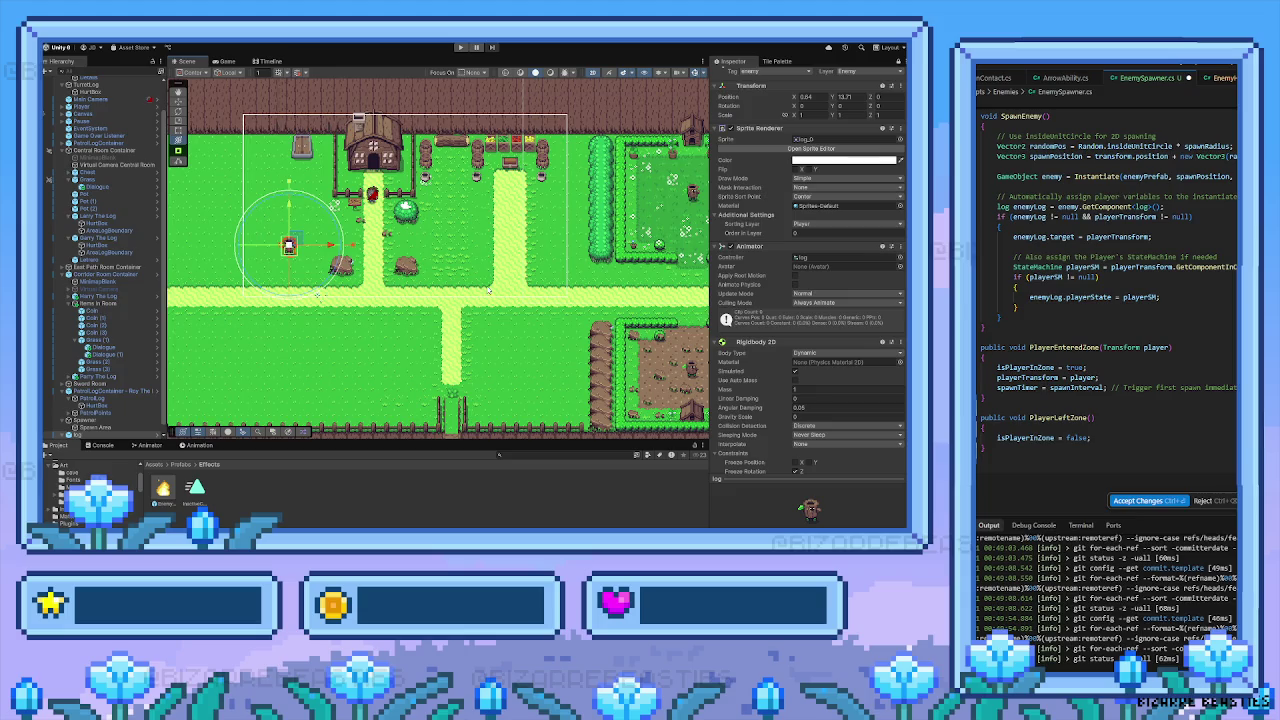
Run the game, walk the player left, down, up and right around the map, then stop
left_click(459, 48)
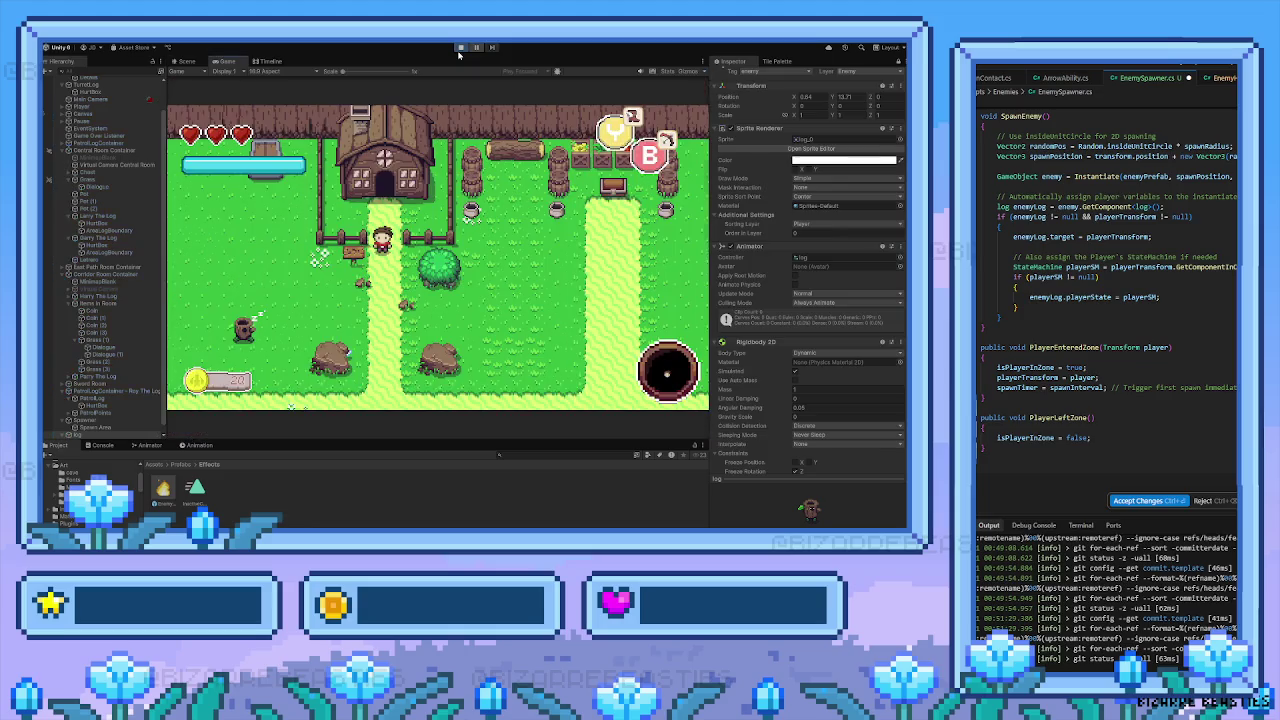
key("Left")
key("Down")
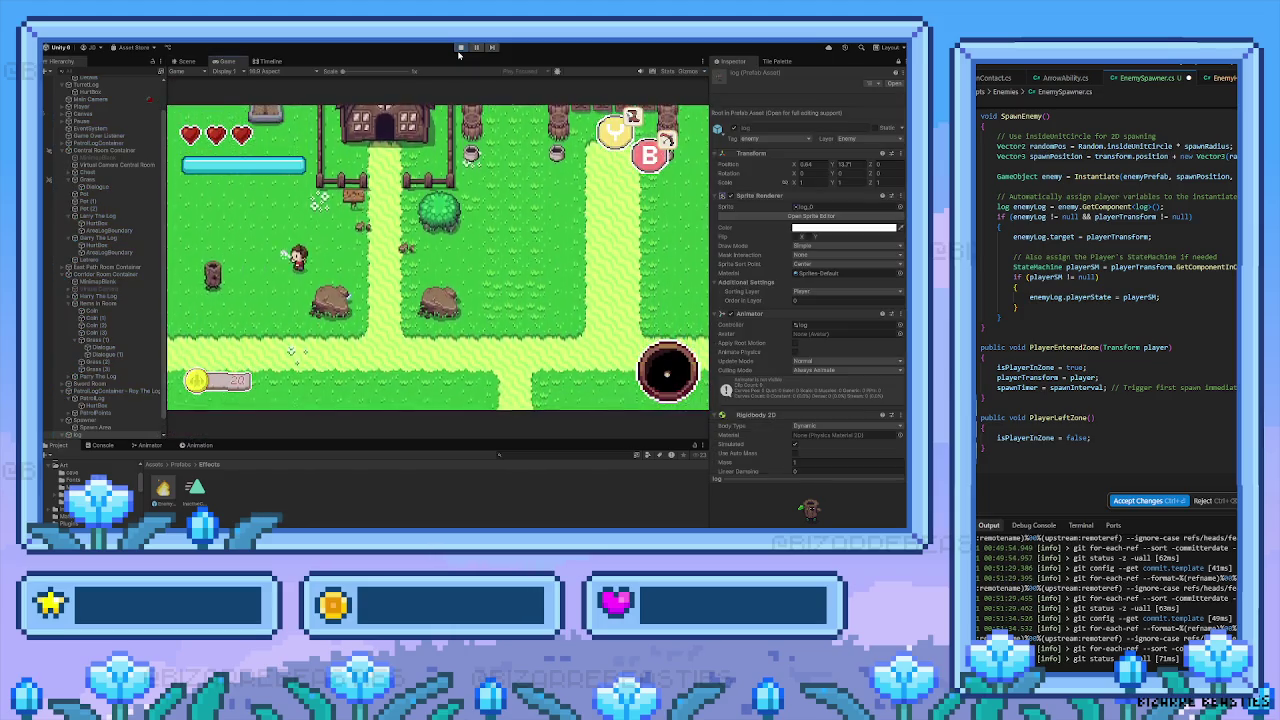
key("Left")
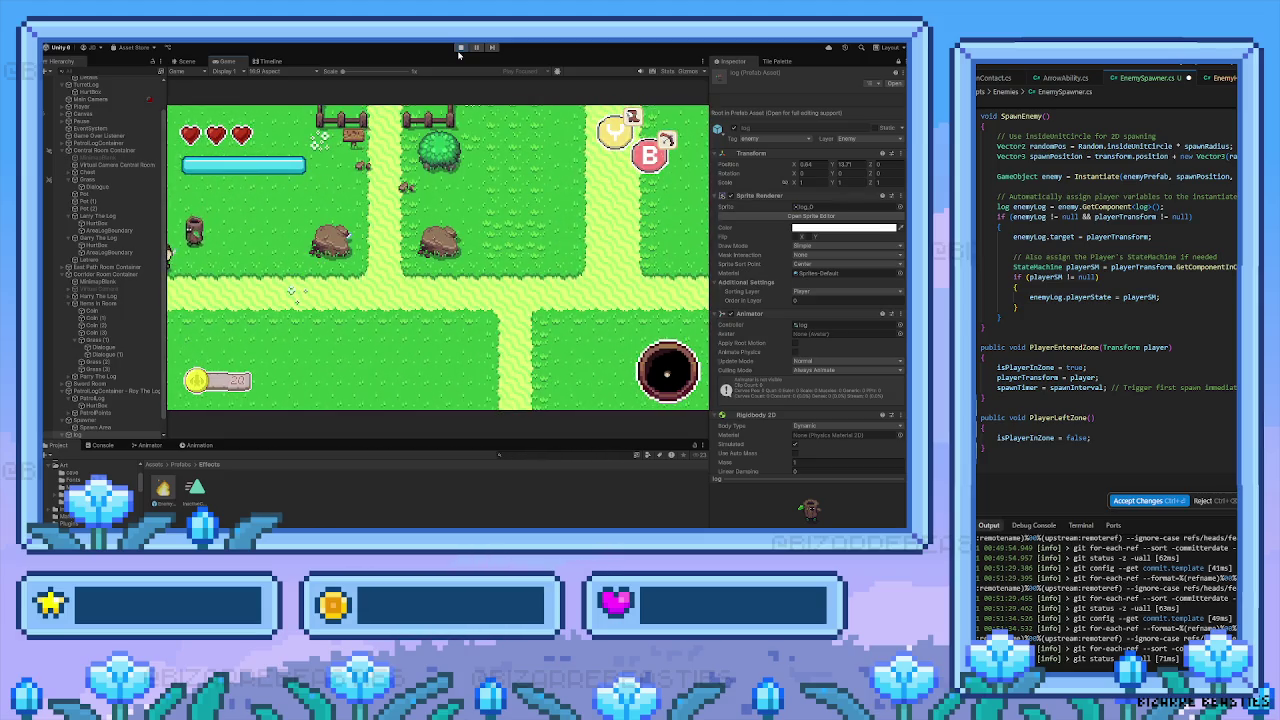
key("Left")
key("Up")
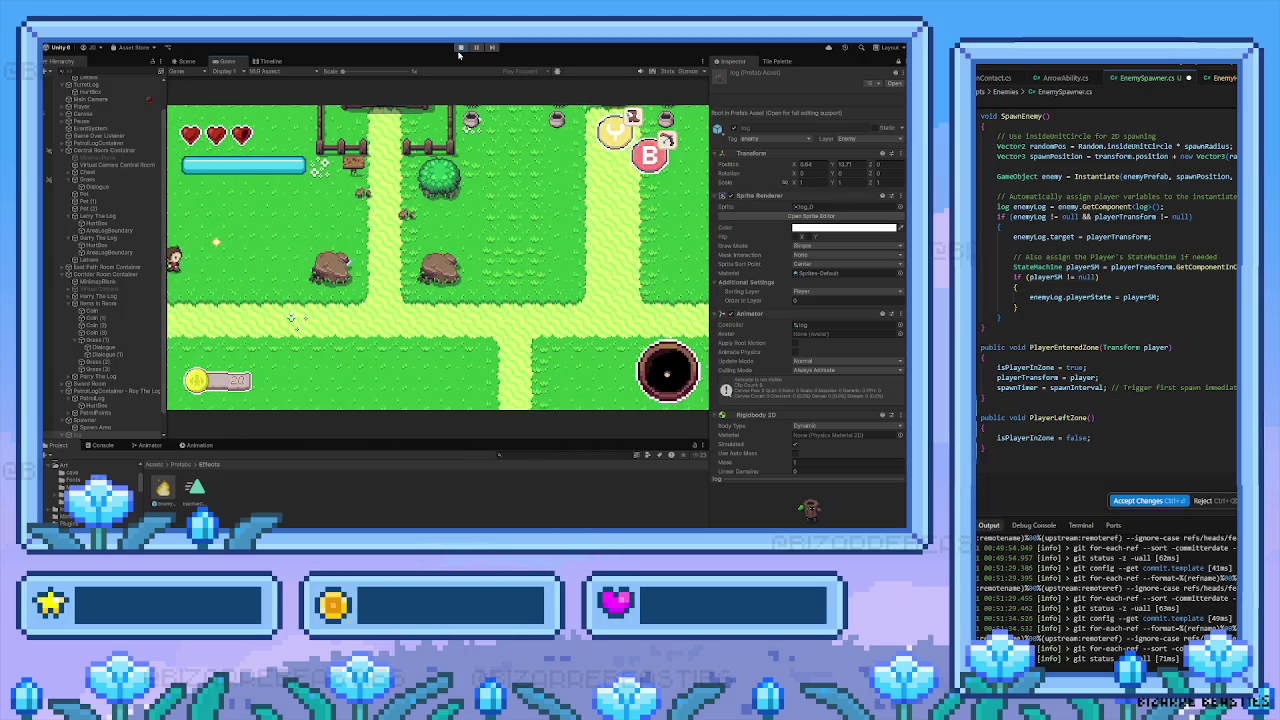
key("Right")
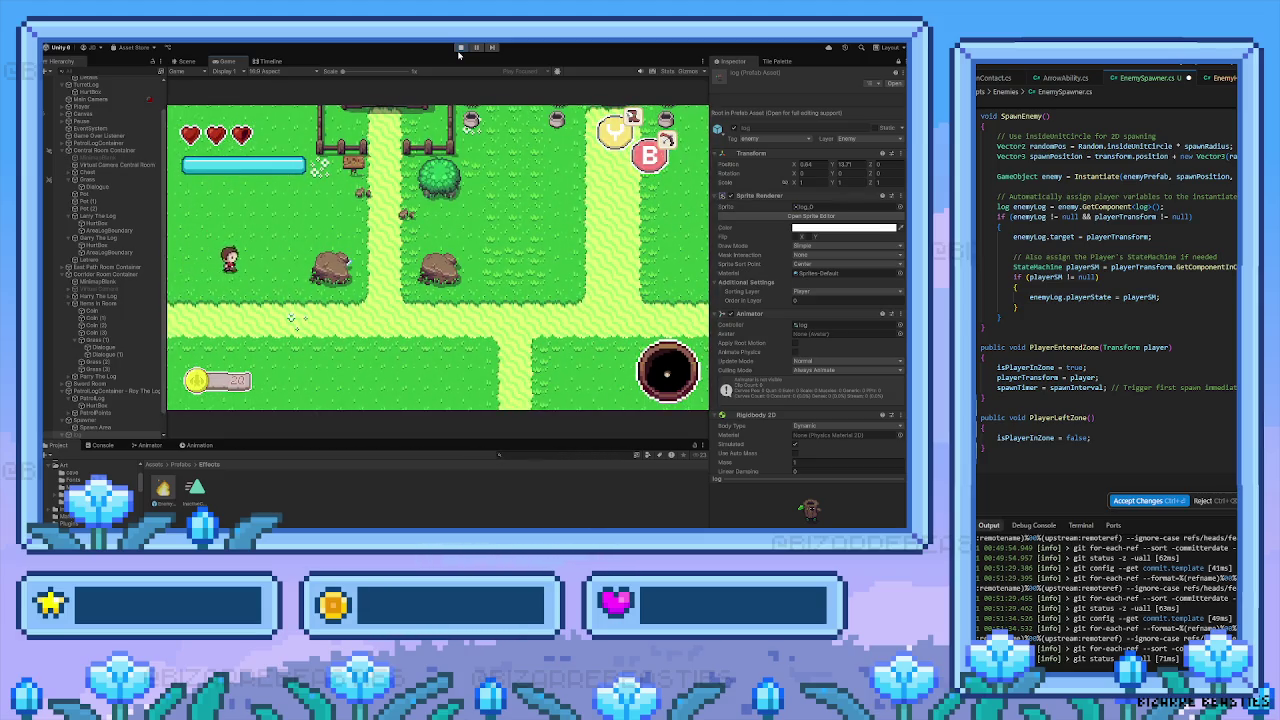
key("Down")
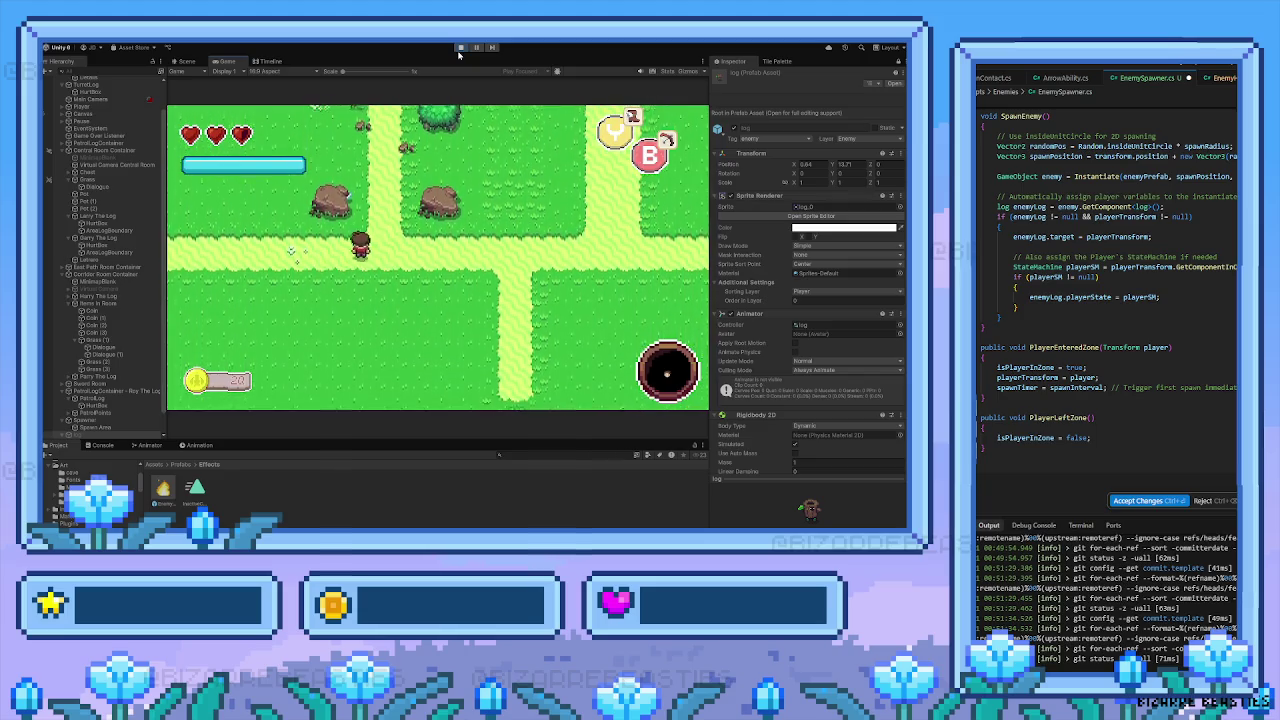
left_click(460, 47)
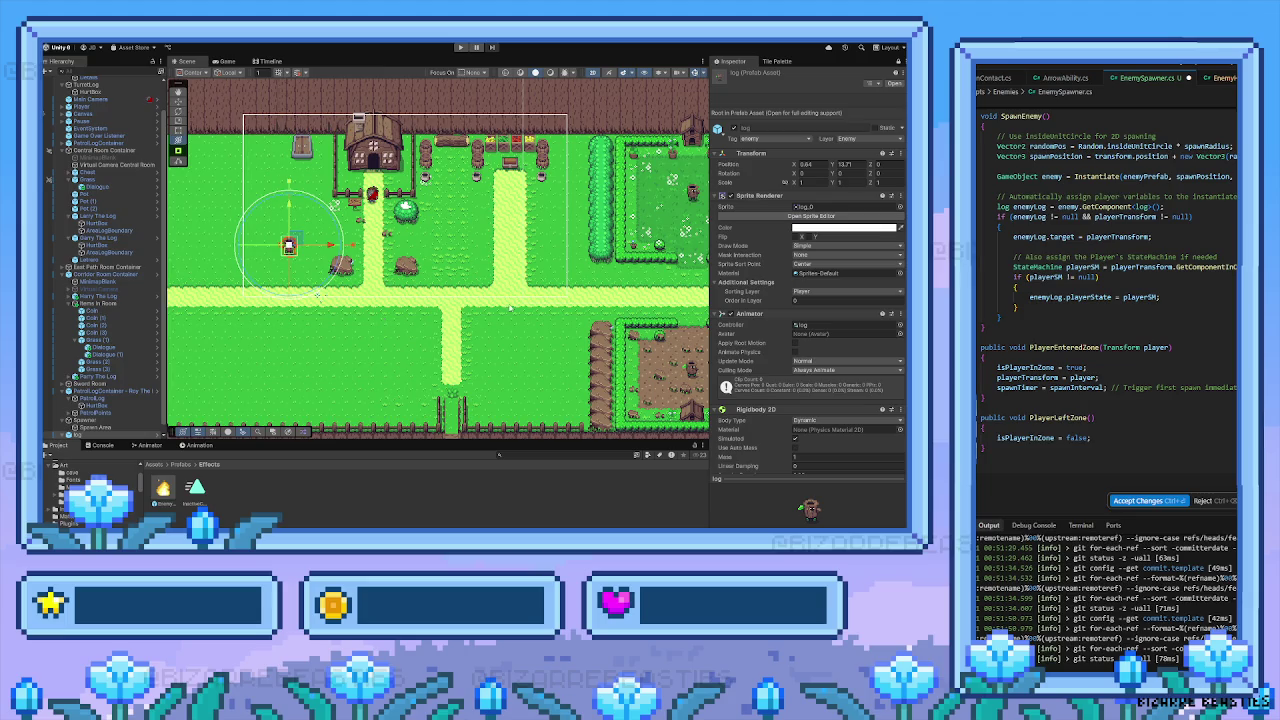
Pan the Scene view over to the hedge enclosures holding the log enemies
mouse_move(639, 265)
left_mouse_down()
mouse_move(594, 285)
mouse_move(322, 308)
mouse_move(348, 351)
mouse_move(330, 370)
mouse_move(380, 335)
mouse_move(420, 331)
mouse_move(417, 277)
left_mouse_up()
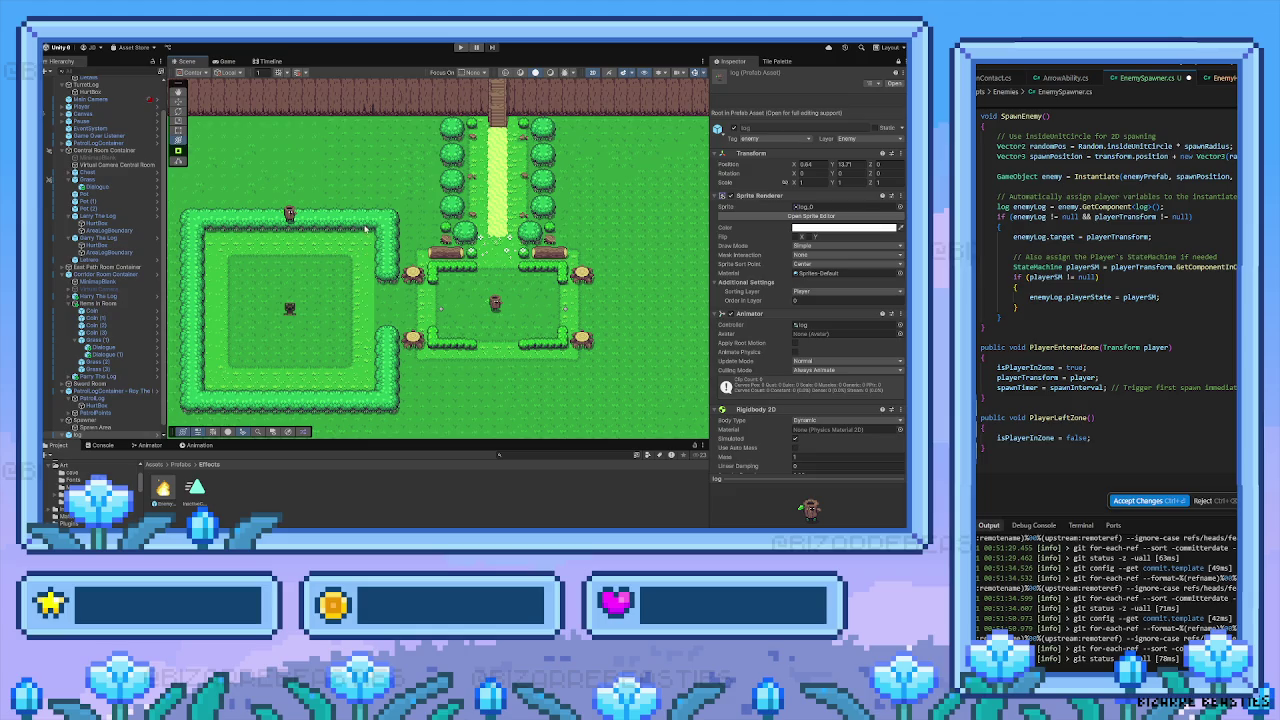
left_click_drag(299, 272, 327, 276)
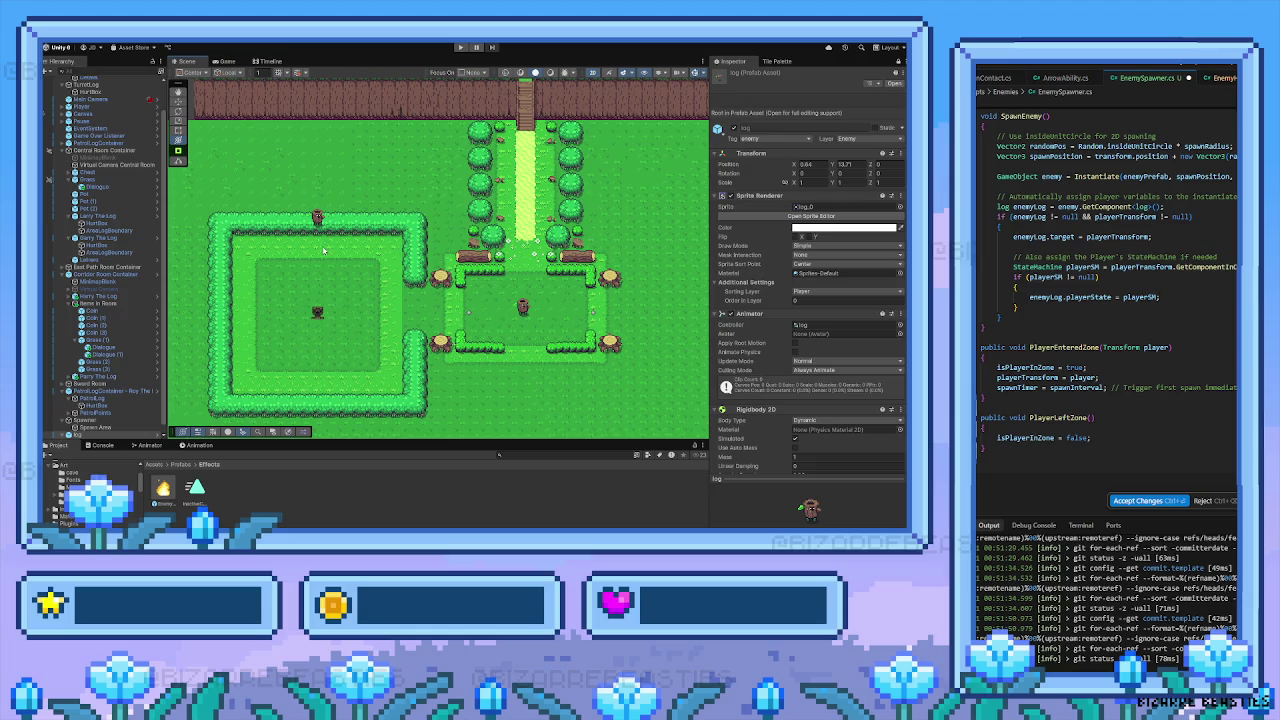
Fly across the map past the dirt enclosure to the house area
key("Up")
key("Right")
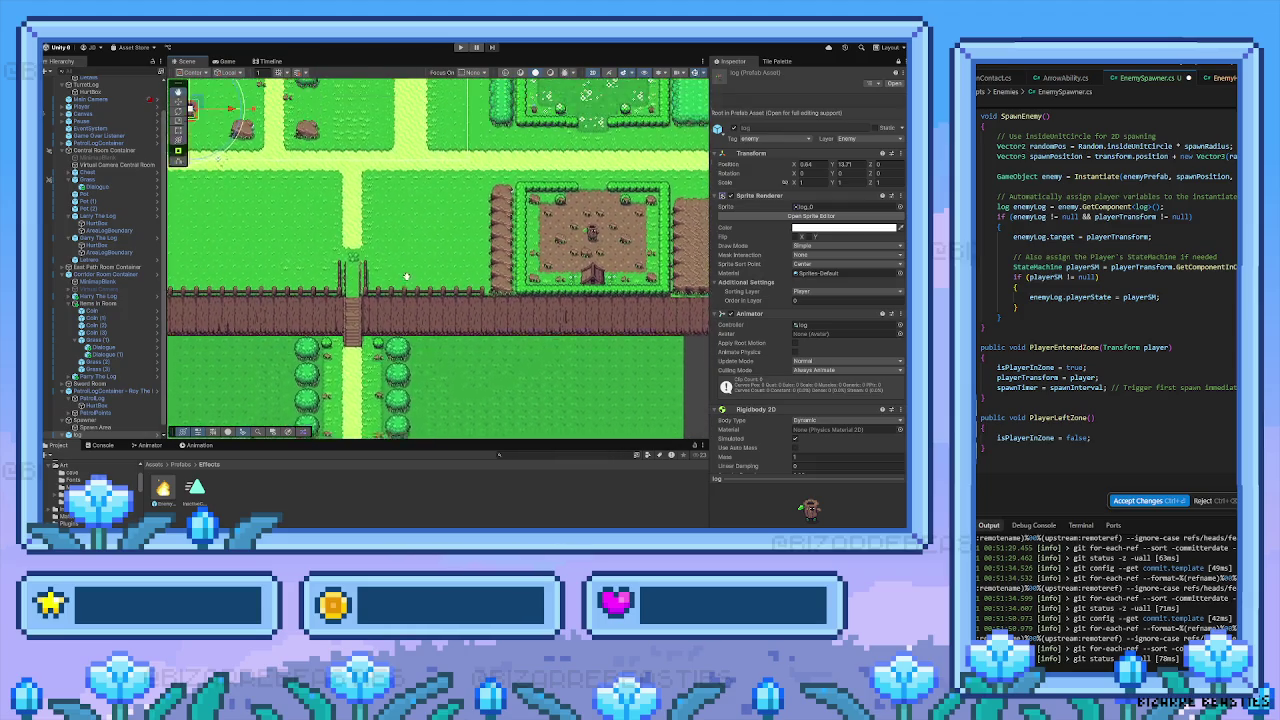
key("Up")
key("Right")
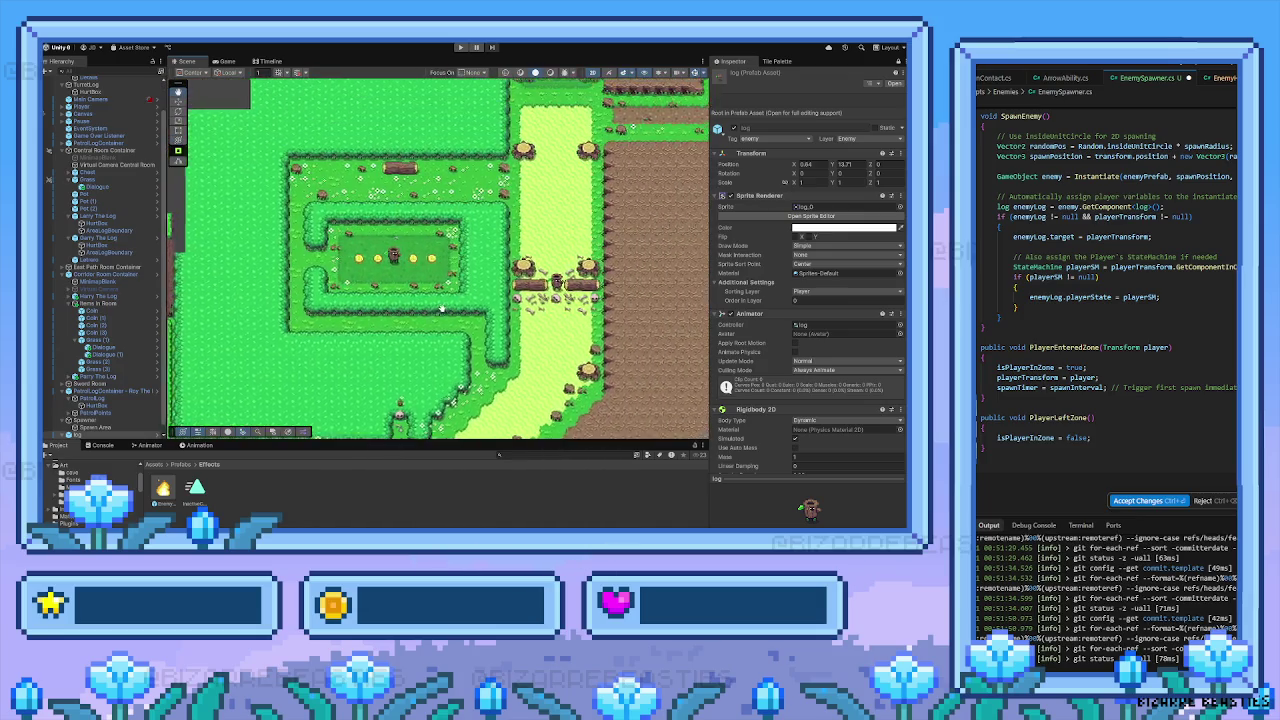
key("Down")
key("Left")
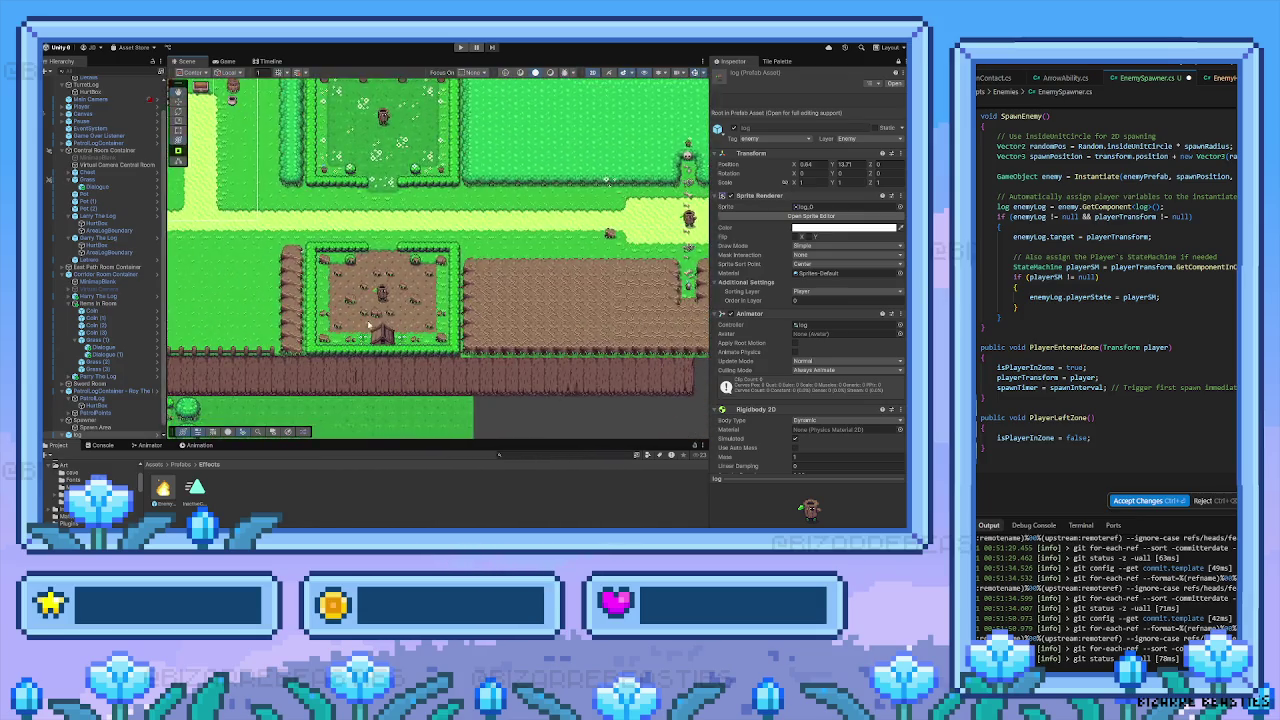
key("Left")
key("Down")
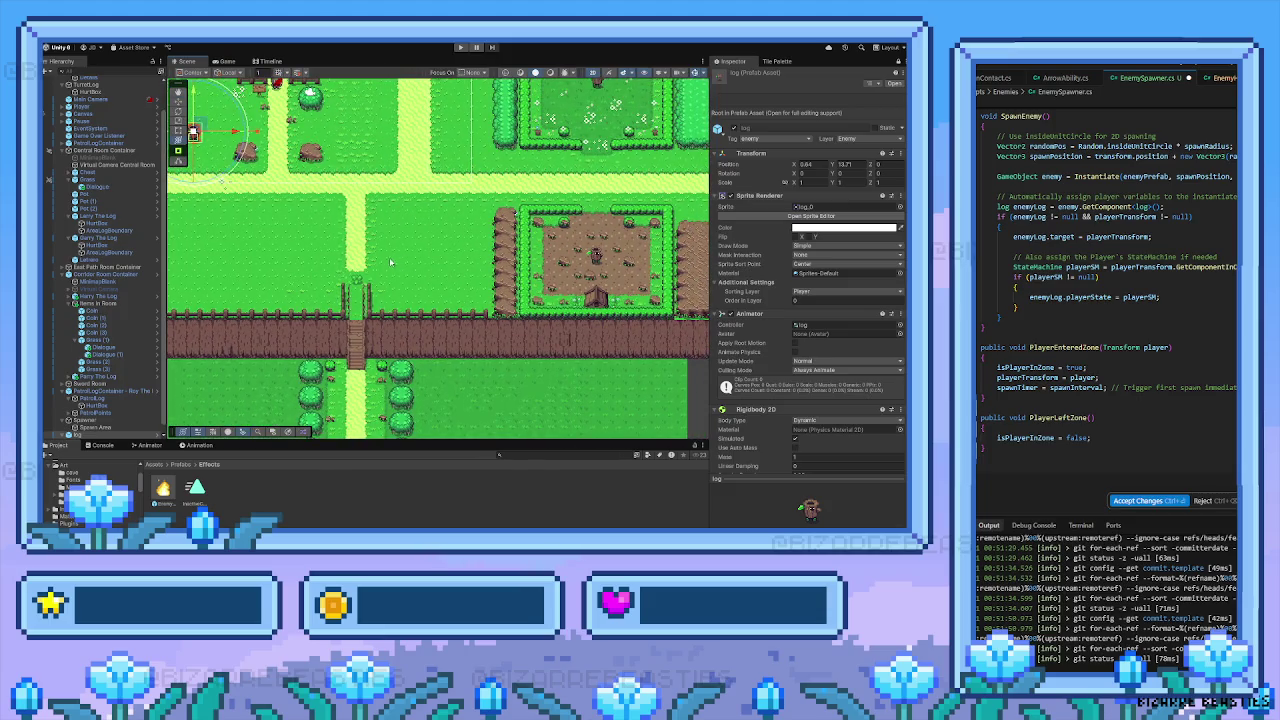
key("Up")
key("Left")
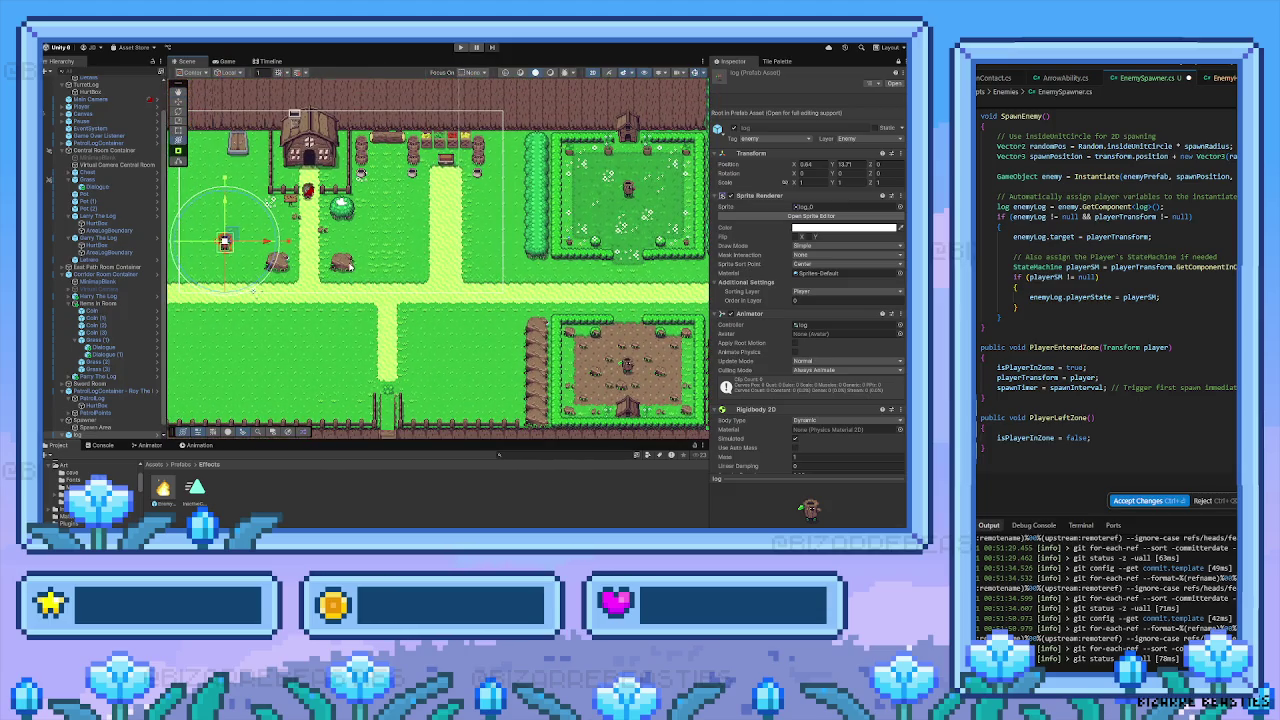
Fly down to the fence and hedge gardens, ending on the top road
key("Left")
key("Down")
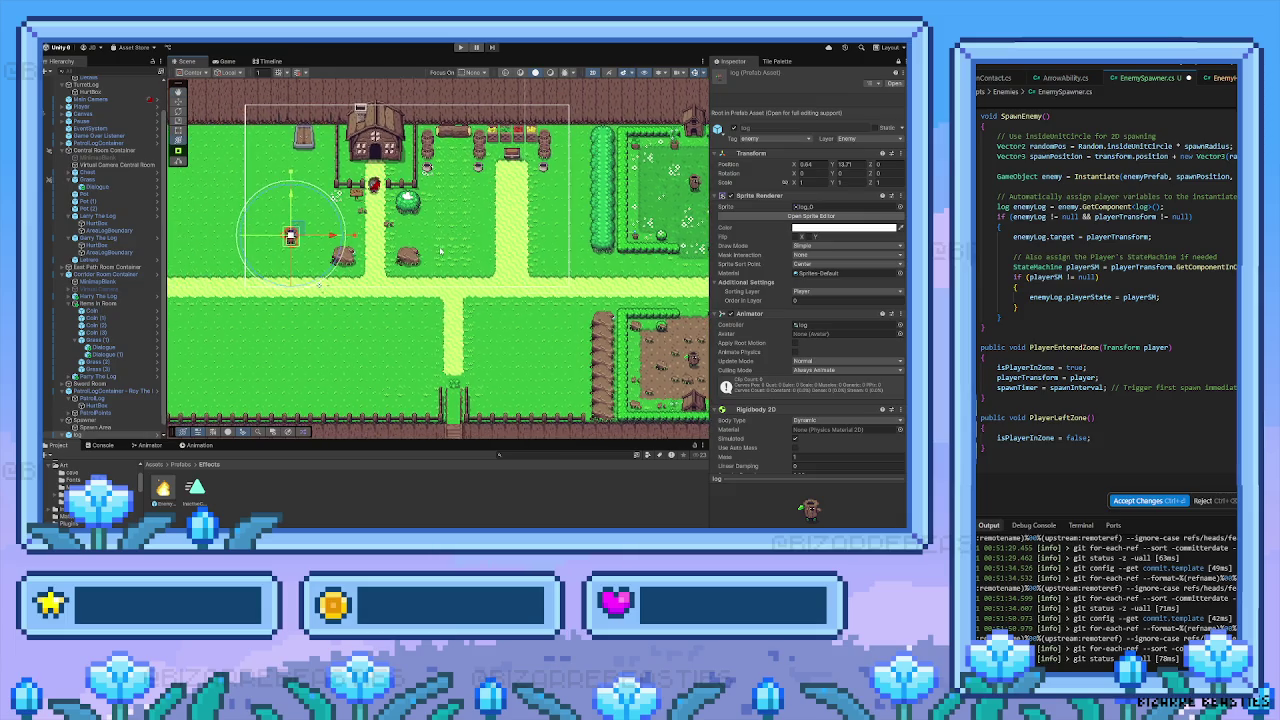
key("Down")
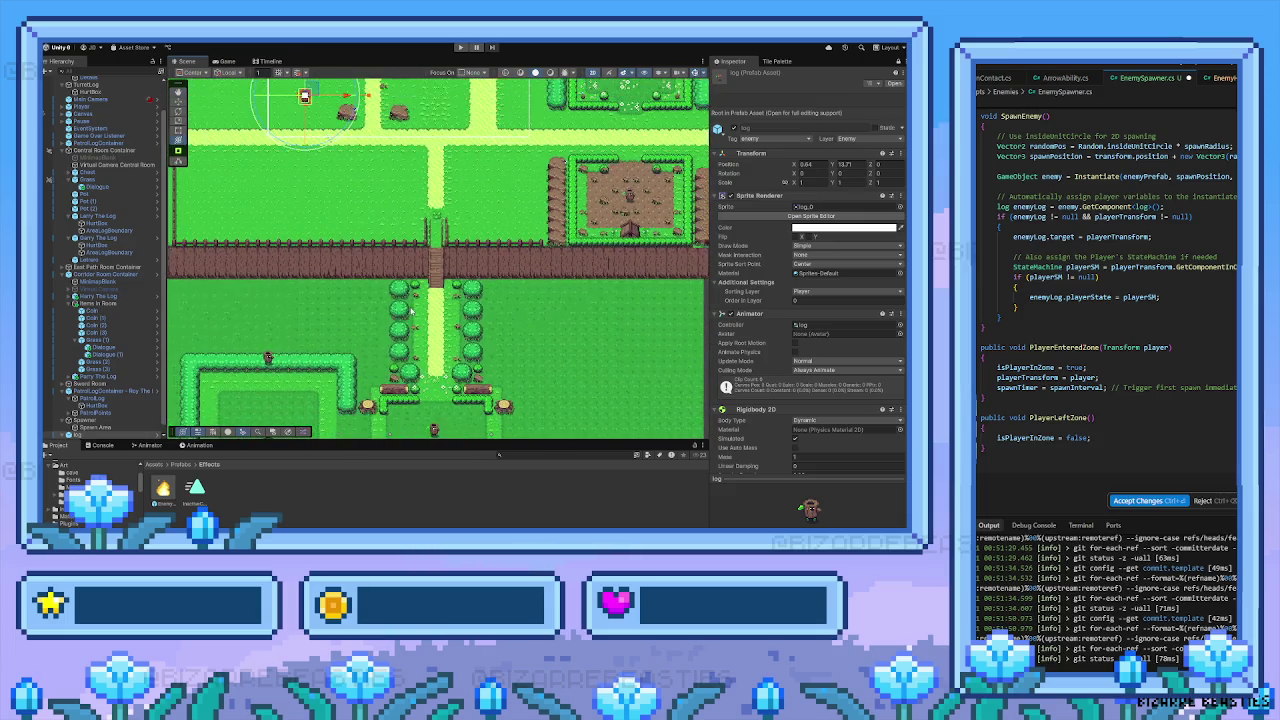
key("Left")
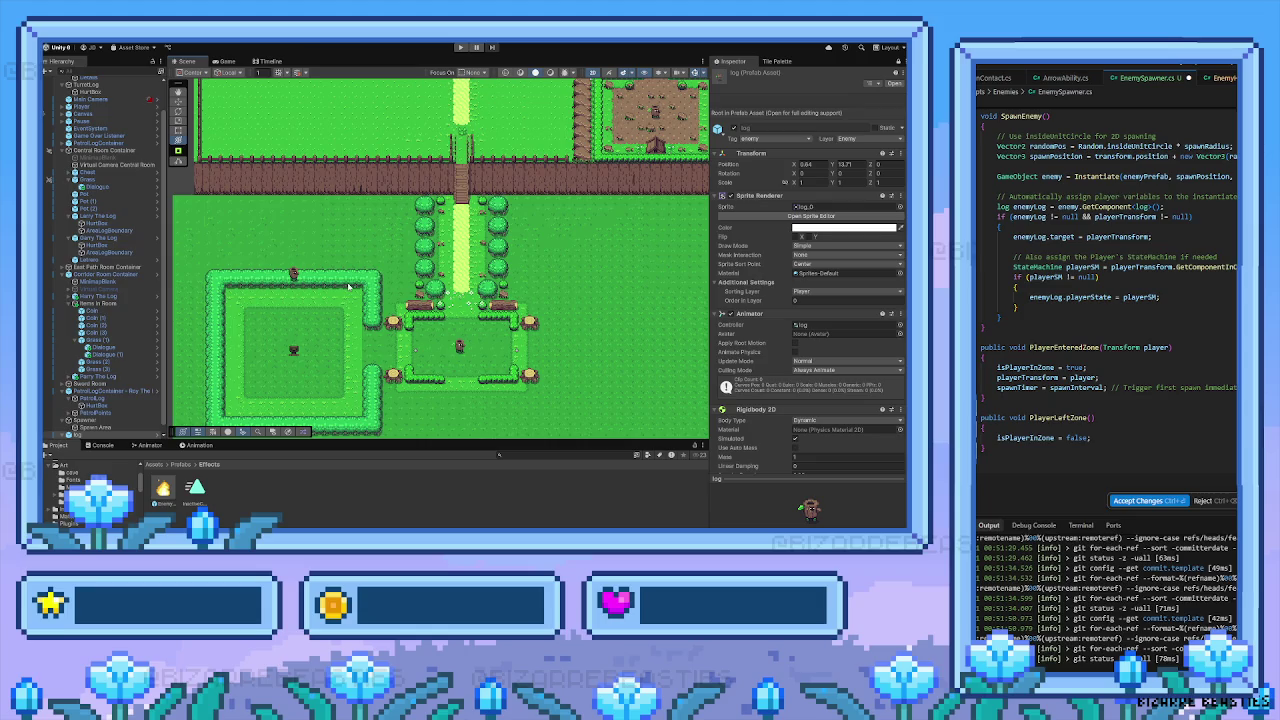
key("Up")
key("Right")
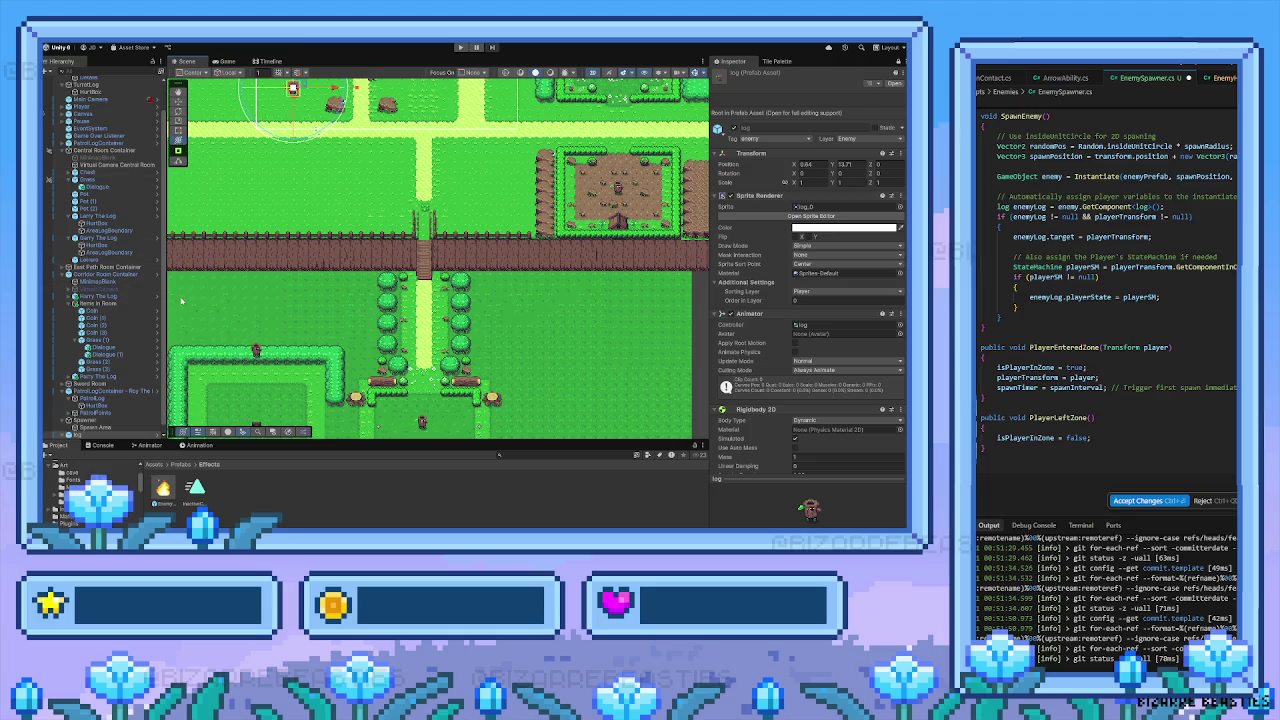
Pan and zoom in on the hedge enclosures
left_click_drag(288, 297, 363, 152)
scroll(365, 304, "up", 3)
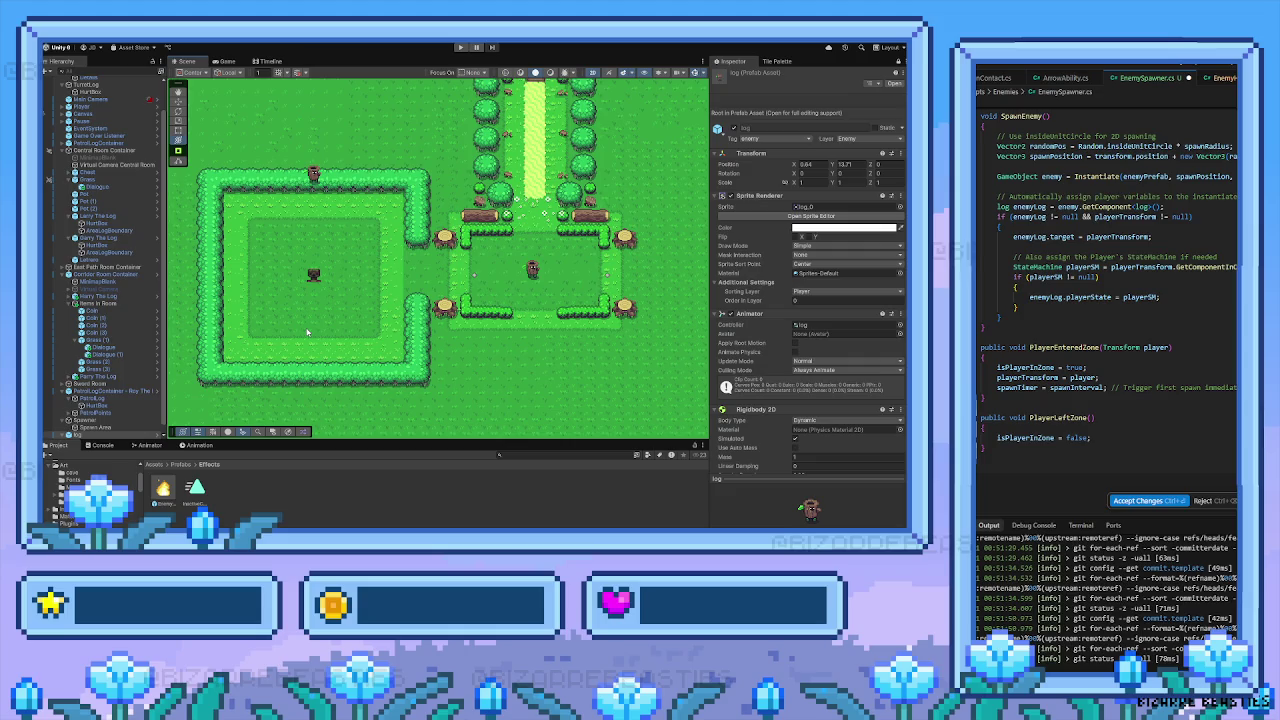
mouse_move(457, 255)
left_mouse_down()
mouse_move(403, 291)
mouse_move(415, 309)
mouse_move(397, 310)
left_mouse_up()
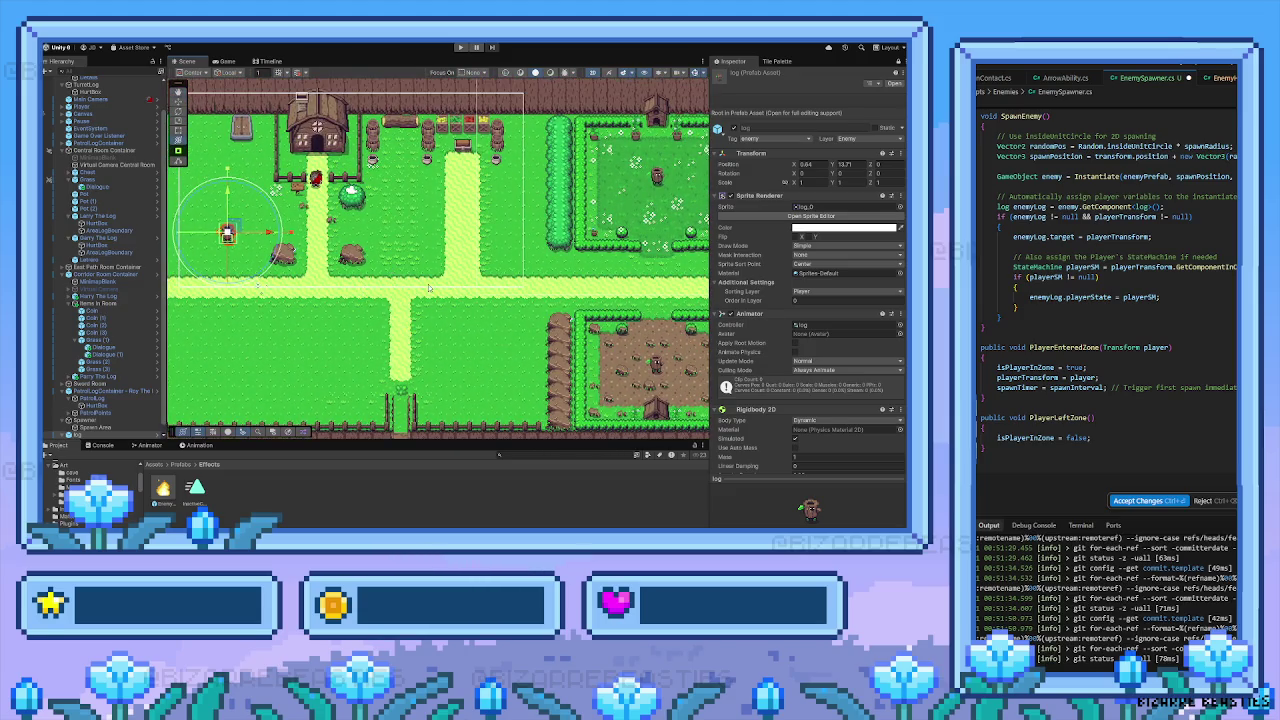
Fly over the hedge maze, then back to the village and house
key("Right")
key("Right")
key("Right")
key("Up")
key("Up")
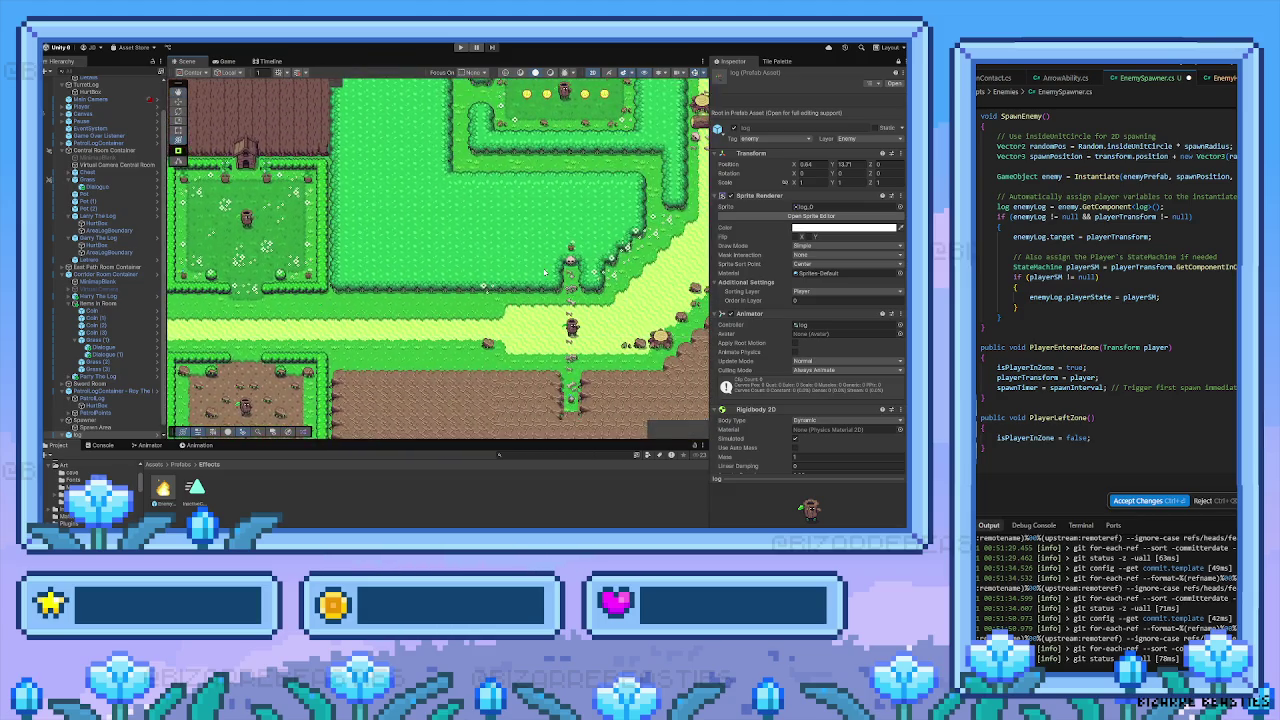
key("Right")
key("Right")
key("Right")
key("Up")
key("Up")
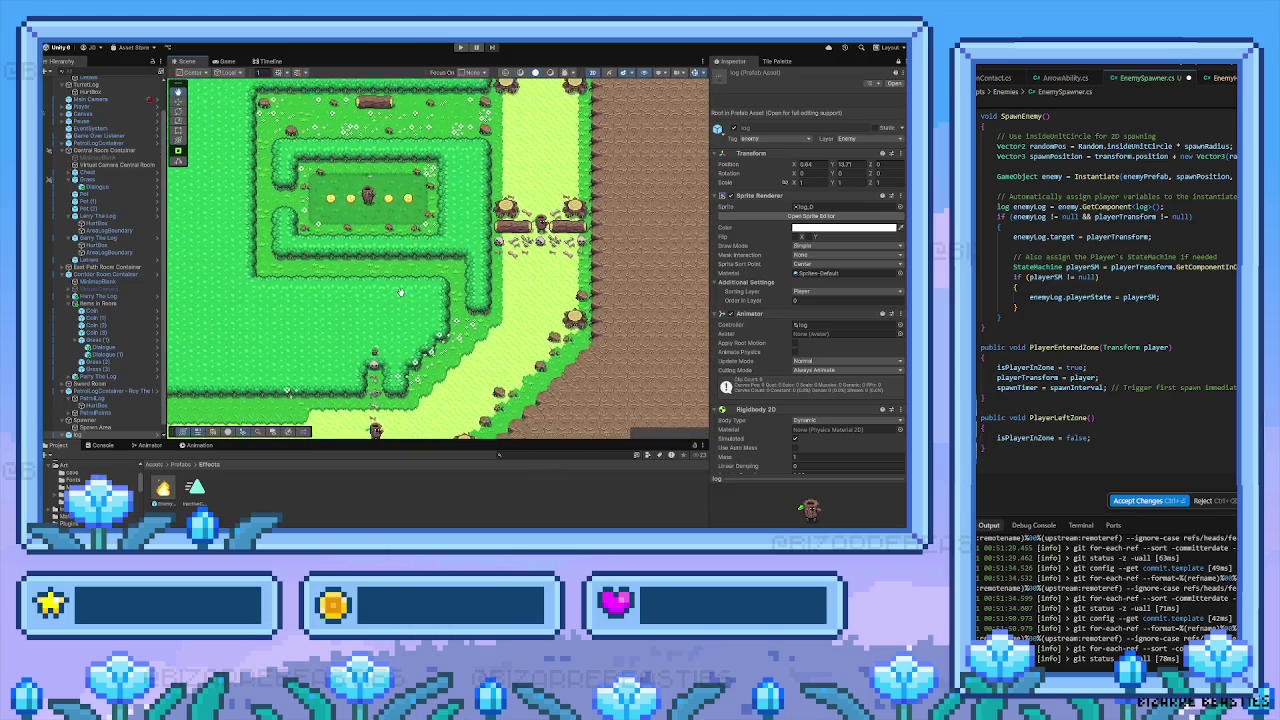
key("Right")
key("Up")
key("Up")
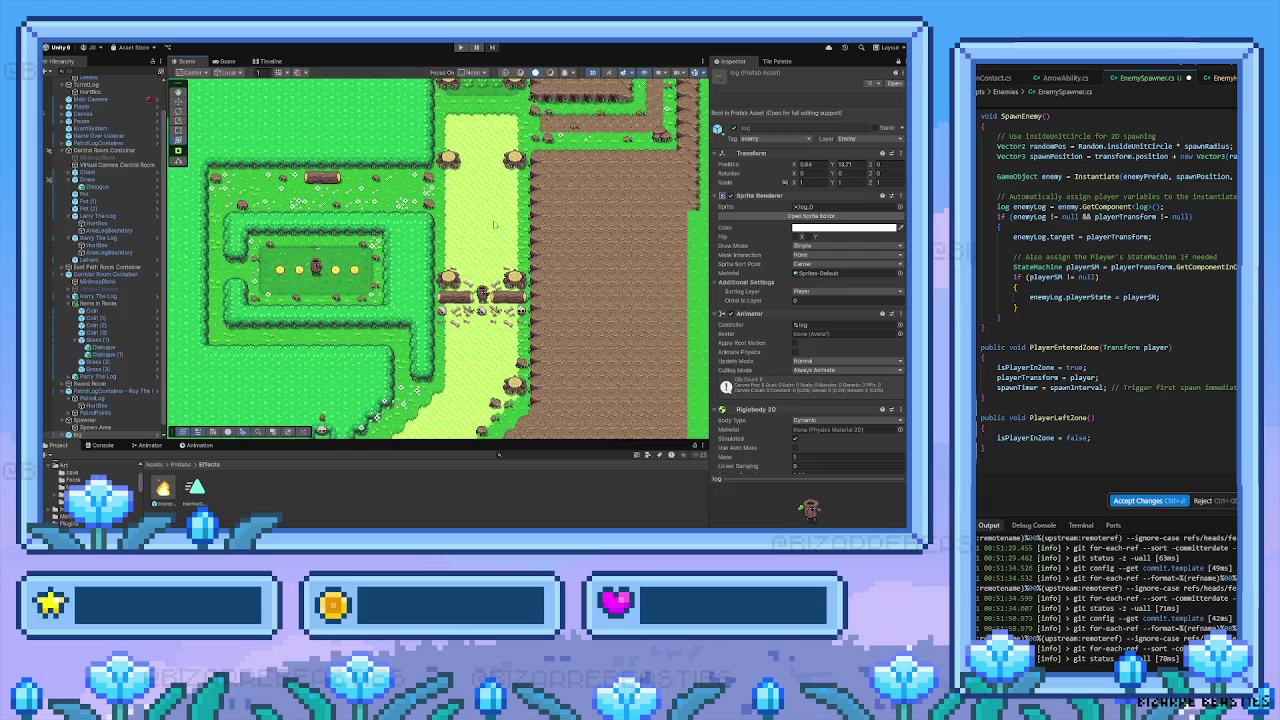
key("Up")
key("Up")
key("Up")
key("Down")
key("Down")
key("Down")
key("Left")
key("Left")
key("Left")
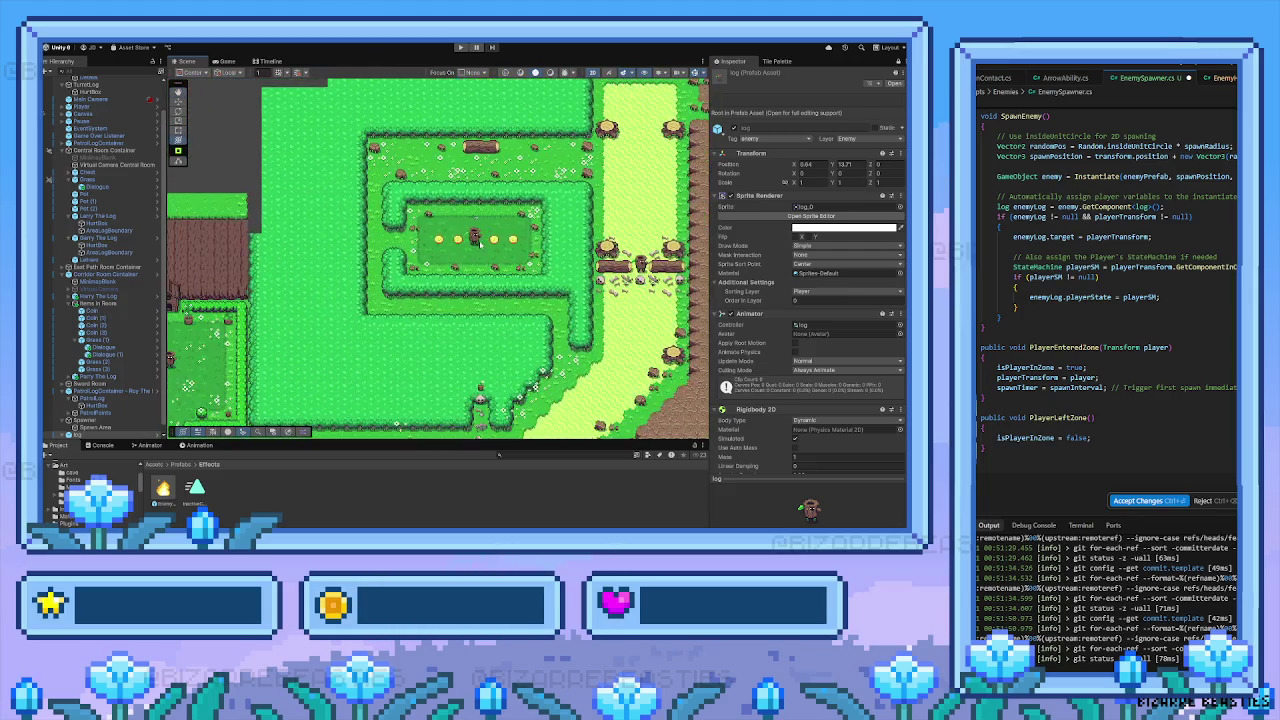
key("Left")
key("Left")
key("Down")
key("Down")
key("Down")
key("Down")
key("Down")
key("Left")
key("Left")
key("Left")
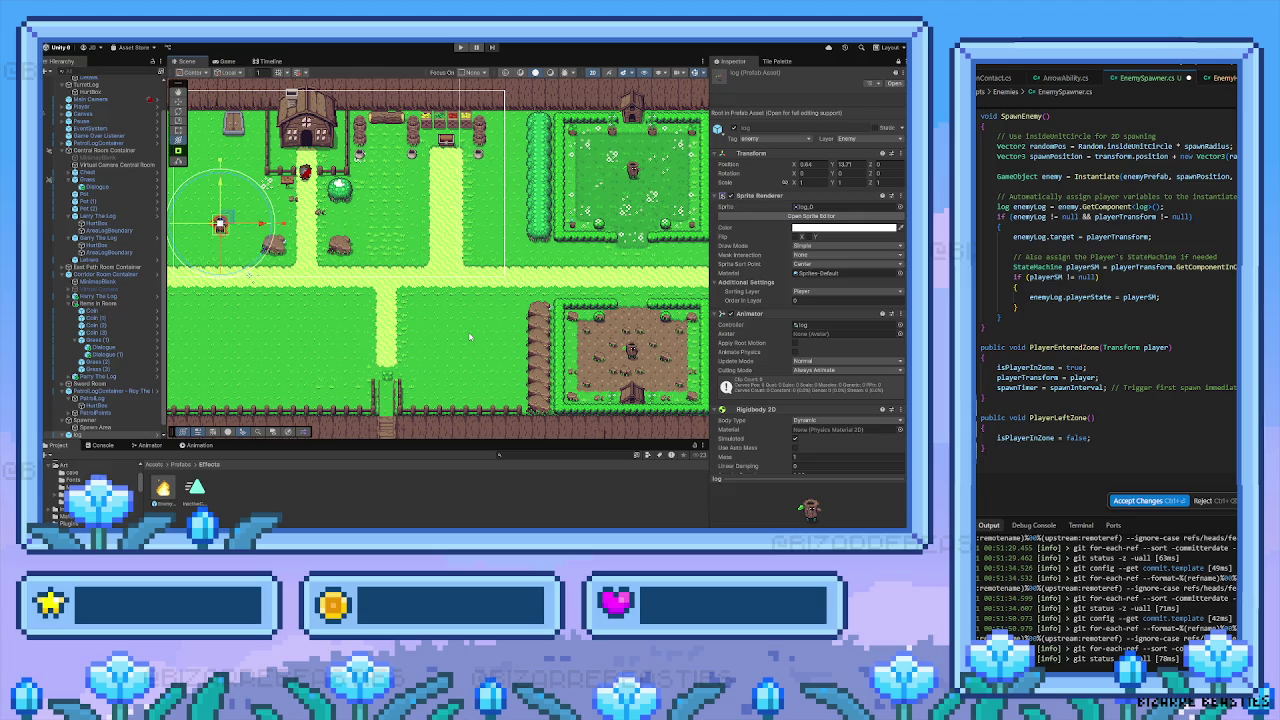
Pan to the hedge enclosures, select the left enclosure's log enemy and browse its components
left_click_drag(336, 298, 350, 270)
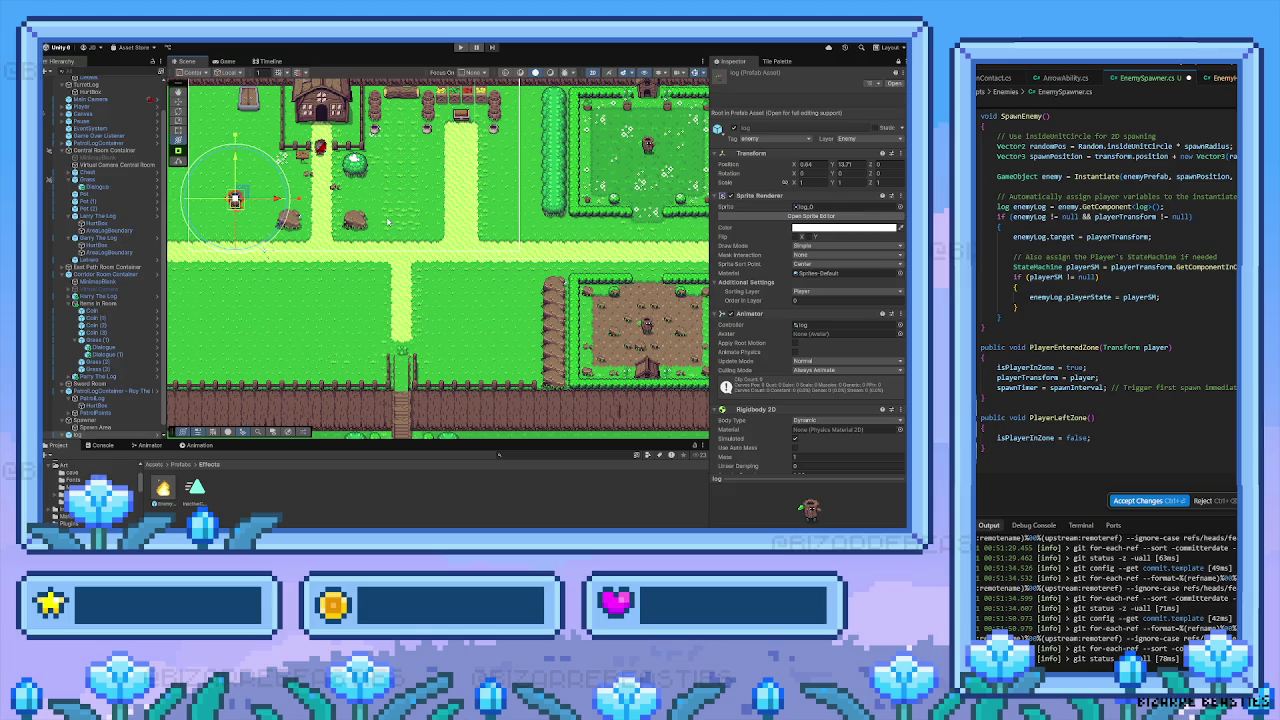
left_click_drag(409, 213, 401, 257)
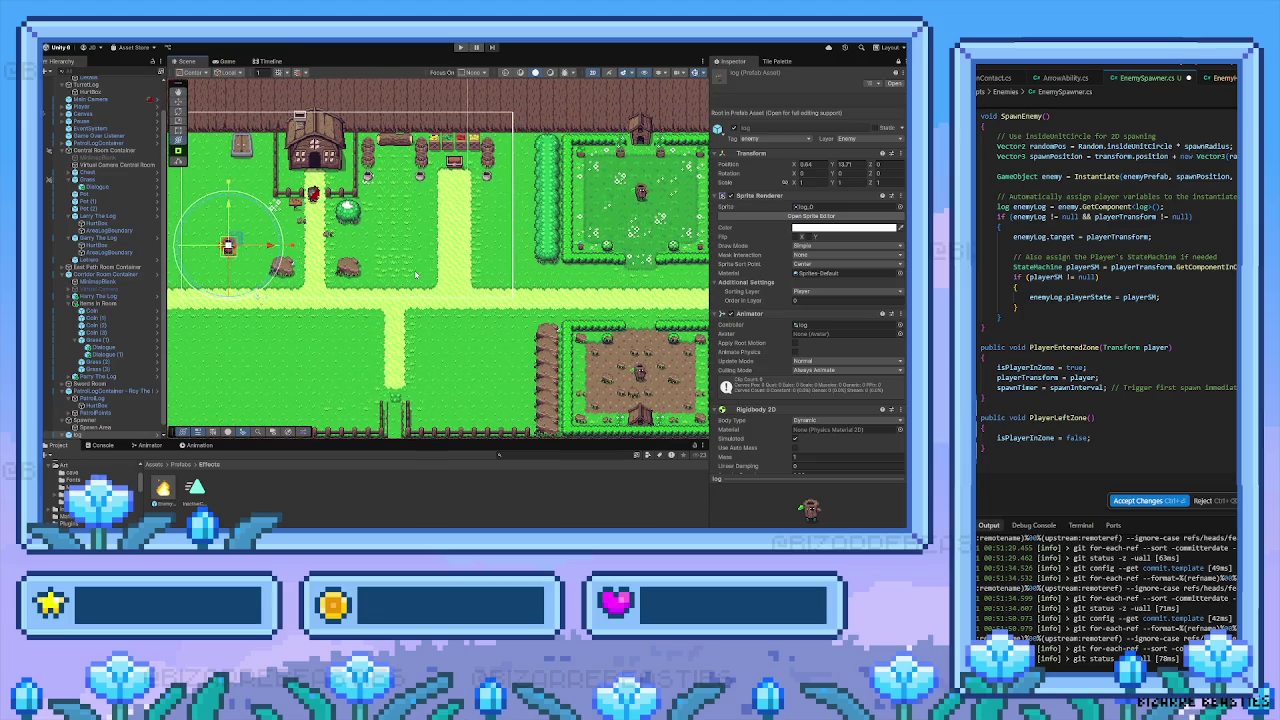
mouse_move(415, 287)
left_mouse_down()
mouse_move(363, 217)
mouse_move(347, 273)
left_mouse_up()
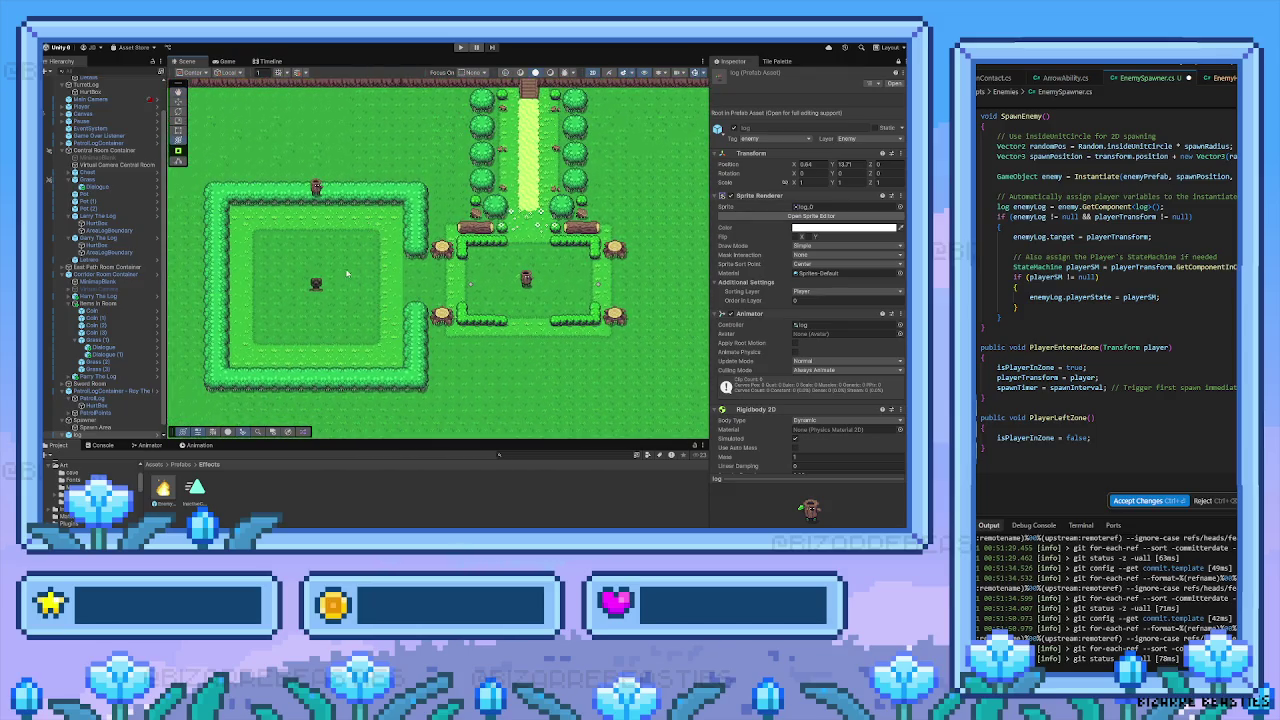
left_click(316, 284)
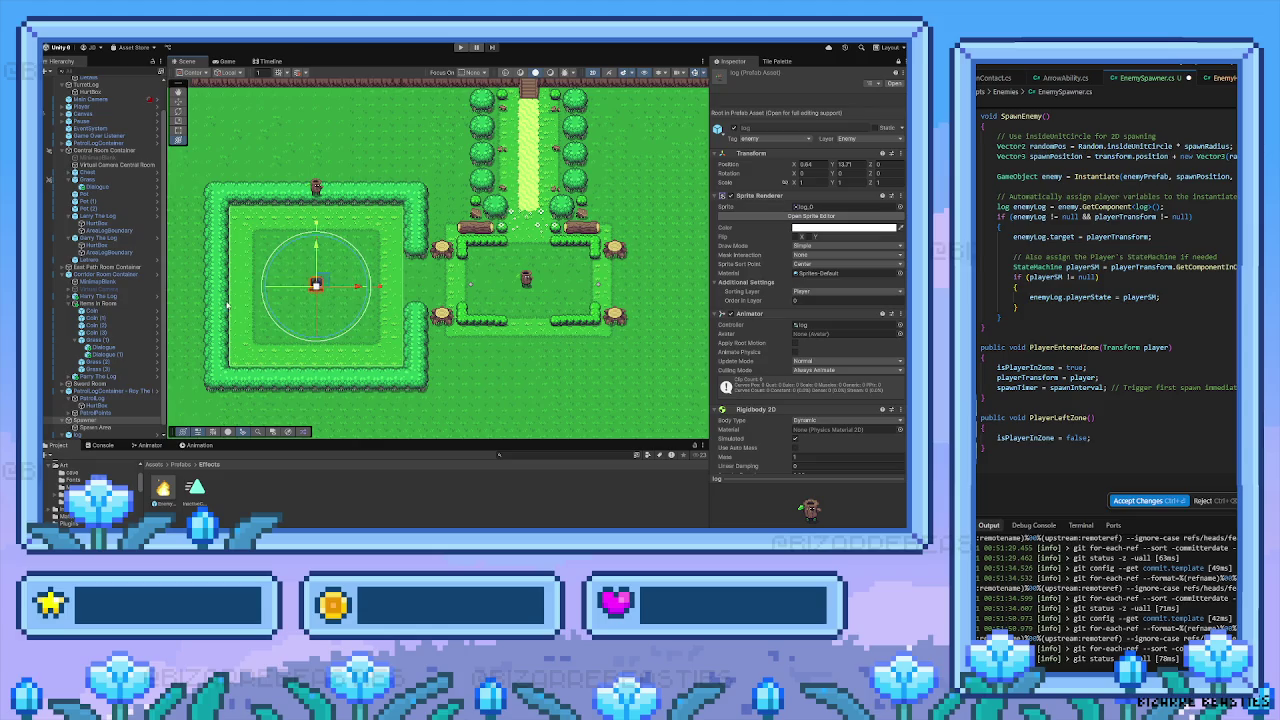
scroll(95, 355, "down", 1)
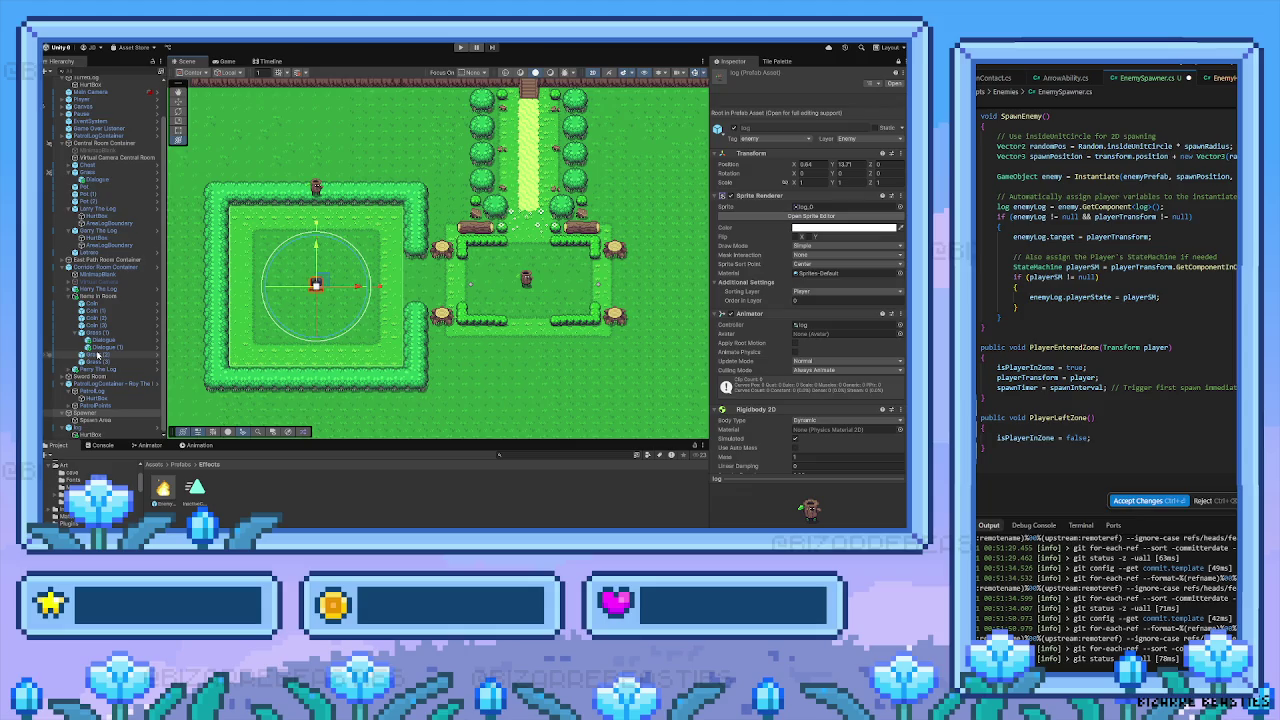
mouse_move(660, 247)
left_mouse_down()
mouse_move(580, 345)
mouse_move(406, 299)
mouse_move(508, 315)
mouse_move(503, 334)
left_mouse_up()
scroll(503, 334, "left", 5)
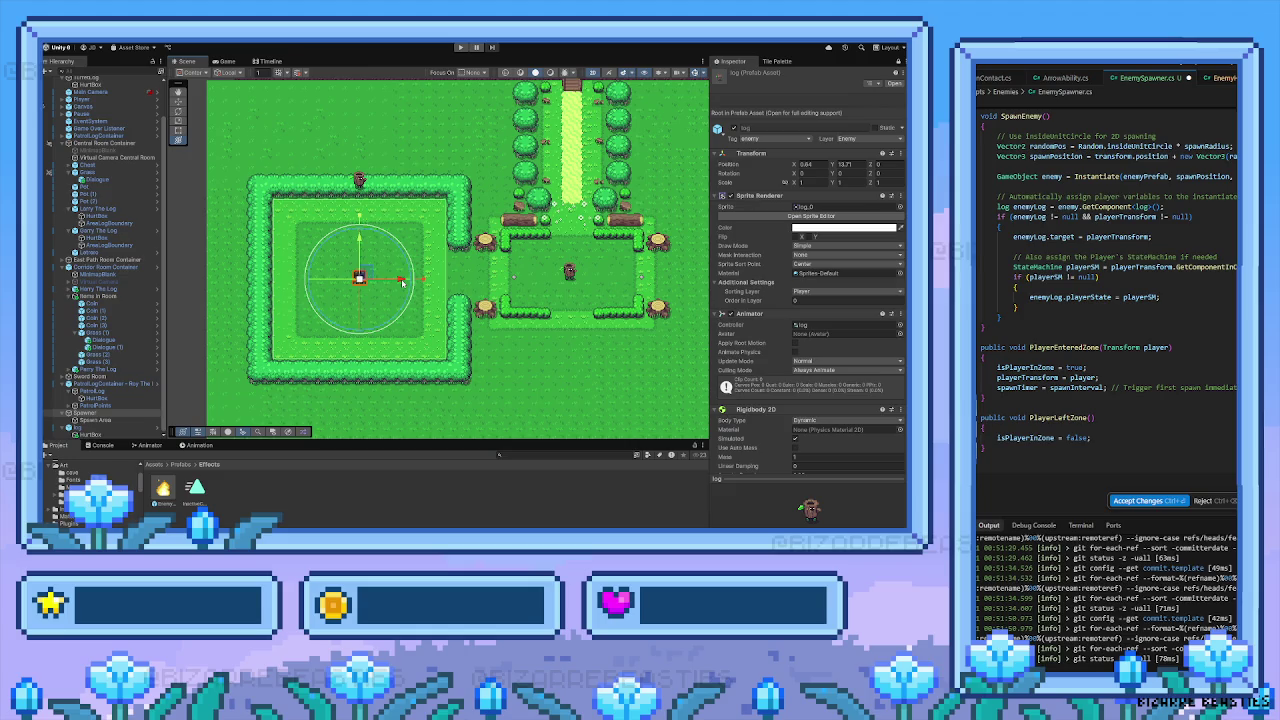
scroll(430, 277, "up", 10)
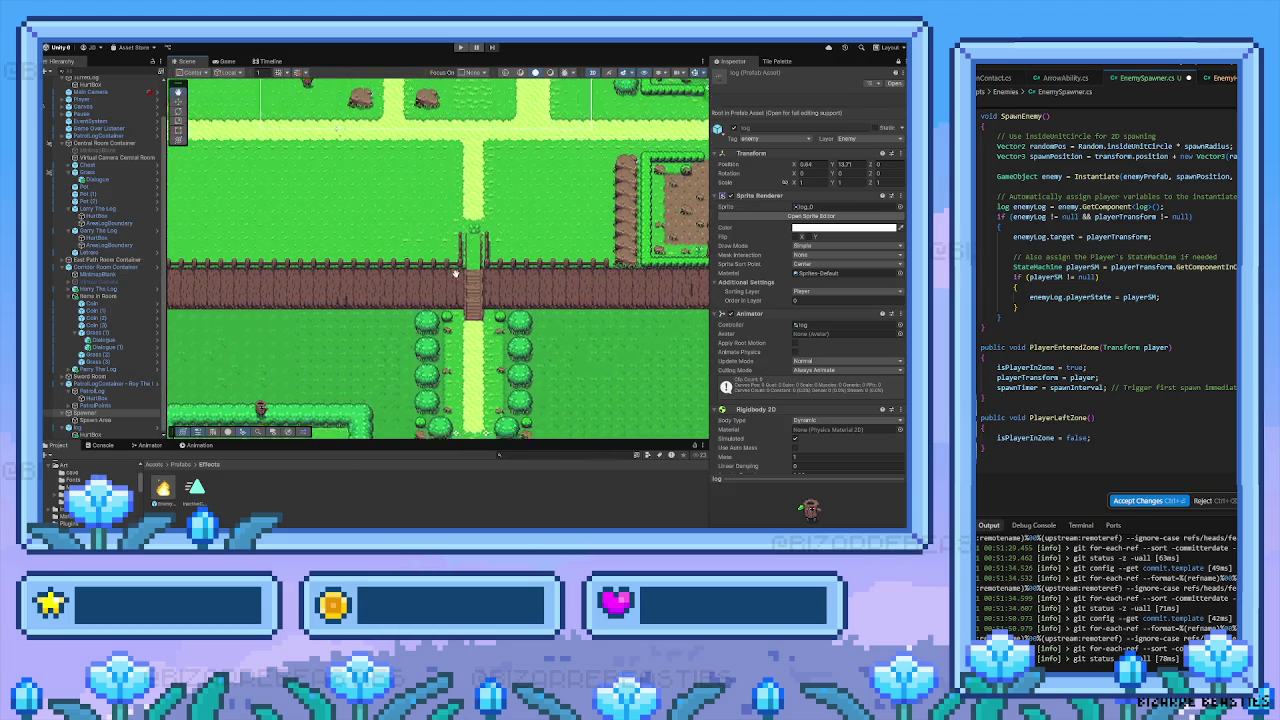
scroll(455, 273, "up", 10)
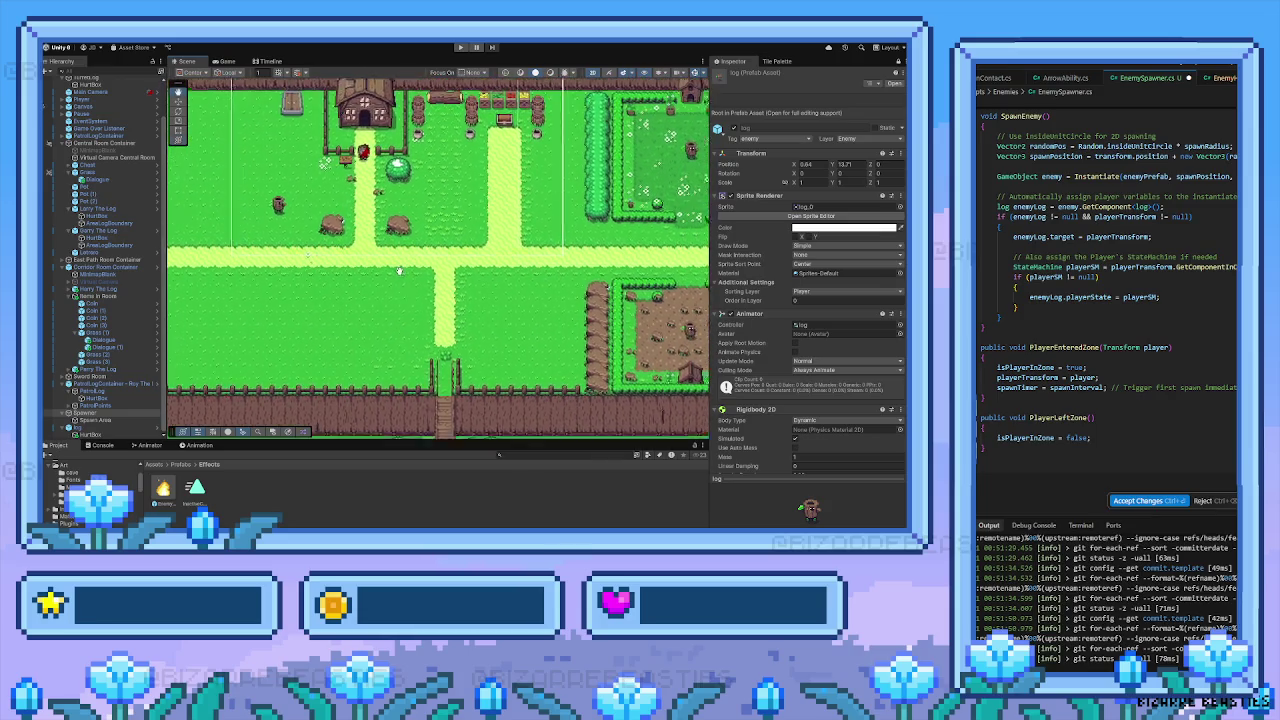
scroll(399, 270, "up", 2)
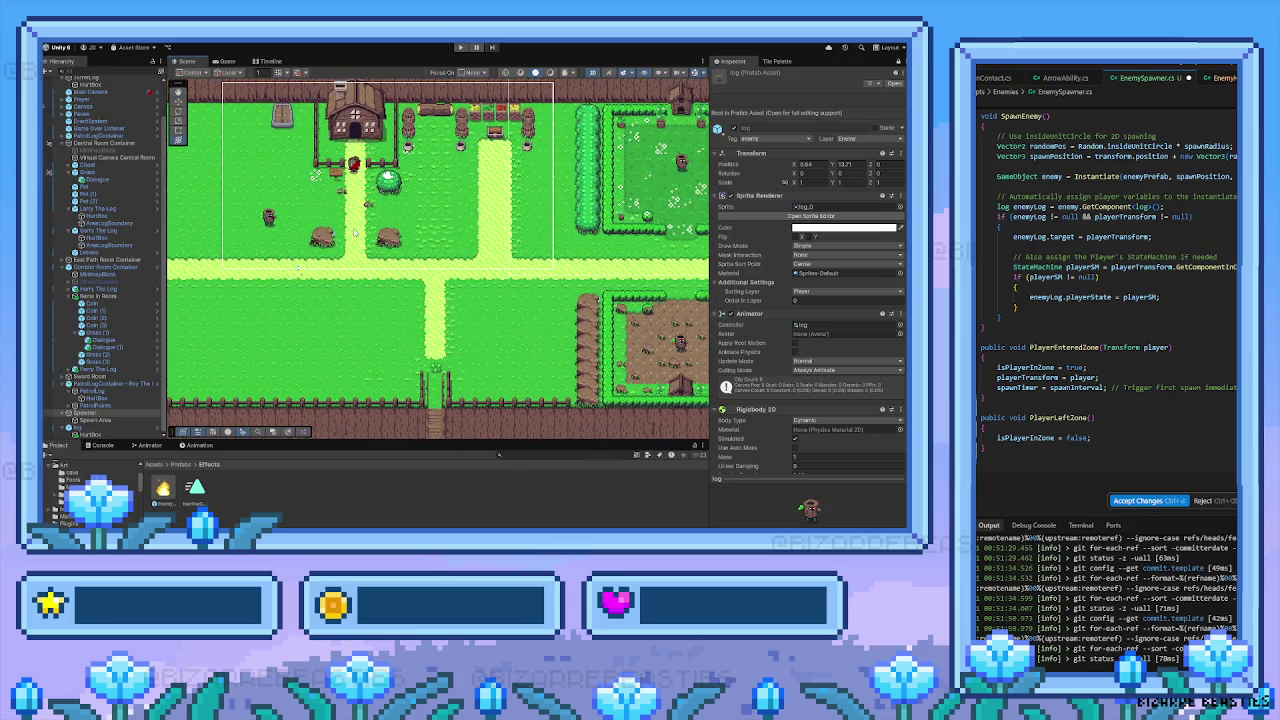
Open Prefabs > Enemies, inspect the spawner's radius and the log prefab, then start the game
left_click(176, 465)
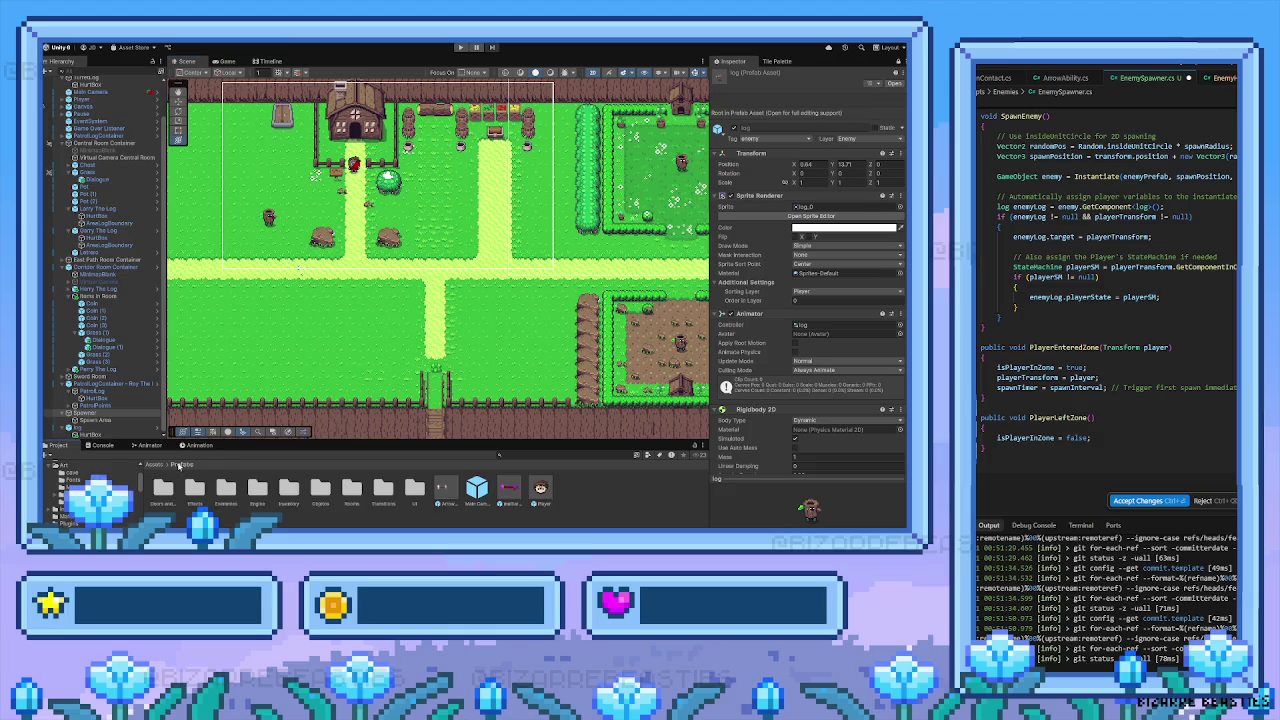
double_click(222, 492)
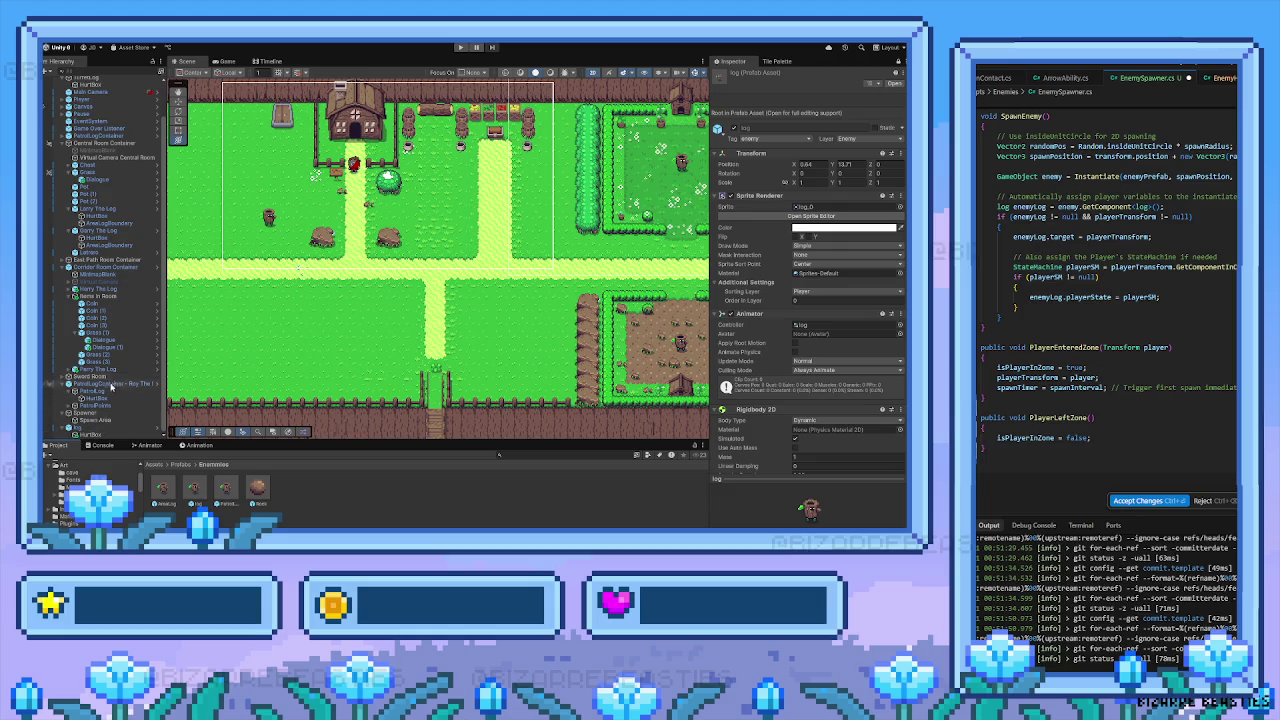
left_click(269, 218)
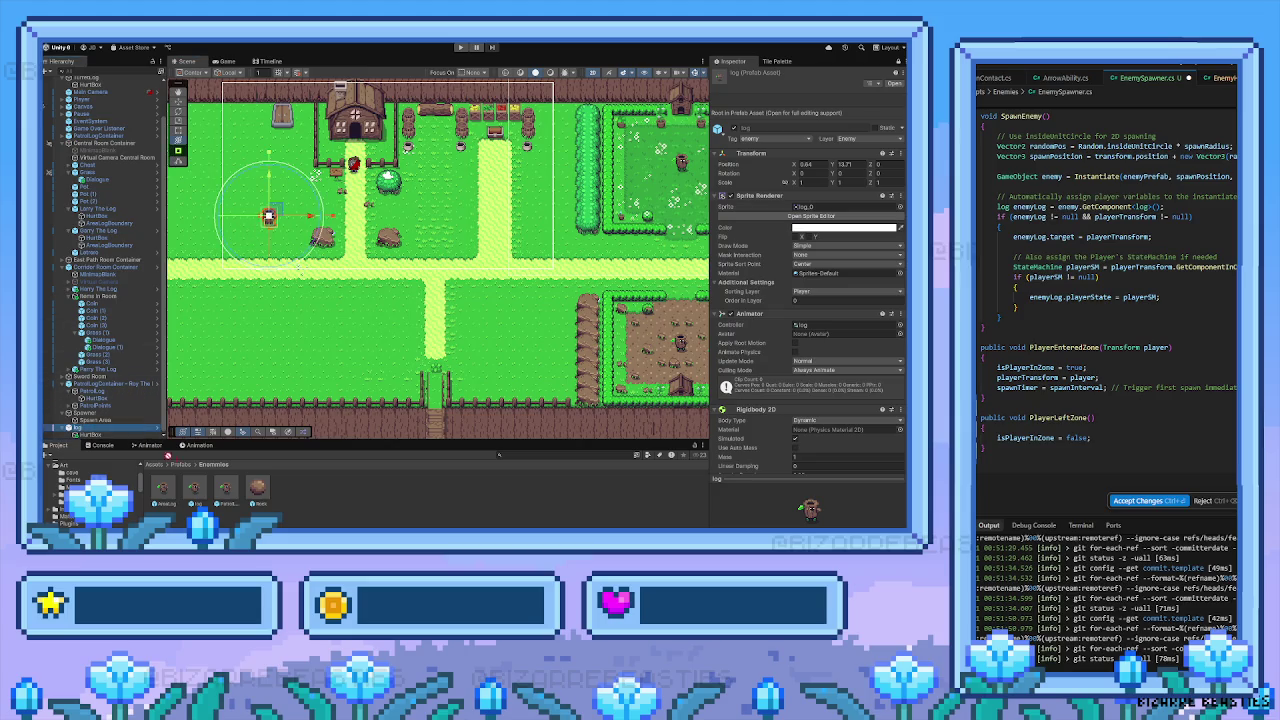
left_click(195, 489)
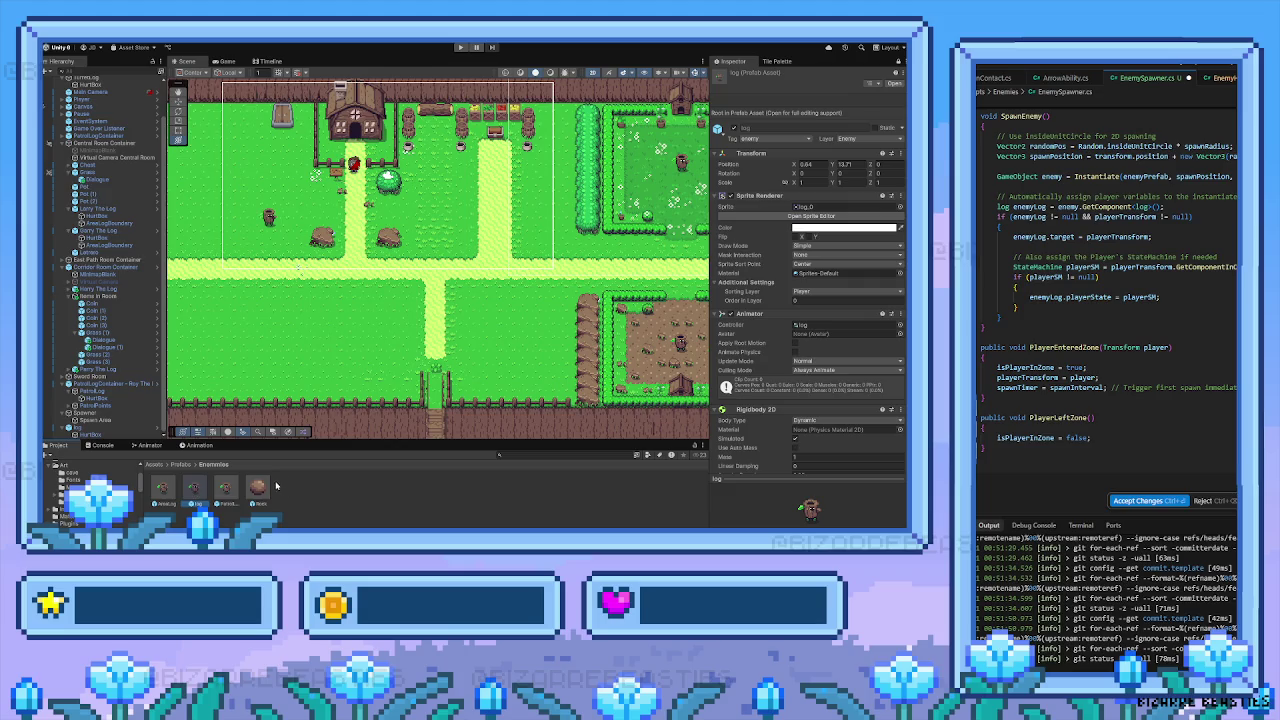
key("ctrl+p")
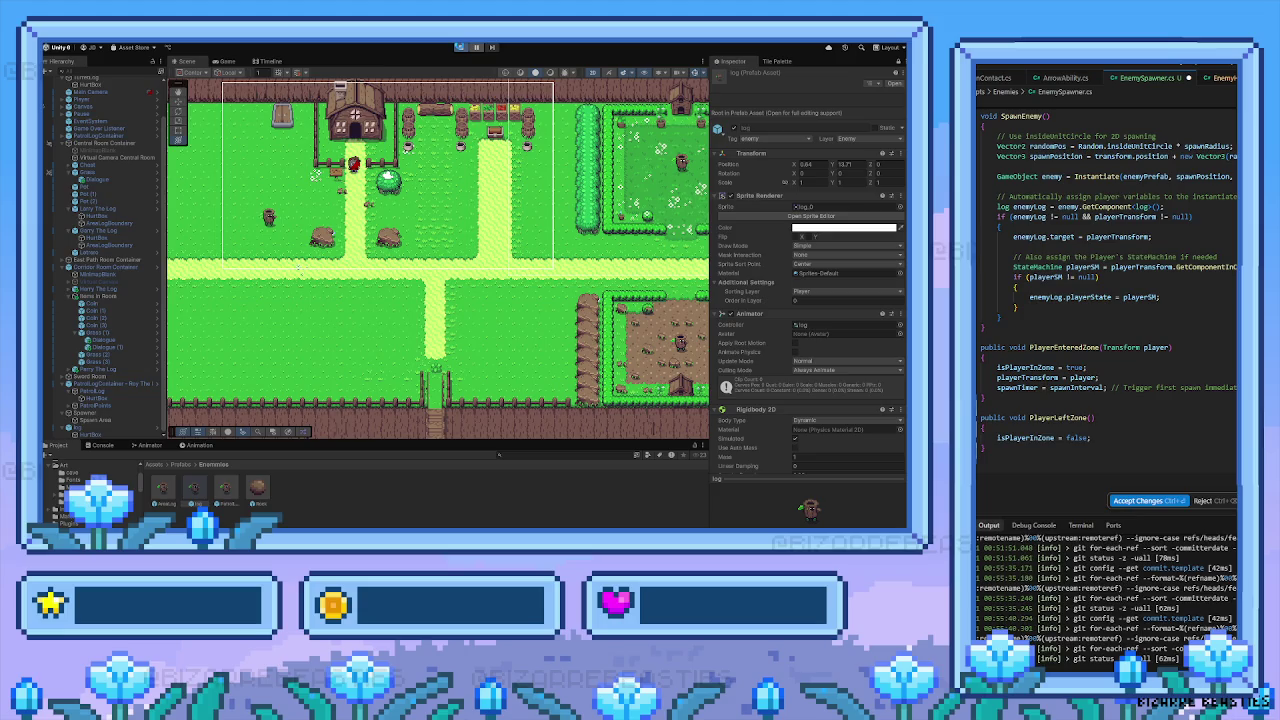
Restart Play mode and walk the player right, down through the fence gate and left
left_click(461, 47)
left_click(461, 47)
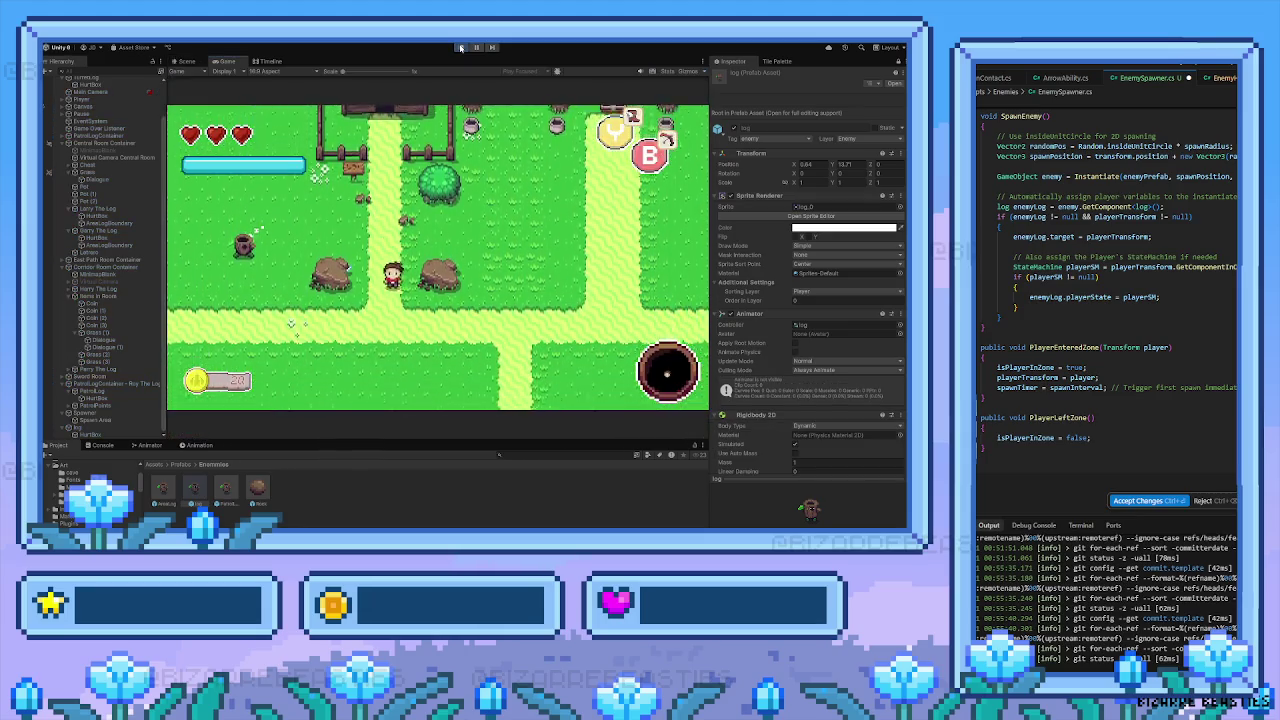
key("Right")
key("Down")
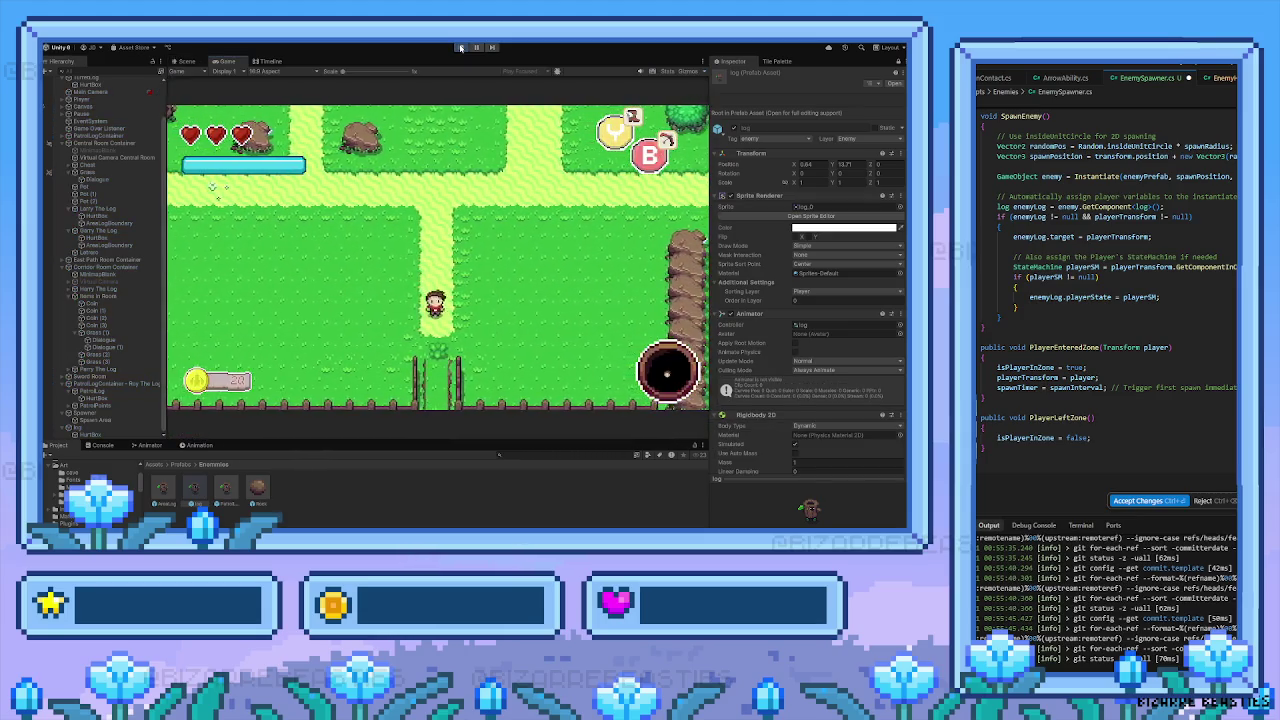
key("Down")
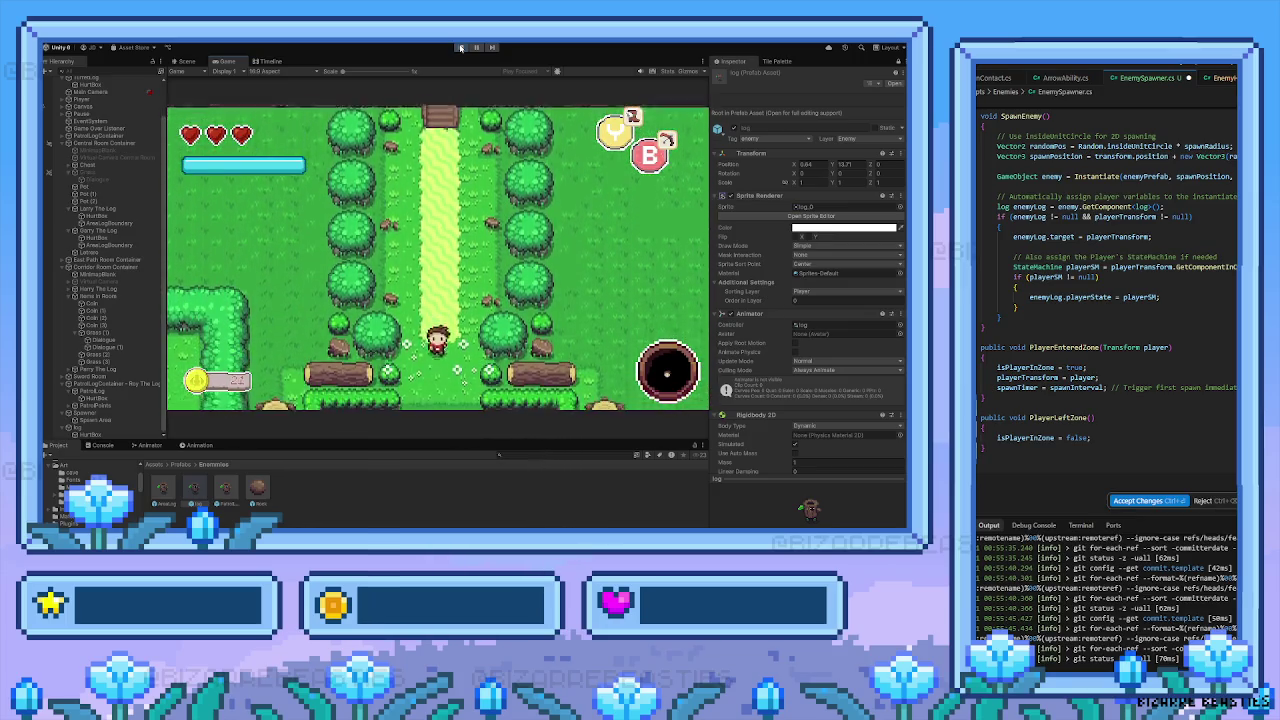
key("Left")
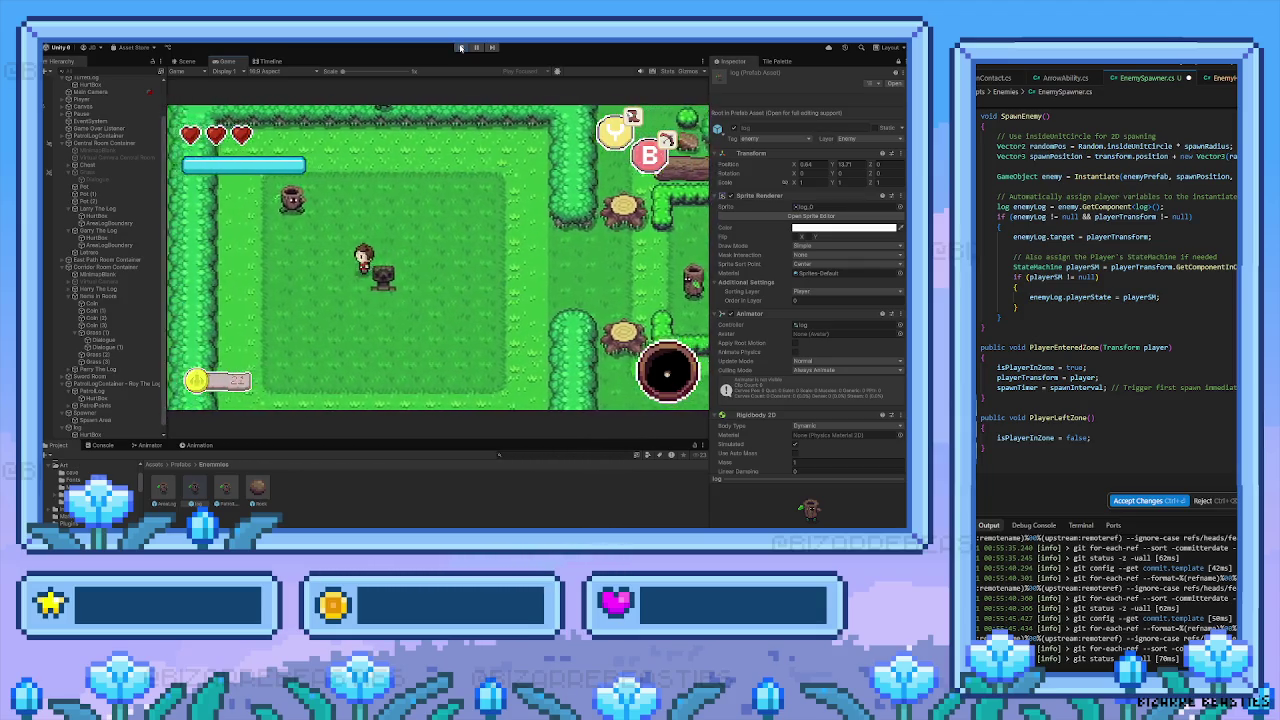
key("Left")
key("Up")
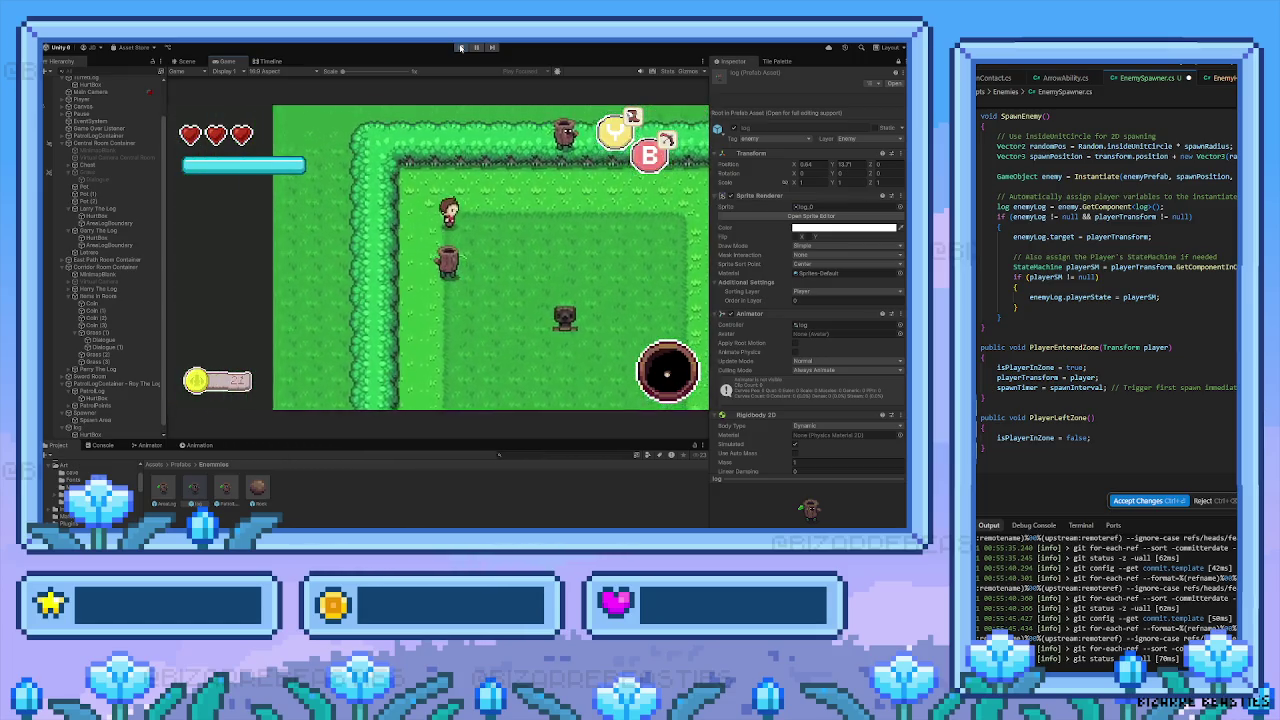
key("Right")
key("Down")
Fight the spawned log enemies until Game Over, then return to the start menu
key("Left")
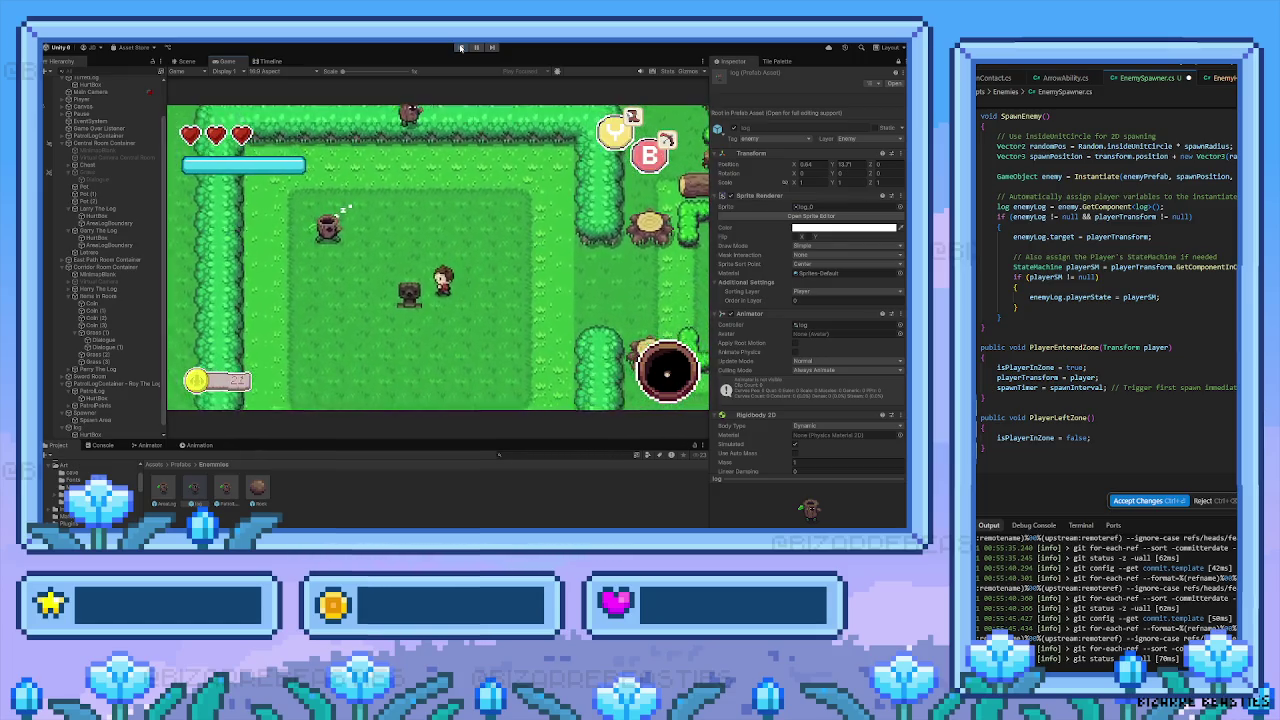
key("Up")
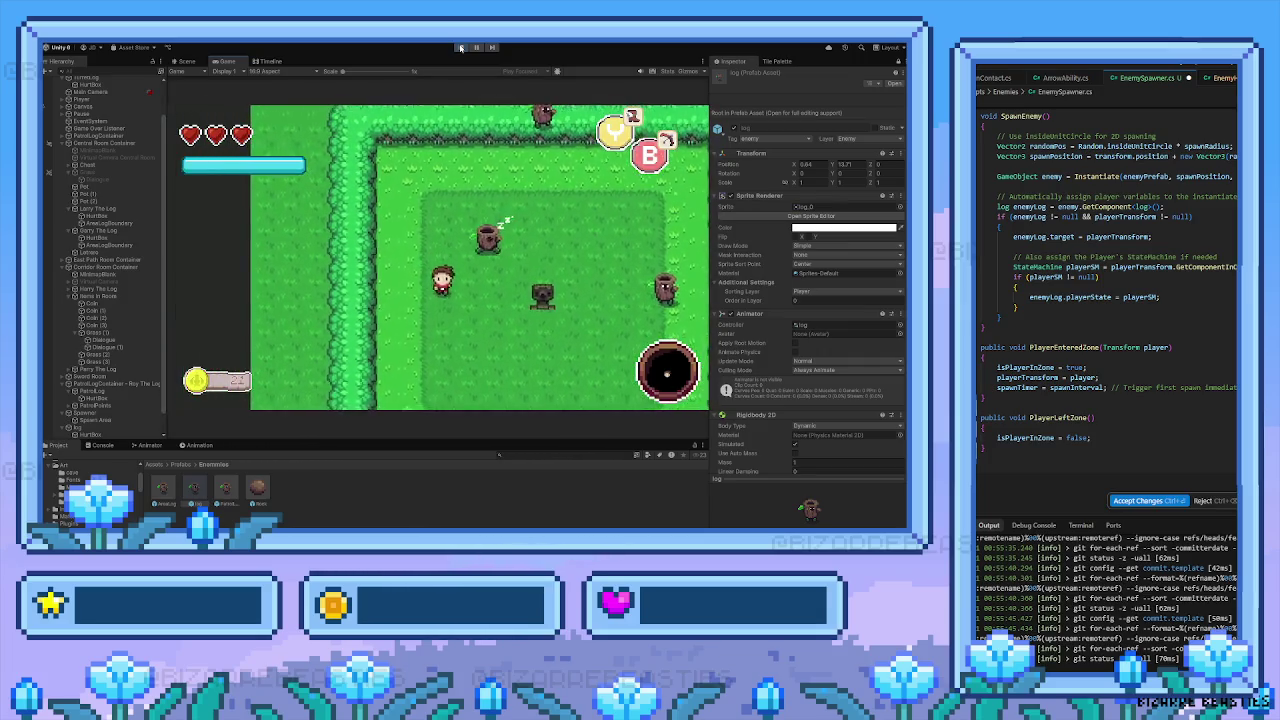
key("Left")
key("Up")
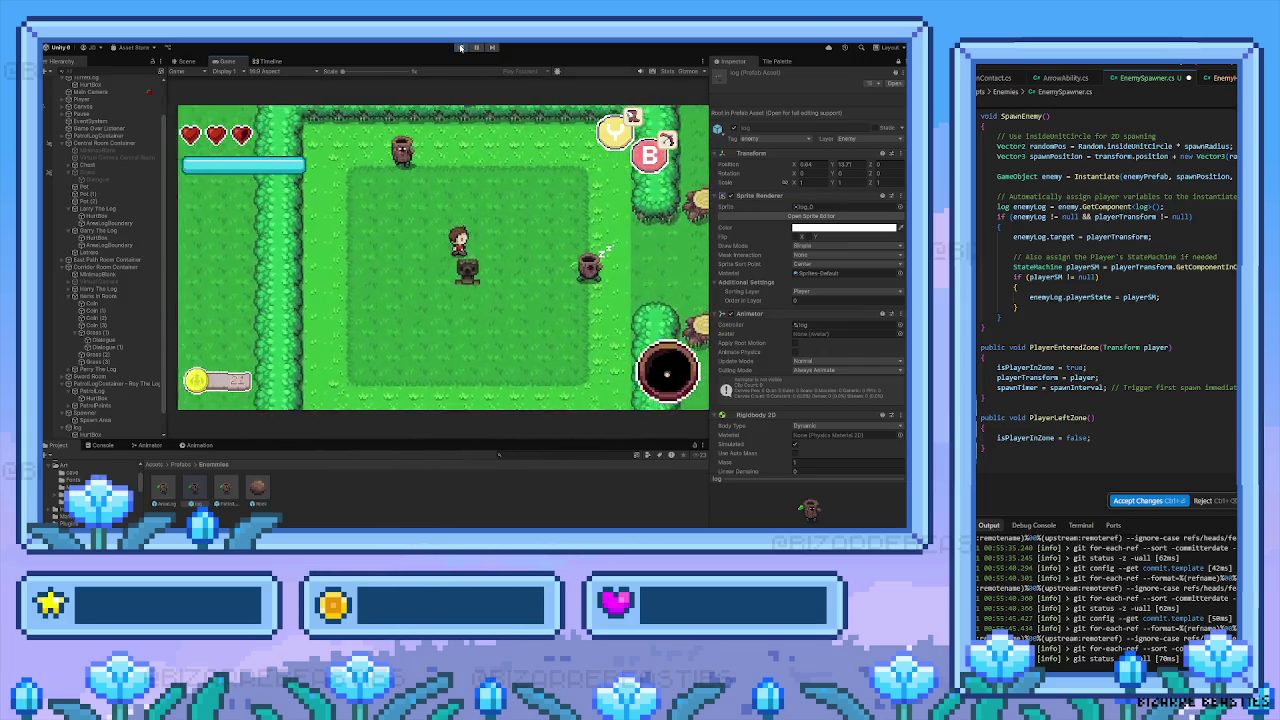
key("Left")
key("Down")
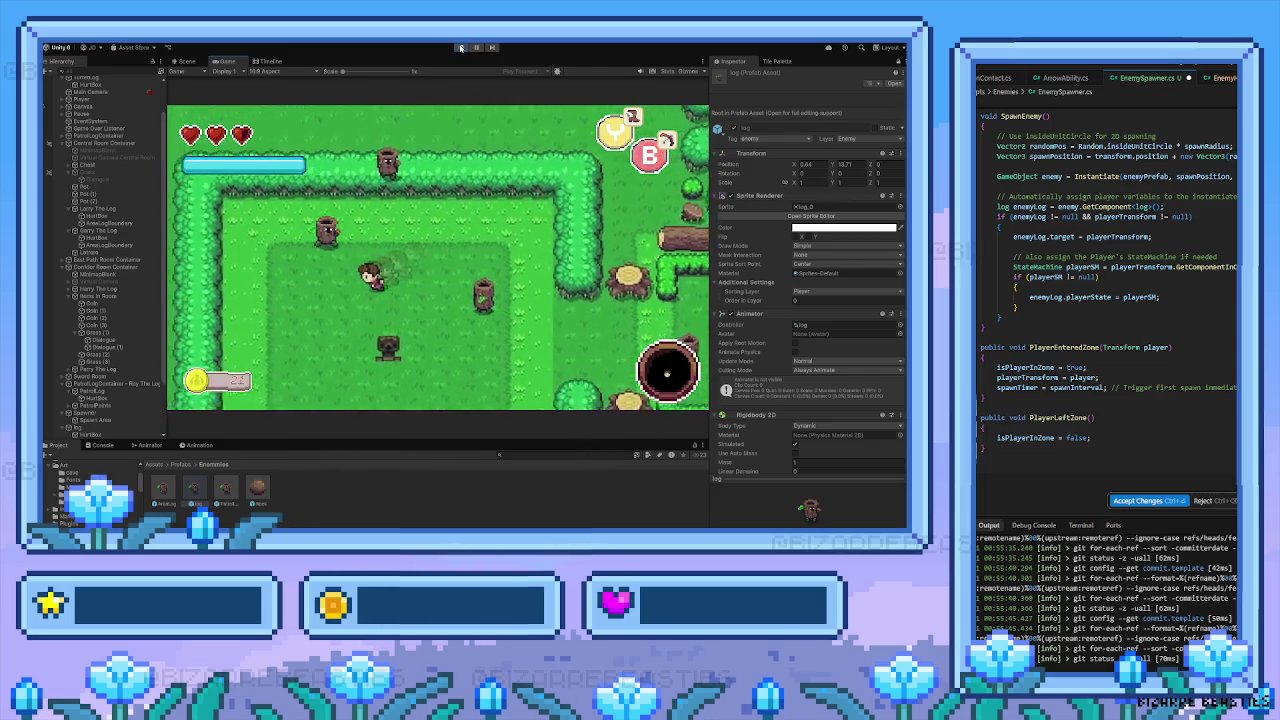
key("Right")
key("Up")
key("space")
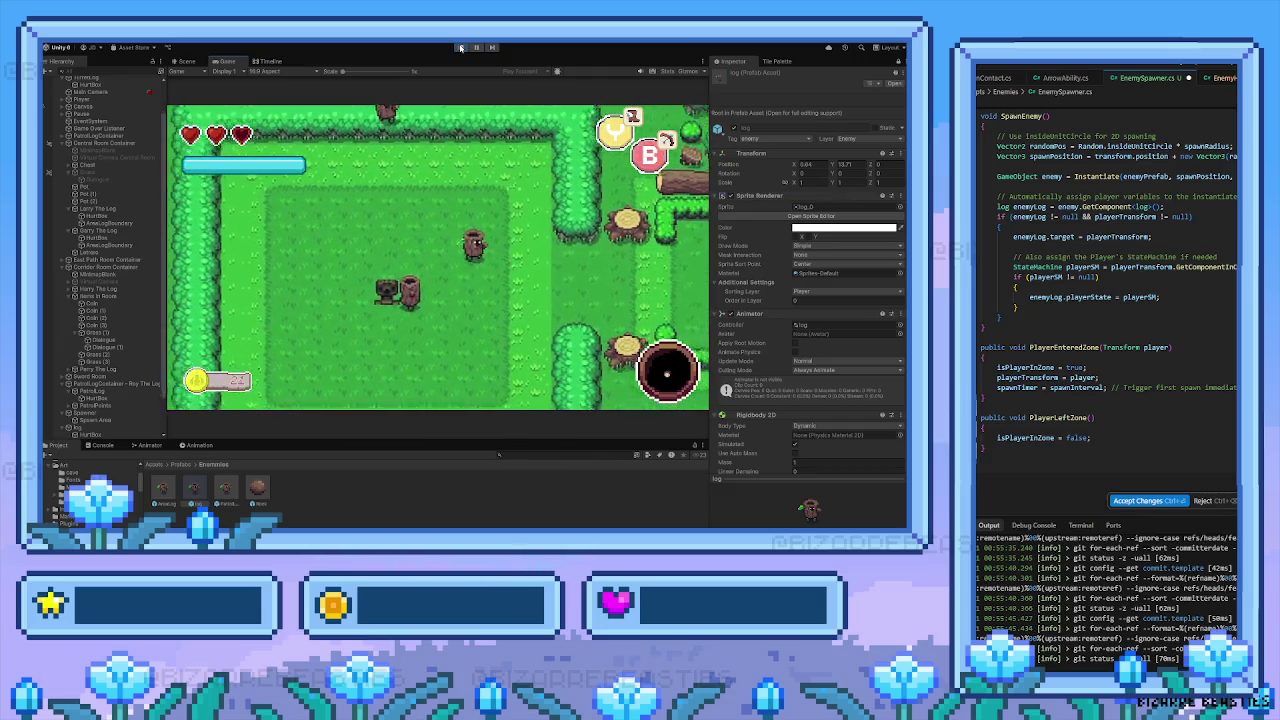
key("Left")
key("Up")
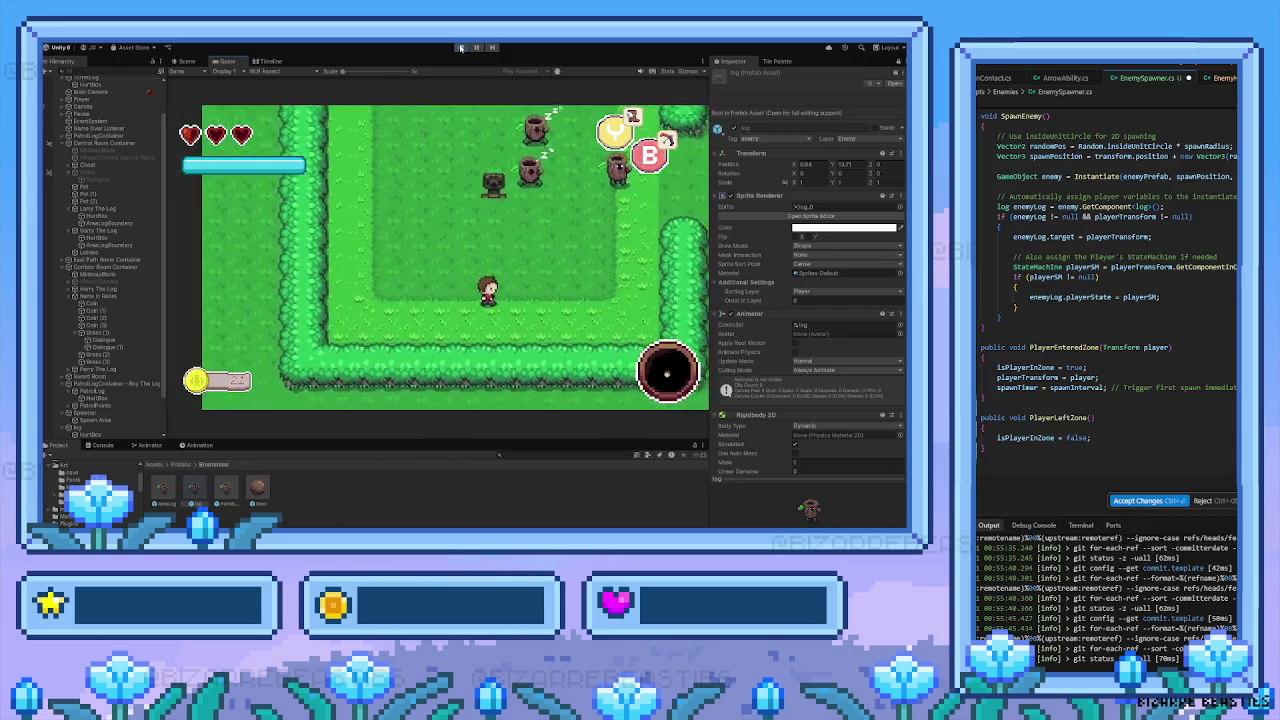
key("Left")
key("Up")
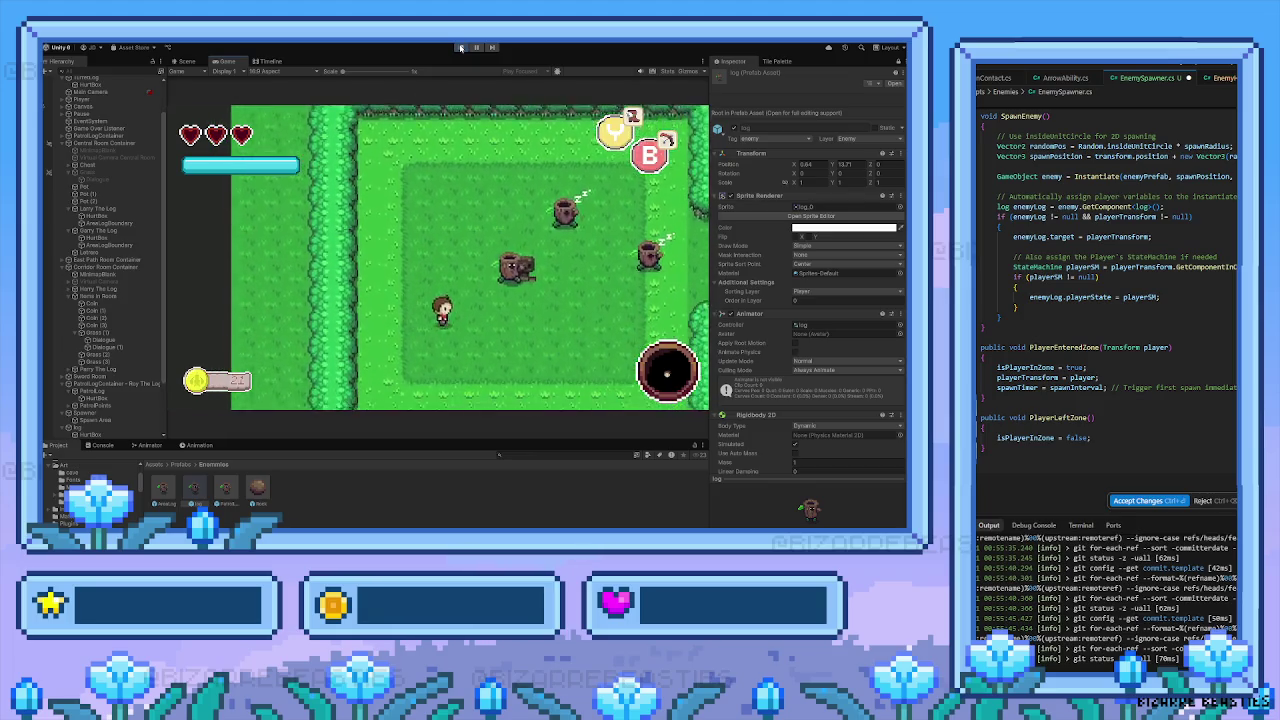
key("Up")
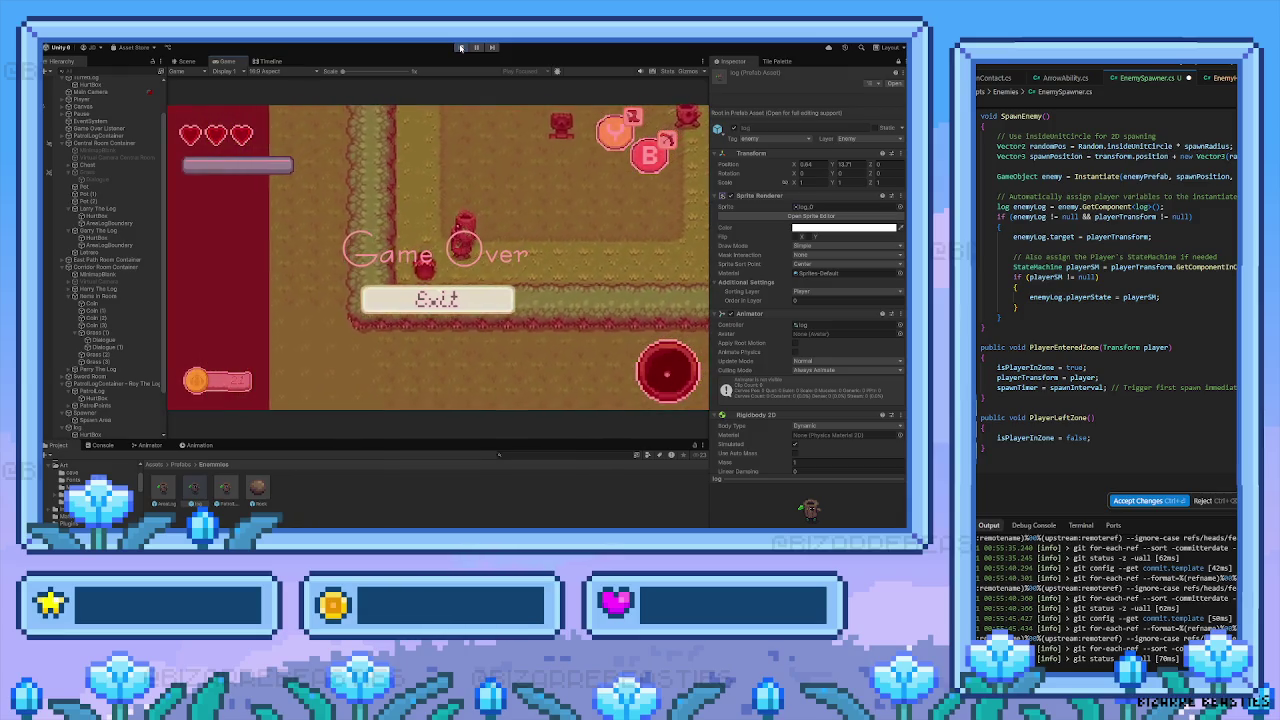
key("Return")
Restart the play test and walk the player south, then east along the path into the log enemy room
left_click(461, 49)
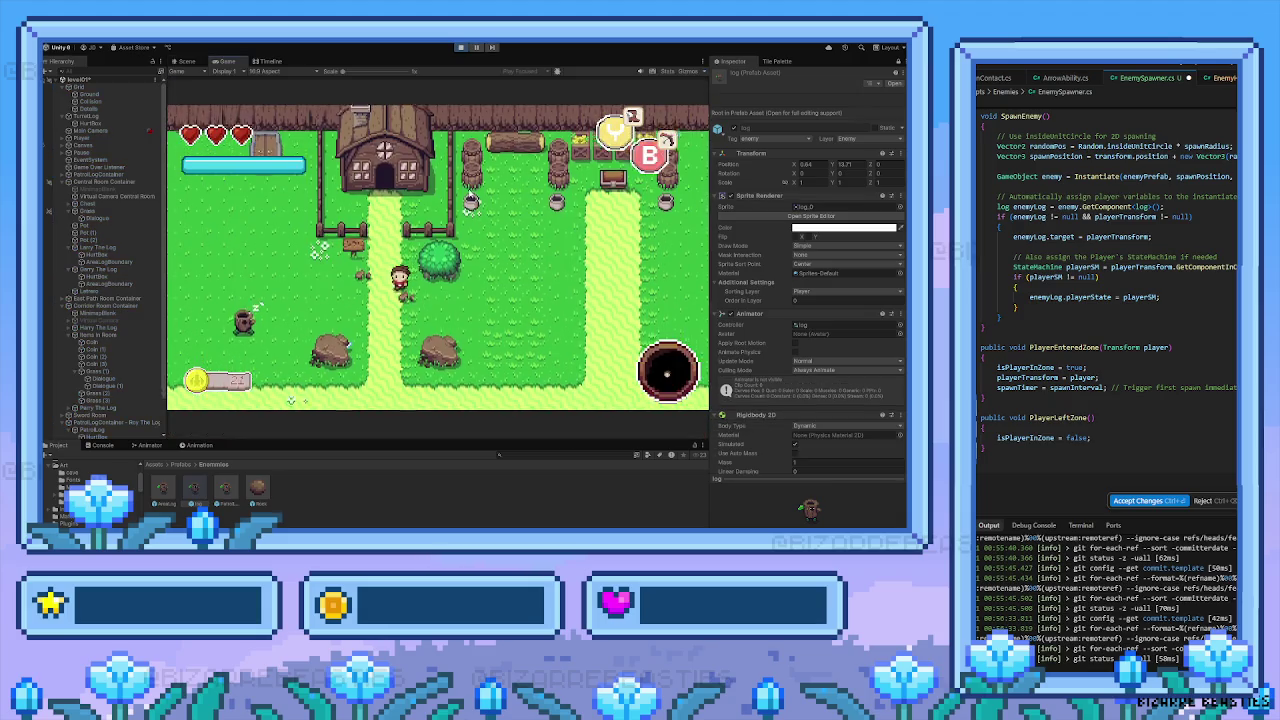
key("Down")
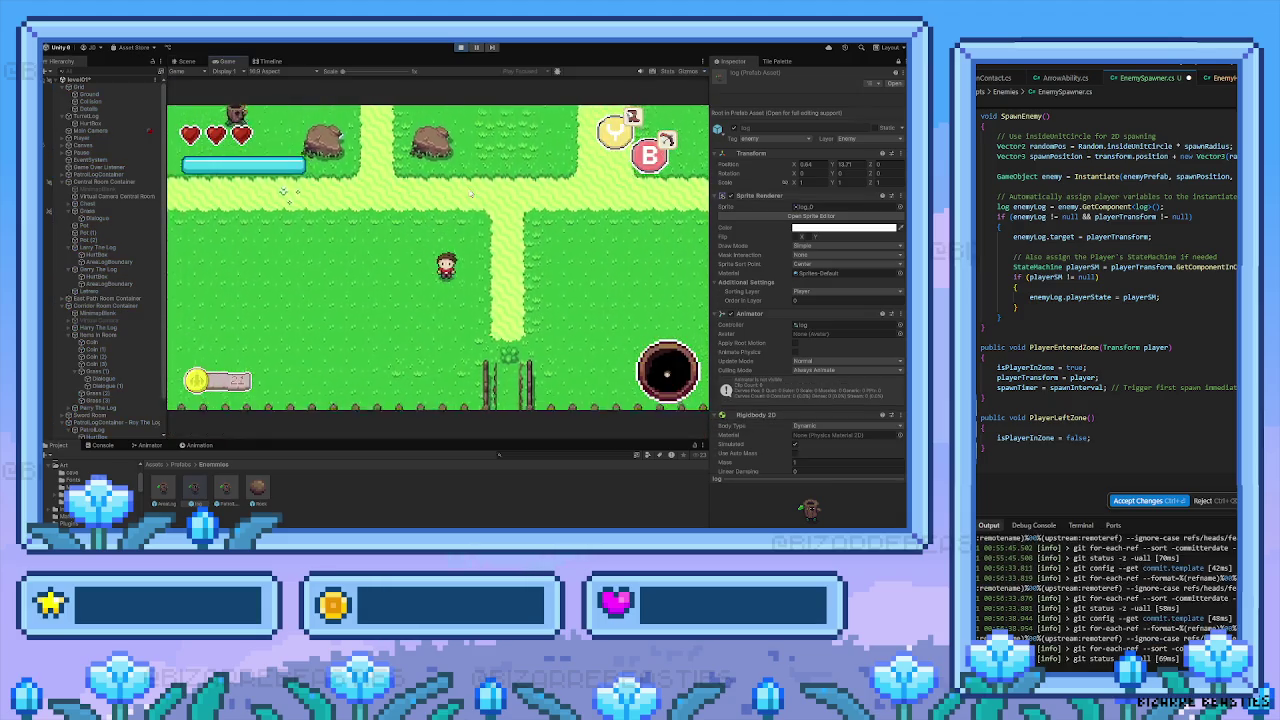
key("Right")
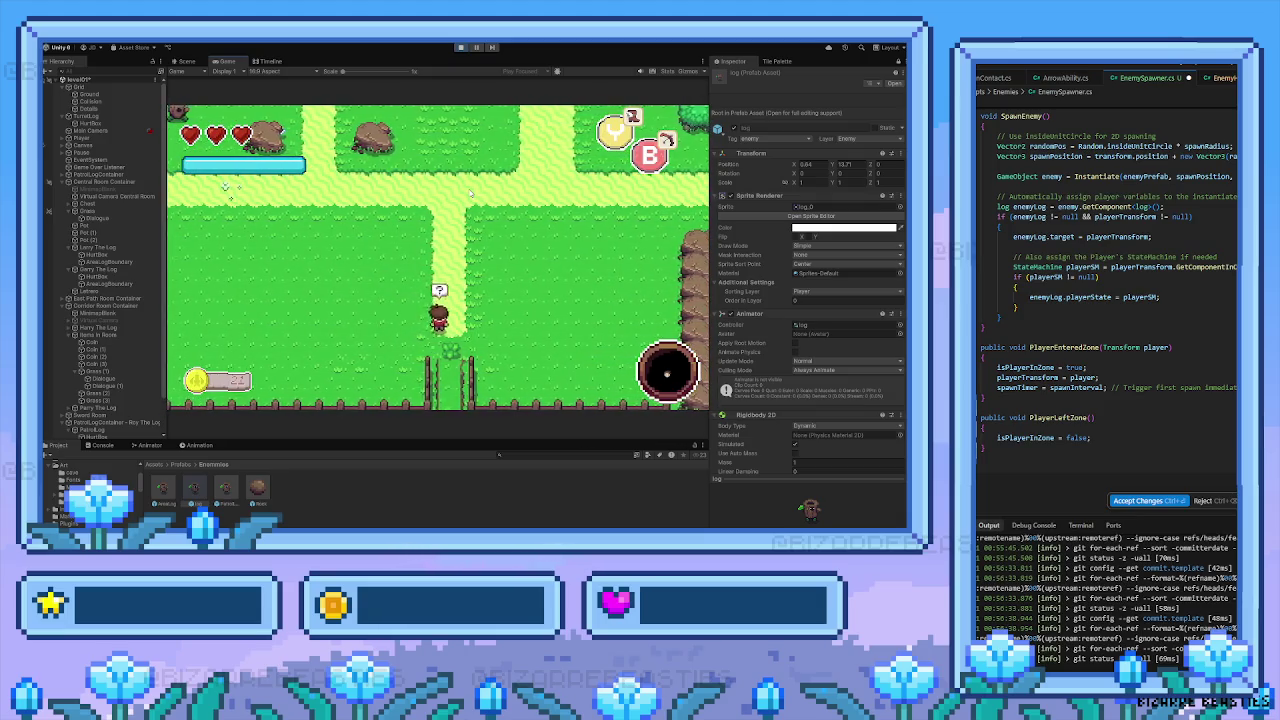
key("Up")
key("Right")
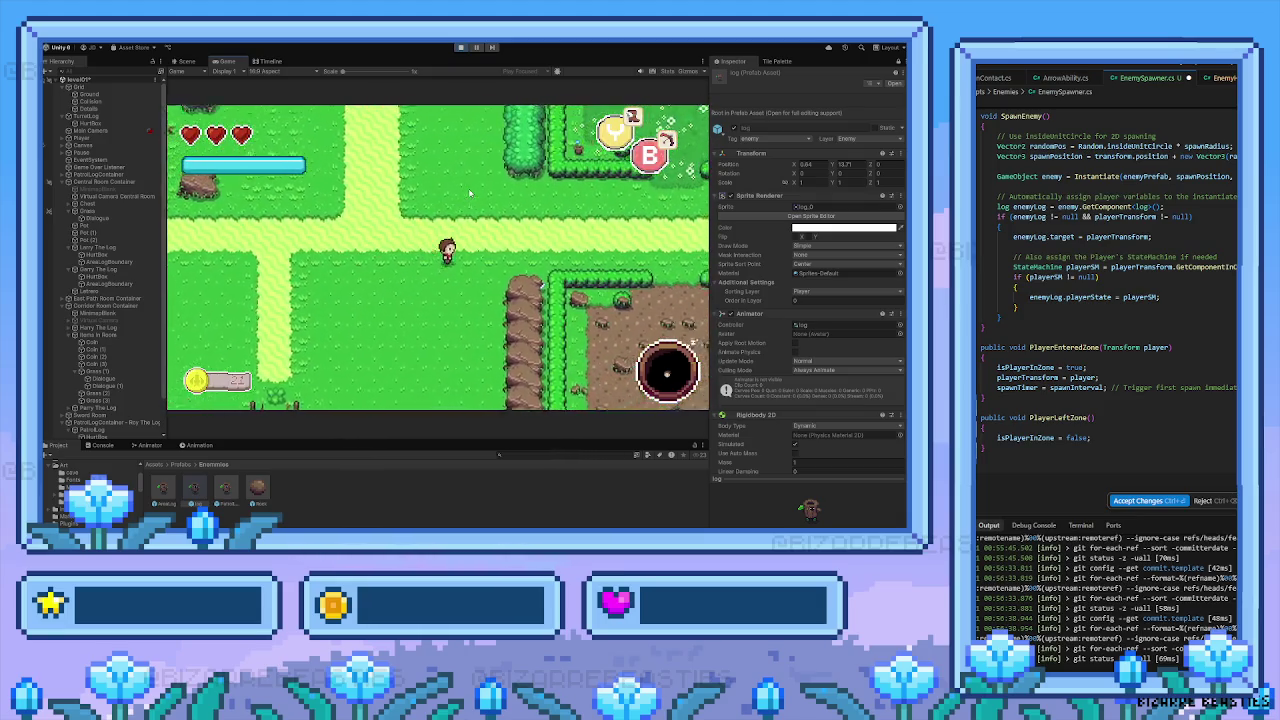
key("Right")
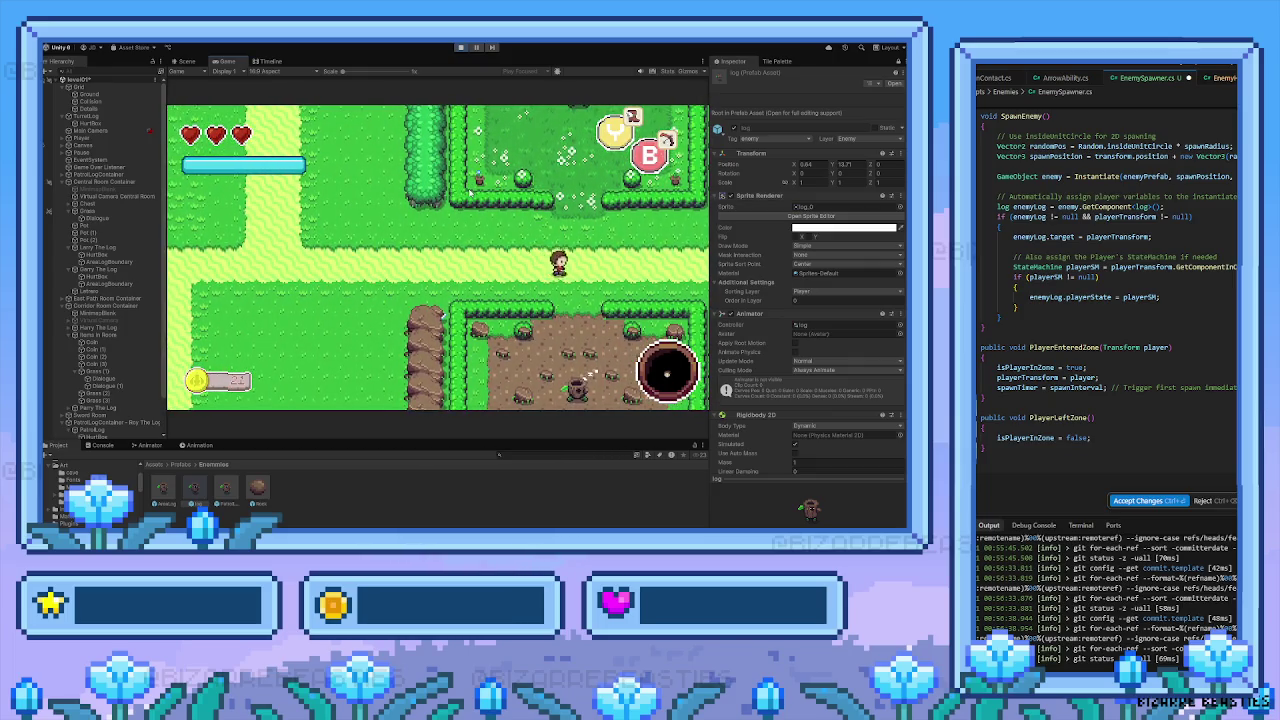
key("Right")
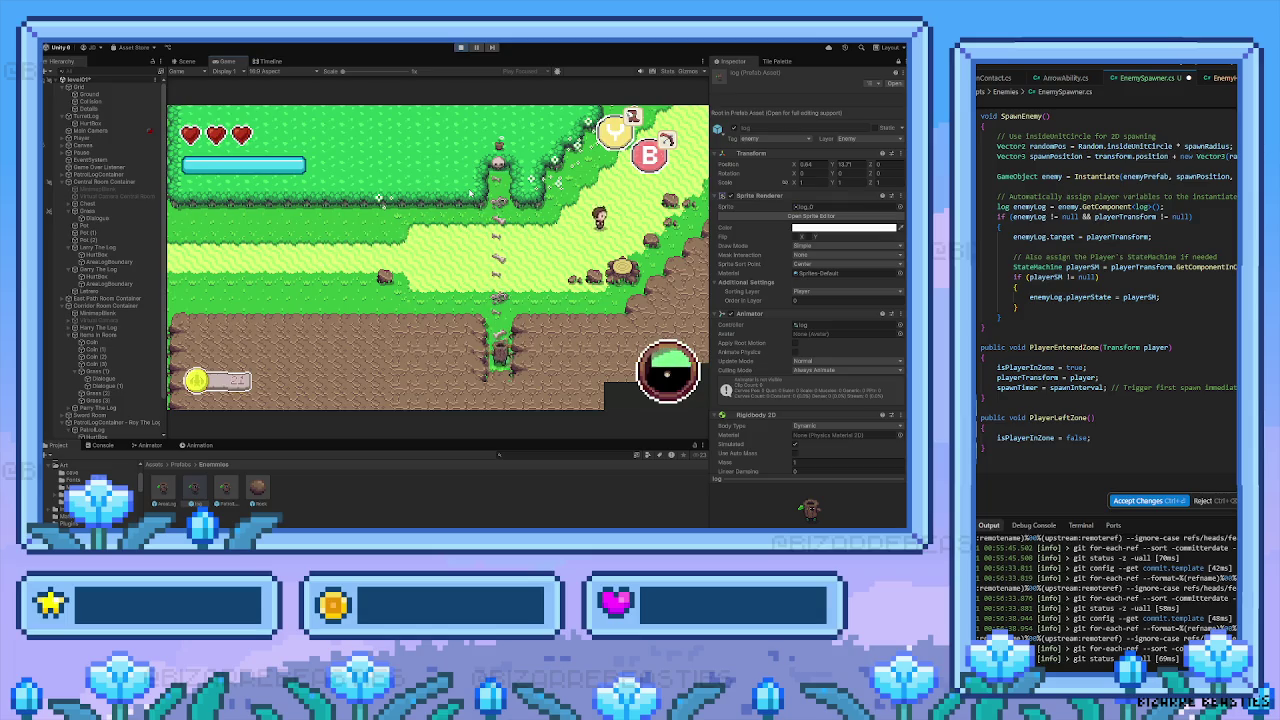
key("Up")
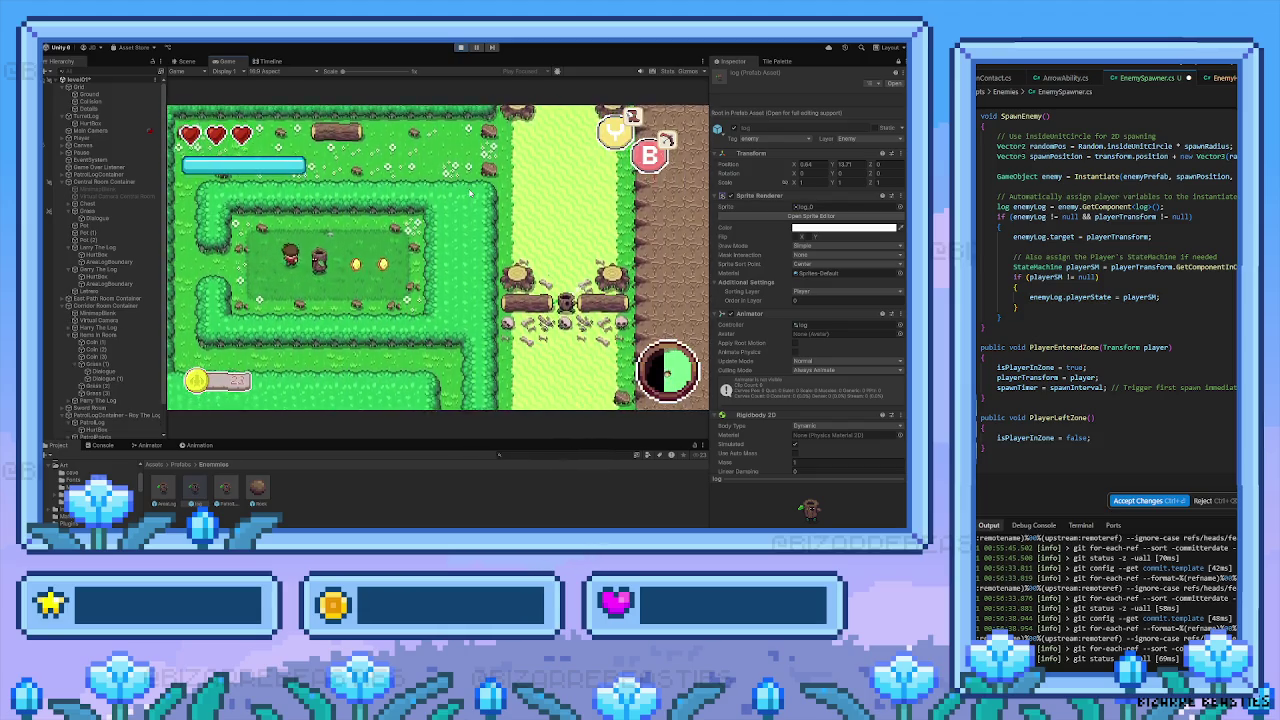
Walk the player back left, down through the fence gate and into the hedged clearing beside two logs
key("Down")
key("Right")
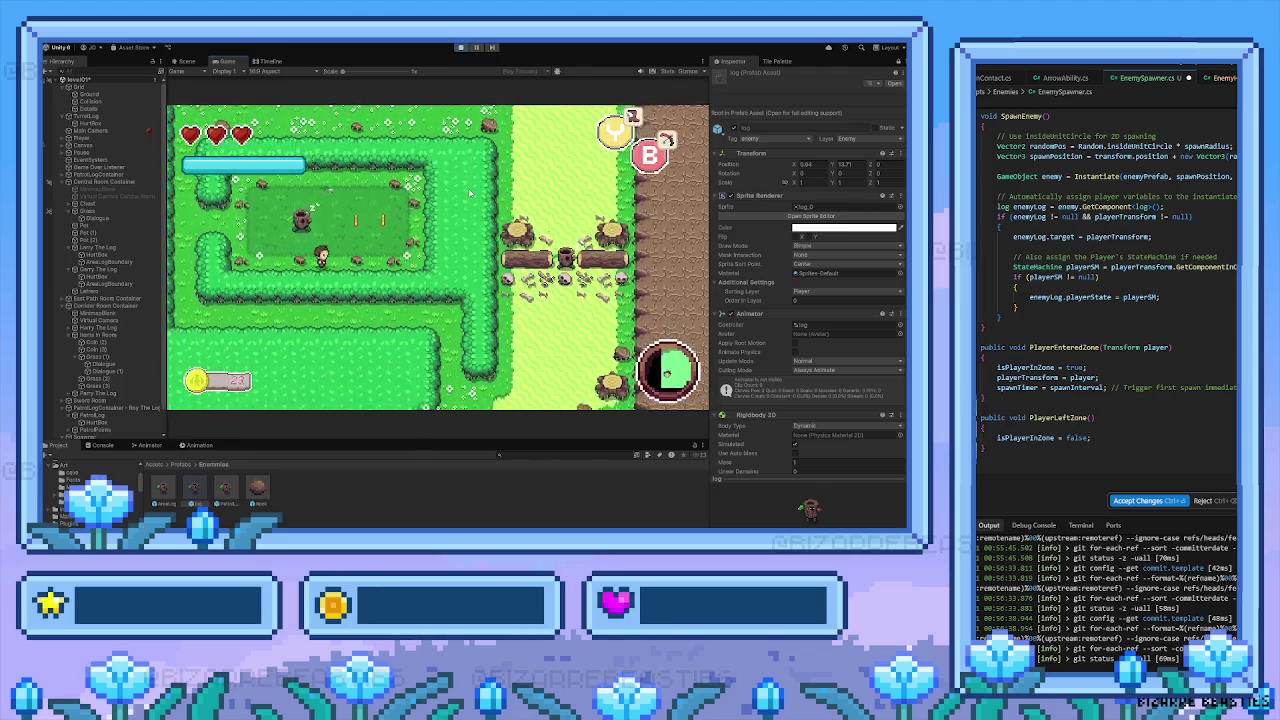
key("Up")
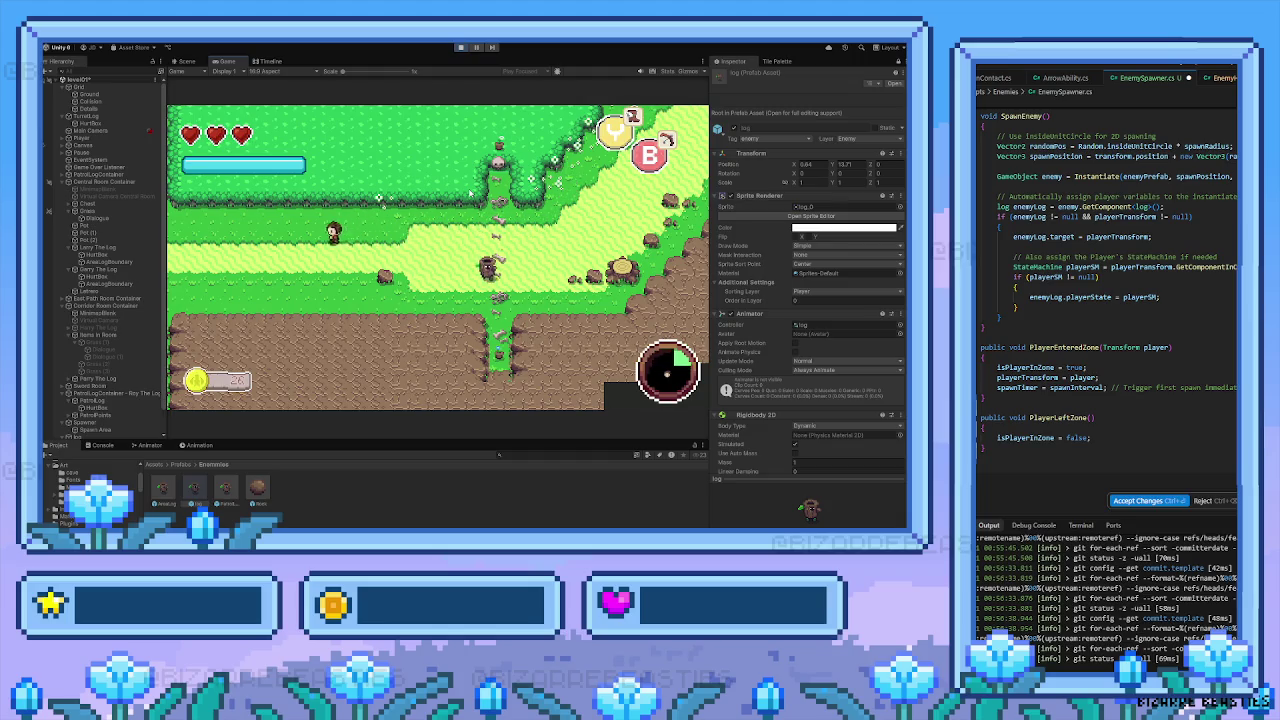
key("Left")
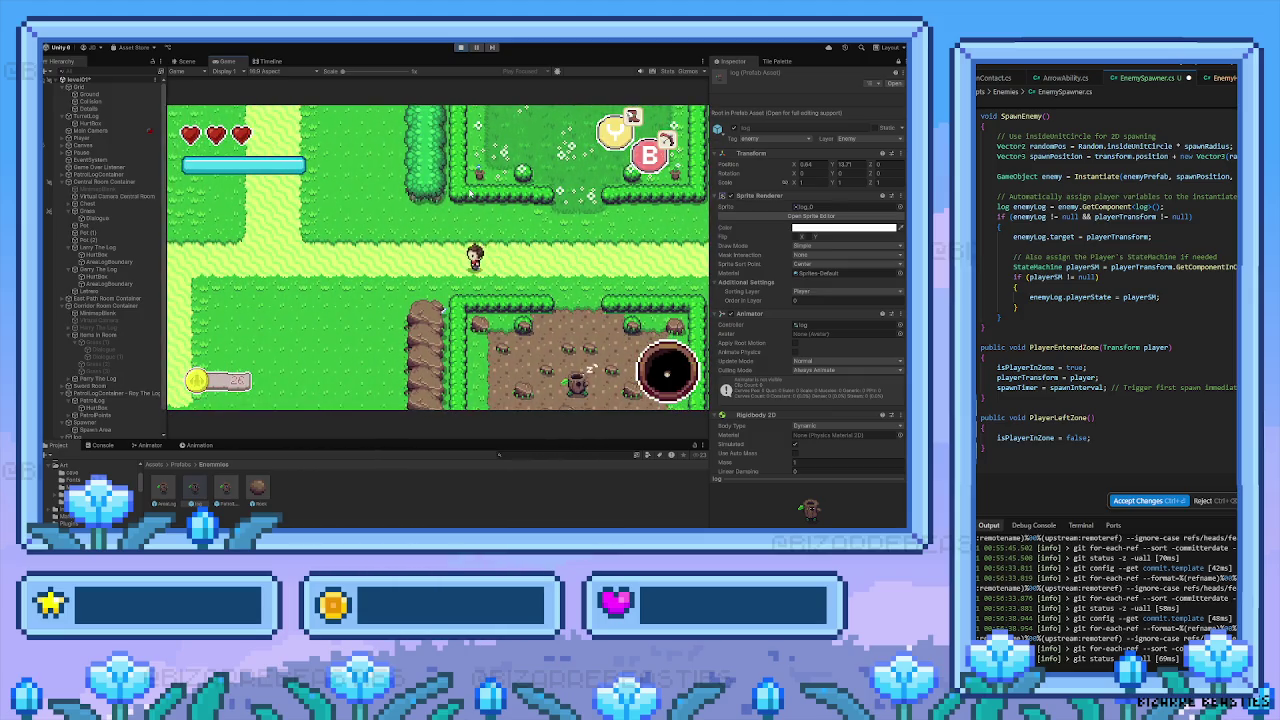
key("Left")
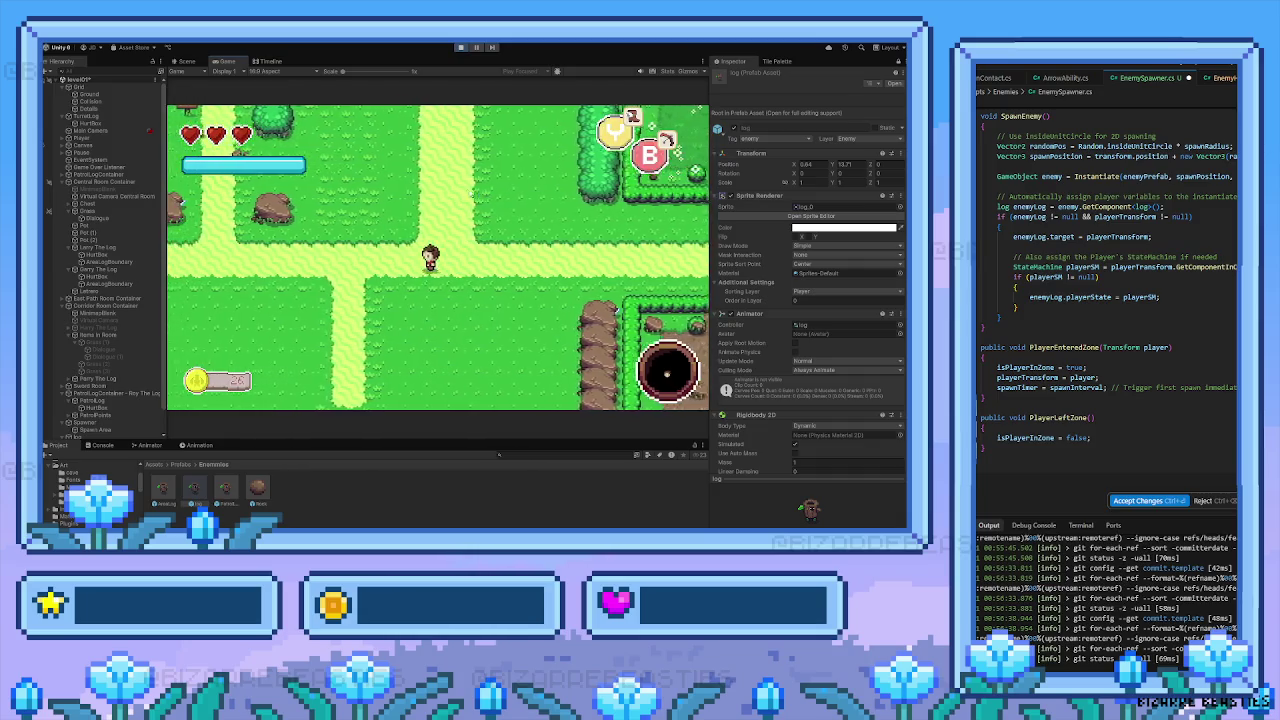
key("Down")
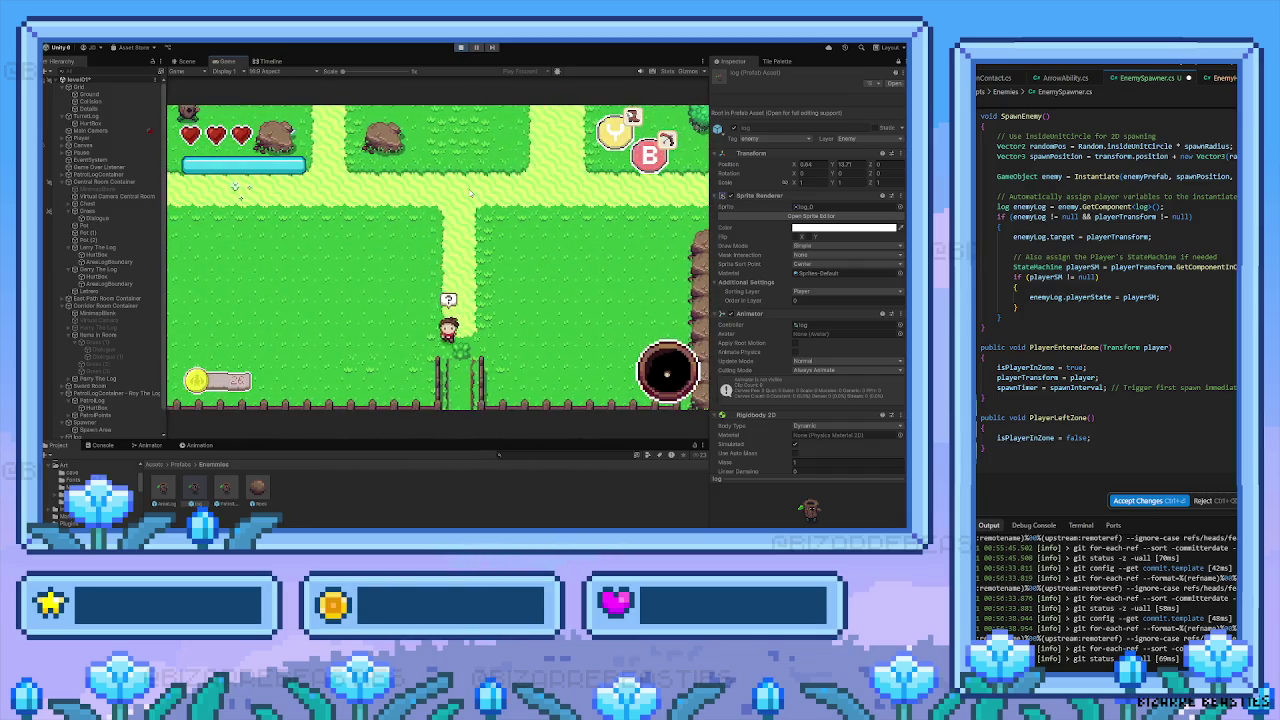
key("Down")
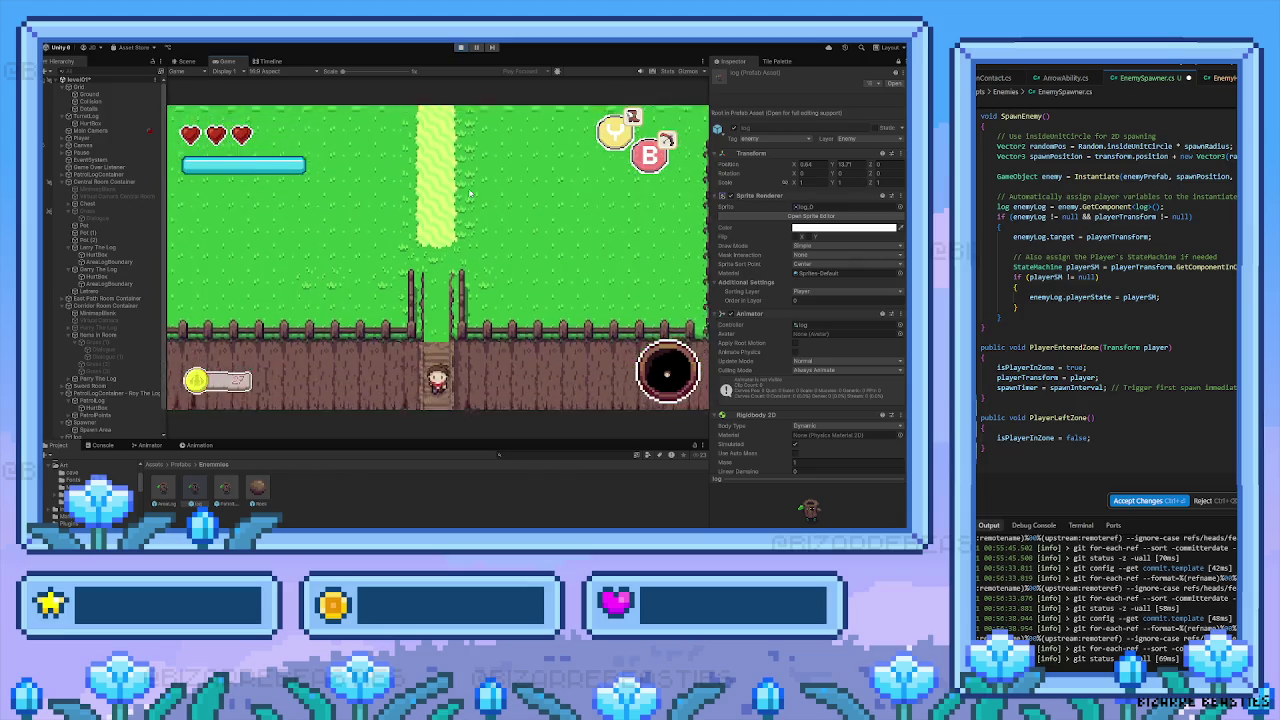
key("Down")
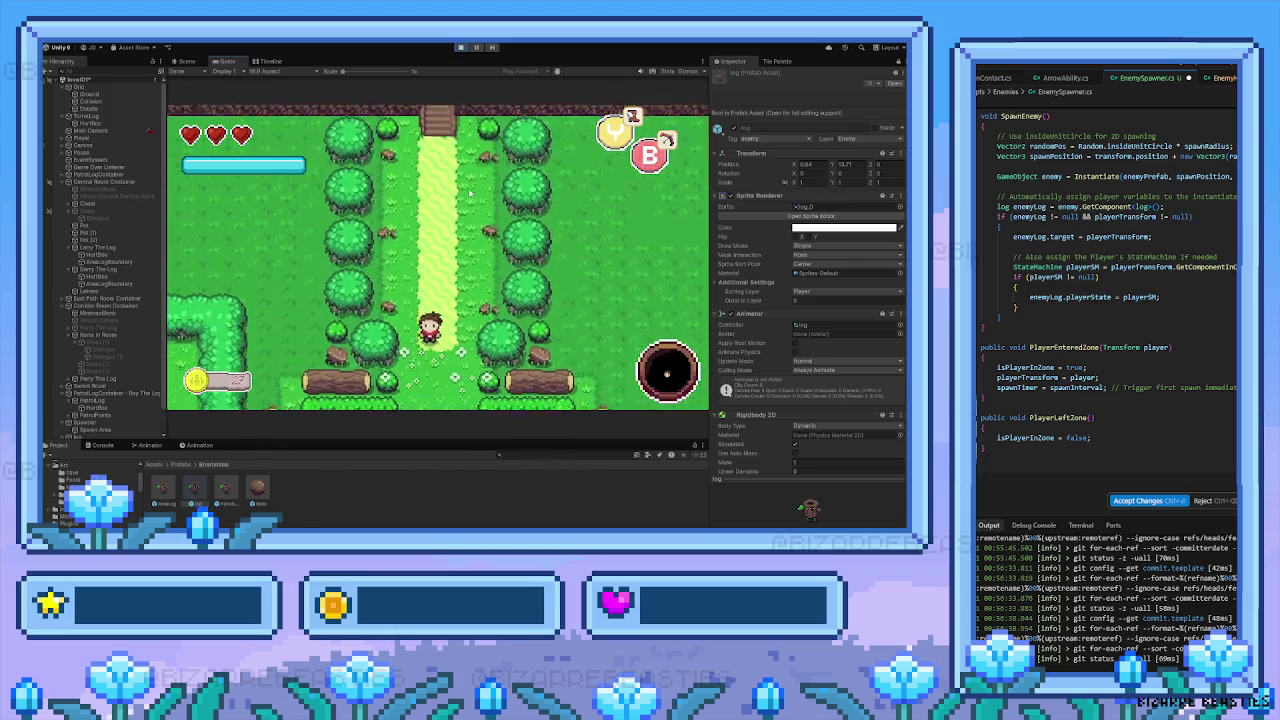
key("Down")
key("Left")
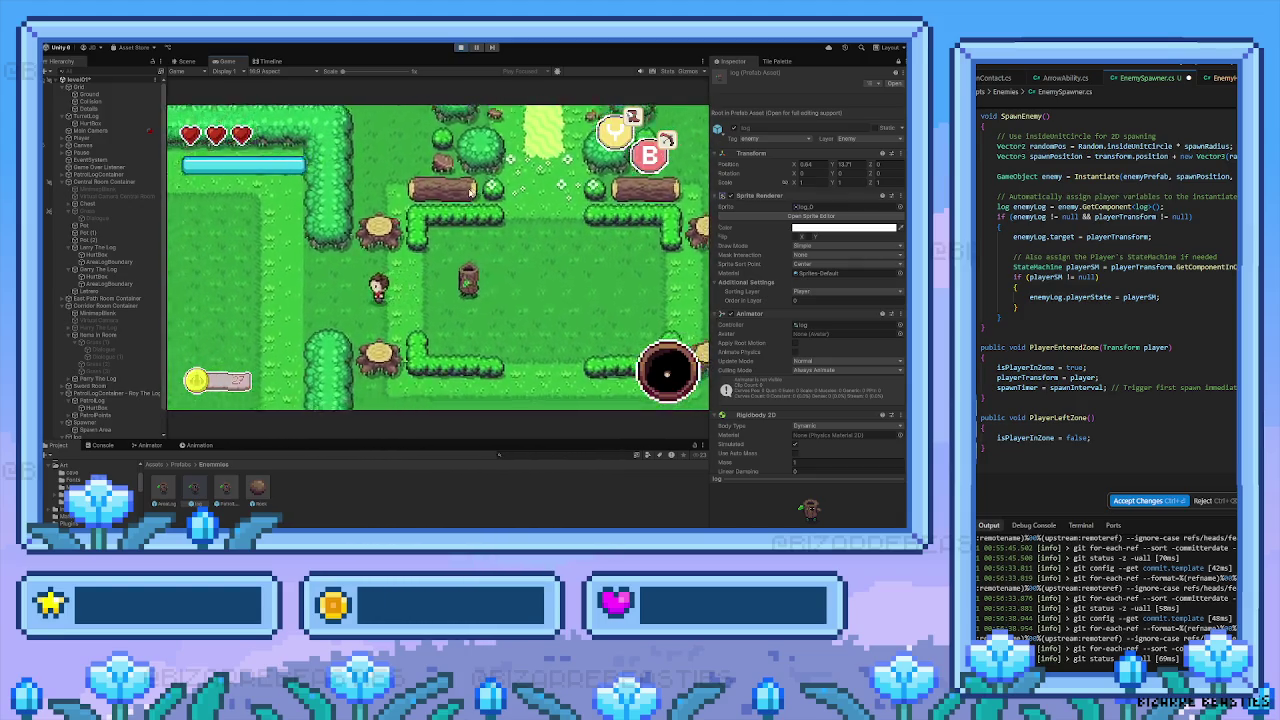
key("Left")
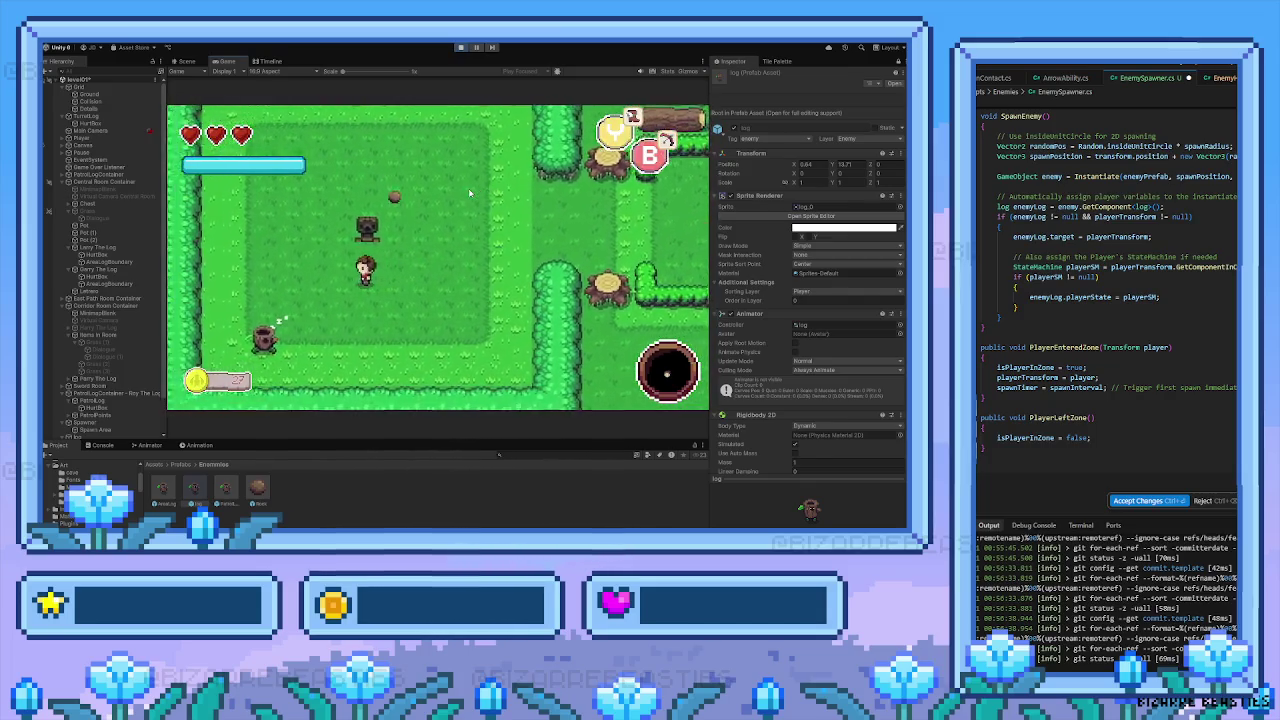
Walk the player around the hedge corner, swinging the sword right and then upward
key("Up")
key("Left")
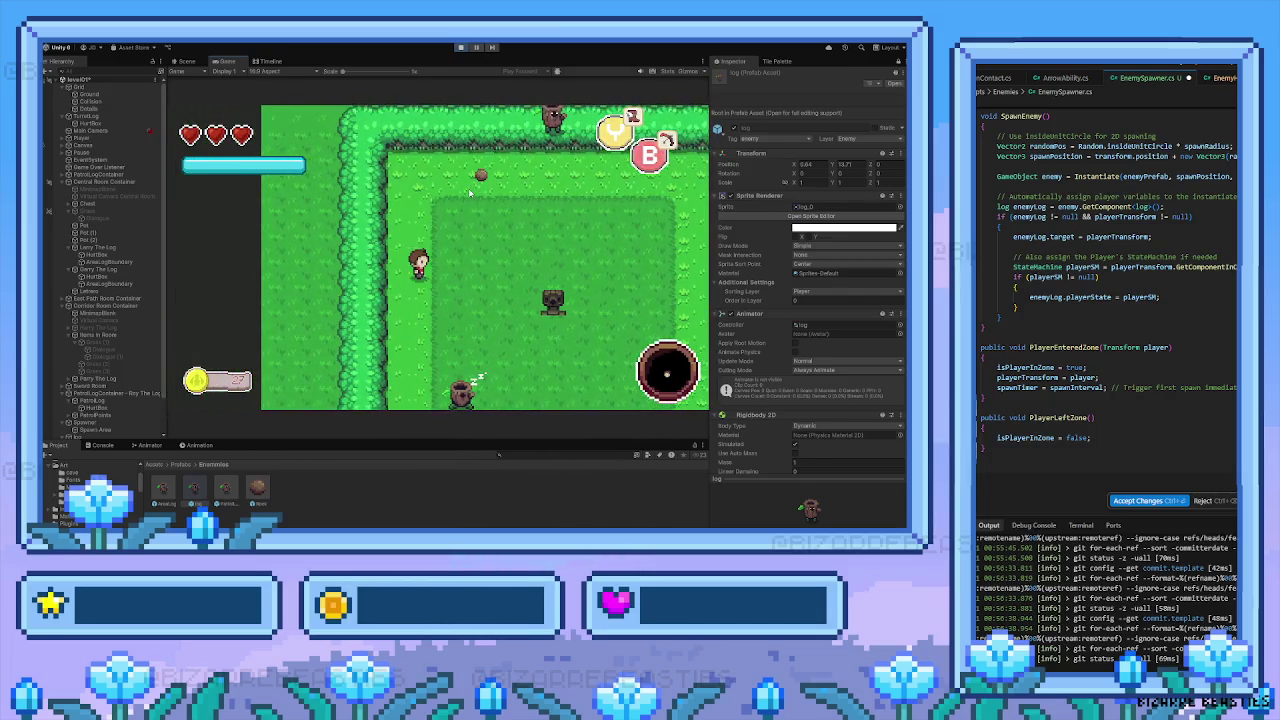
key("Right")
key("space")
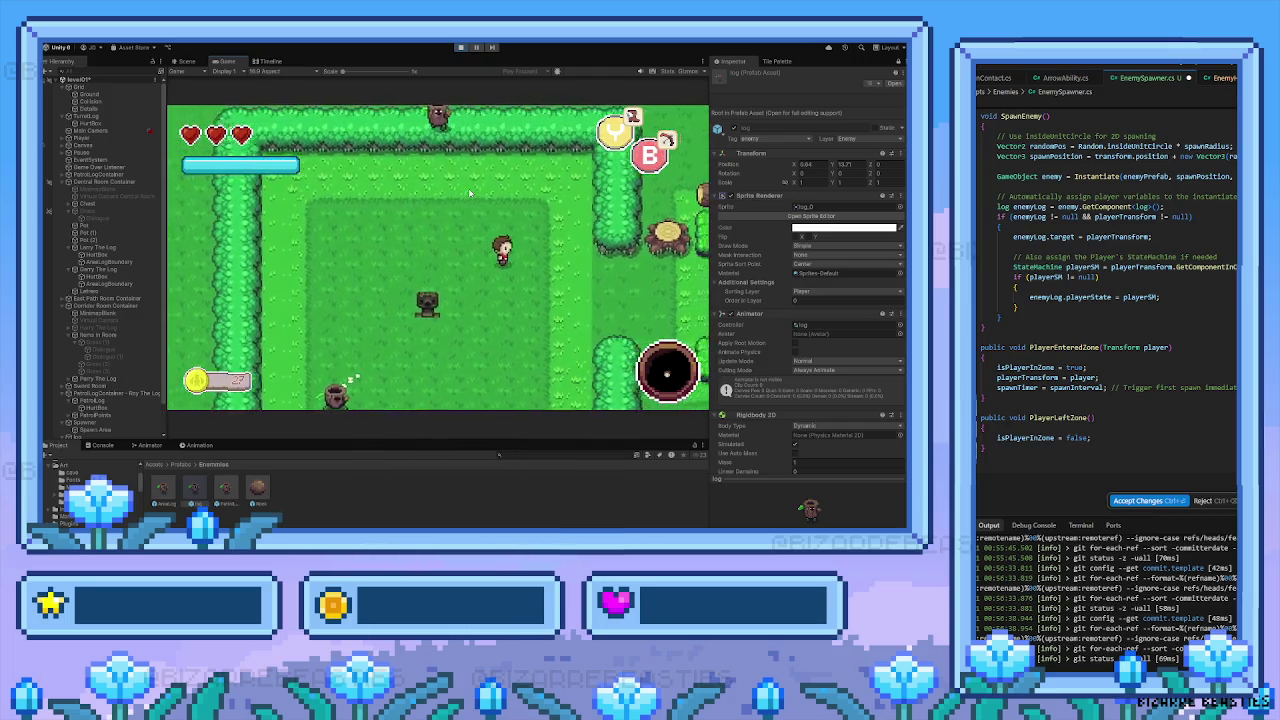
key("Left")
key("Up")
key("space")
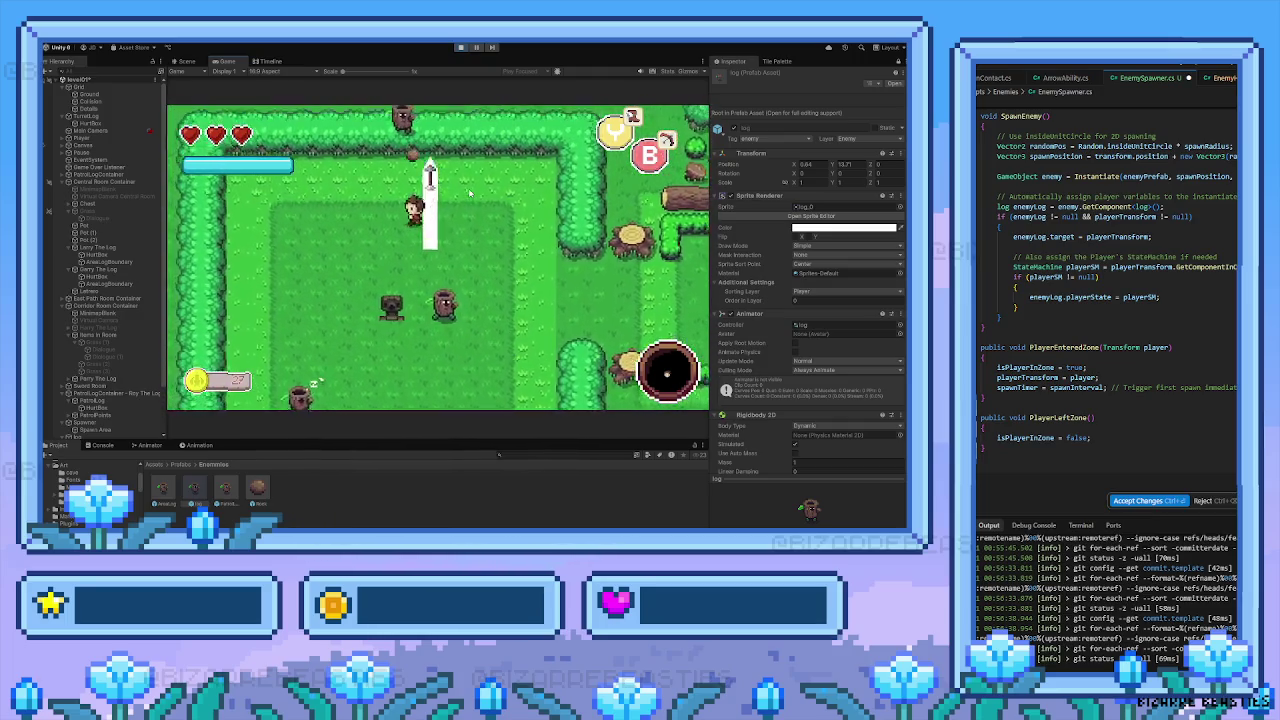
Walk the player down through the area, then up and left into the hedged room
key("Left")
key("Down")
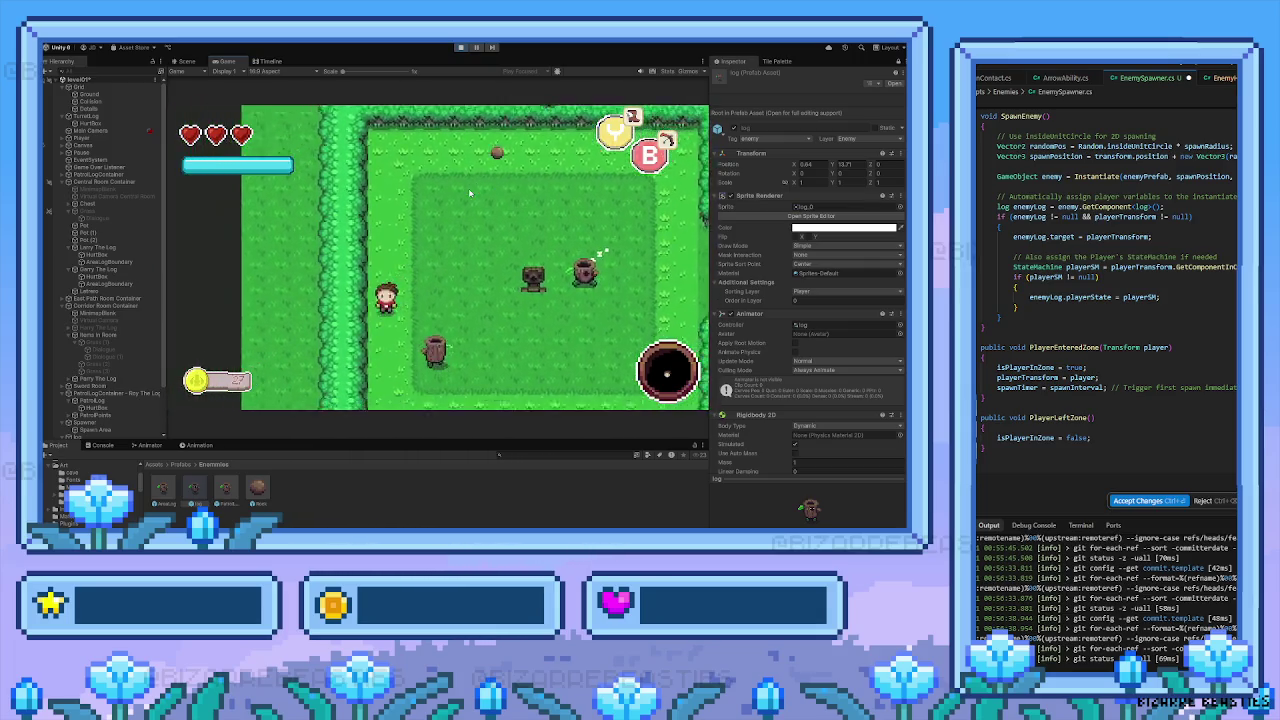
key("Right")
key("Down")
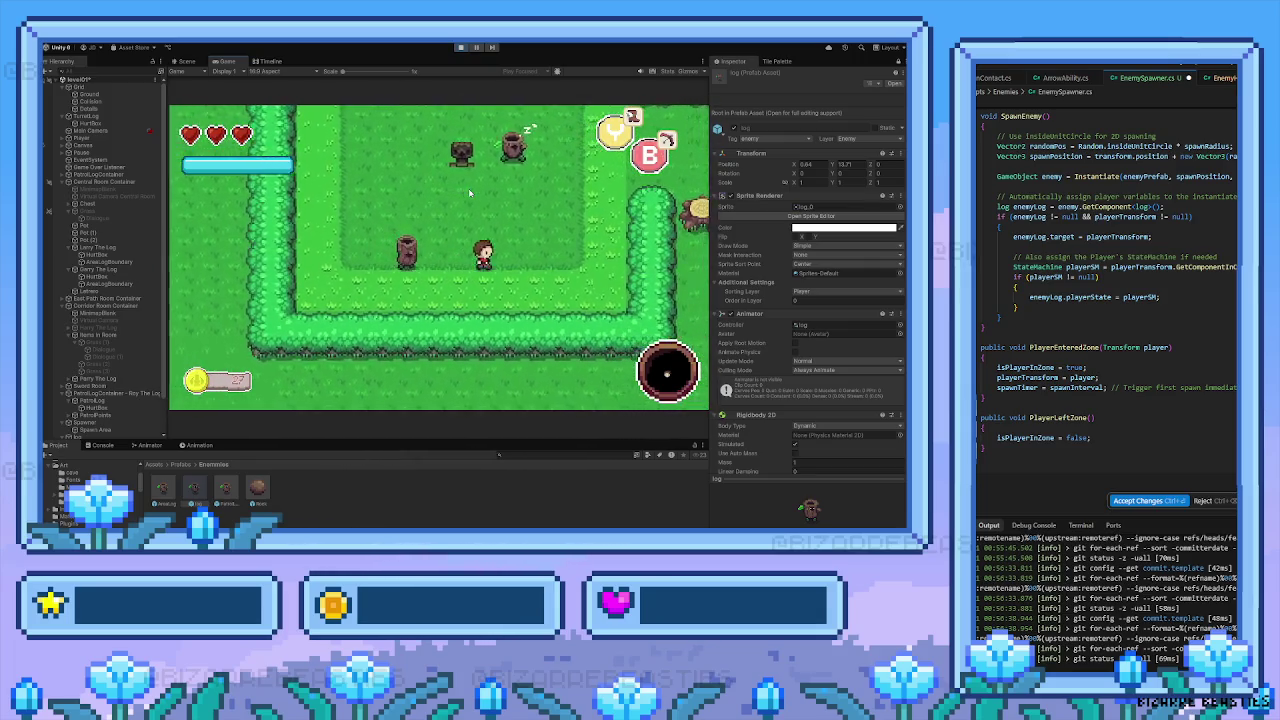
key("Right")
key("Up")
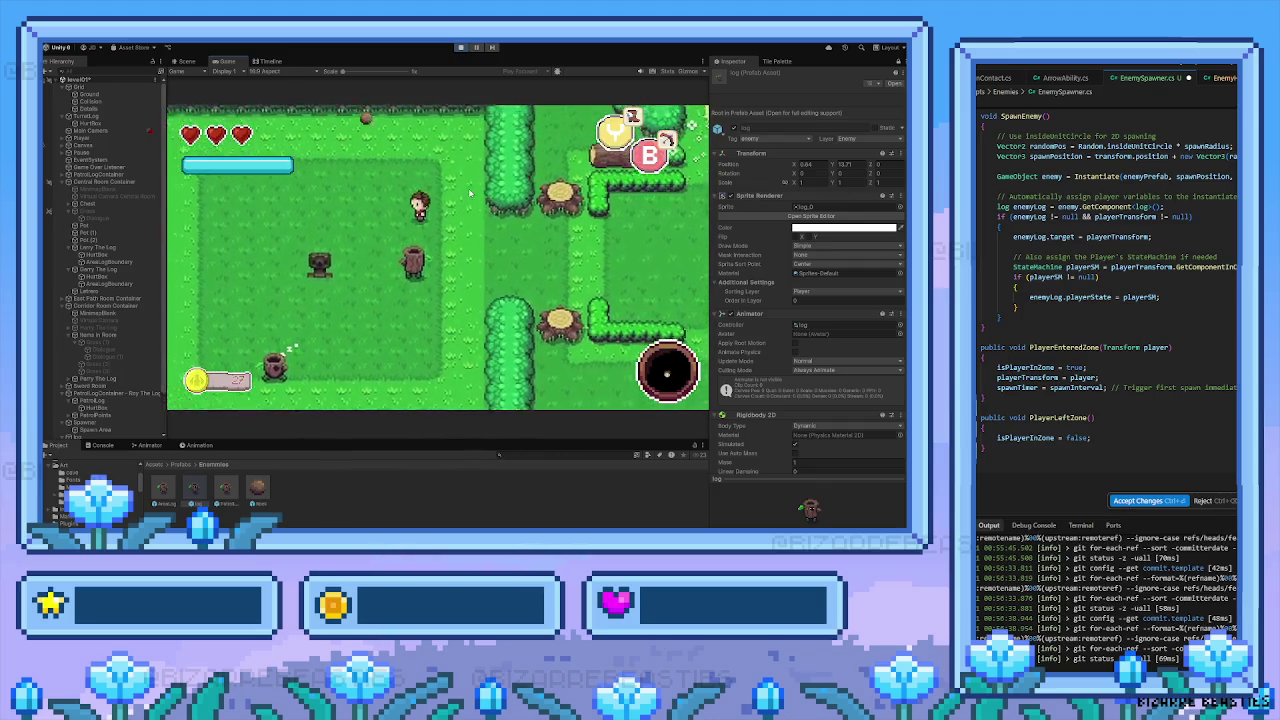
key("Up")
key("Left")
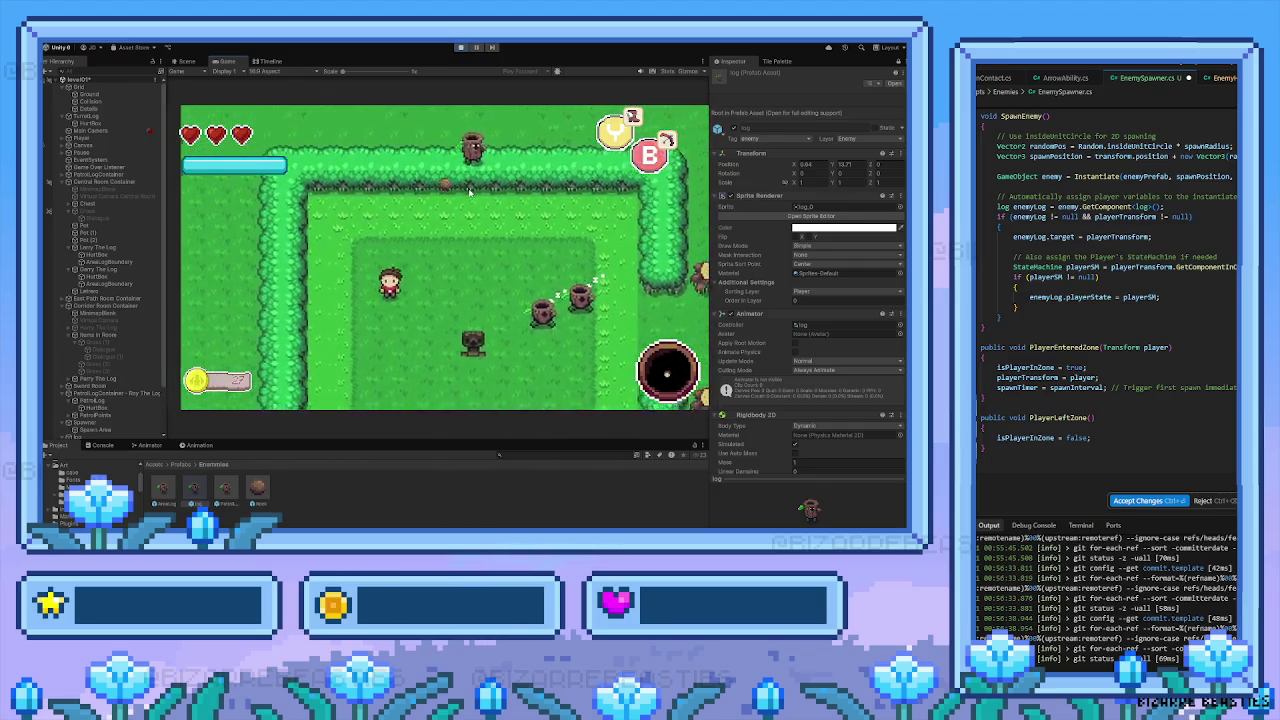
Cross the room through the hedge gap and wake the log enemies with an upward sword slash
key("Right")
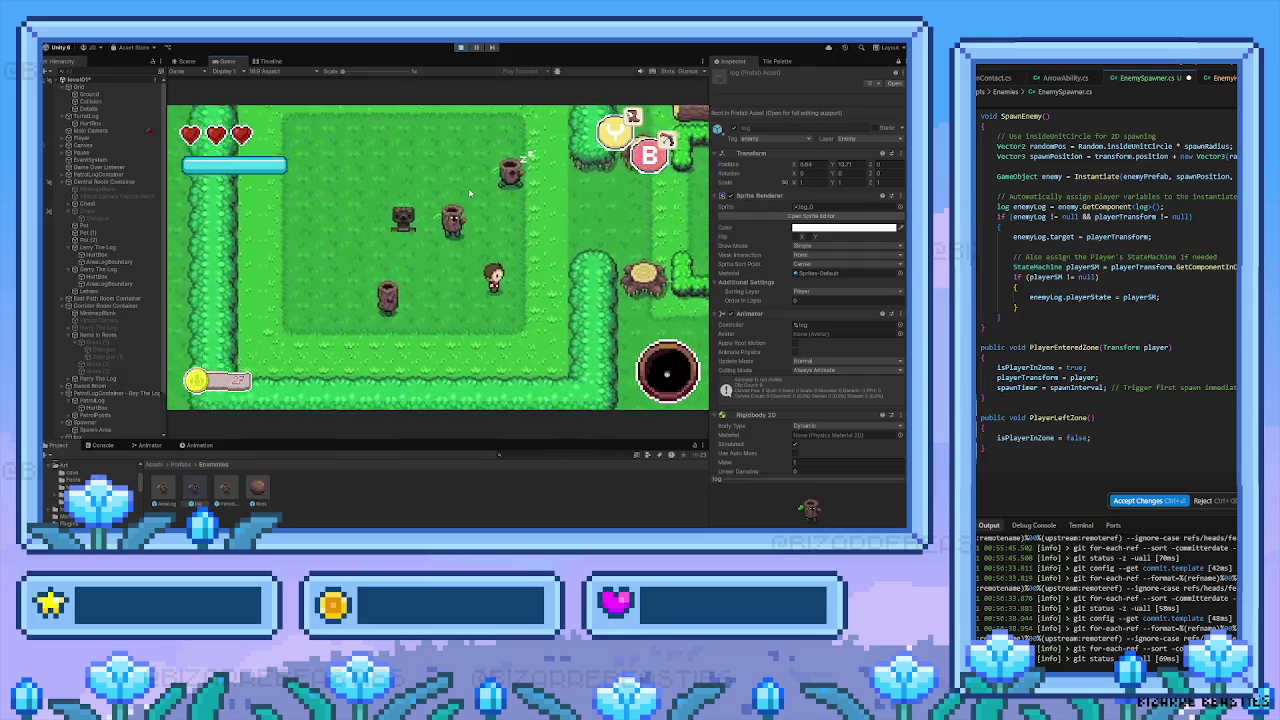
key("Left")
key("Up")
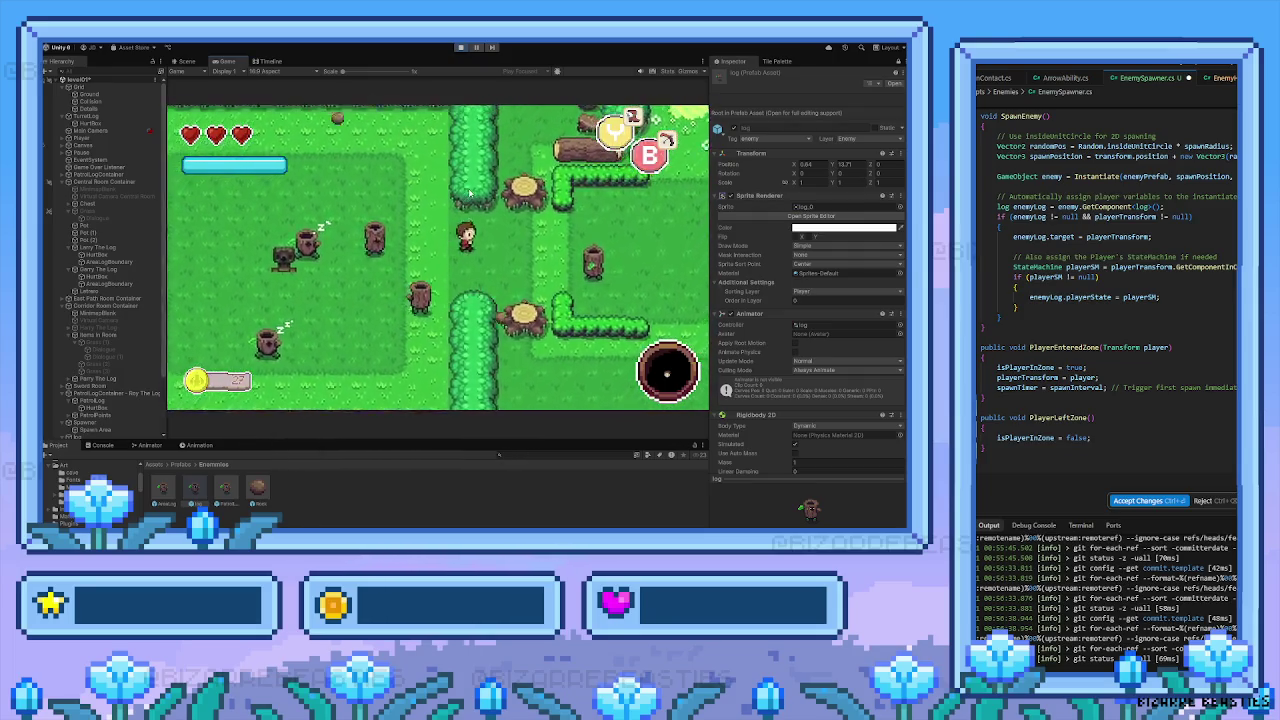
key("Up")
key("Left")
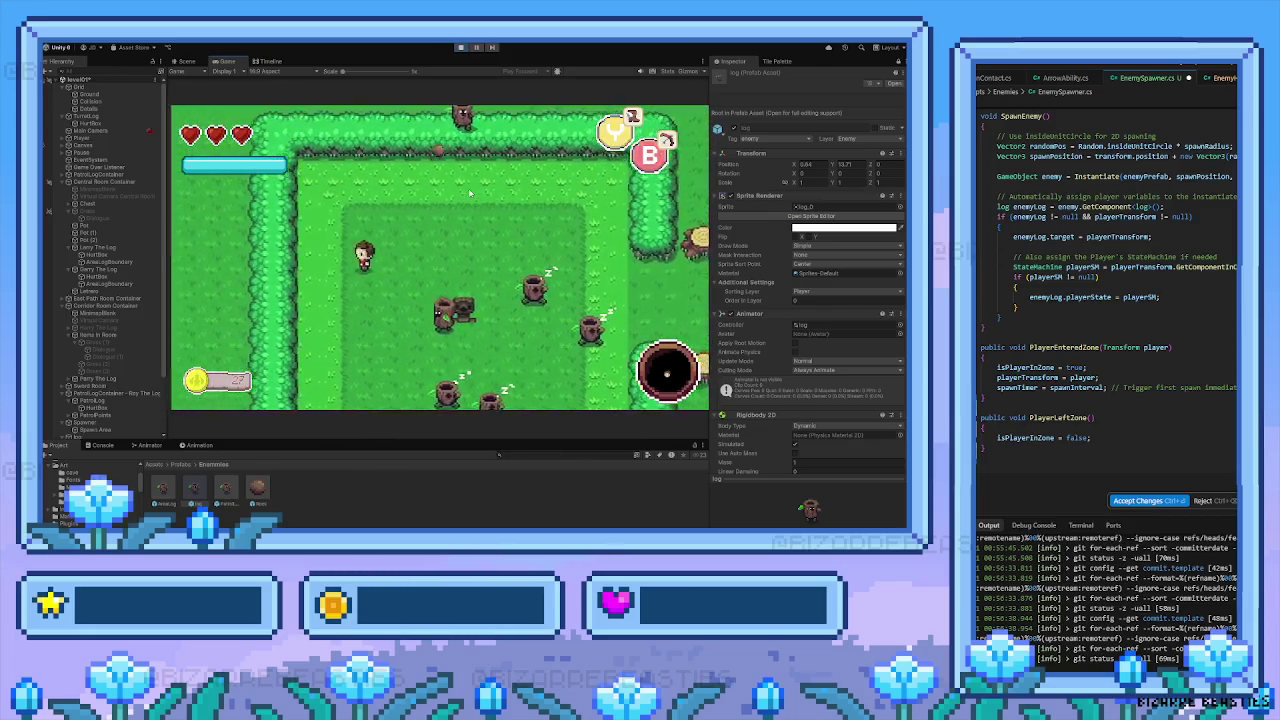
key("Right")
key("Up")
key("space")
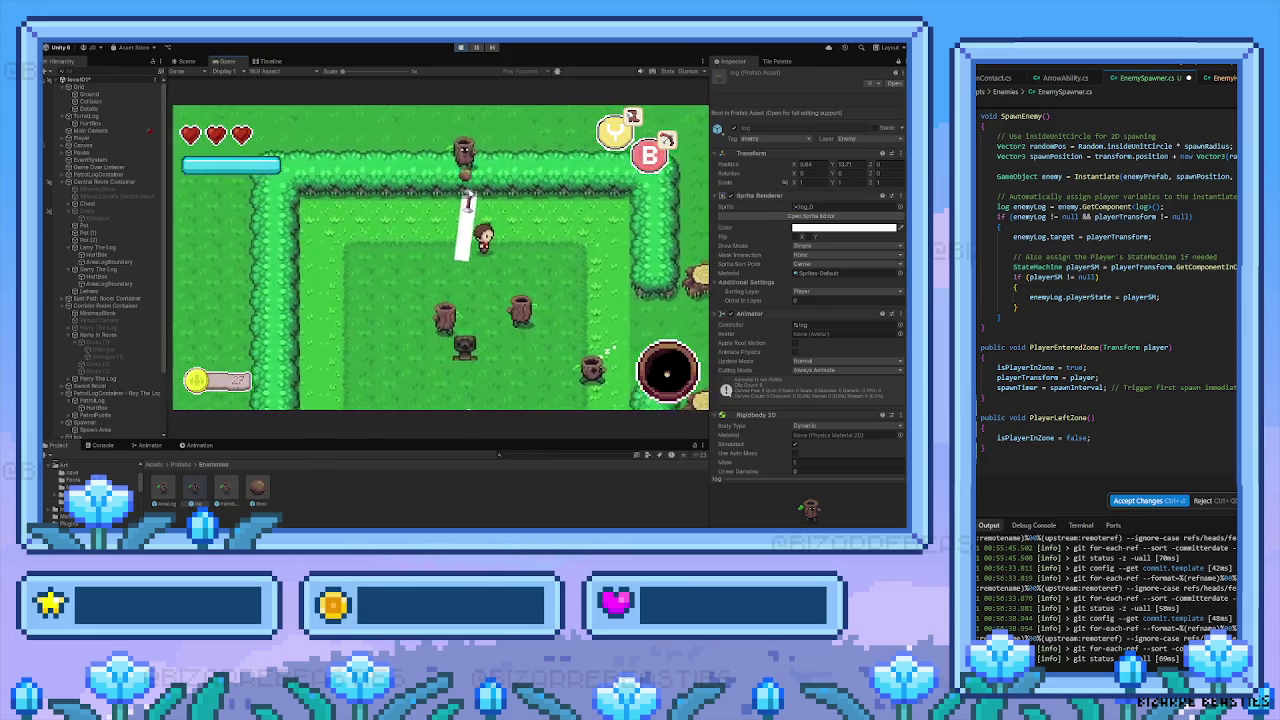
Circle down through the room toward the logs and cast a fireball at the nearest one
key("Left")
key("Down")
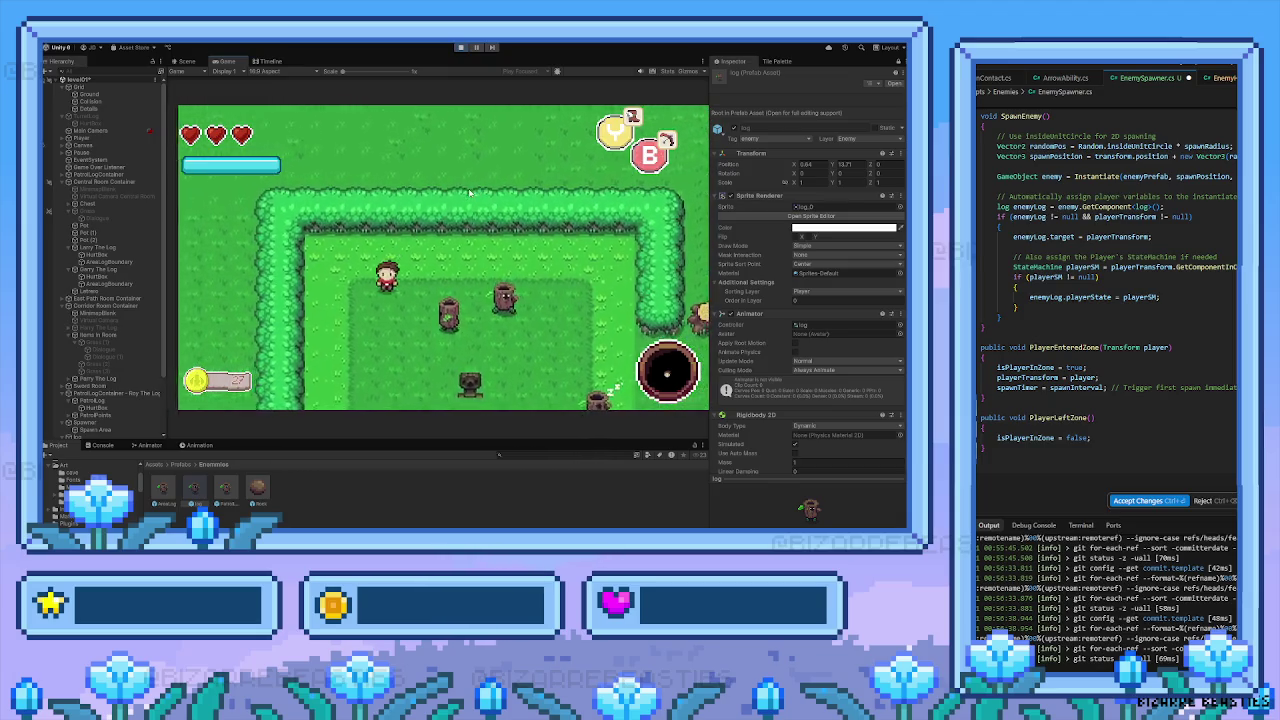
key("Down")
key("Right")
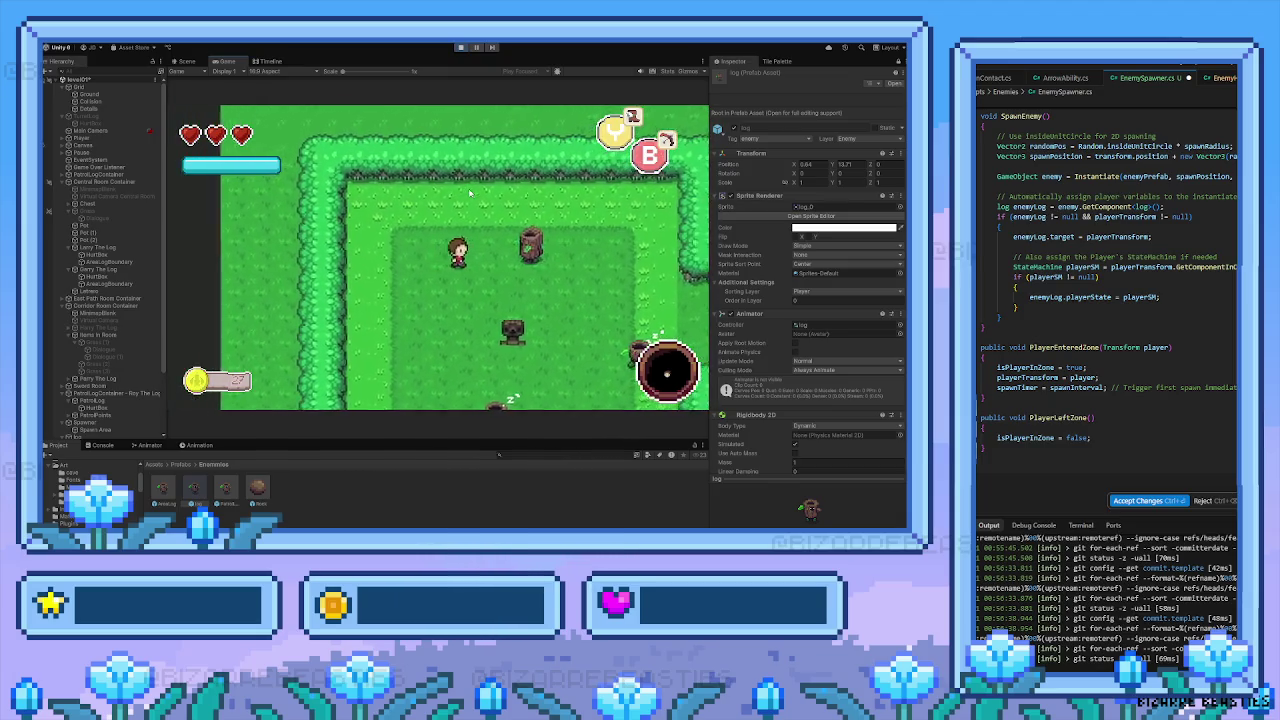
key("Right")
key("e")
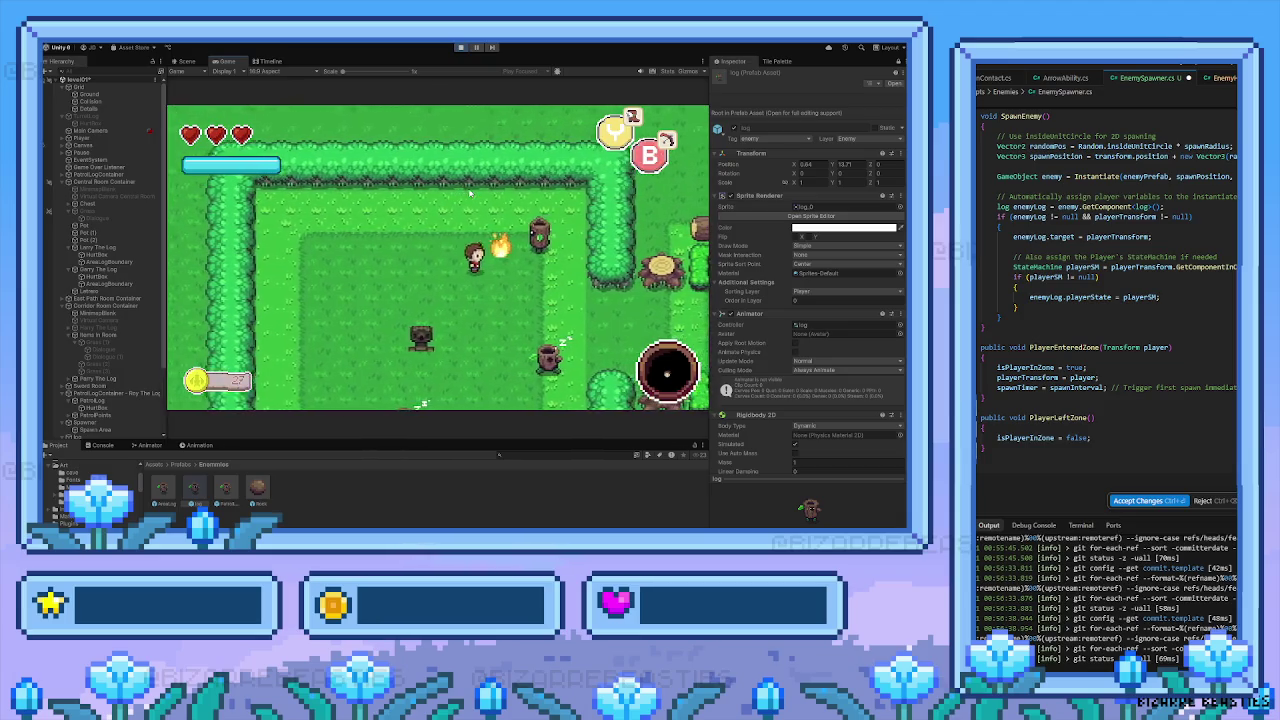
Slash a nearby log, cast another fireball to the right, and head back left toward the logs
key("Down")
key("space")
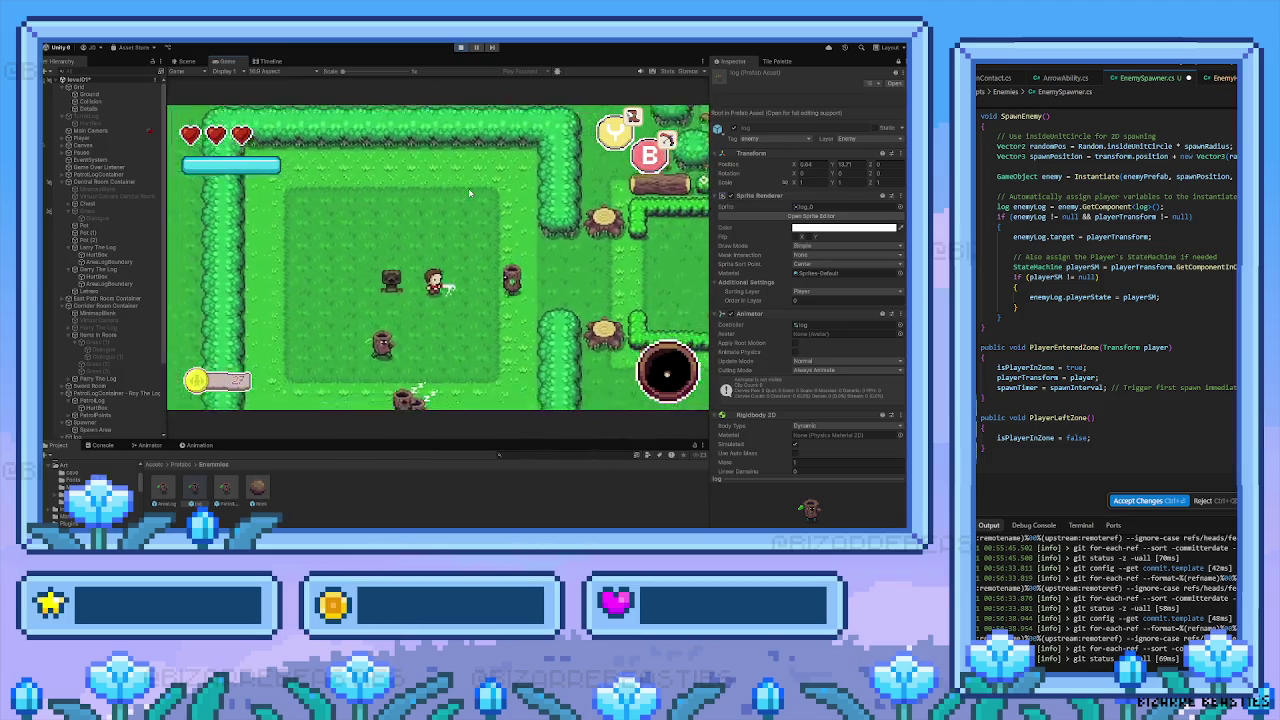
key("Right")
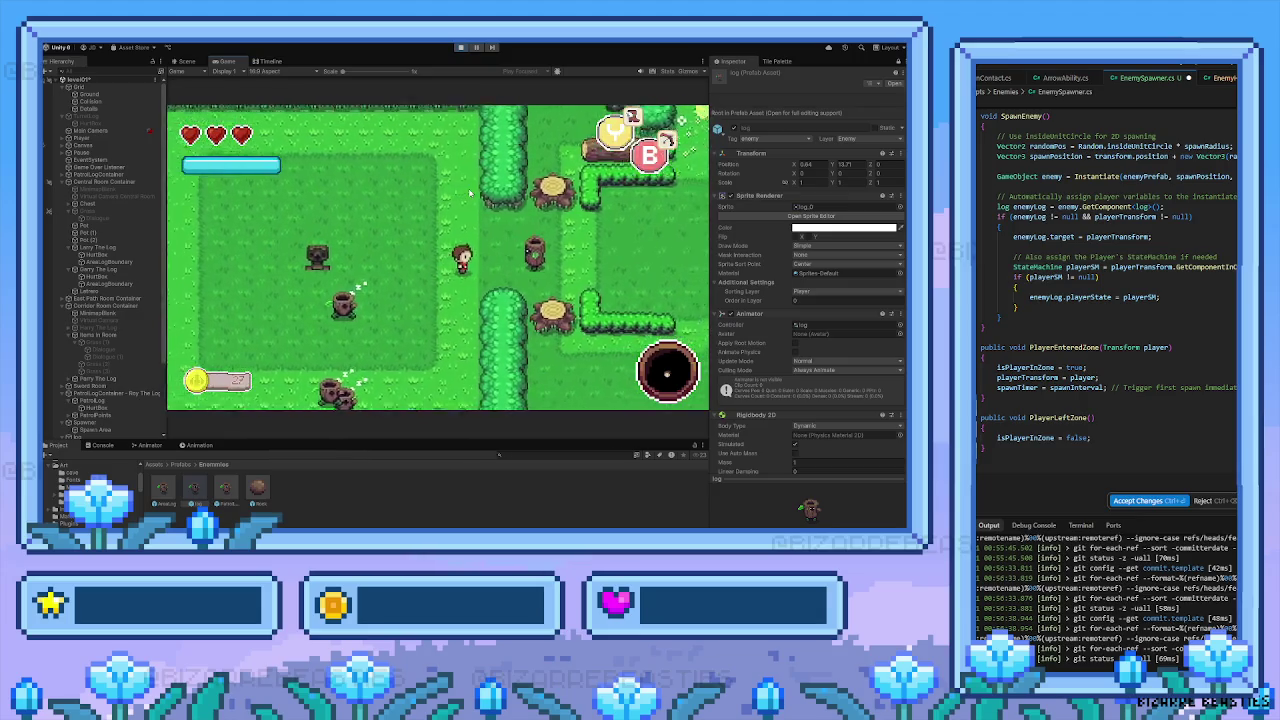
key("e")
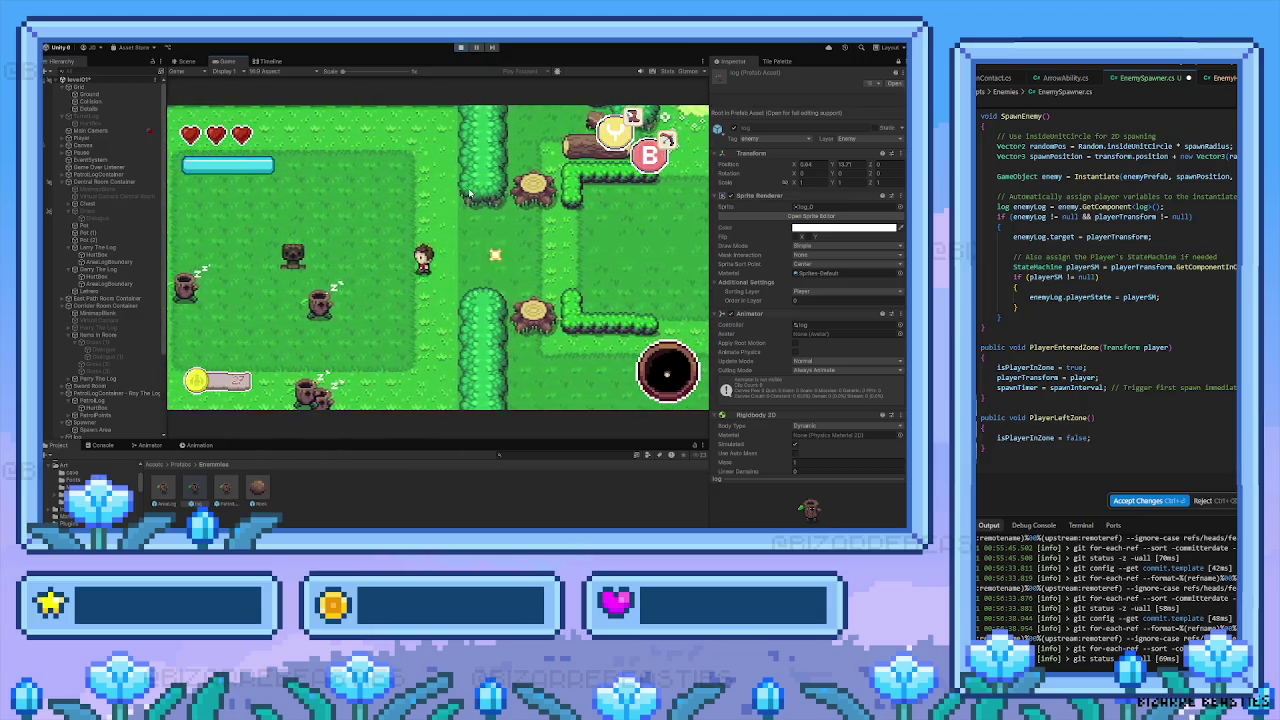
key("Left")
Slash and shoot a fireball at the logs on the left, then move toward the top hedge
key("space")
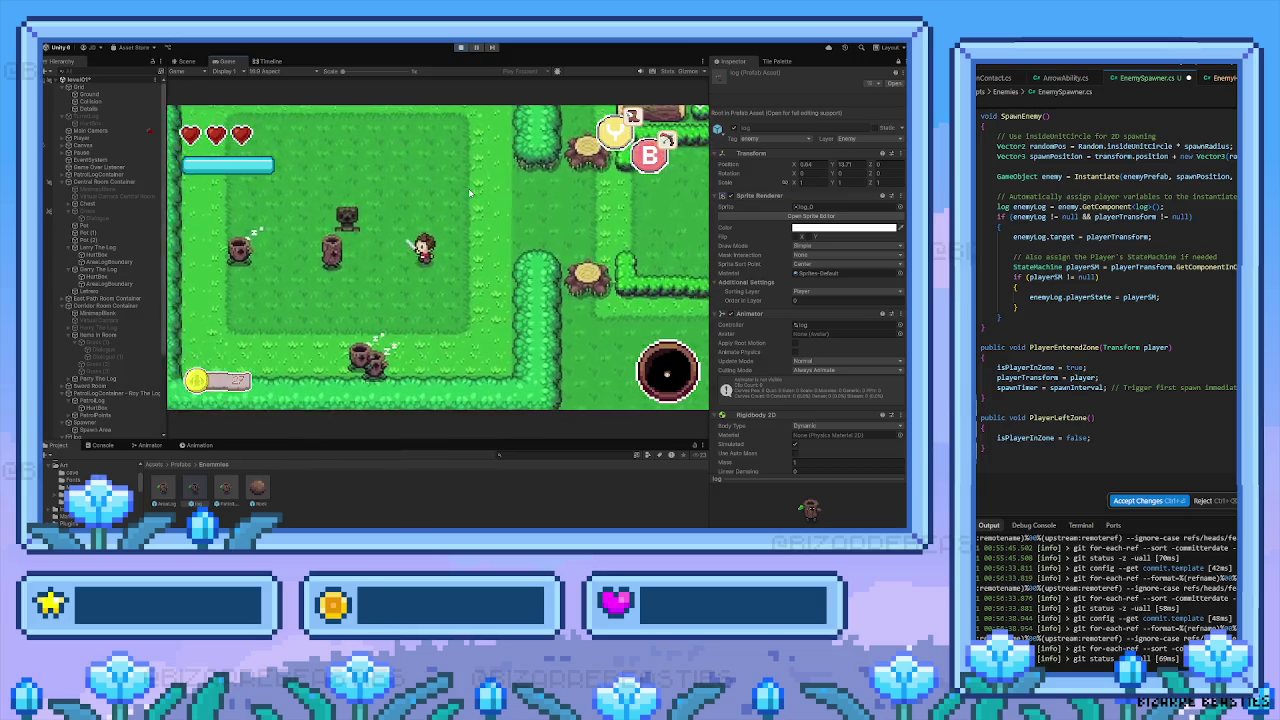
key("Left")
key("e")
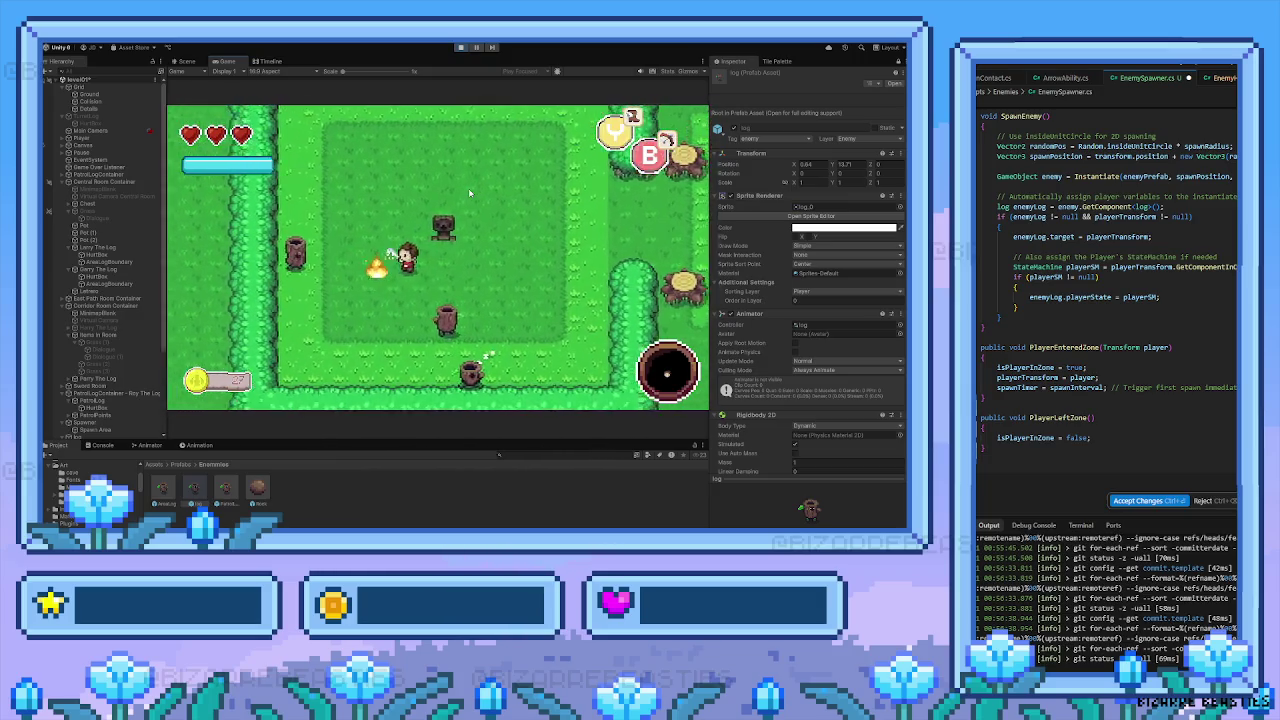
key("Left")
key("Up")
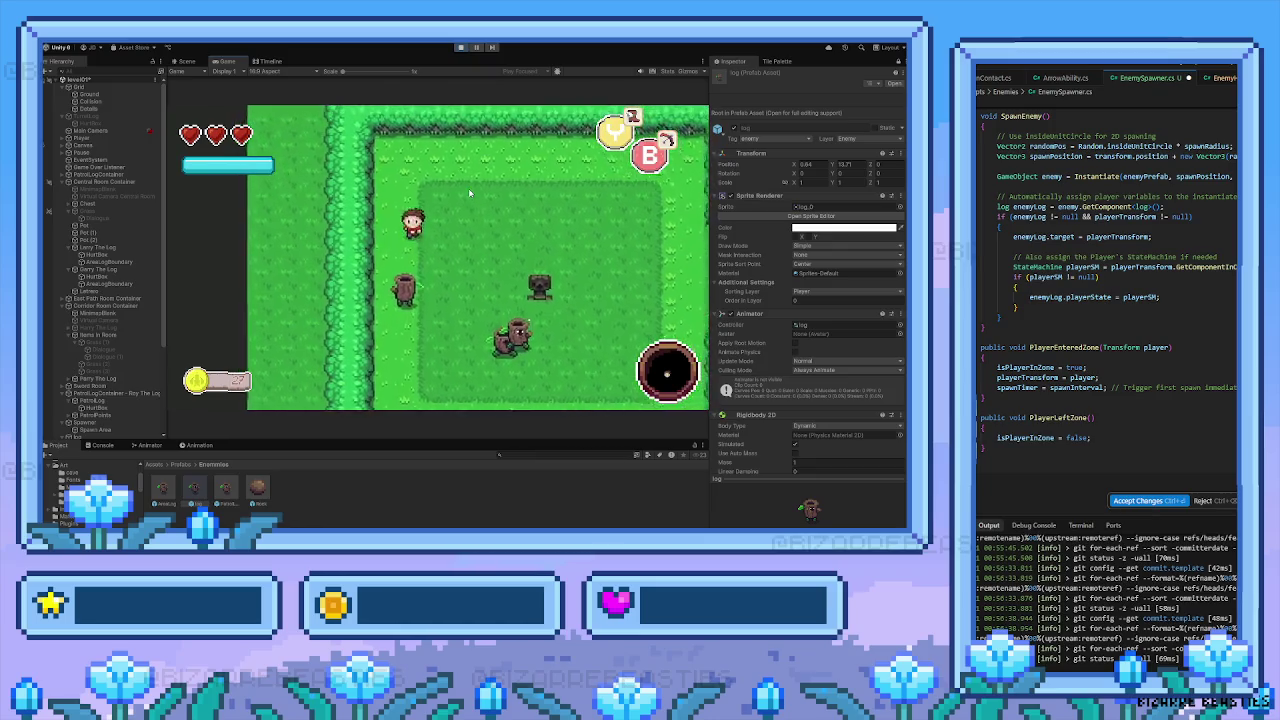
Walk the player down, right, up and back down-left around the clearing
key("Down")
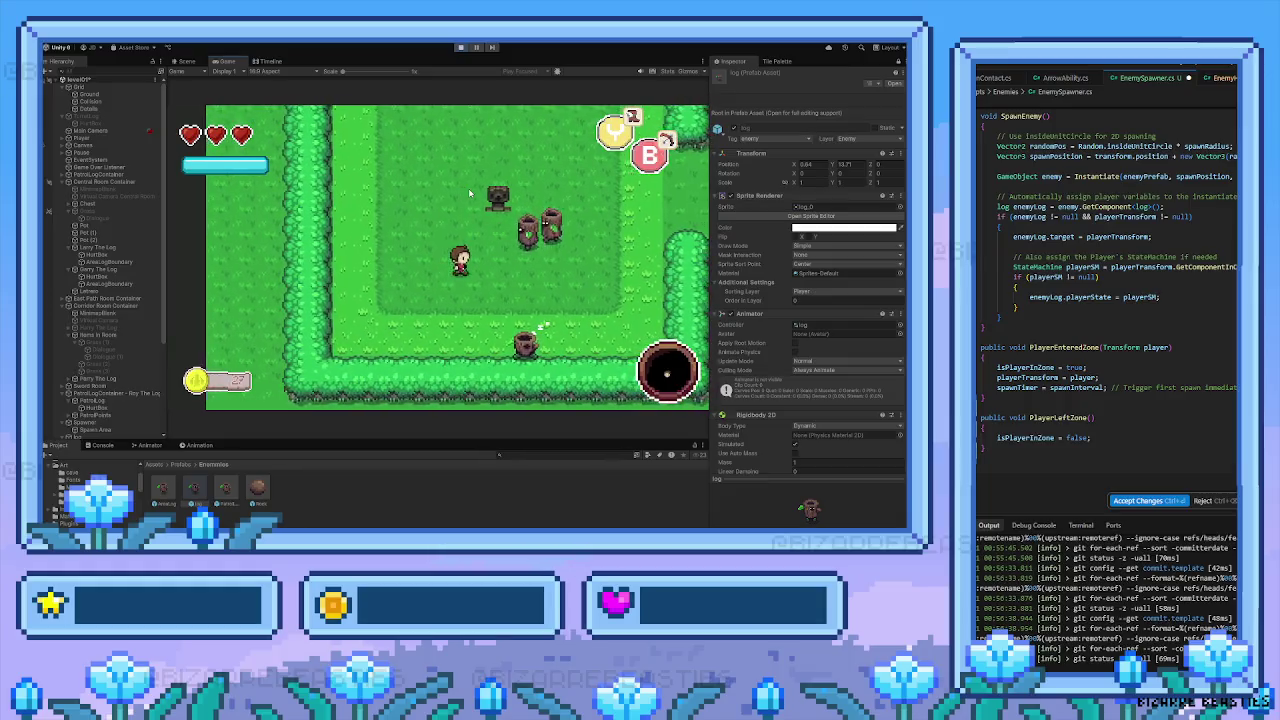
key("Down")
key("Right")
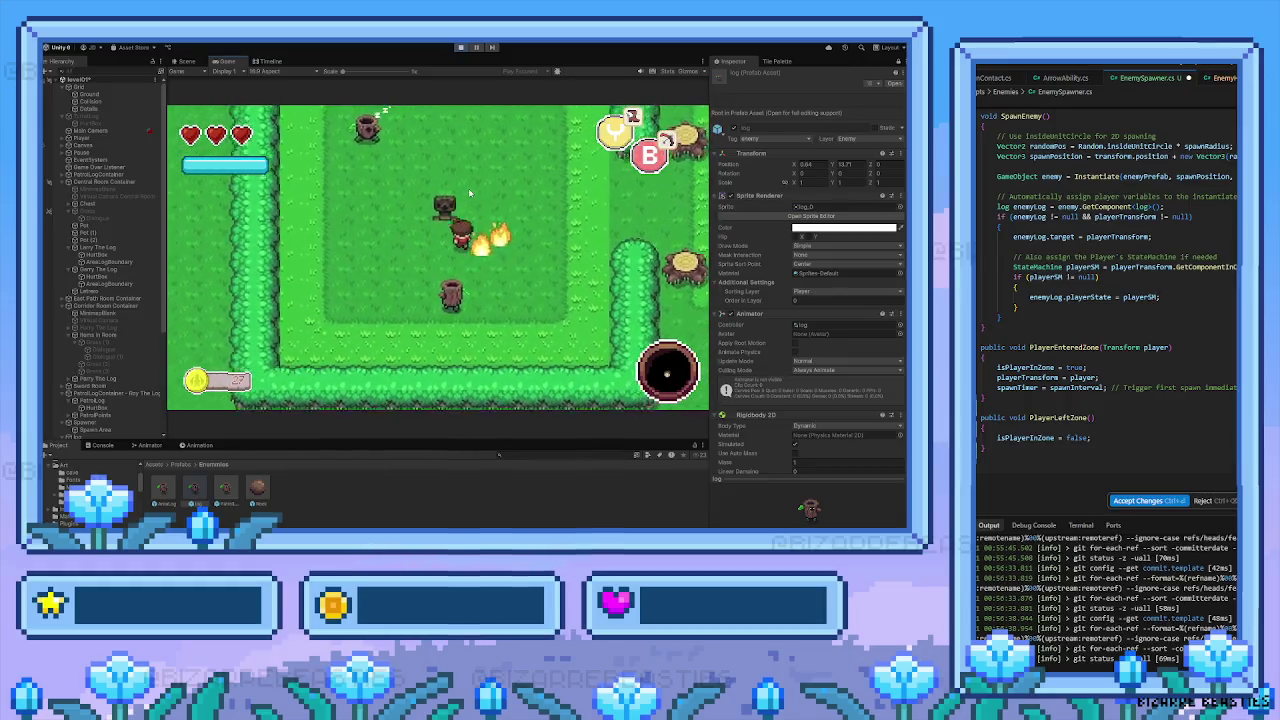
key("Left")
key("Up")
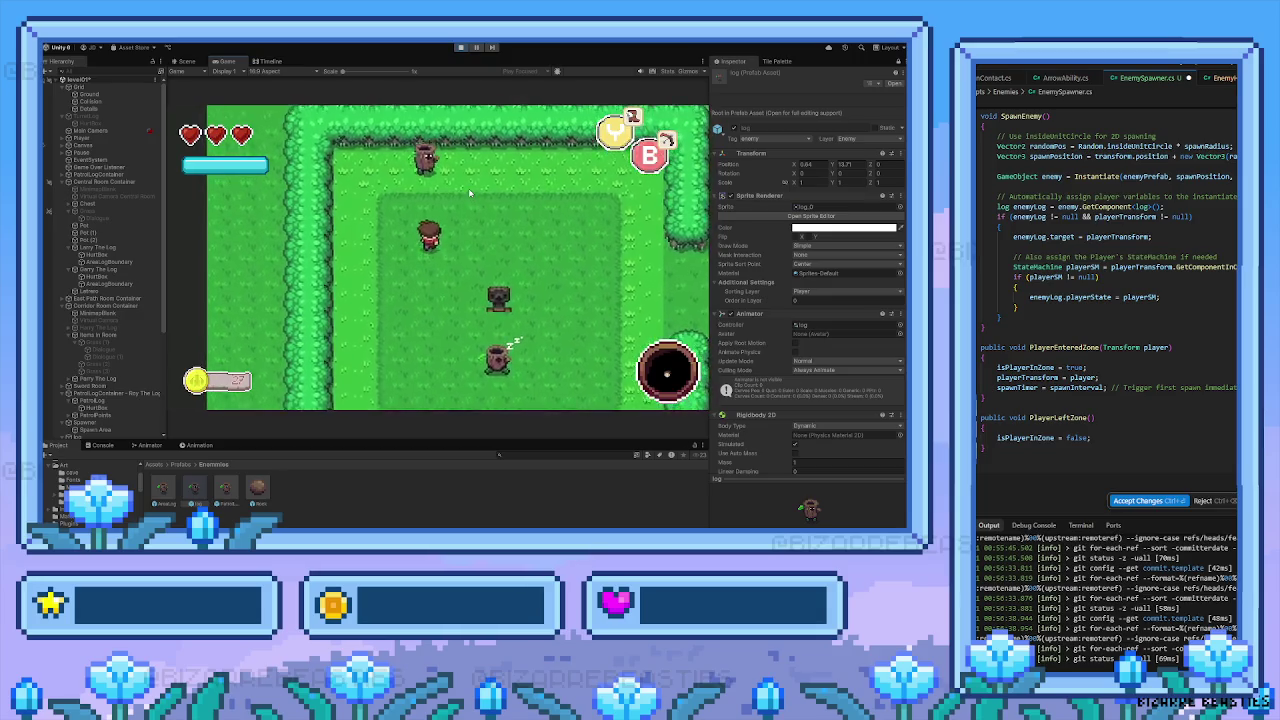
key("Down")
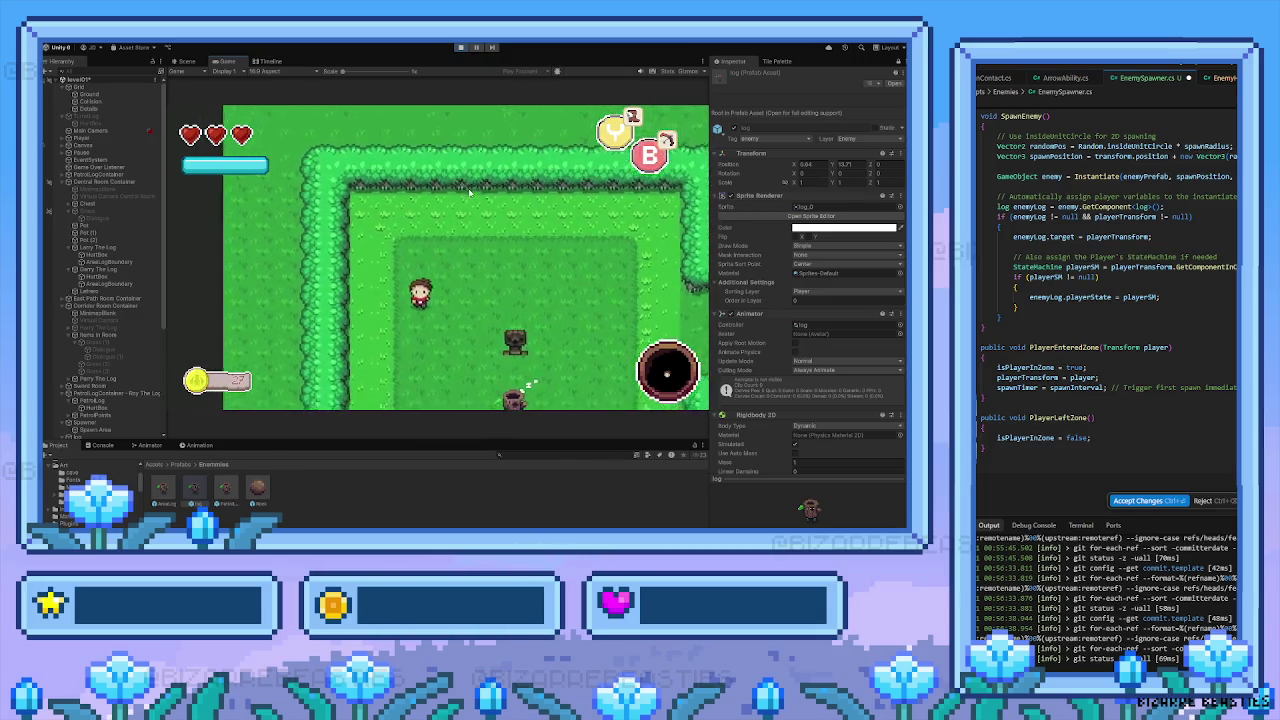
key("Down")
key("Left")
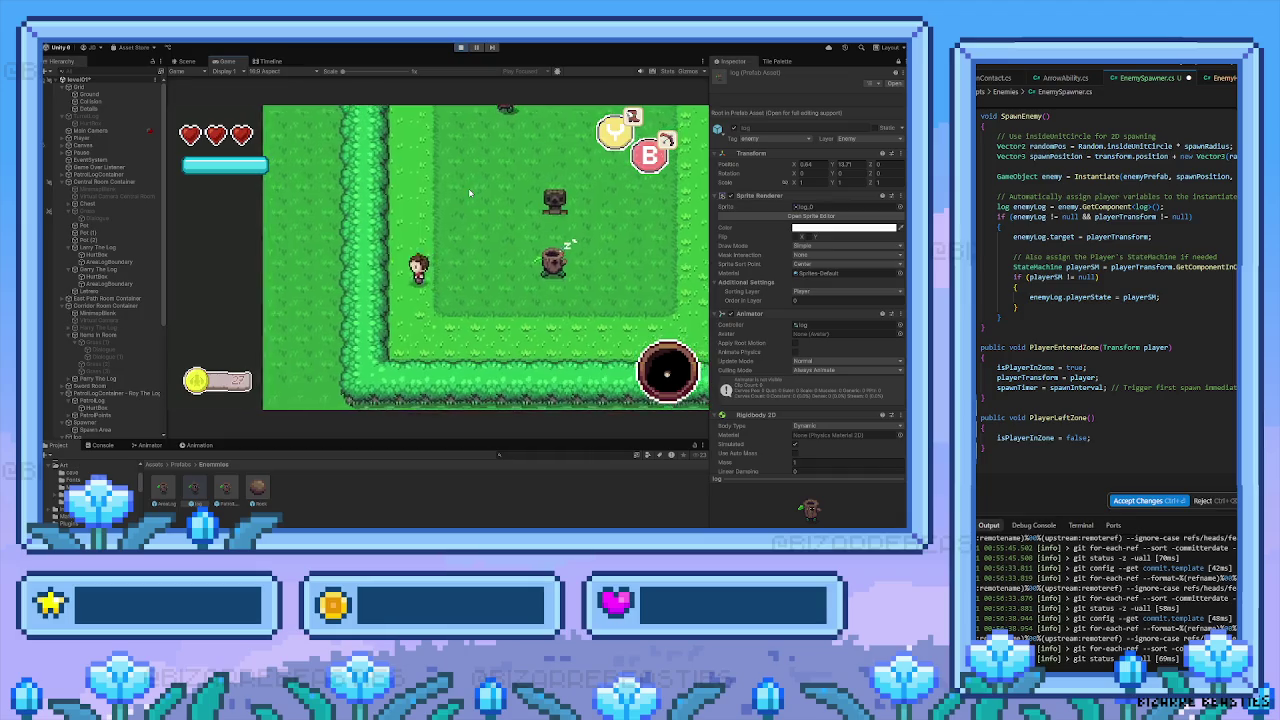
Walk the player up-right to the hedge corner, then left across the clearing and back right
key("Right")
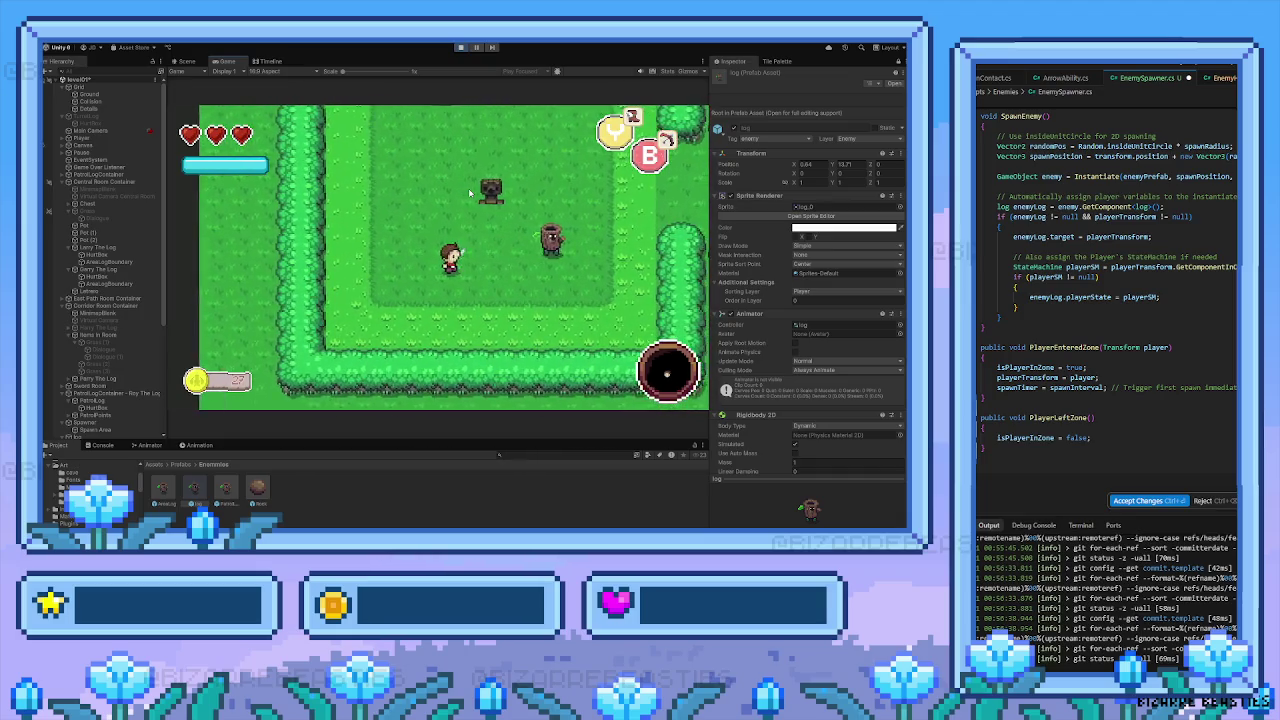
key("Up")
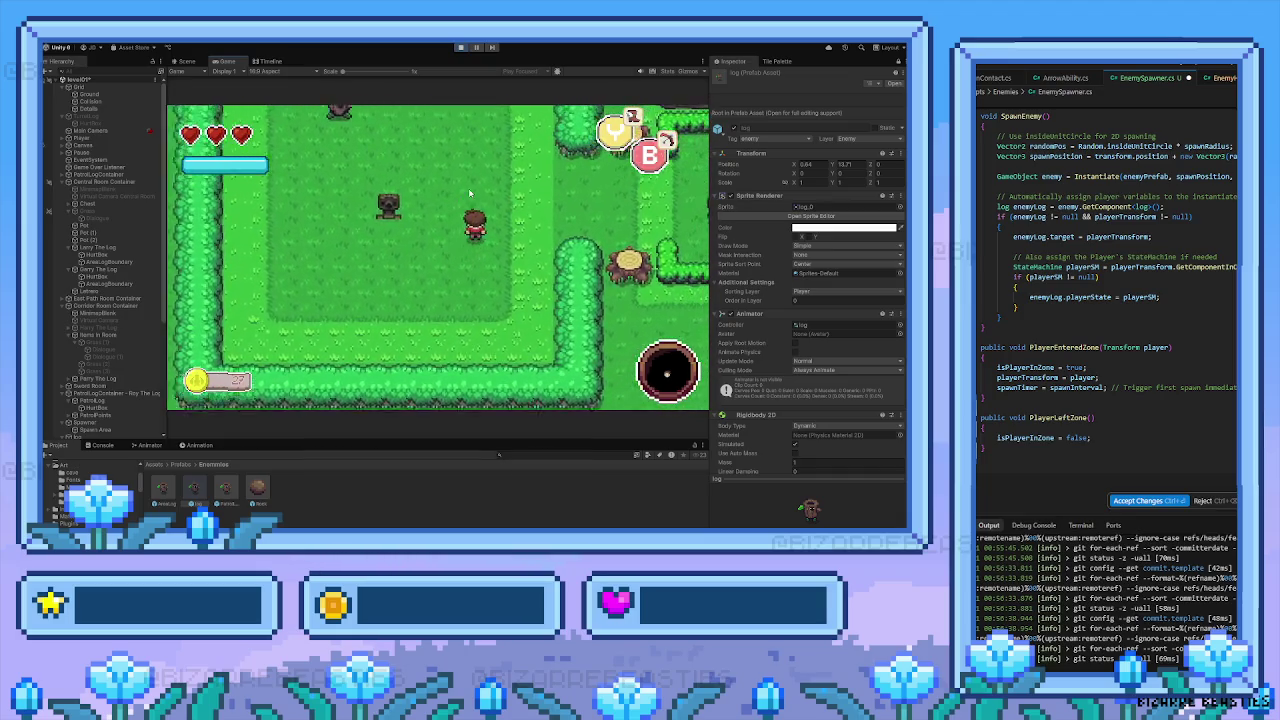
key("Left")
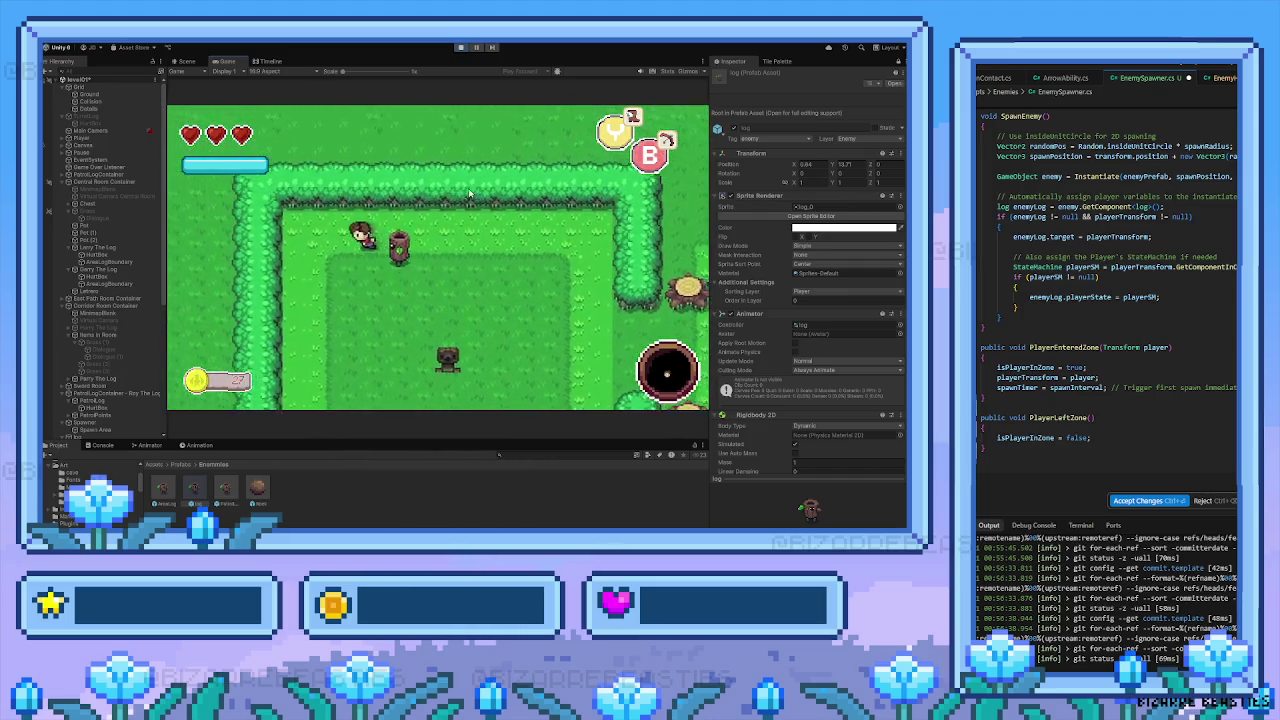
key("Right")
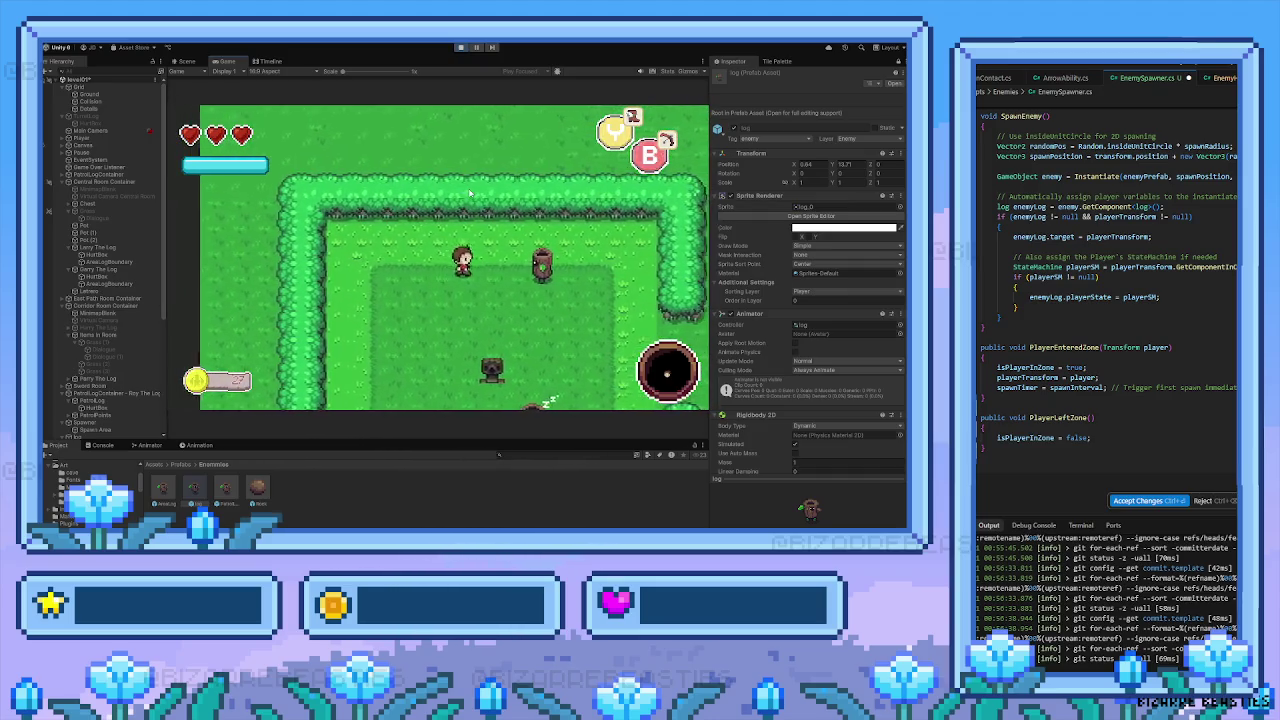
key("Down")
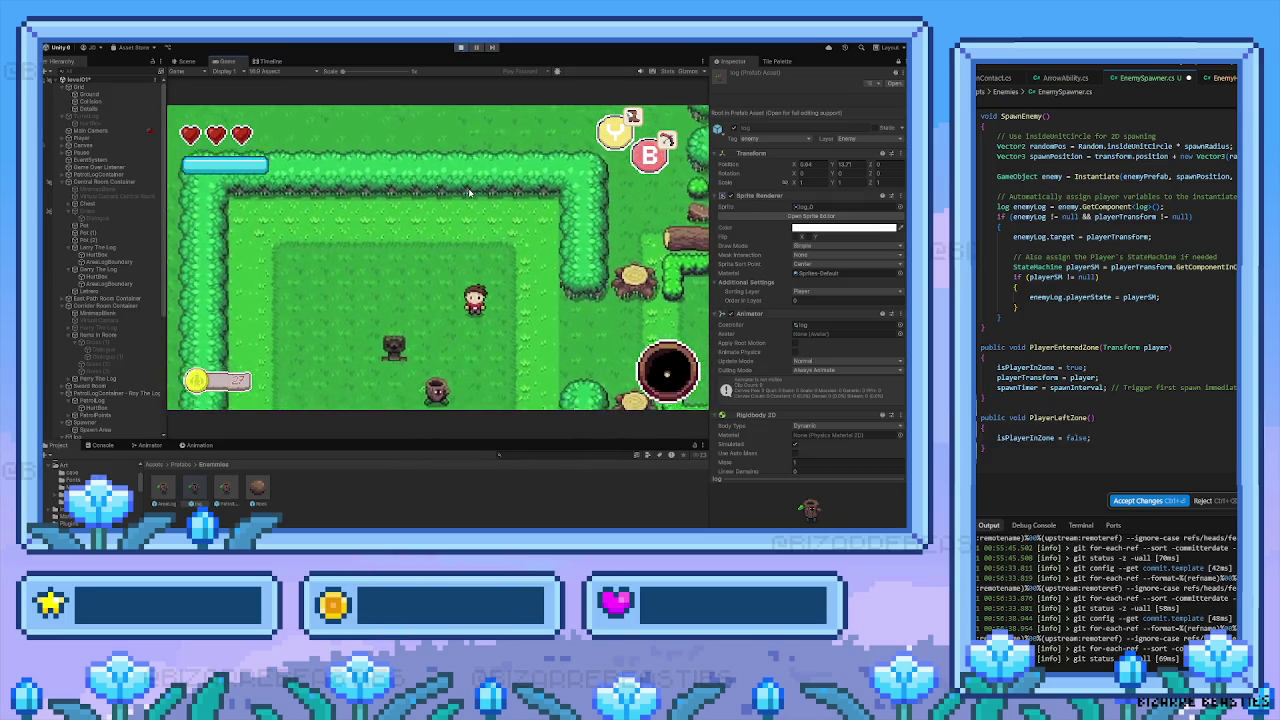
key("Left")
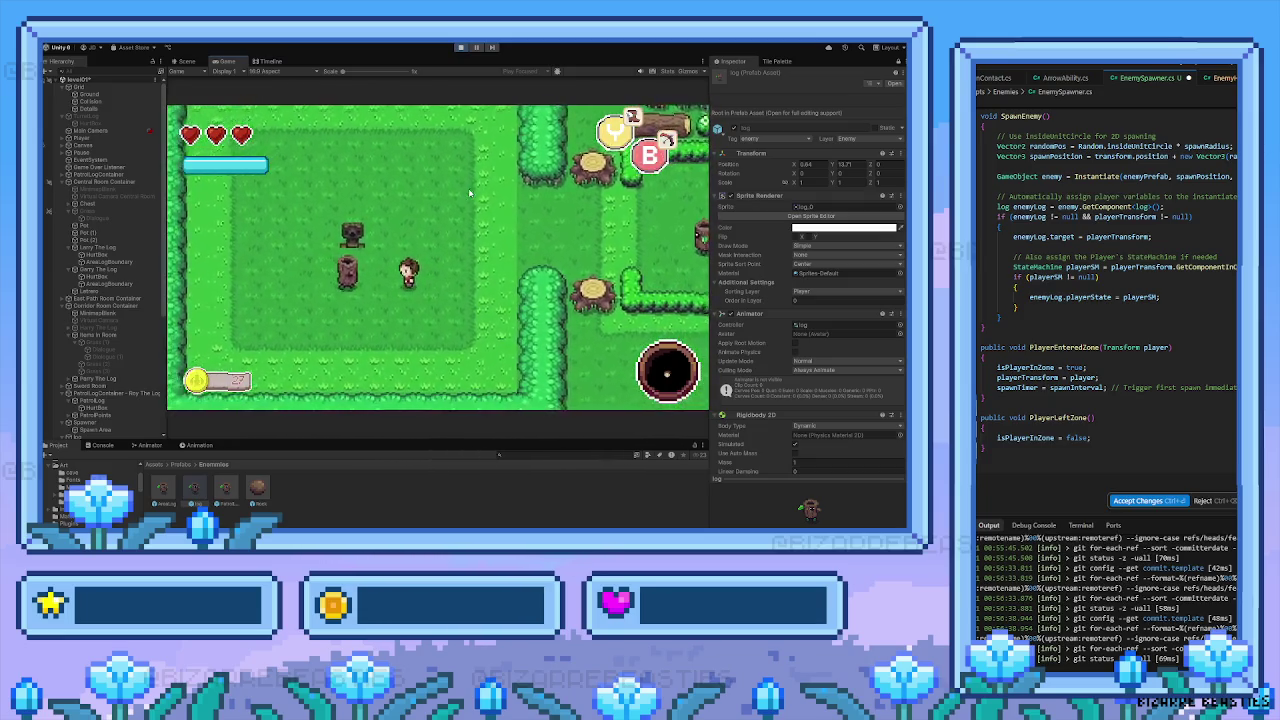
key("Left")
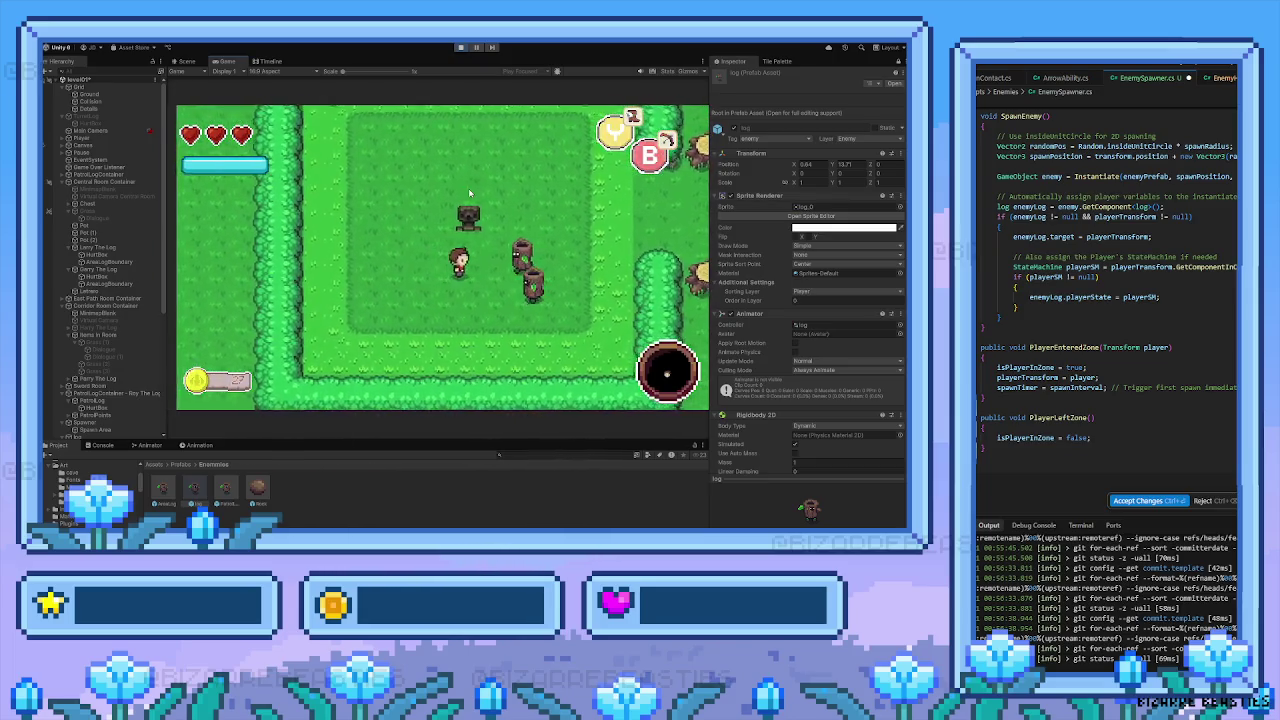
key("Right")
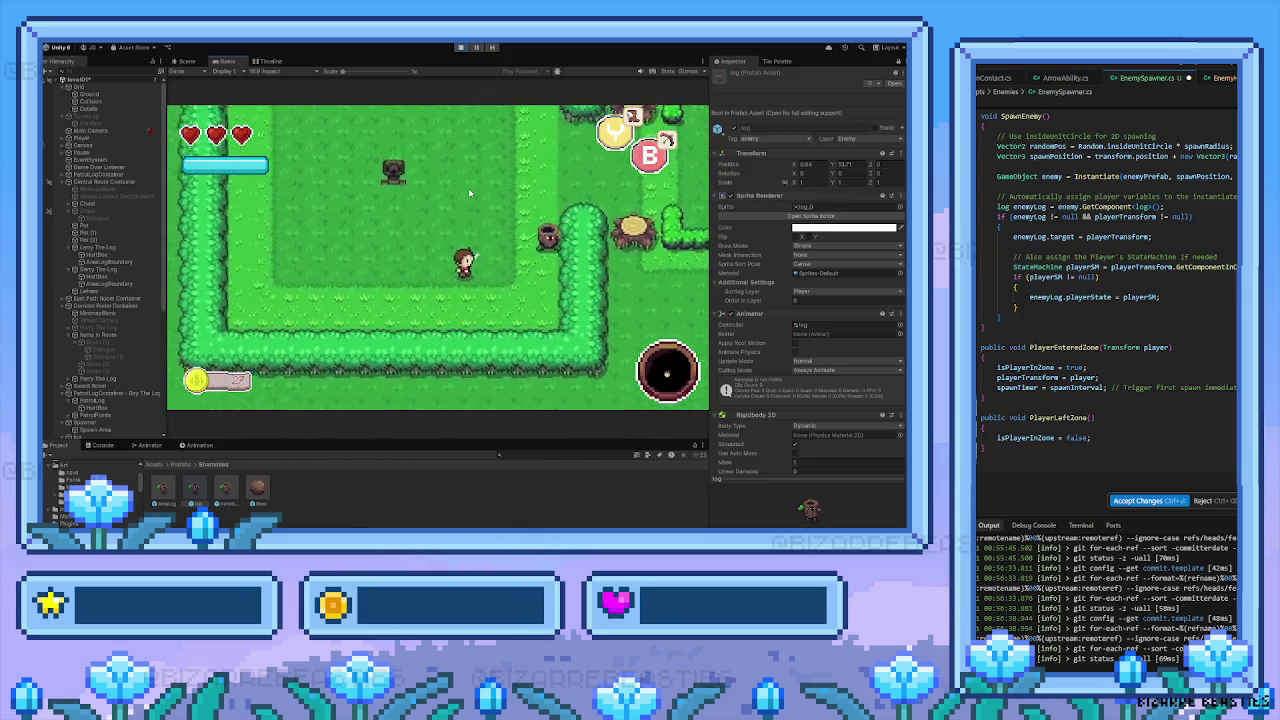
Walk up through the hedge passage into the next clearing and past the log enemy
key("Up")
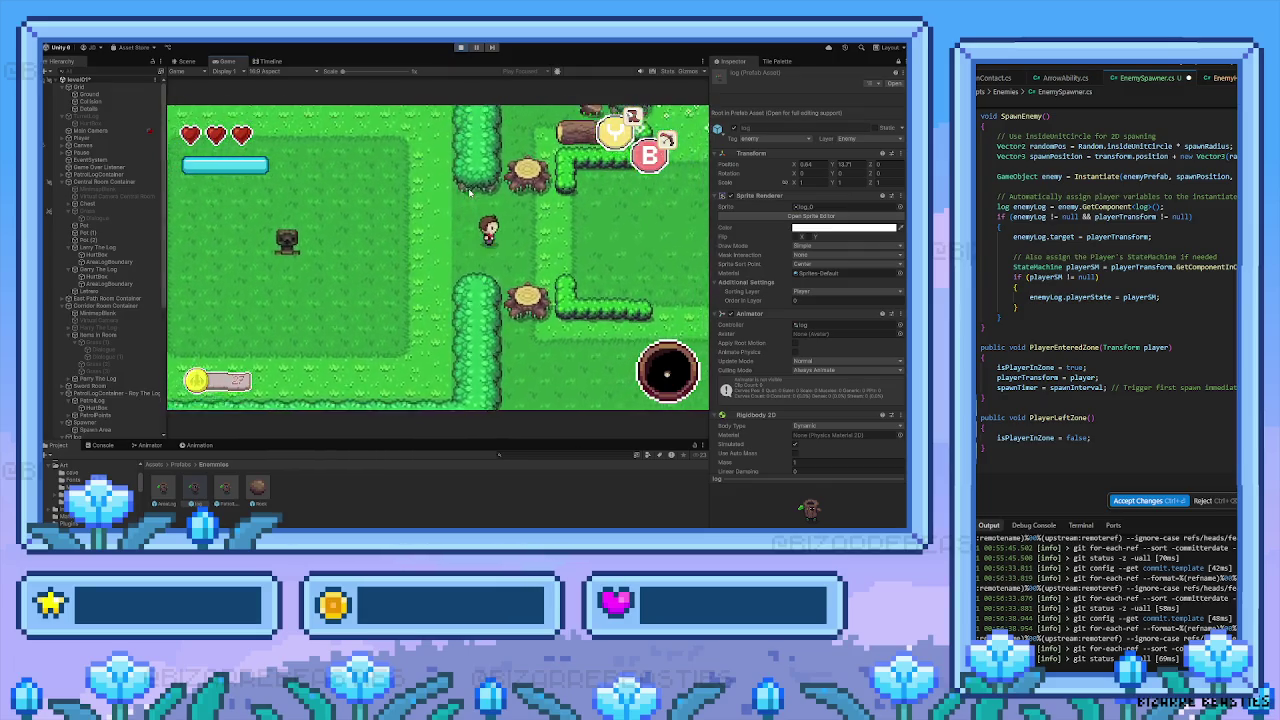
key("Right")
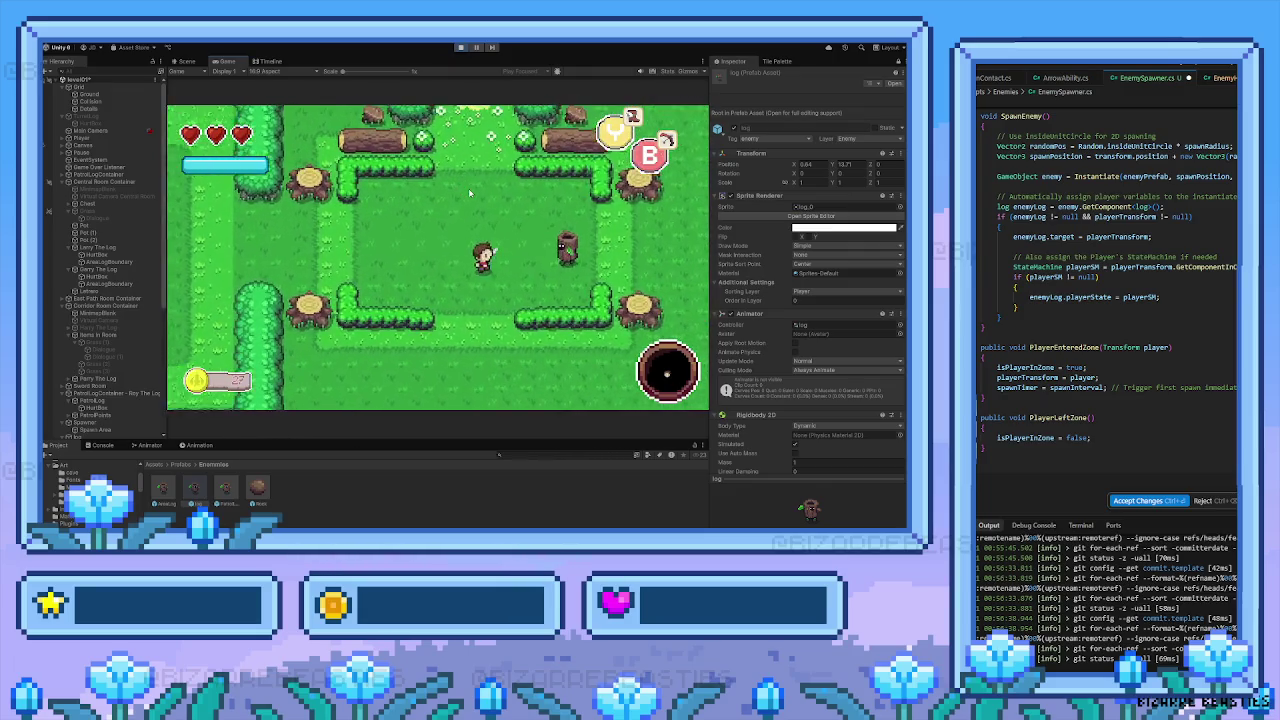
key("Right")
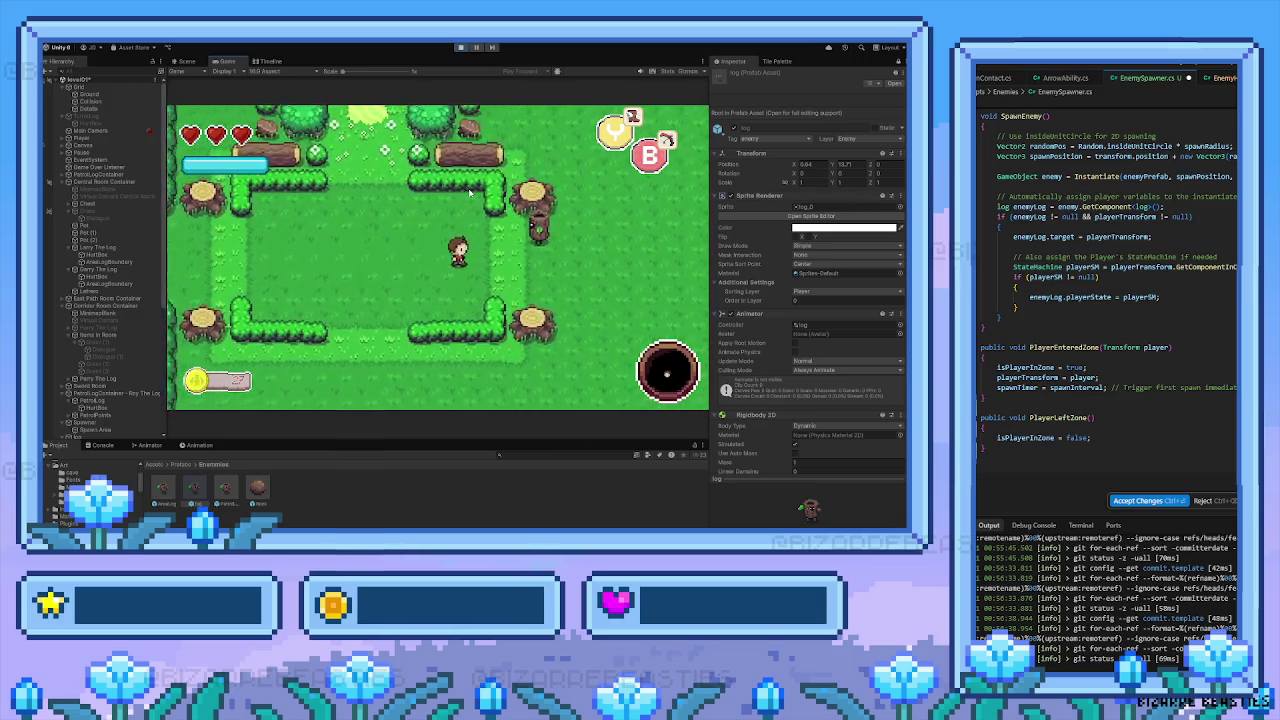
key("Right")
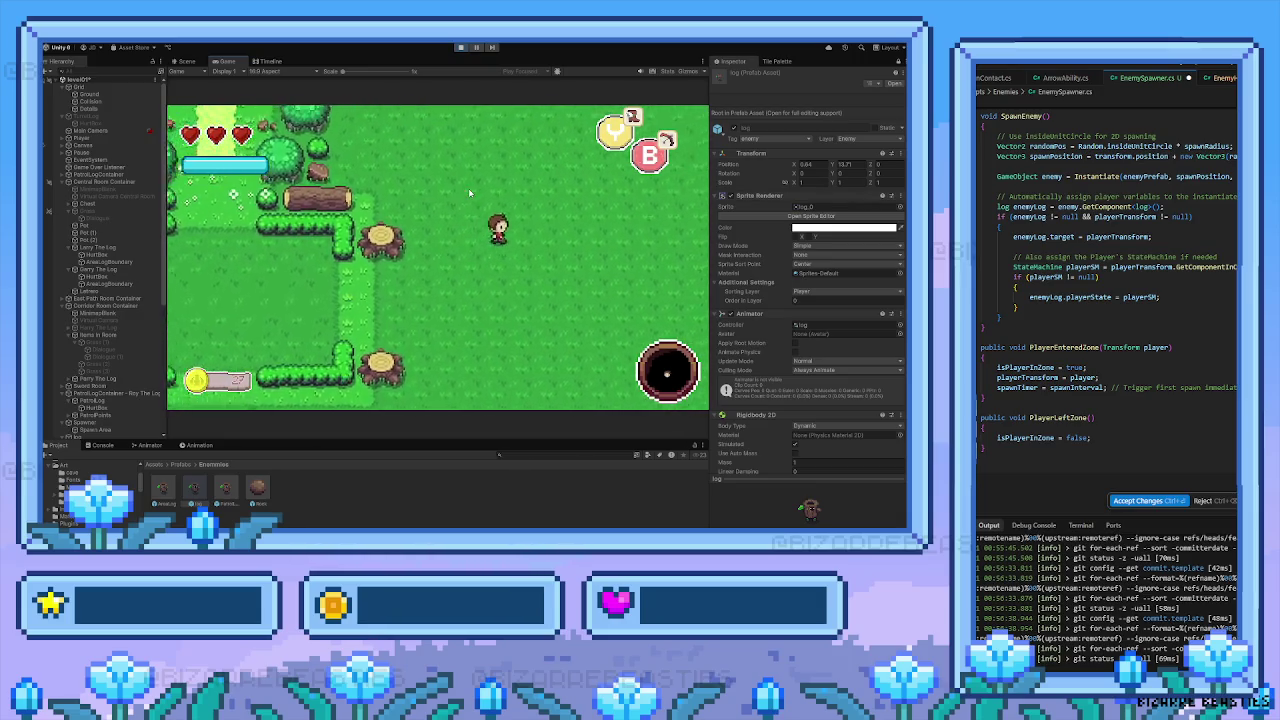
Dash back left, then swing the sword repeatedly to defeat the log enemy on the right
key("Left")
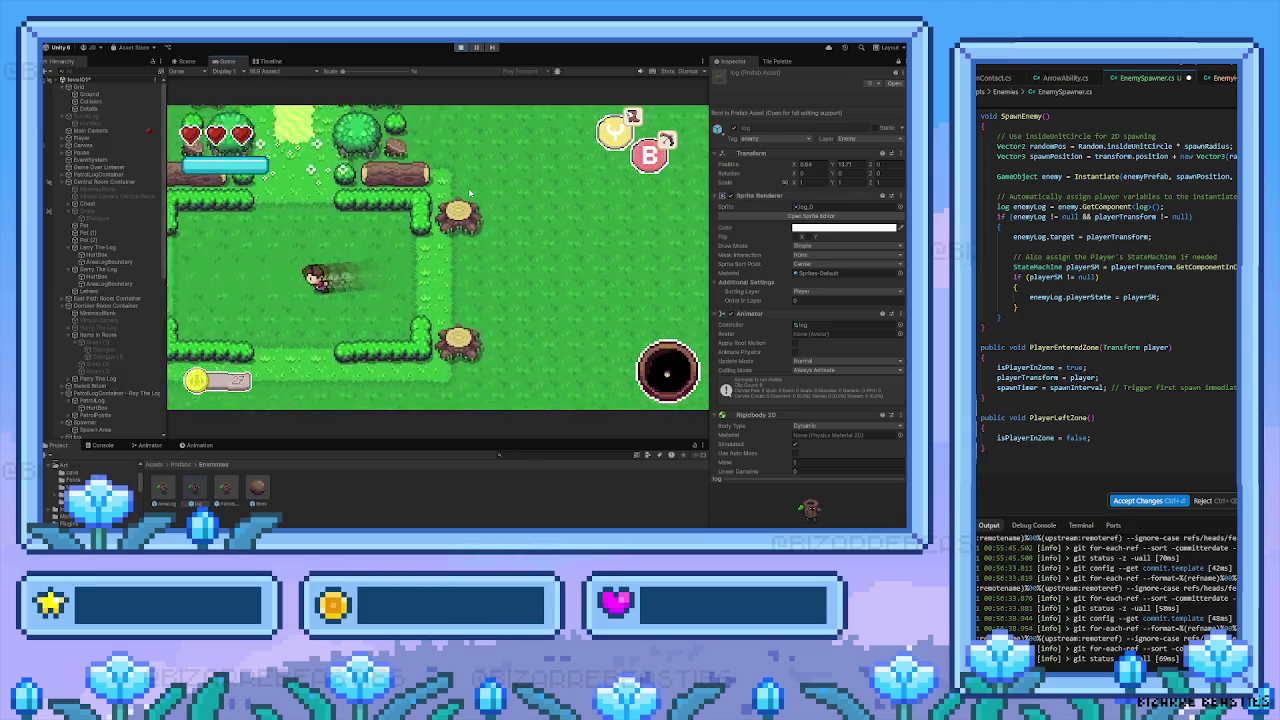
key("Left")
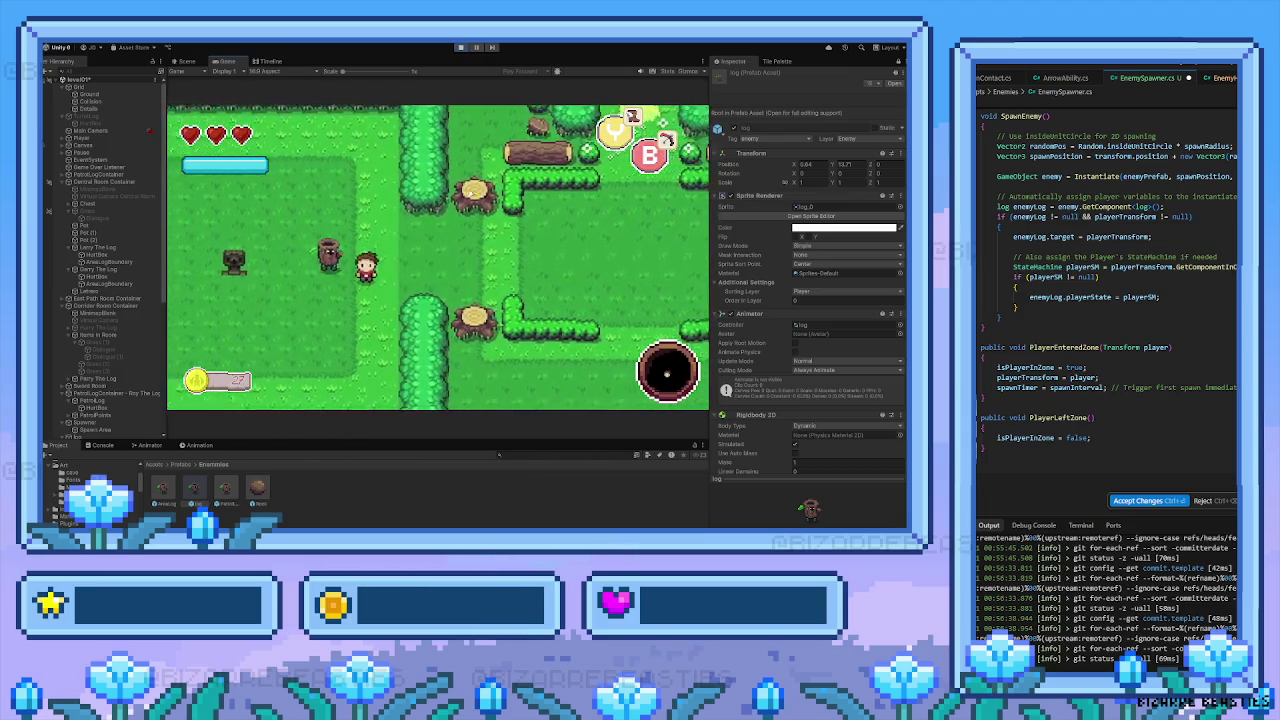
key("Left")
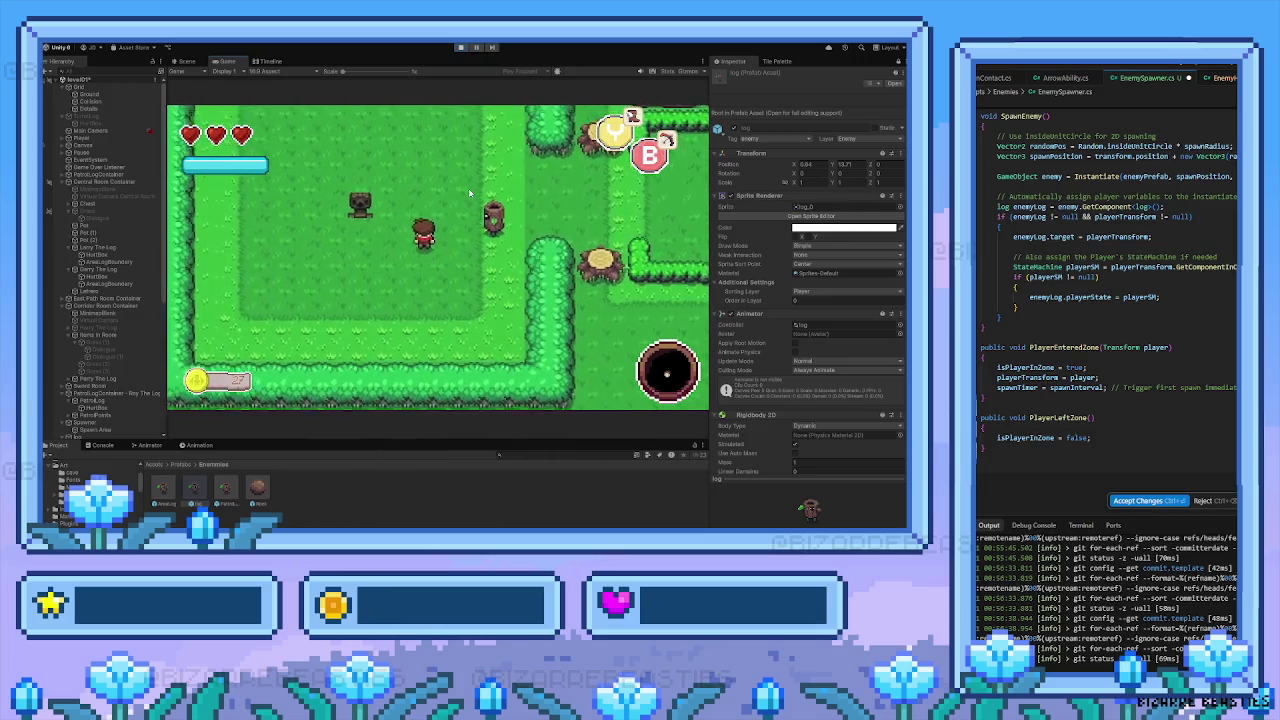
key("Right")
key("space")
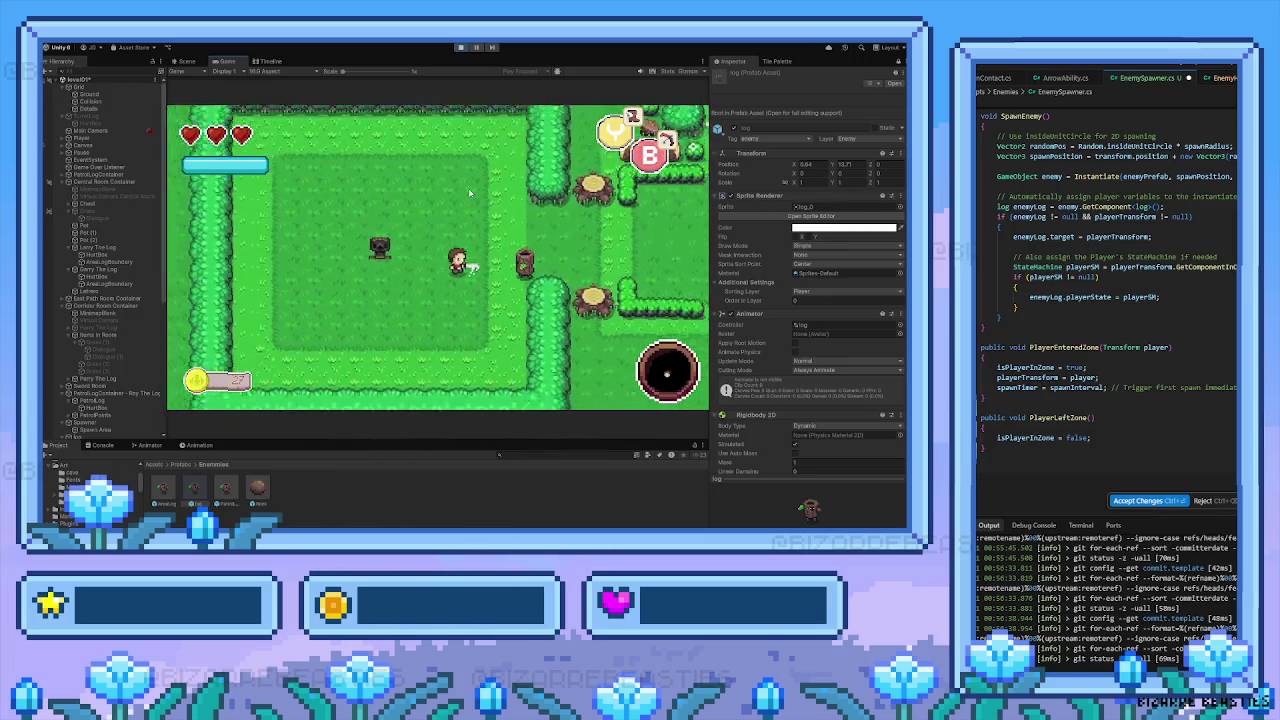
key("Right")
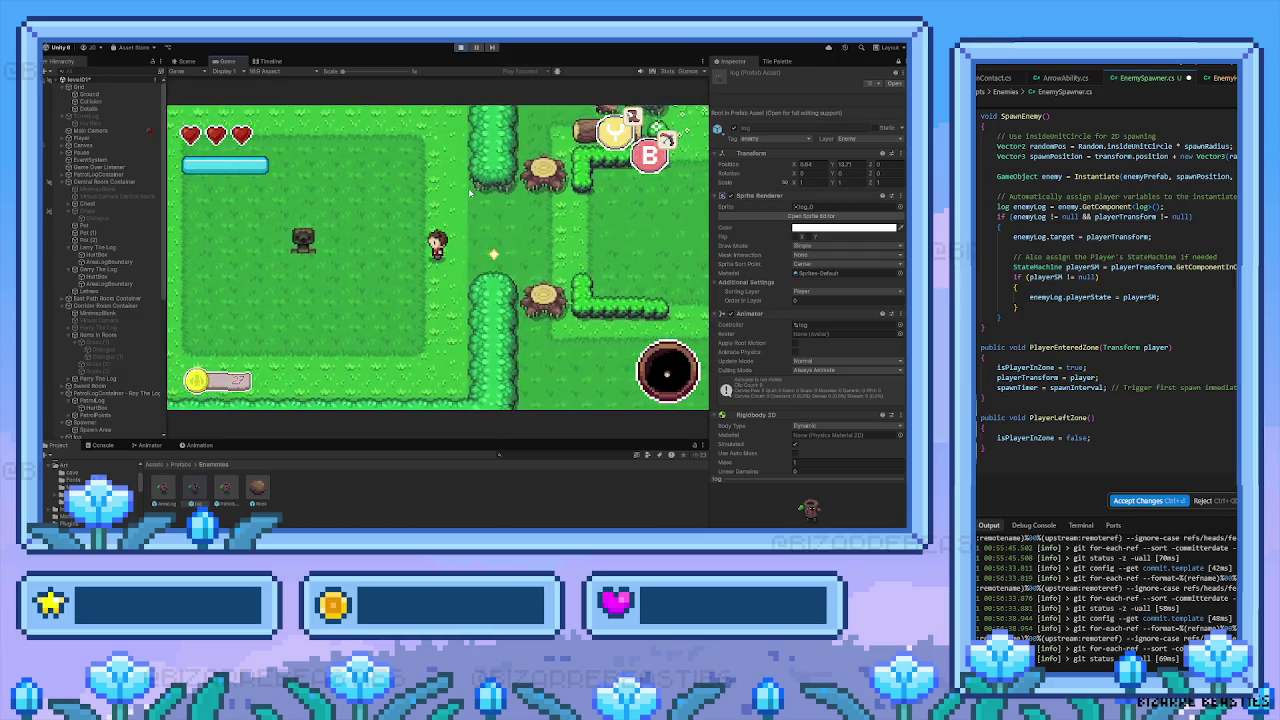
Roam the hedged room up to the top hedge and attack a nearby log enemy
key("Up")
key("Left")
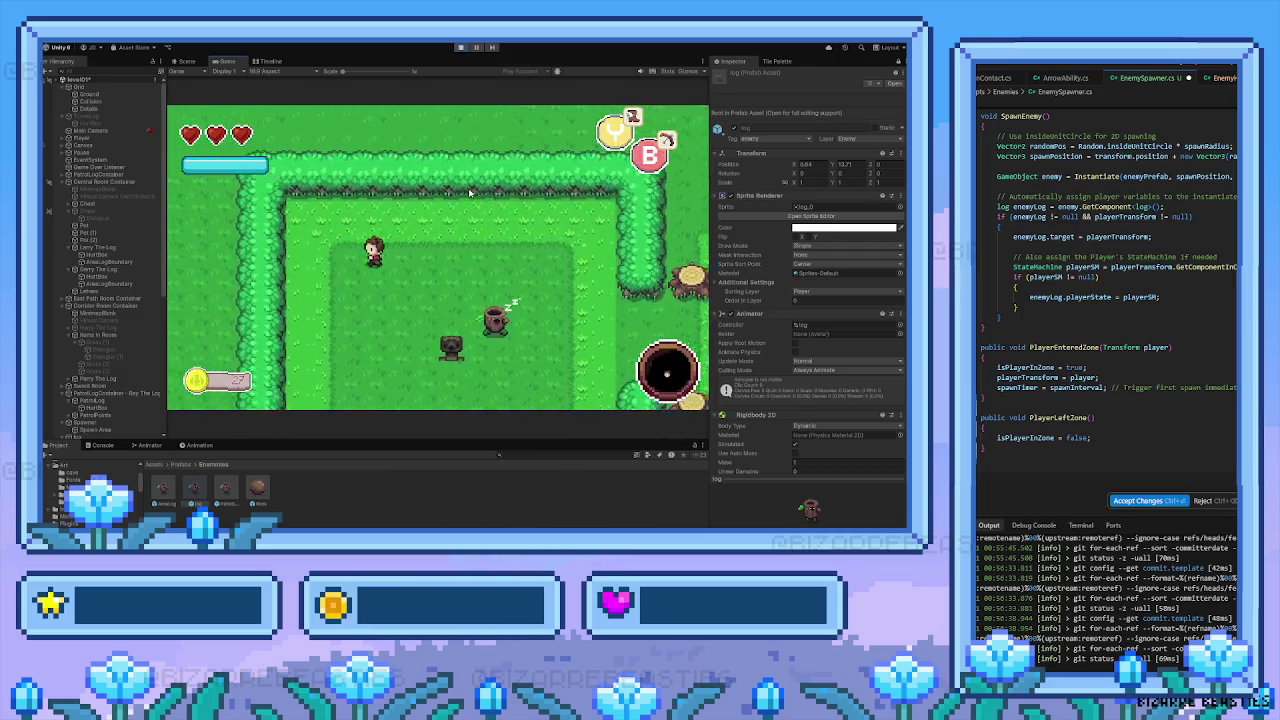
key("Down")
key("Right")
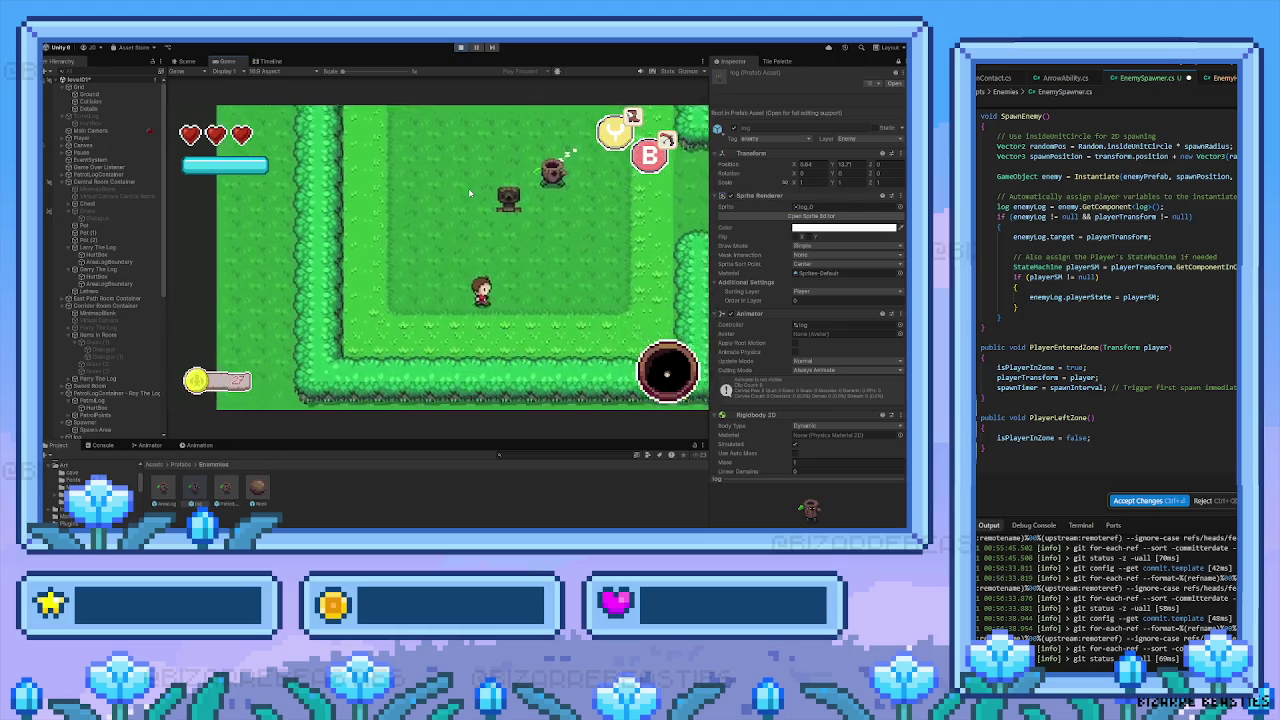
key("Up")
key("Right")
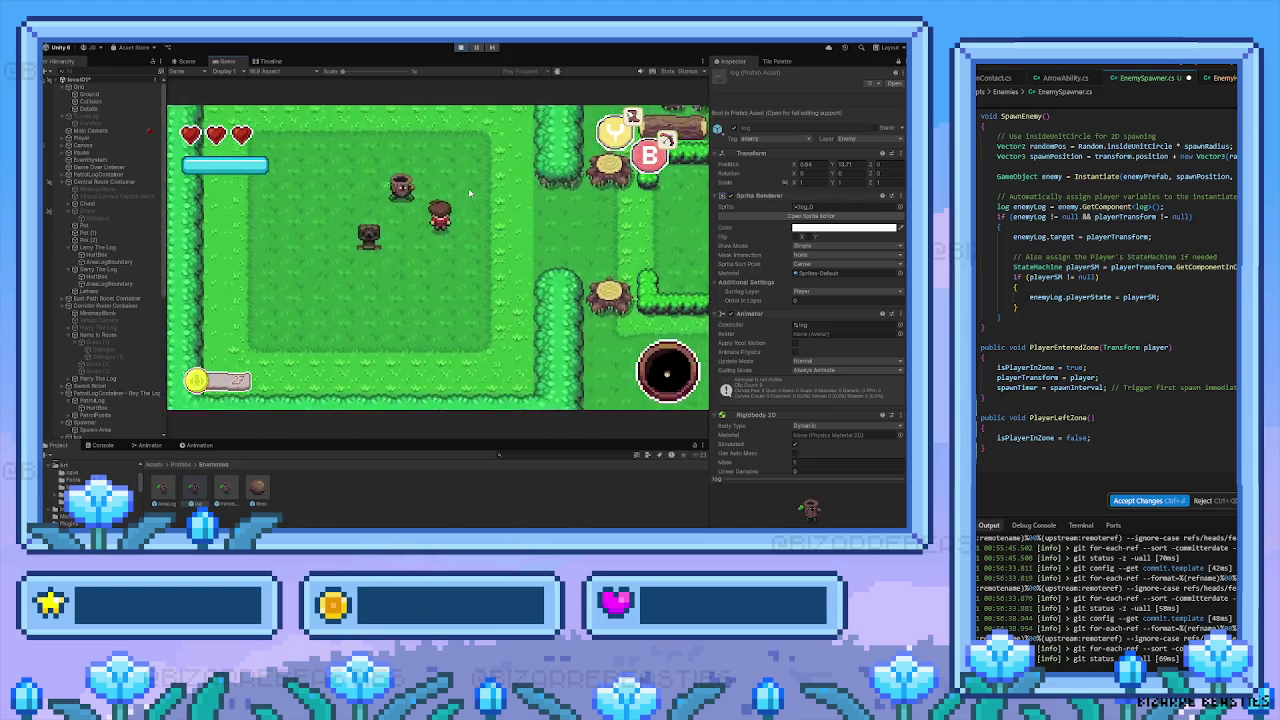
key("Up")
key("Left")
key("space")
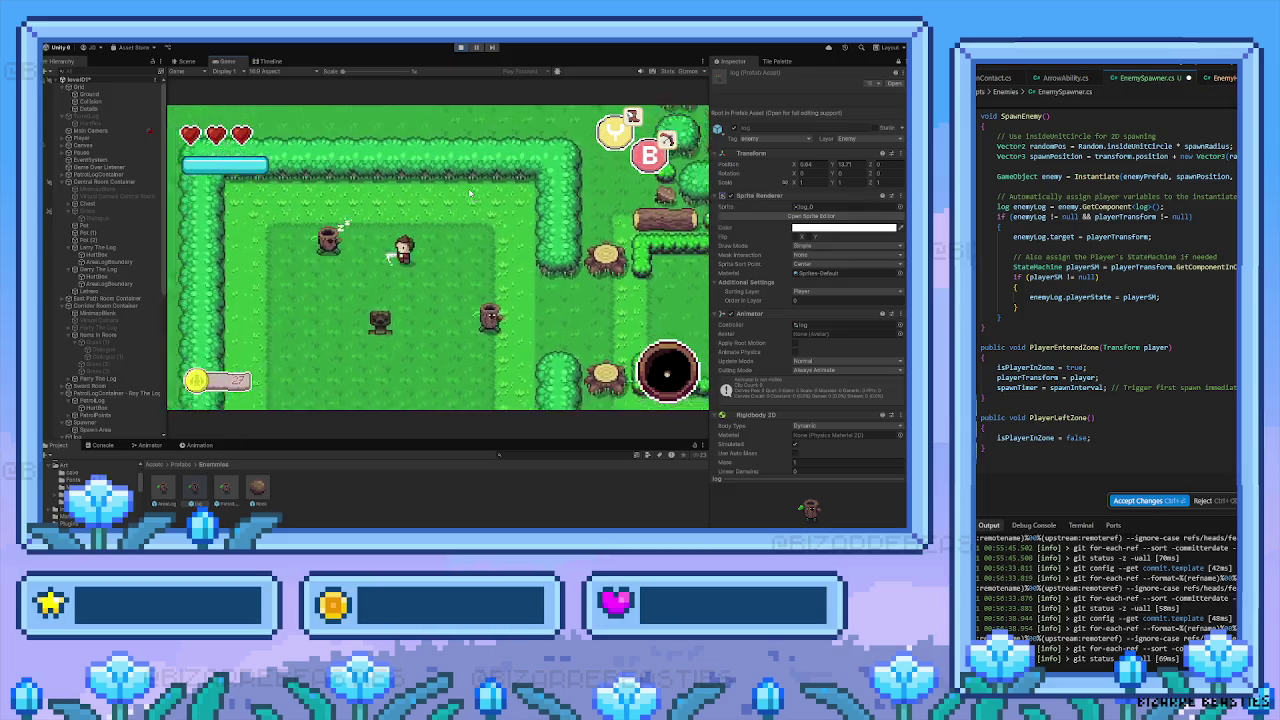
Walk the player left to the hedge, then right into the next room and down-left
key("Left")
key("Down")
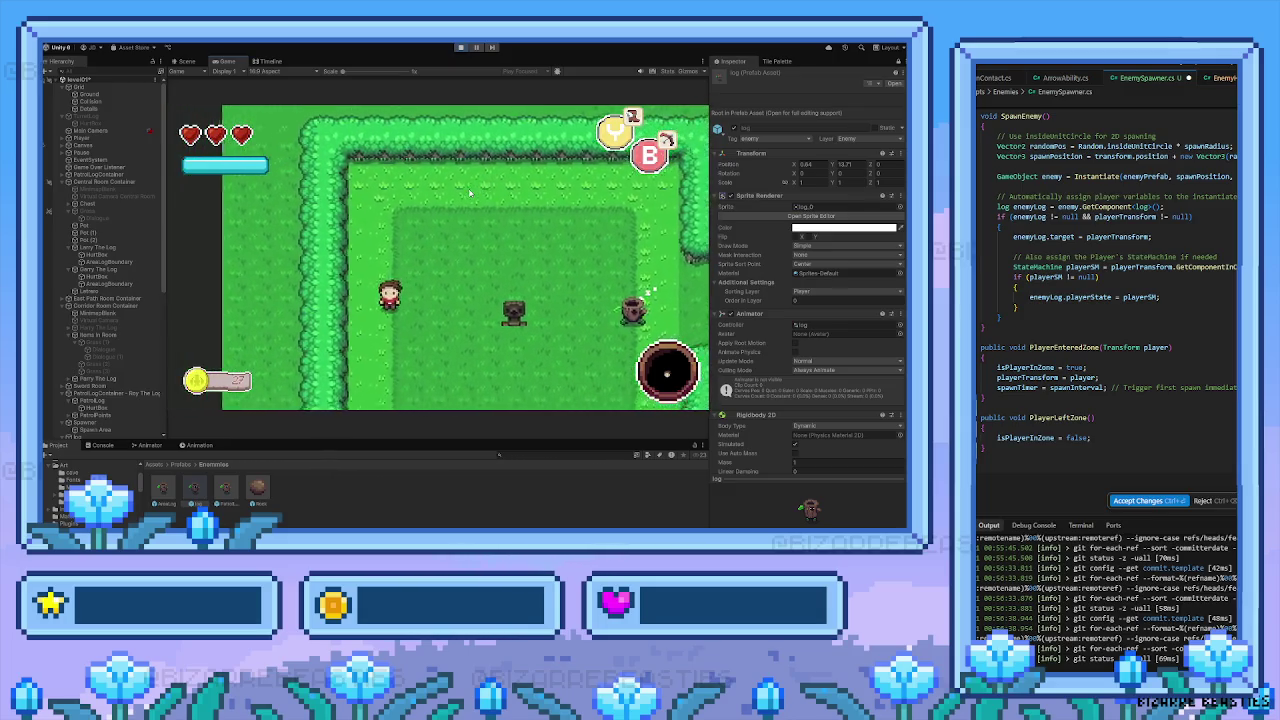
key("Up")
key("Right")
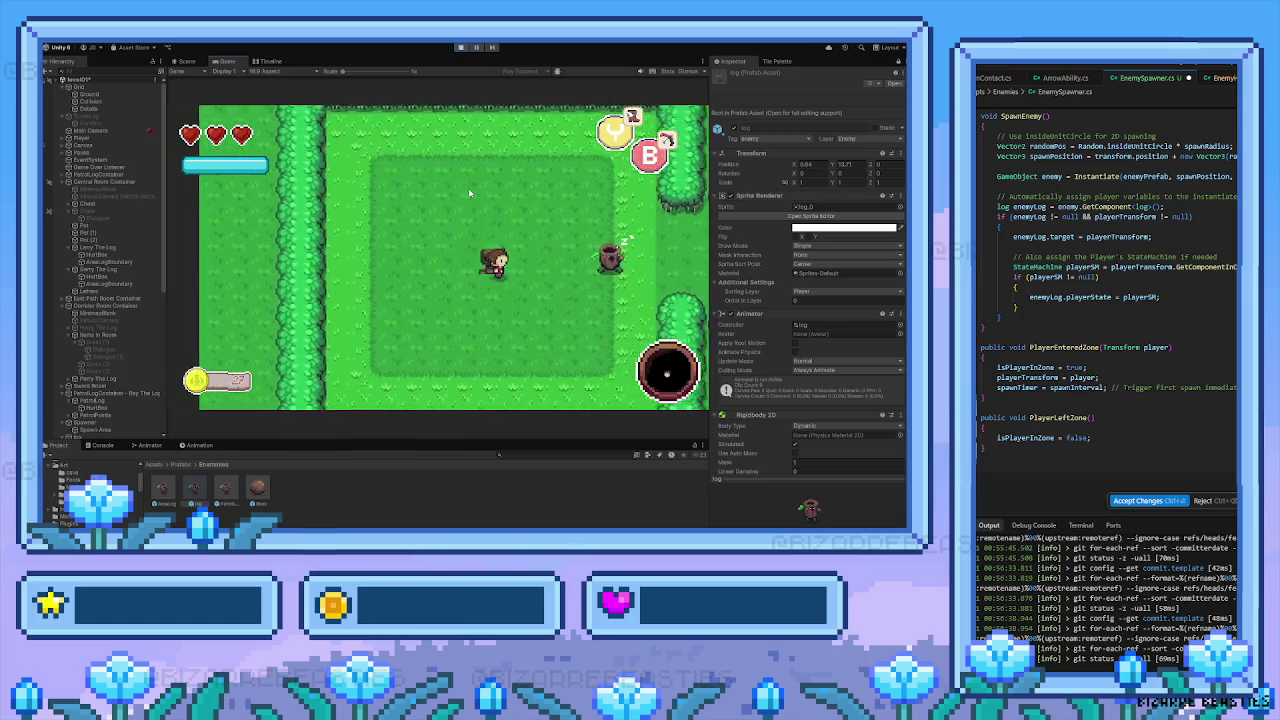
key("Right")
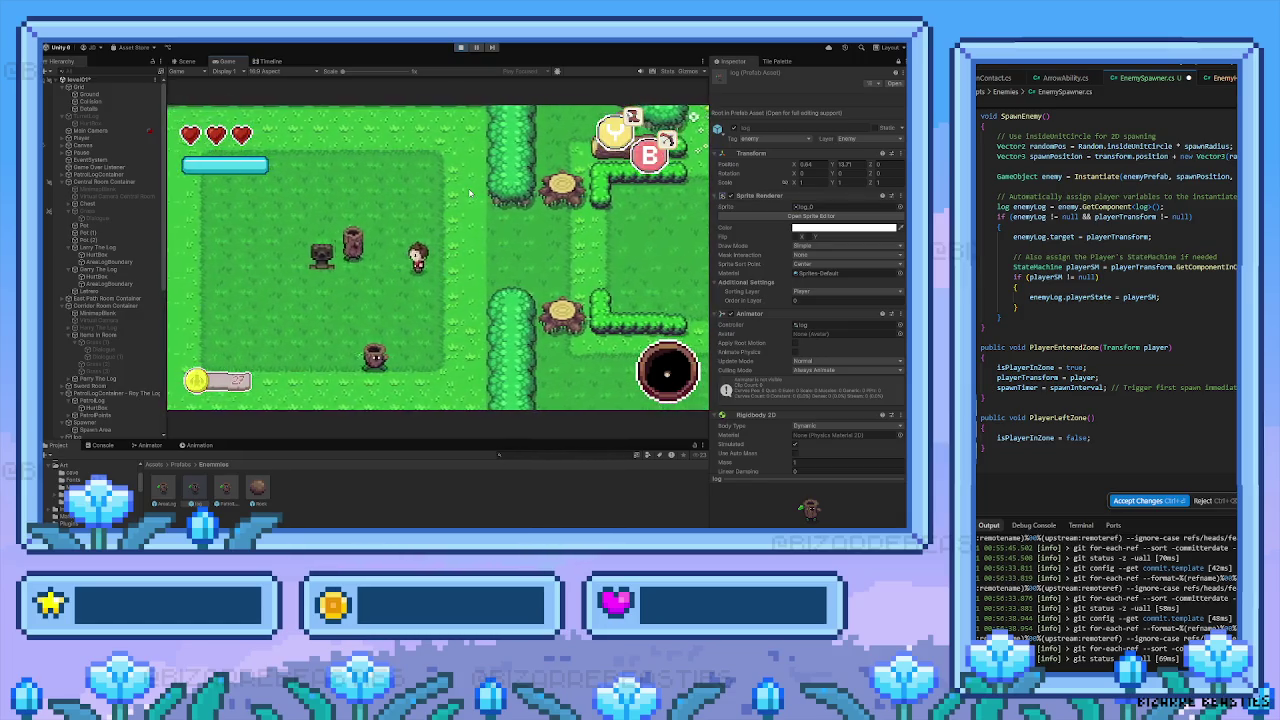
key("Right")
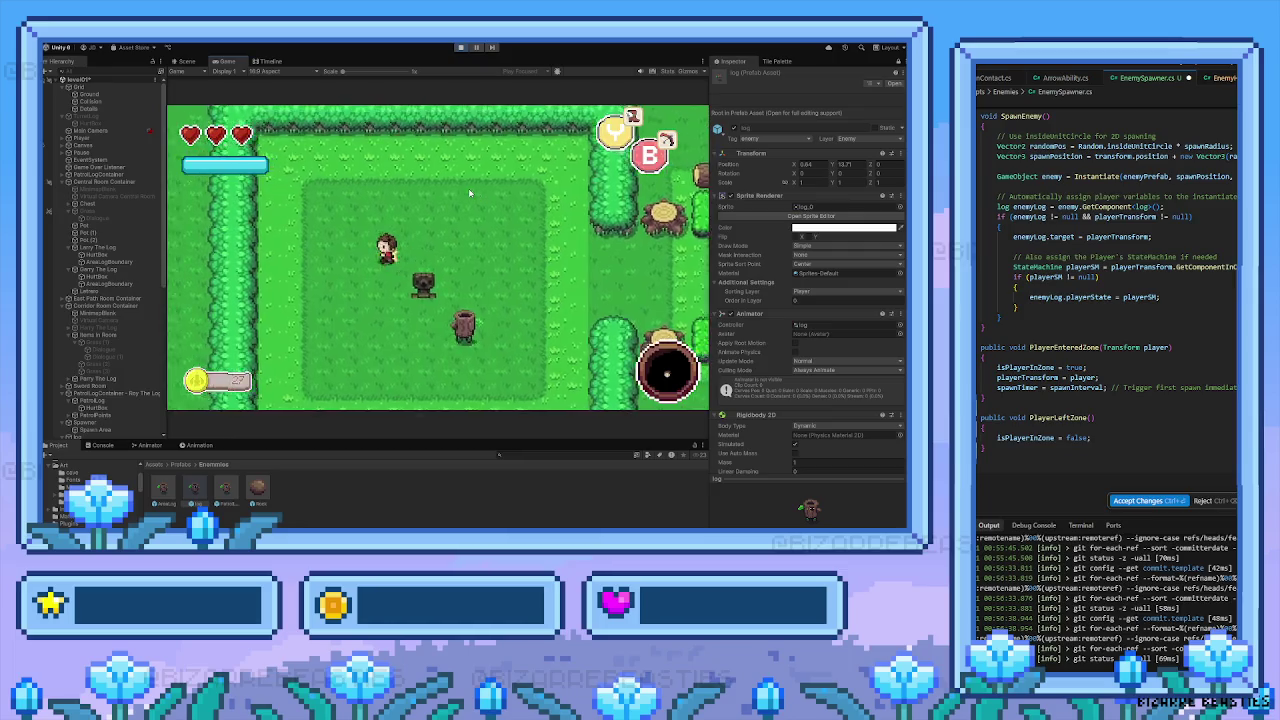
key("Down")
key("Left")
Zigzag the player right, up, left and down around the room
key("Right")
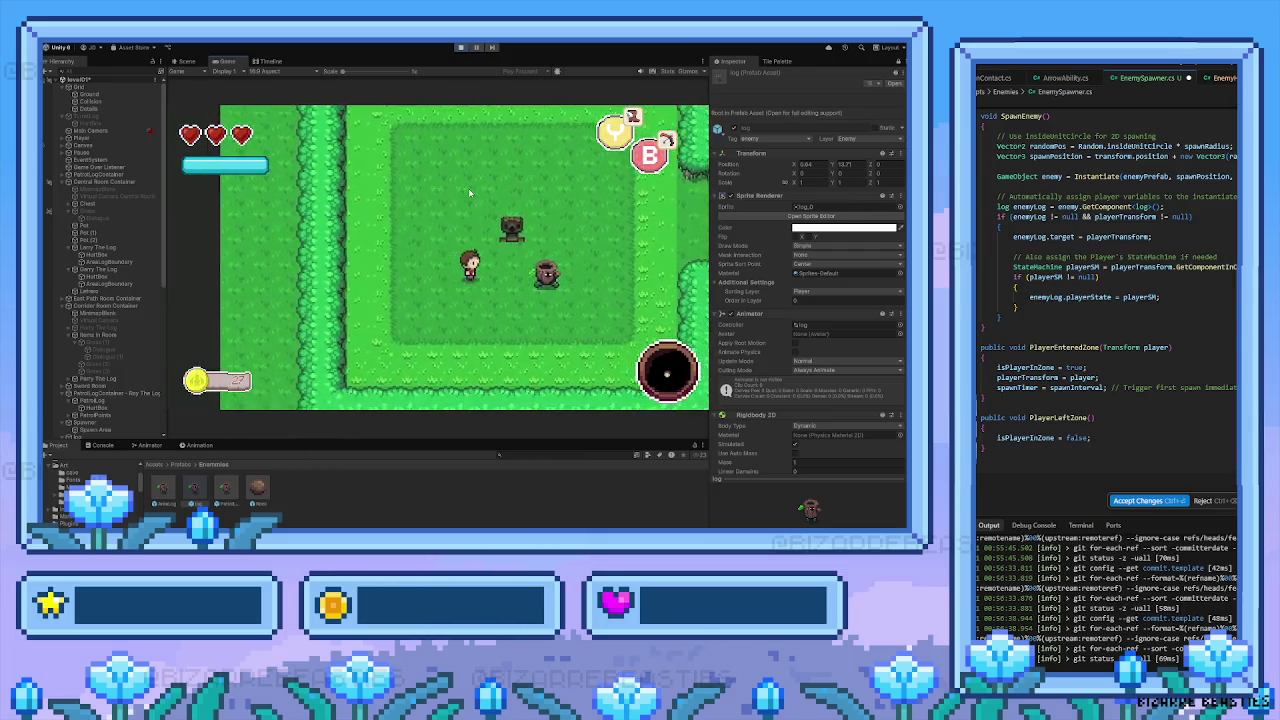
key("Right")
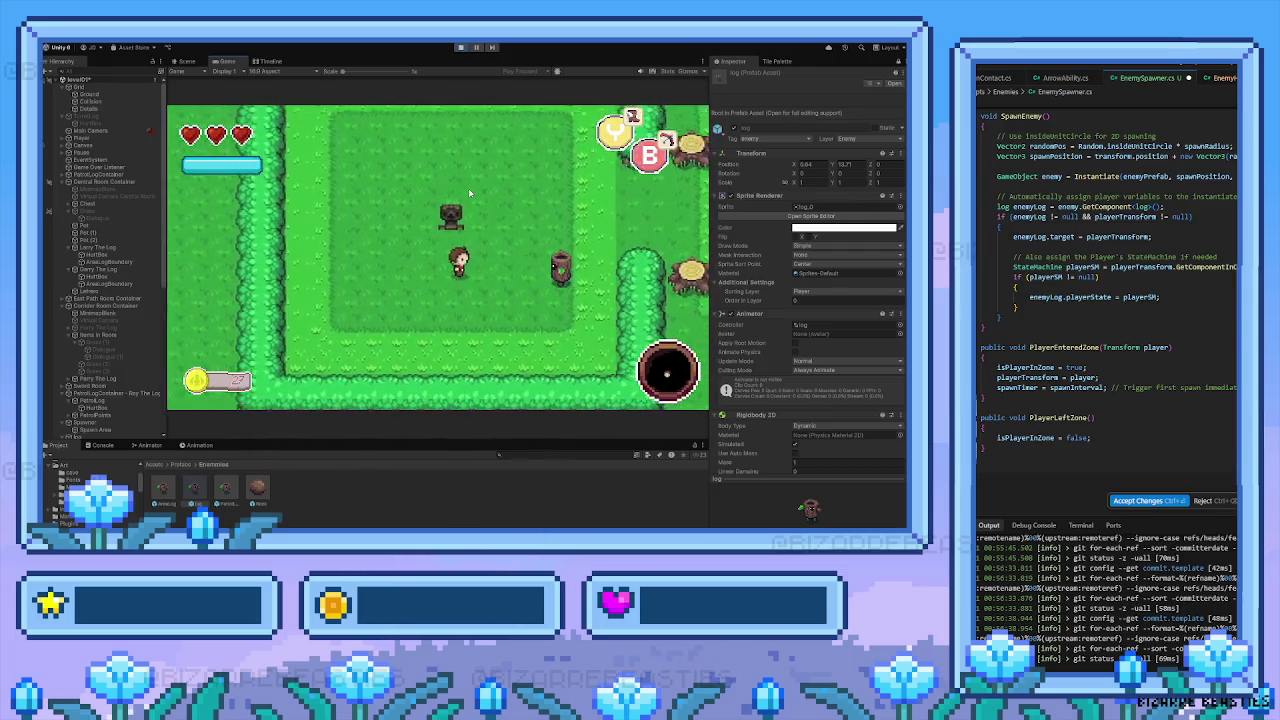
key("Up")
key("Right")
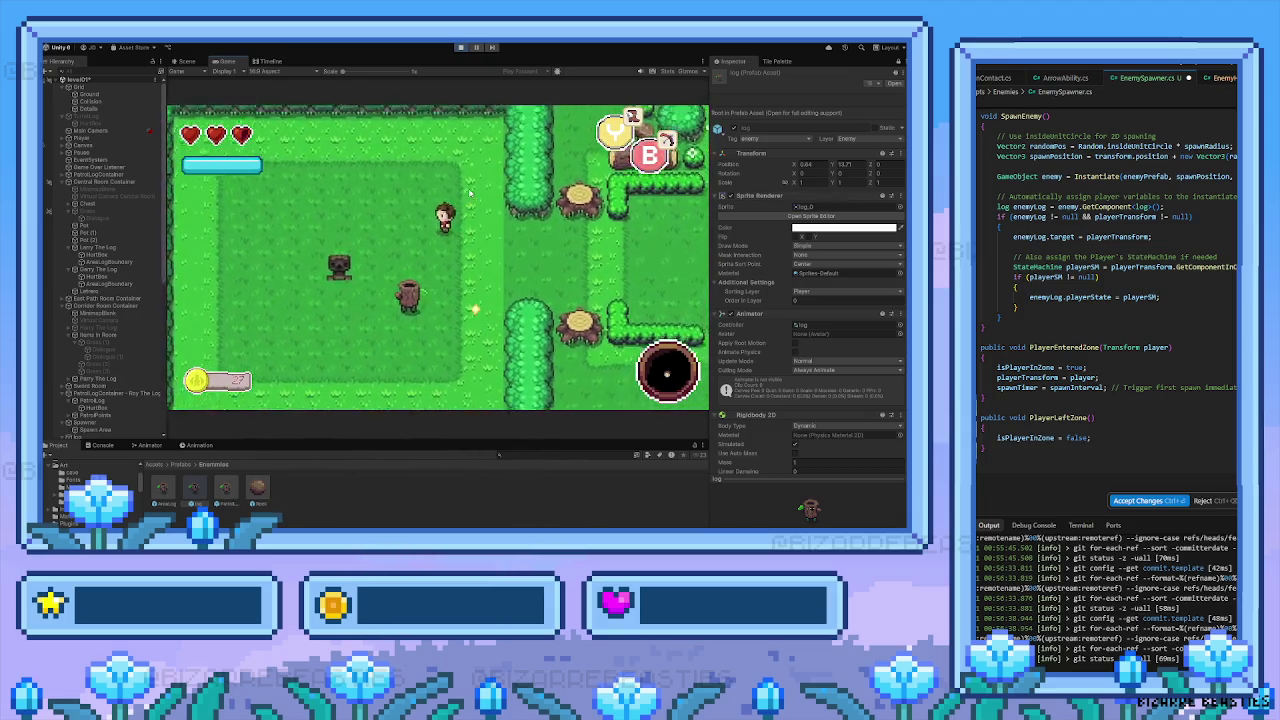
key("Left")
key("Down")
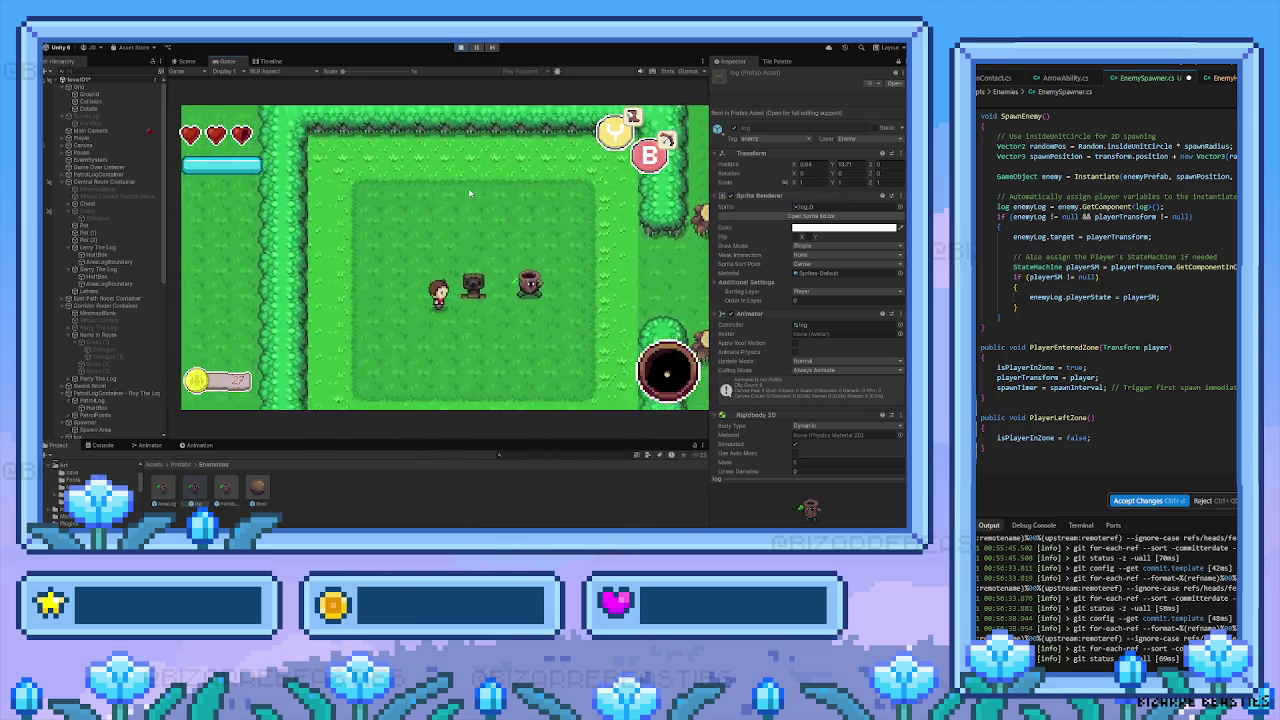
key("Right")
key("Up")
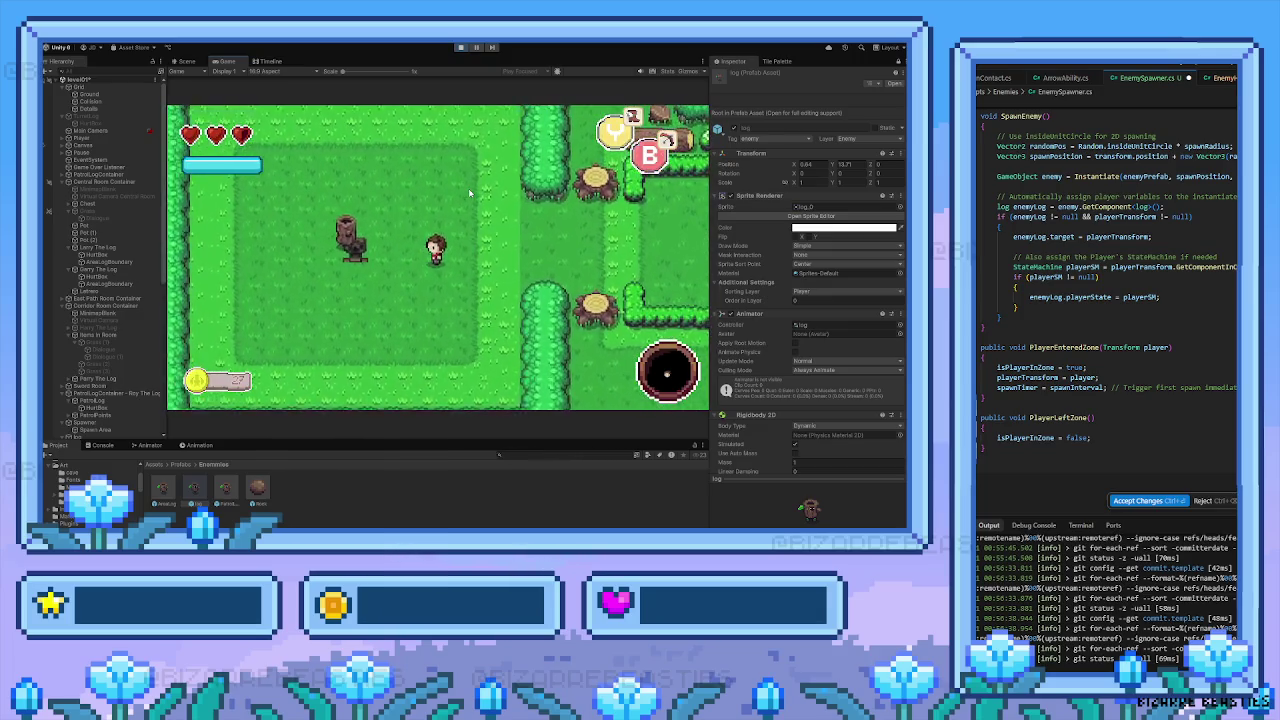
Walk the player left past the remaining logs, then back right toward the hedge gap
key("Left")
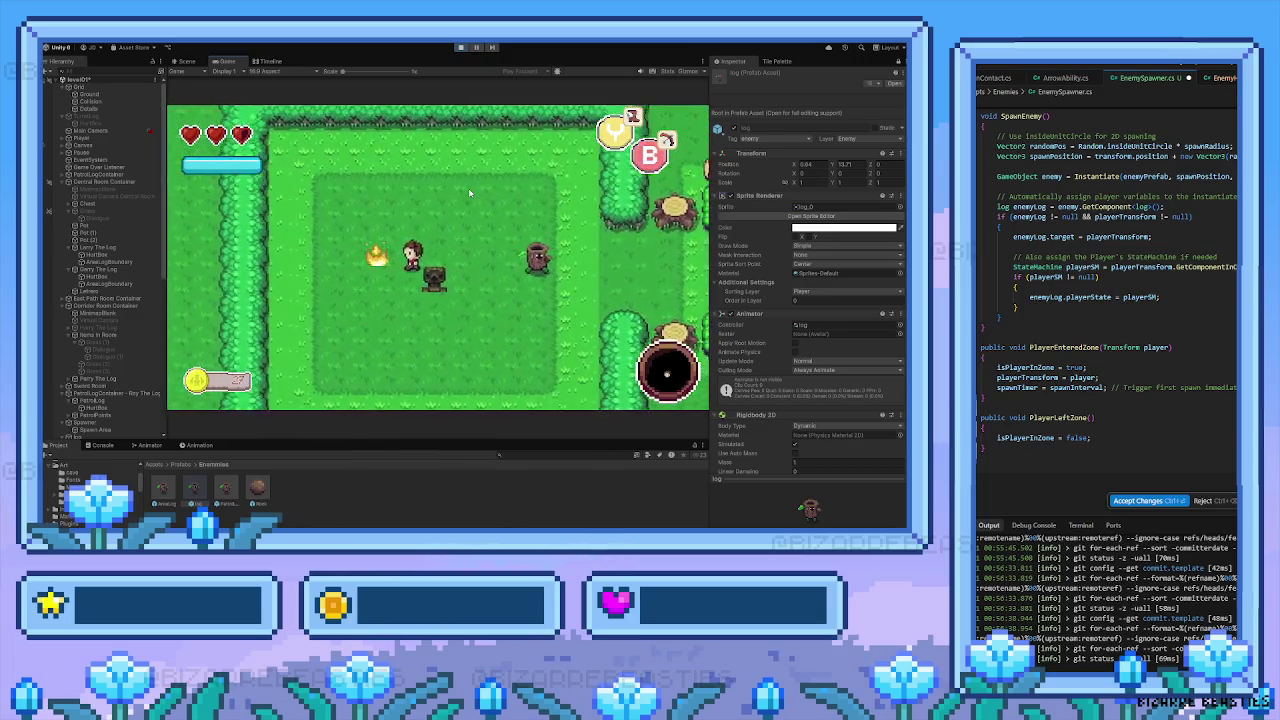
key("Right")
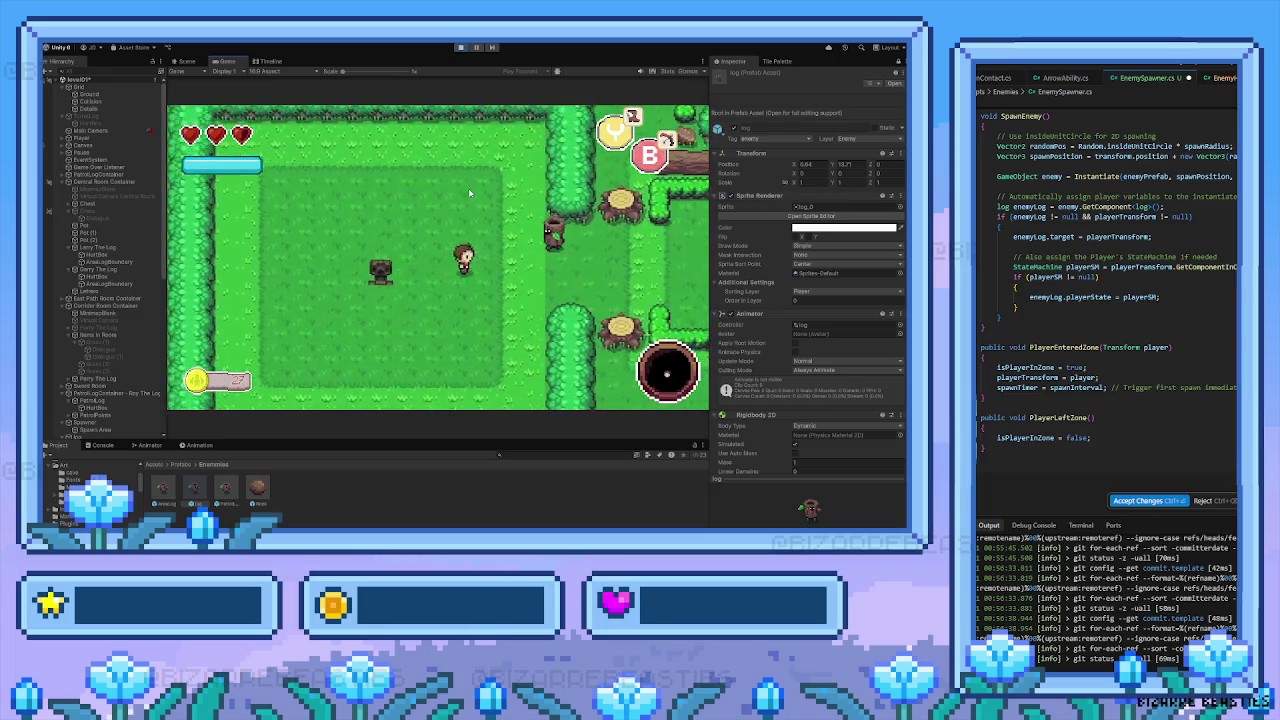
key("Right")
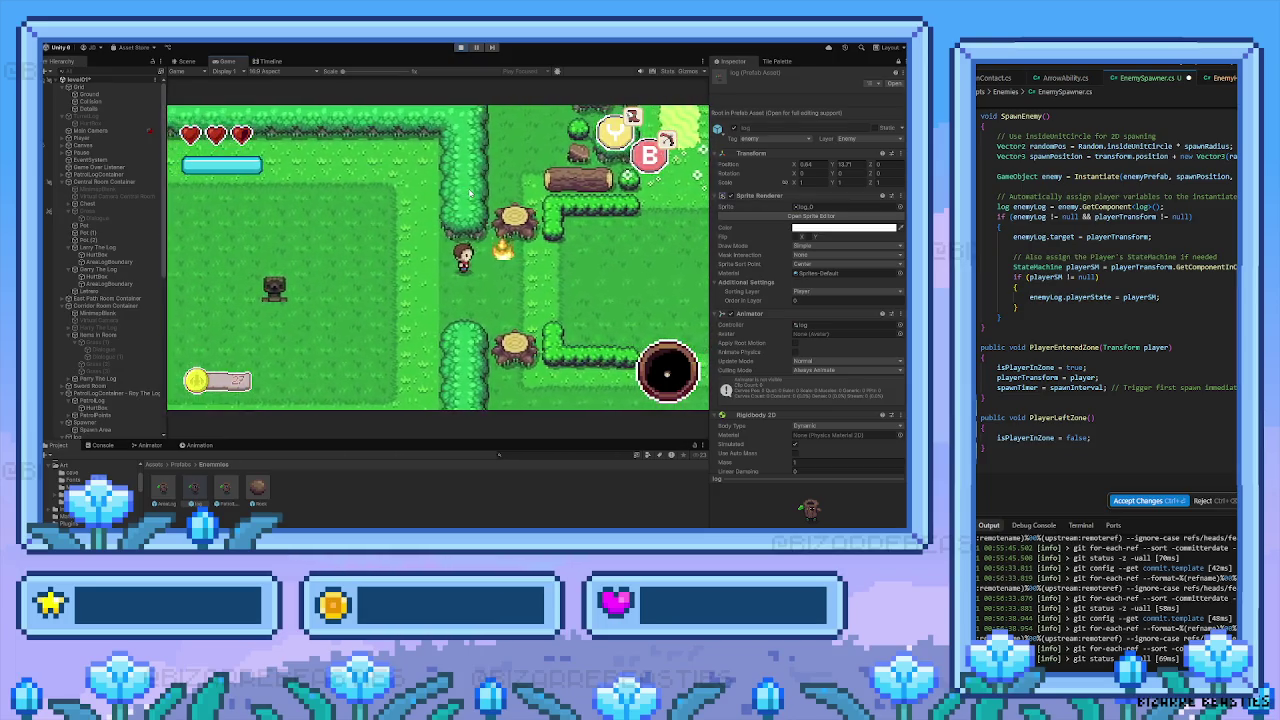
key("Left")
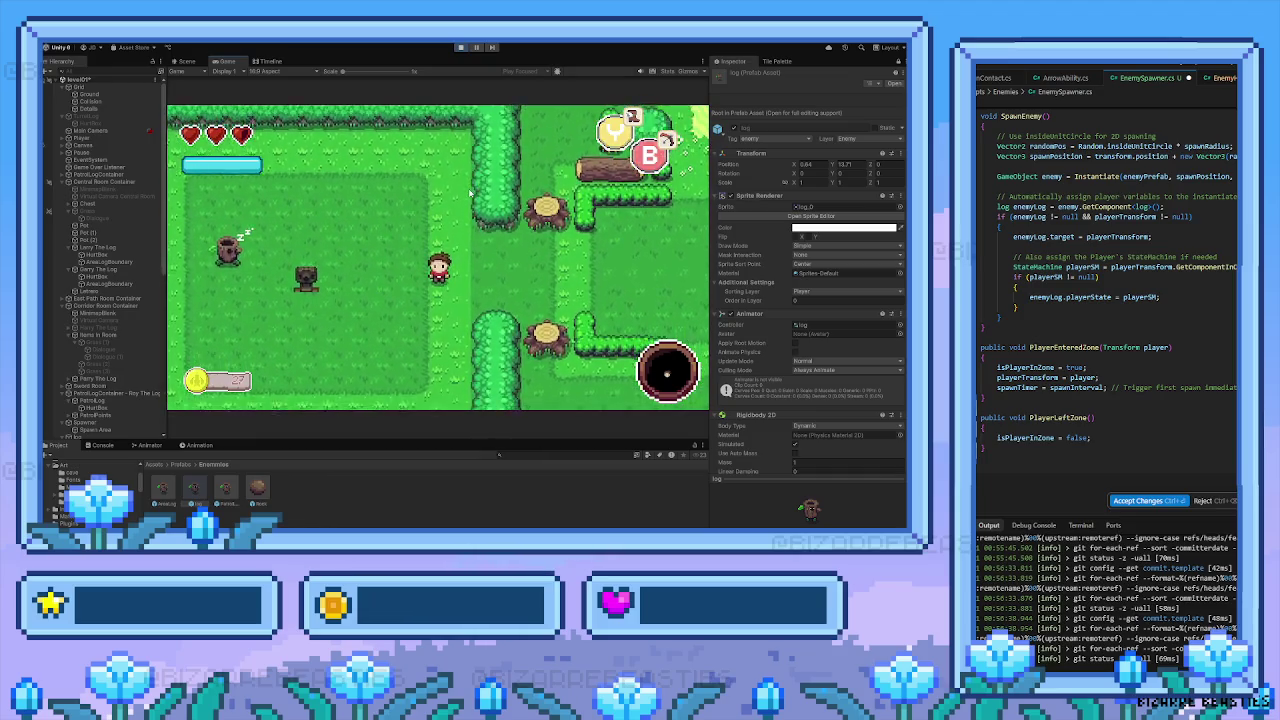
key("Left")
key("Up")
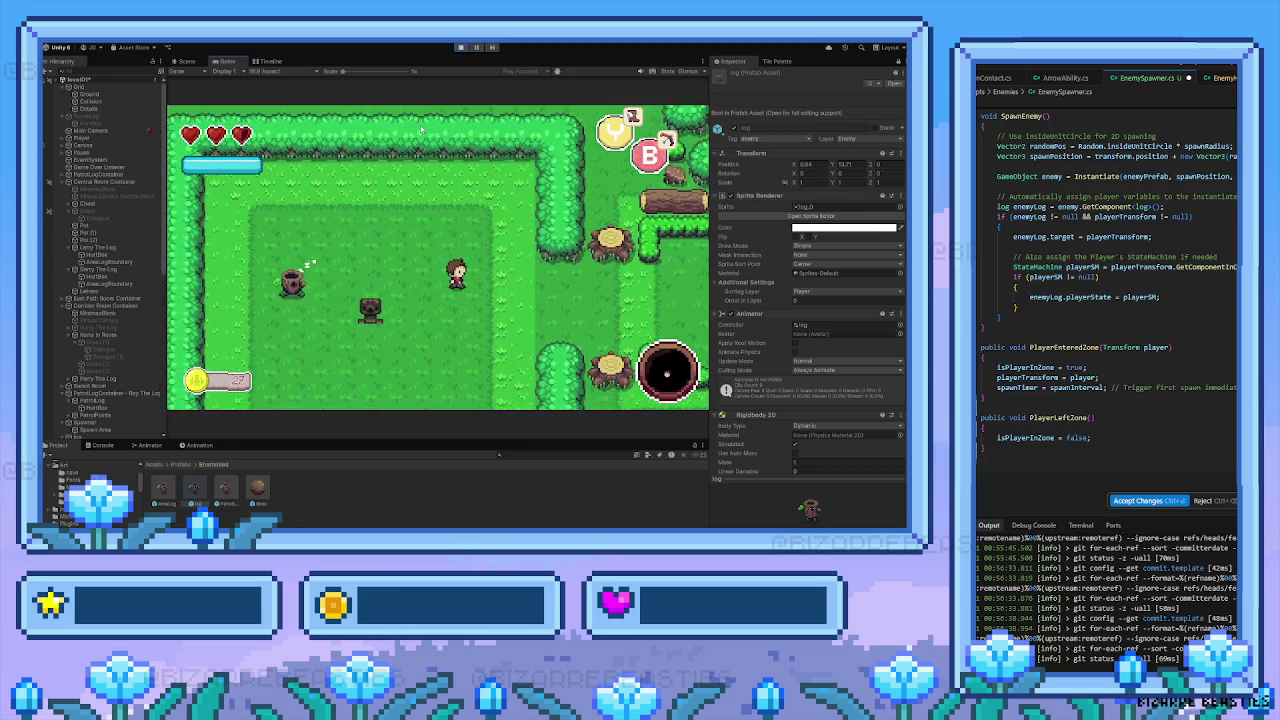
key("Right")
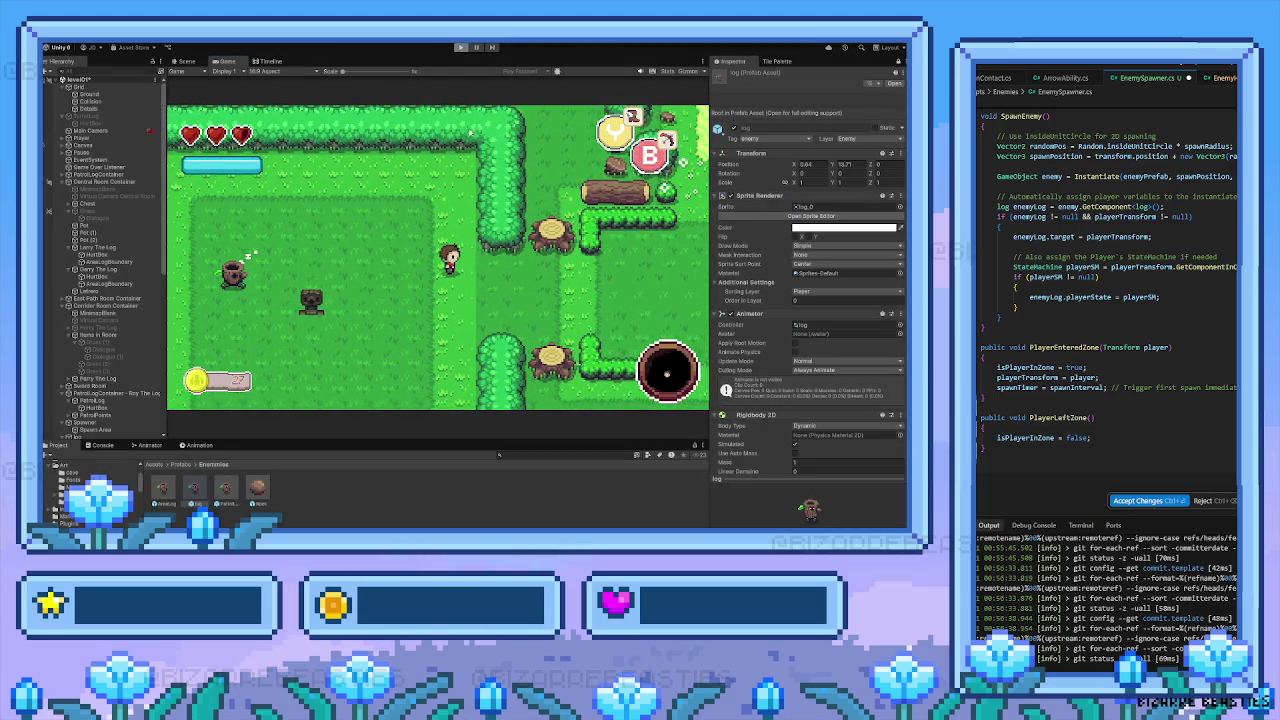
End the play test with Ctrl+P, back in the Scene view, and pan down toward the fence path
key("ctrl+p")
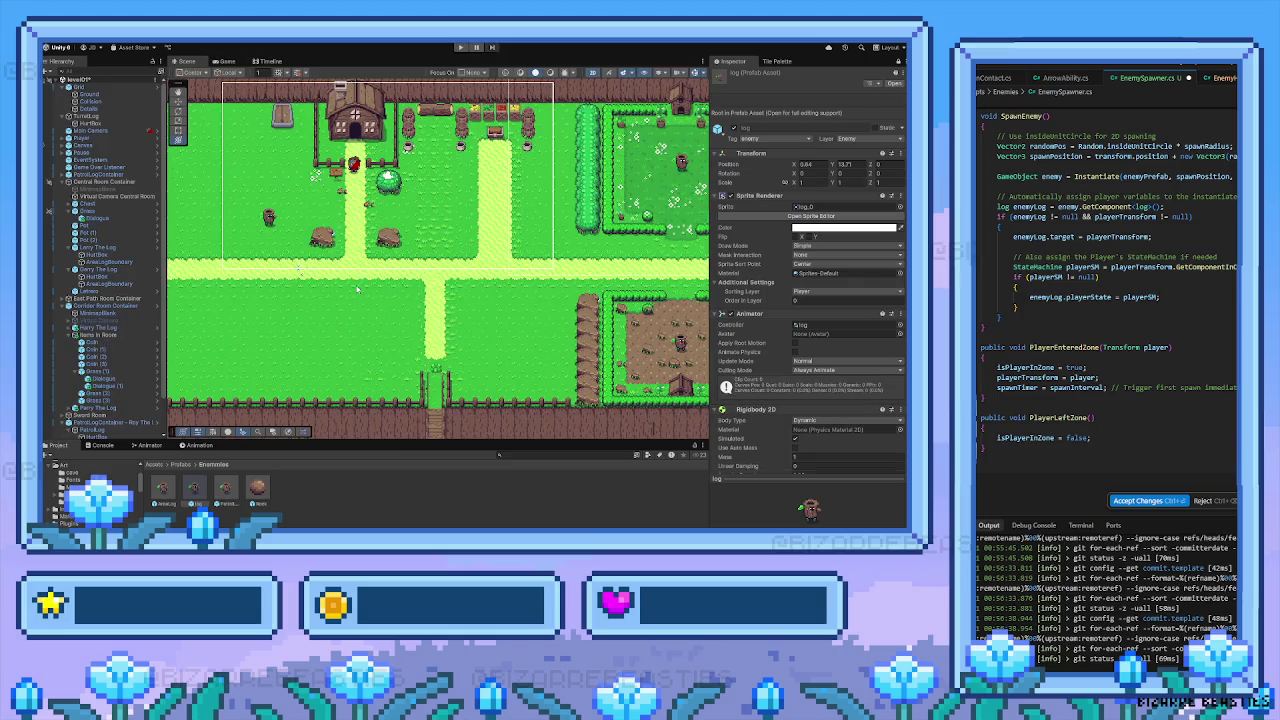
key("Down")
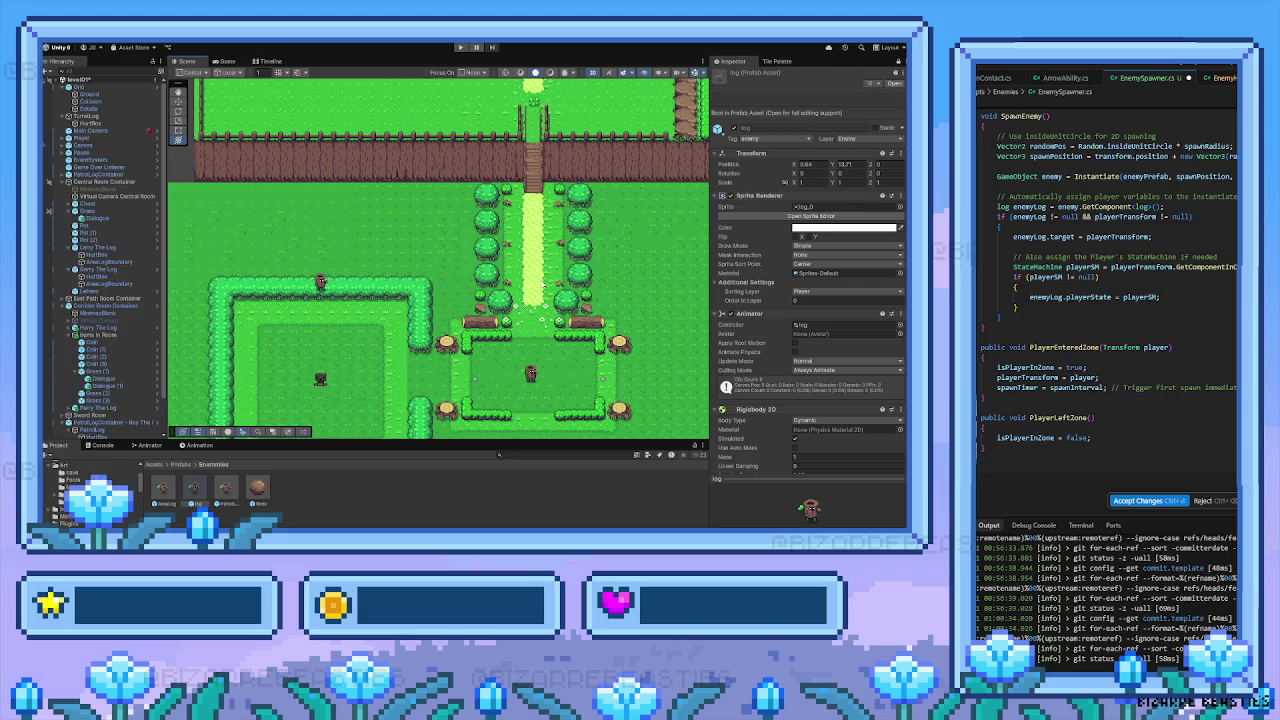
scroll(380, 354, "down", 3)
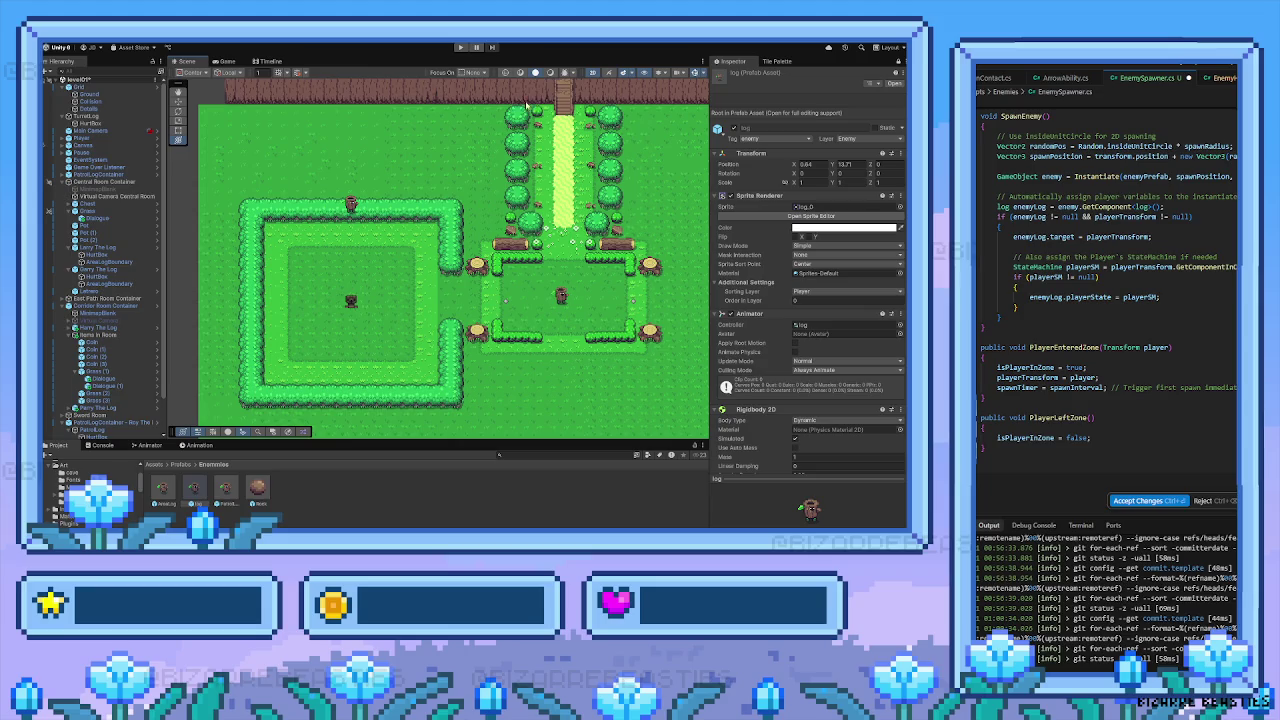
scroll(548, 155, "up", 10)
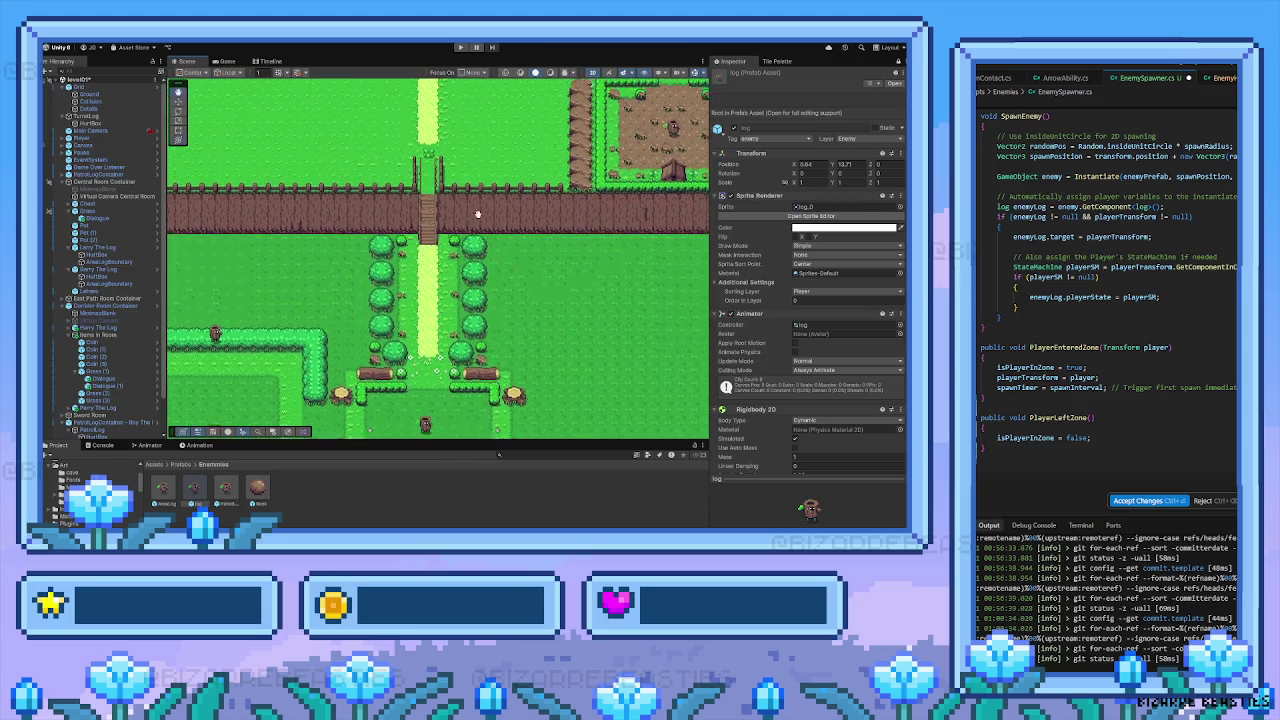
scroll(463, 250, "right", 5)
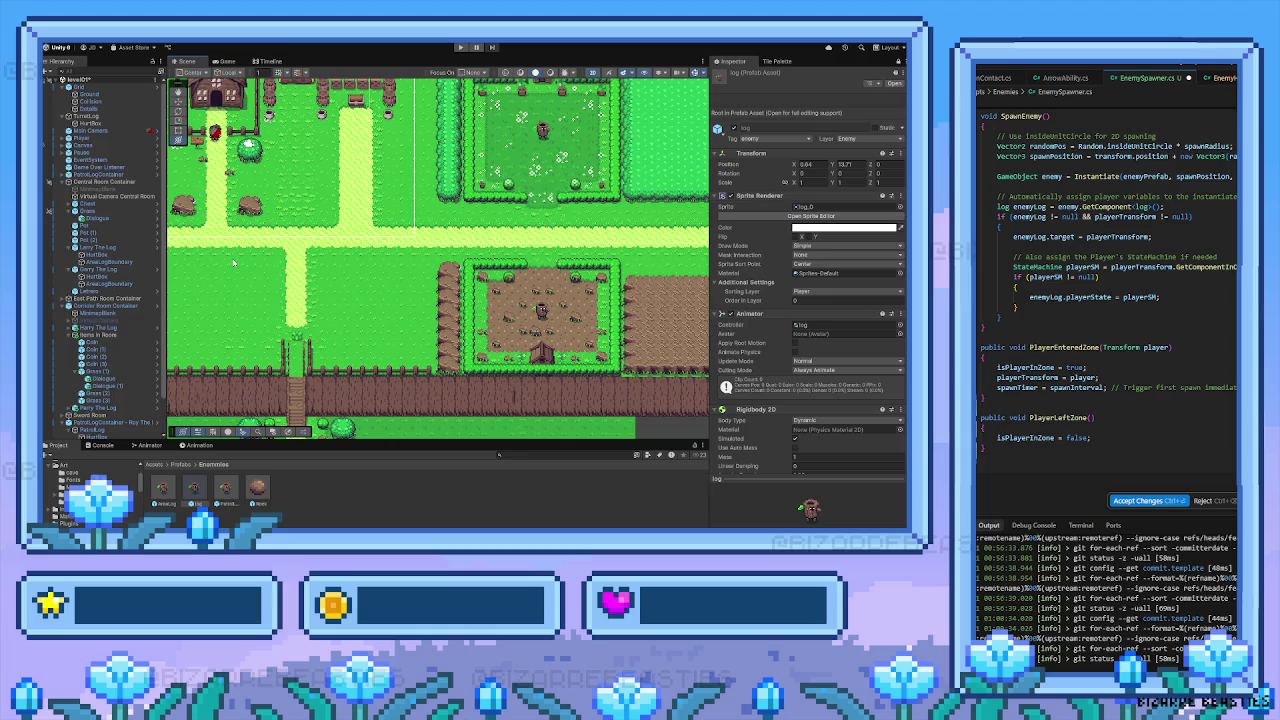
Pan from the house and top fence southwest over the gate to the hedge garden
mouse_move(306, 208)
left_mouse_down()
mouse_move(370, 215)
mouse_move(386, 255)
left_mouse_up()
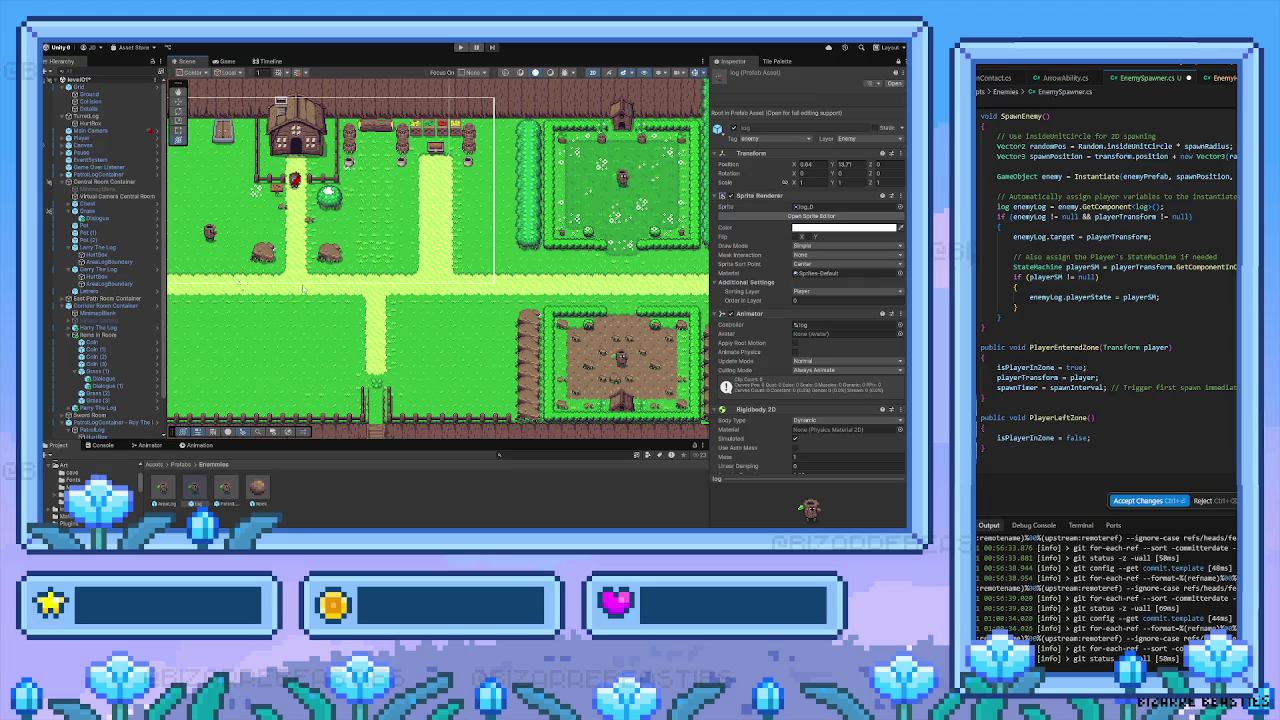
key("Down")
key("Down")
key("Left")
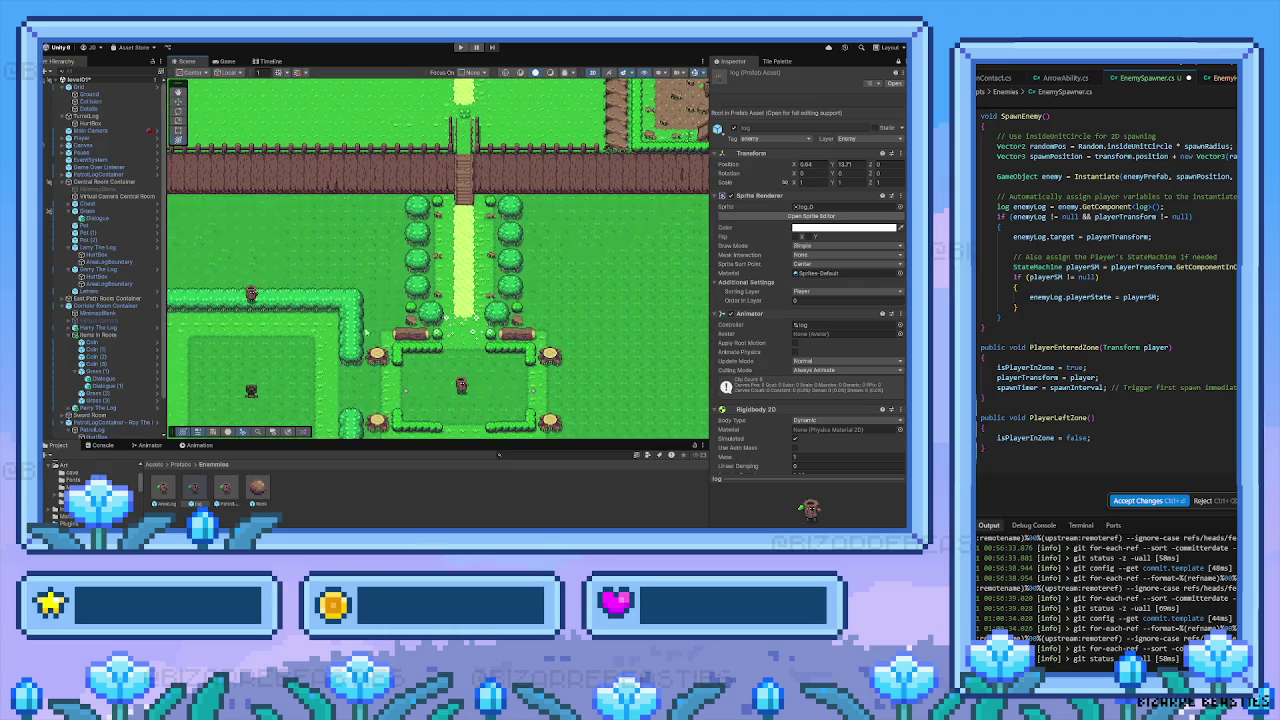
left_click_drag(484, 333, 425, 346)
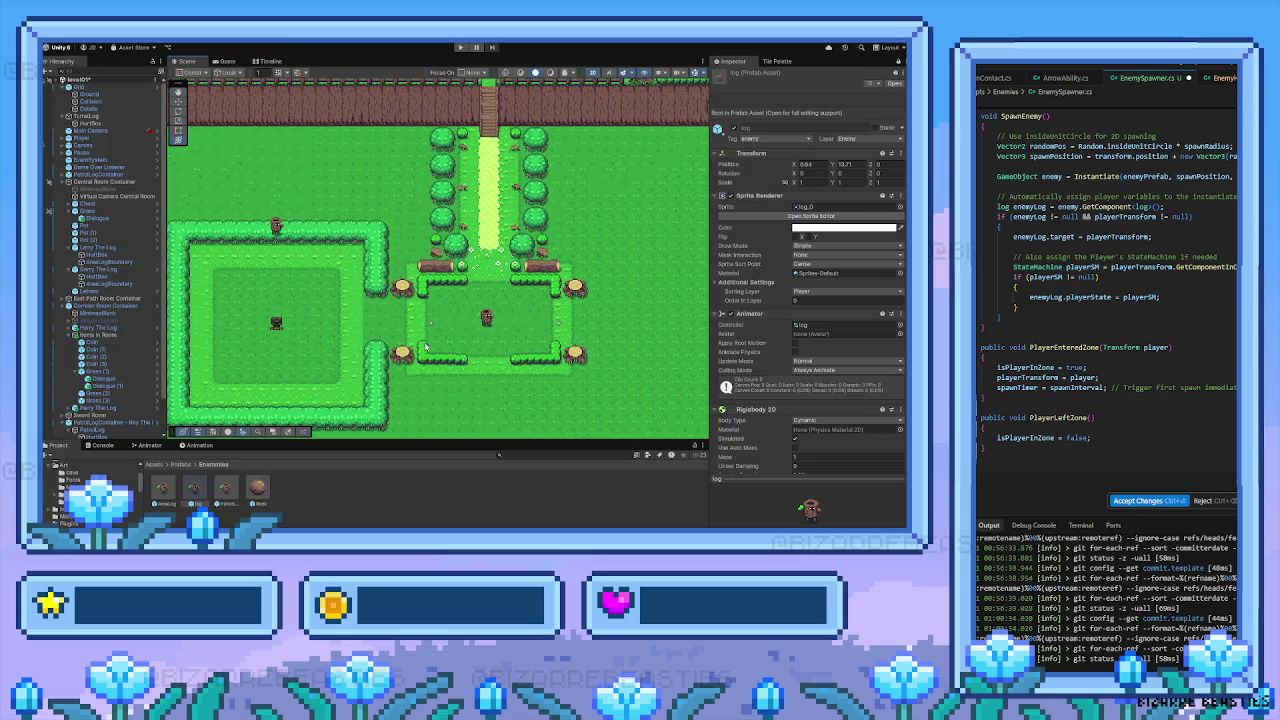
Select the log enemy in the hedge garden and pan up-right to the vertical dirt path
left_click(489, 324)
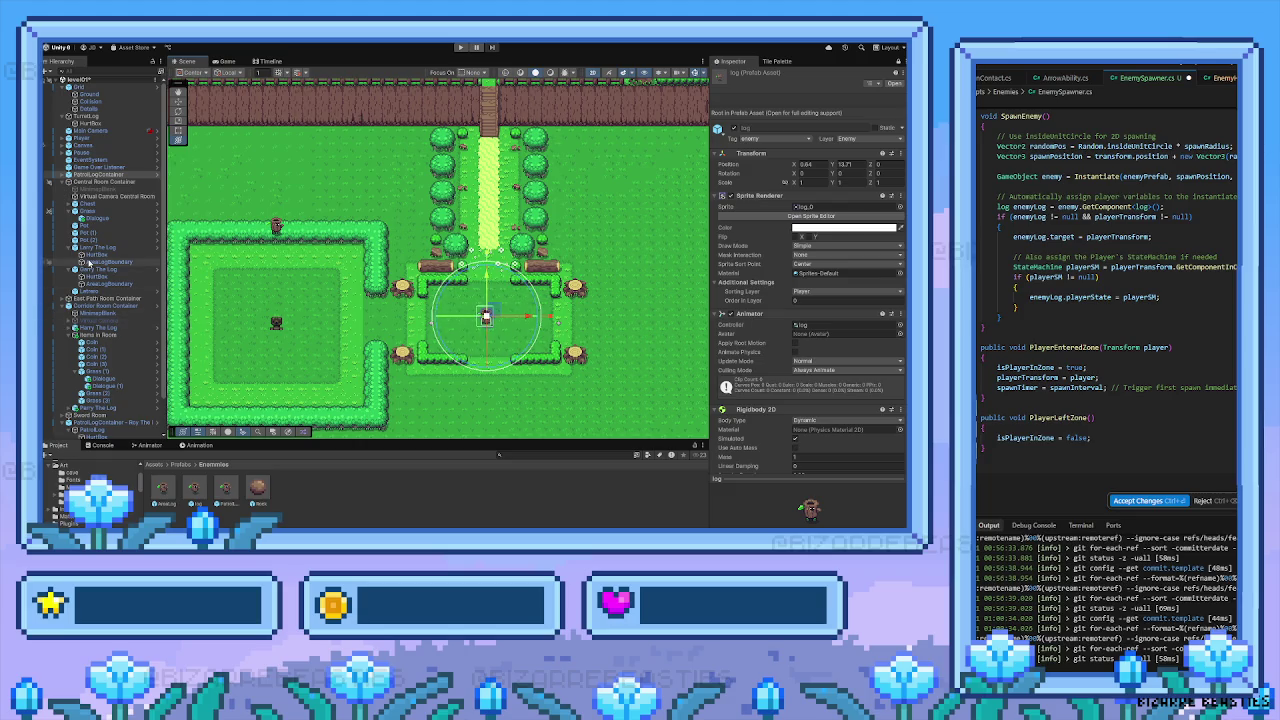
key("Down")
key("Left")
key("Up")
key("Right")
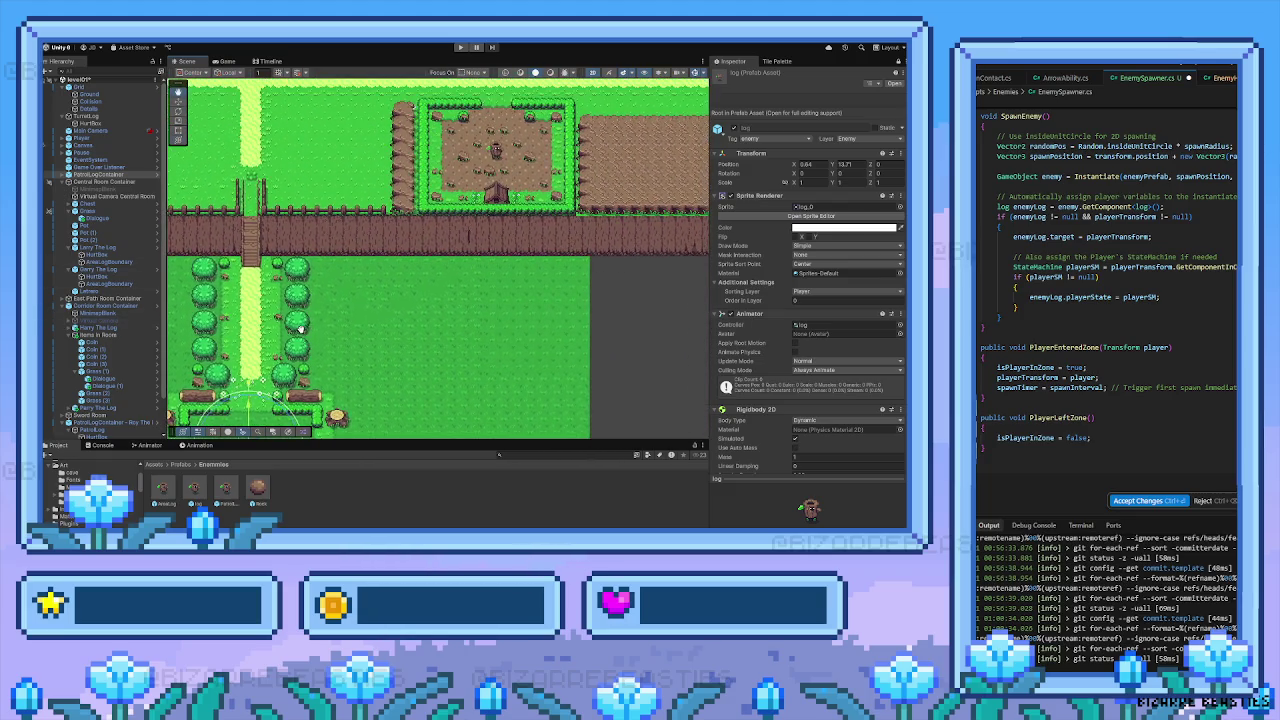
key("Up")
key("Right")
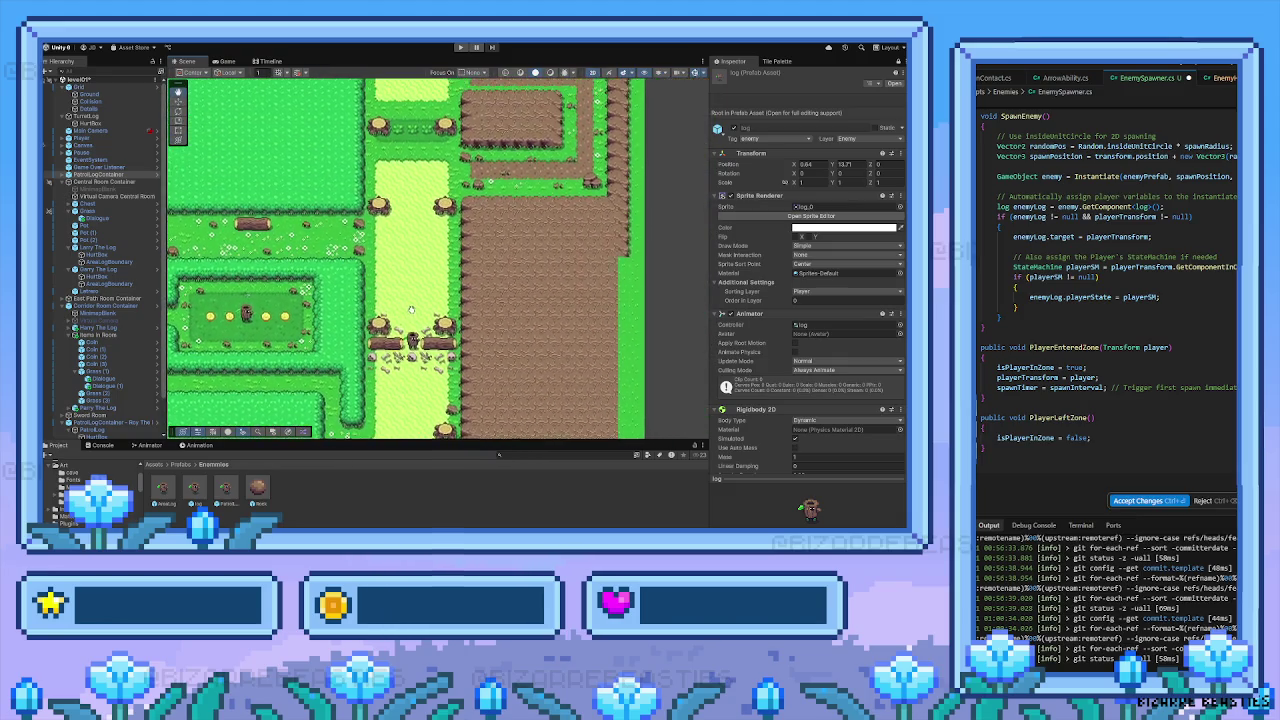
Pan the Scene view left and down, then toward the houses and the fence
key("Left")
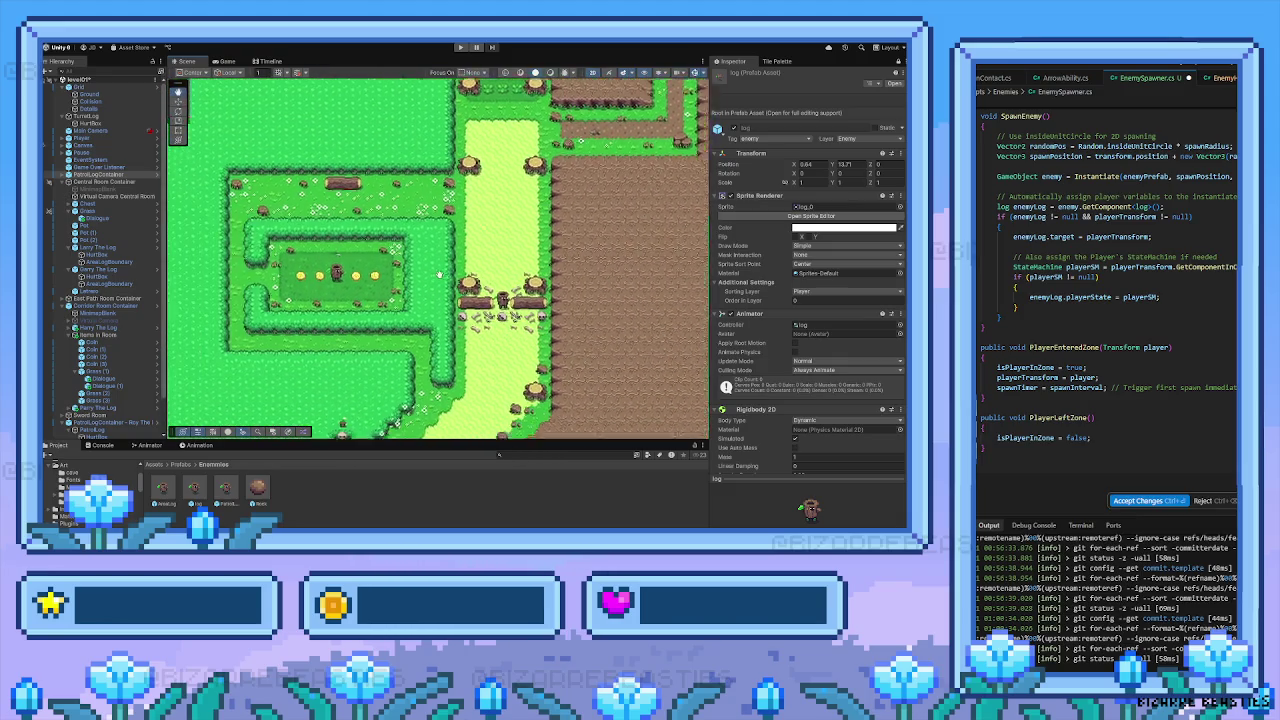
key("Down")
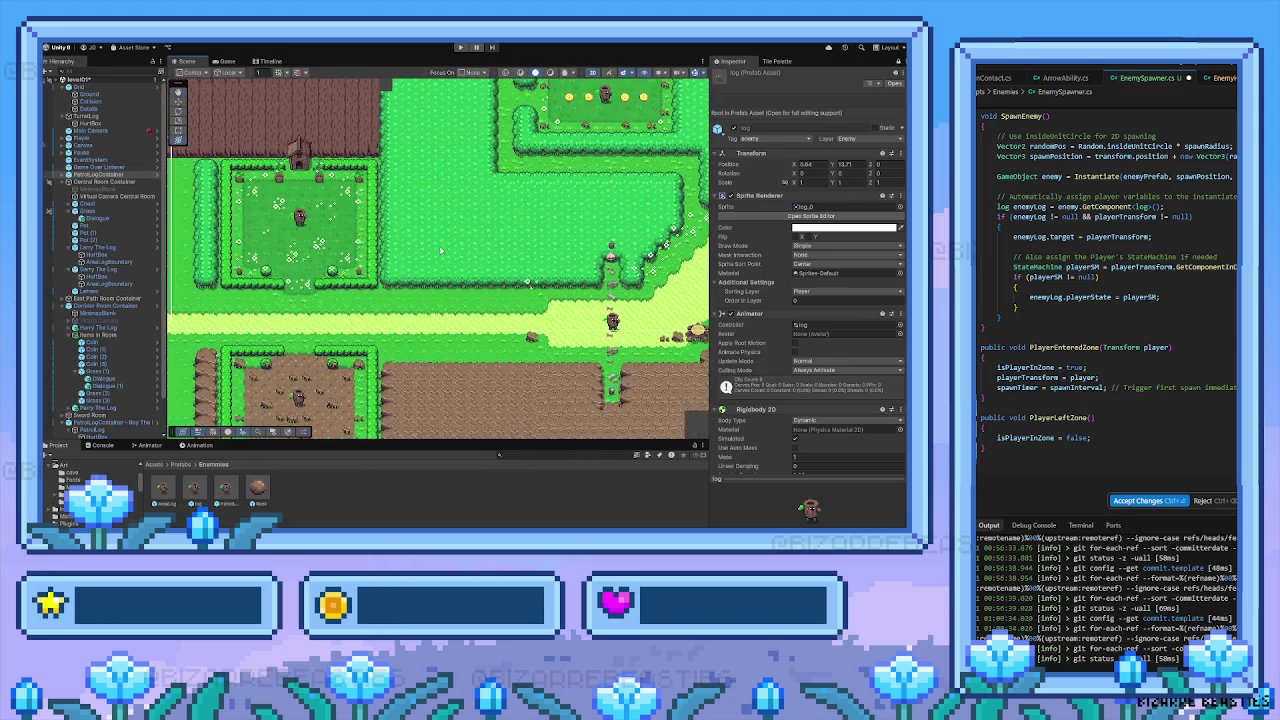
key("Left")
key("Down")
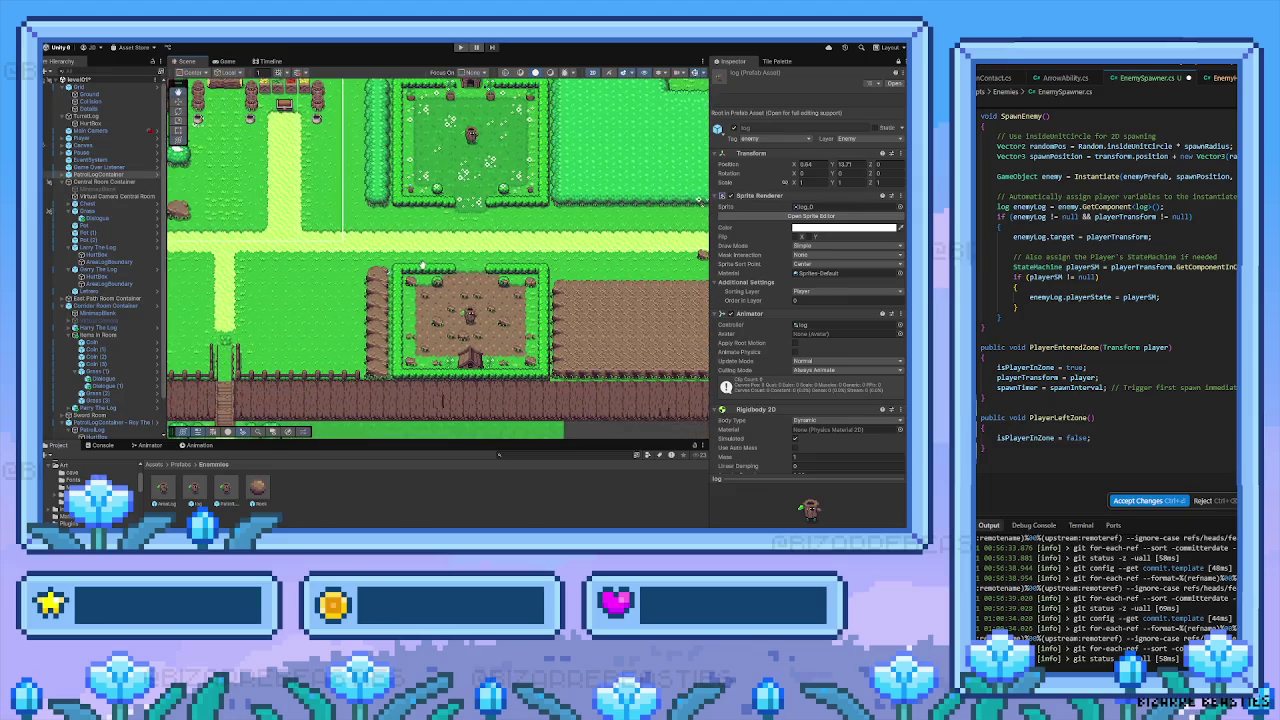
key("Up")
key("Left")
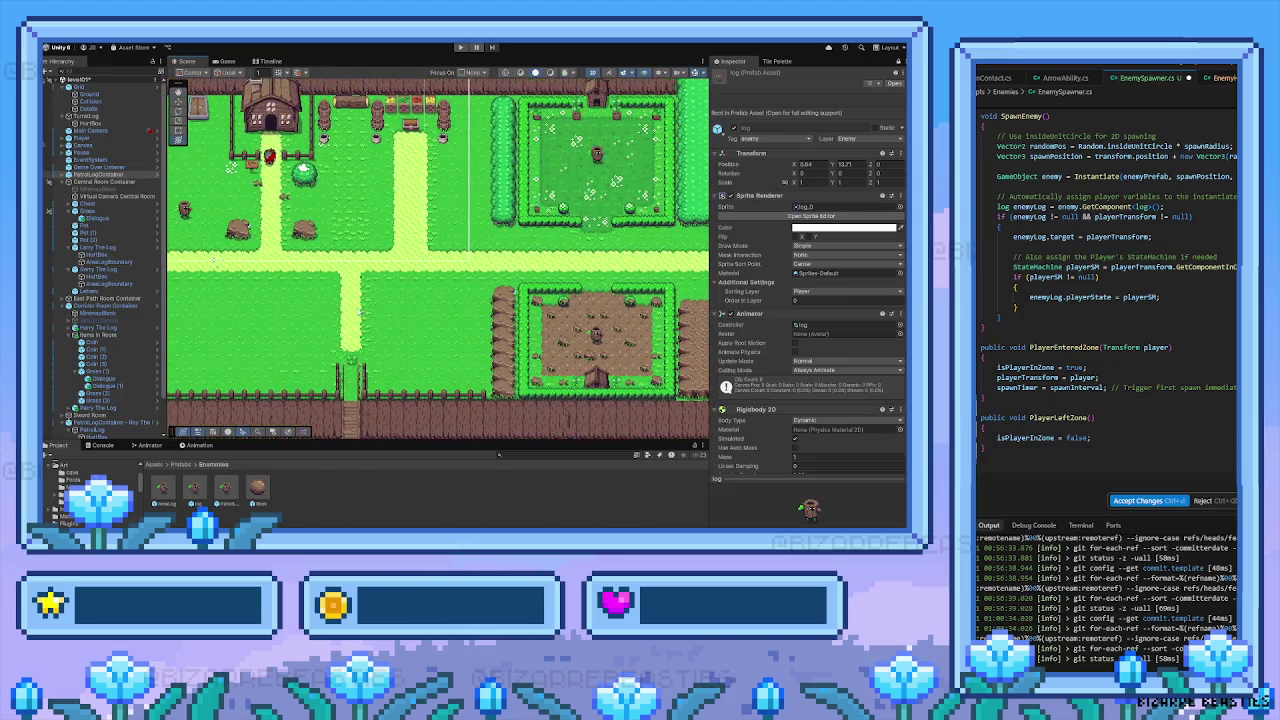
key("Down")
key("Left")
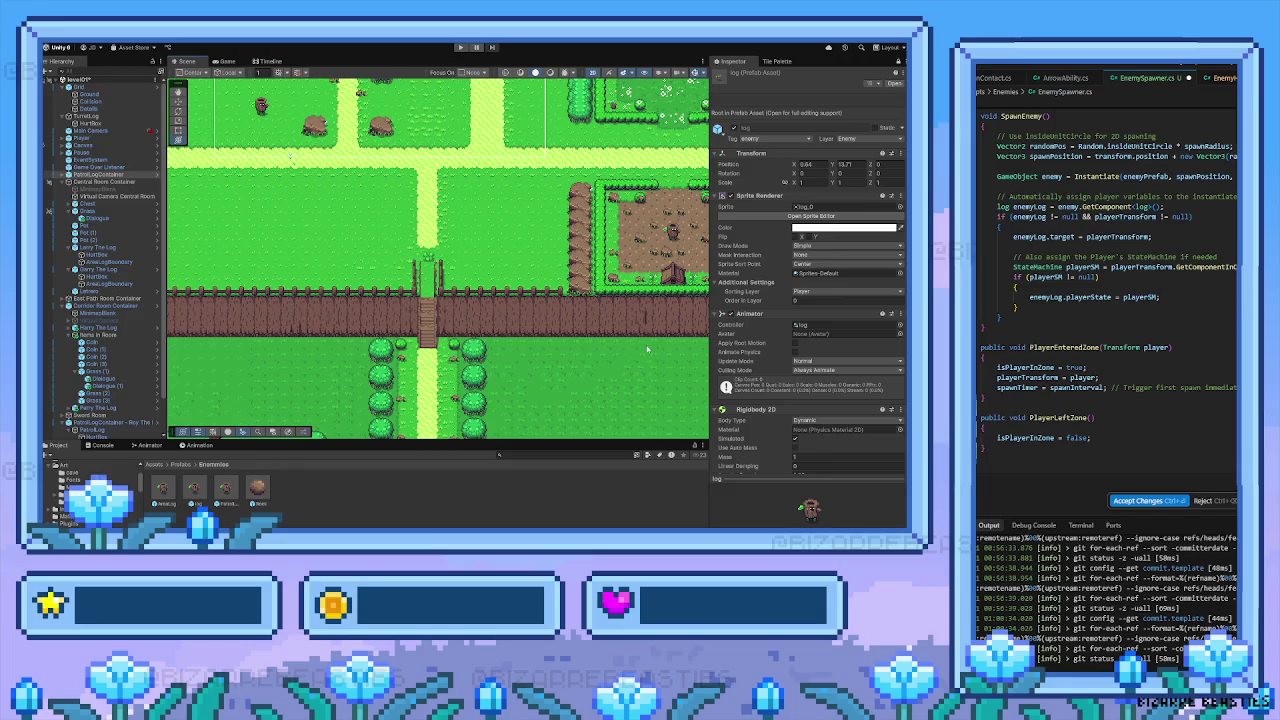
Scroll the Inspector to the Log (Script) component and frame the selected log in the Scene view
scroll(727, 348, "down", 10)
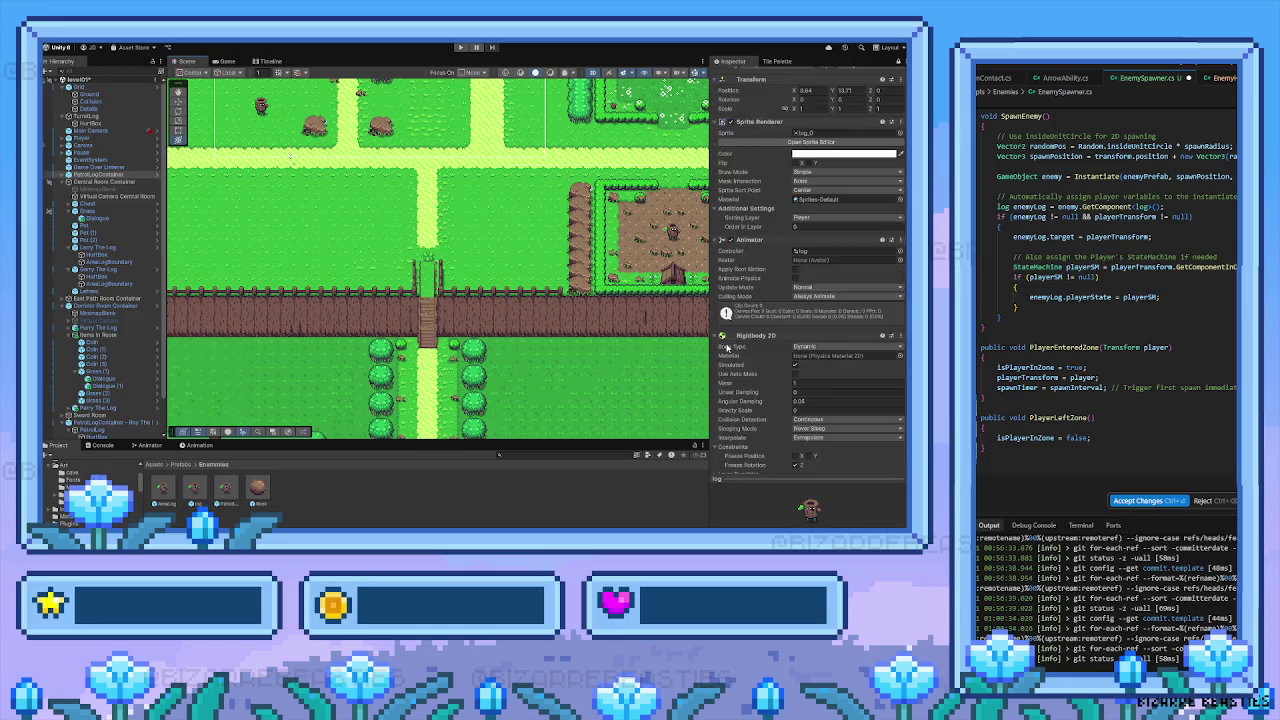
scroll(747, 365, "down", 5)
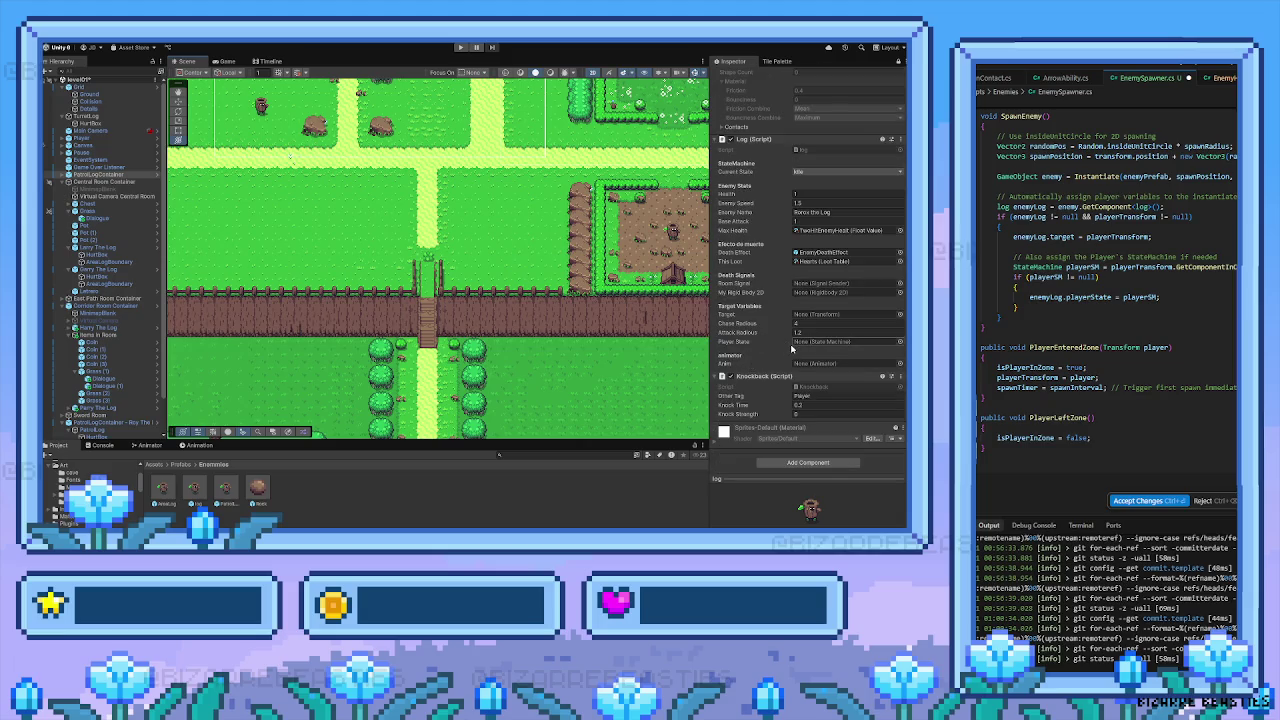
key("f")
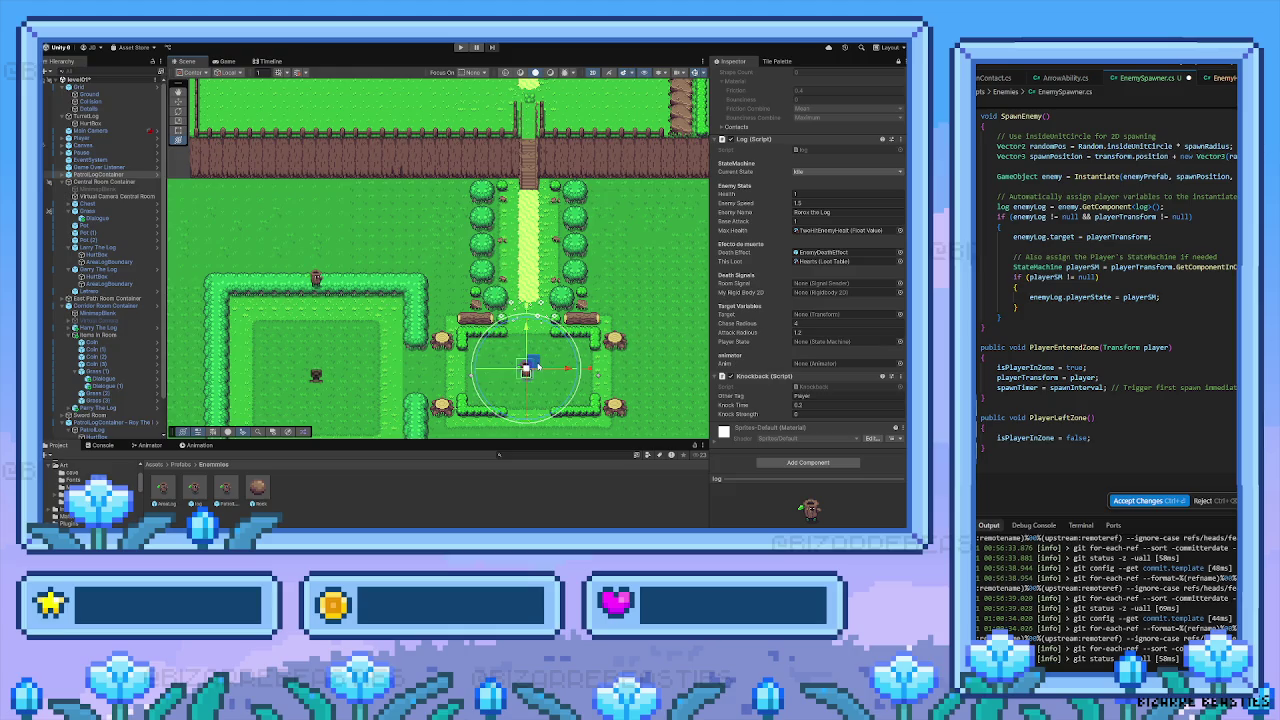
left_click_drag(375, 388, 405, 332)
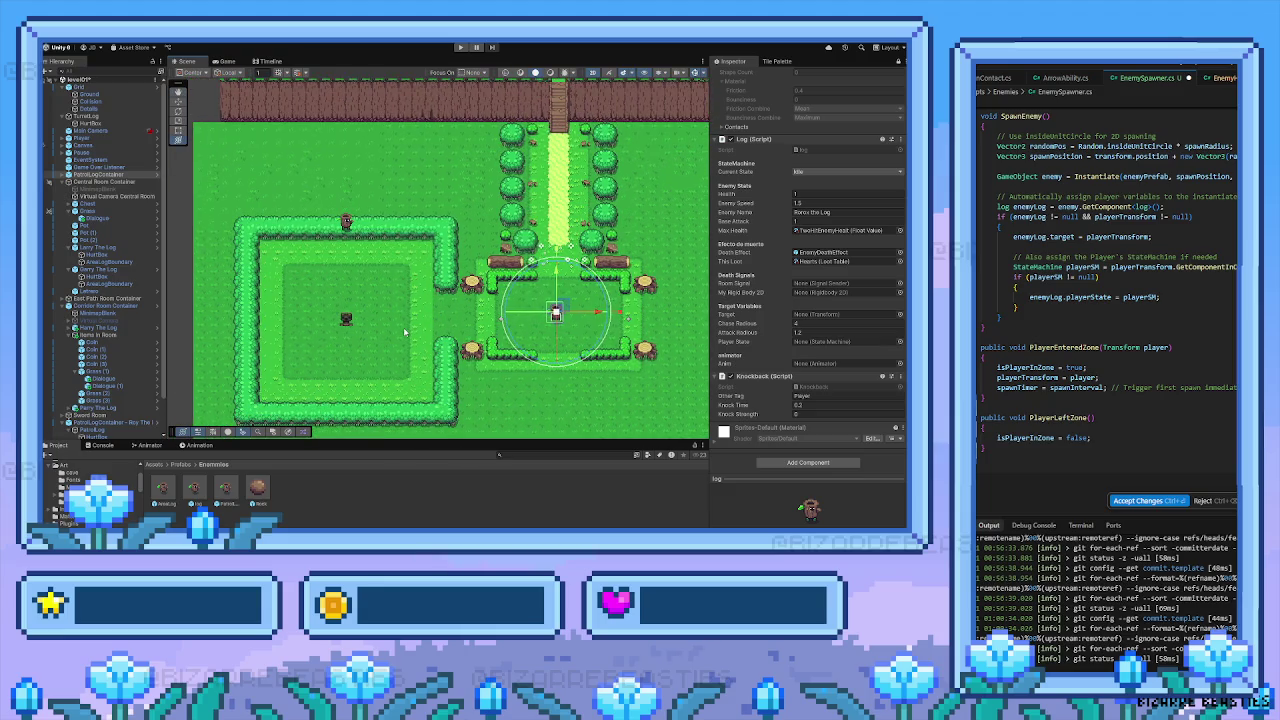
key("Right")
key("Up")
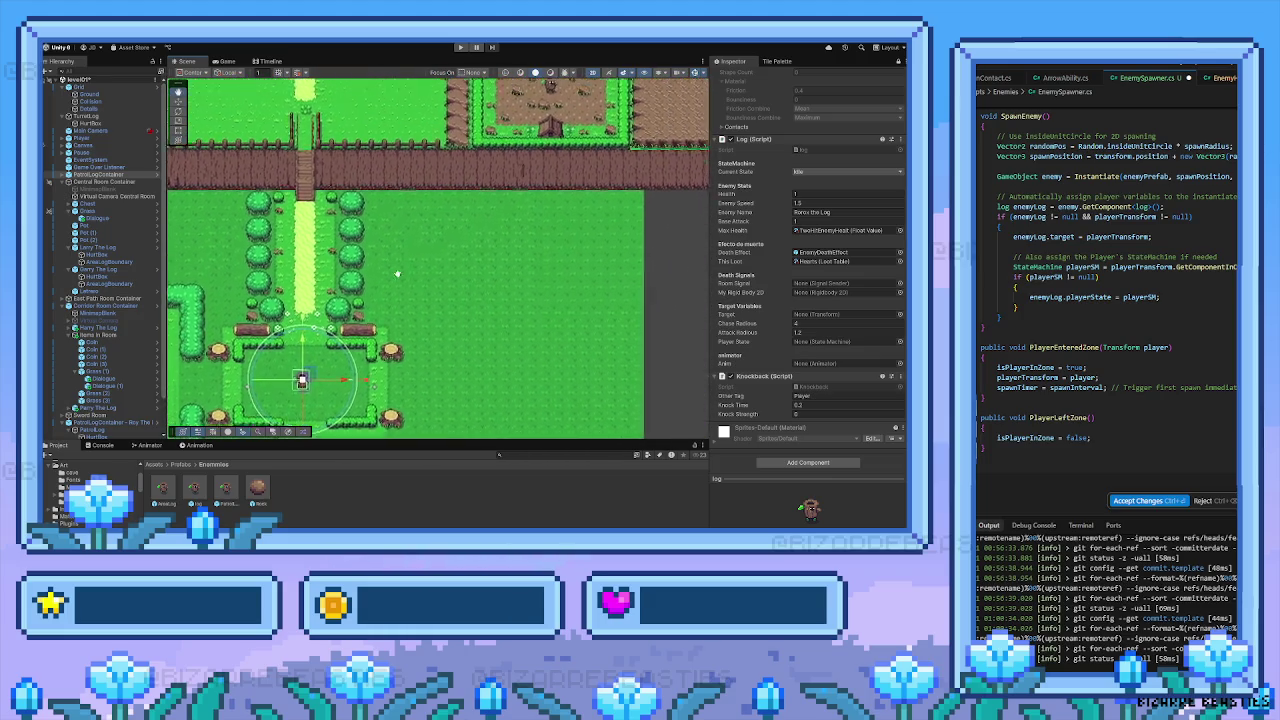
key("Up")
key("Left")
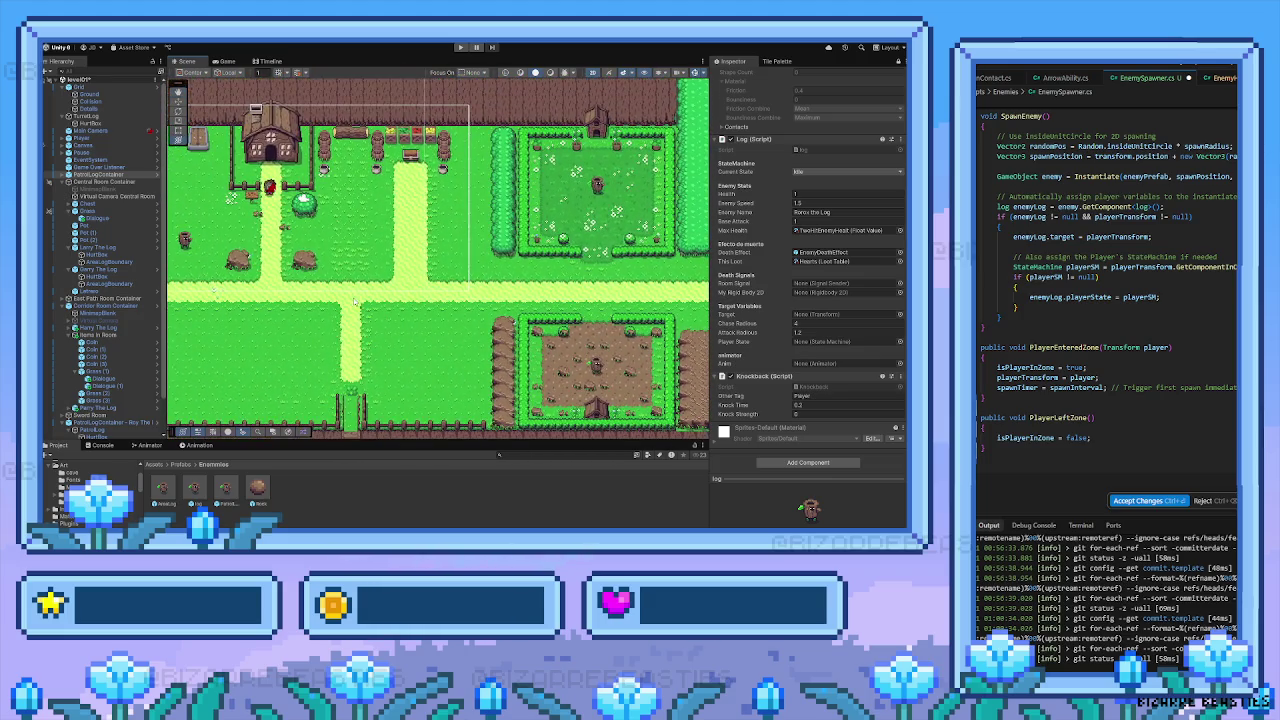
key("Down")
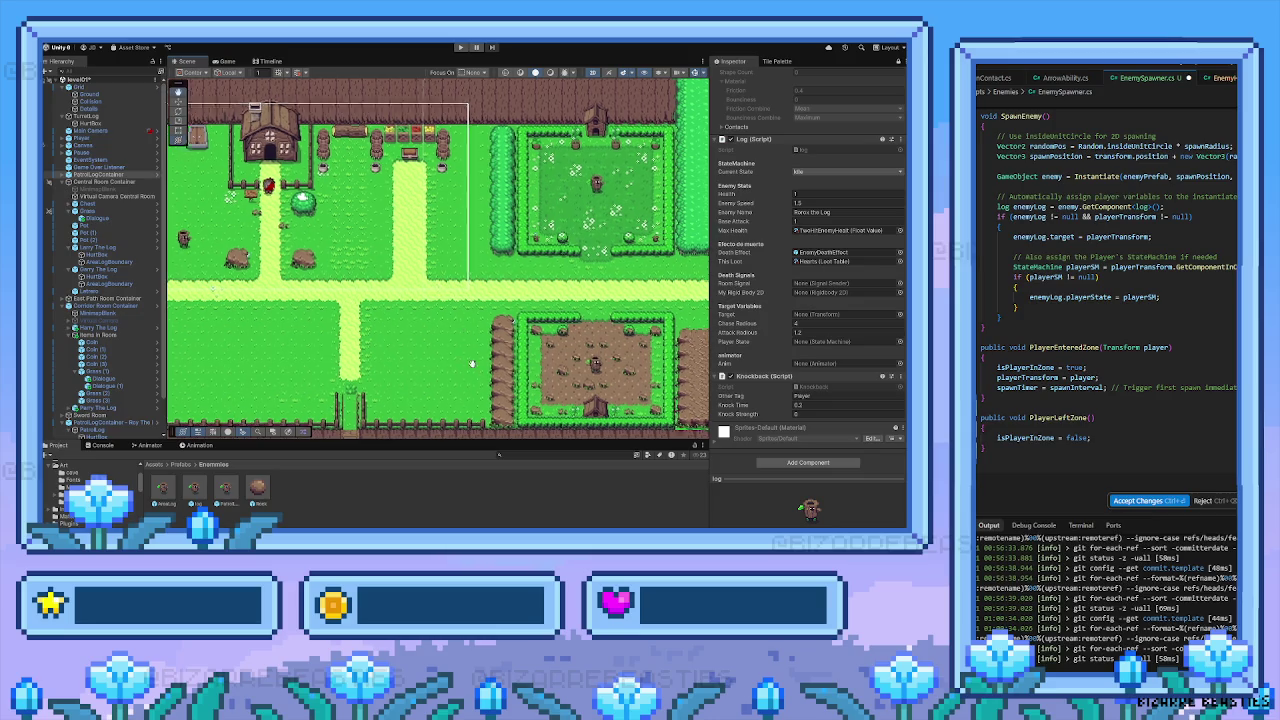
key("Right")
key("Up")
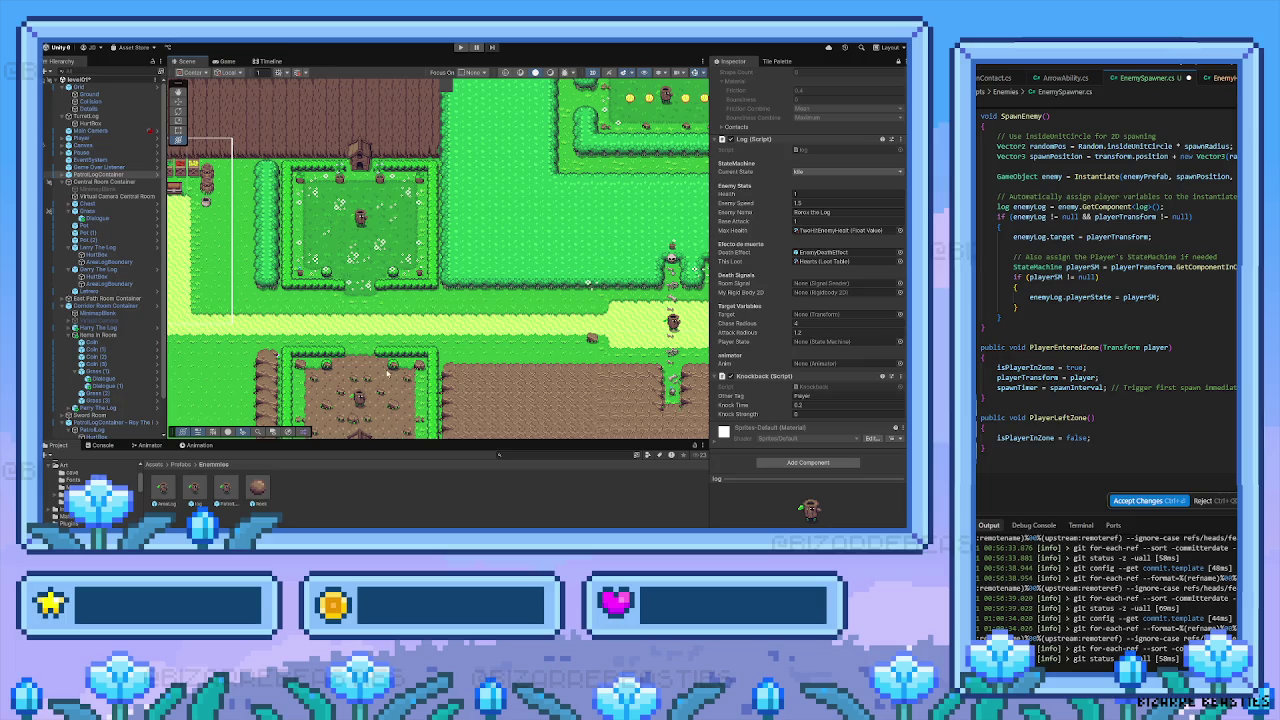
key("Left")
key("Down")
key("Down")
key("Left")
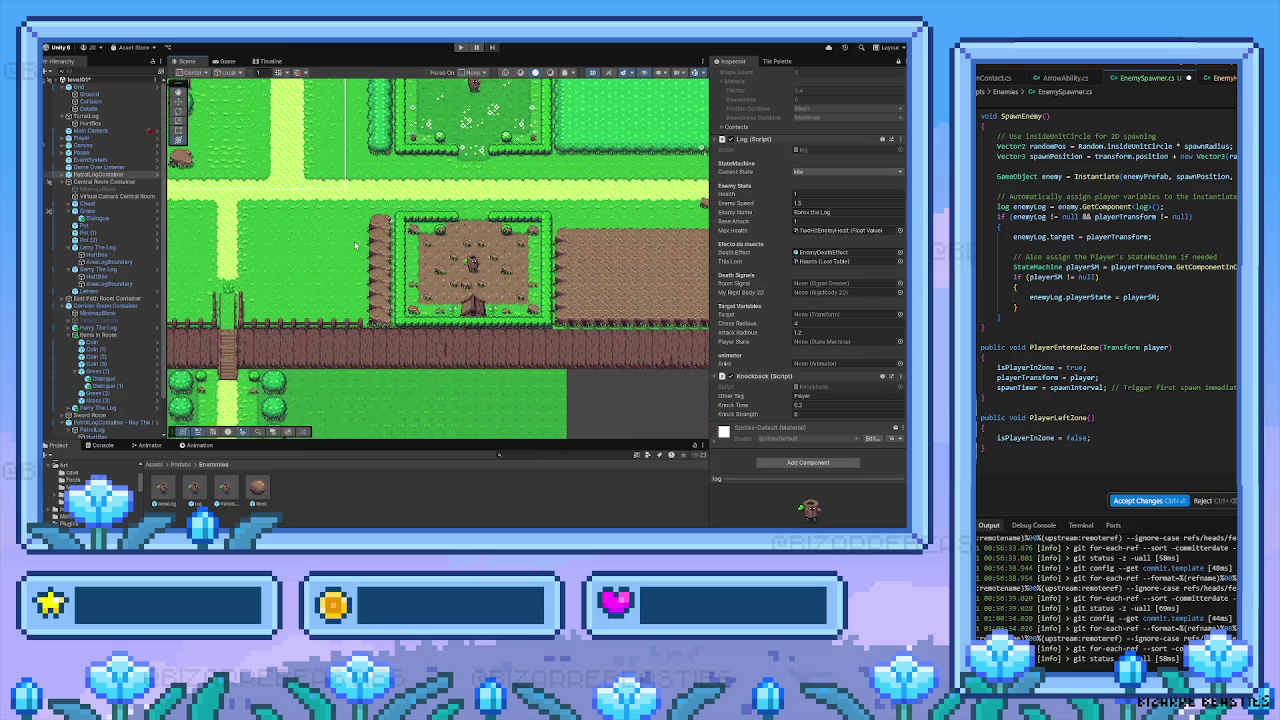
key("Down")
key("Left")
key("Left")
key("Up")
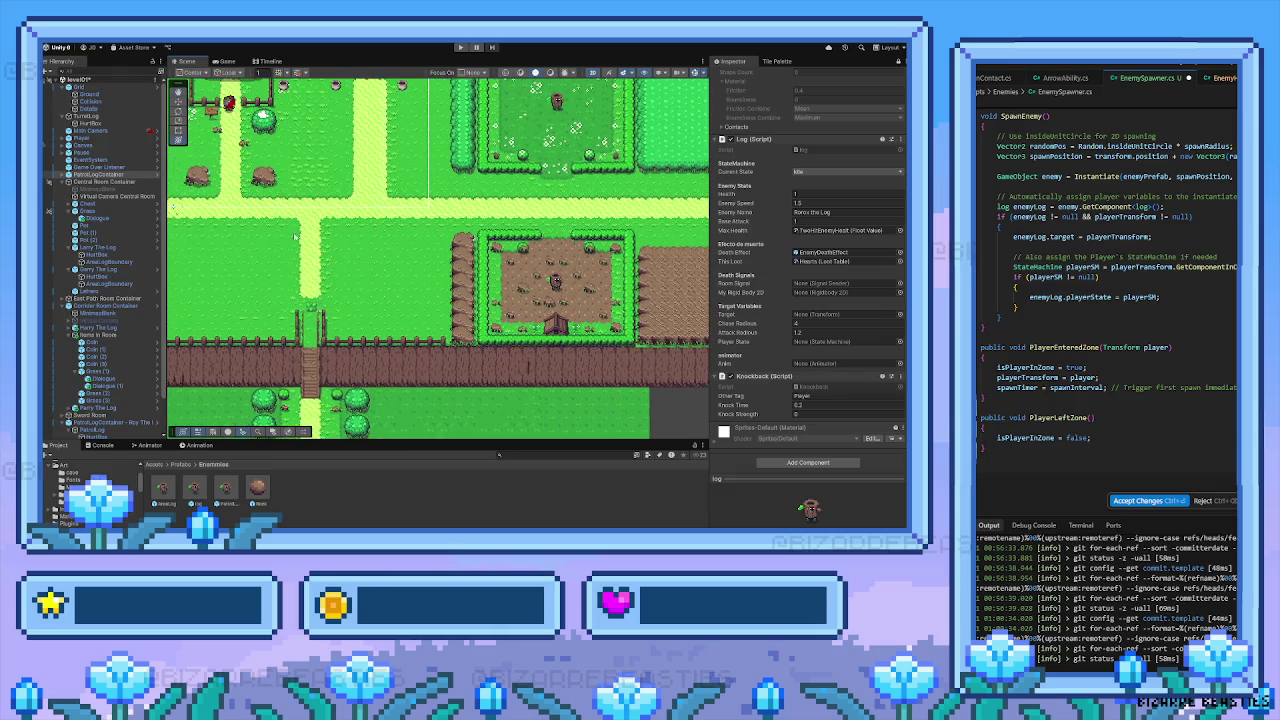
key("Down")
key("Down")
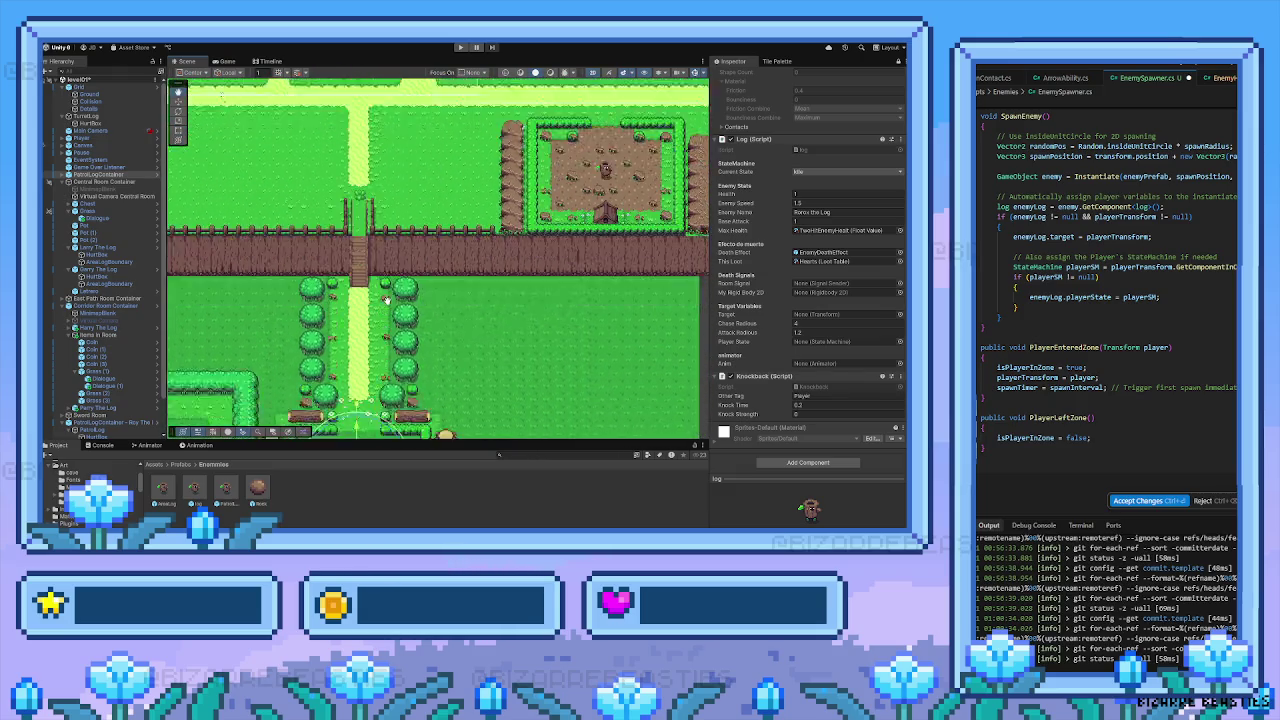
key("Left")
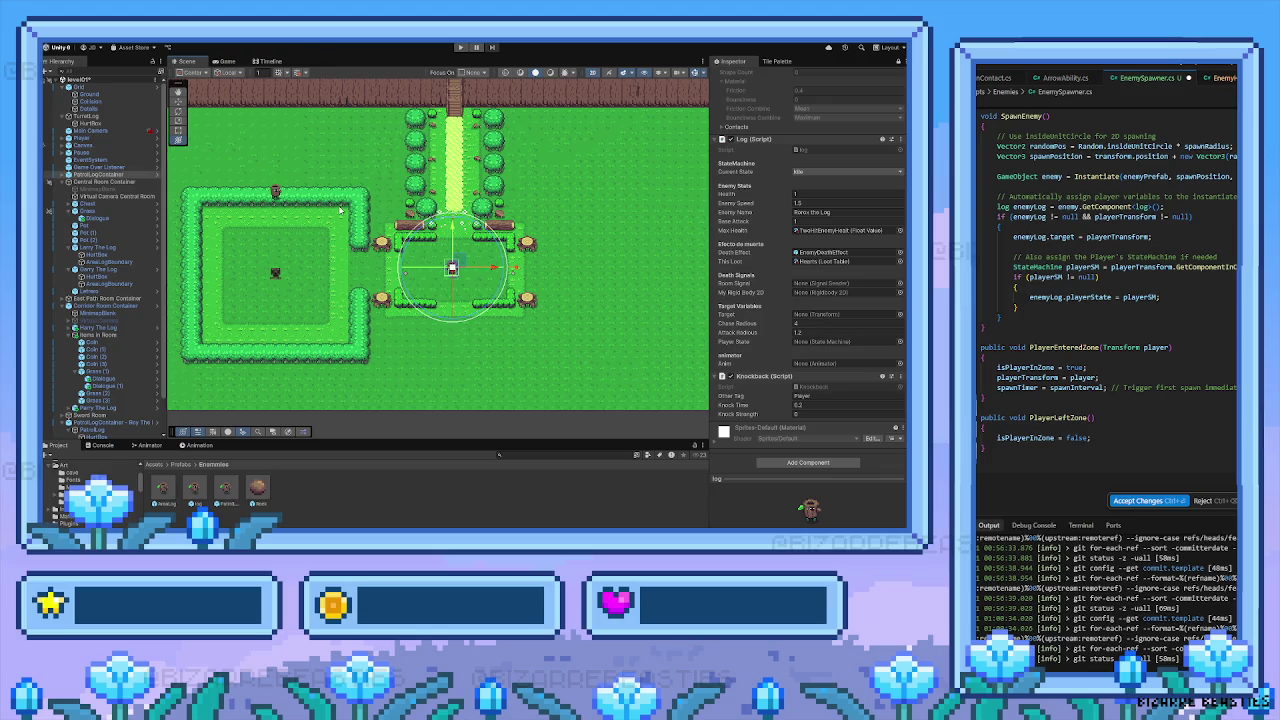
key("Up")
key("Right")
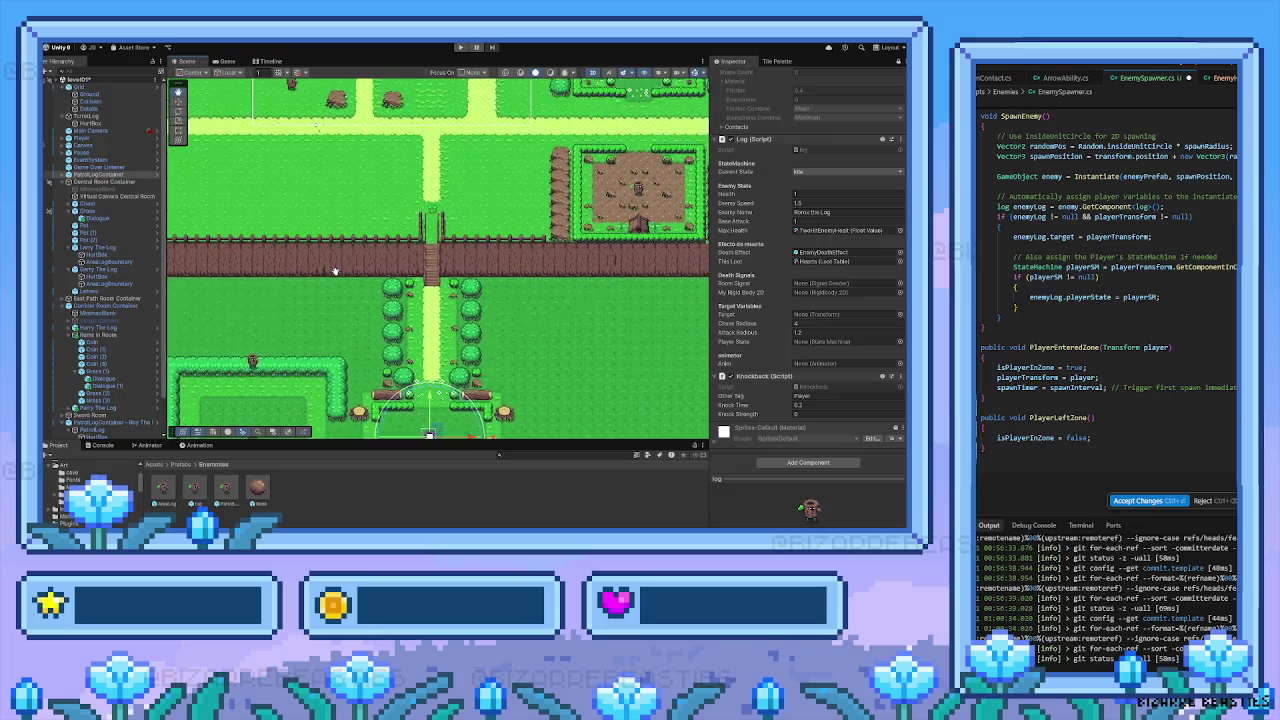
key("Down")
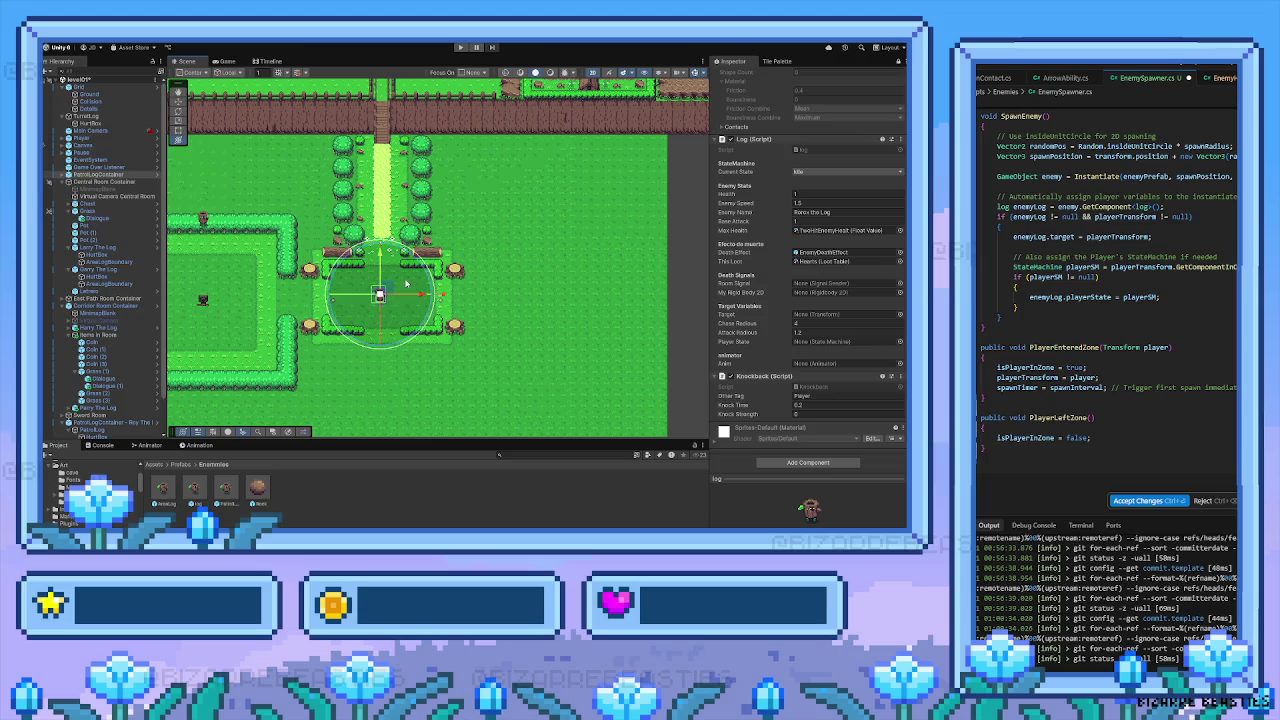
Select Spawner in the Hierarchy while the locked Inspector still shows the log prefab's components
left_click_drag(285, 372, 395, 355)
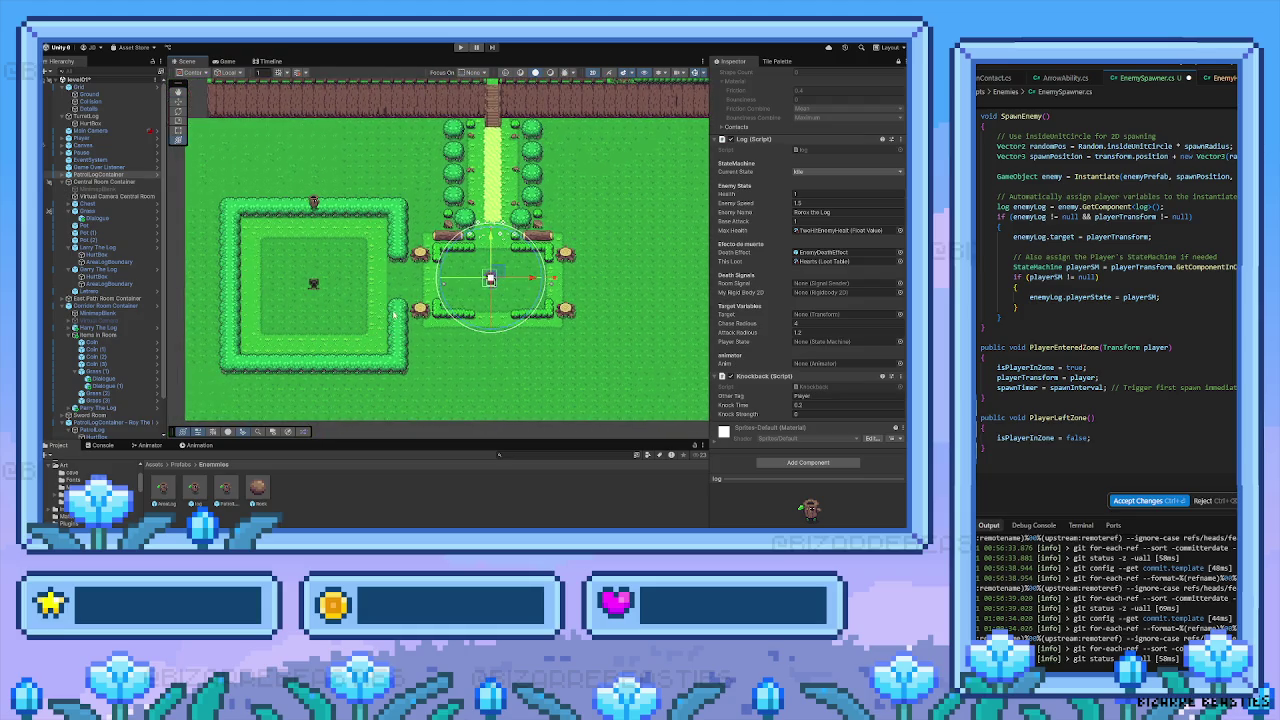
scroll(810, 372, "up", 2)
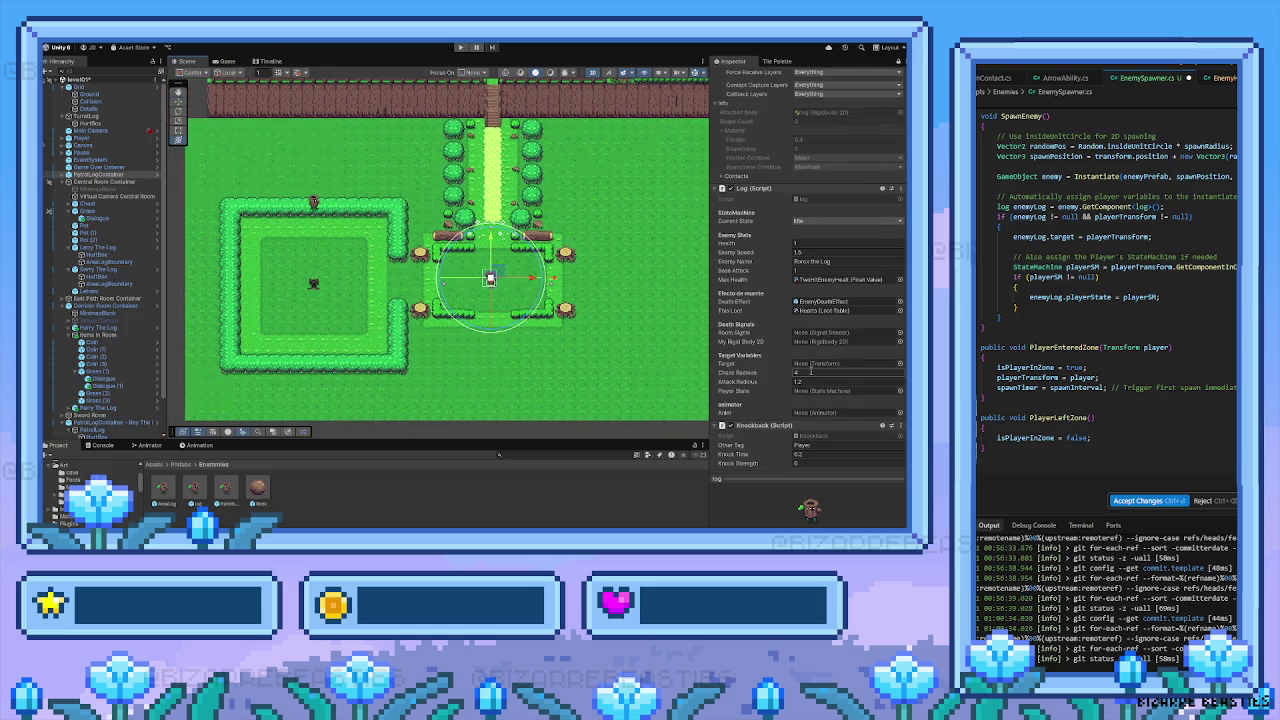
scroll(810, 372, "up", 10)
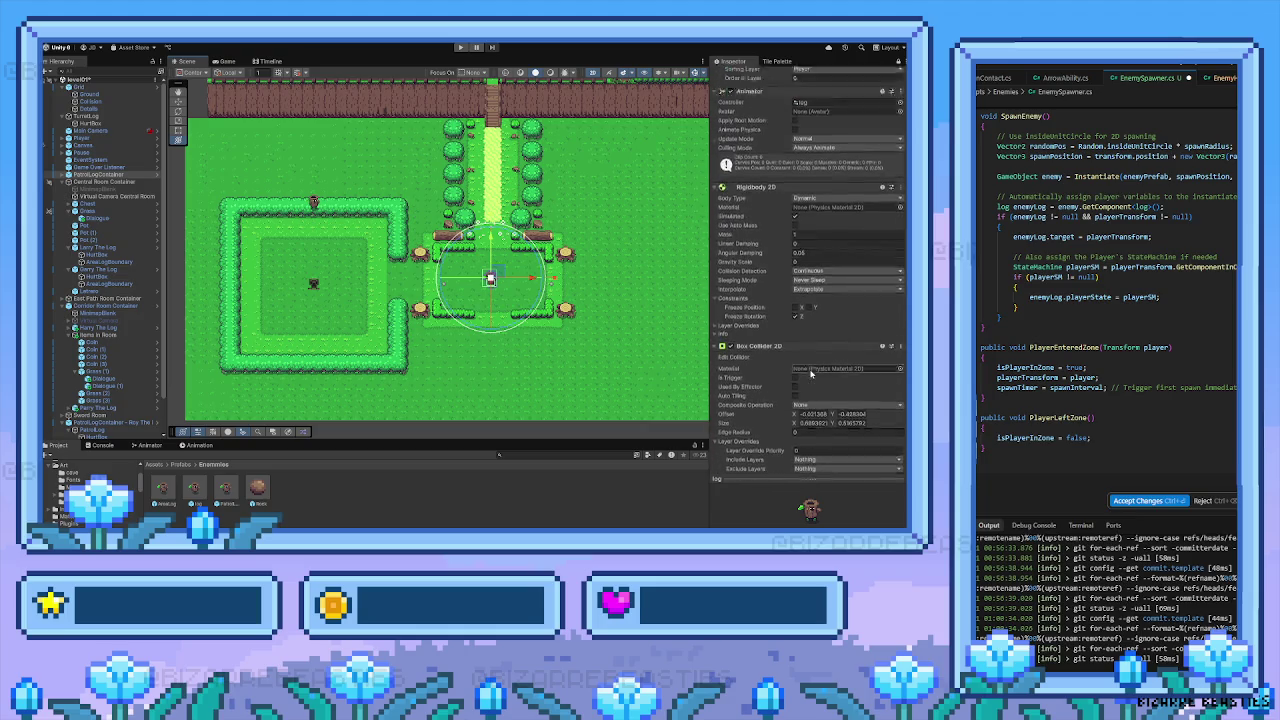
scroll(811, 372, "up", 8)
scroll(125, 352, "down", 2)
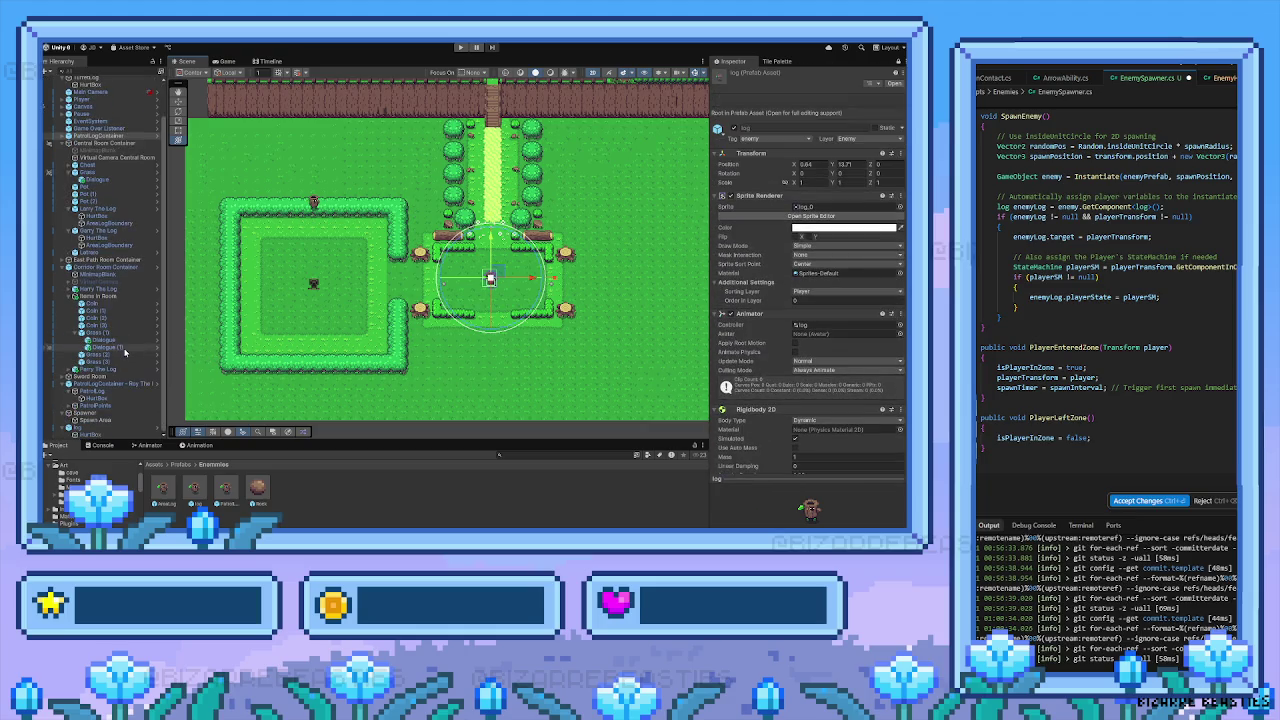
left_click(100, 412)
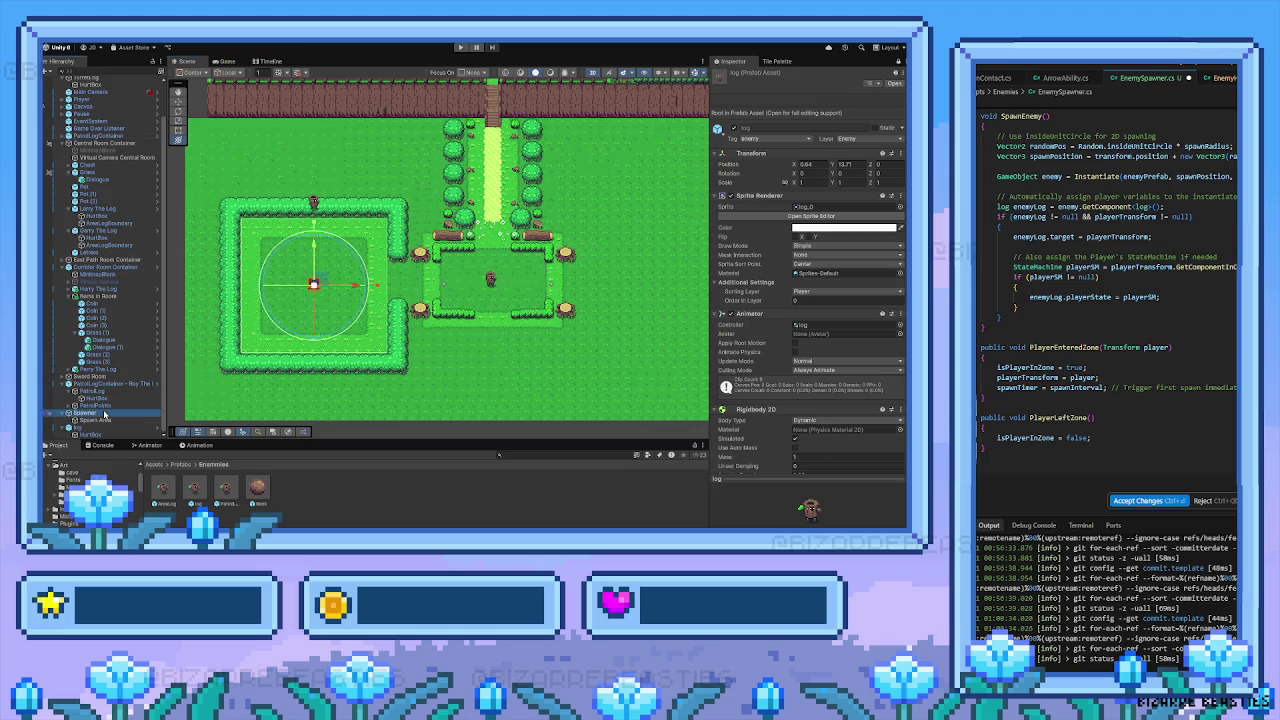
scroll(802, 325, "down", 5)
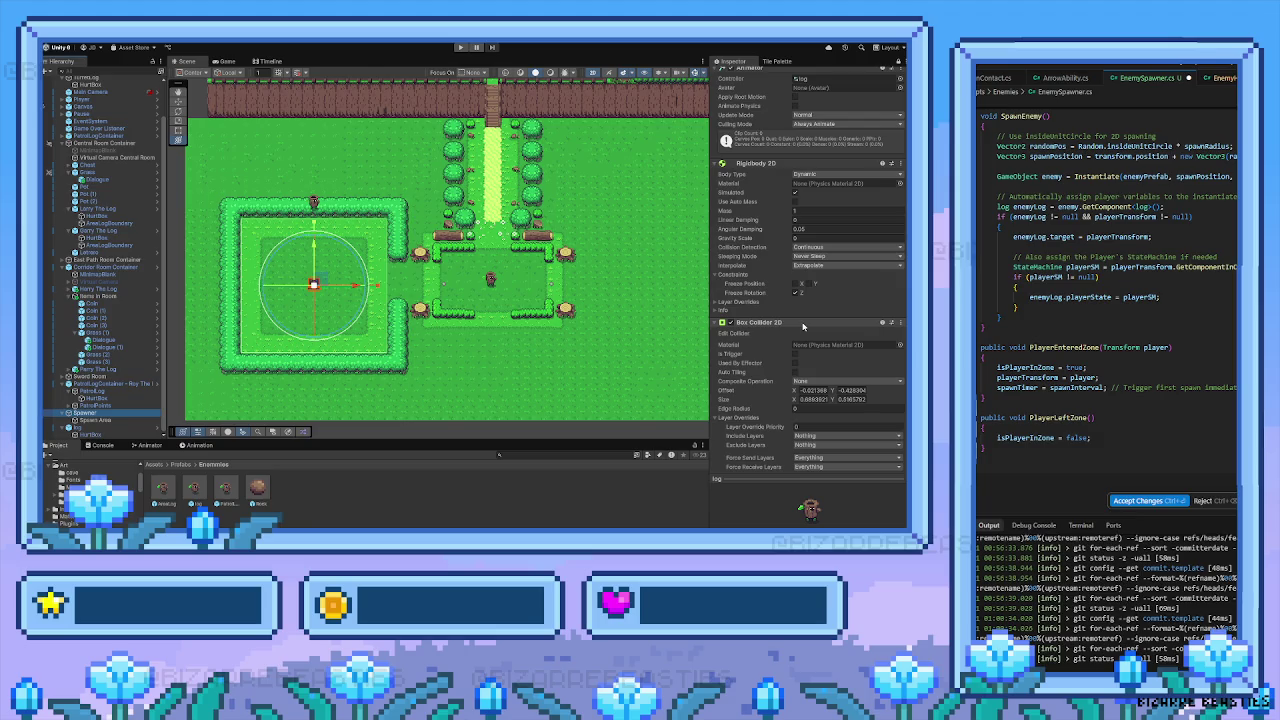
scroll(802, 325, "up", 5)
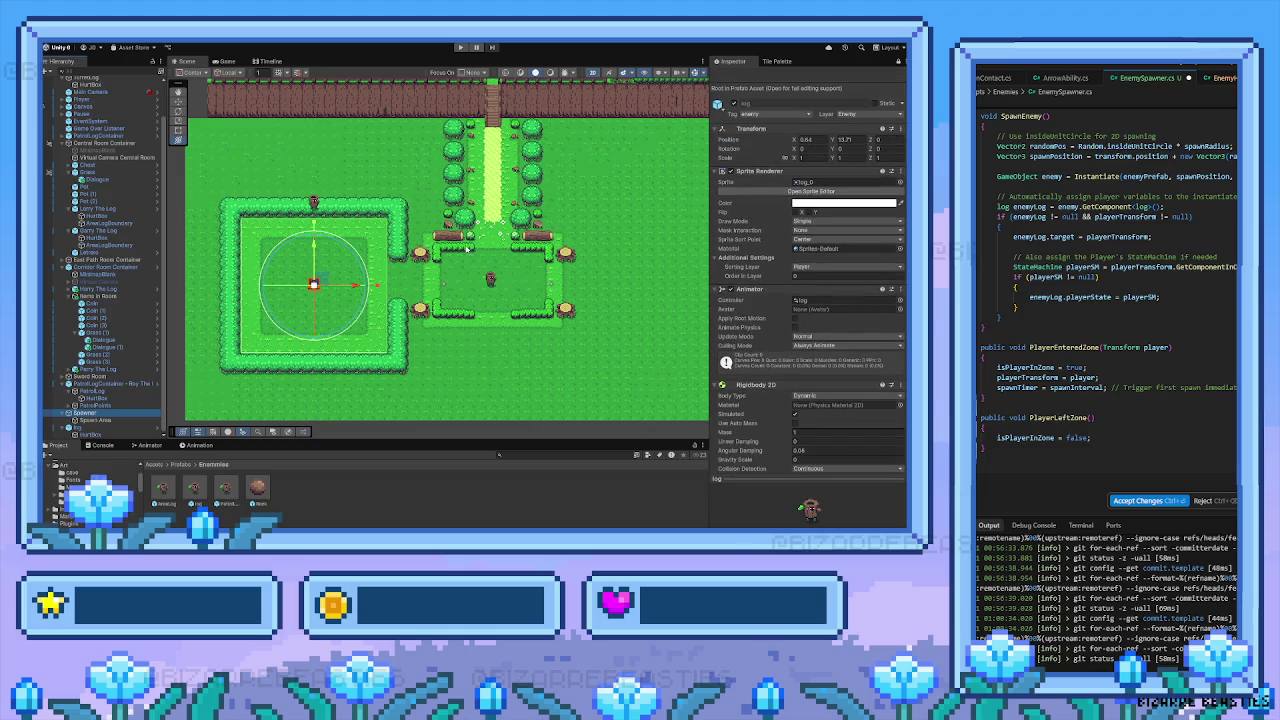
Unlock the Inspector and set the Spawner's Enemy Spawner Kill Target to 10
left_click(897, 61)
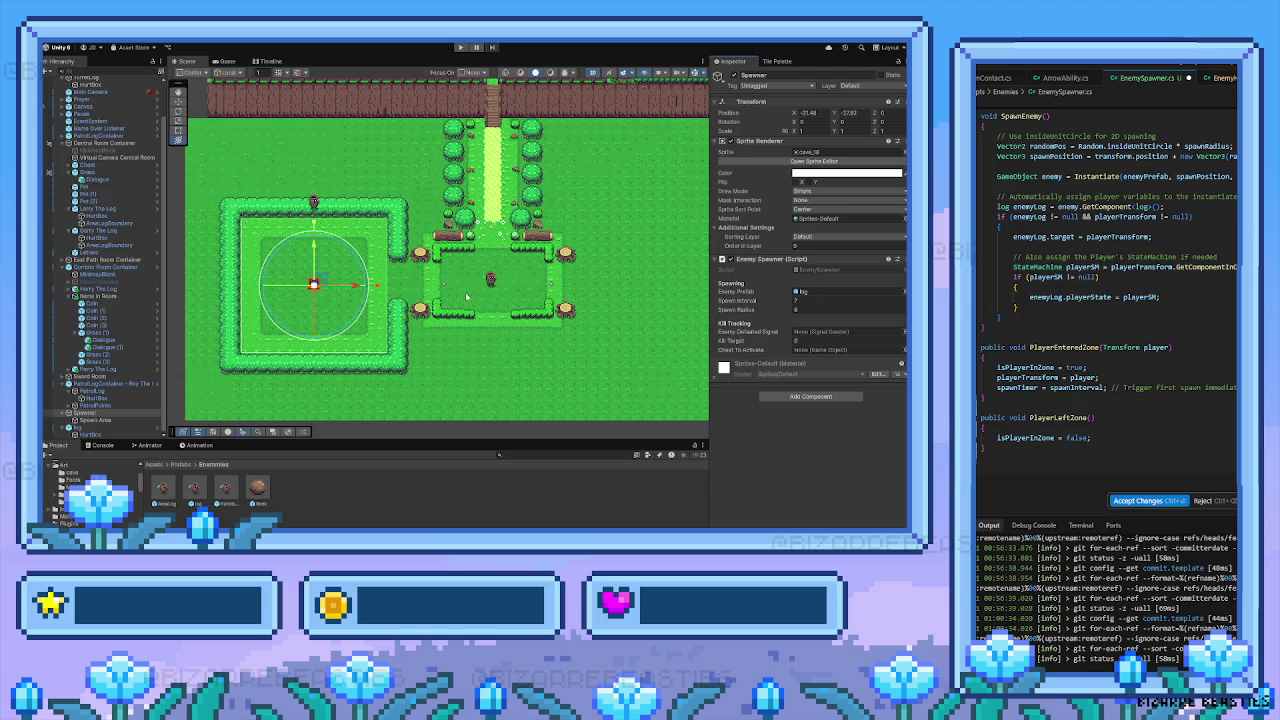
left_click_drag(468, 300, 440, 302)
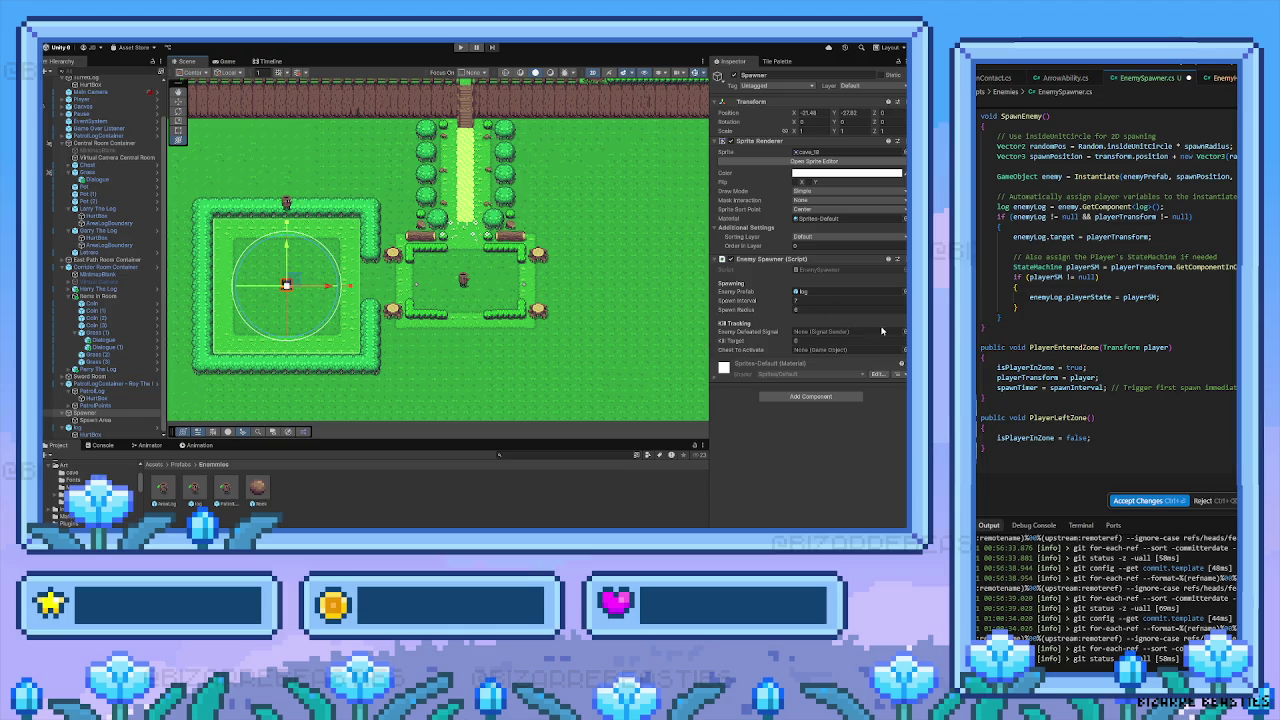
left_click(837, 342)
type("10")
key("Tab")
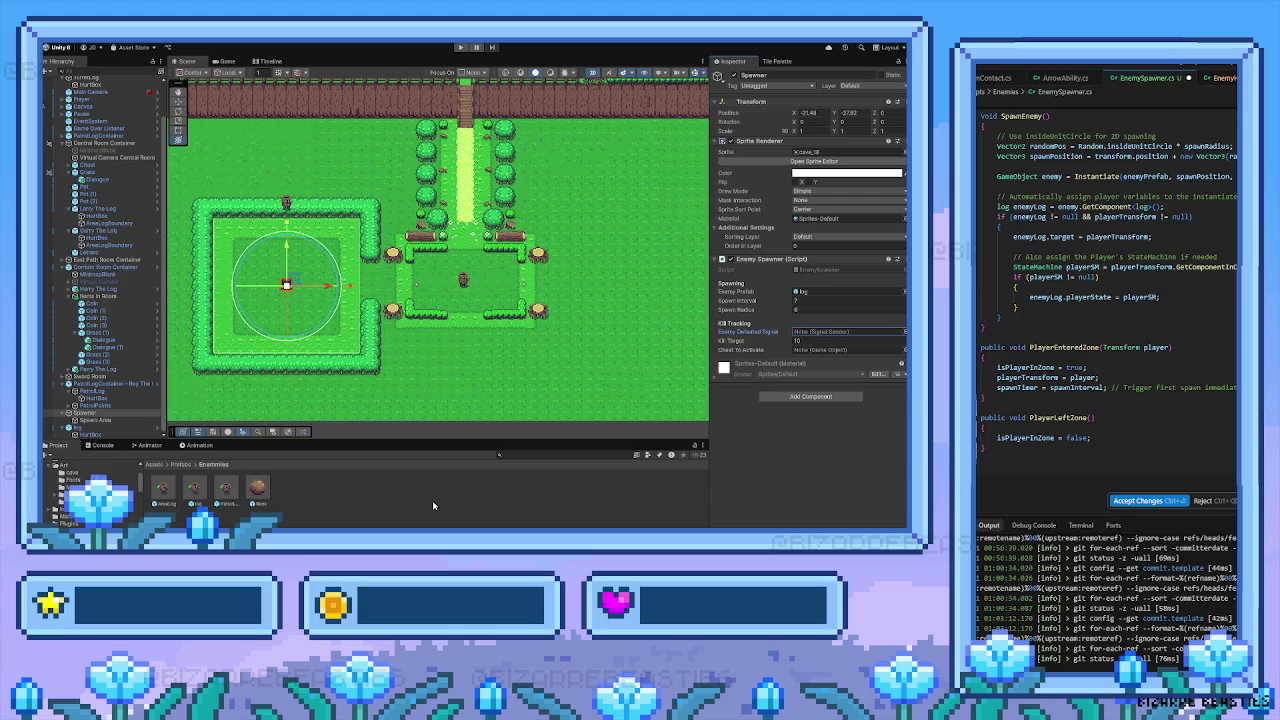
left_click(182, 466)
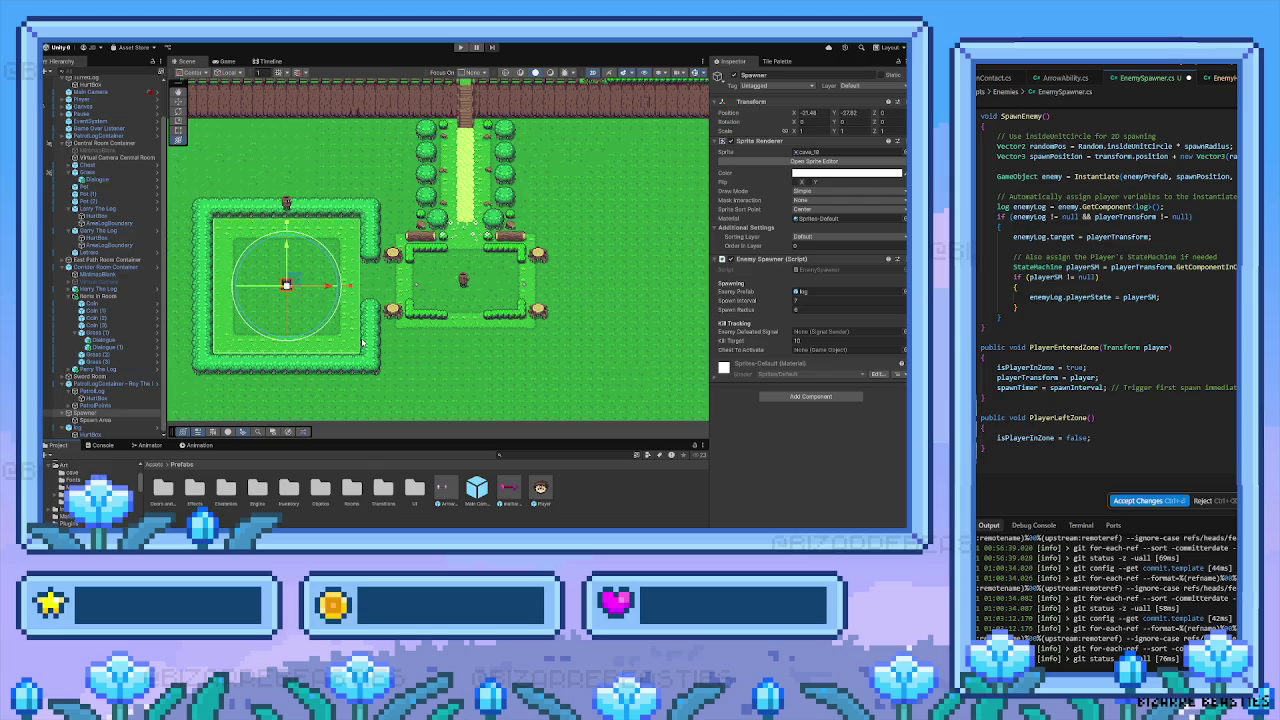
scroll(1142, 397, "up", 3)
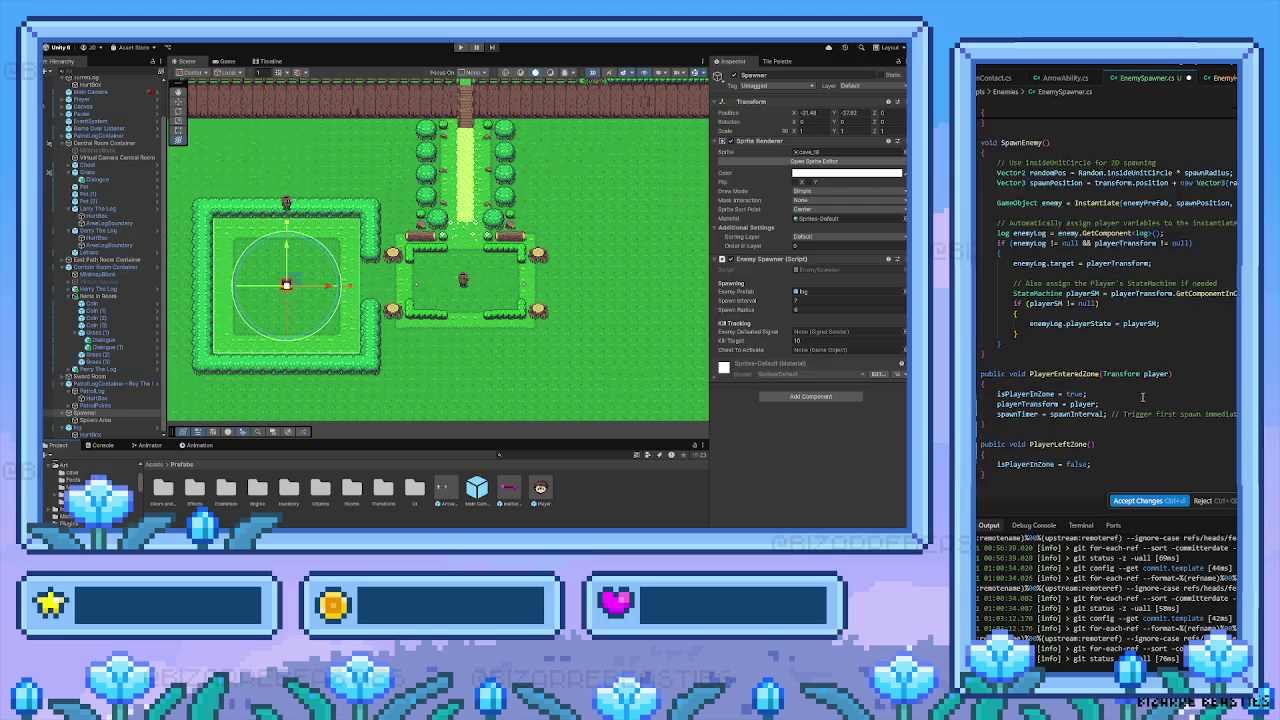
scroll(1142, 397, "up", 8)
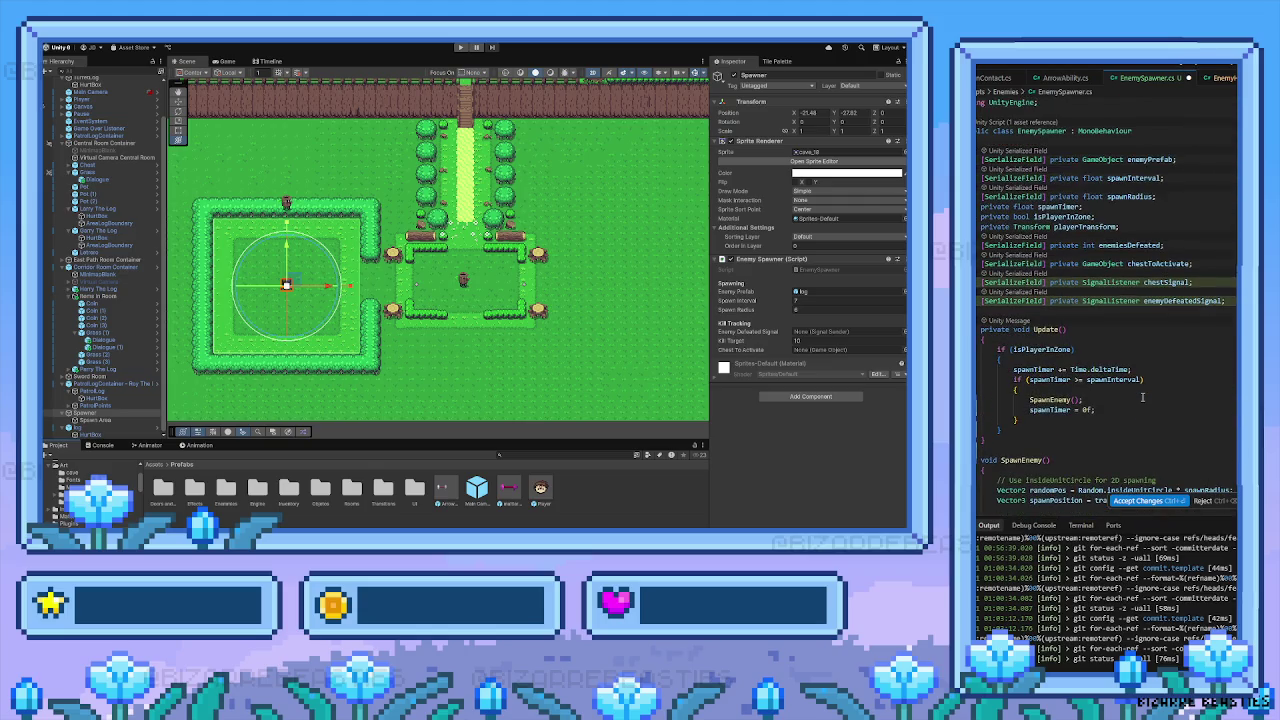
scroll(1141, 401, "down", 10)
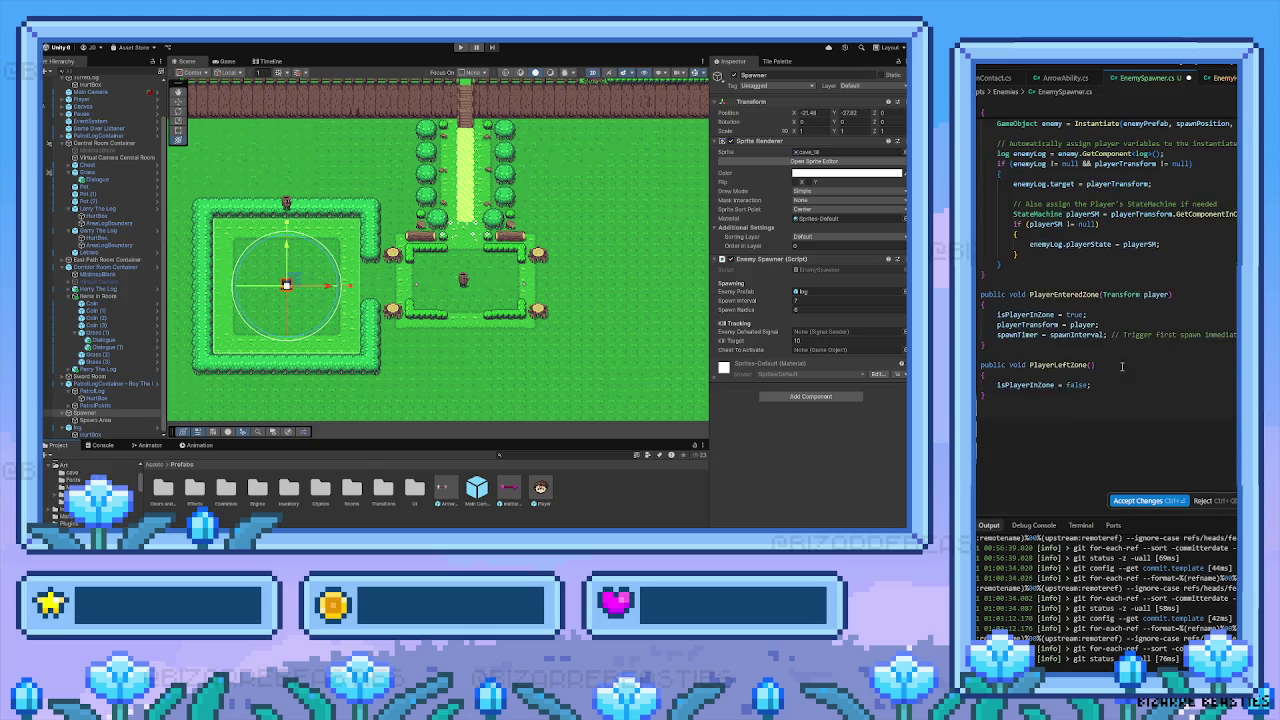
scroll(1122, 366, "up", 5)
scroll(1122, 366, "down", 2)
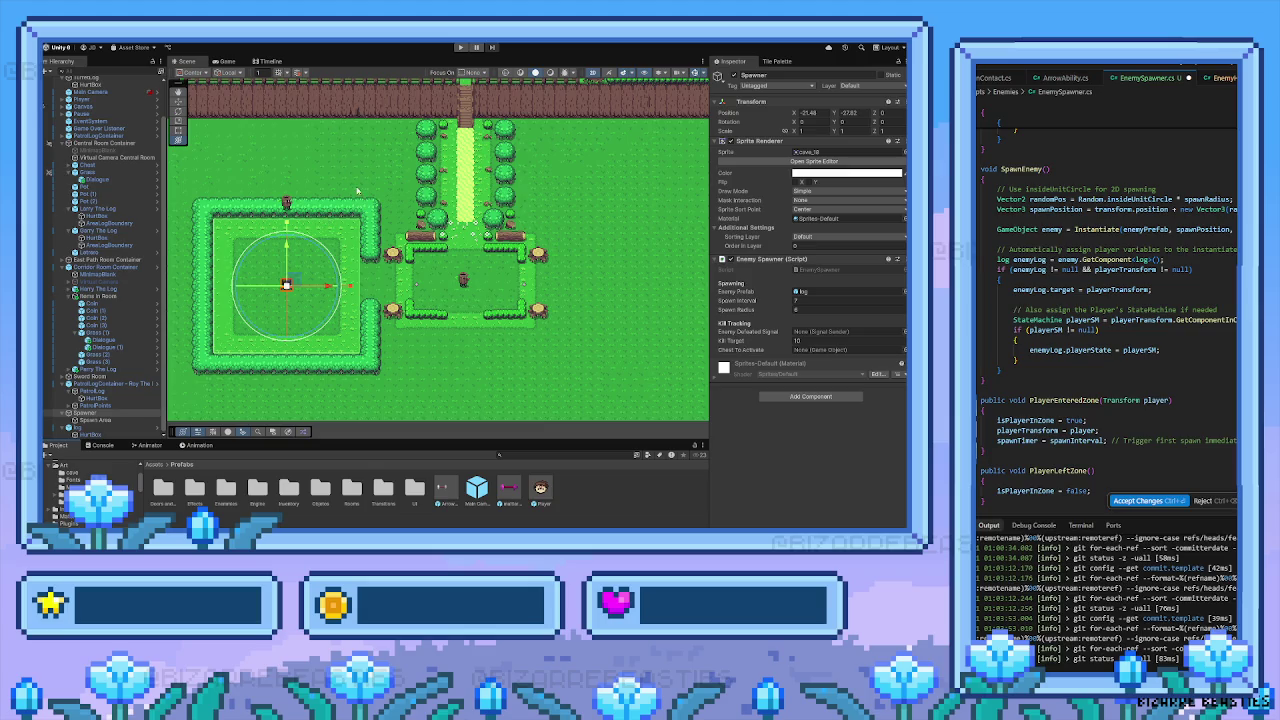
scroll(494, 275, "right", 2)
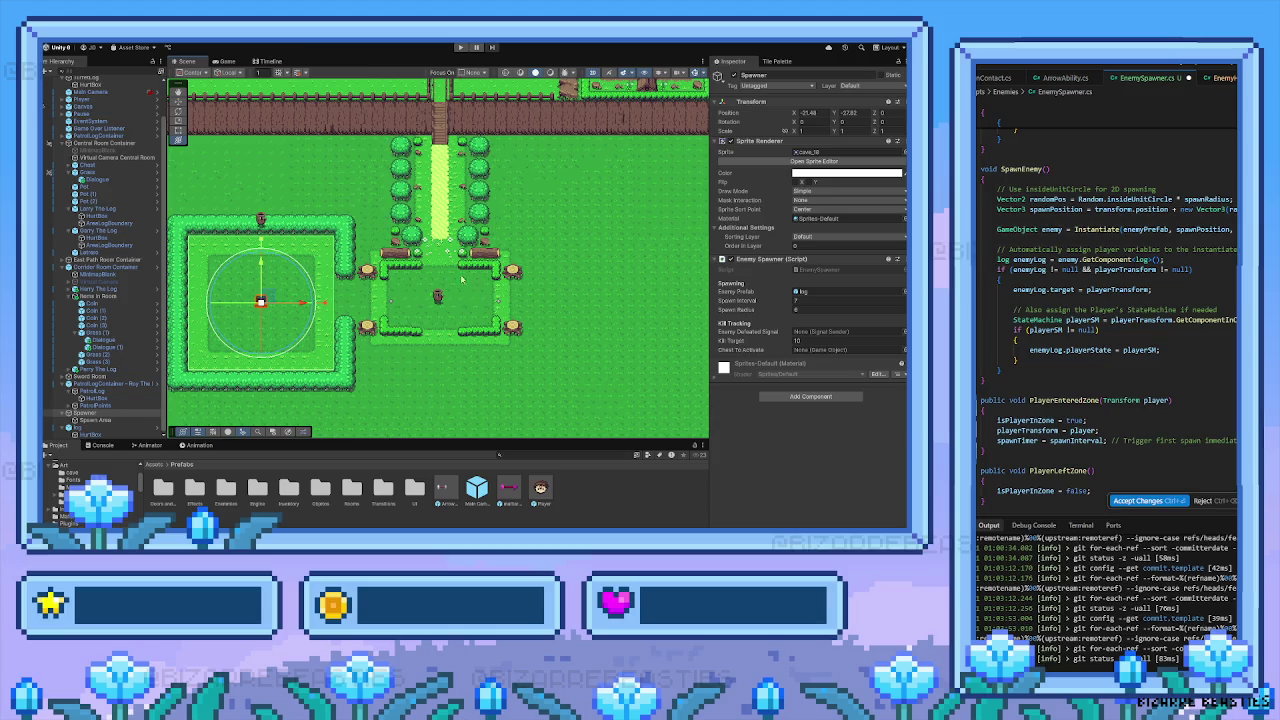
Pan and fly the Scene view across the map, then zoom in on the spawner's hedged garden
mouse_move(462, 280)
left_mouse_down()
mouse_move(524, 236)
mouse_move(482, 264)
mouse_move(500, 254)
left_mouse_up()
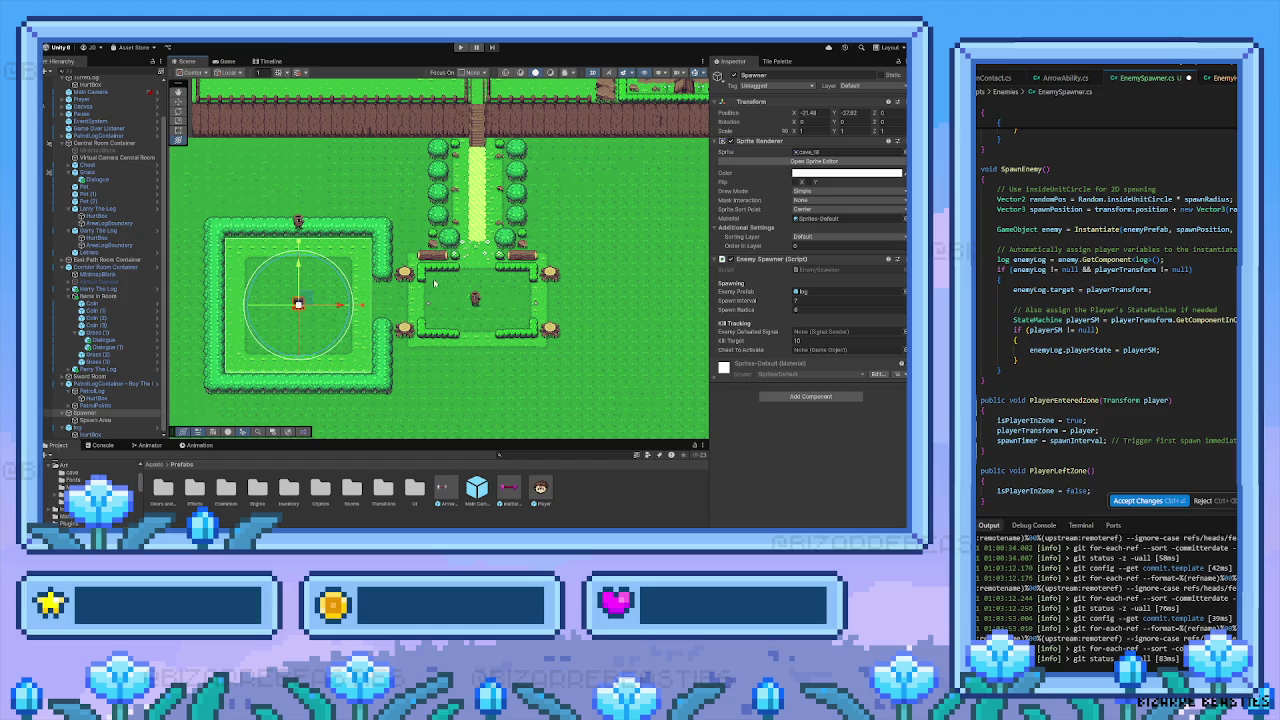
key("Up")
key("Right")
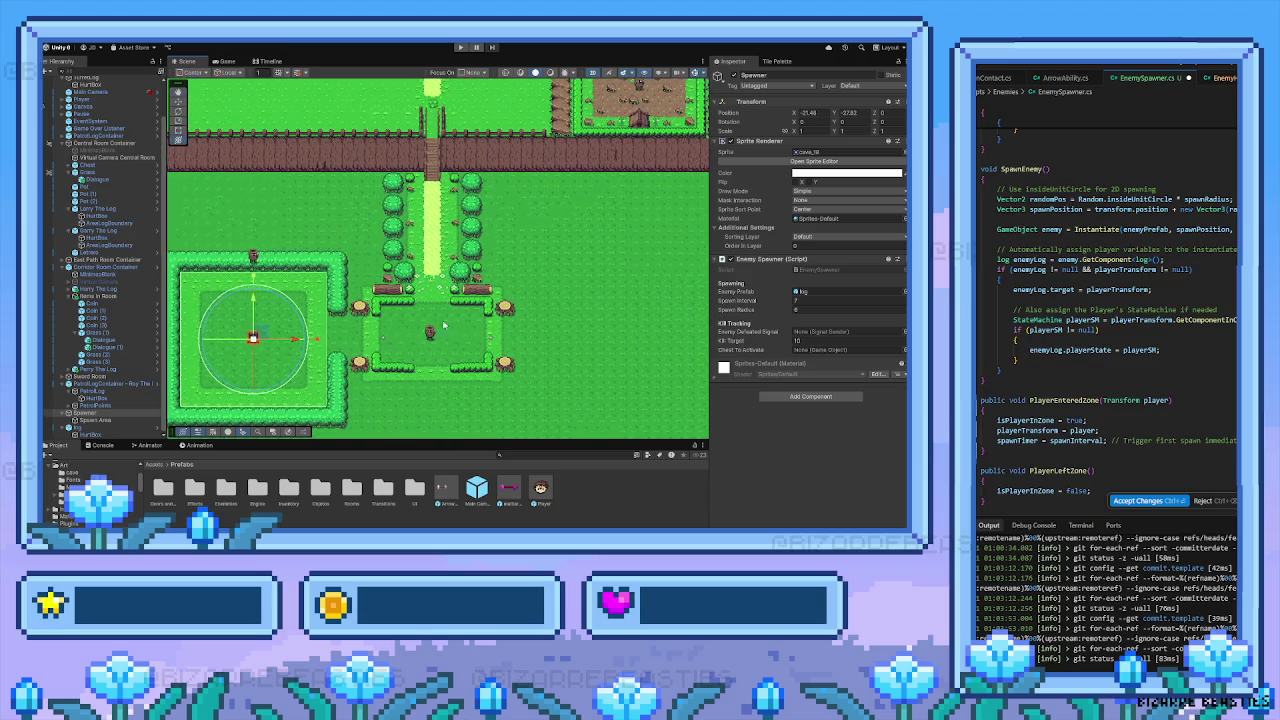
key("Up")
key("Right")
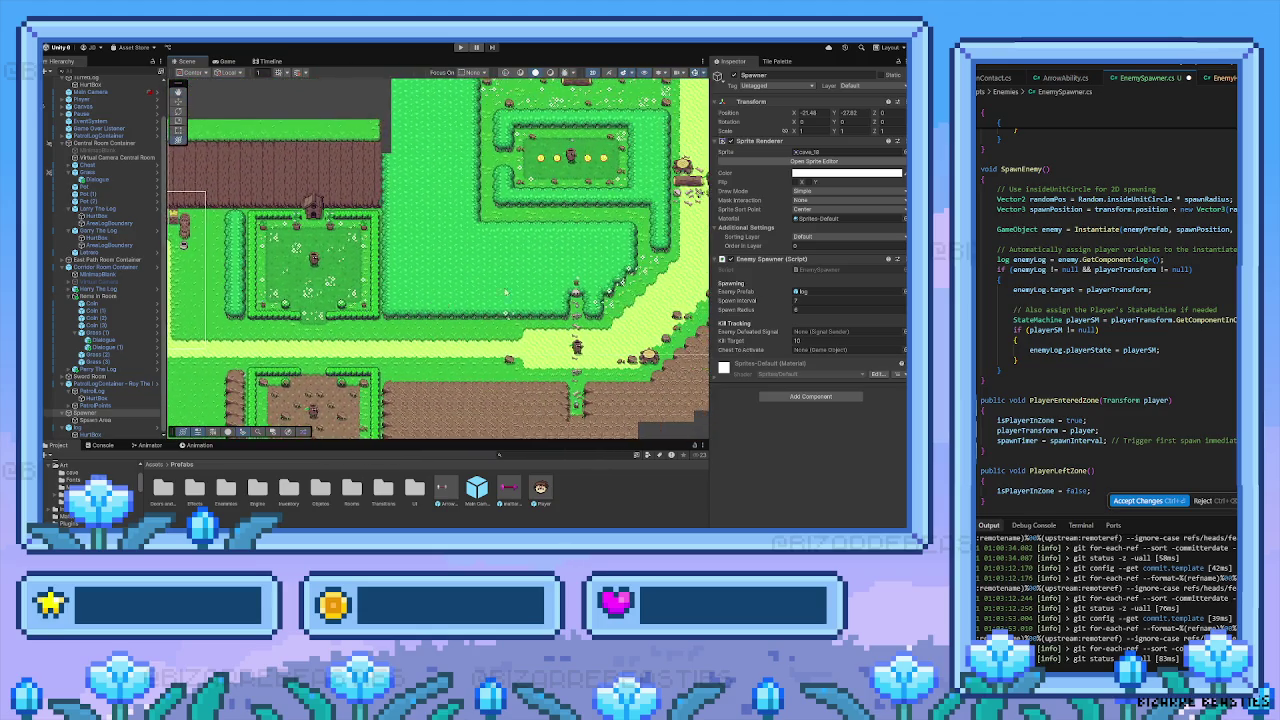
key("Up")
key("Right")
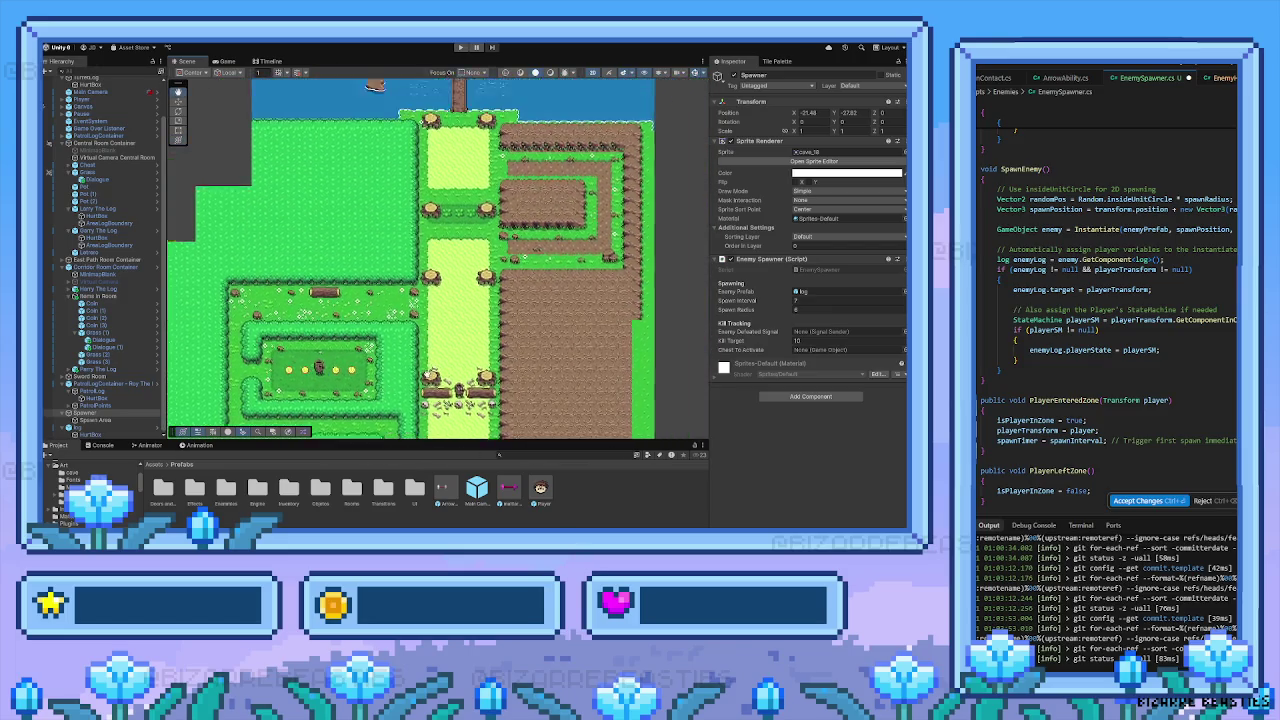
key("Down")
key("Left")
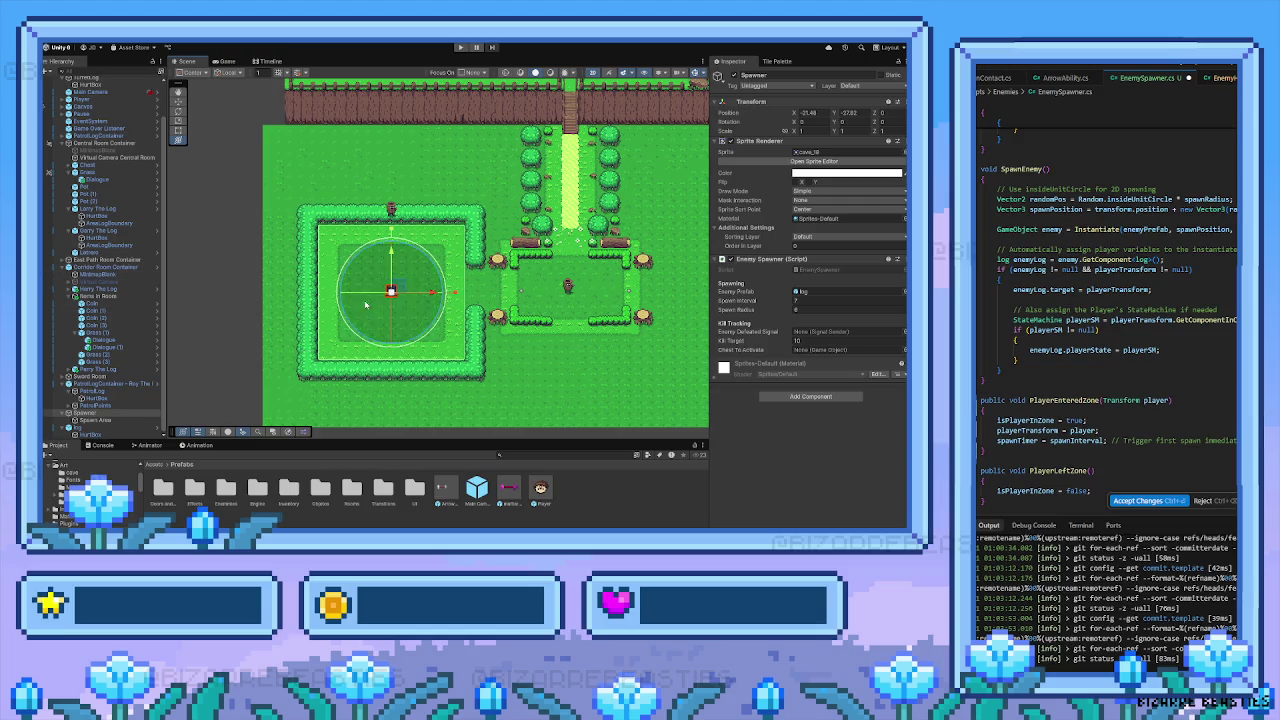
scroll(416, 294, "up", 4)
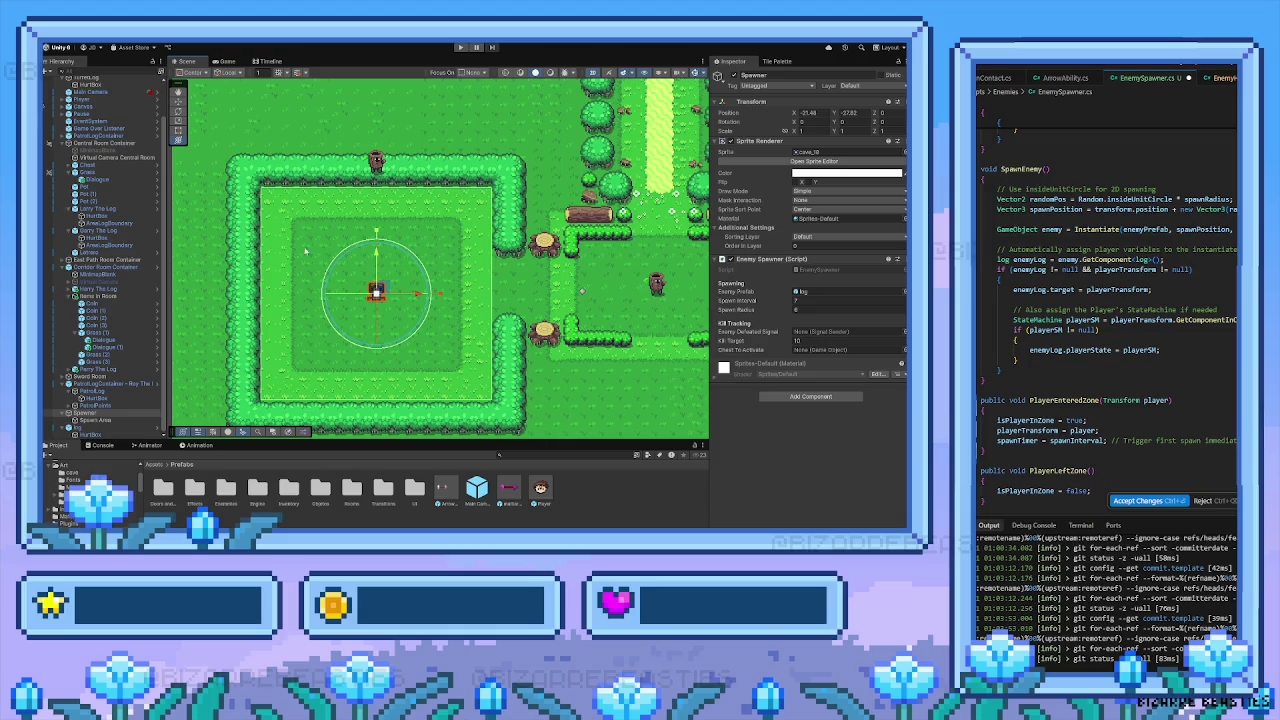
Browse from Assets into ScriptableObjects > Signals and inspect the Enemy Room 1 Deactive signal
left_click_drag(356, 304, 298, 268)
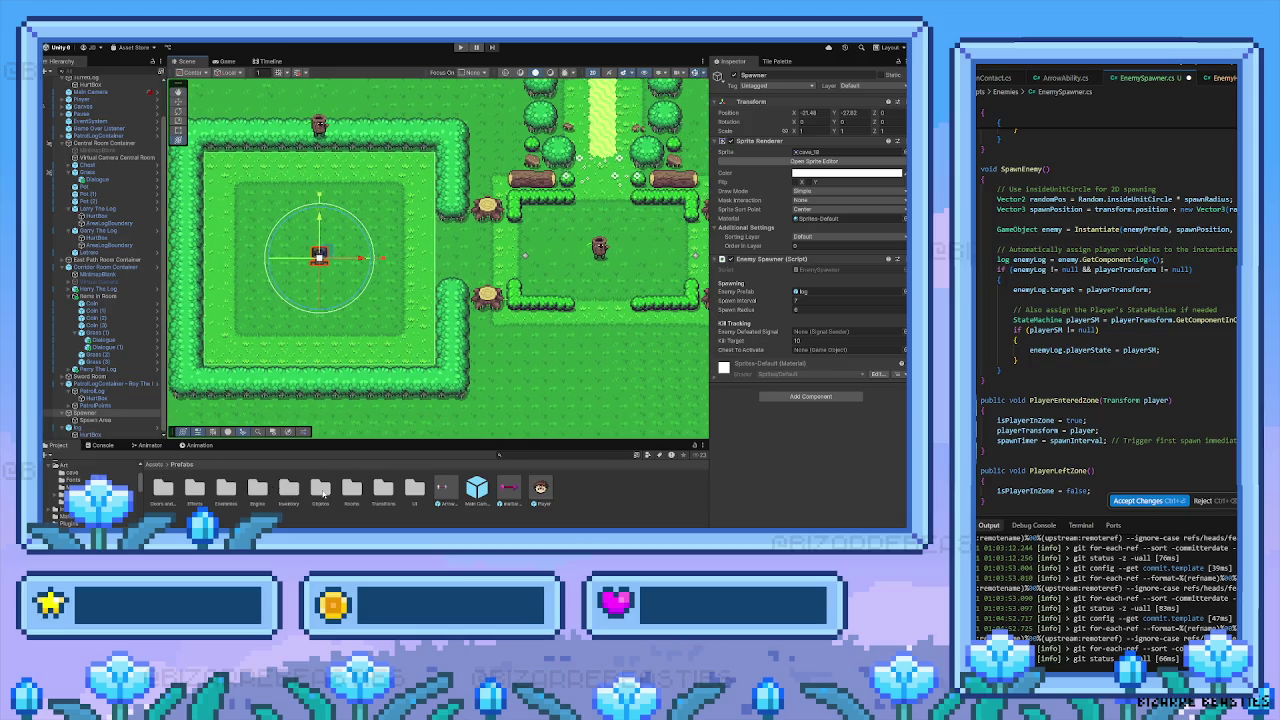
left_click(154, 465)
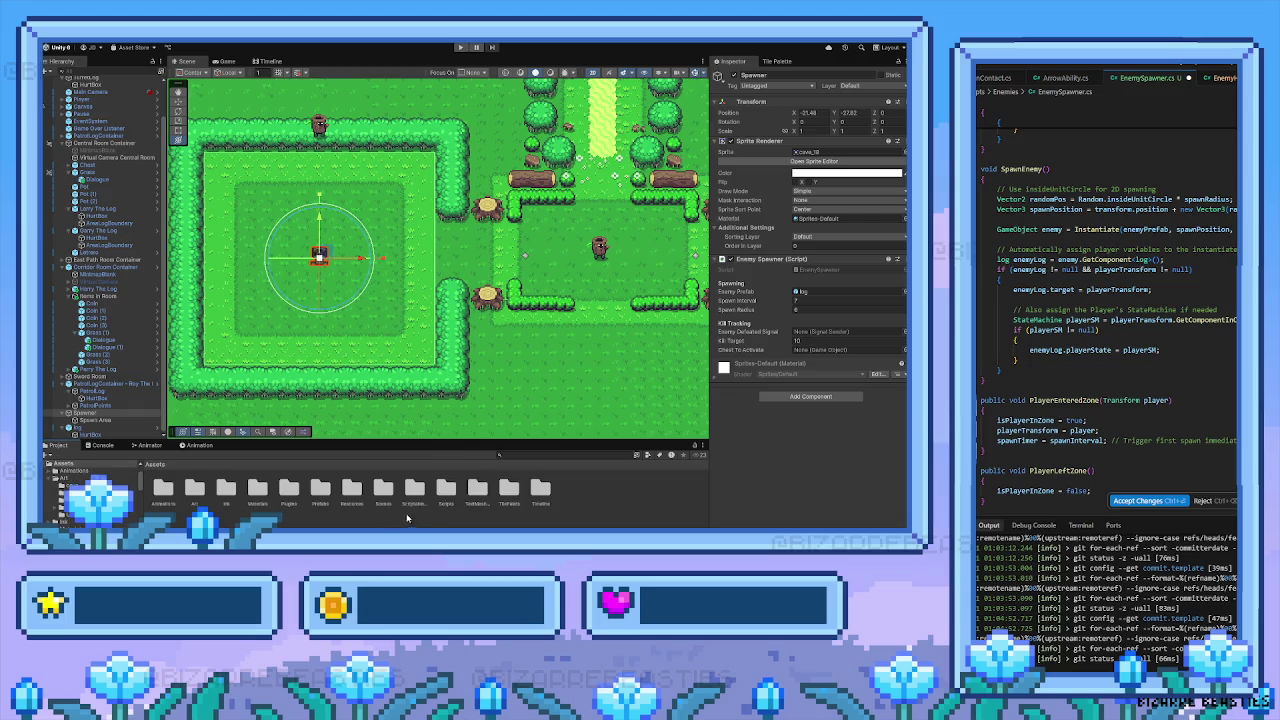
double_click(415, 490)
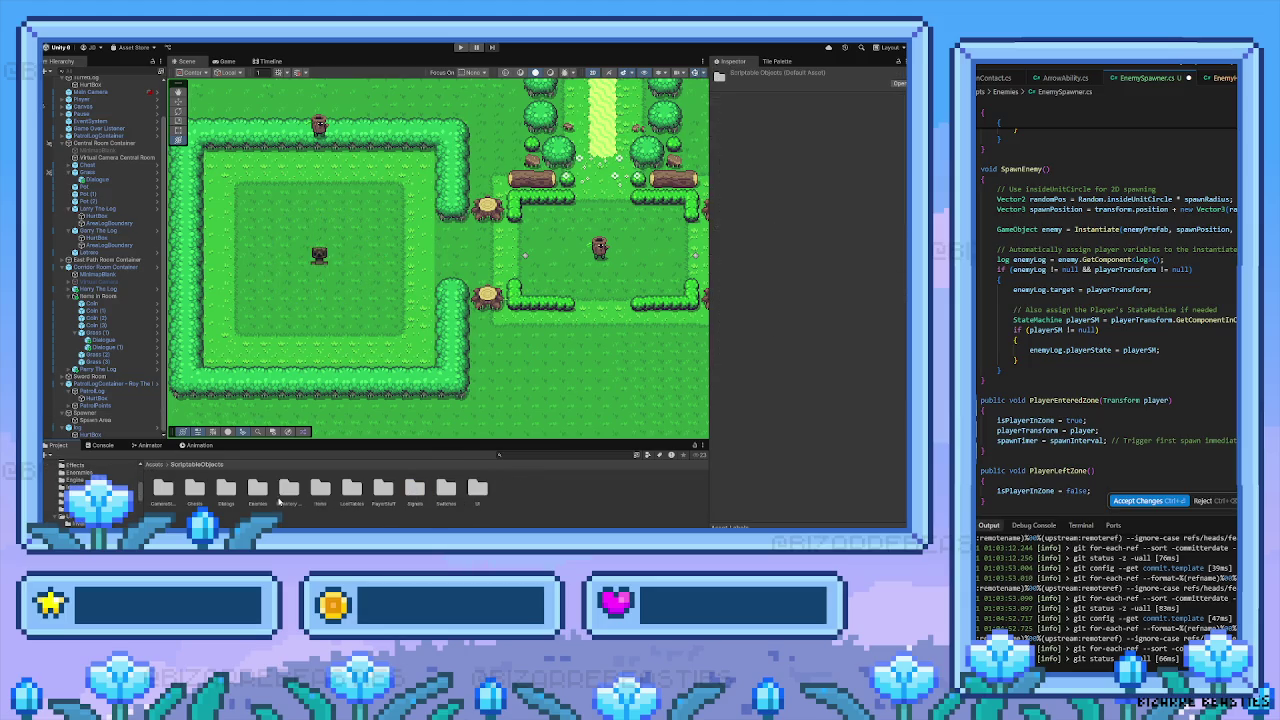
double_click(414, 492)
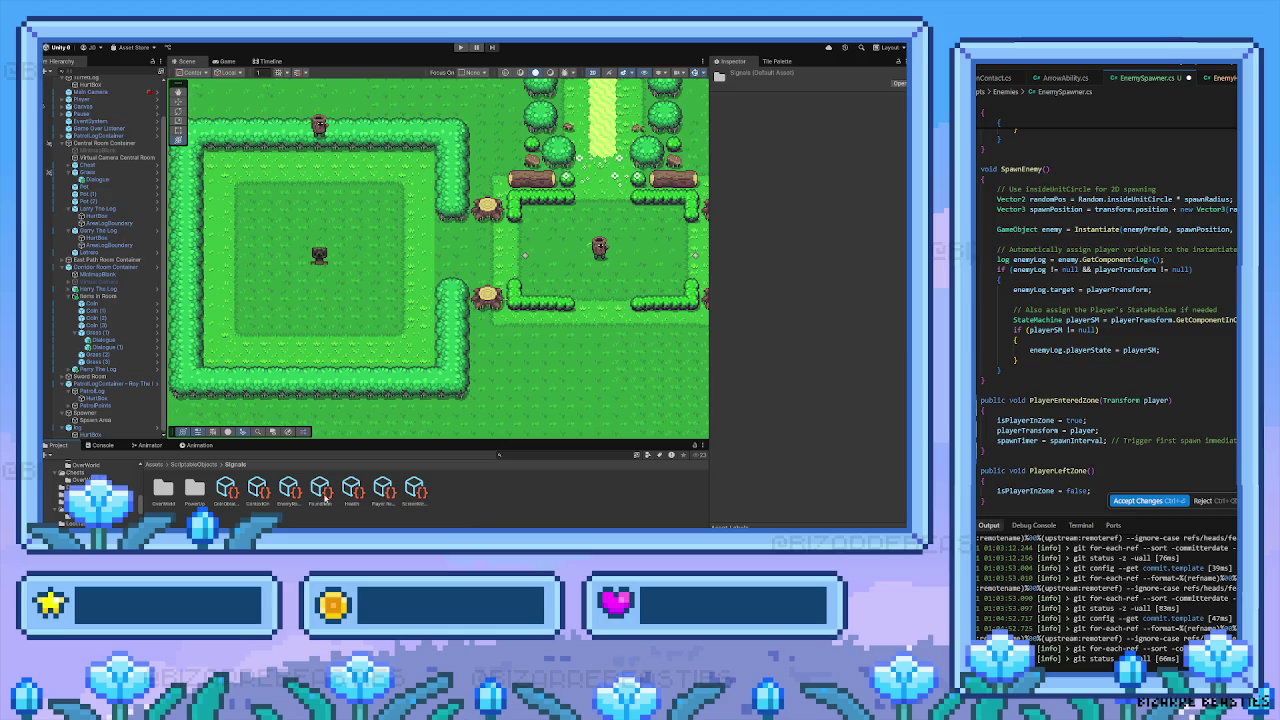
left_click(290, 494)
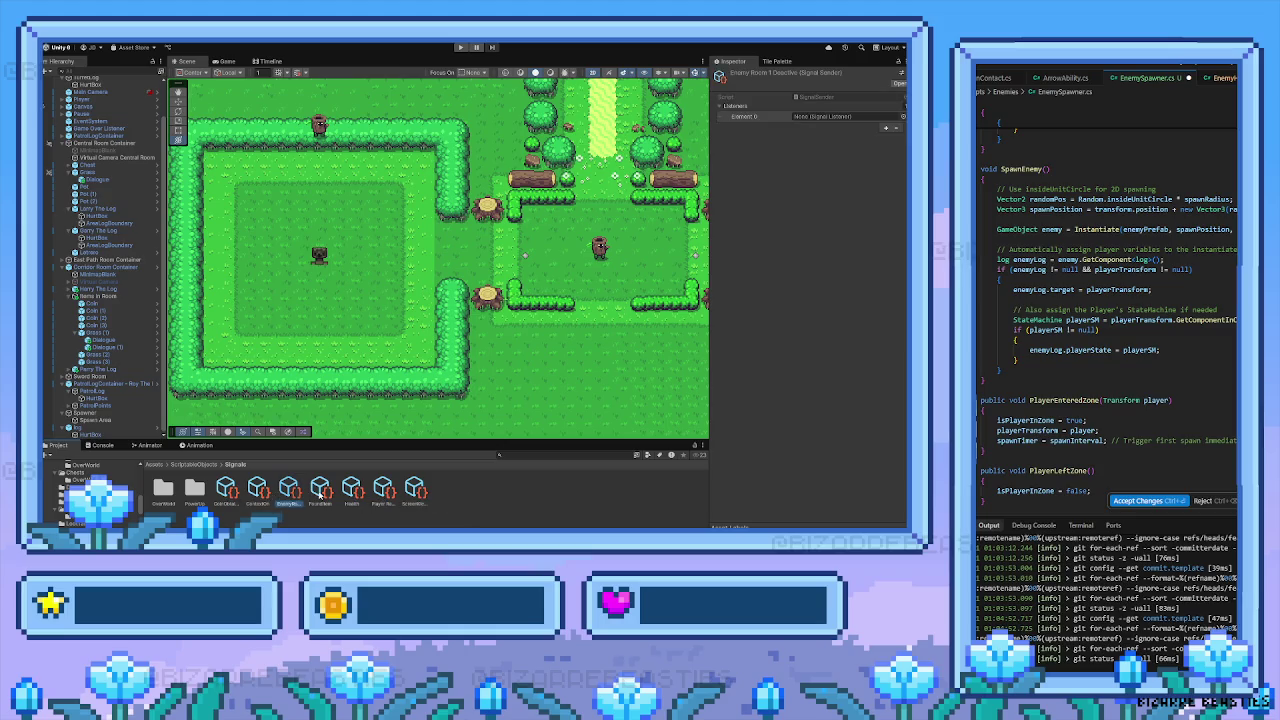
left_click(447, 502)
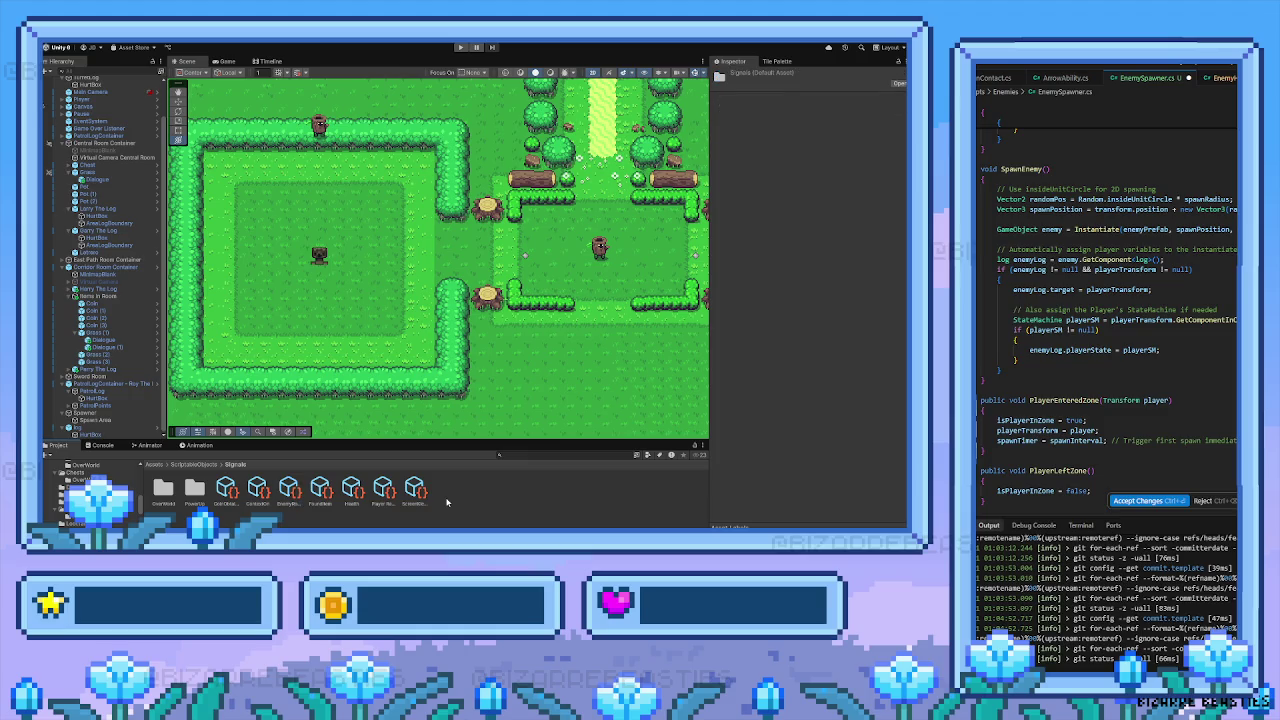
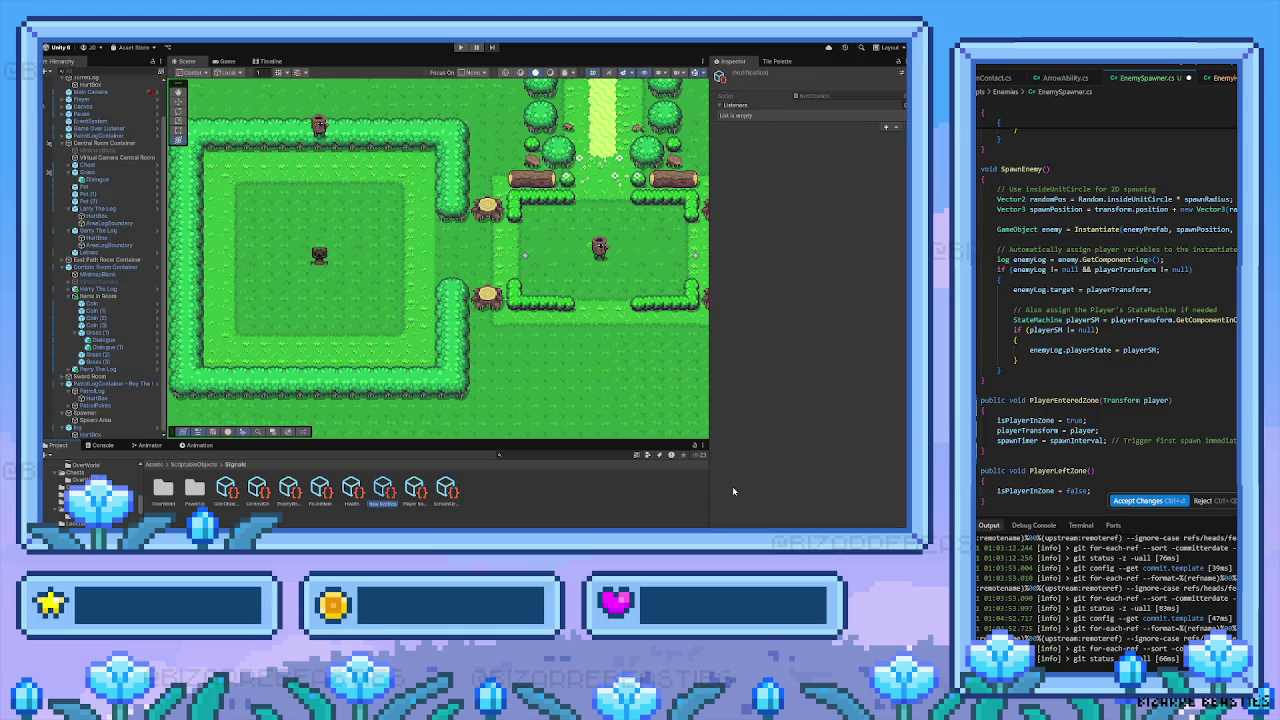
Name the new notification asset 'Enemy Defeated' and bring up the Tile Palette
type("Enemy")
type("p")
key("Return")
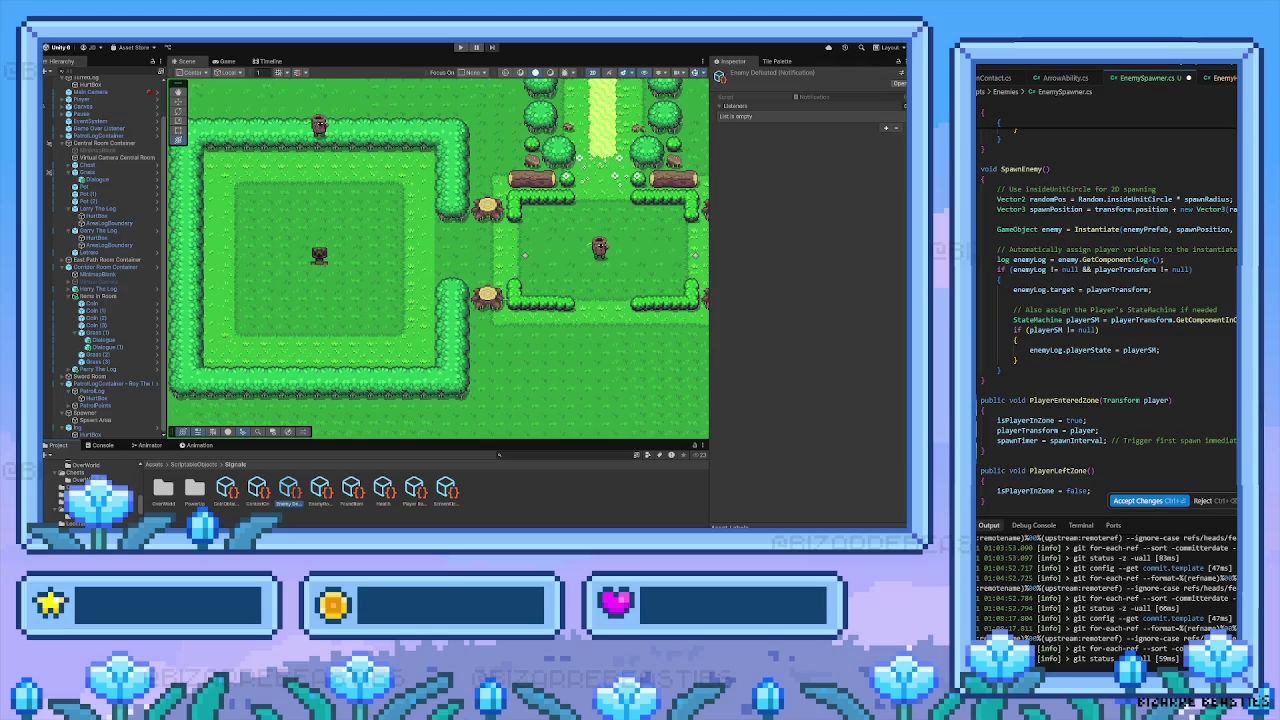
scroll(440, 260, "up", 2)
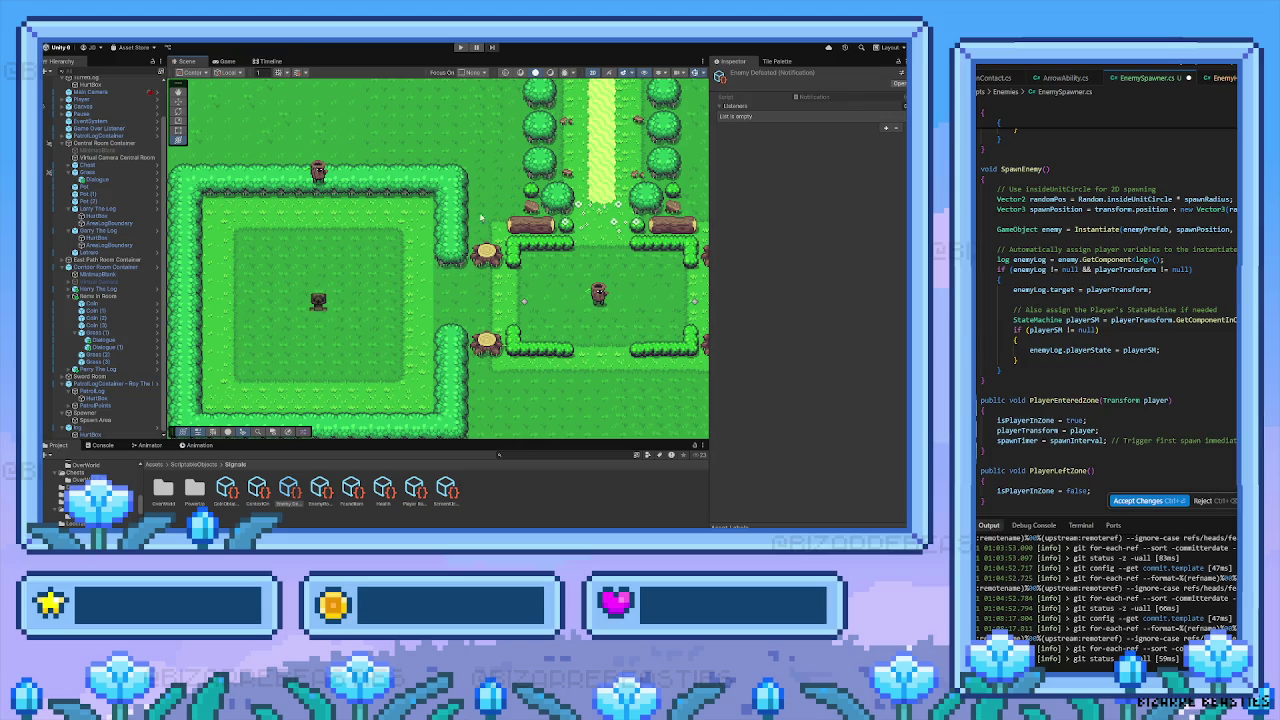
left_click(777, 61)
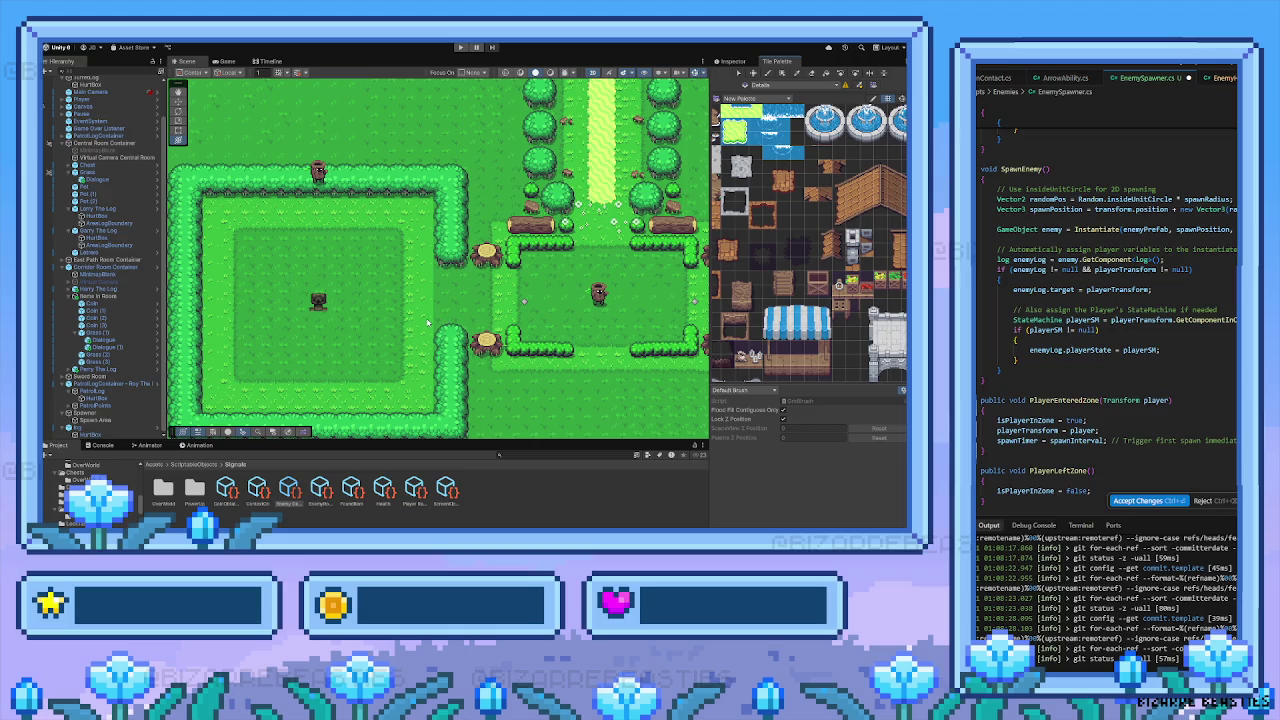
Pan around the map rooms and path, then show the Enemy Defeated notification in the Inspector
left_click_drag(430, 321, 484, 292)
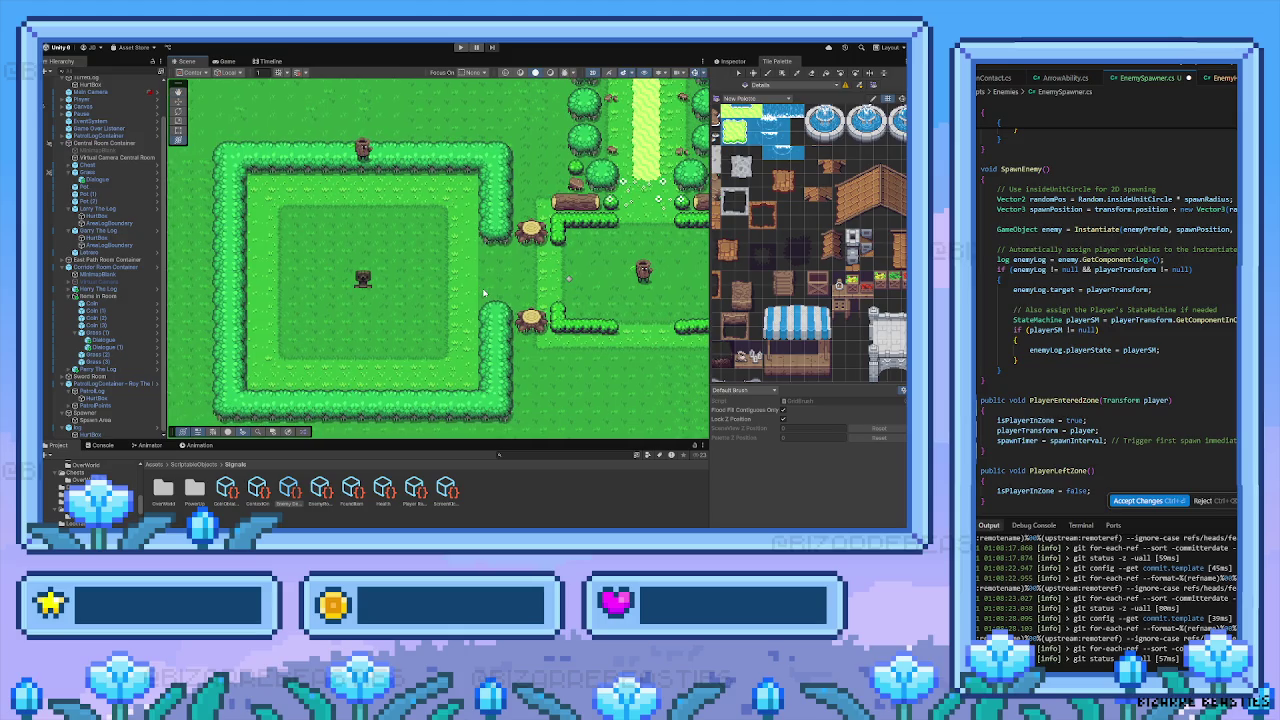
left_click_drag(432, 295, 487, 315)
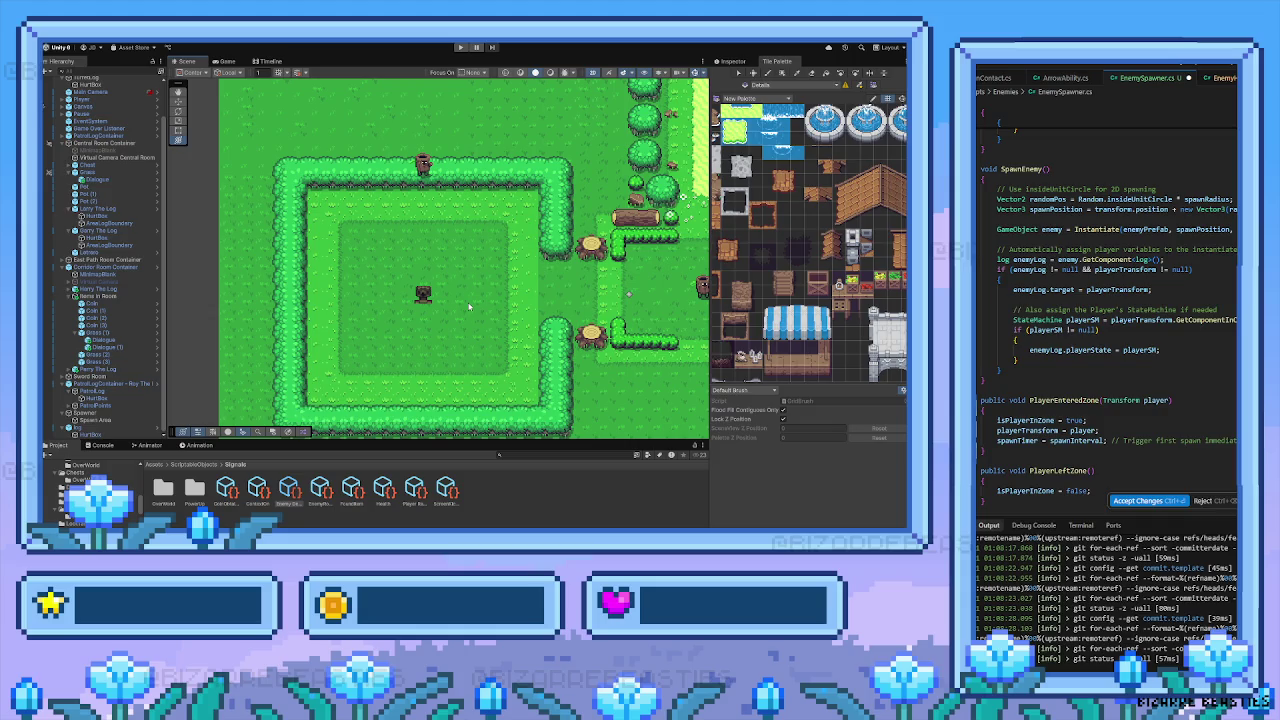
mouse_move(469, 279)
left_mouse_down()
mouse_move(413, 305)
mouse_move(470, 330)
mouse_move(394, 311)
left_mouse_up()
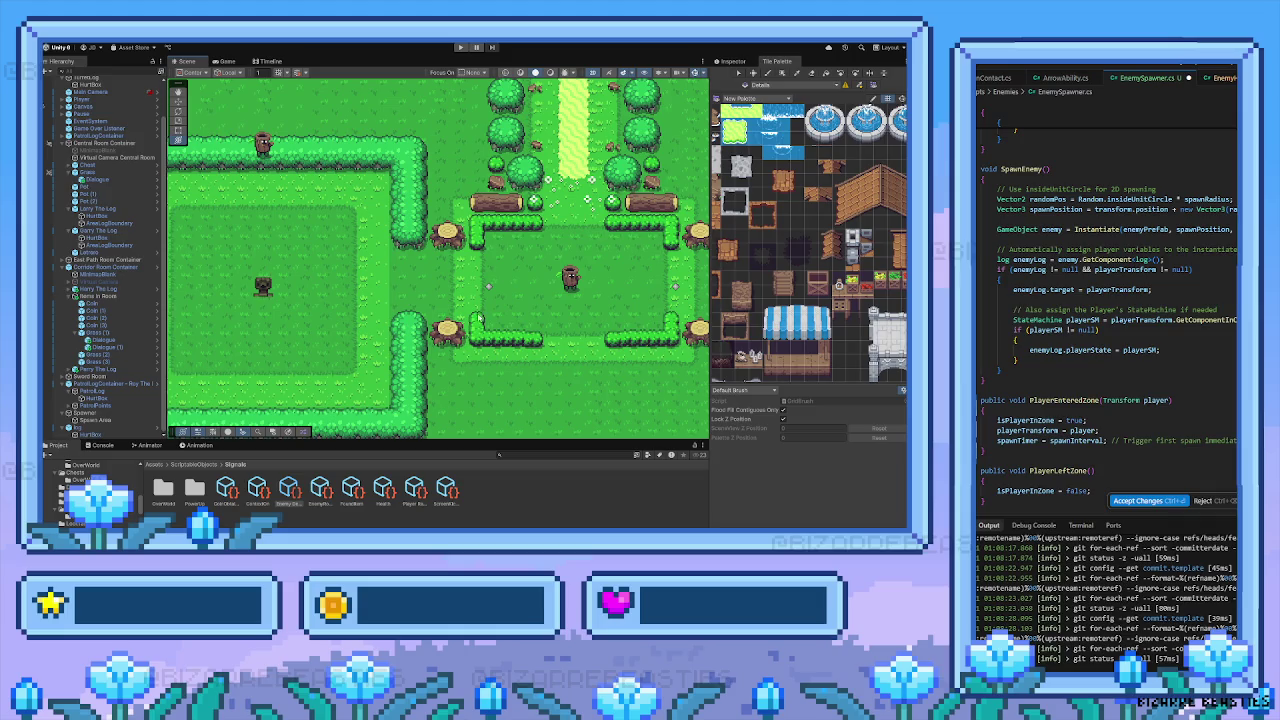
mouse_move(338, 339)
left_mouse_down()
mouse_move(308, 315)
mouse_move(406, 350)
left_mouse_up()
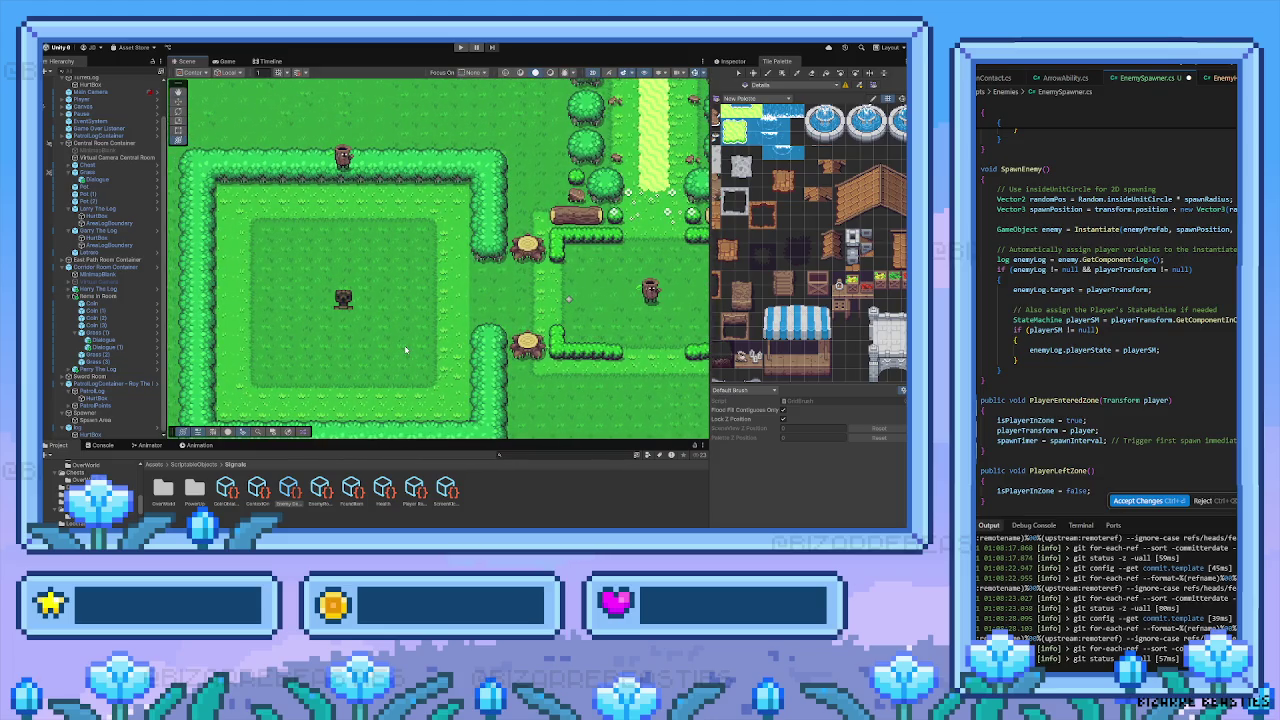
left_click_drag(551, 311, 469, 330)
mouse_move(567, 307)
left_mouse_down()
mouse_move(512, 305)
mouse_move(519, 328)
left_mouse_up()
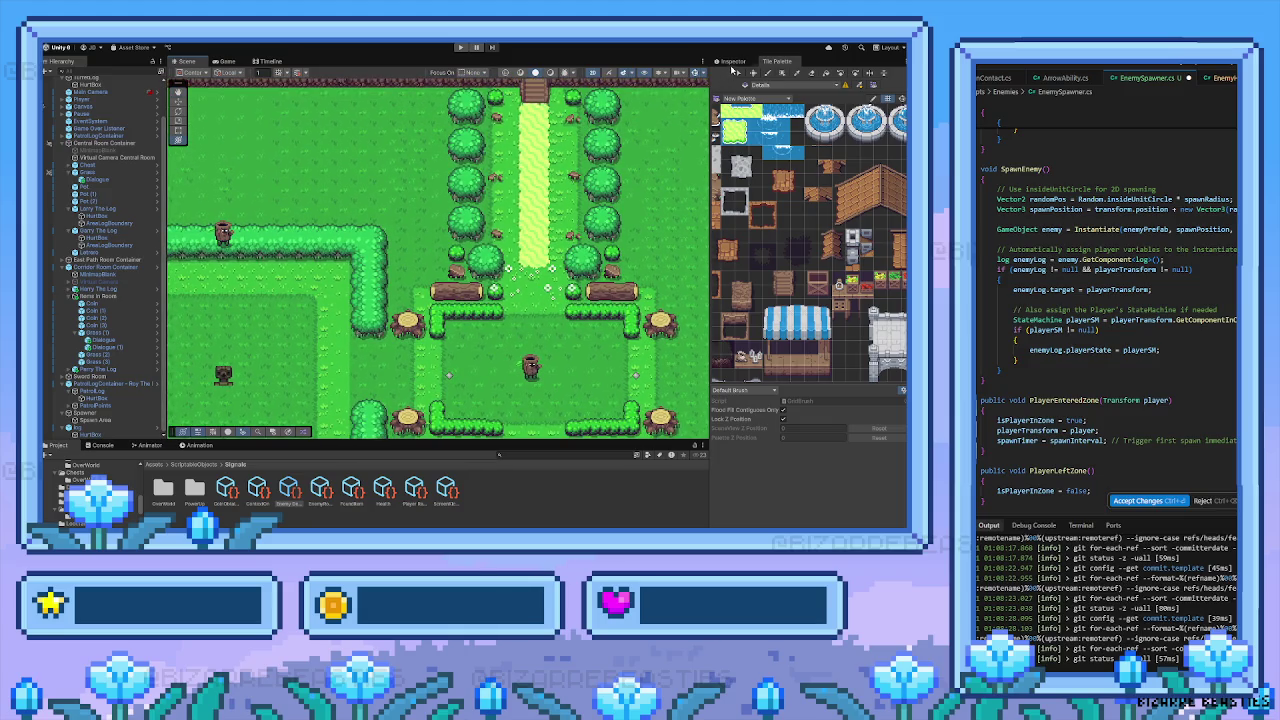
left_click(733, 62)
left_click_drag(469, 410, 492, 332)
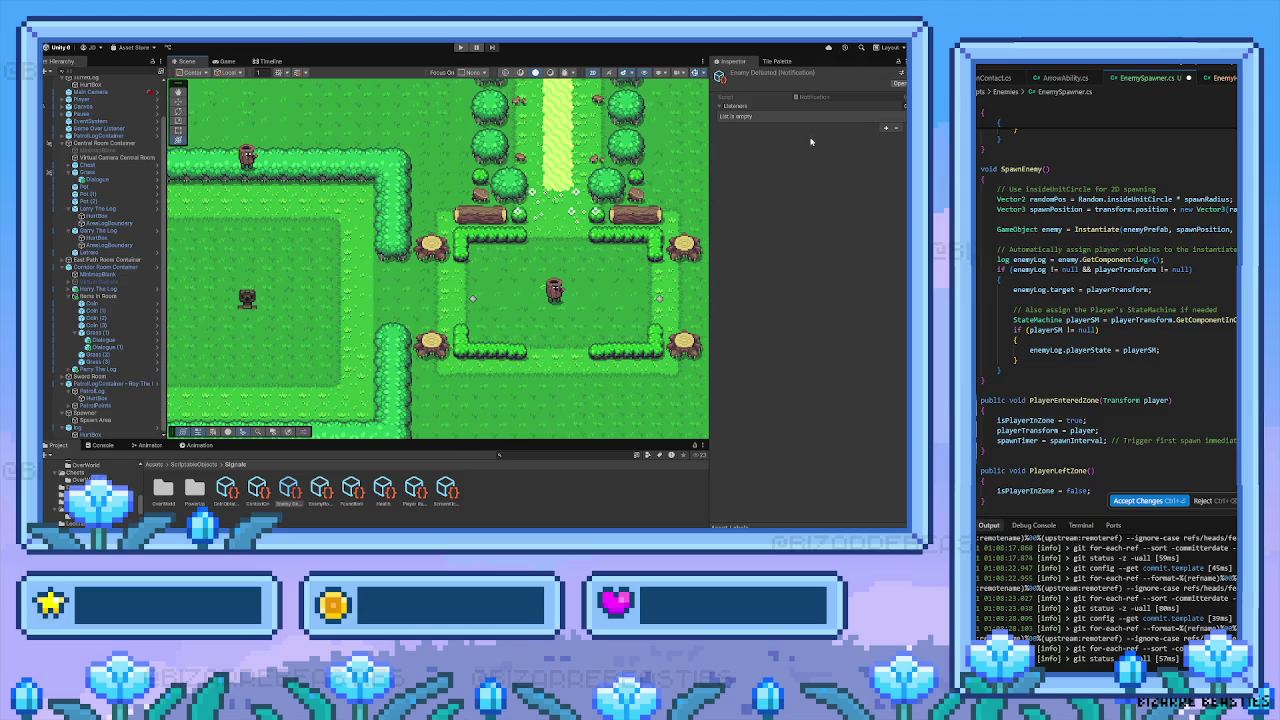
Deselect the Enemy Defeated asset and pan to the top fence, upper right and water area
left_click(500, 513)
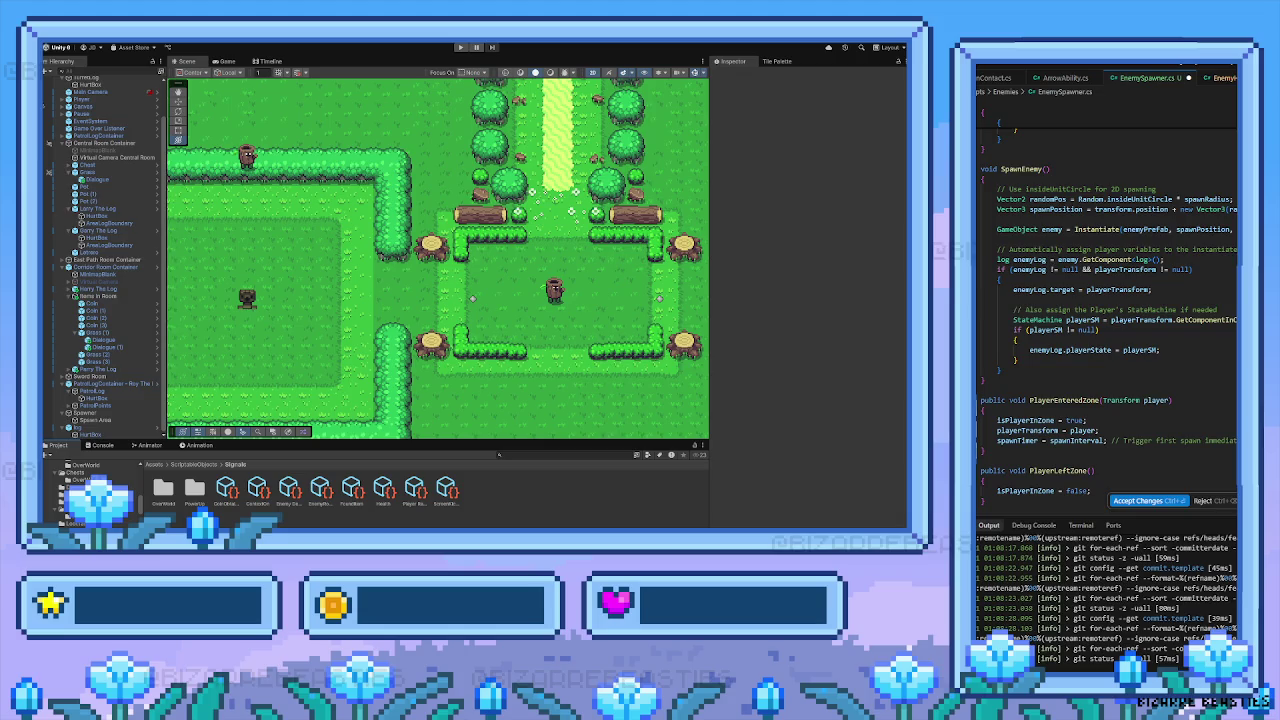
left_click_drag(397, 173, 356, 346)
scroll(351, 314, "down", 5)
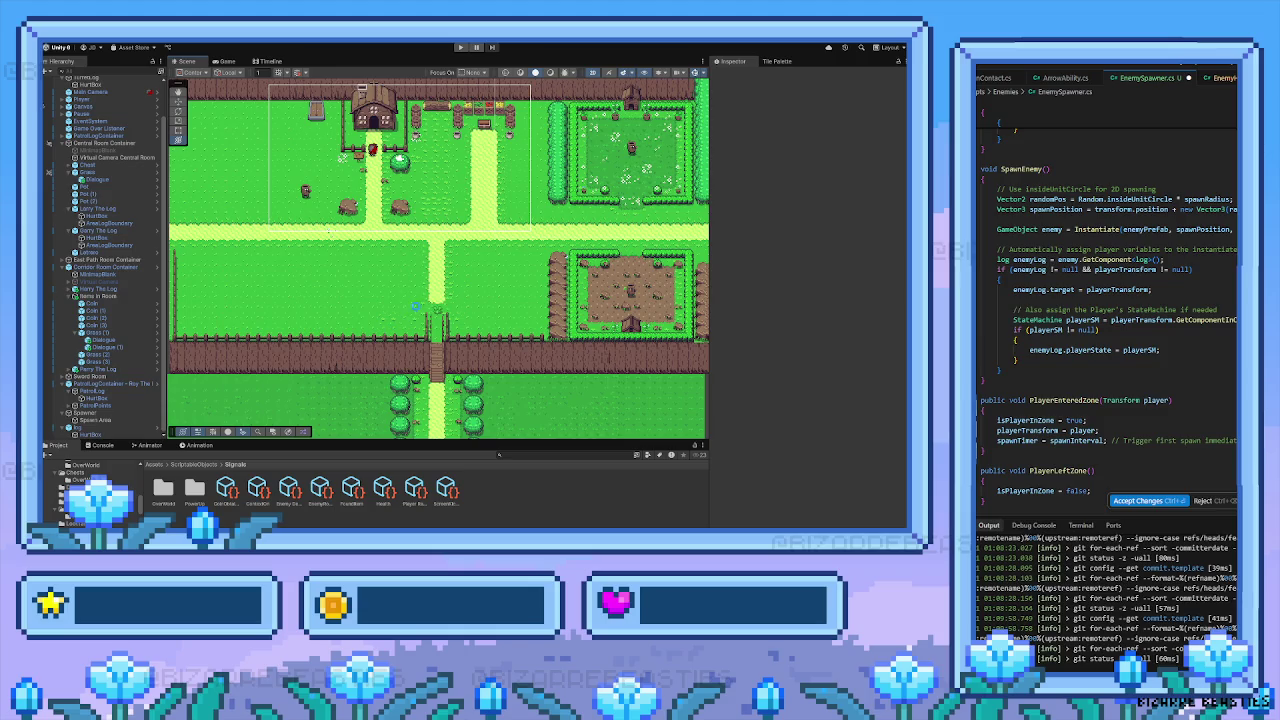
left_click_drag(427, 295, 282, 355)
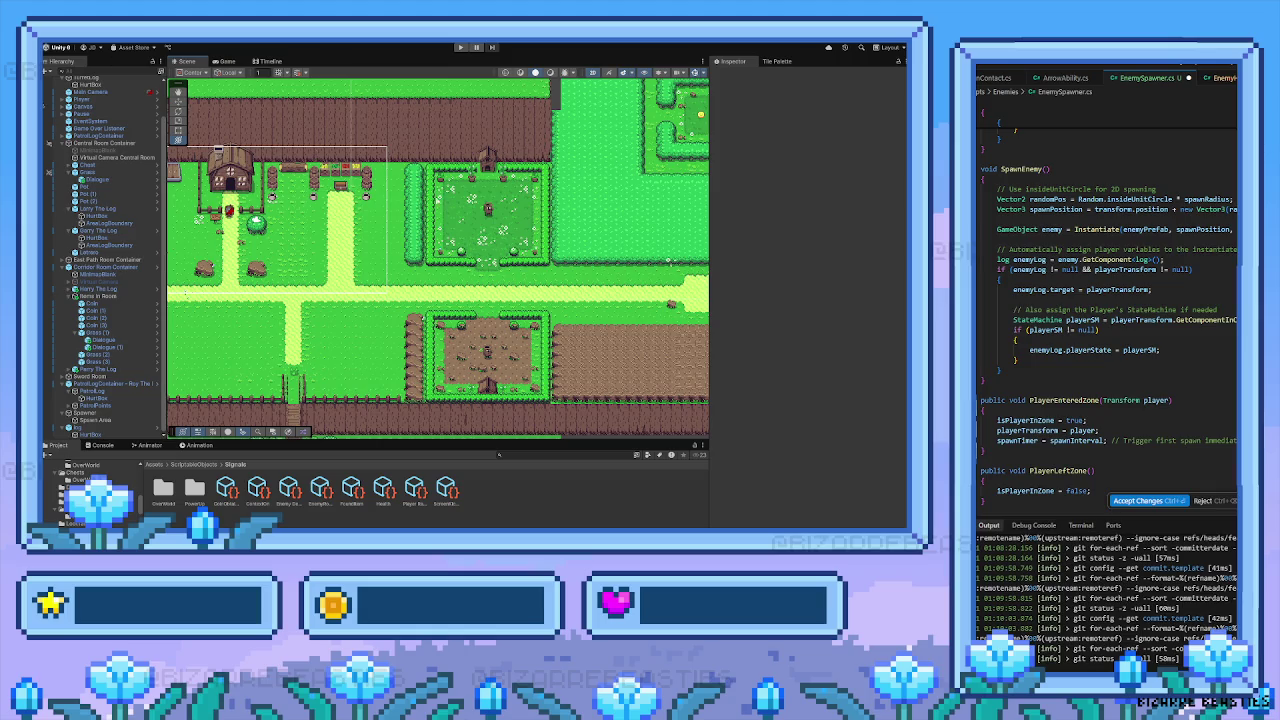
left_click_drag(437, 259, 332, 294)
left_click_drag(386, 245, 244, 295)
Survey the two houses and bridge, then return down the tree-lined path to the hedge rooms
mouse_move(622, 128)
left_mouse_down()
mouse_move(522, 185)
mouse_move(394, 305)
mouse_move(364, 385)
left_mouse_up()
mouse_move(330, 200)
left_mouse_down()
mouse_move(322, 317)
mouse_move(330, 170)
mouse_move(360, 150)
mouse_move(397, 301)
mouse_move(502, 258)
left_mouse_up()
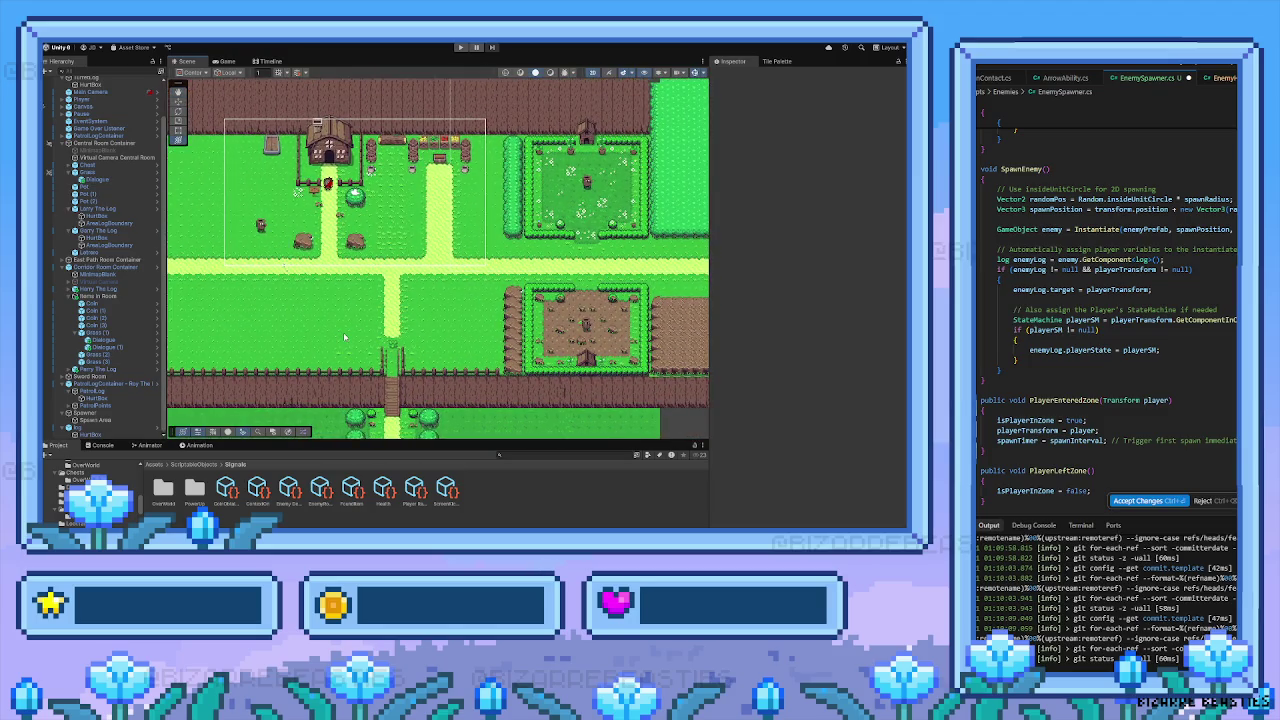
left_click_drag(325, 389, 401, 266)
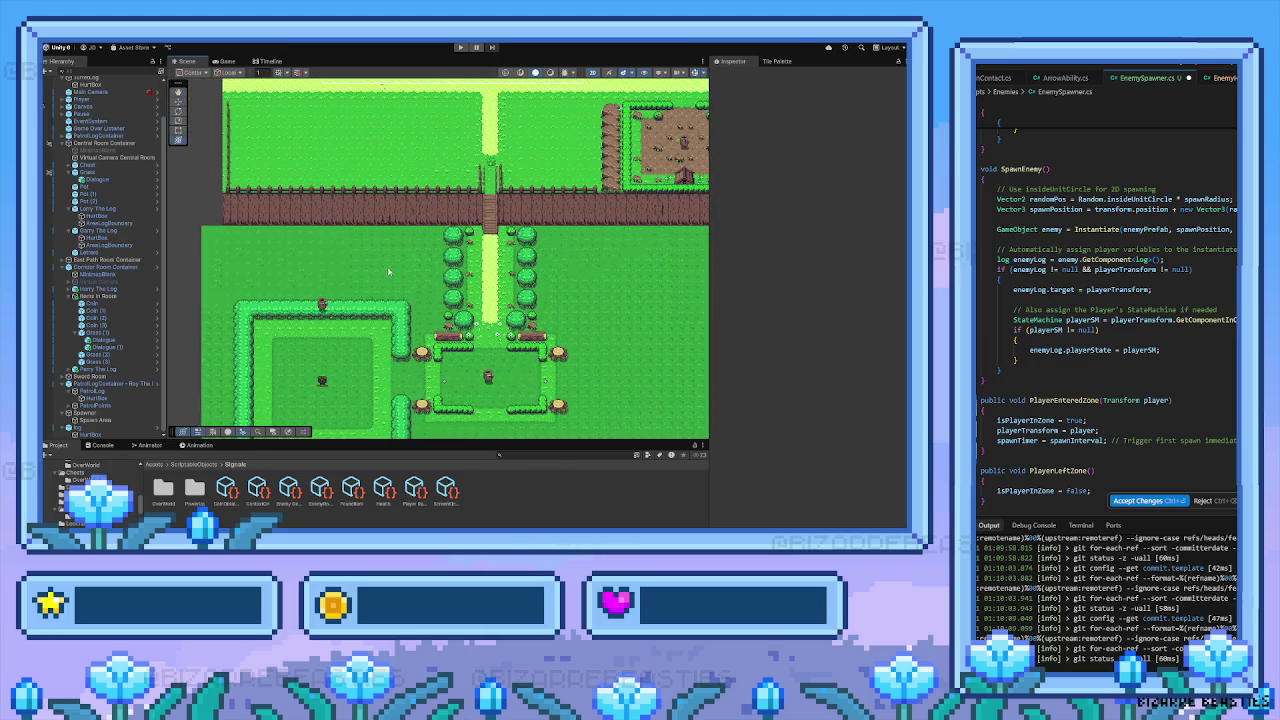
scroll(388, 271, "down", 5)
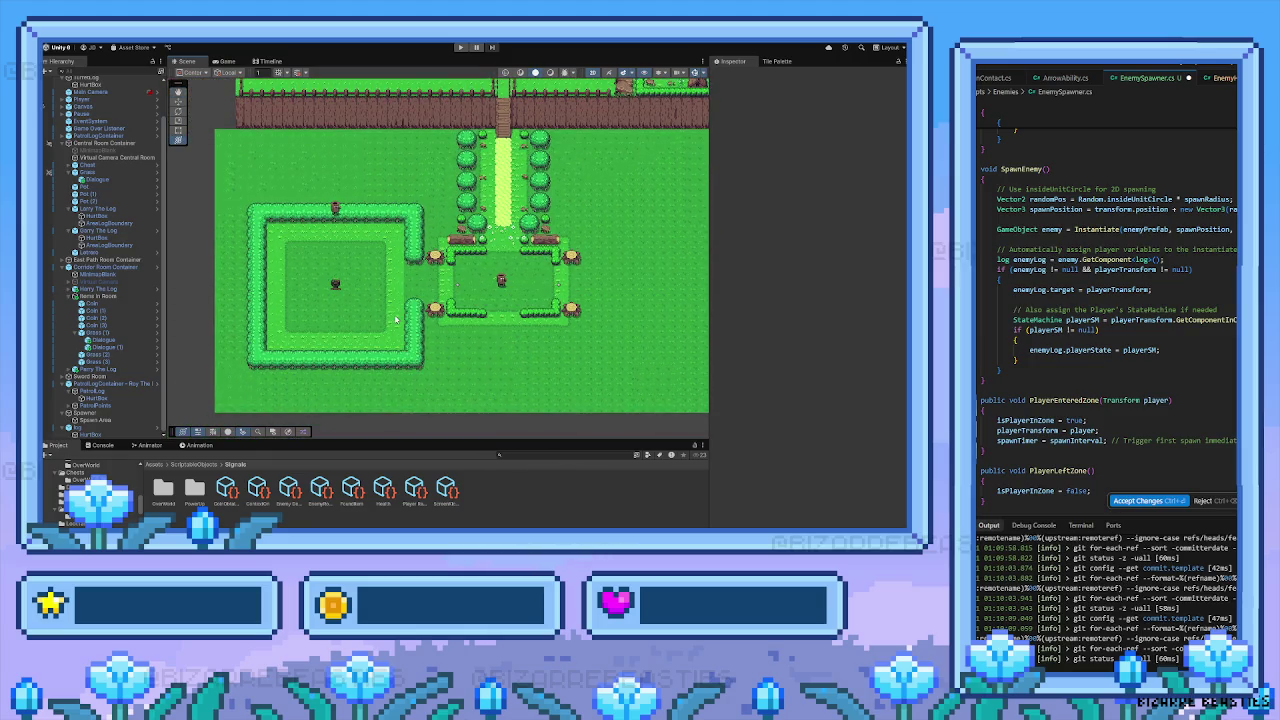
scroll(392, 327, "up", 1)
scroll(392, 327, "up", 3)
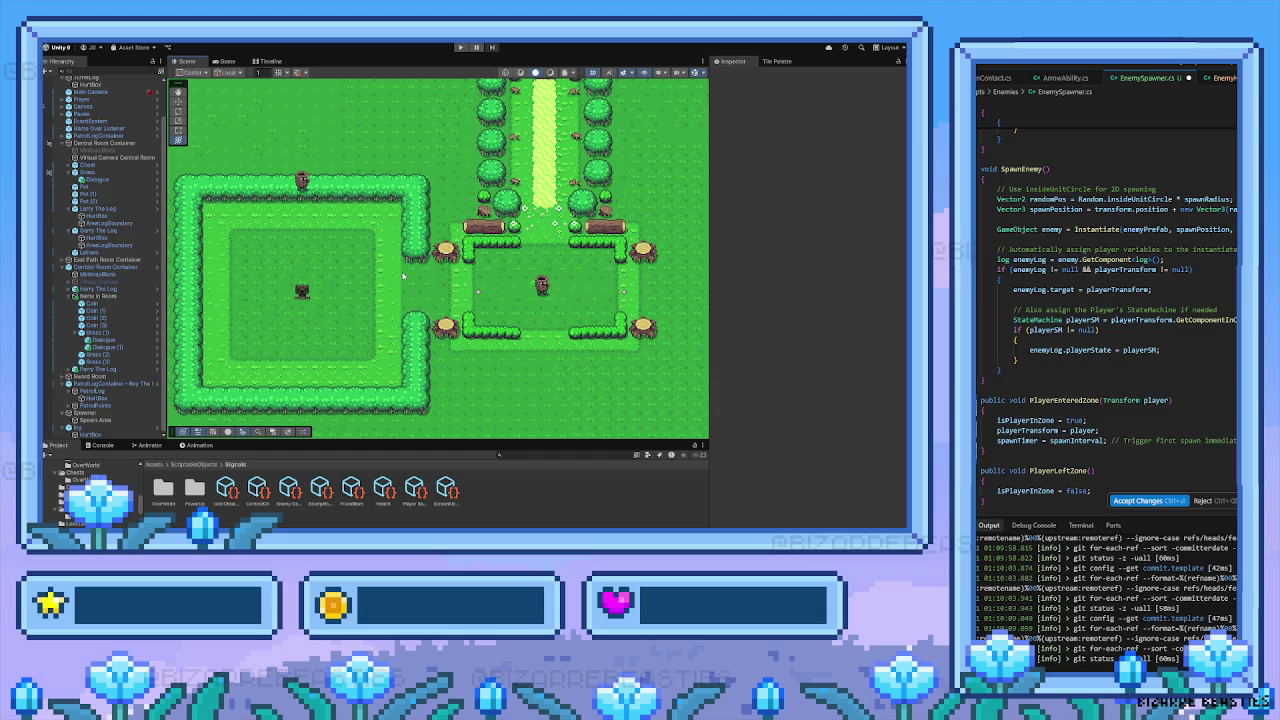
key("Up")
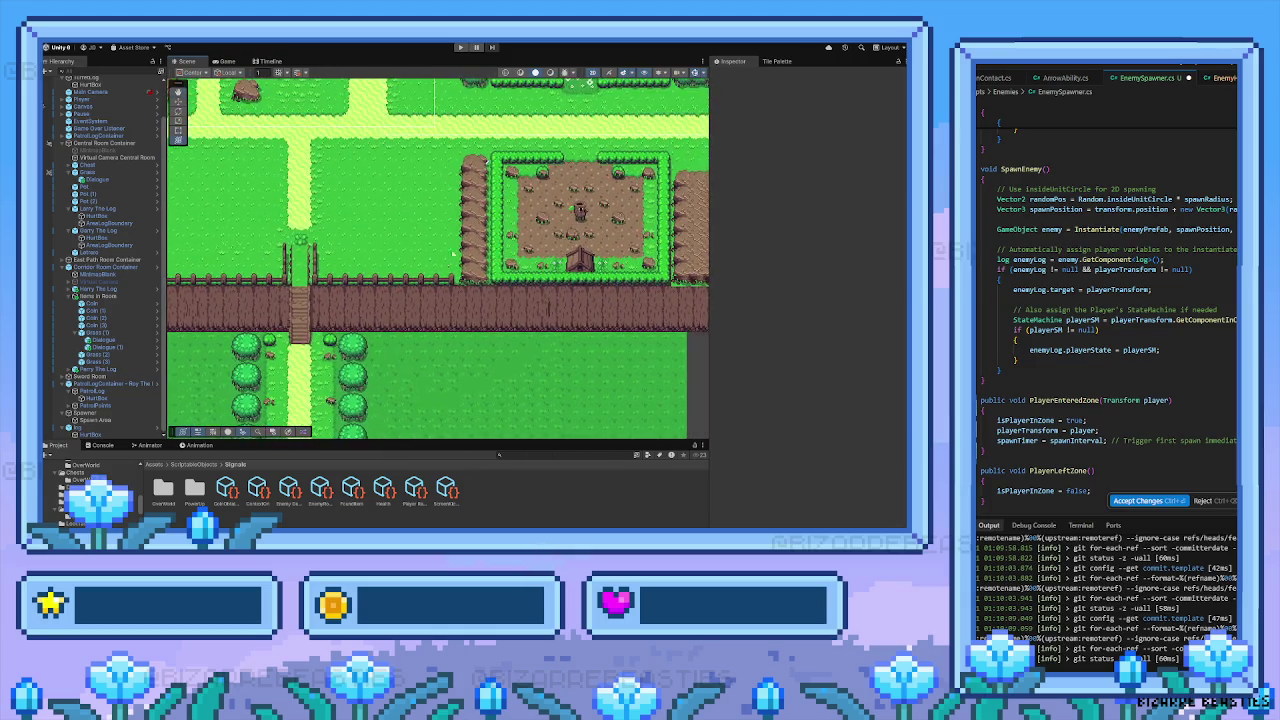
key("Up")
key("Up")
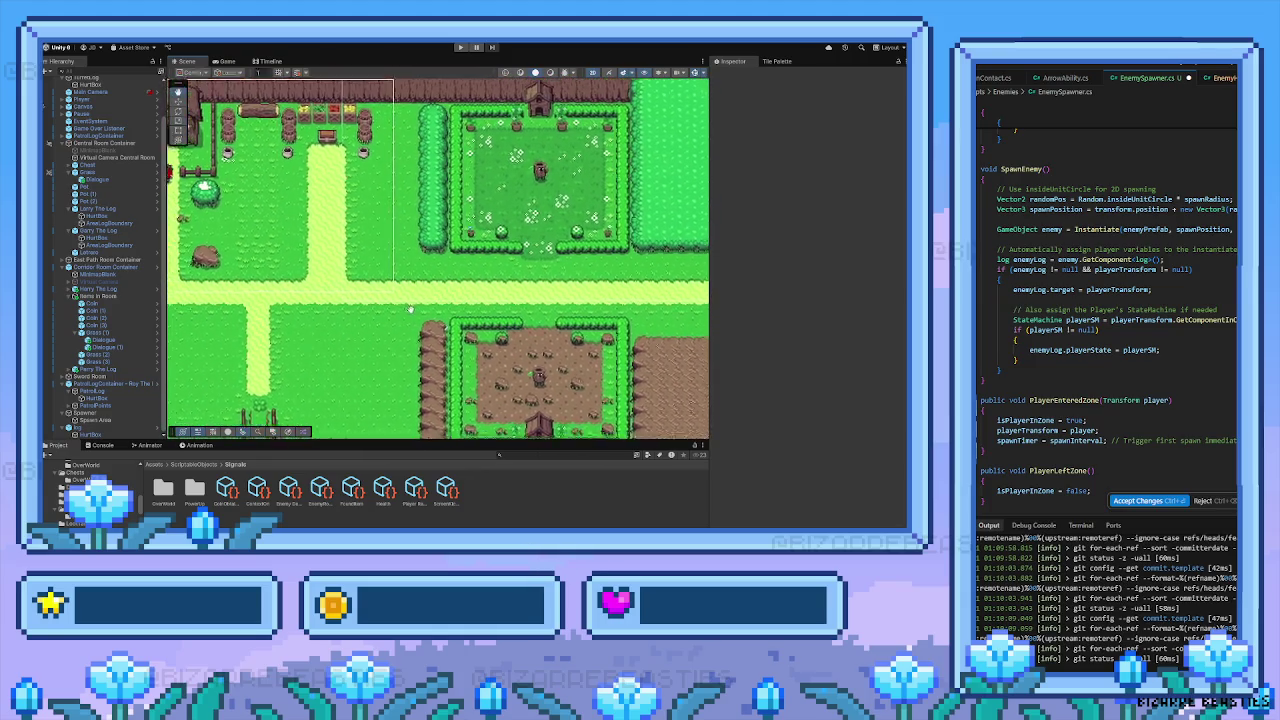
key("Up")
key("Left")
key("Down")
key("Left")
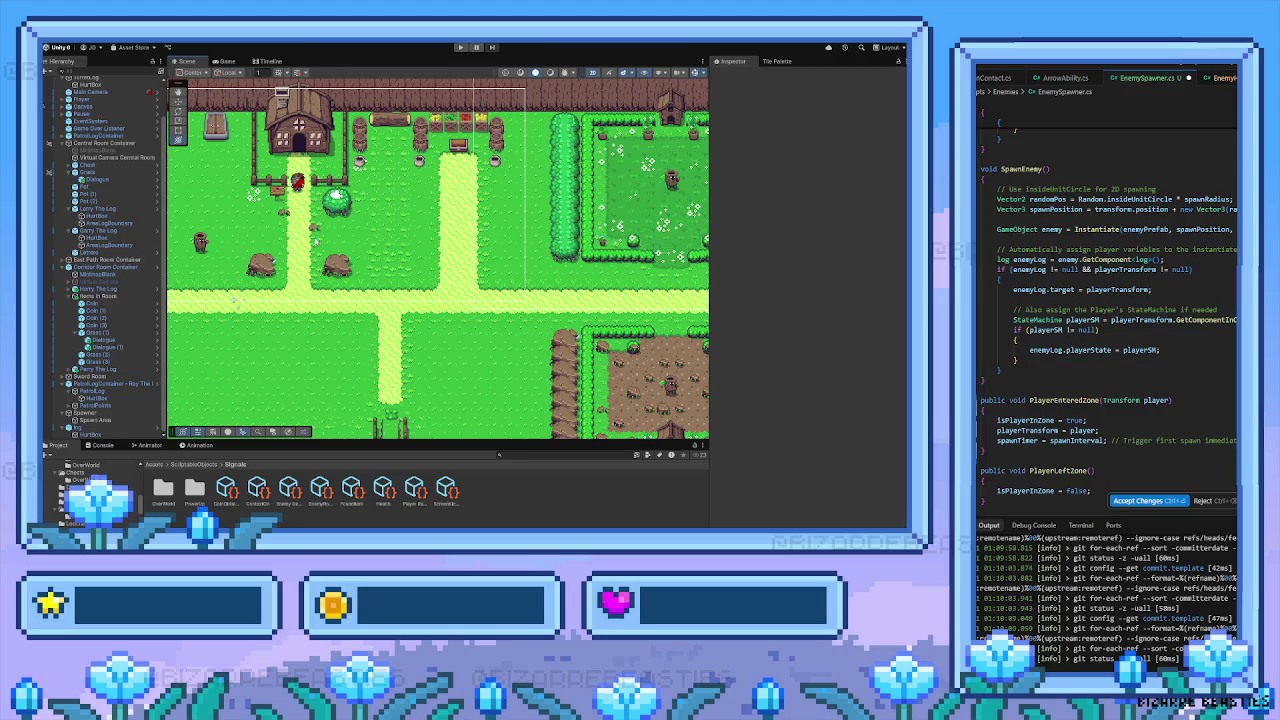
scroll(338, 252, "right", 10)
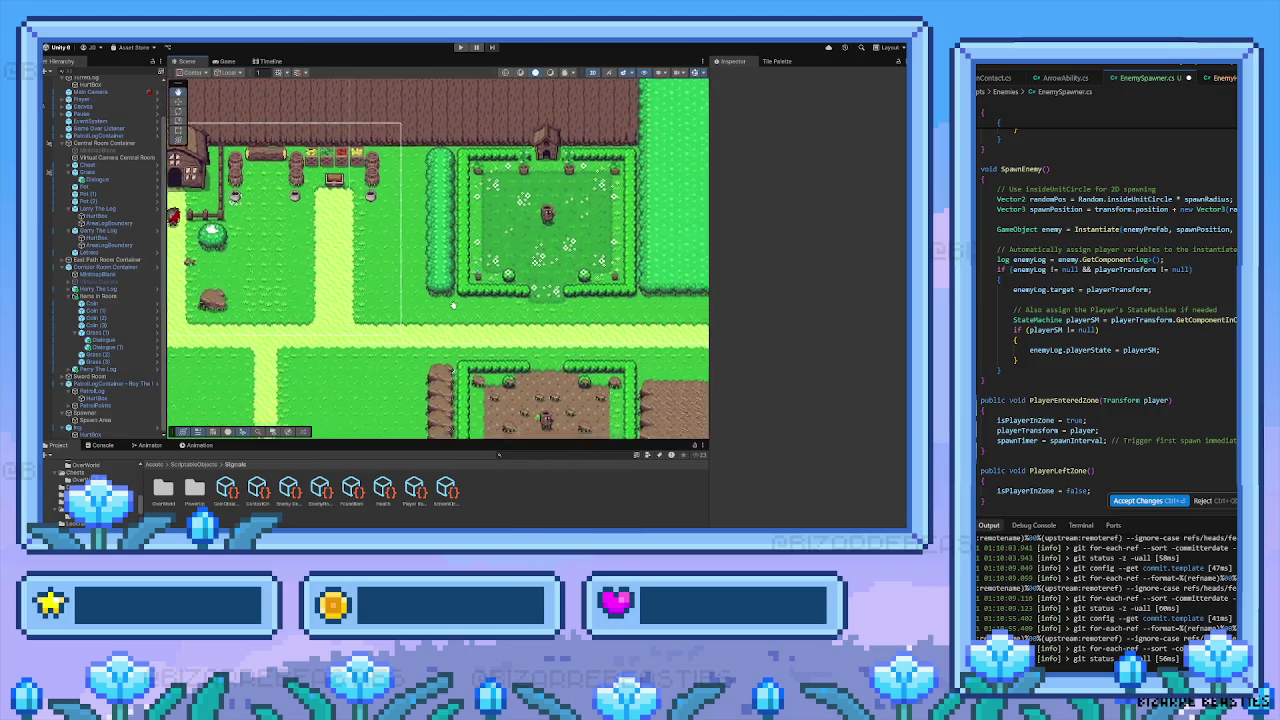
scroll(379, 280, "up", 10)
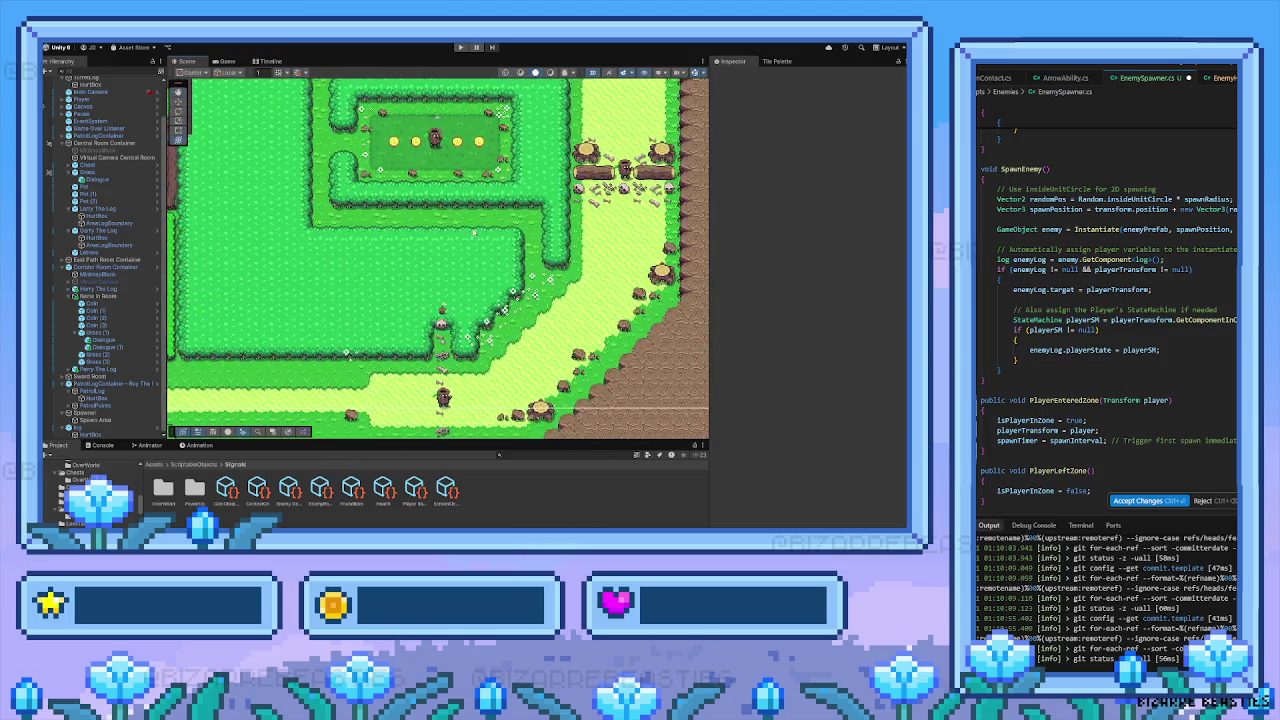
scroll(427, 290, "up", 10)
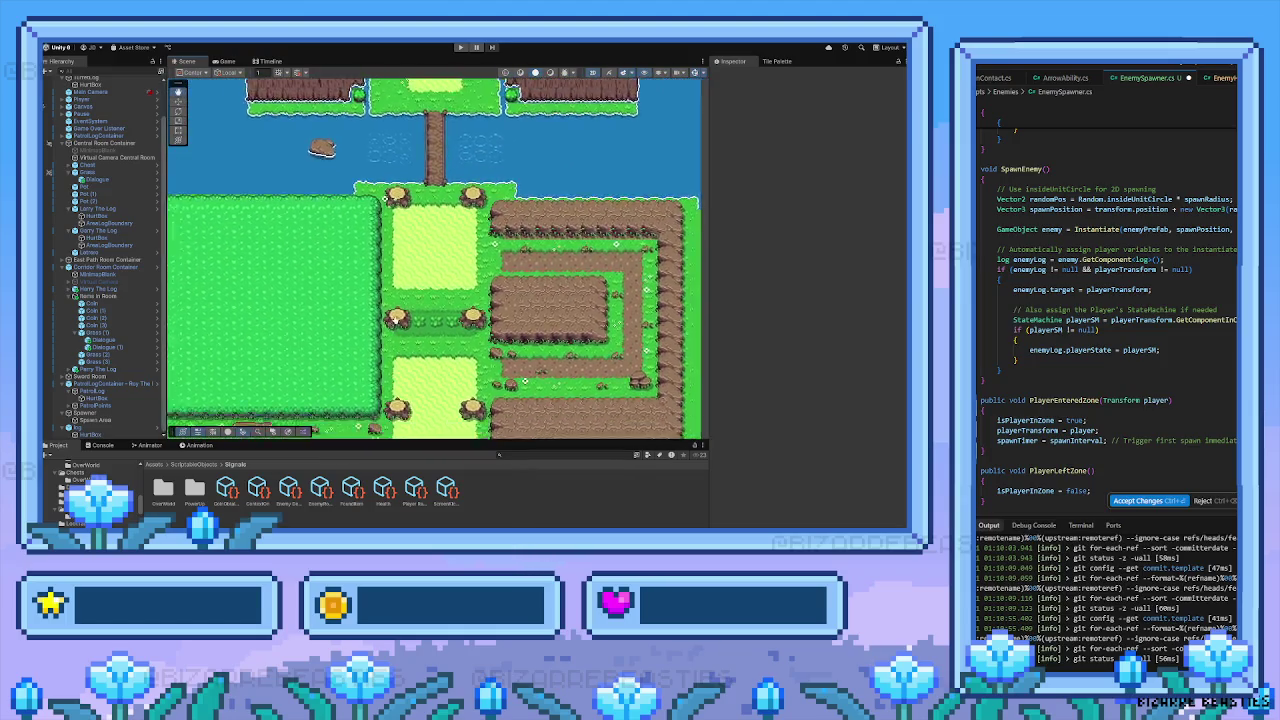
scroll(548, 215, "left", 5)
scroll(548, 215, "down", 10)
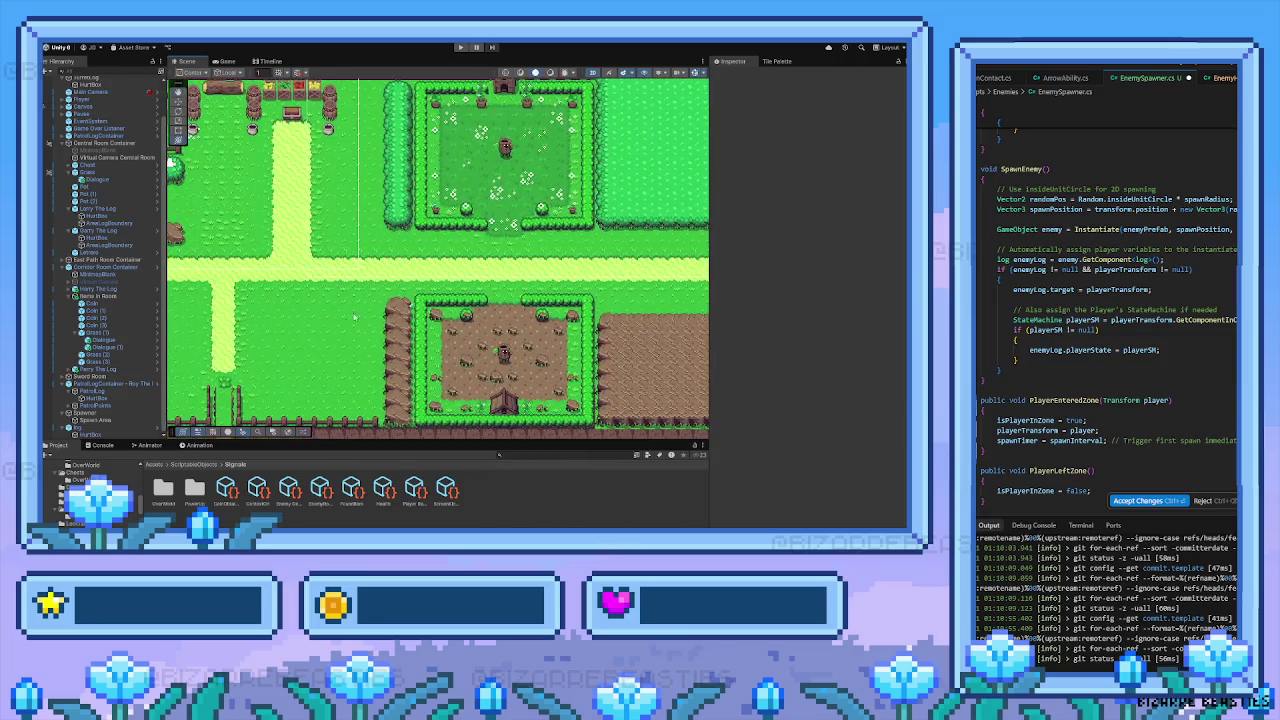
scroll(379, 297, "down", 5)
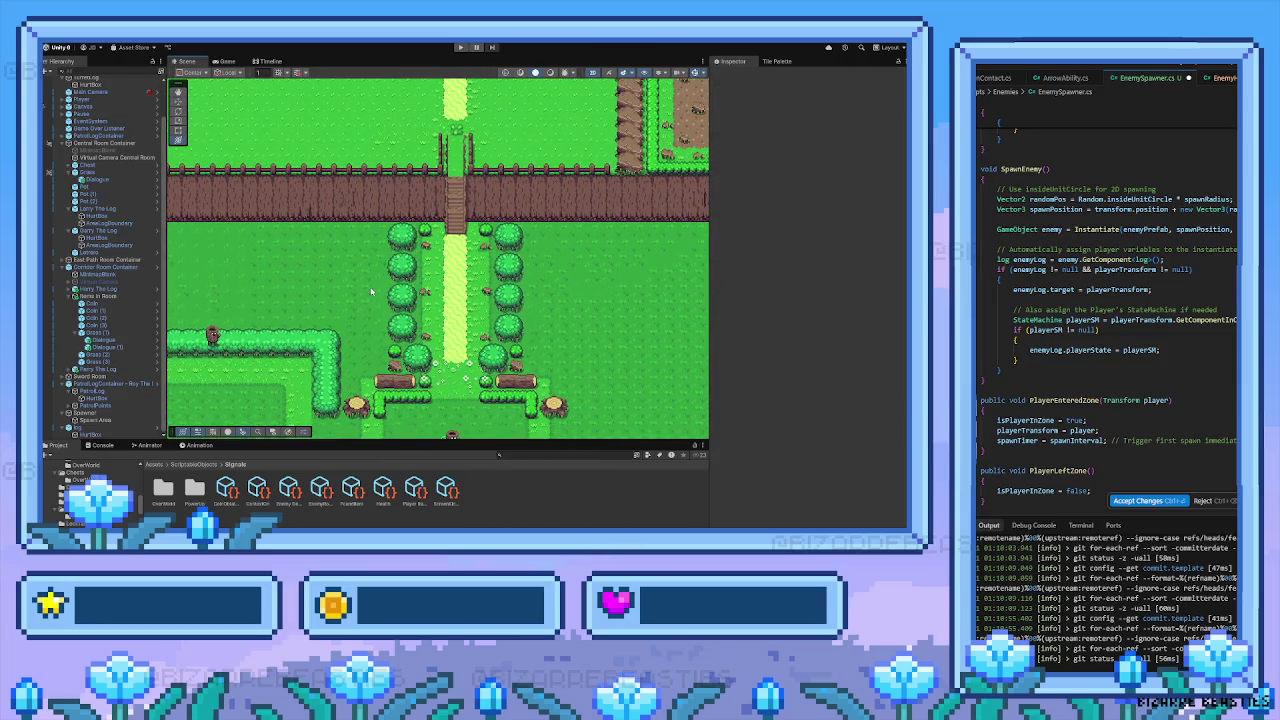
scroll(460, 328, "down", 8)
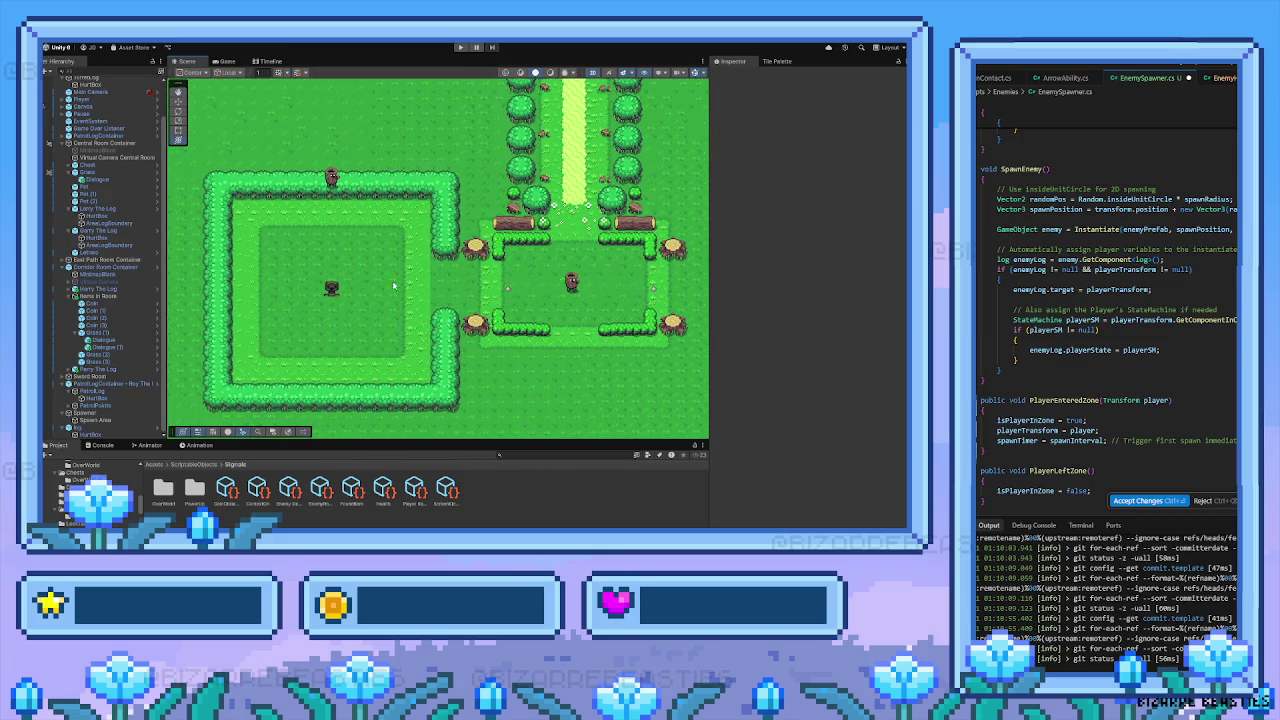
Select the Spawner in the hedge room and go up to the ScriptableObjects folder
left_click(333, 290)
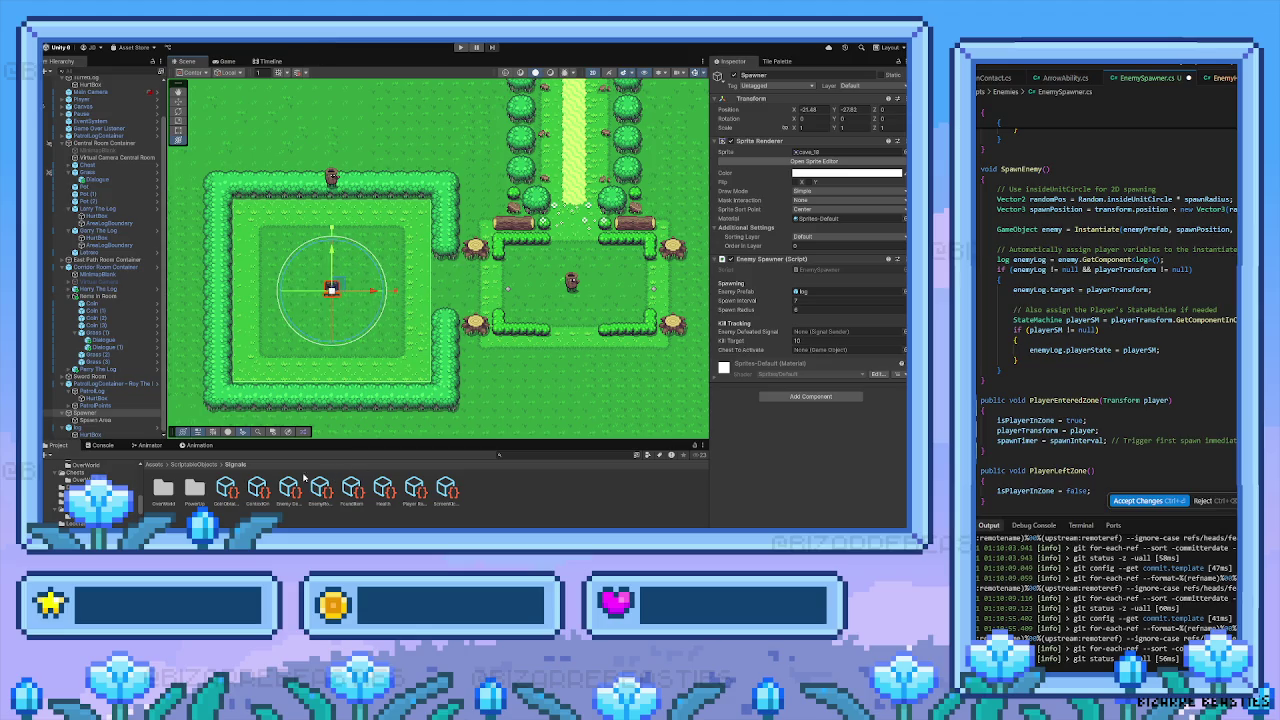
left_click(177, 466)
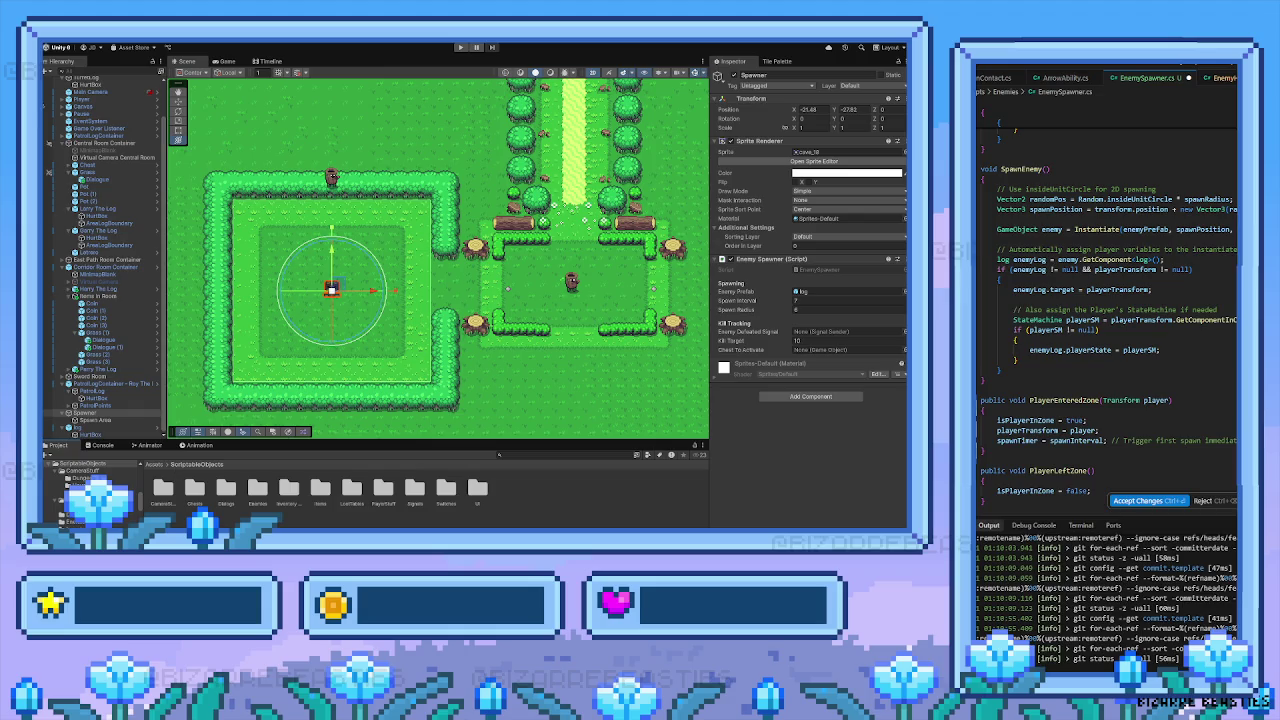
scroll(1105, 391, "up", 2)
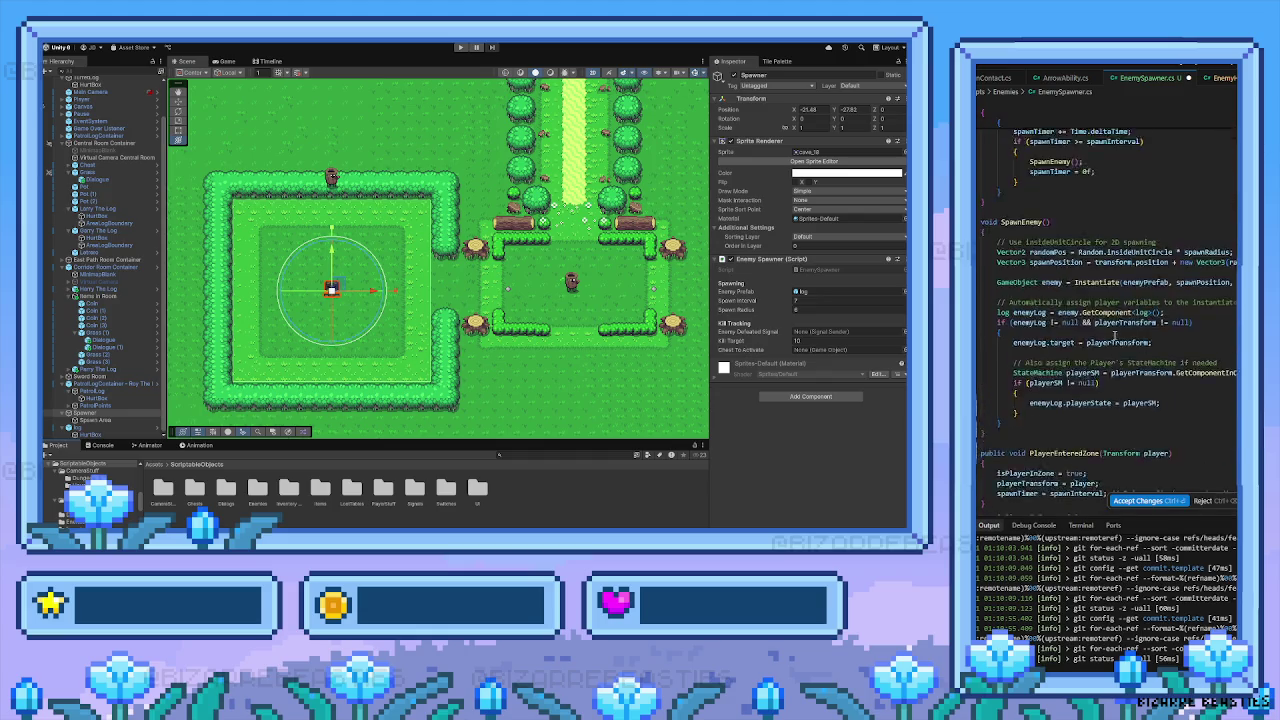
scroll(1115, 336, "down", 1)
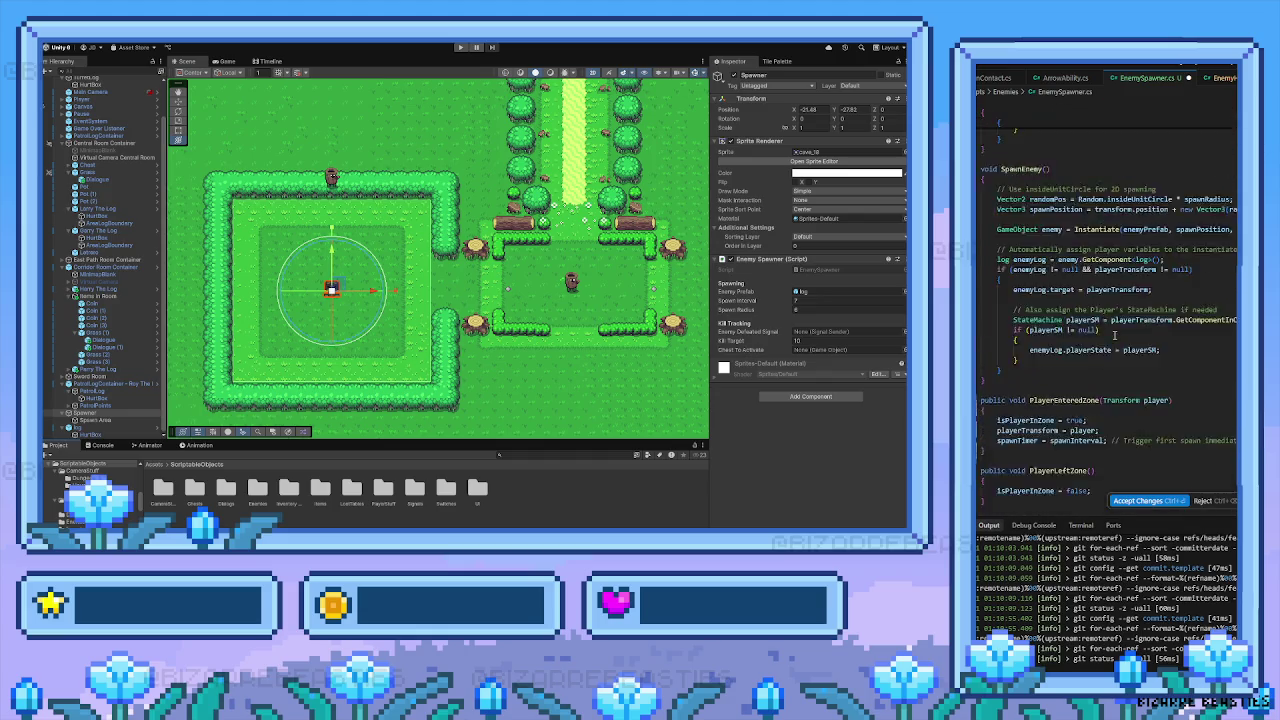
scroll(1115, 336, "up", 2)
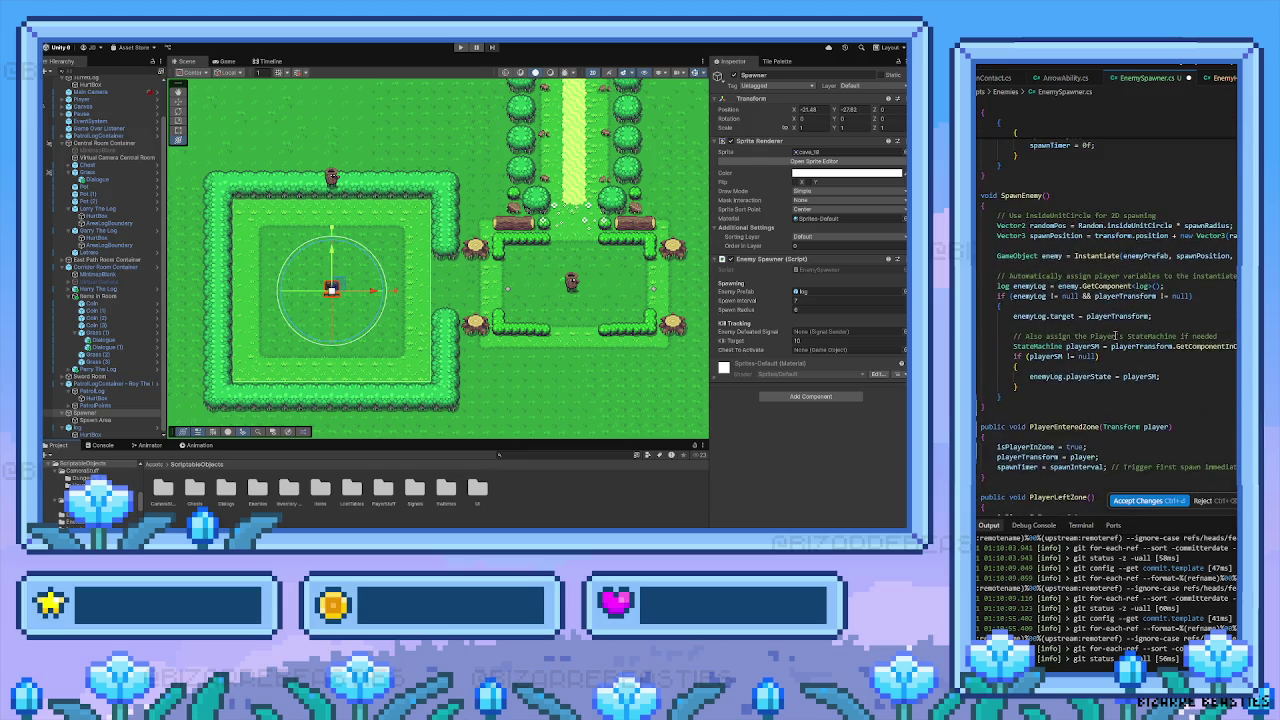
scroll(1115, 337, "up", 4)
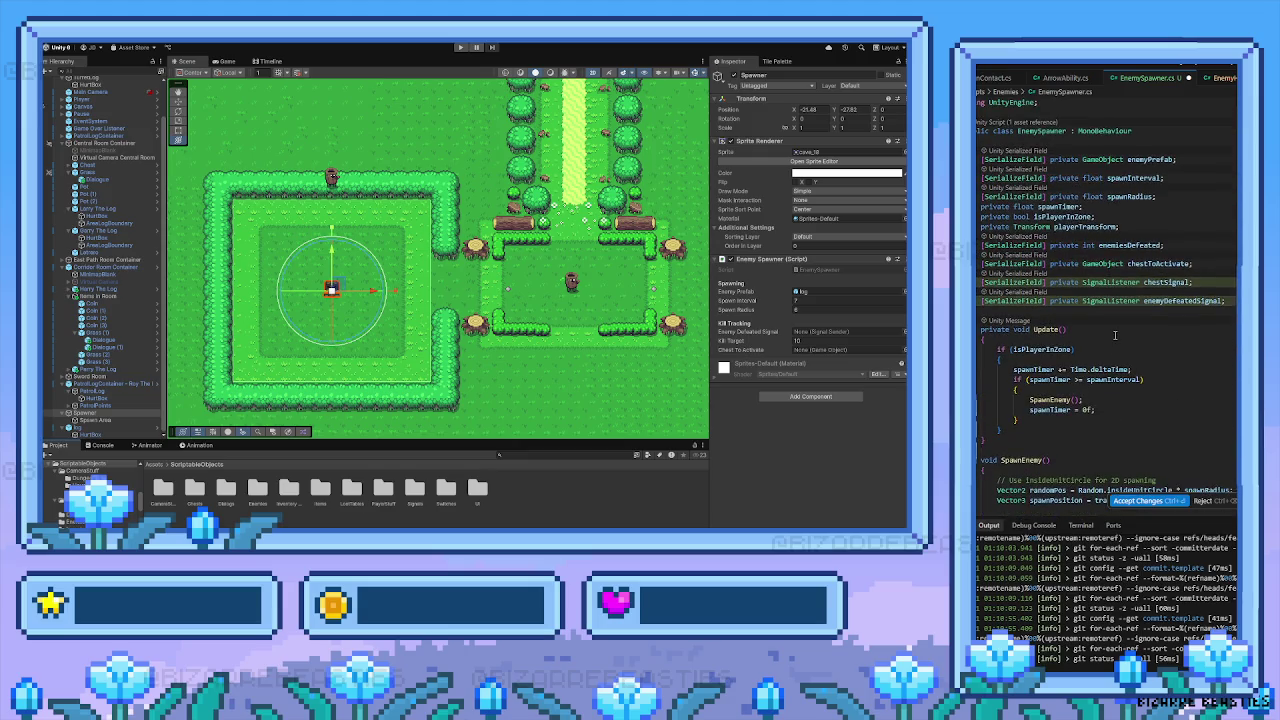
scroll(1115, 336, "down", 6)
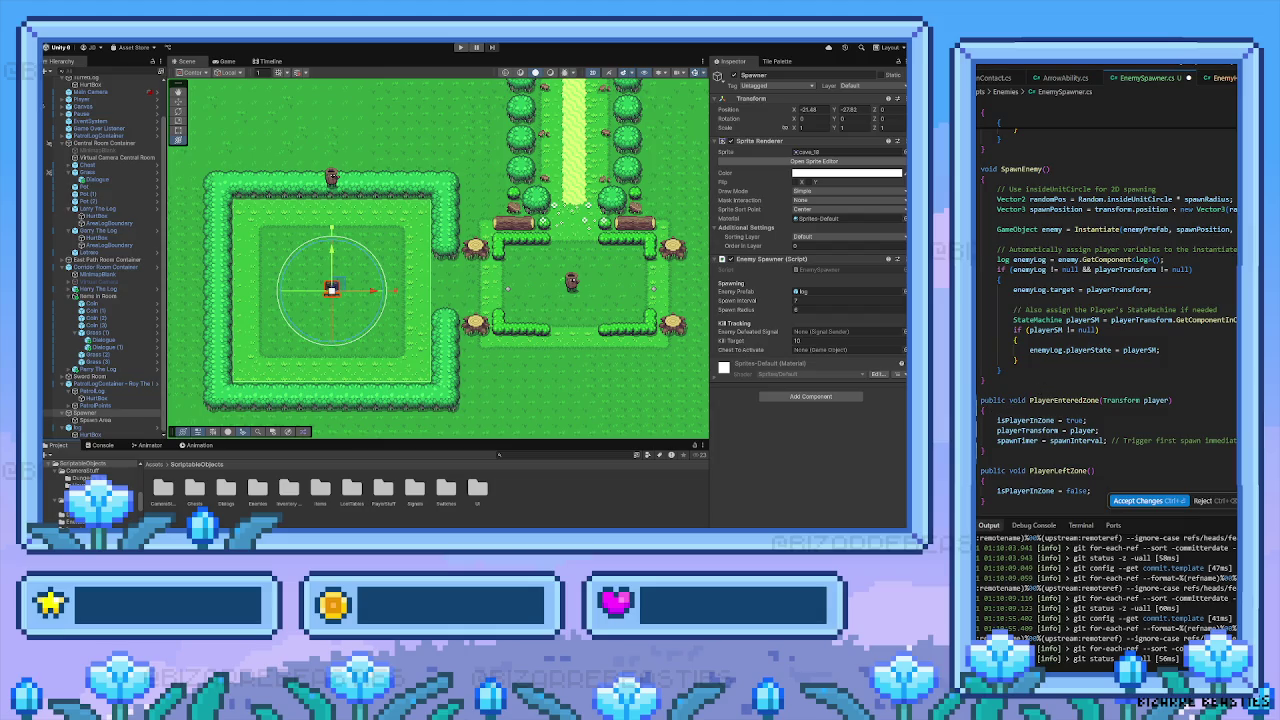
Pan the scene with the arrow keys up past the house to the grassy room
key("Up")
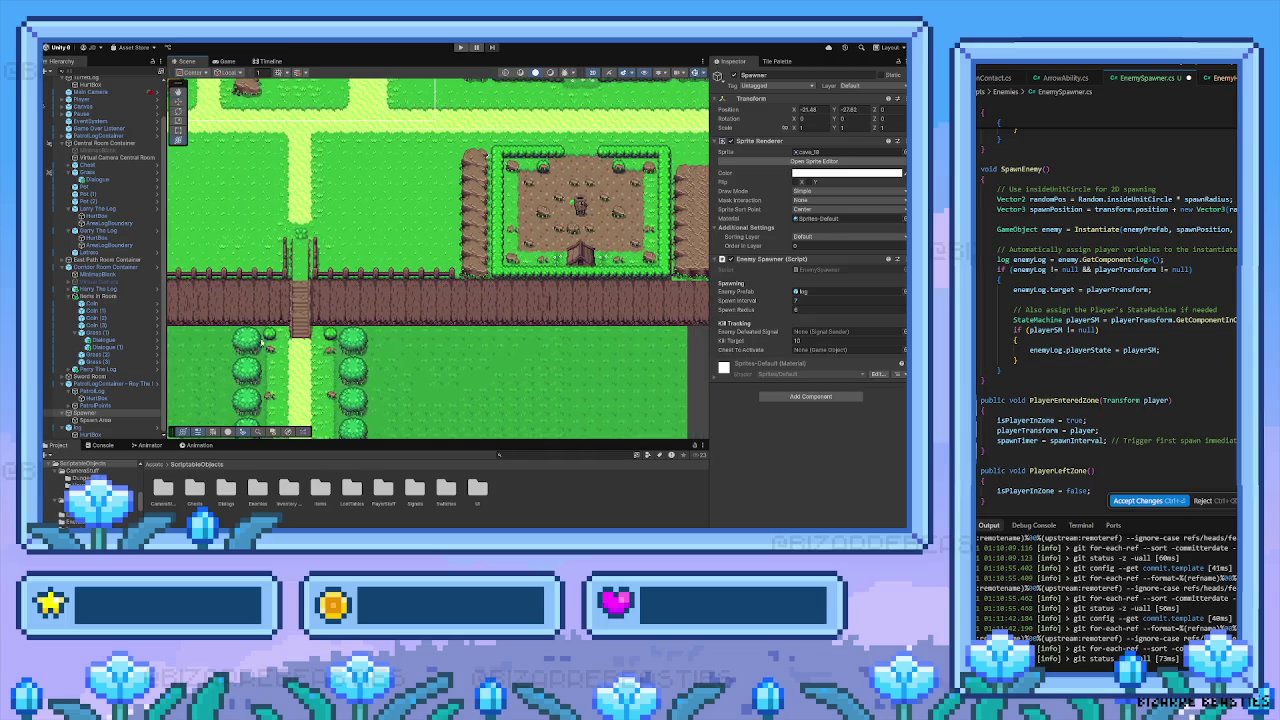
key("Up")
key("Left")
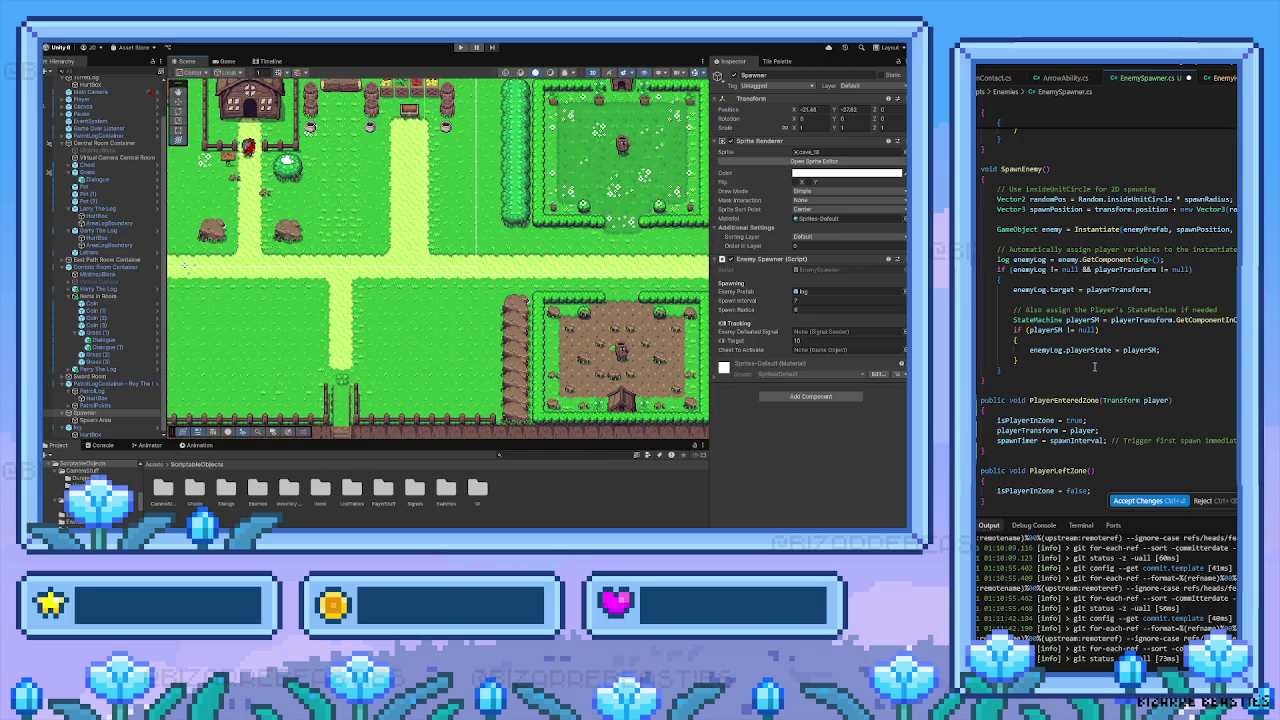
key("Up")
key("Right")
key("Up")
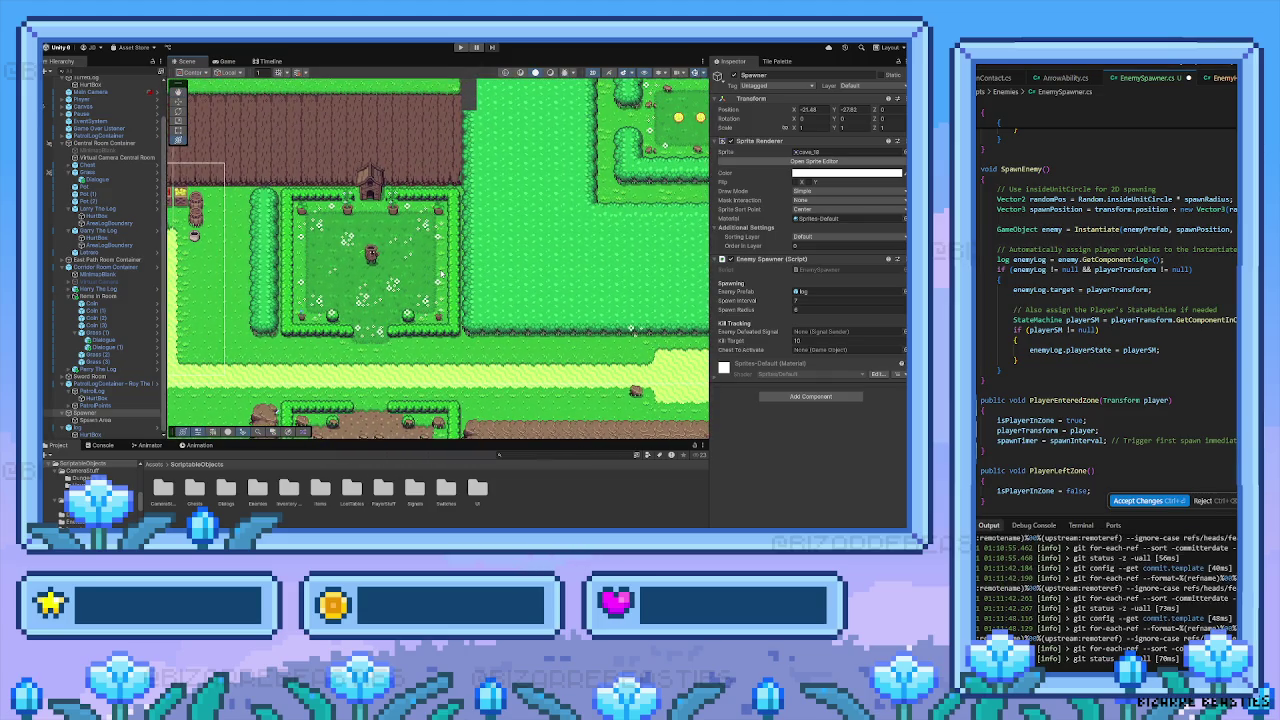
scroll(1116, 385, "down", 5)
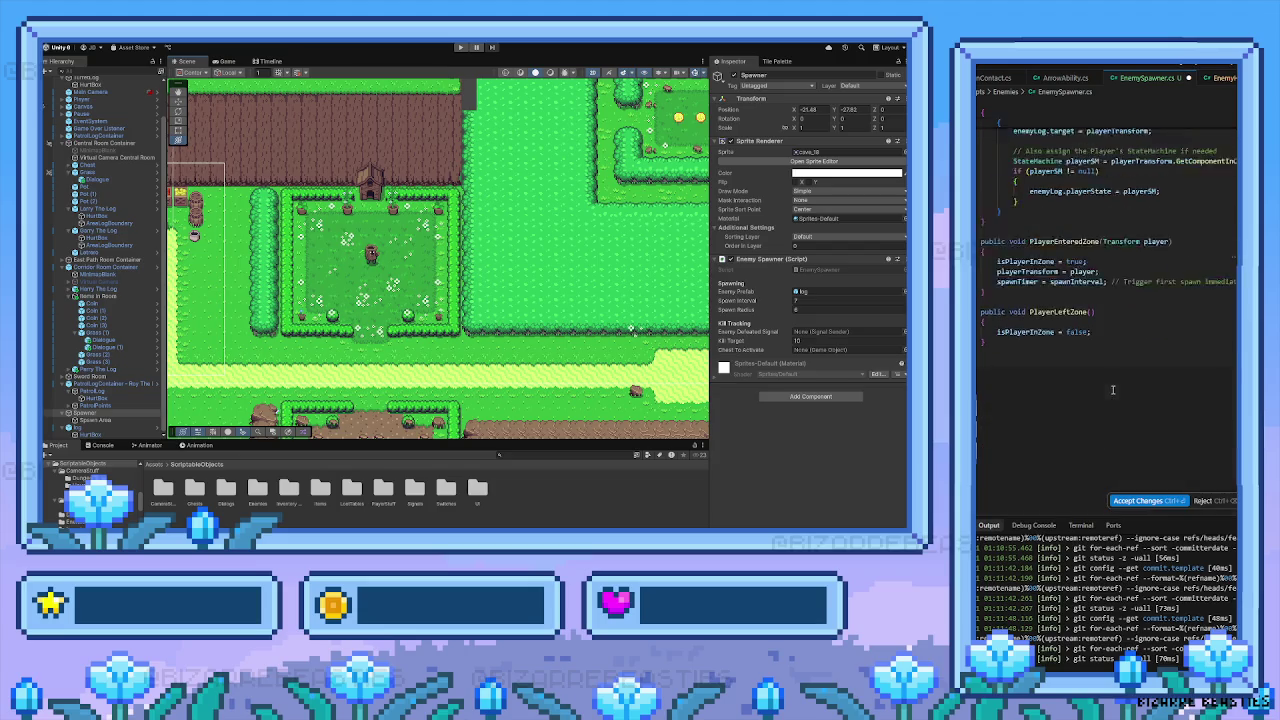
Try starting a new statement below PlayerLeftZone, erasing the partial typing
left_click(1008, 378)
type("if")
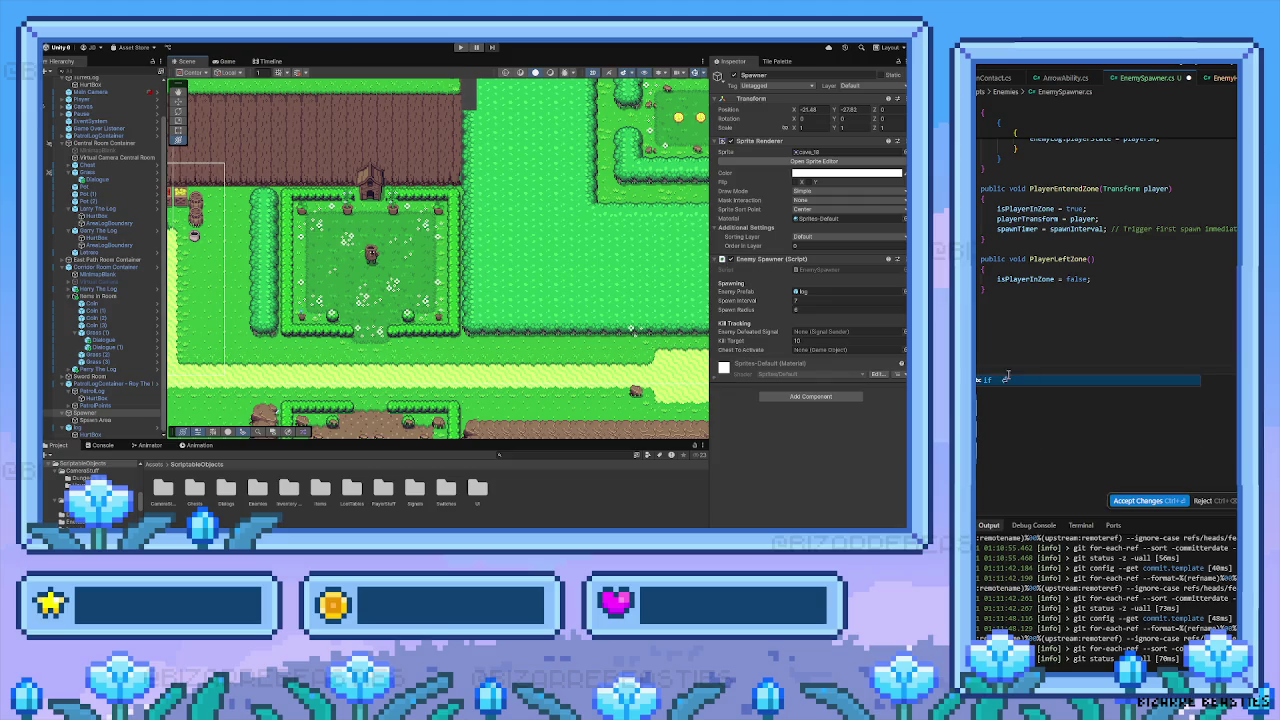
key("ctrl+z")
type("fo")
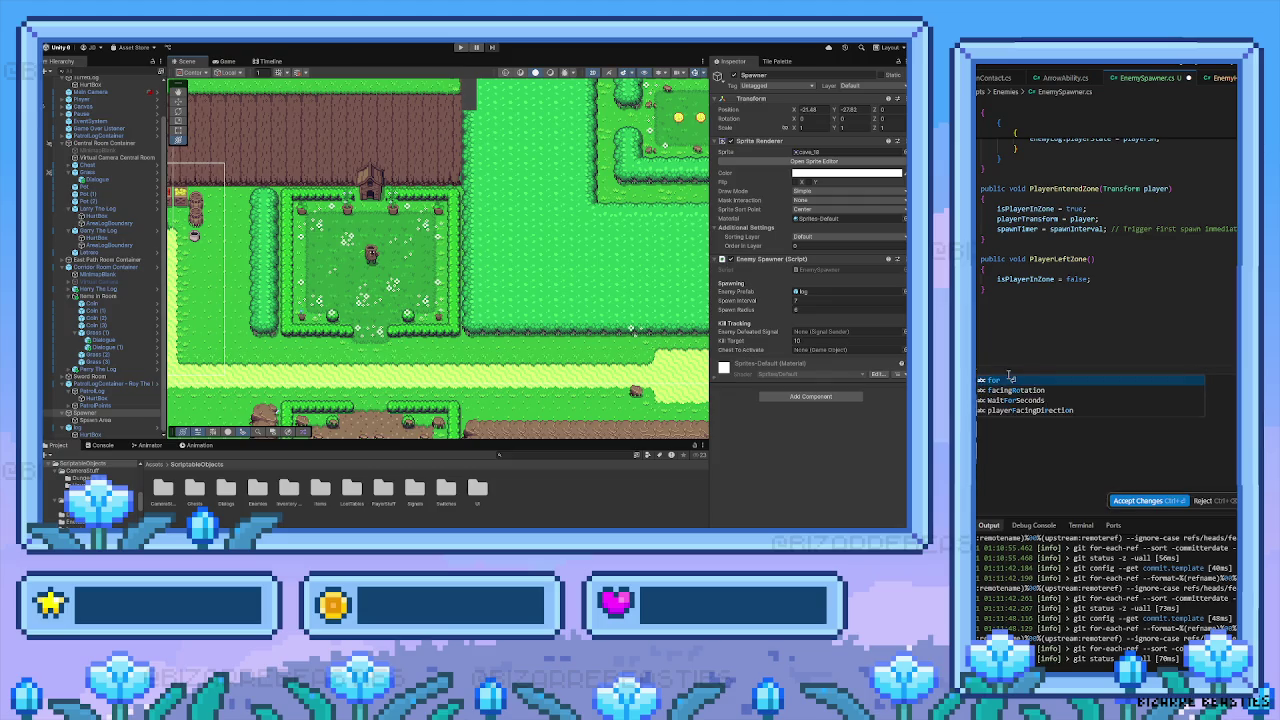
key("BackSpace")
key("BackSpace")
type("wa")
key("BackSpace")
key("BackSpace")
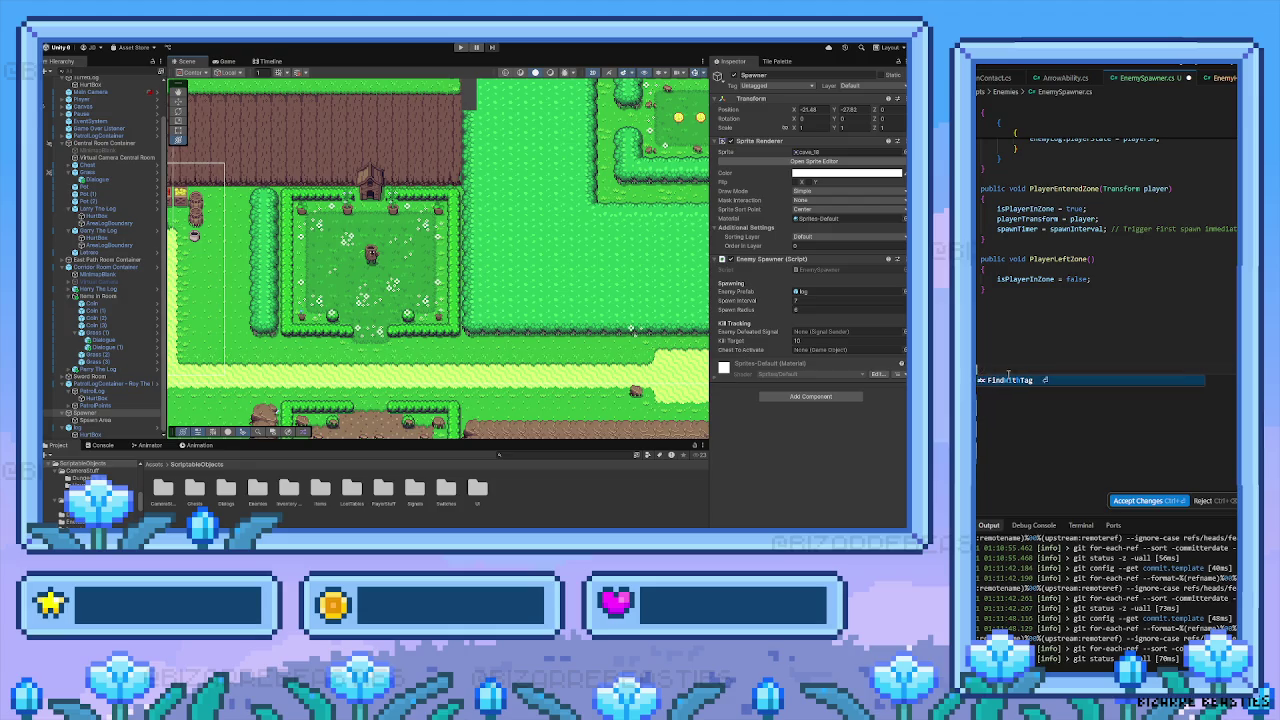
type("le")
Scroll through EnemySpawner.cs and highlight the whole Update method
scroll(1008, 374, "down", 1)
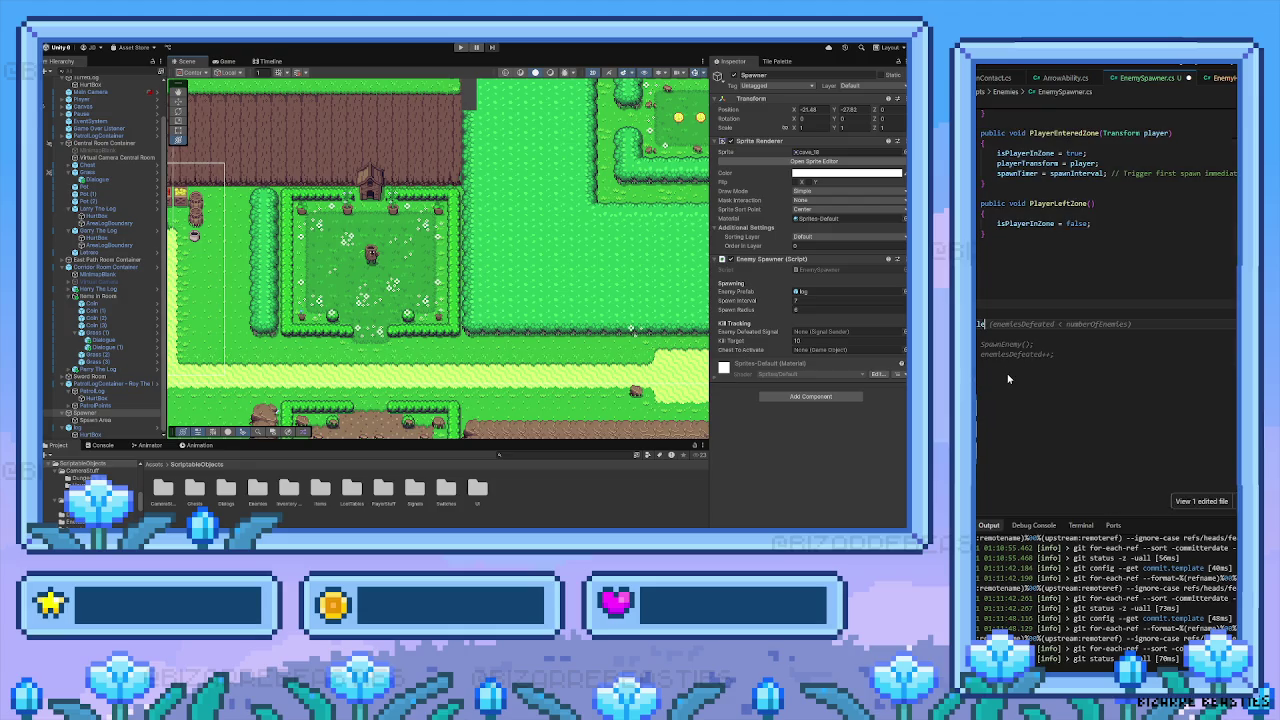
scroll(1008, 379, "up", 10)
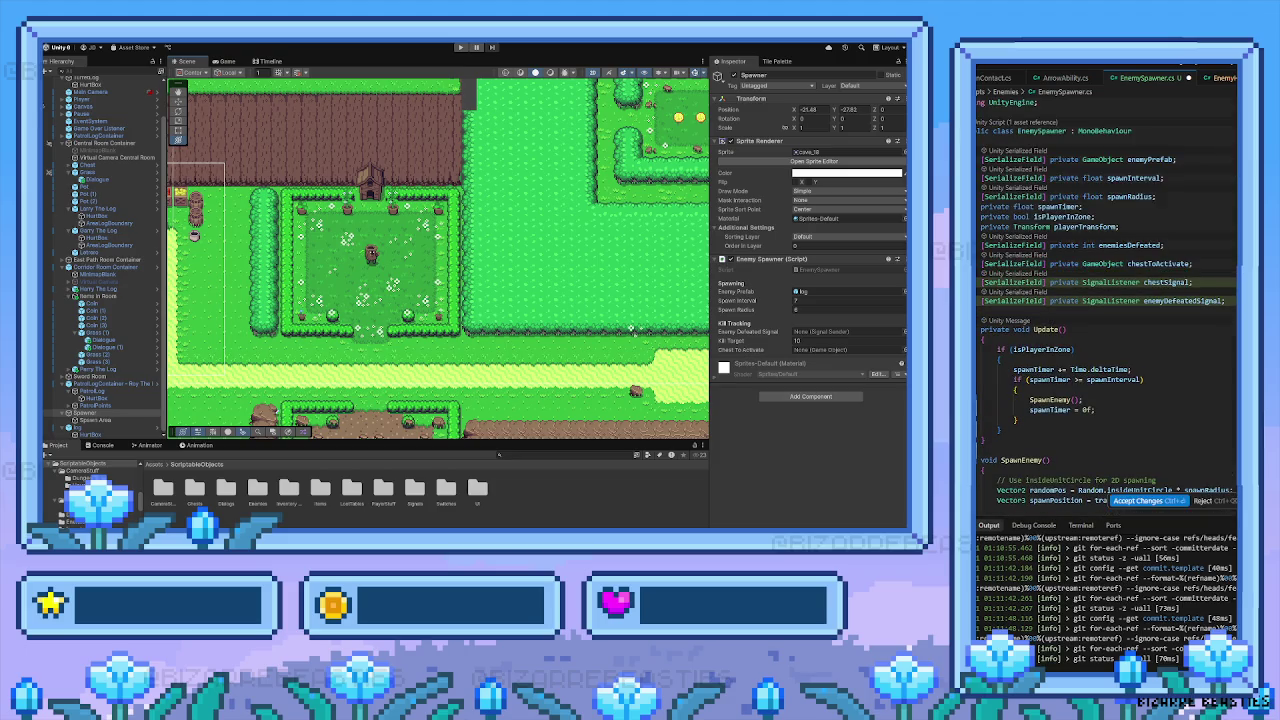
scroll(1203, 438, "down", 5)
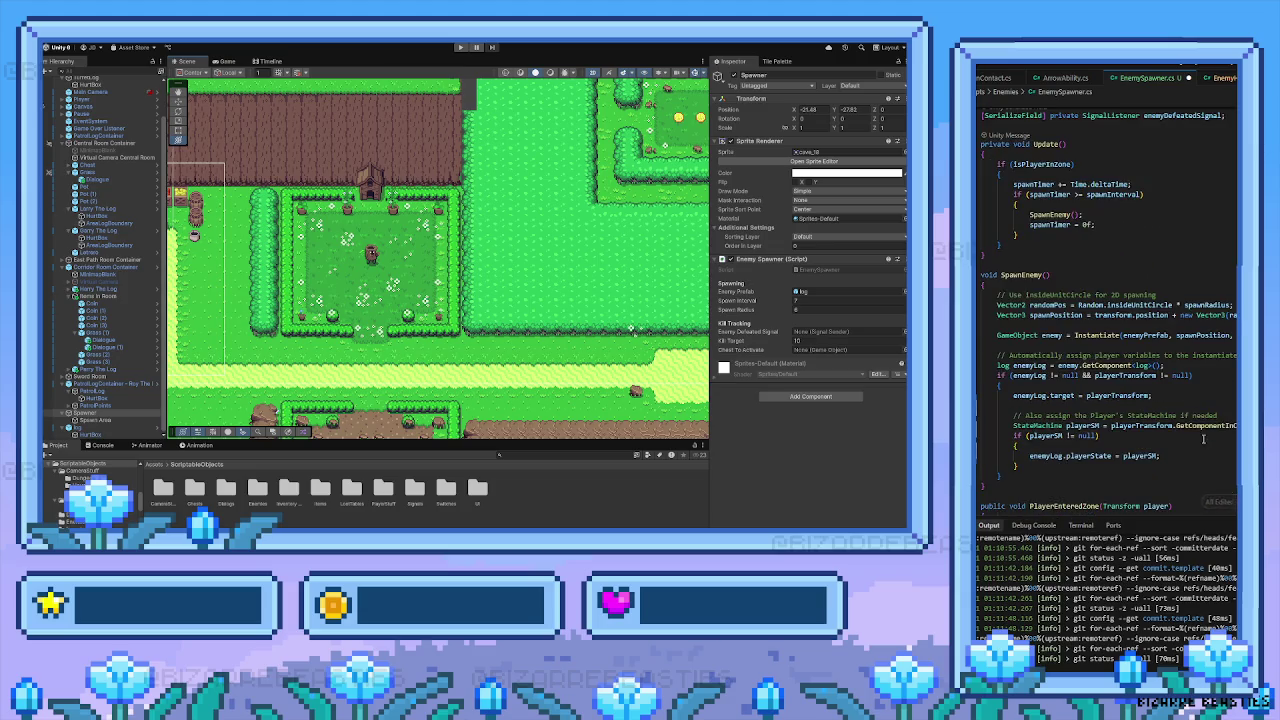
scroll(1203, 438, "up", 5)
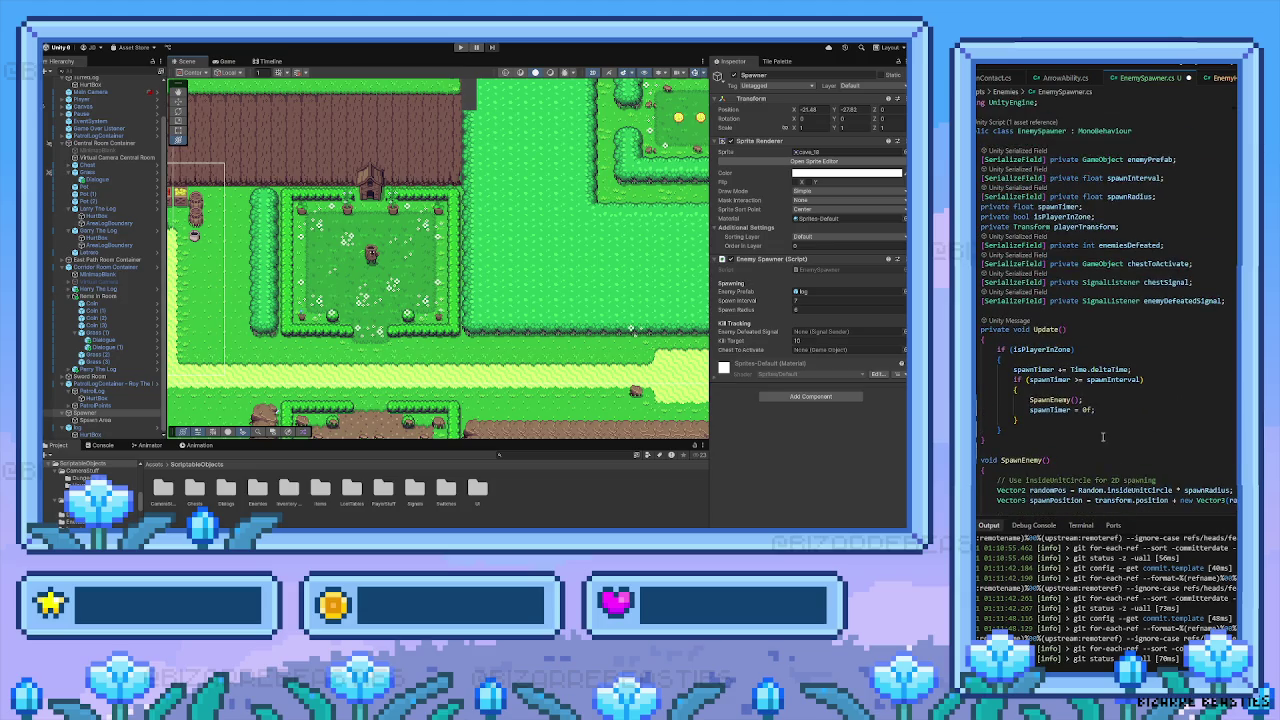
left_click_drag(993, 442, 981, 329)
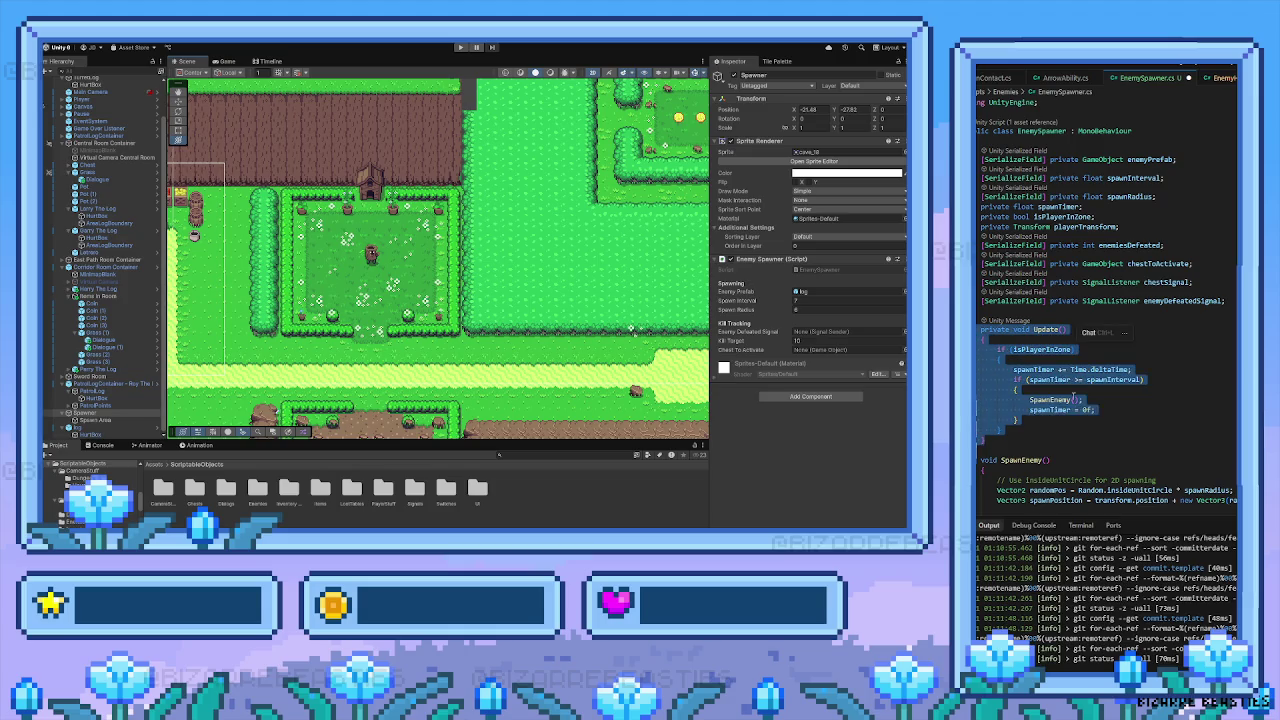
left_click(1227, 302)
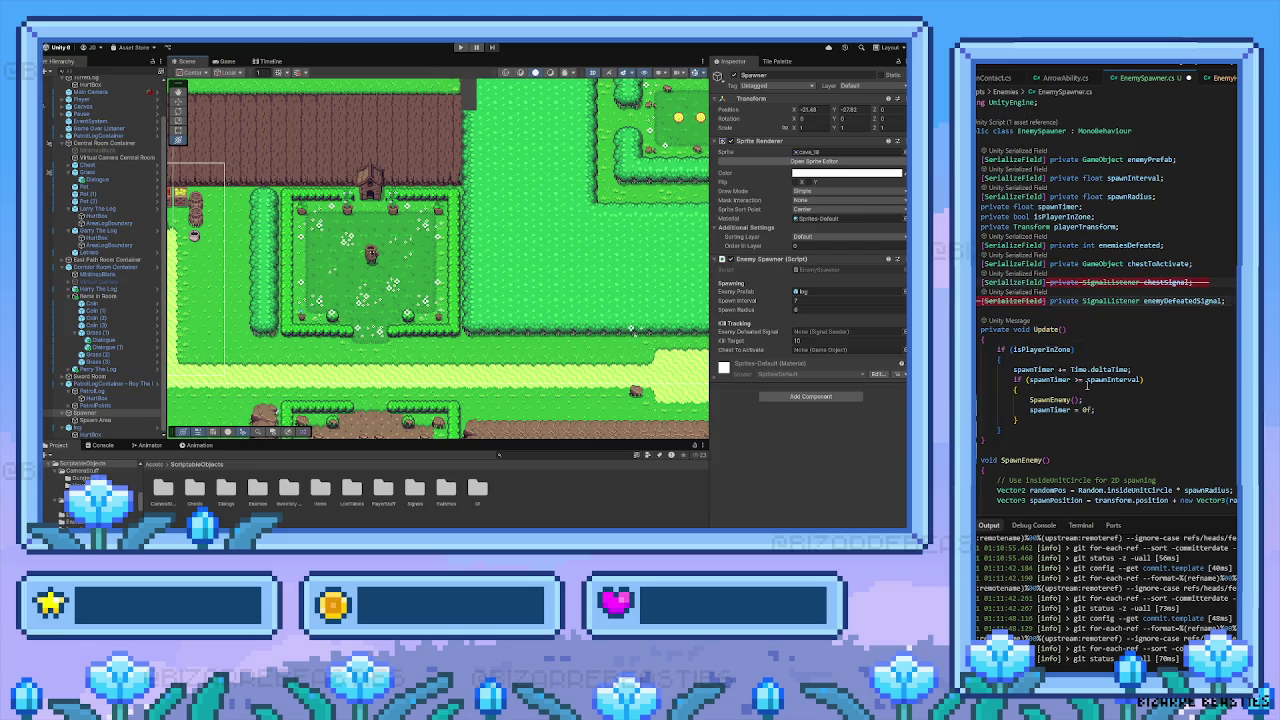
scroll(1055, 410, "down", 2)
scroll(1056, 409, "down", 3)
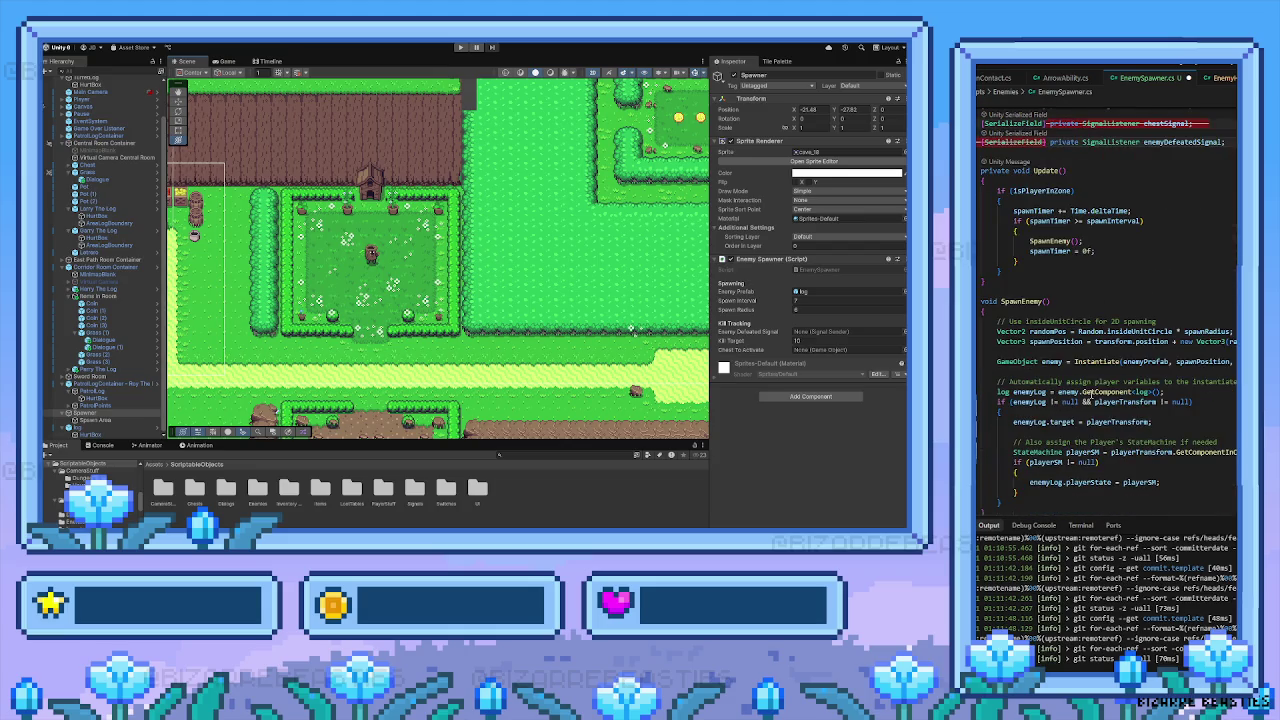
scroll(1090, 392, "up", 5)
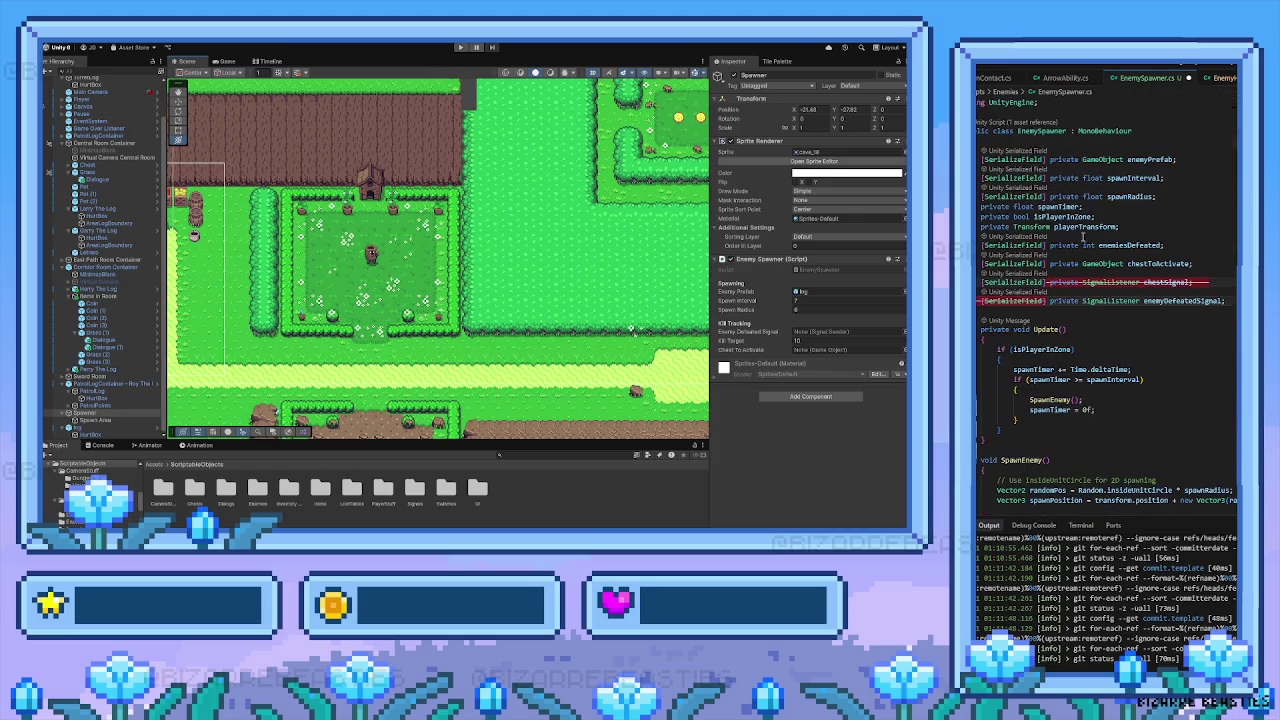
Open ArrowAbility.cs, then DamageOnContact.cs at the hitSomething declaration
left_click(1065, 77)
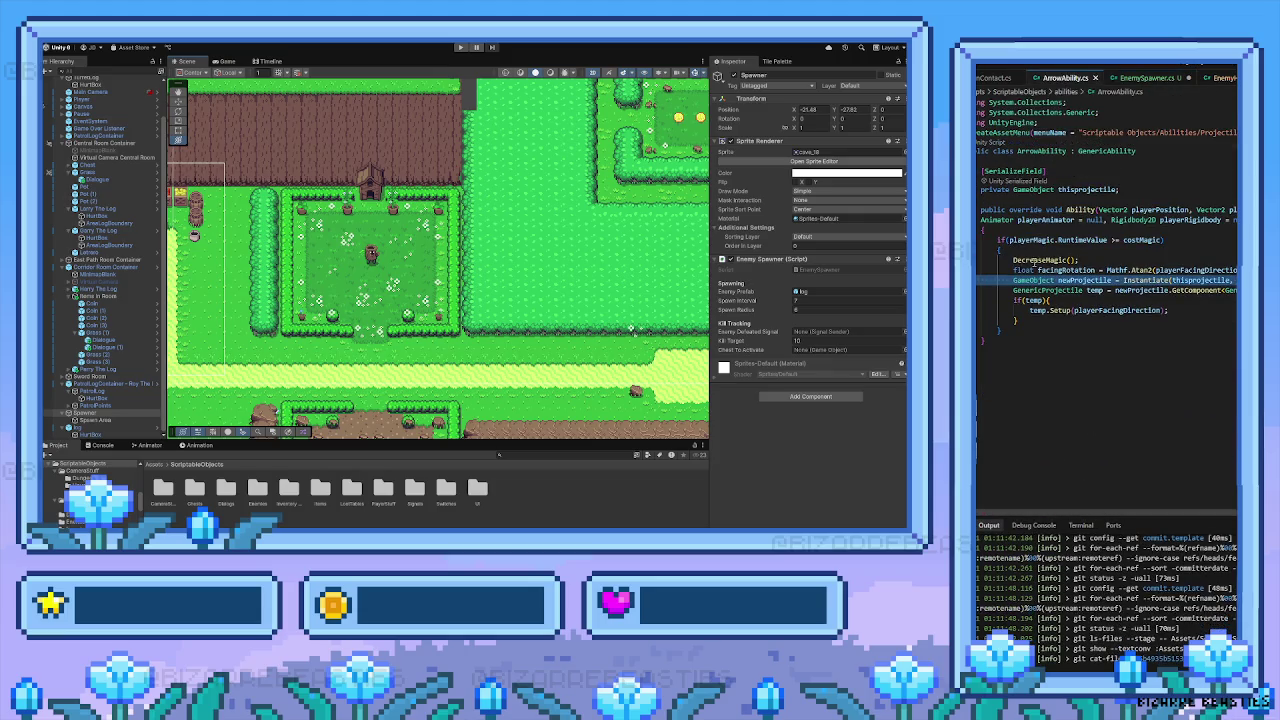
left_click(989, 78)
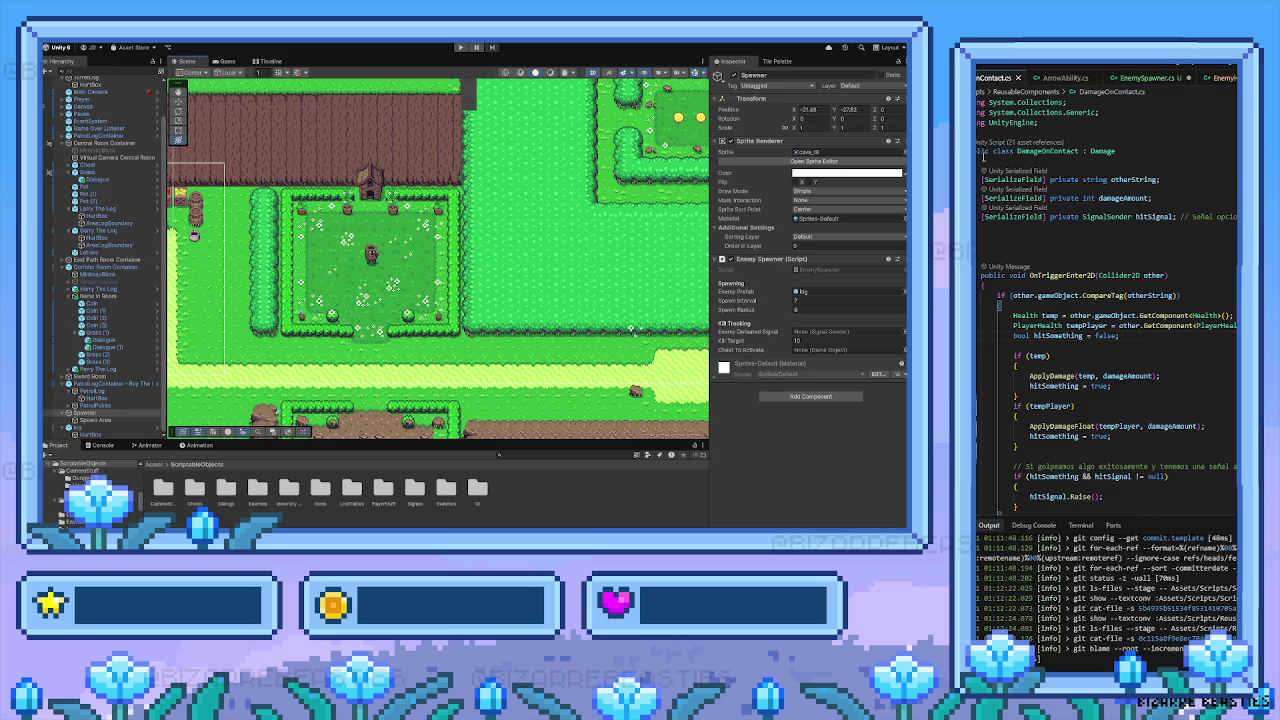
left_click(1119, 335)
key("f")
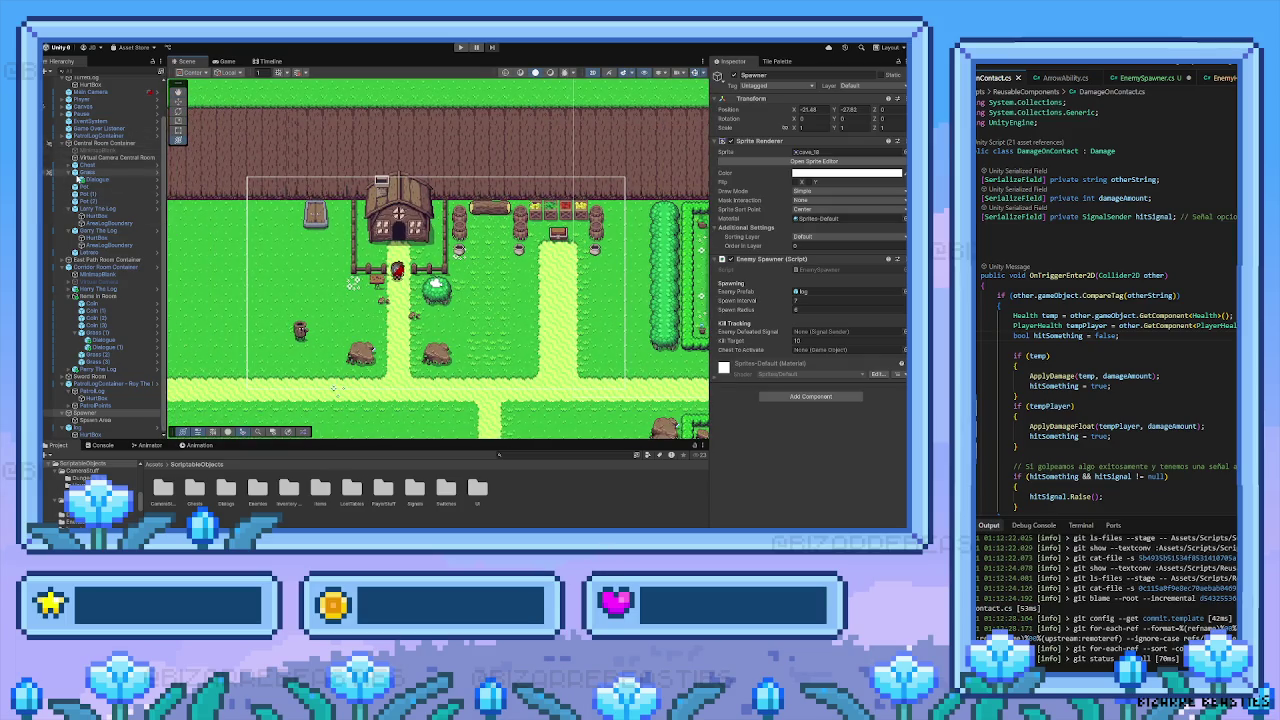
Select Canvas and preview the Game view before returning to the Scene view
left_click(110, 106)
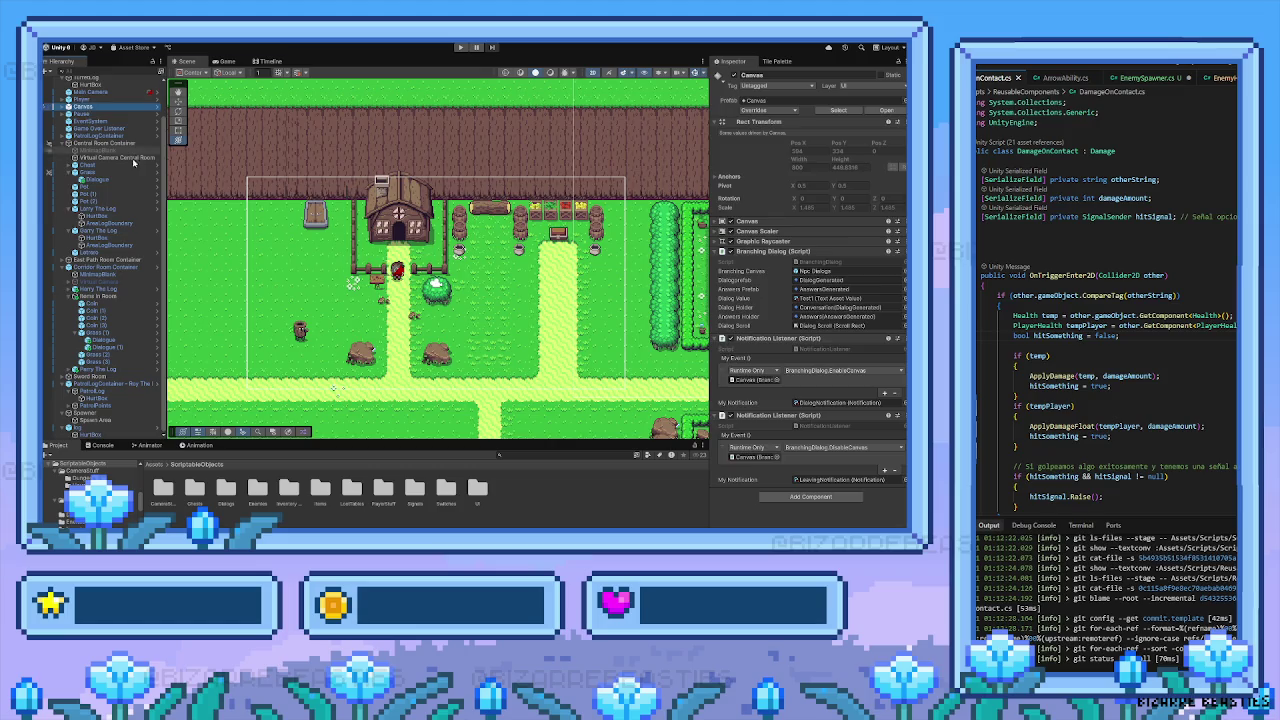
scroll(300, 260, "up", 3)
left_click_drag(357, 131, 267, 121)
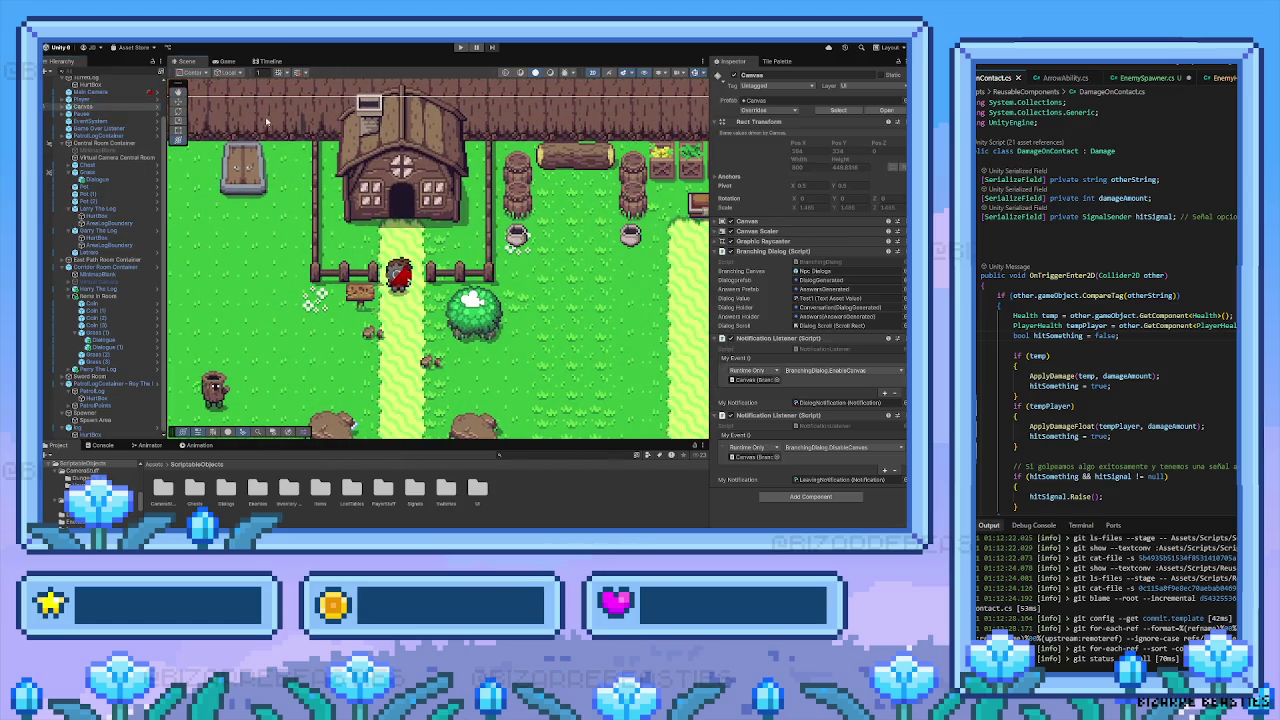
left_click(228, 61)
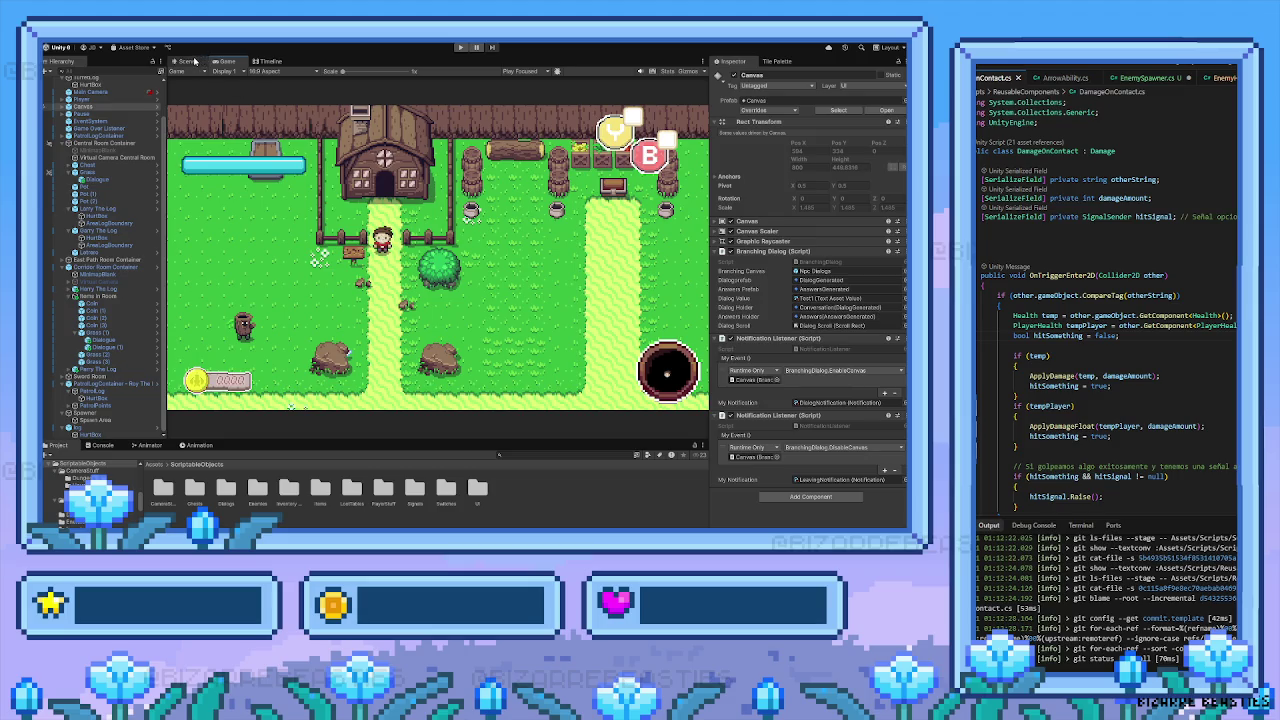
left_click(190, 62)
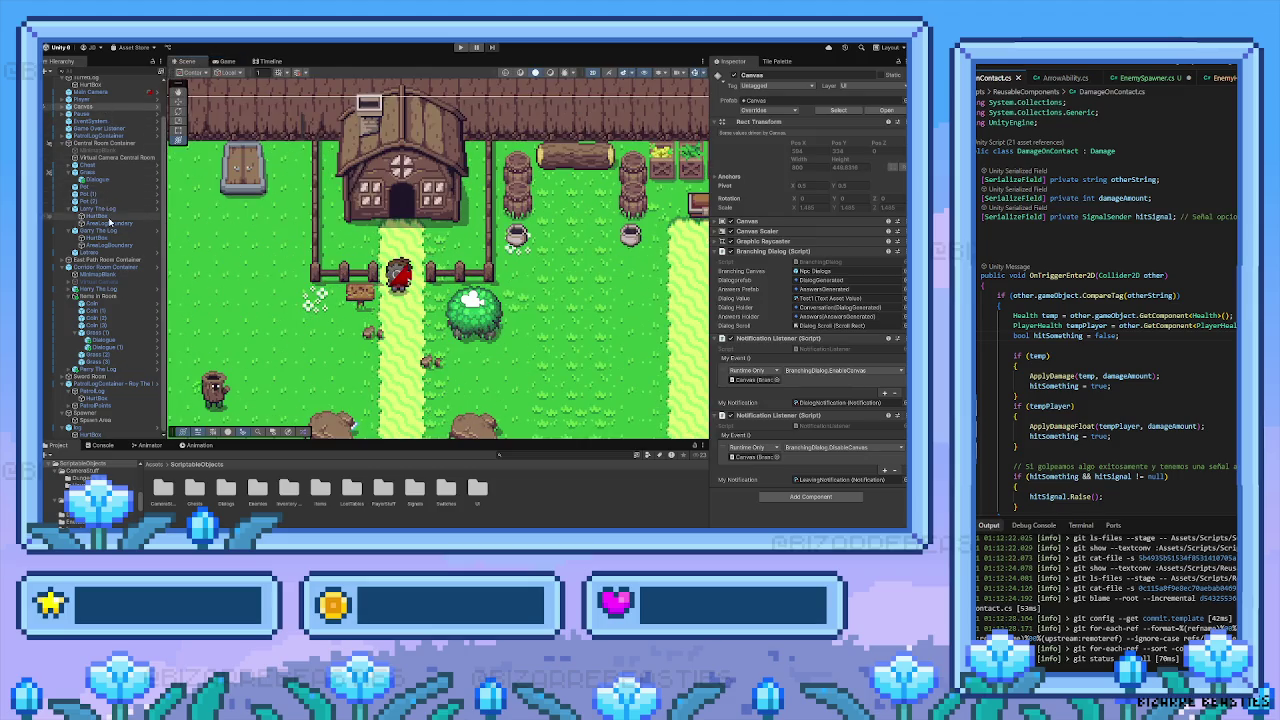
Collapse the Central Room, Corridor Room, Sword Room, PatrolLogContainer, Spawner and log groups, then clear the selection
left_click(66, 143)
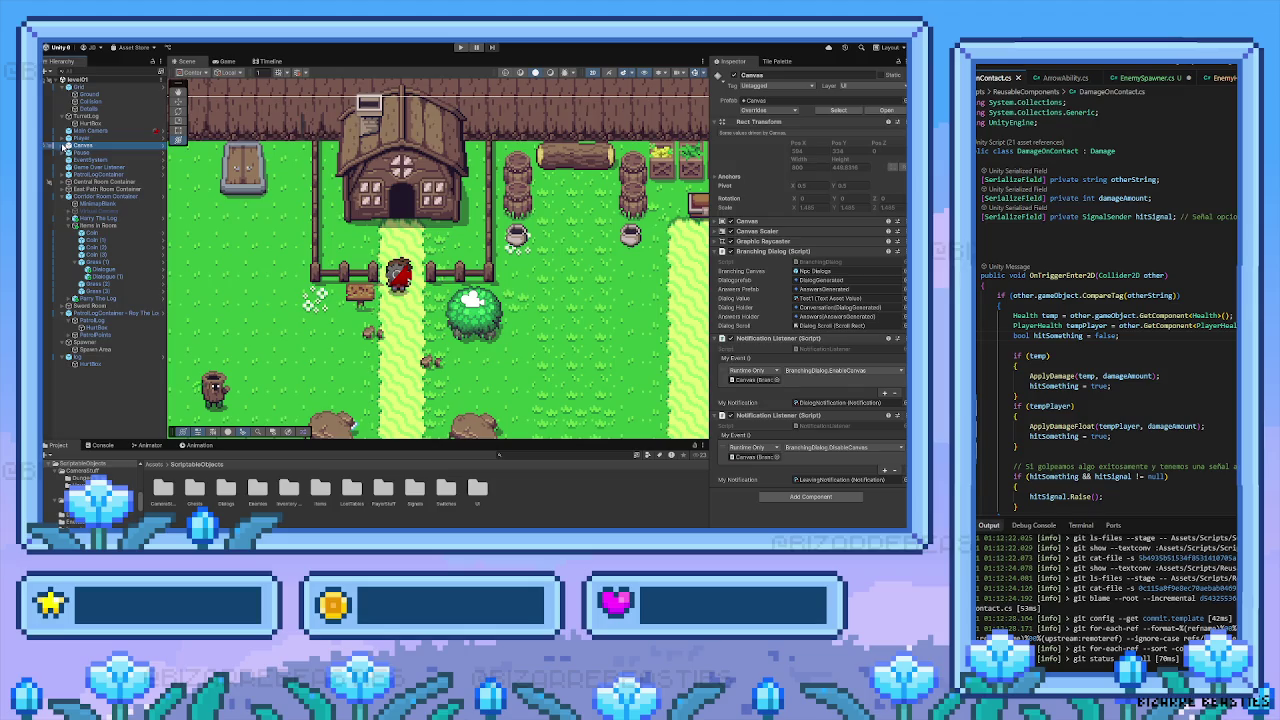
left_click(62, 196)
left_click(63, 204)
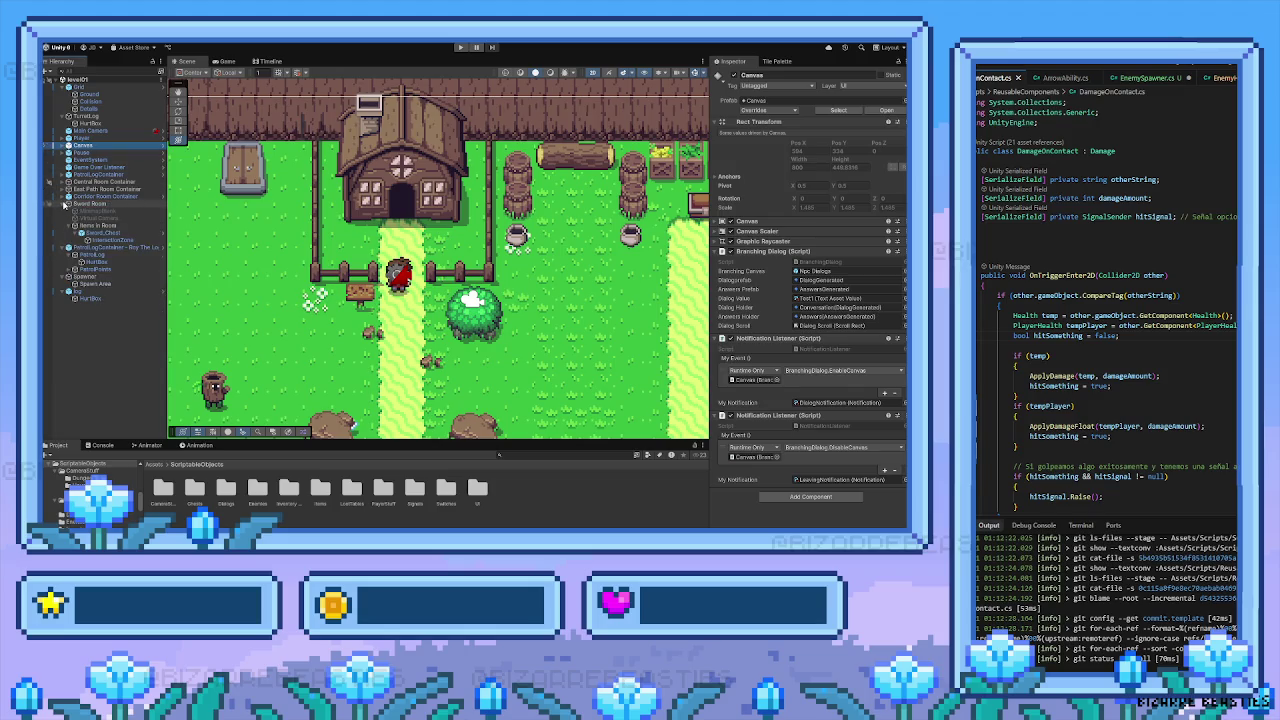
left_click(62, 204)
left_click(62, 211)
left_click(62, 218)
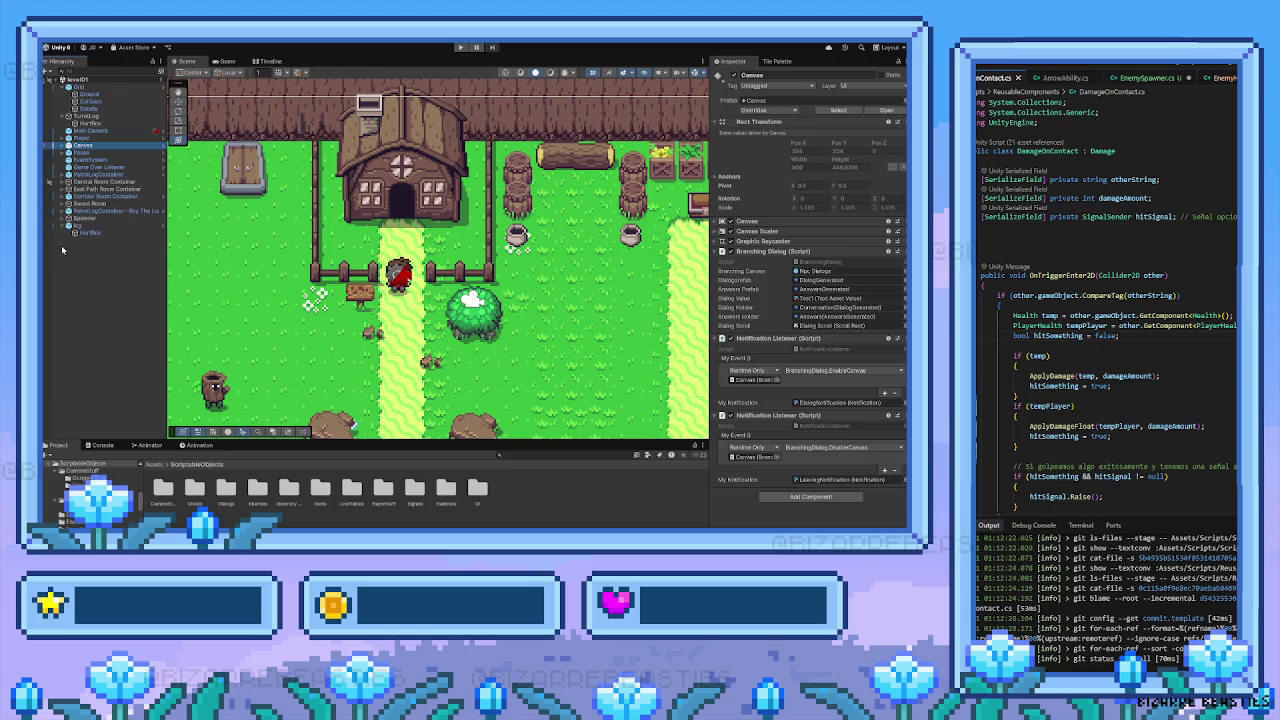
left_click(62, 225)
left_click(100, 328)
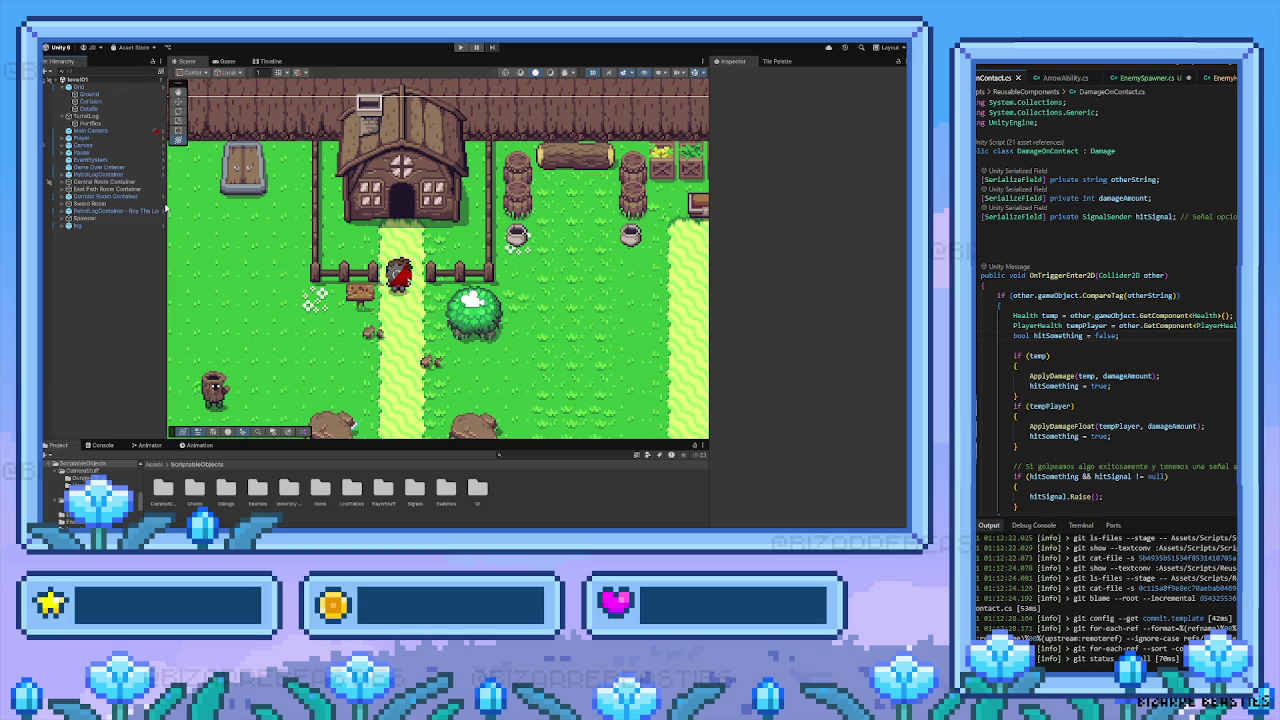
Create an empty GameObject named Player Test
key("ctrl+shift+n")
type("Pat")
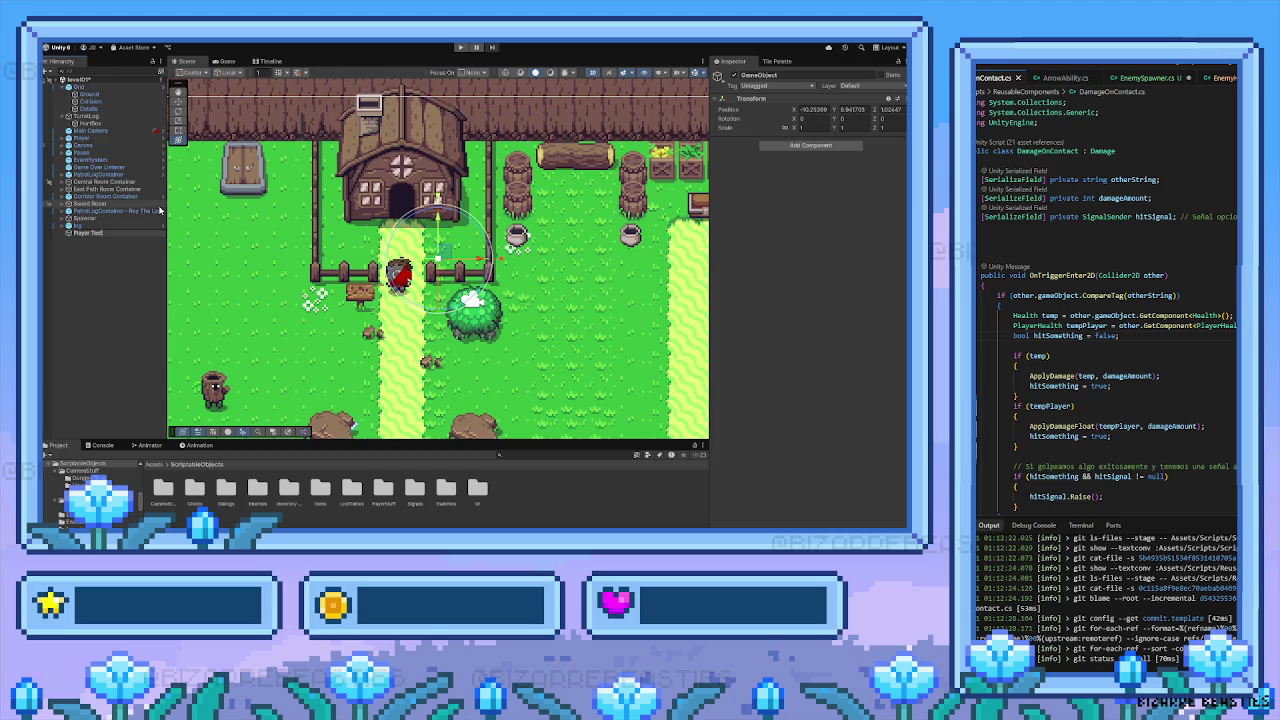
key("Return")
Place Player Test in the grassy field west of the dirt room and add a Sprite Renderer
mouse_move(438, 255)
left_mouse_down()
mouse_move(650, 375)
mouse_move(498, 241)
mouse_move(491, 206)
mouse_move(520, 375)
left_mouse_up()
scroll(650, 375, "down", 3)
key("y")
scroll(398, 290, "up", 3)
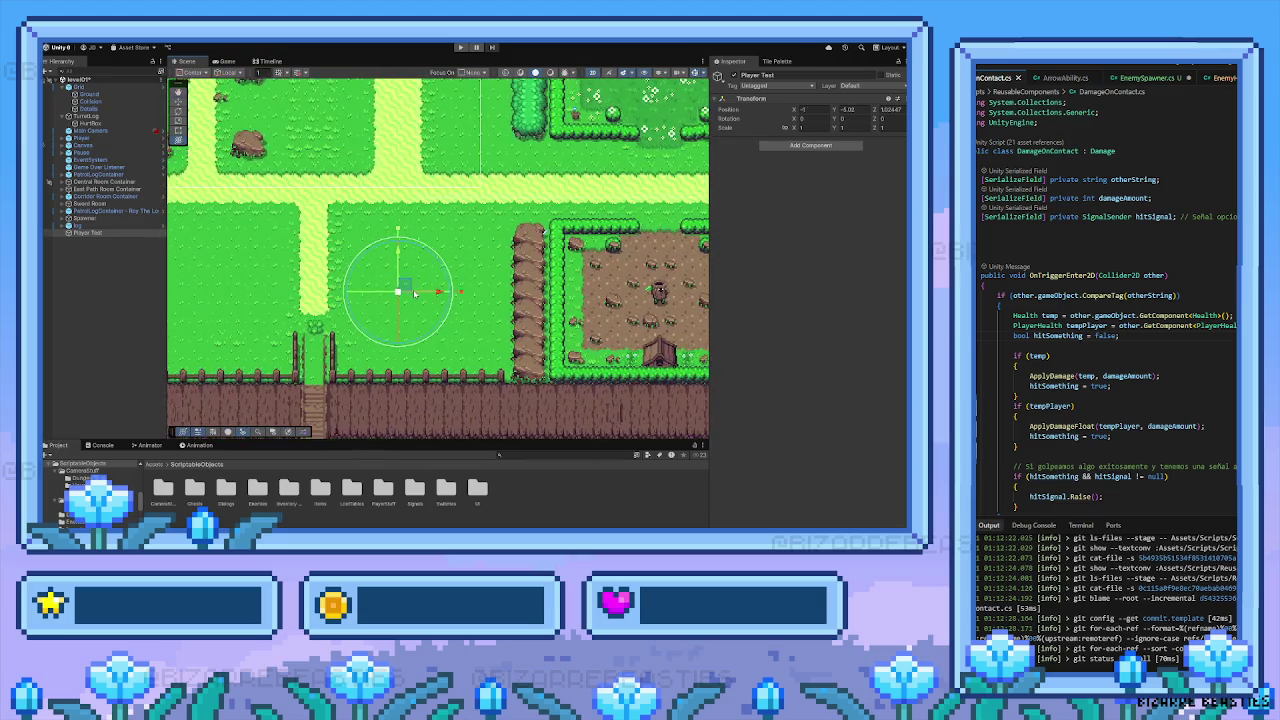
left_click_drag(398, 290, 397, 271)
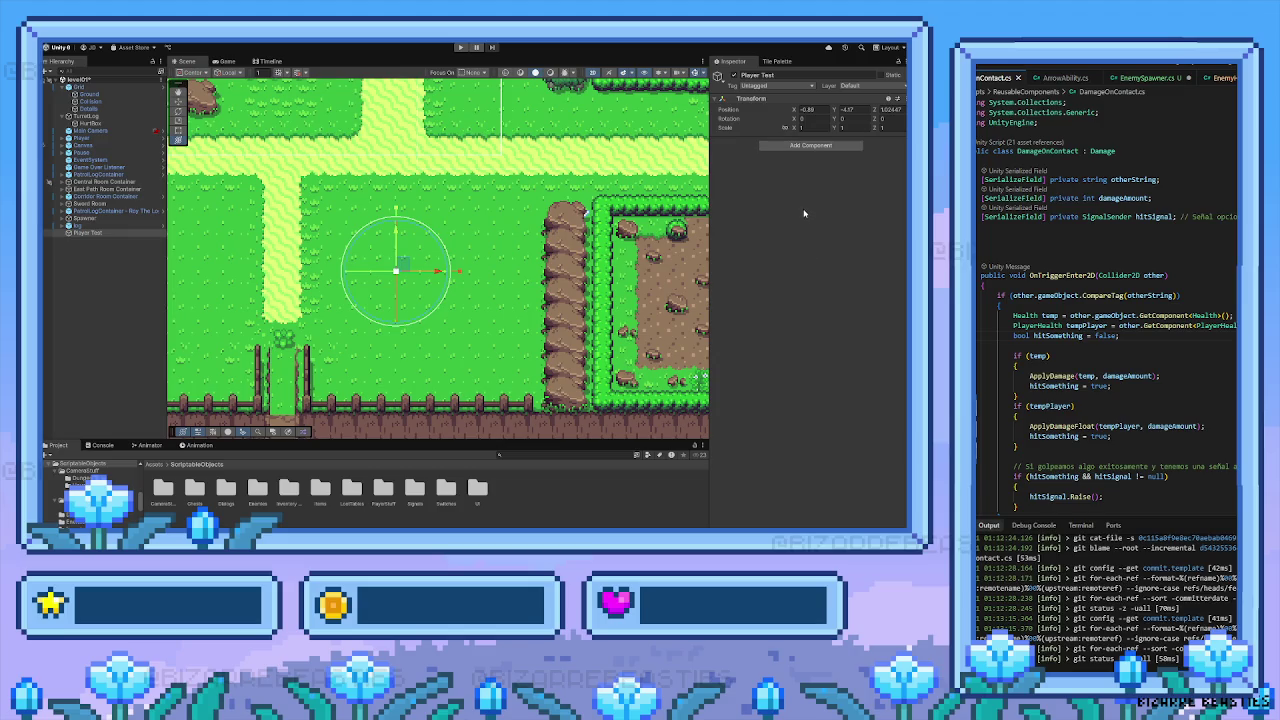
key("ctrl+z")
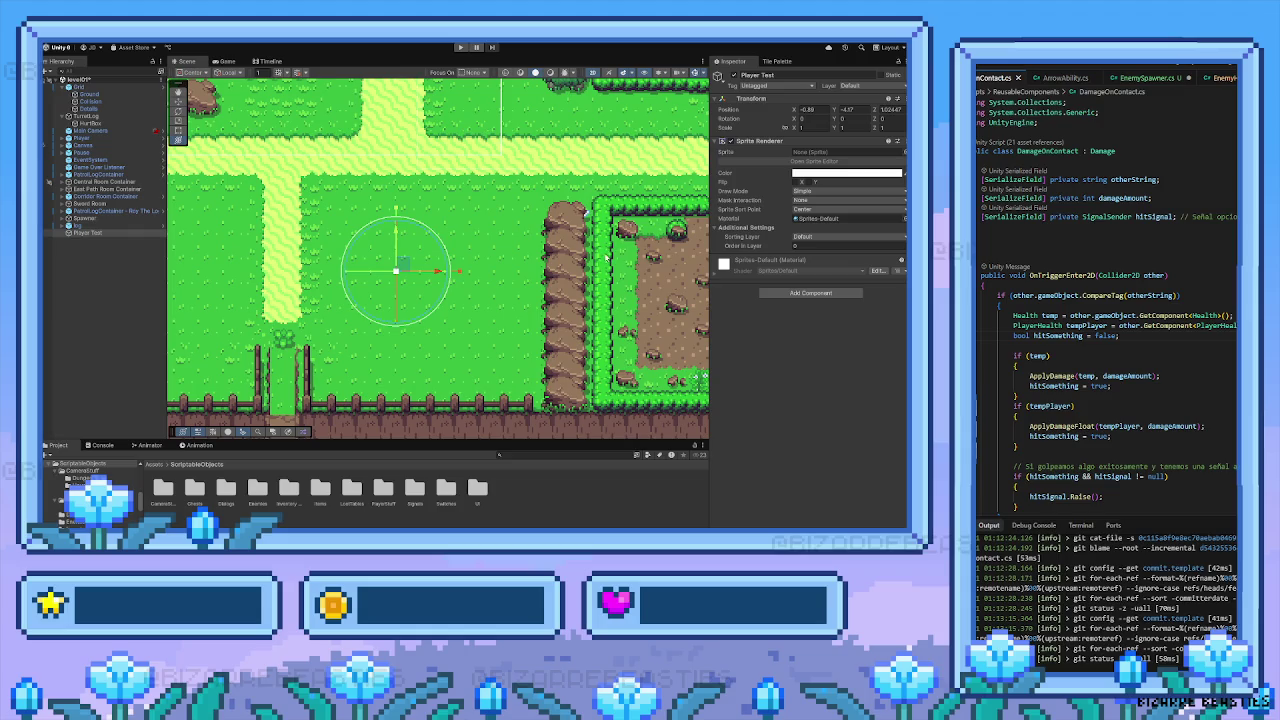
Give Player Test the character_0 sprite and set its Position Z to 1
key("ctrl+z")
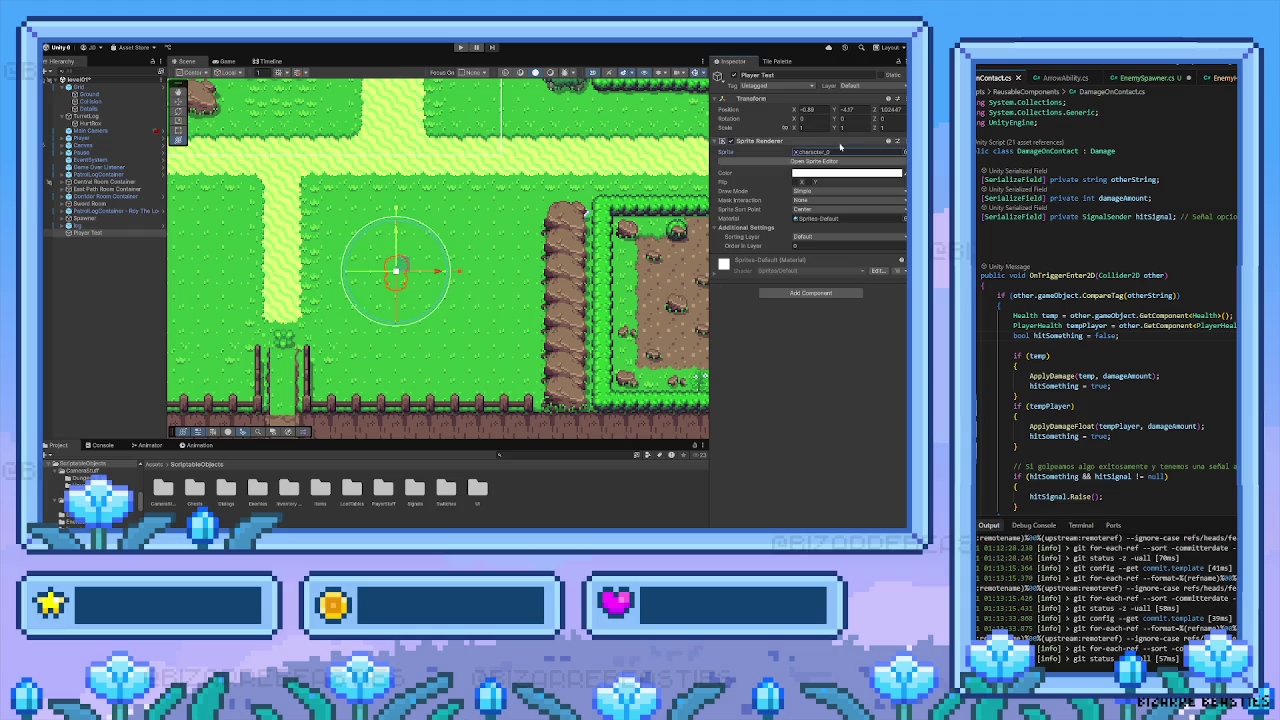
left_click(889, 109)
type("1")
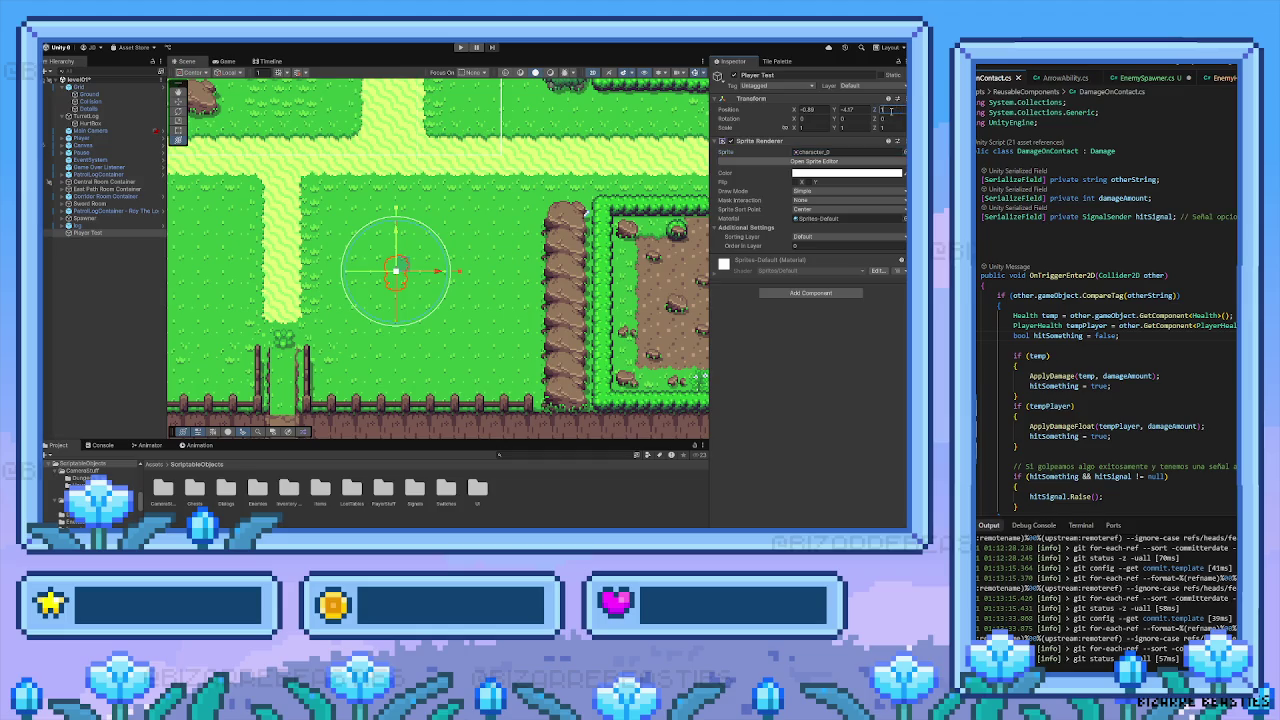
key("Return")
Nudge Player Test onto the grass beside the light path, then enter Play mode
key("w")
left_click_drag(401, 263, 390, 248)
key("y")
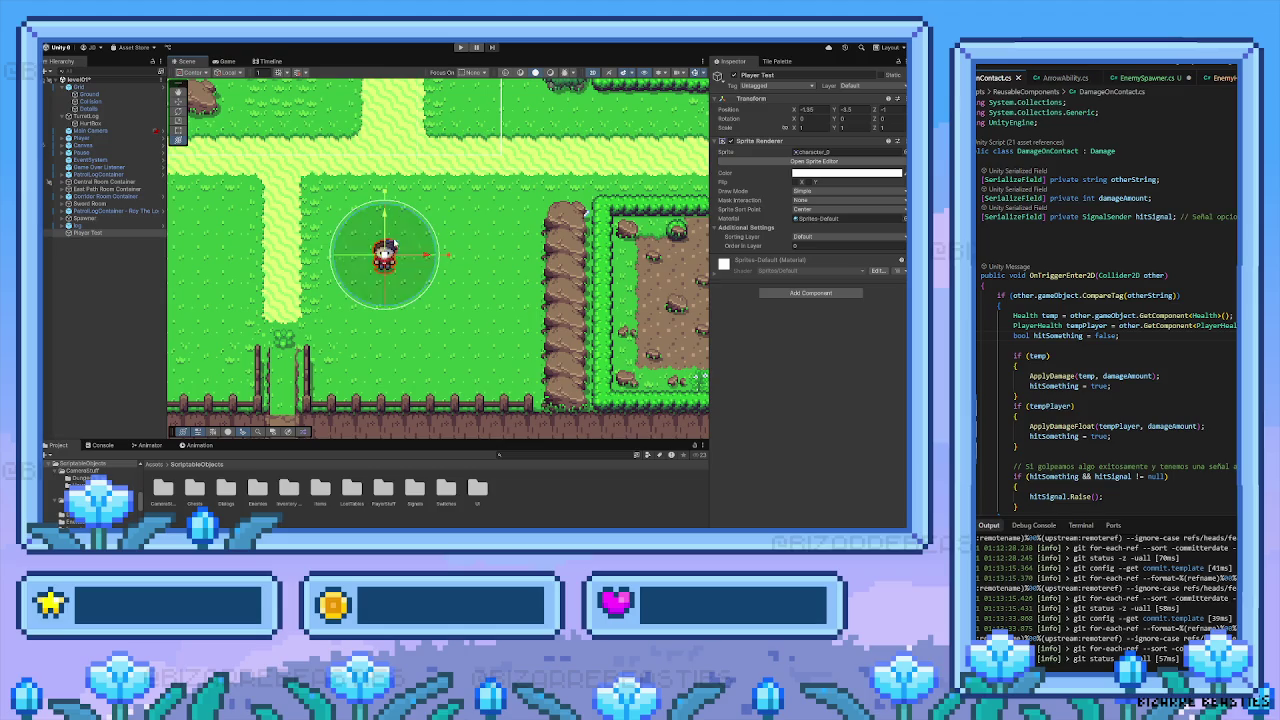
key("w")
left_click_drag(385, 255, 404, 258)
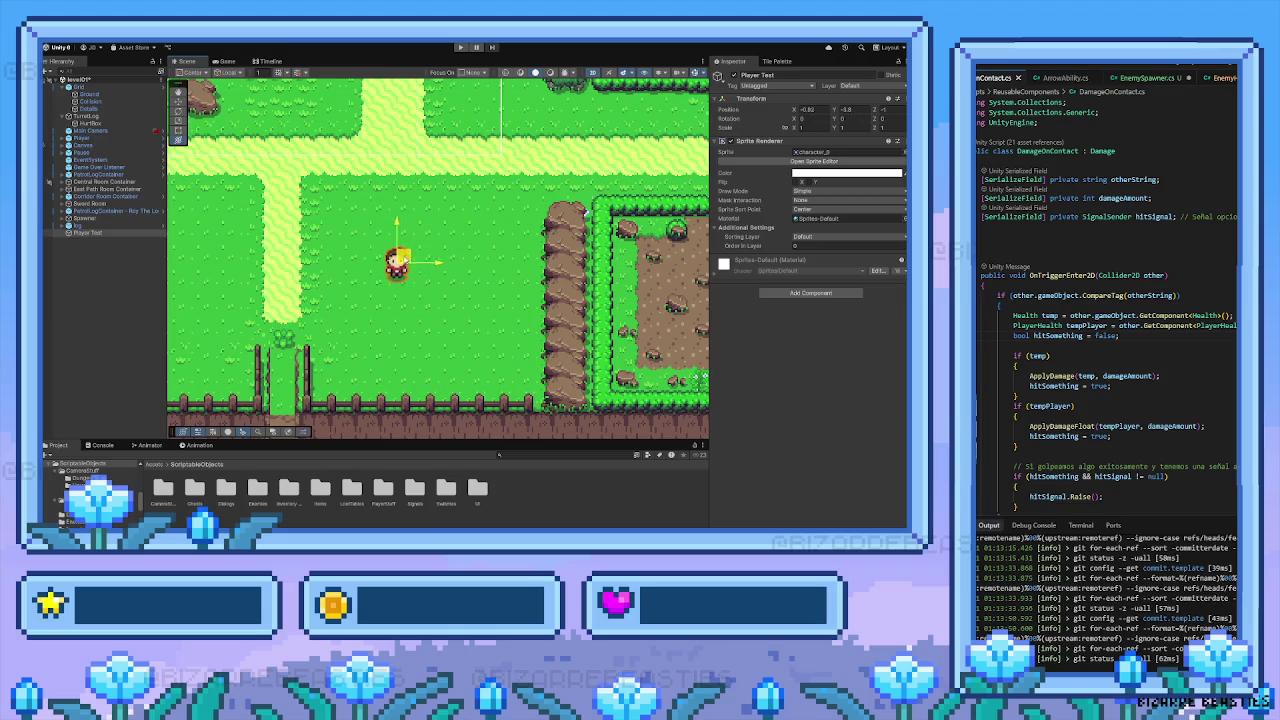
key("y")
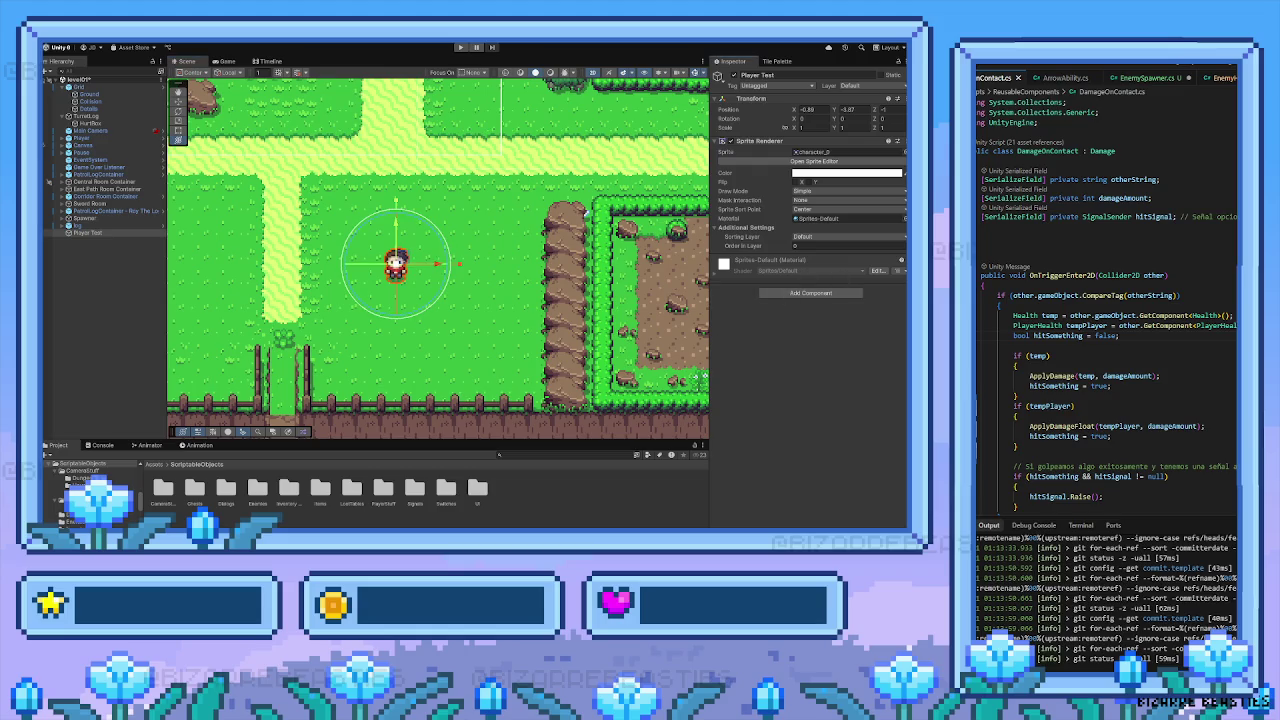
scroll(1175, 363, "down", 3)
scroll(1175, 363, "up", 3)
left_click(460, 47)
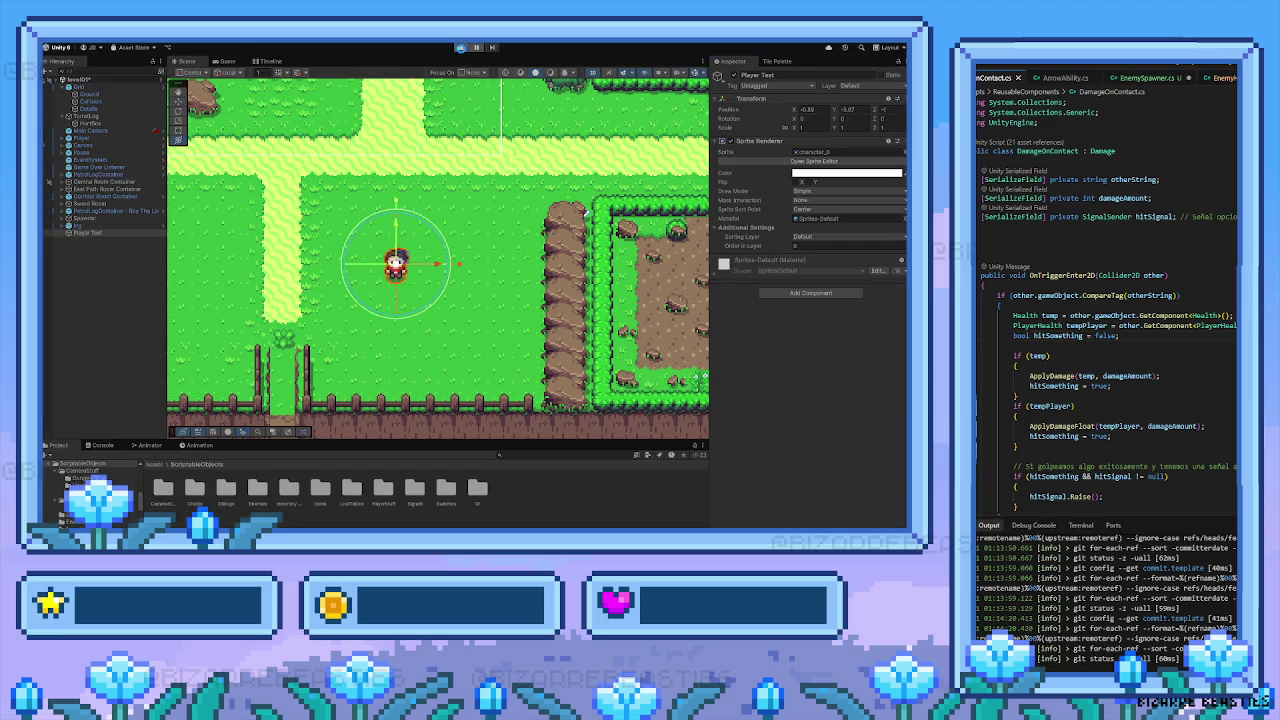
Restart Play mode and walk the player right and down, checking its X position
left_click(460, 48)
left_click(461, 48)
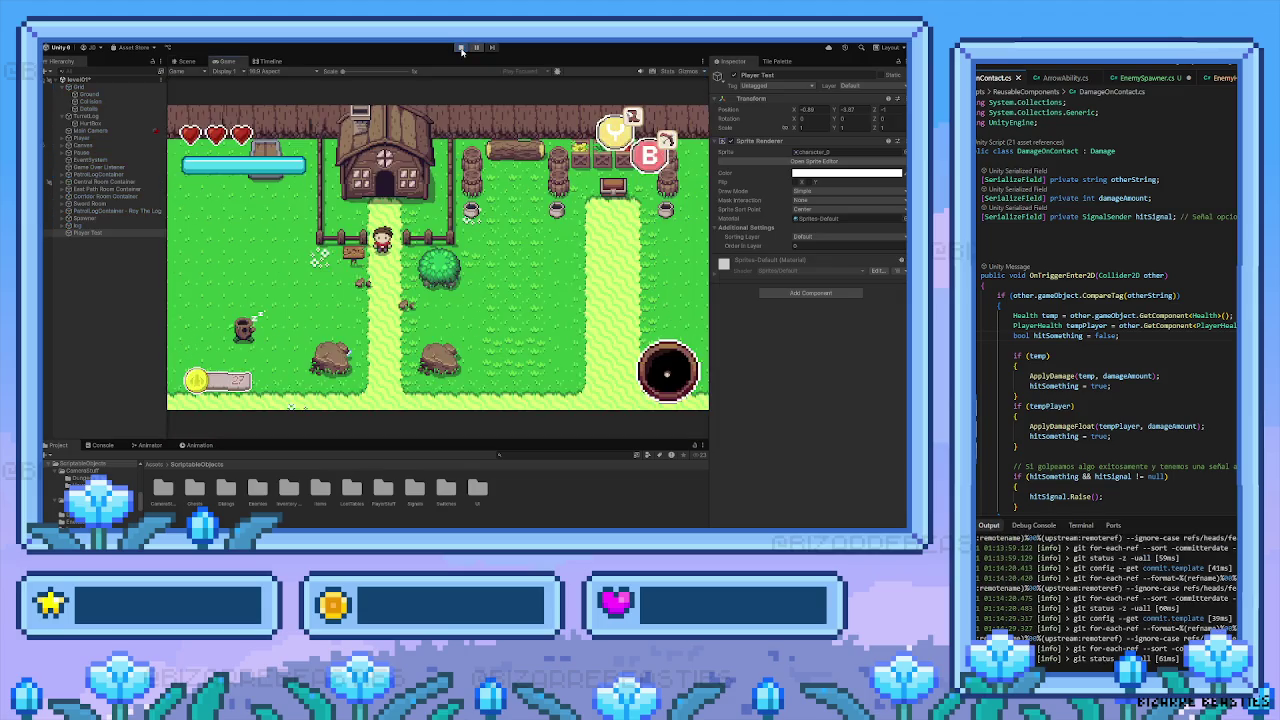
key("Right")
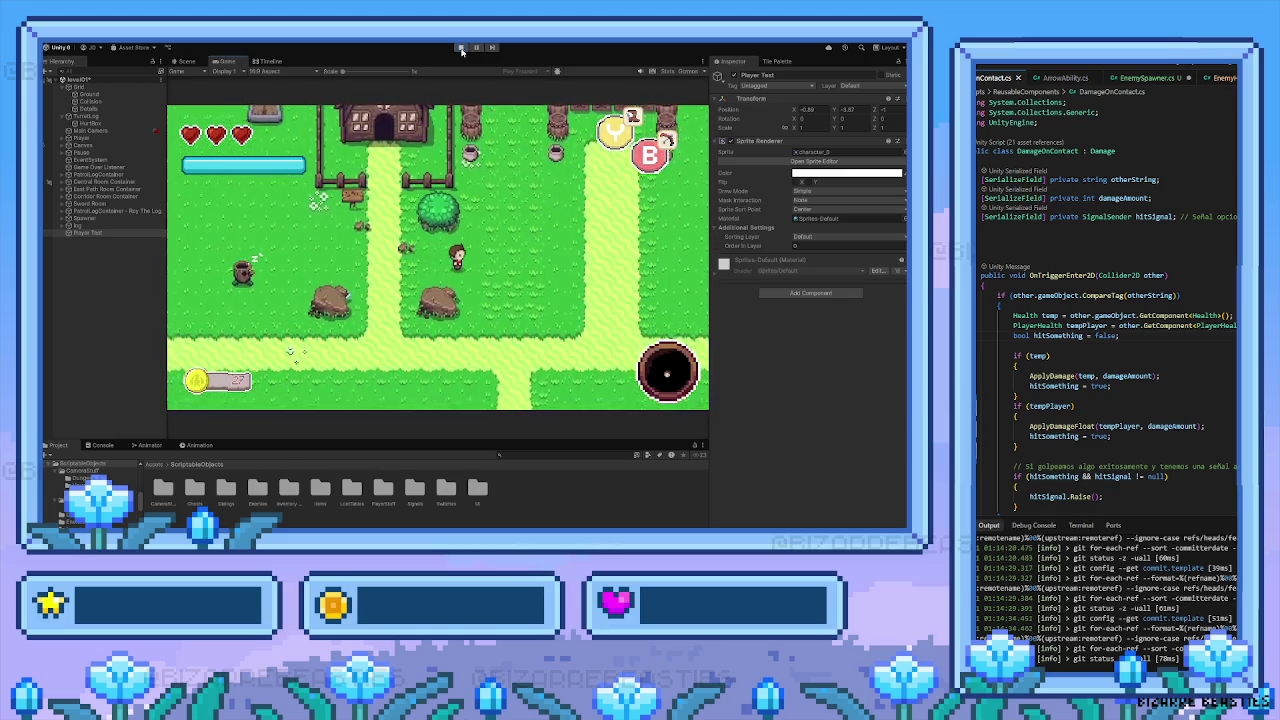
key("Down")
key("Right")
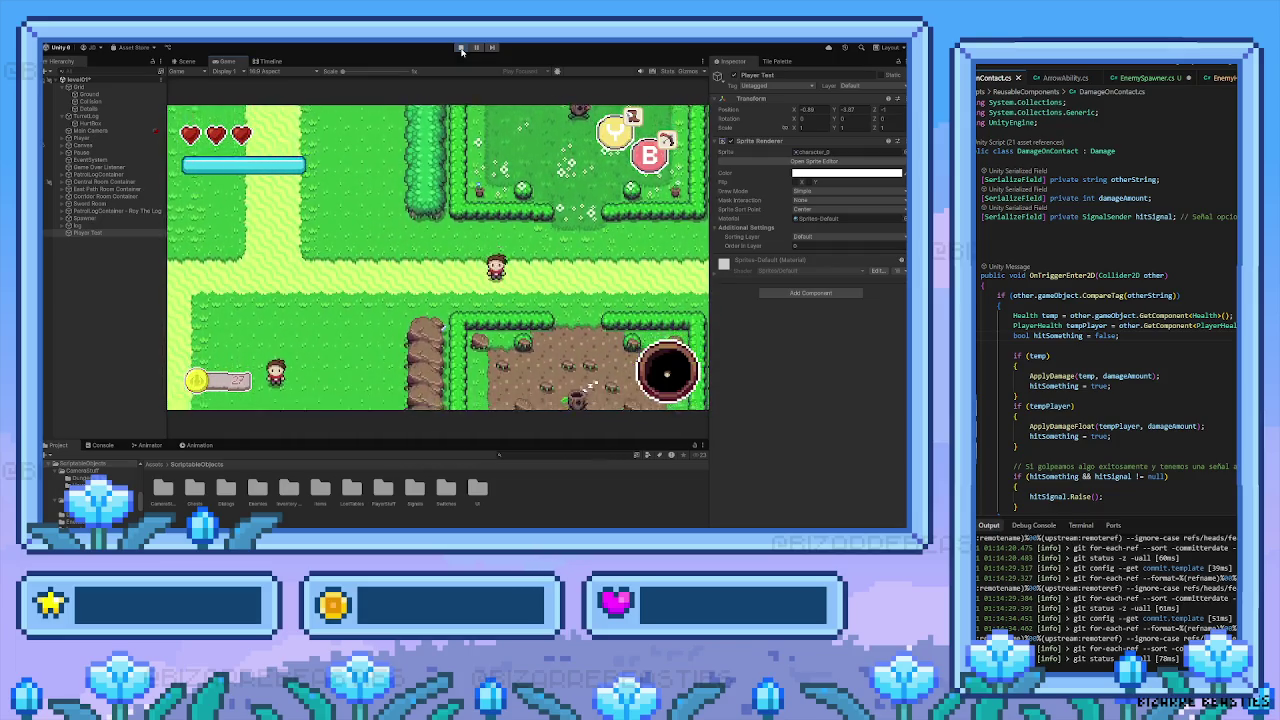
key("Left")
key("Down")
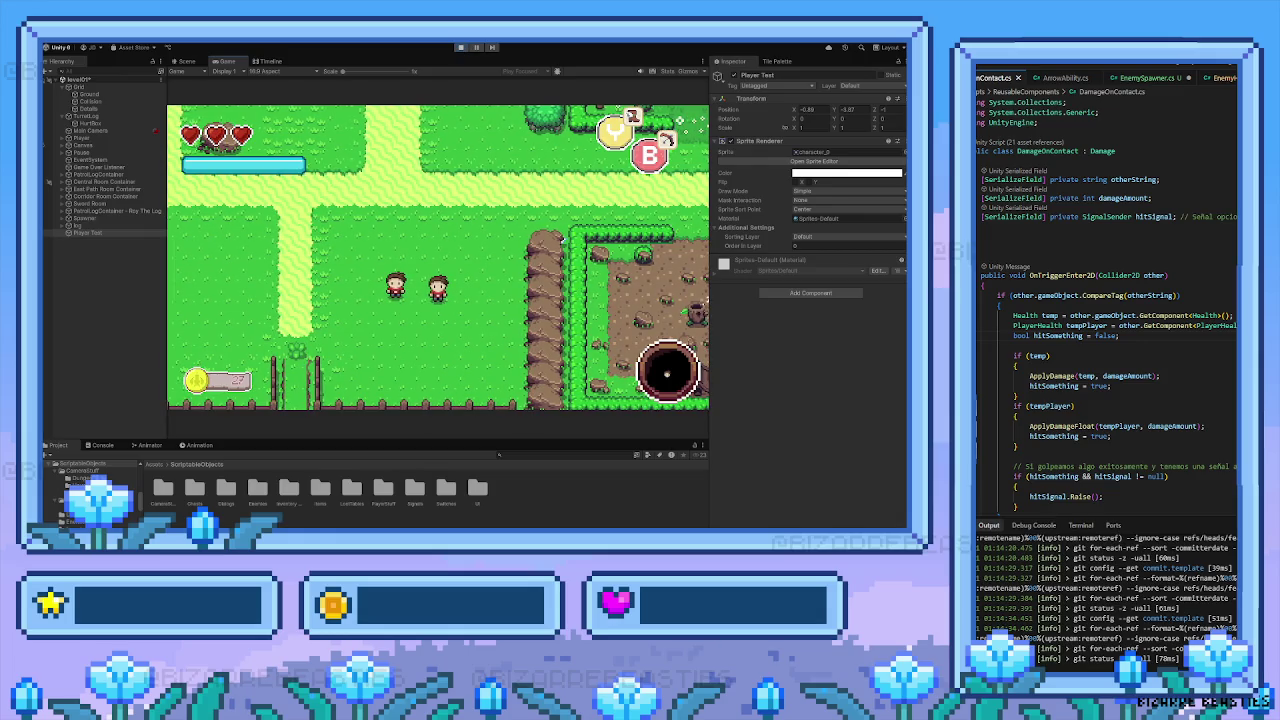
left_click(805, 109)
left_click(813, 109)
Walk the player up, left and around past Player Test, then stop Play mode
key("Up")
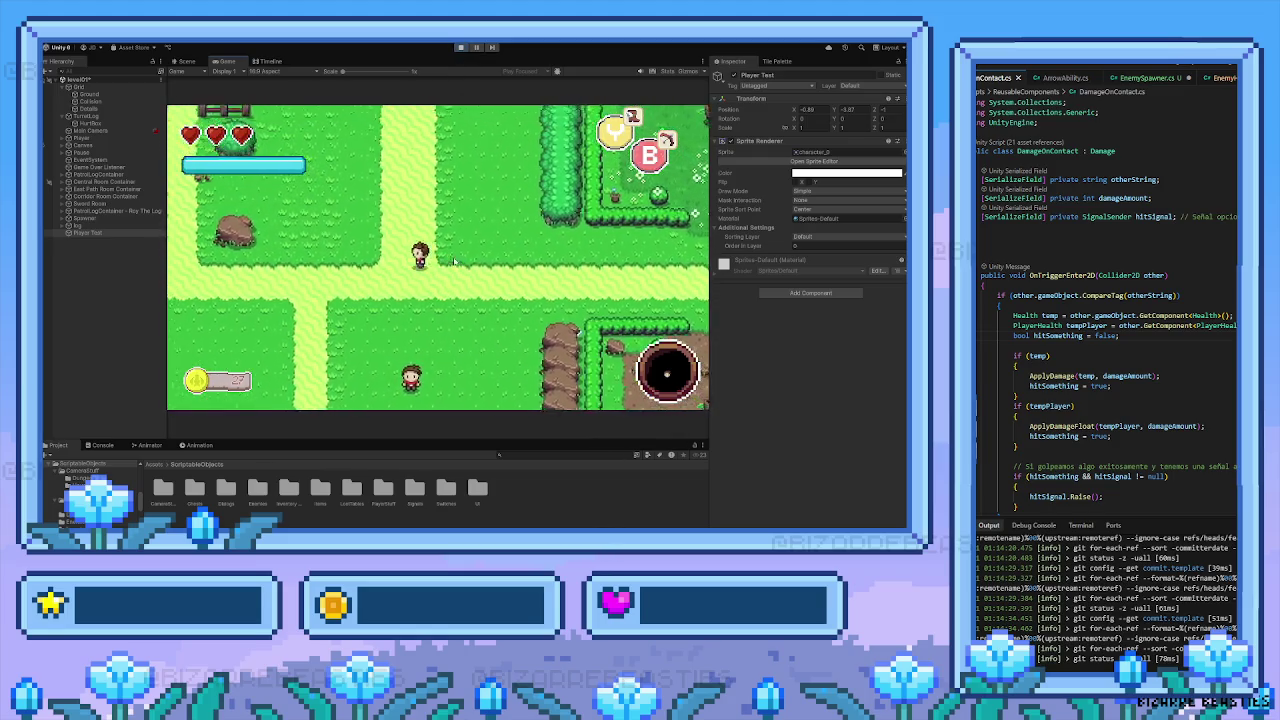
key("Left")
key("Down")
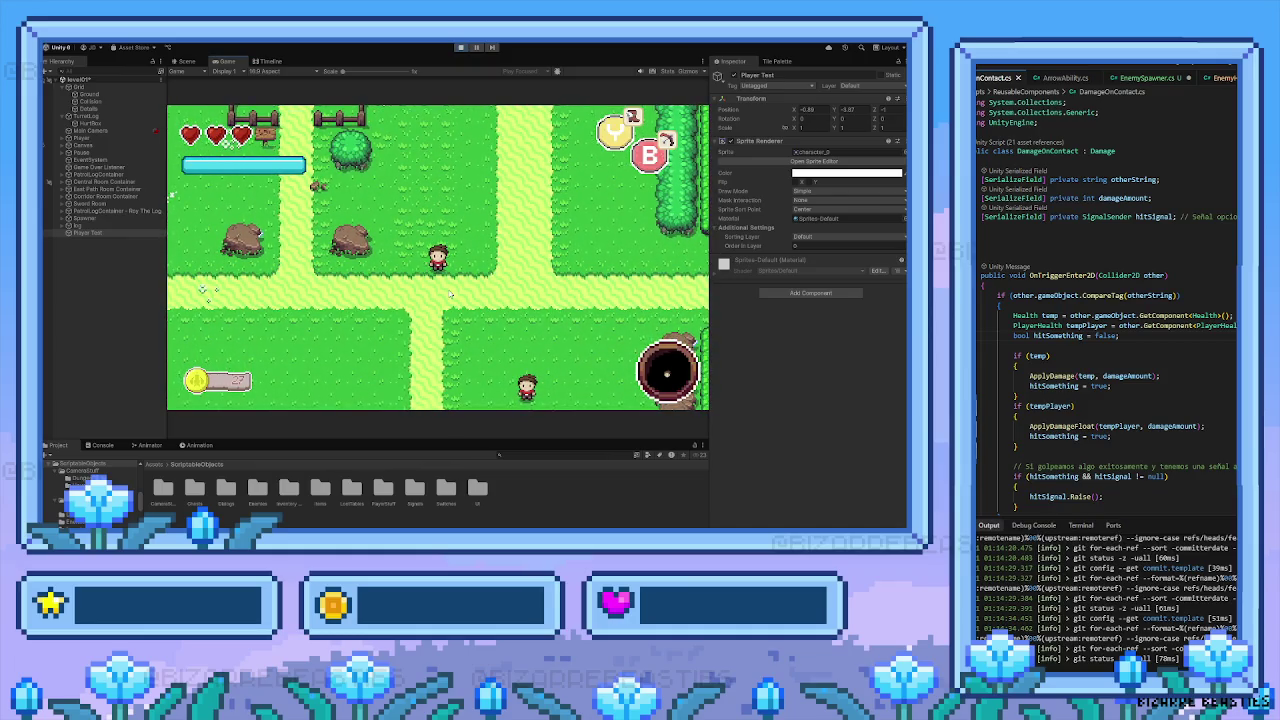
key("Left")
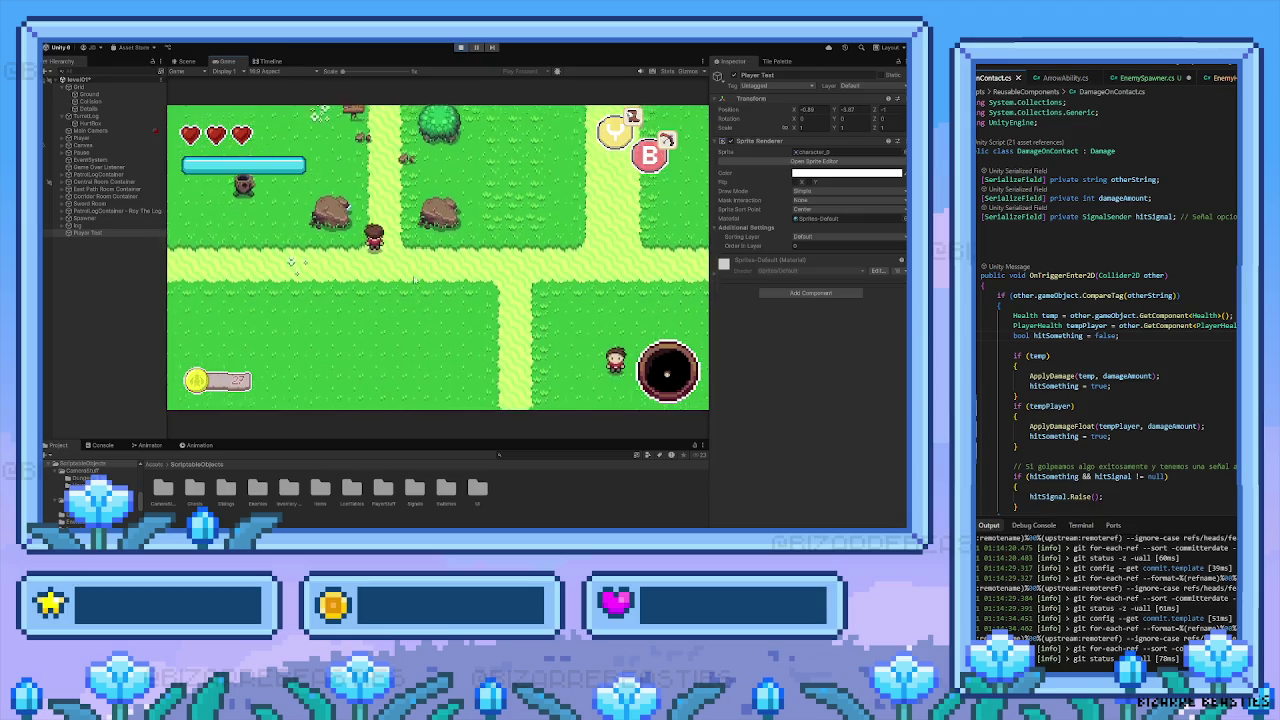
key("Up")
key("Down")
key("Left")
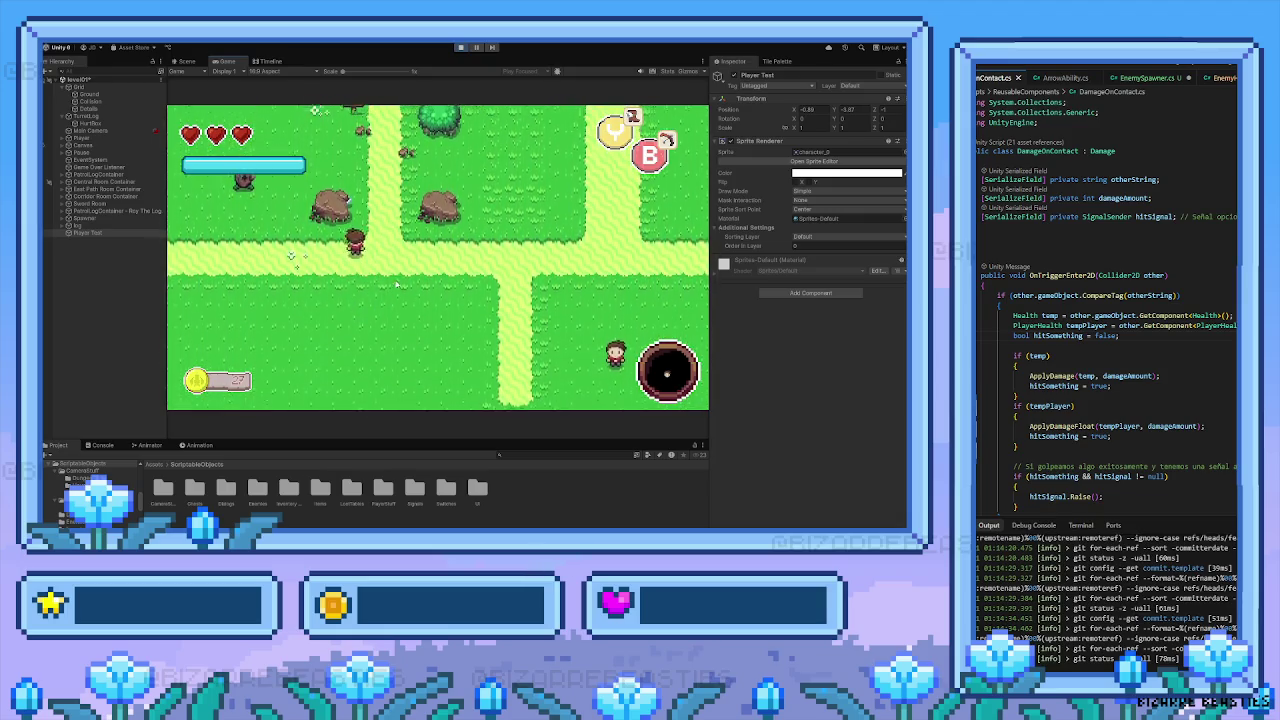
key("Down")
key("Up")
key("Right")
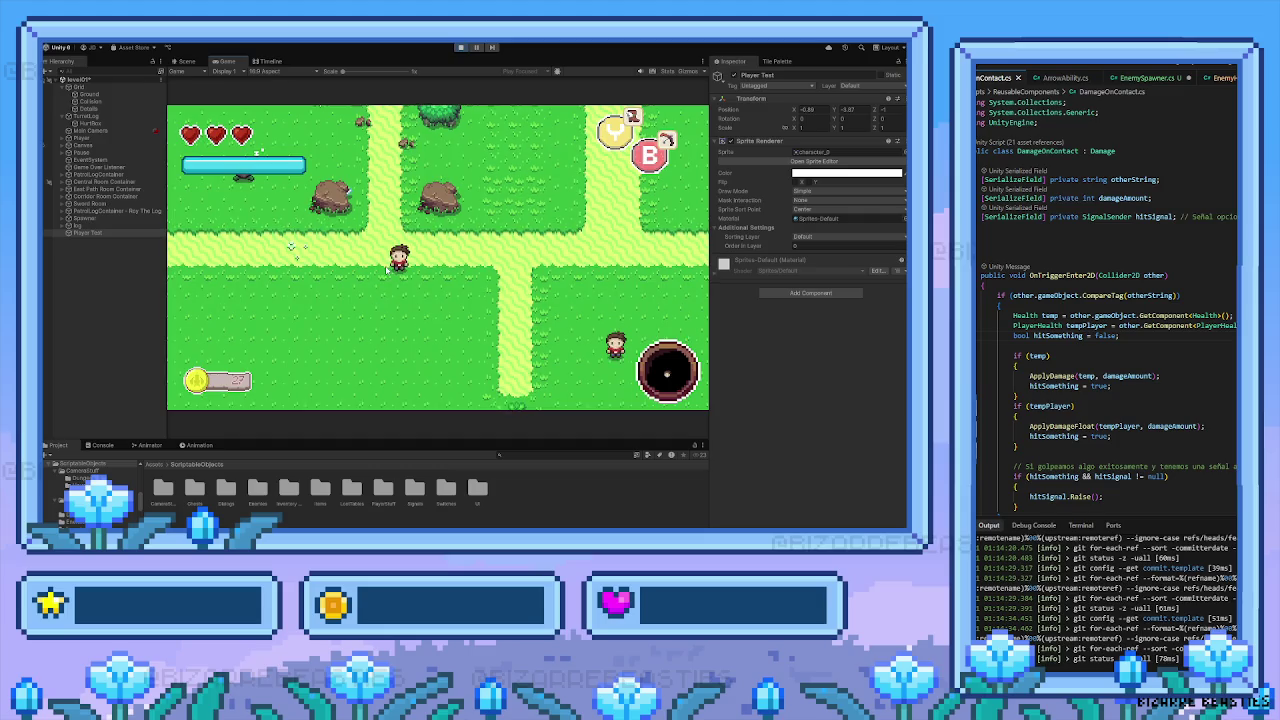
key("Up")
key("Left")
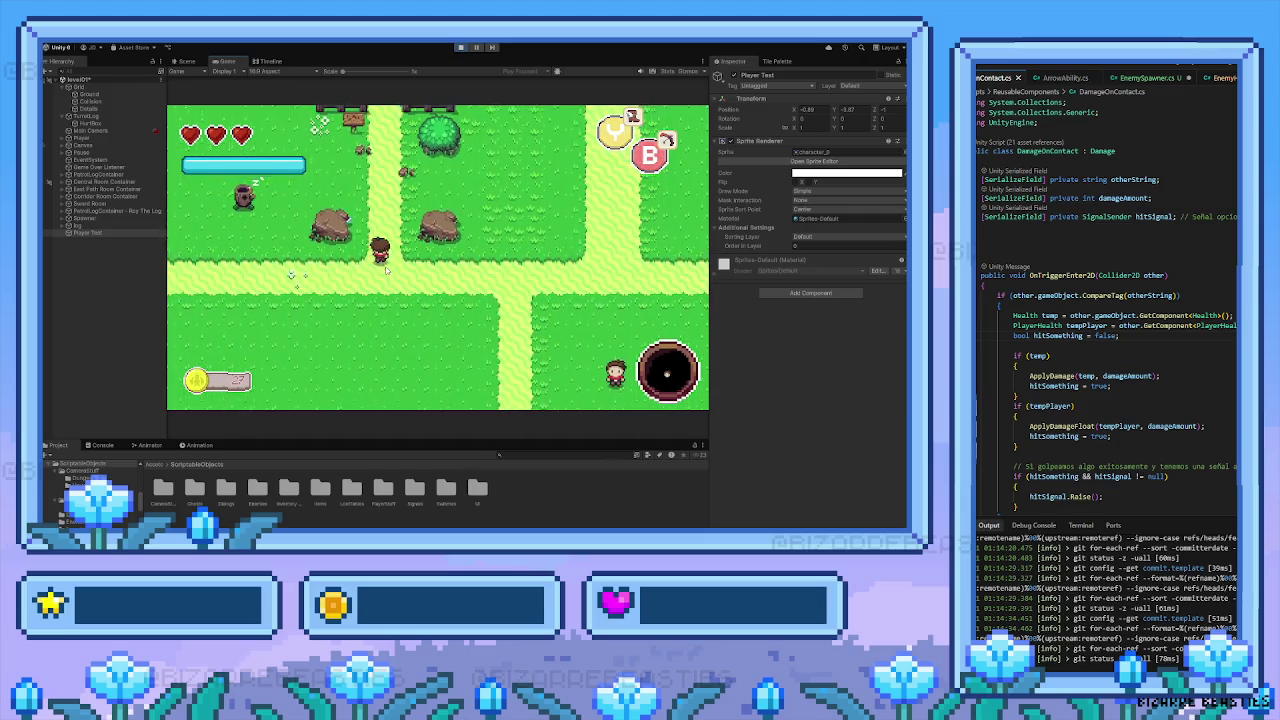
key("Up")
key("Down")
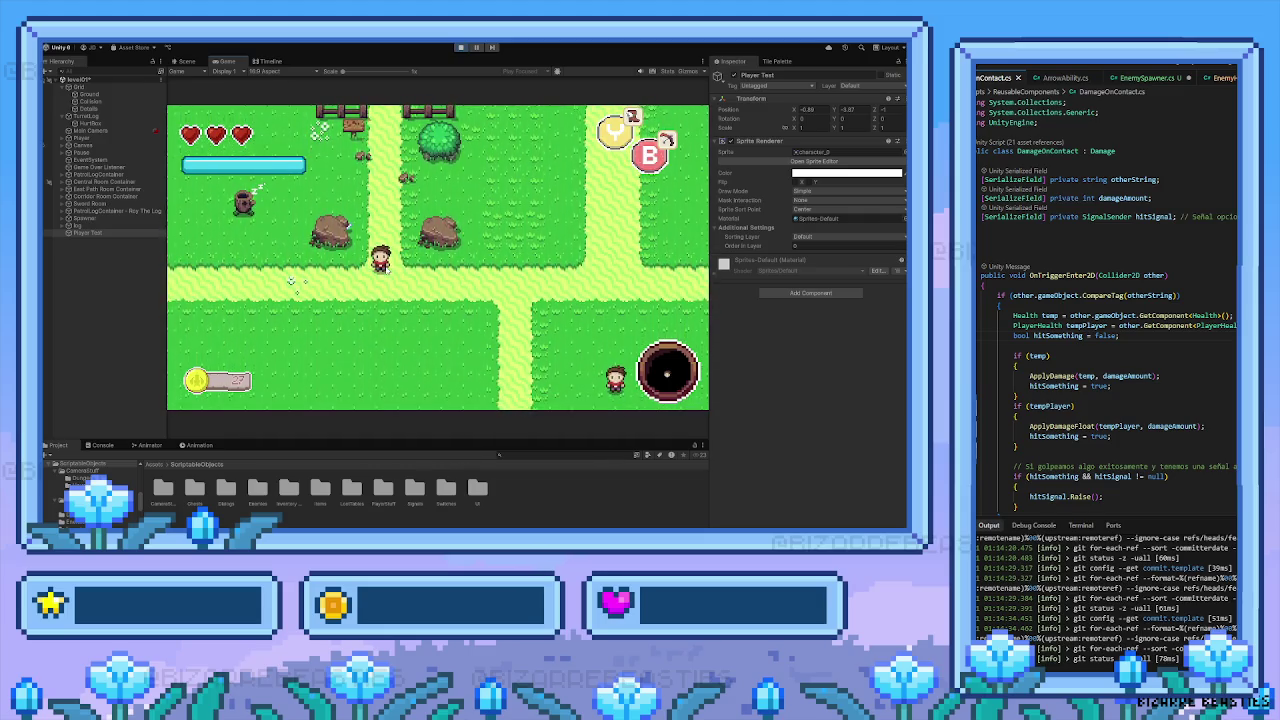
left_click(461, 47)
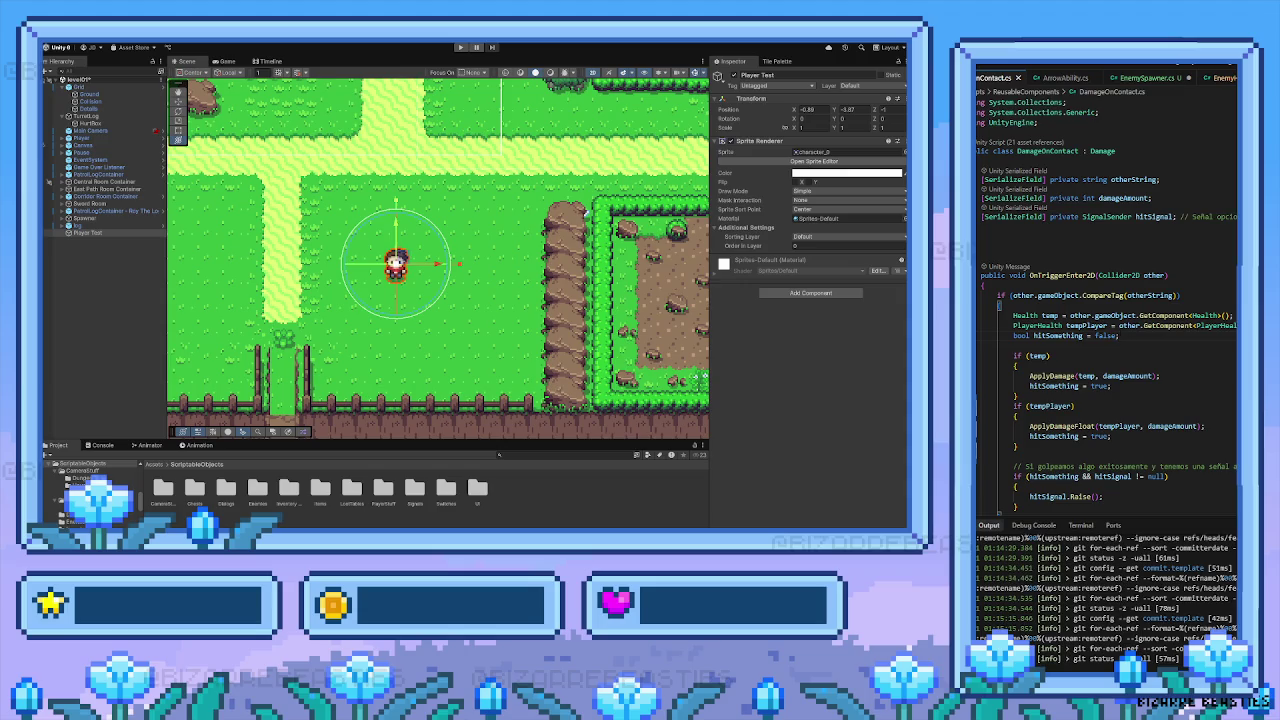
Open PlayerMovement.cs via a 'player' file search and select GetInput's GetAxisRaw else-if block
key("ctrl+p")
type("player")
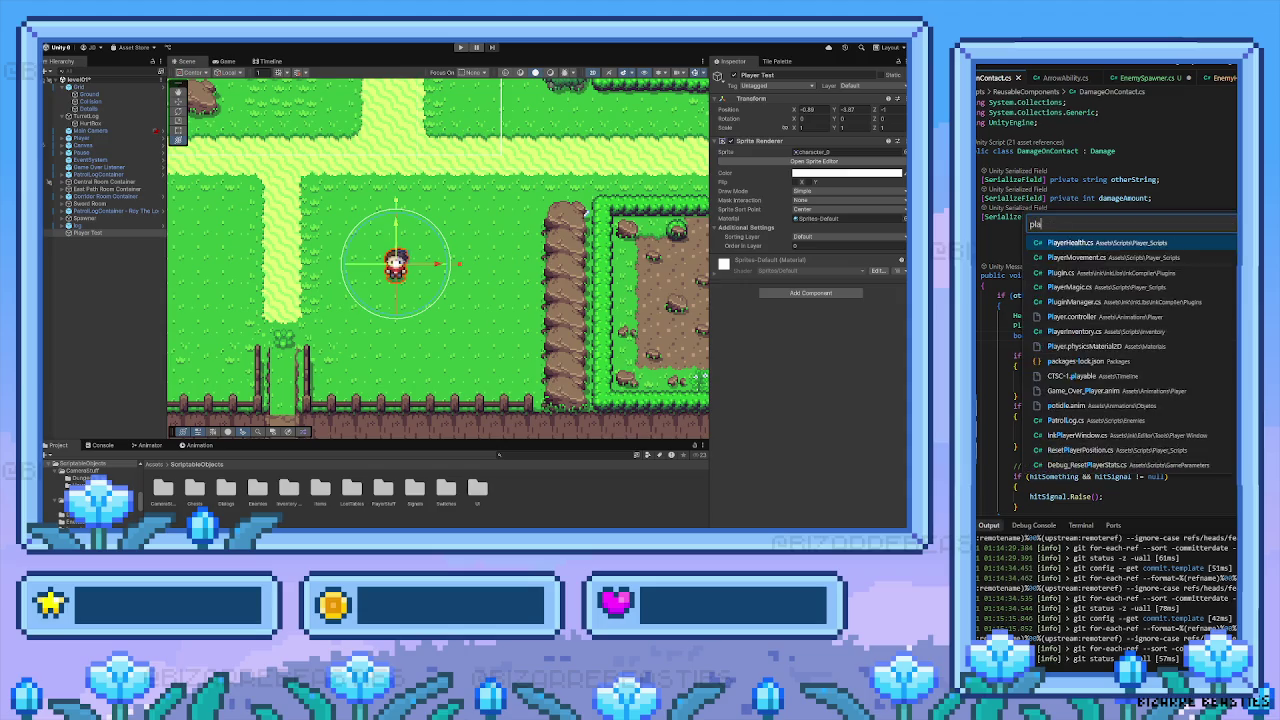
key("Down")
key("Return")
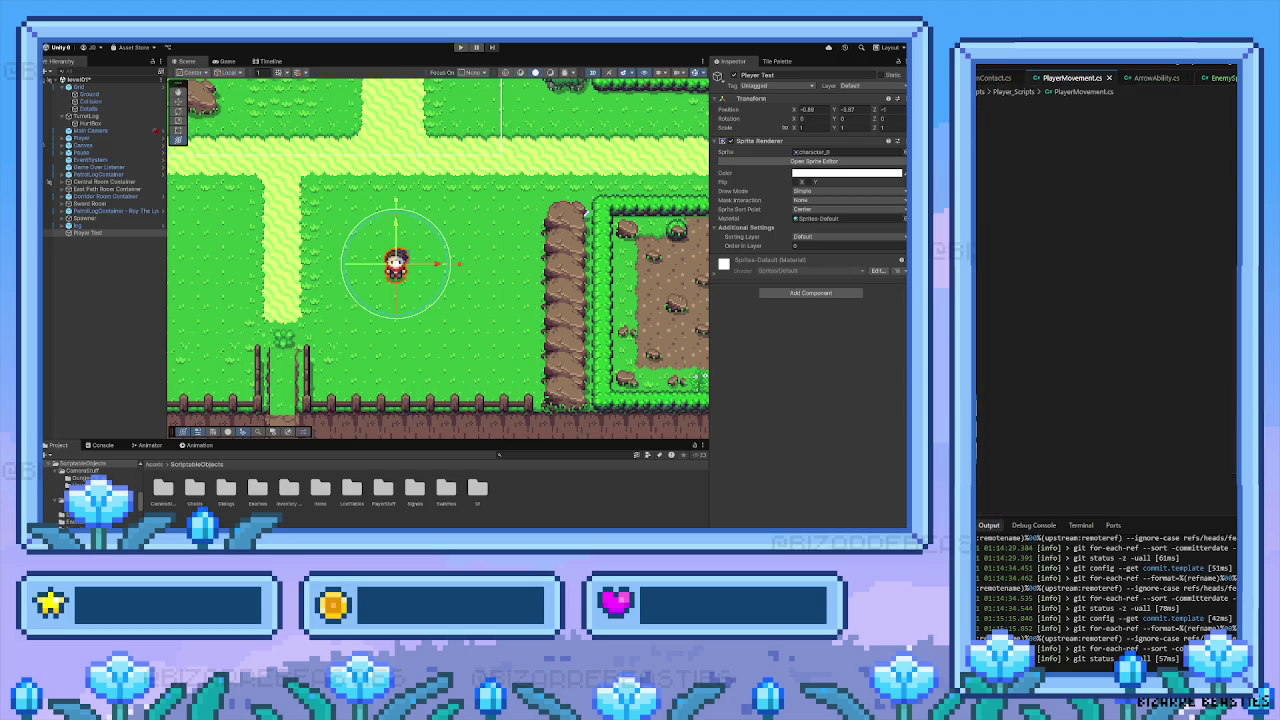
scroll(1231, 290, "down", 5)
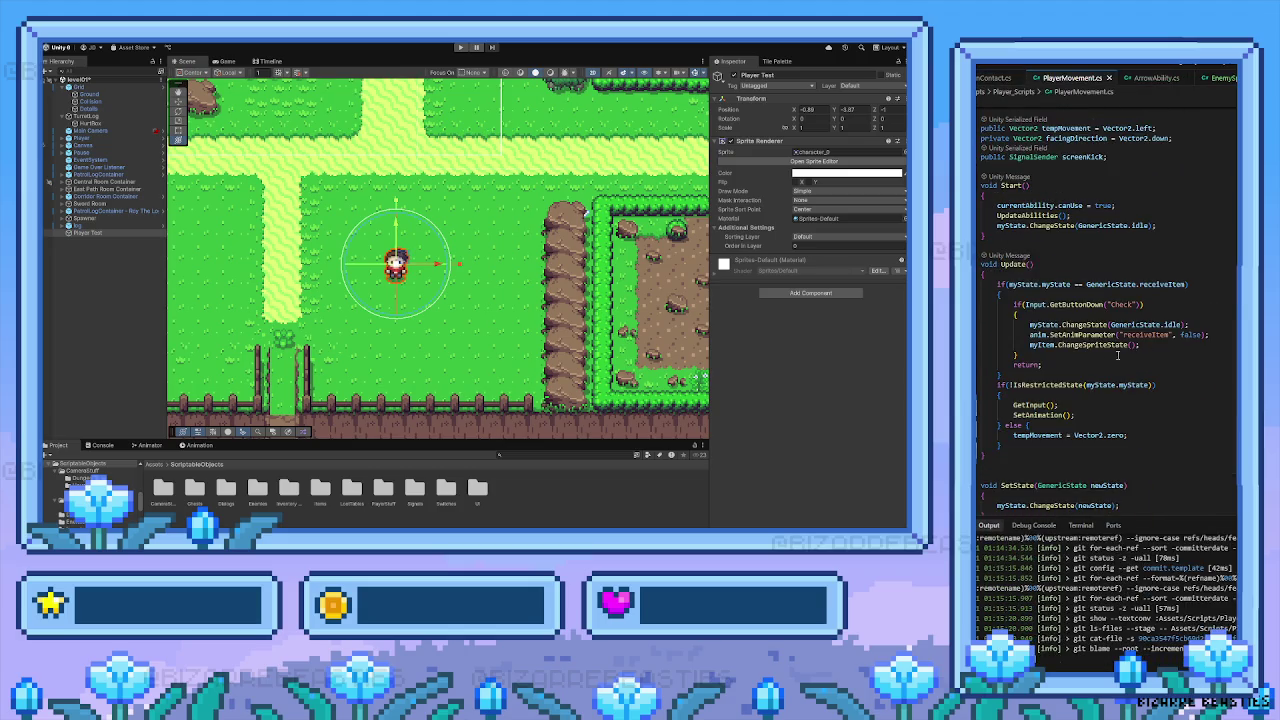
scroll(1029, 352, "down", 10)
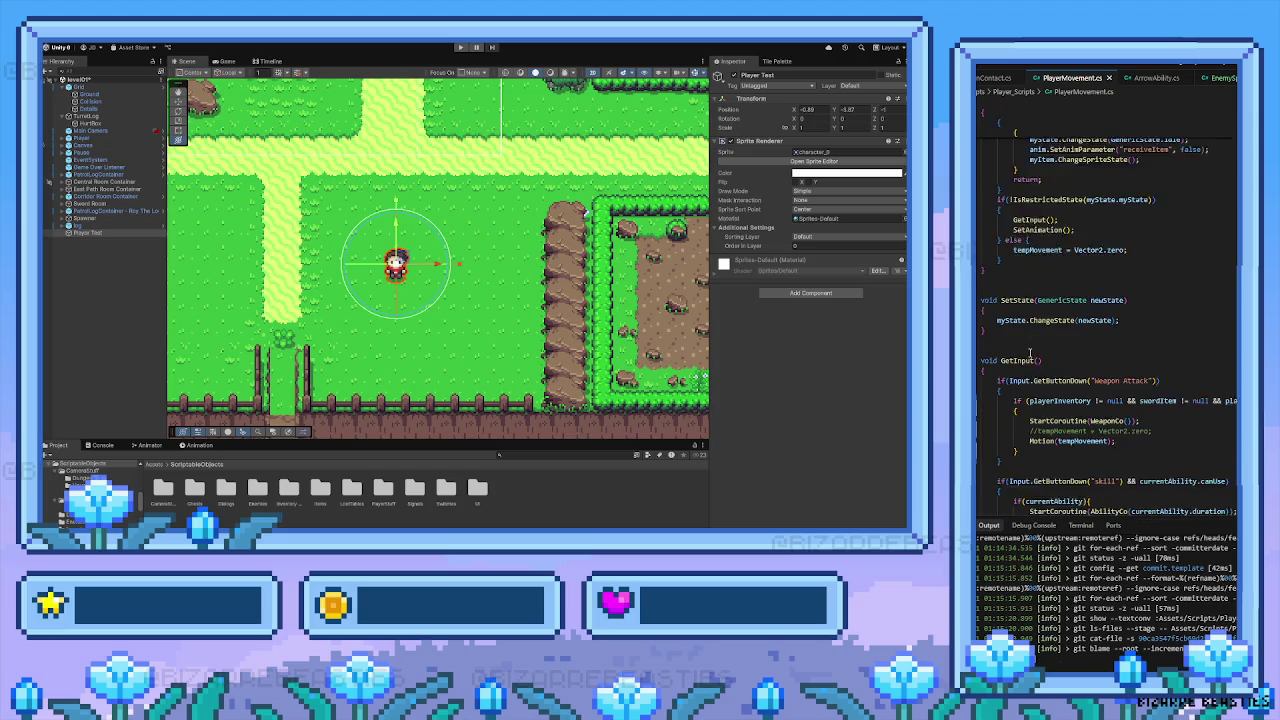
scroll(1029, 352, "down", 6)
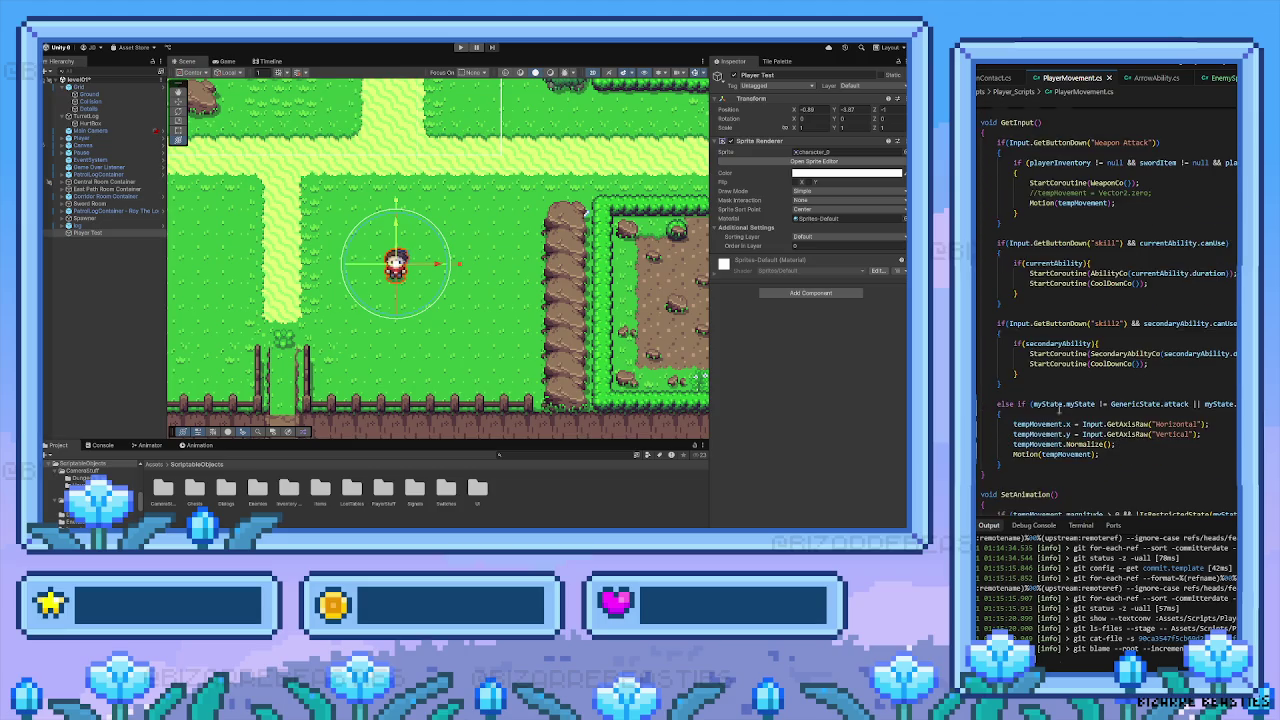
left_click_drag(1004, 413, 978, 352)
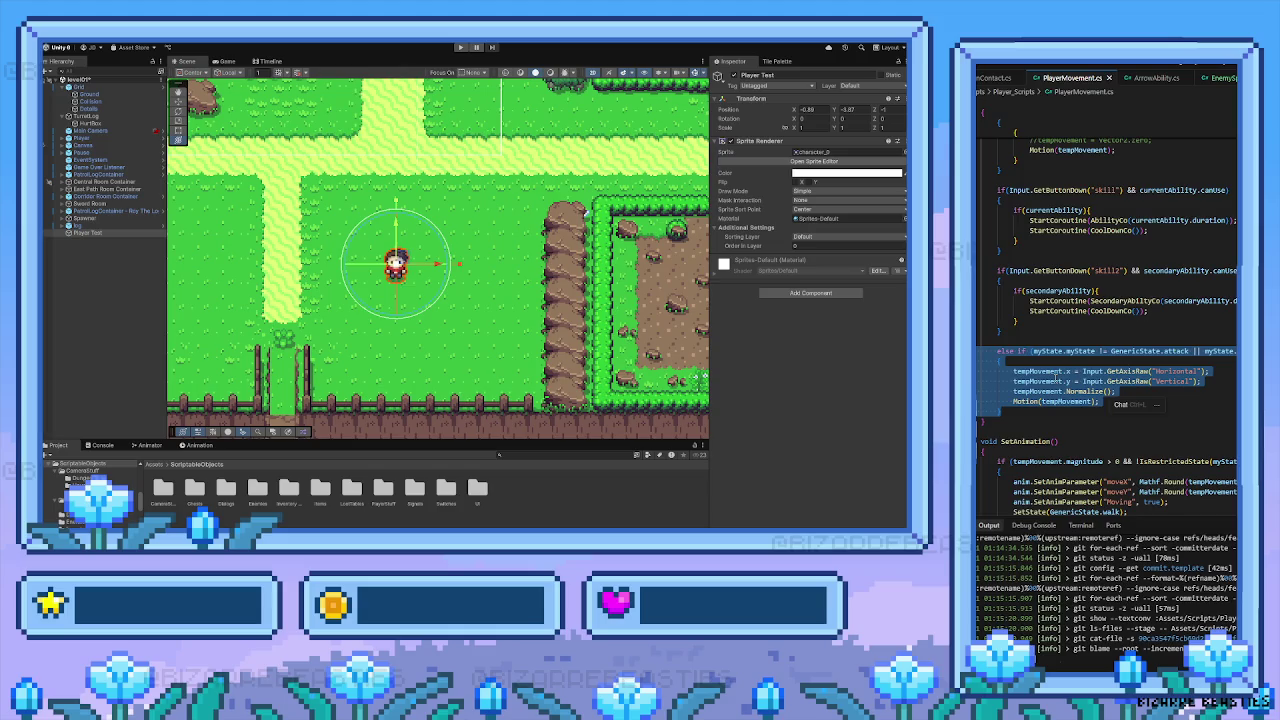
Drag Player Test onto the light path just below the crossroads, to X -3.82
key("alt+Tab")
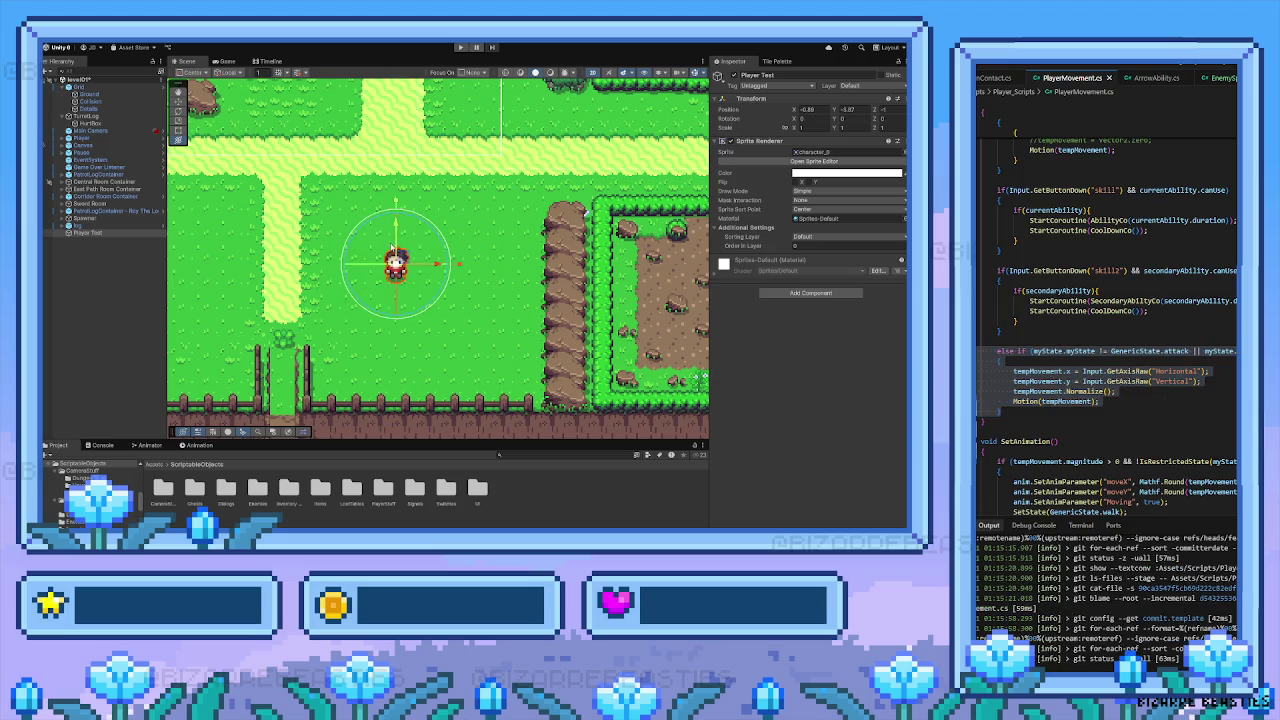
scroll(342, 209, "down", 3)
mouse_move(342, 209)
left_mouse_down()
mouse_move(496, 357)
mouse_move(464, 299)
mouse_move(290, 299)
mouse_move(312, 288)
mouse_move(293, 285)
mouse_move(350, 281)
mouse_move(282, 285)
mouse_move(362, 288)
mouse_move(306, 293)
mouse_move(362, 299)
mouse_move(326, 299)
left_mouse_up()
key("y")
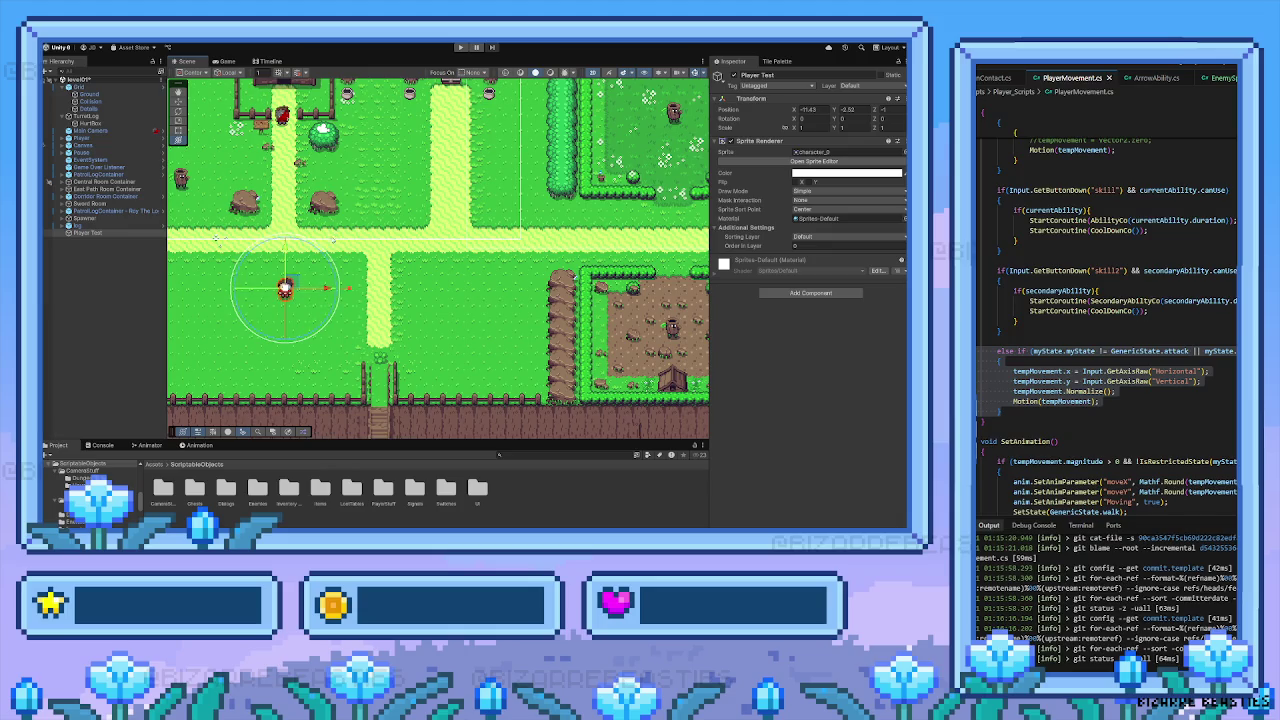
mouse_move(293, 283)
left_mouse_down()
mouse_move(328, 263)
mouse_move(350, 225)
mouse_move(428, 212)
mouse_move(445, 291)
mouse_move(460, 280)
mouse_move(413, 262)
left_mouse_up()
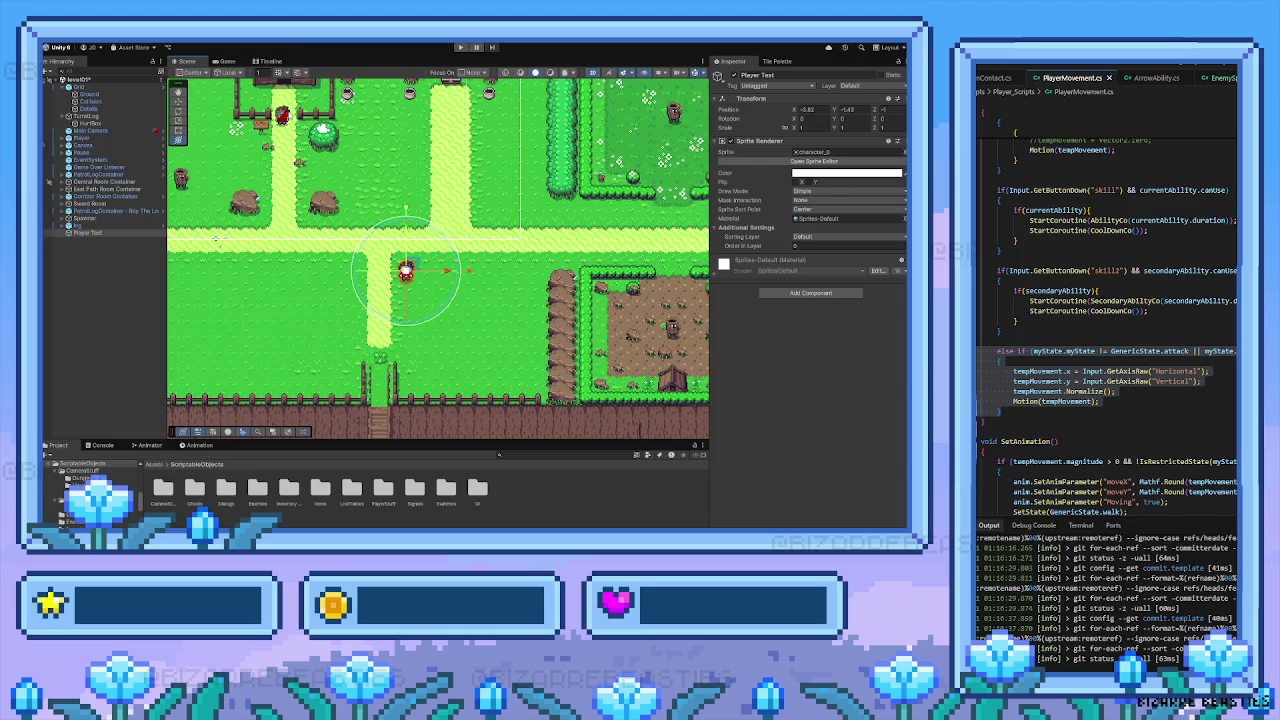
Preview the Player's animation in the Animation timeline, then switch to the Game view
left_click(283, 113)
left_click(197, 445)
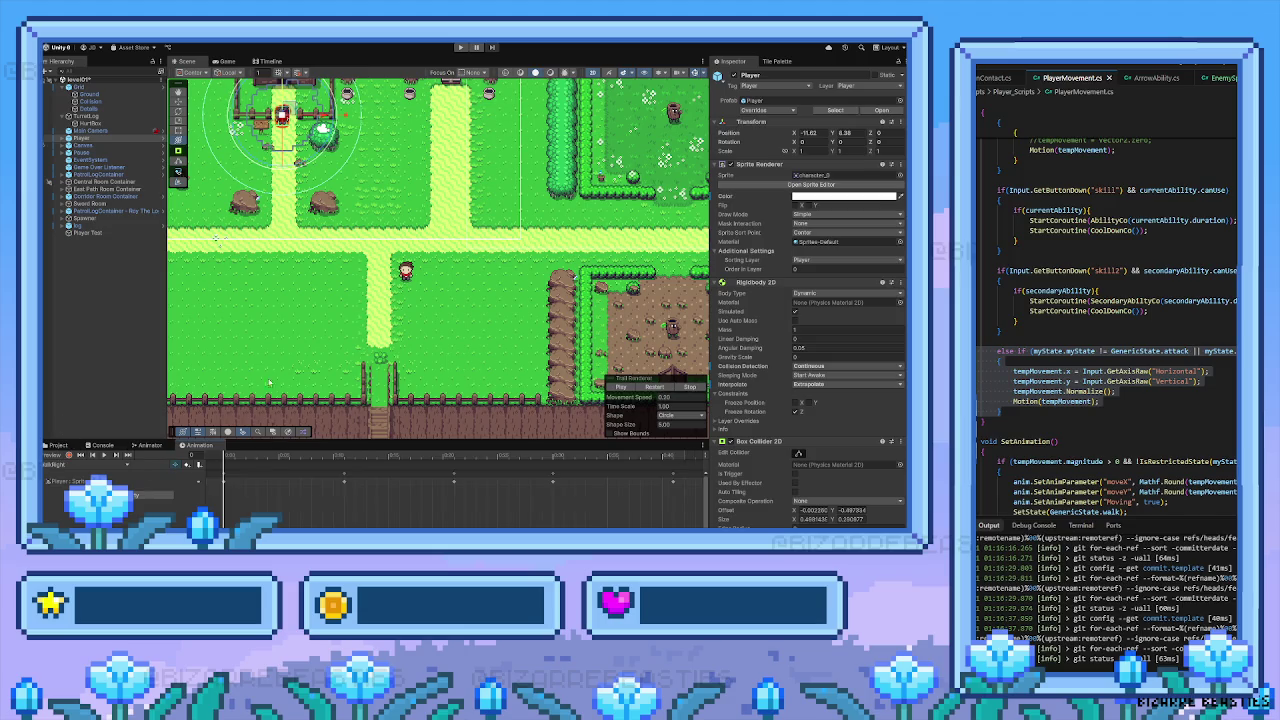
left_click(104, 455)
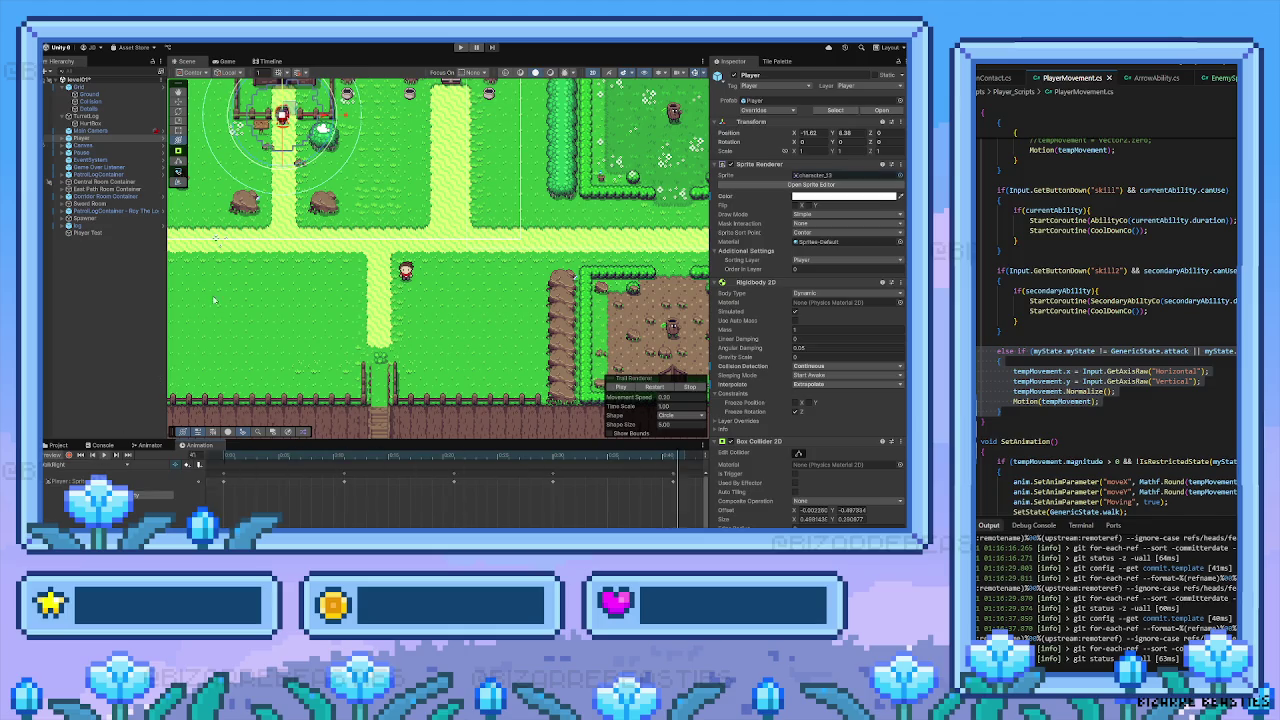
left_click(228, 61)
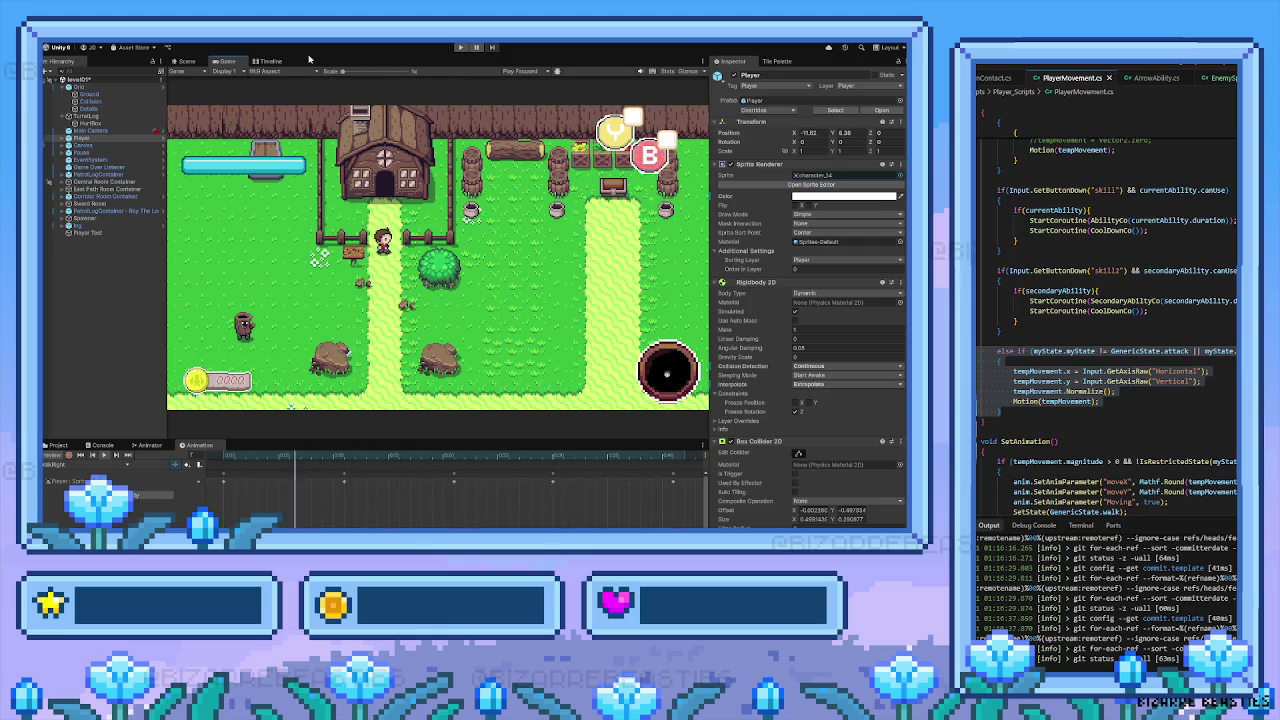
Start play mode and walk the player around the hedged garden down to the bottom gate
left_click(460, 48)
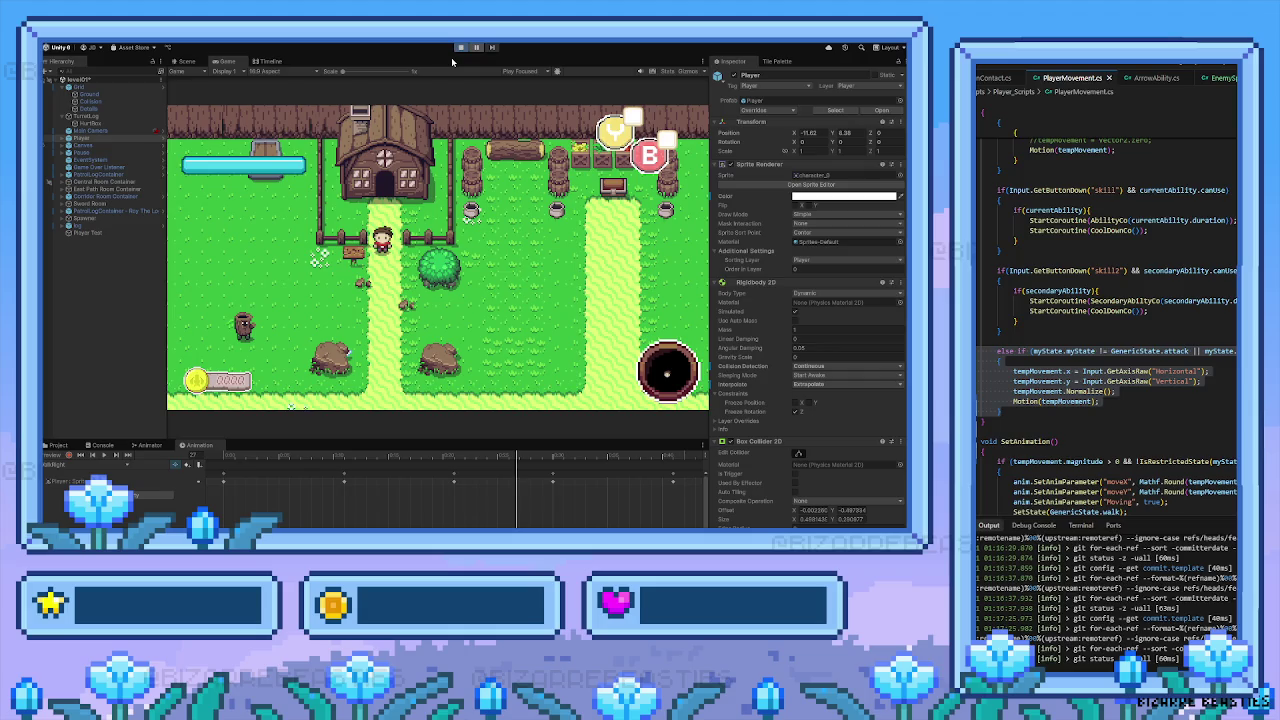
key("Down")
key("Right")
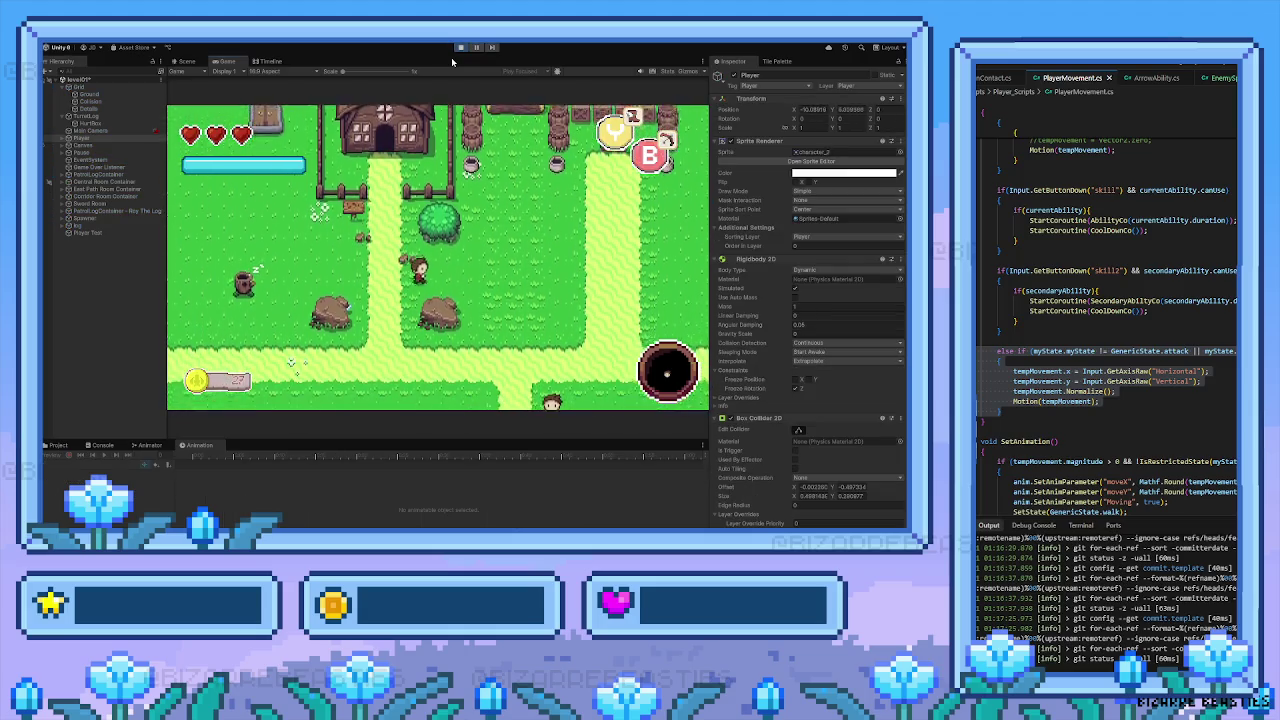
key("Right")
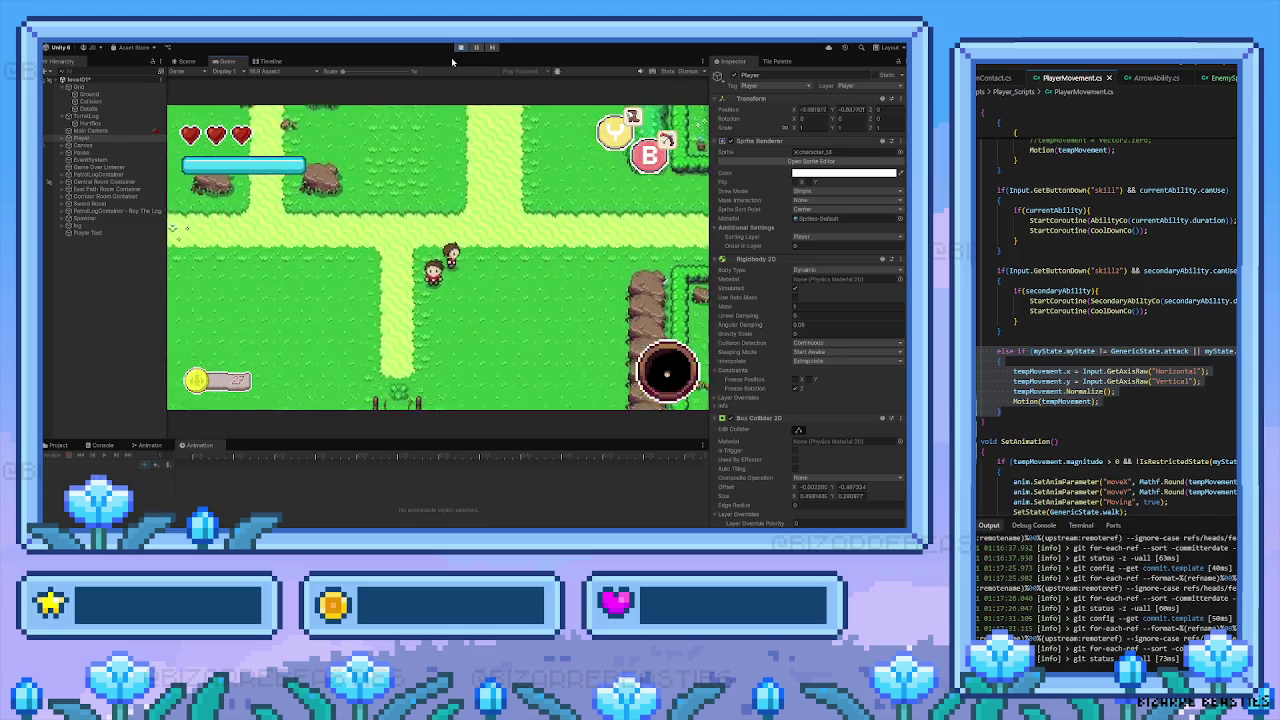
key("Right")
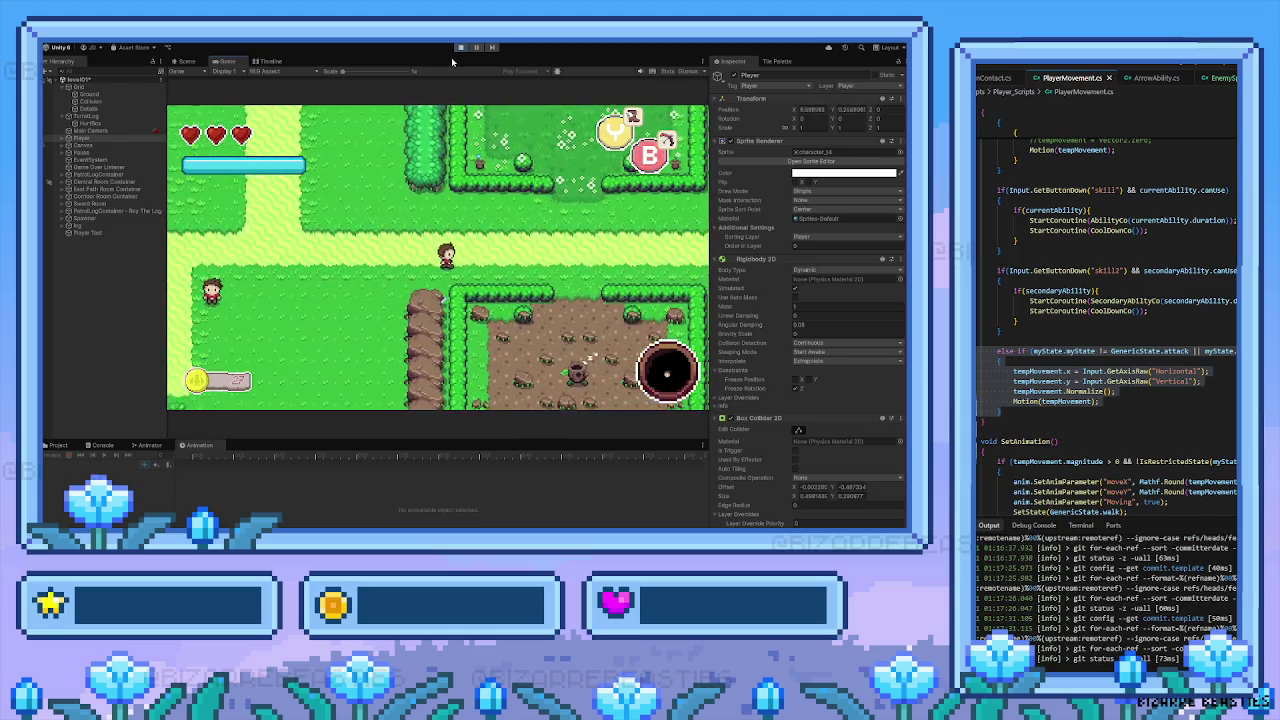
key("Up")
key("Left")
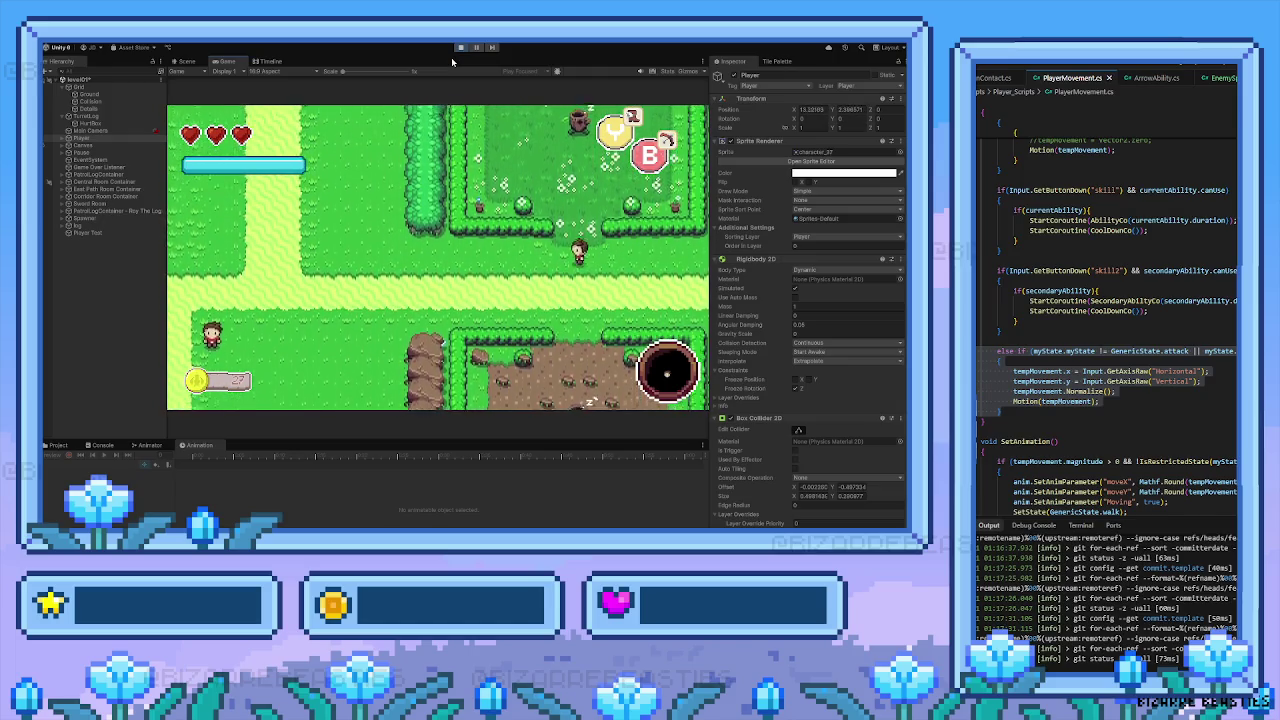
key("Left")
key("Down")
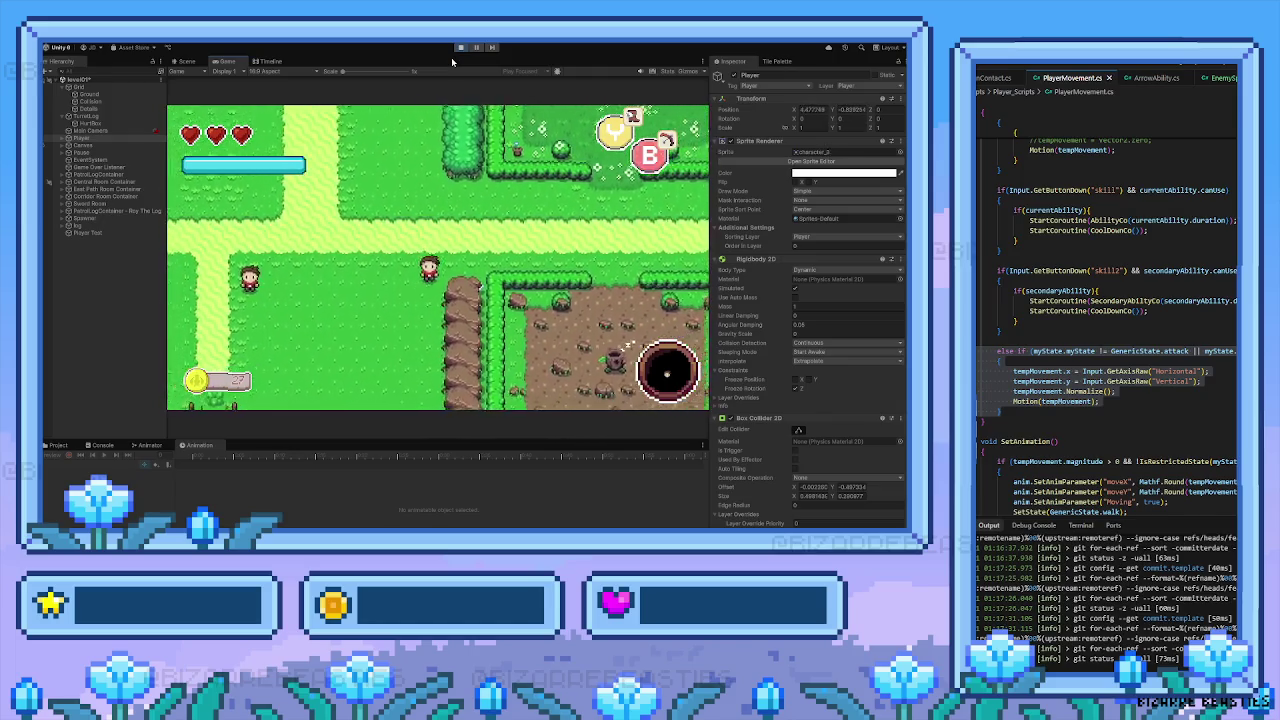
key("Up")
key("Right")
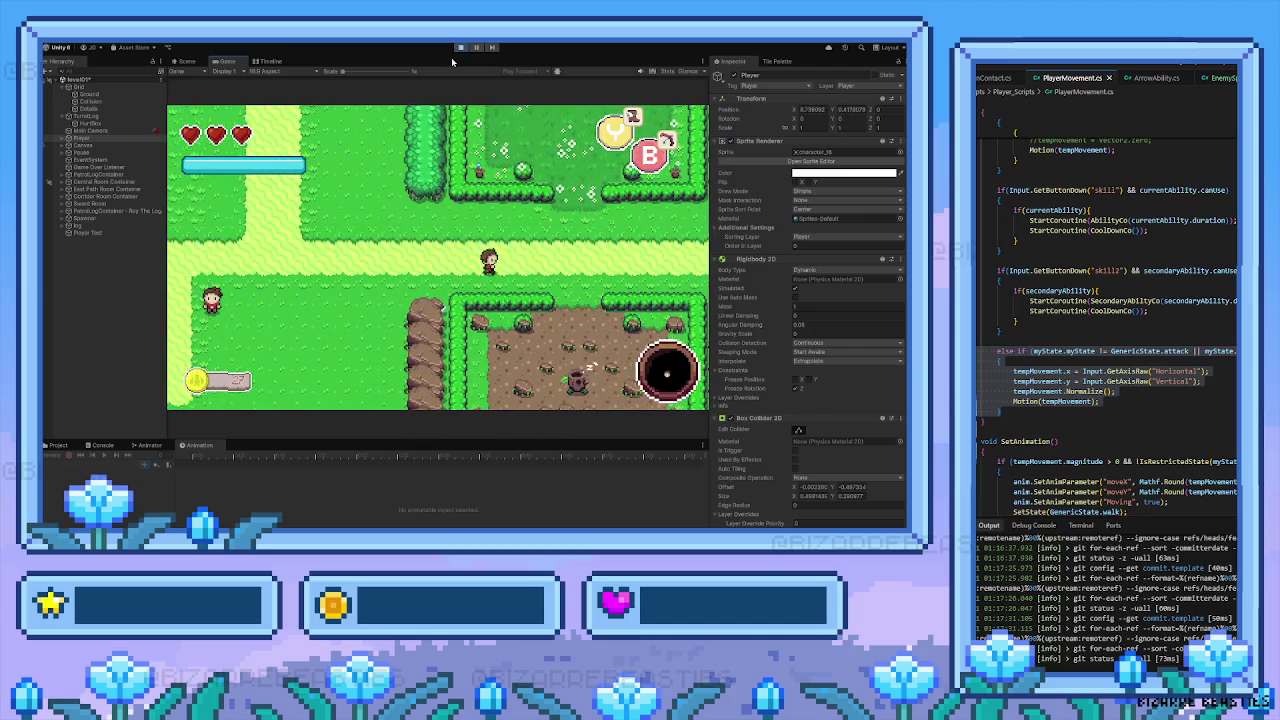
key("Right")
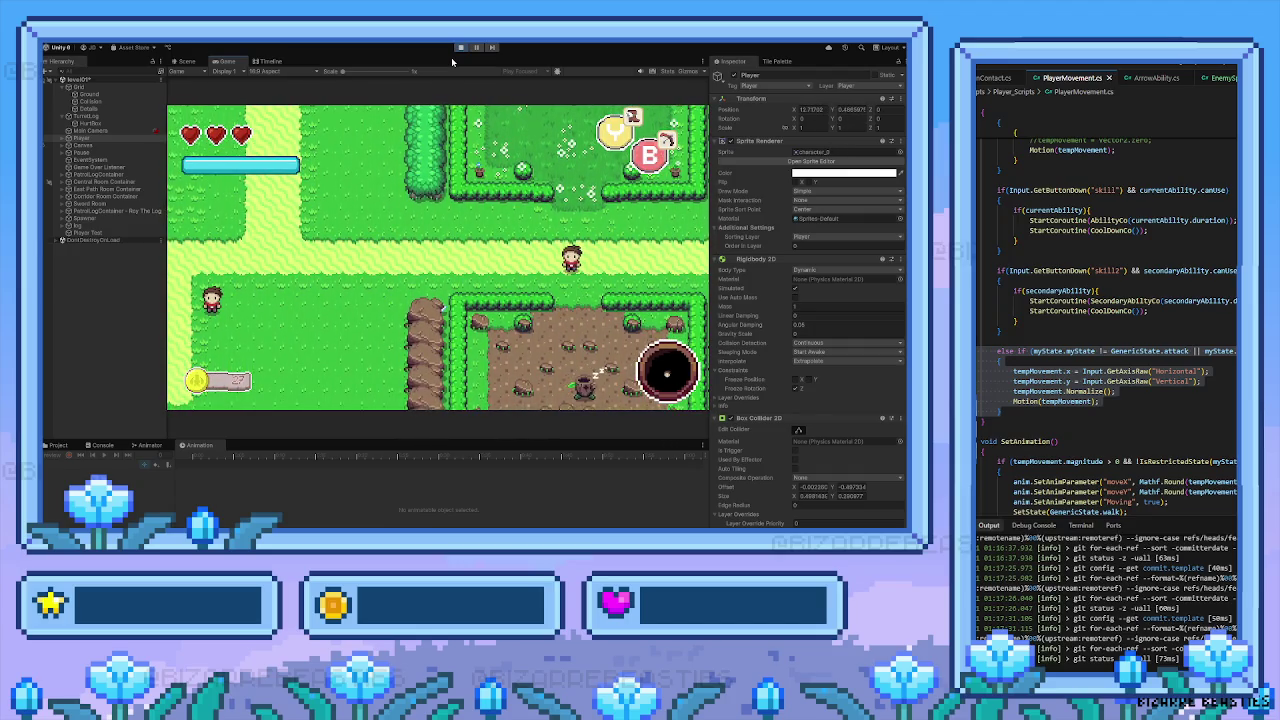
key("Left")
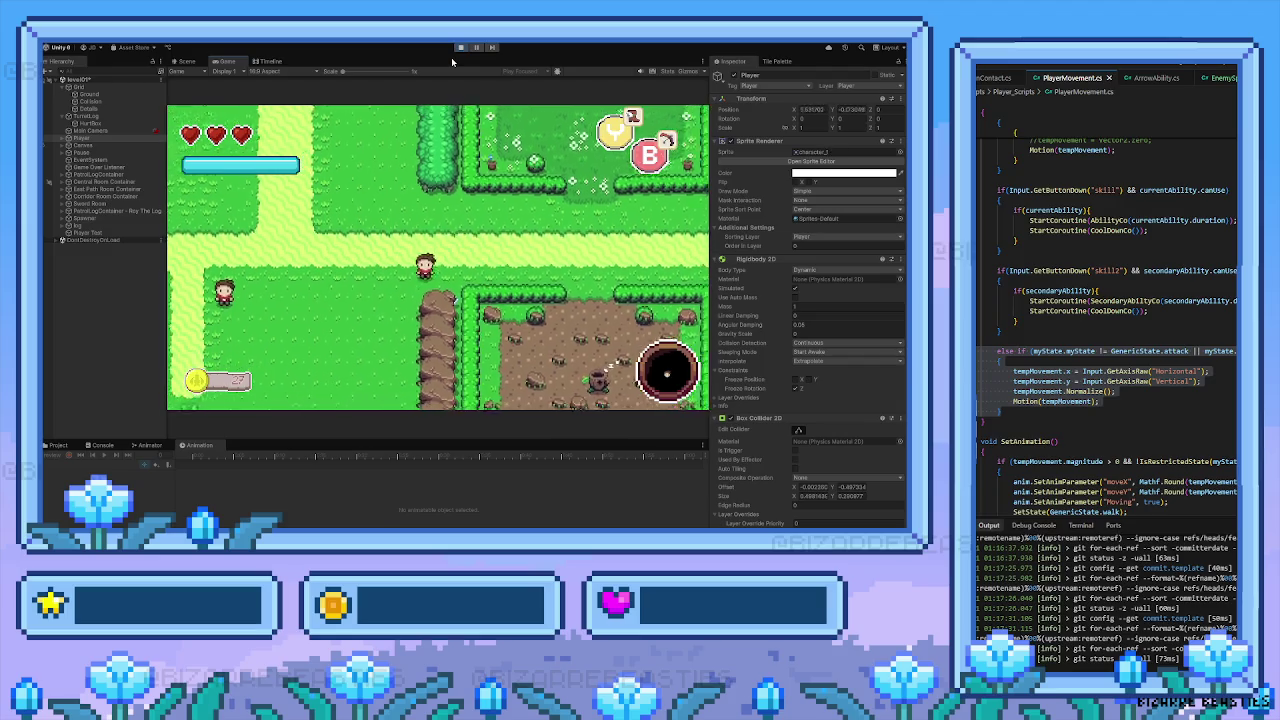
key("Down")
key("Left")
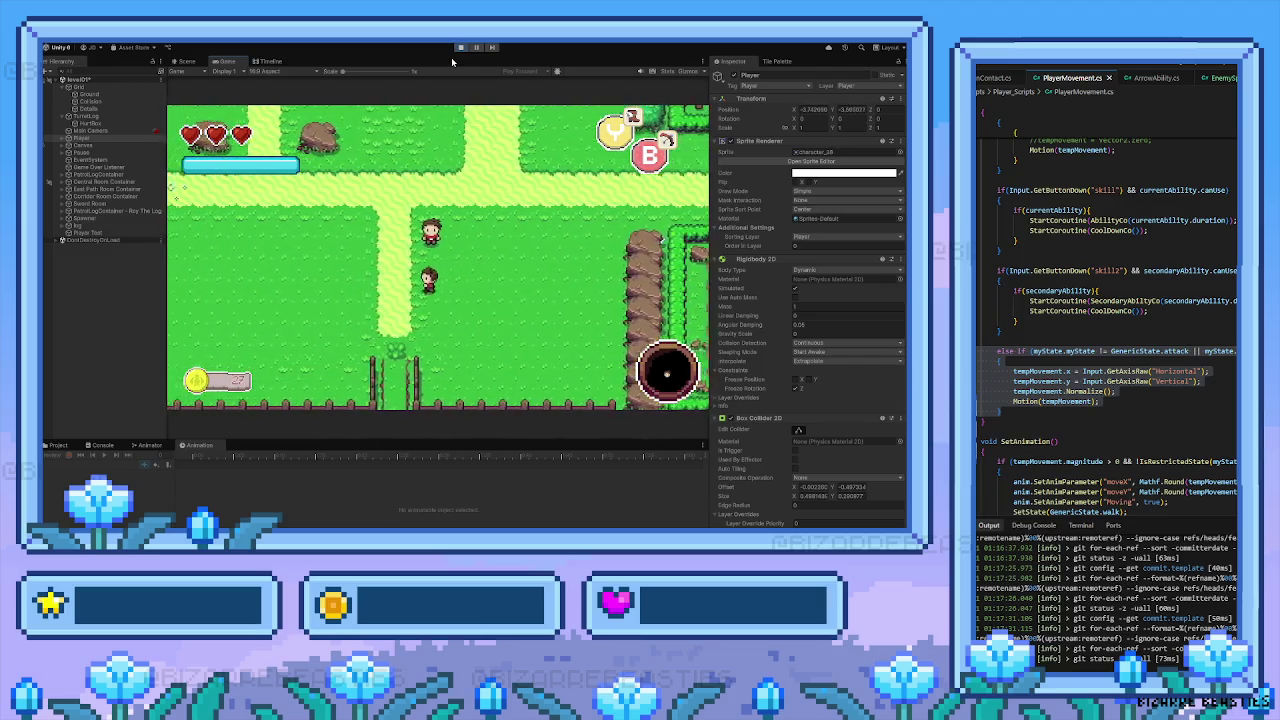
key("Down")
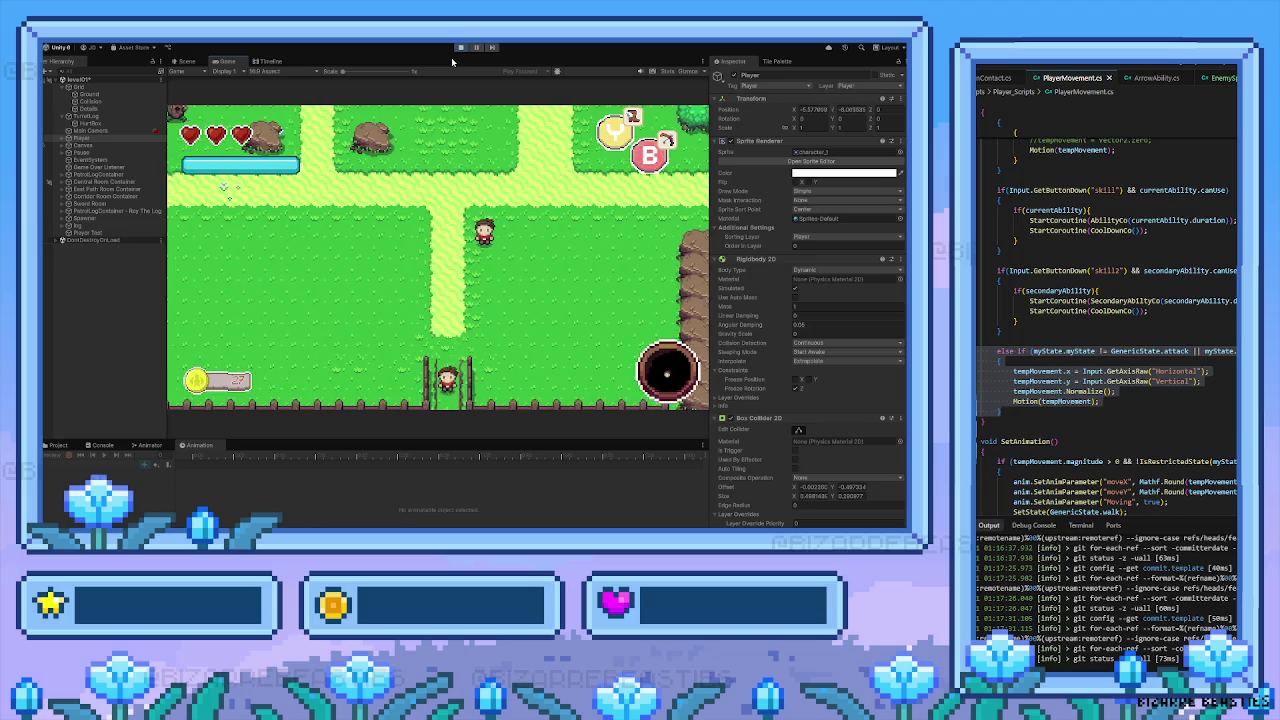
key("Down")
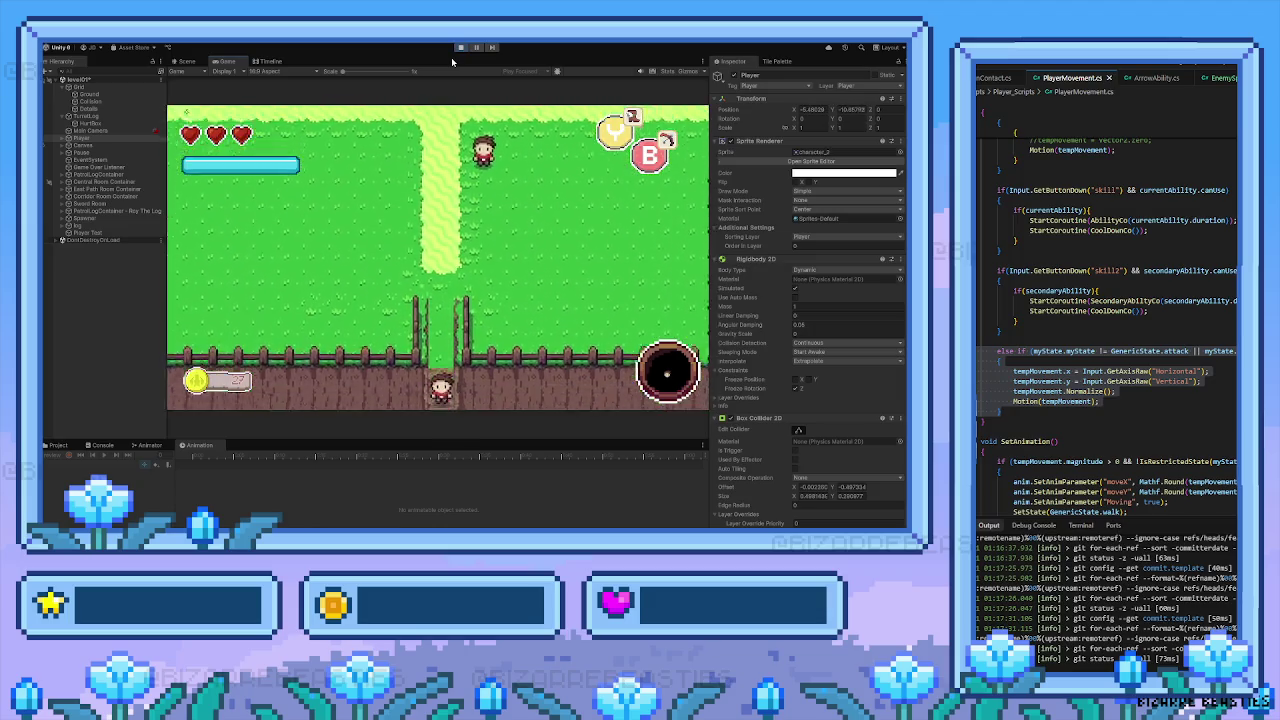
key("Left")
Fire an arrow to the right, then walk down past the stumps into the log clearing
key("Right")
key("z")
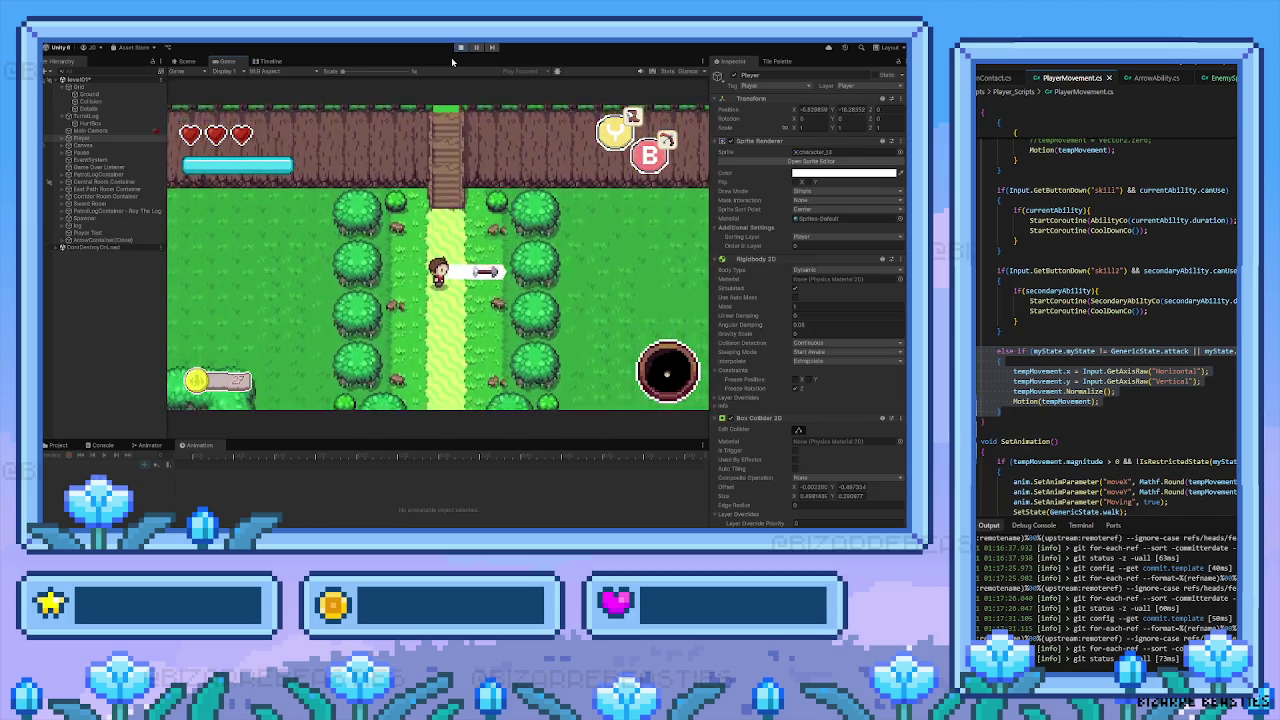
key("Down")
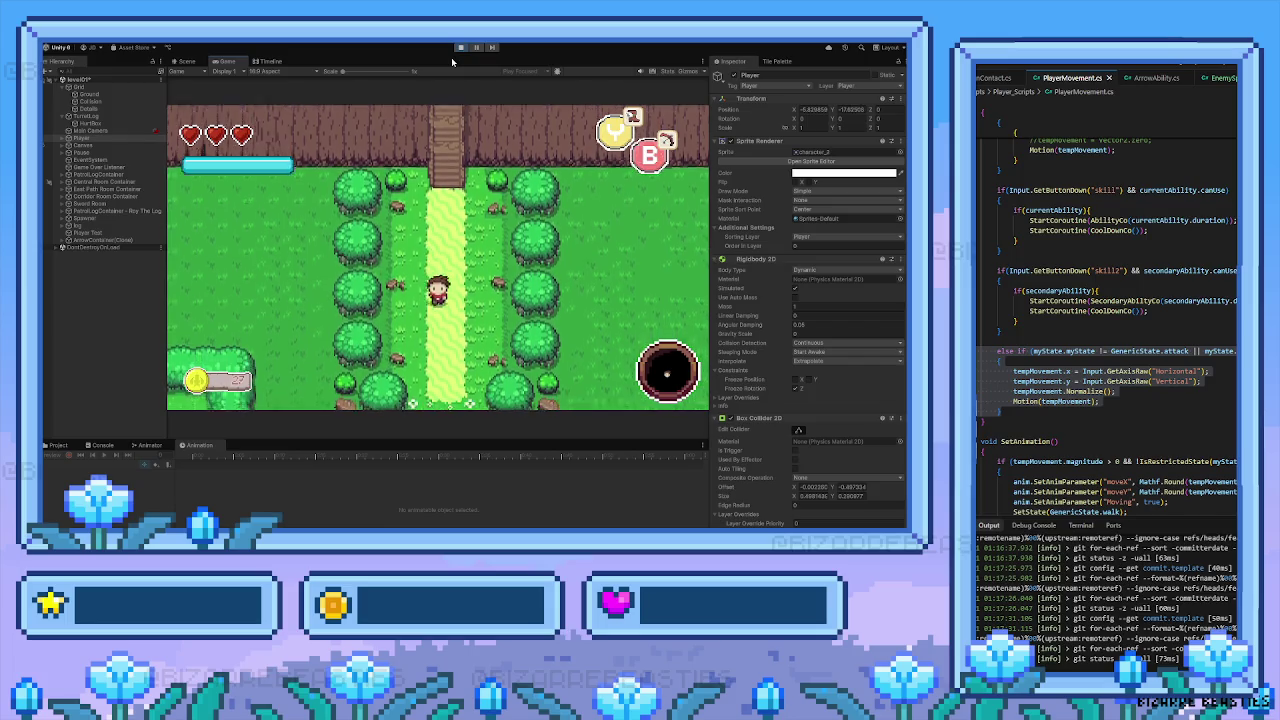
key("Left")
key("Down")
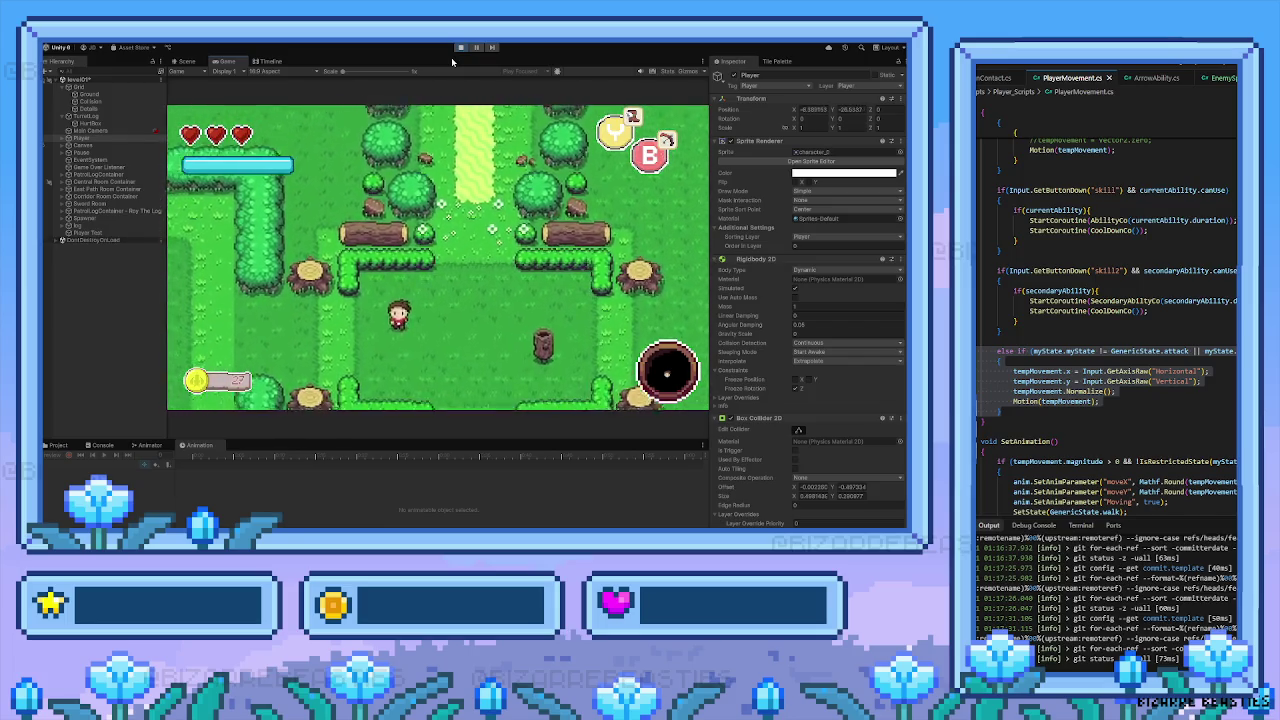
key("Left")
key("Left")
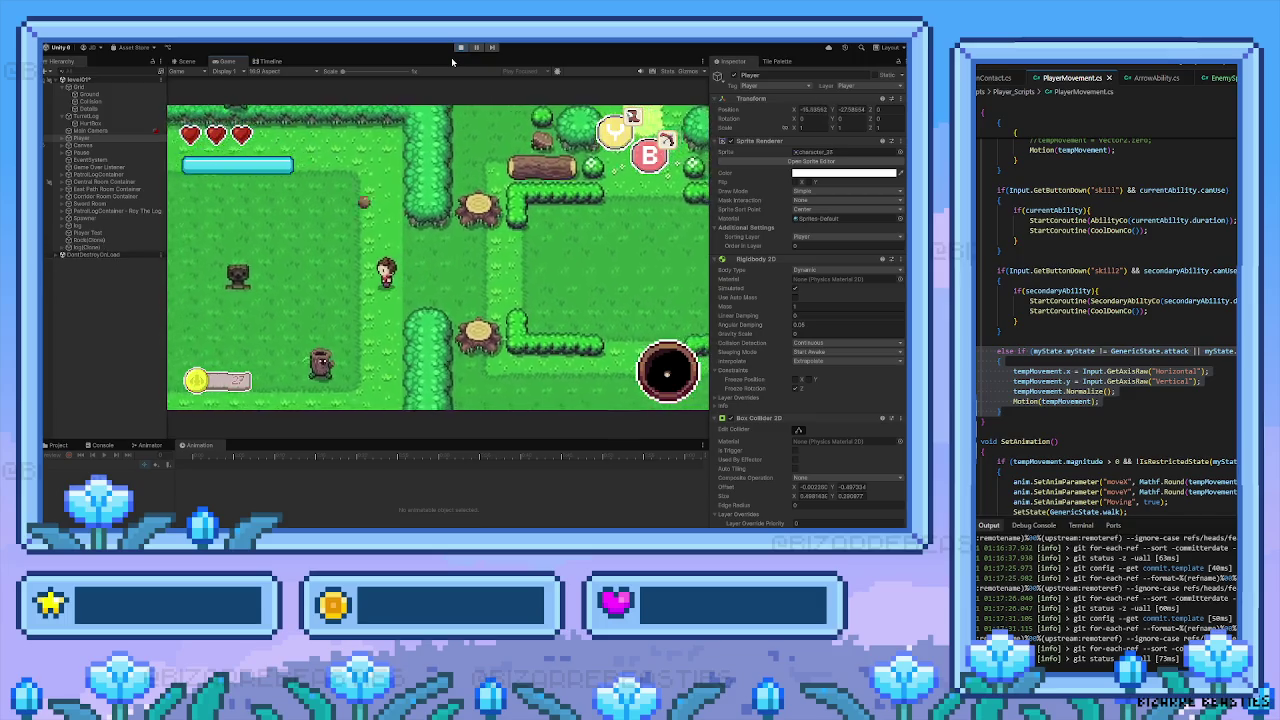
key("Down")
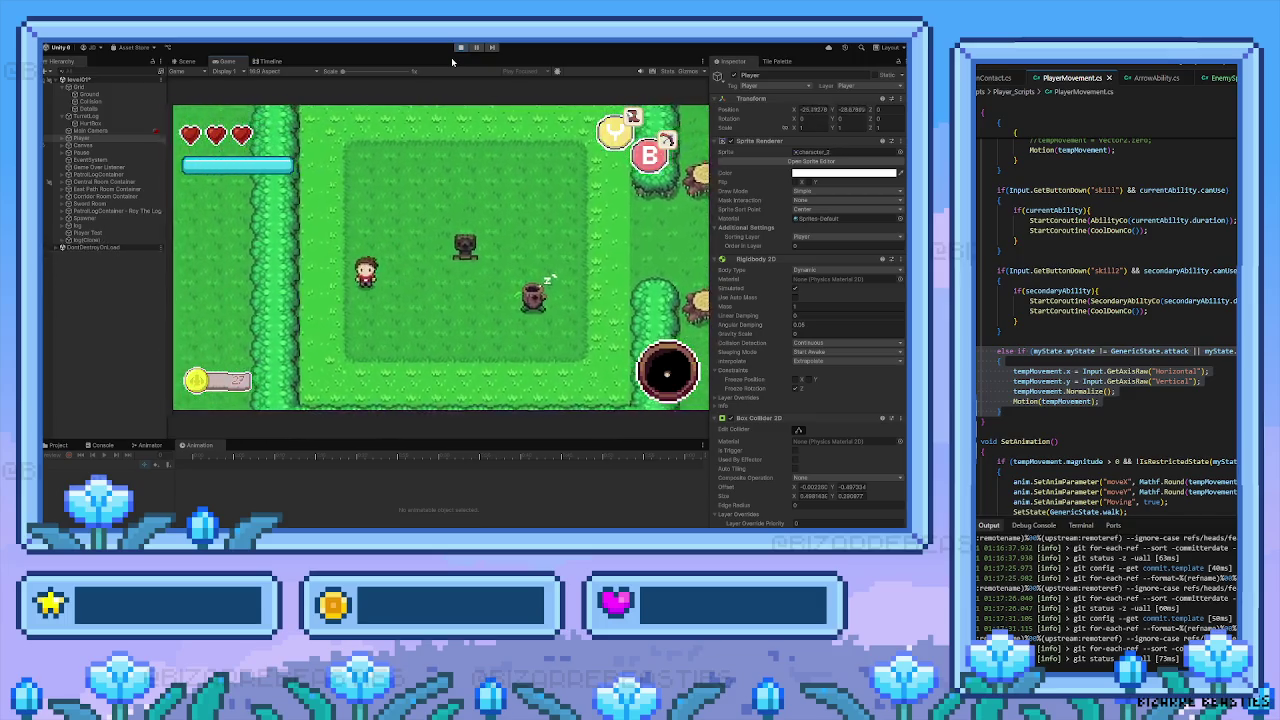
key("Up")
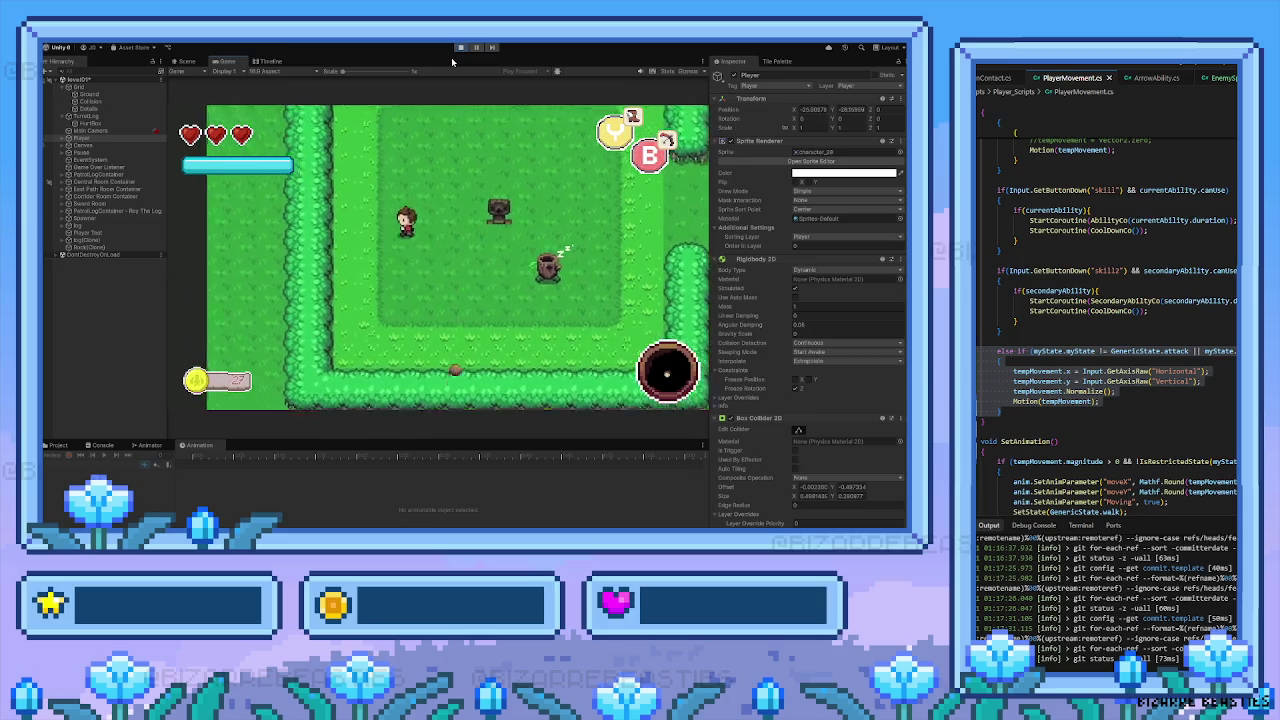
key("Right")
key("Right")
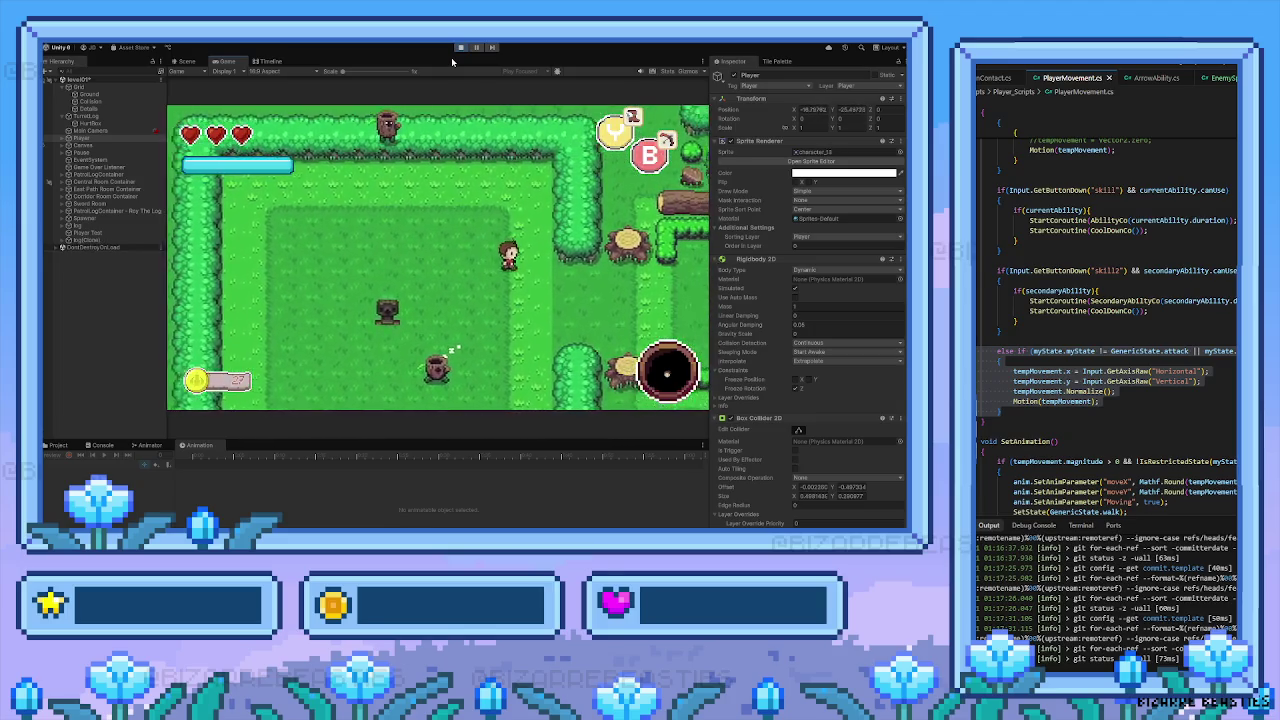
key("Left")
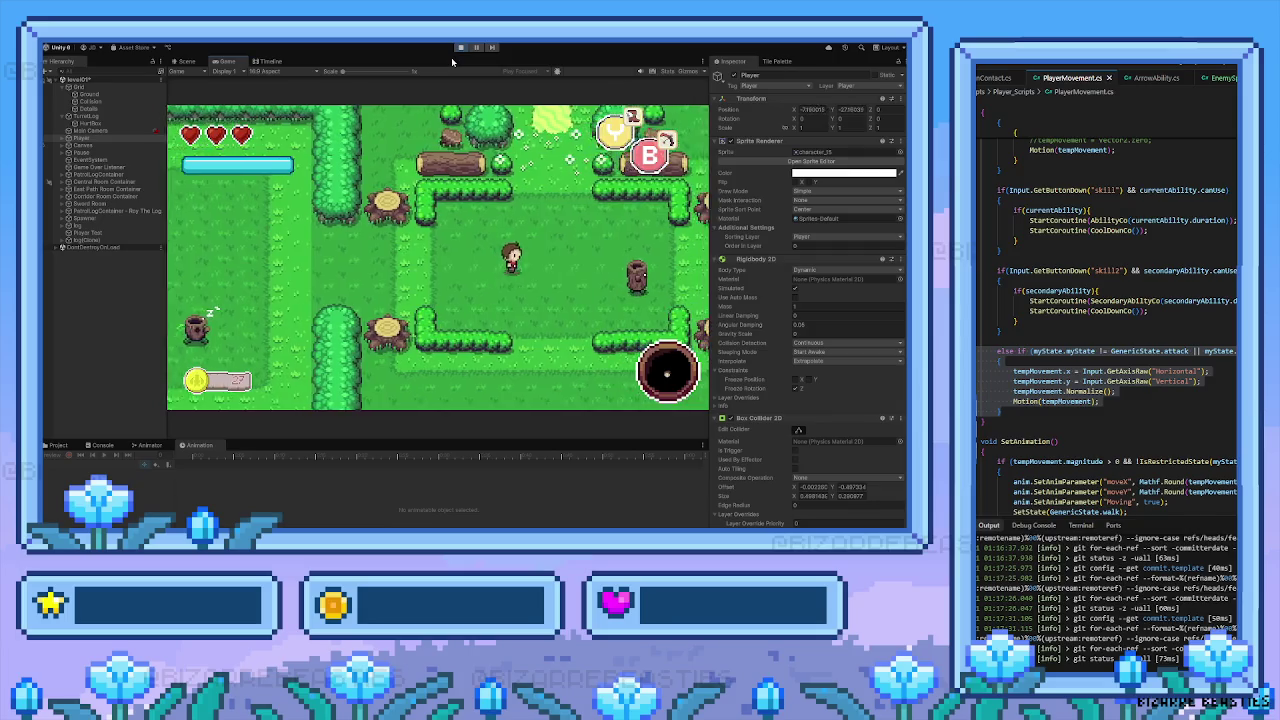
key("Left")
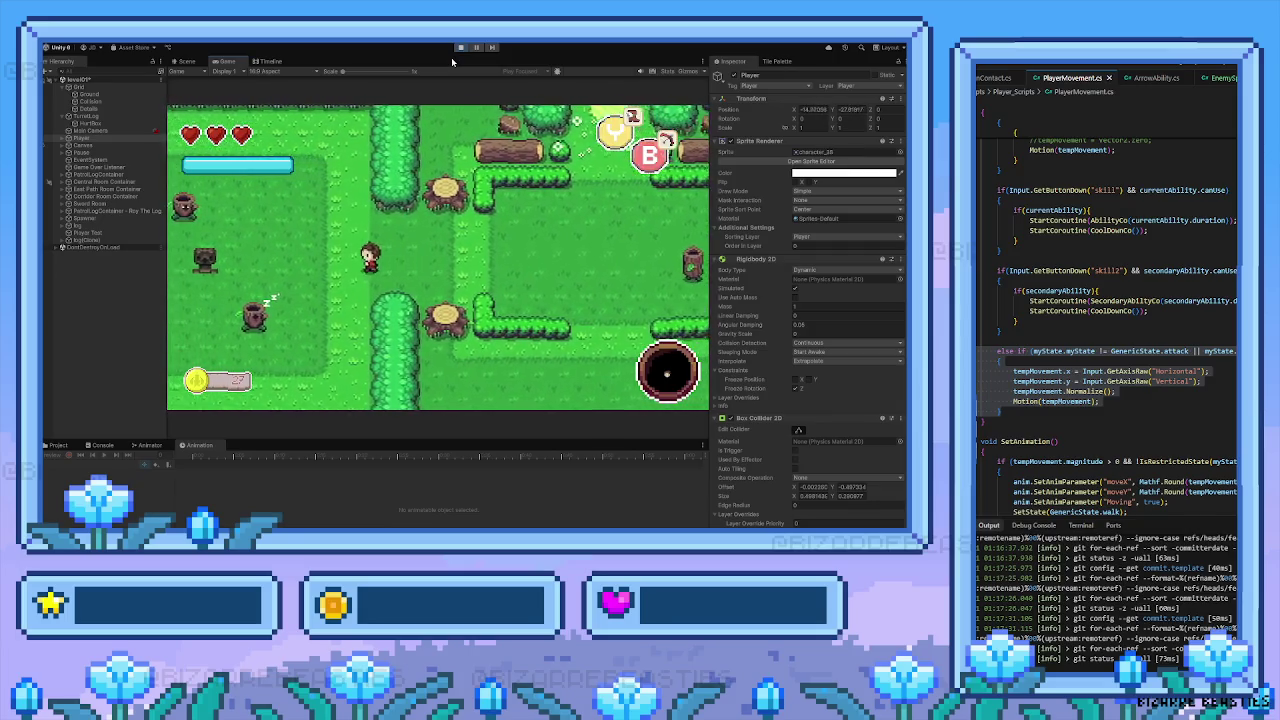
key("Left")
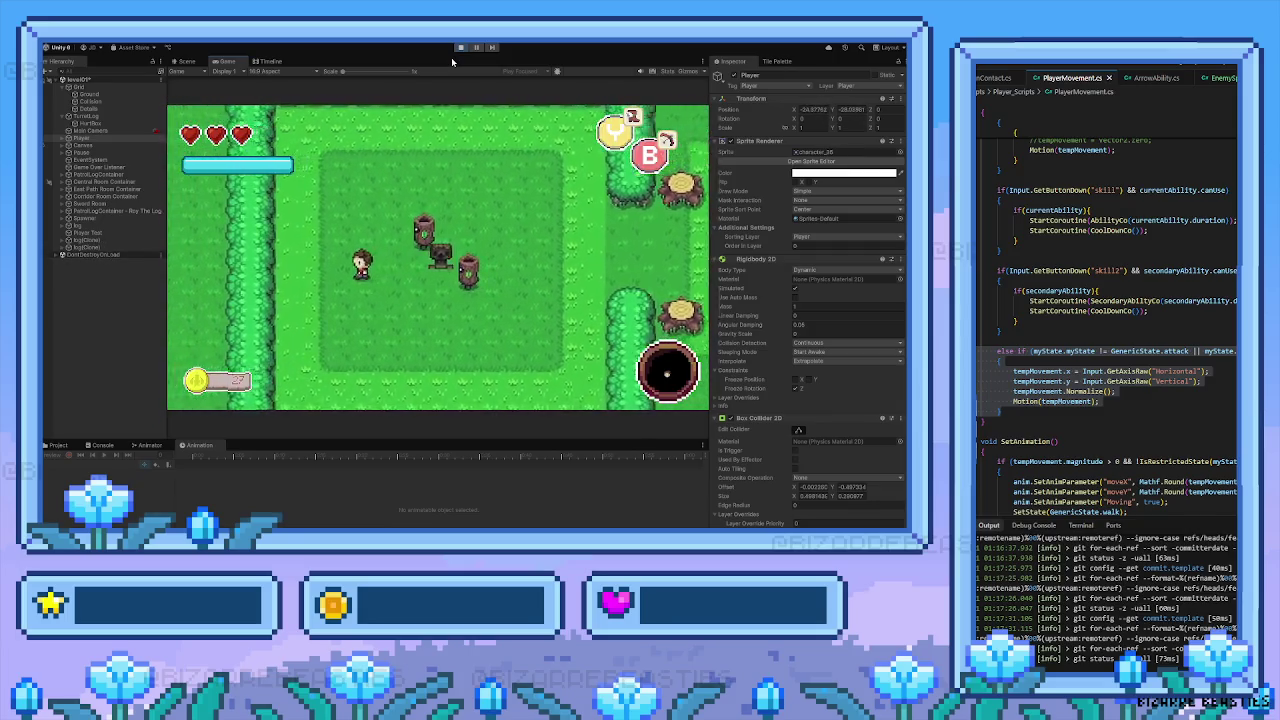
Dash into the log enemies, move on to the hedge-enclosed room and strike a log enemy
key("Right")
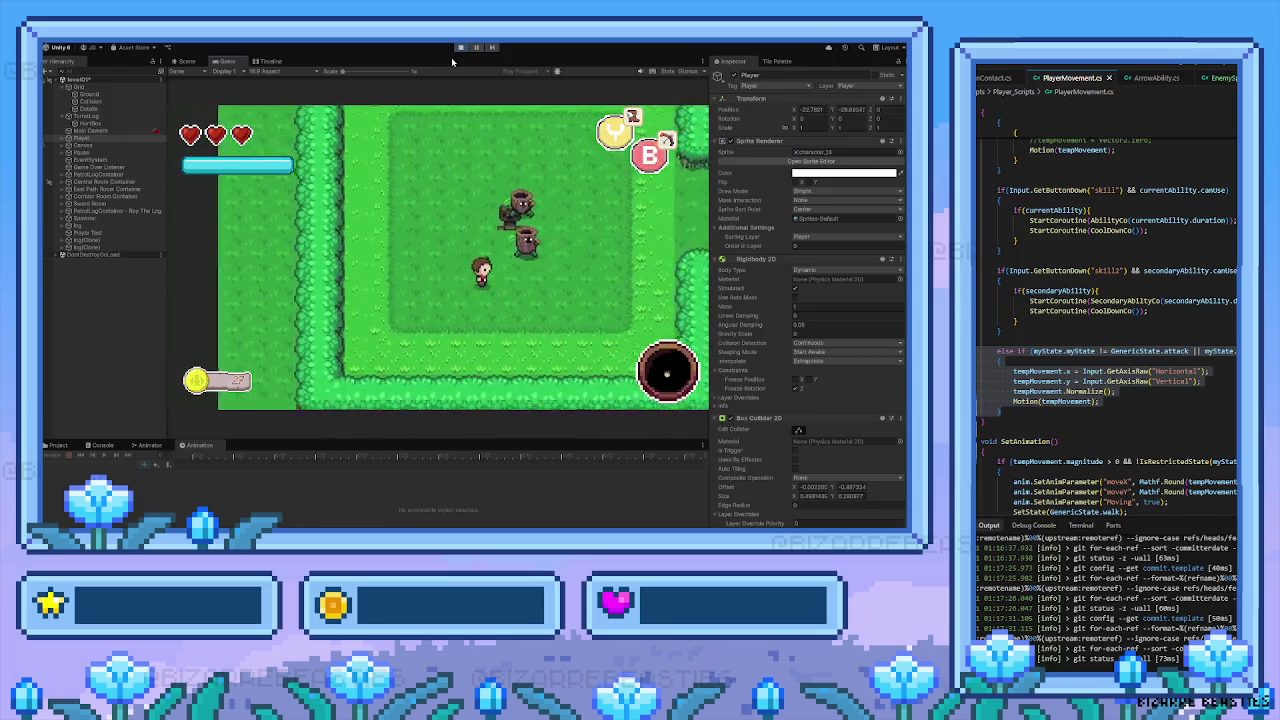
key("Up")
key("Left")
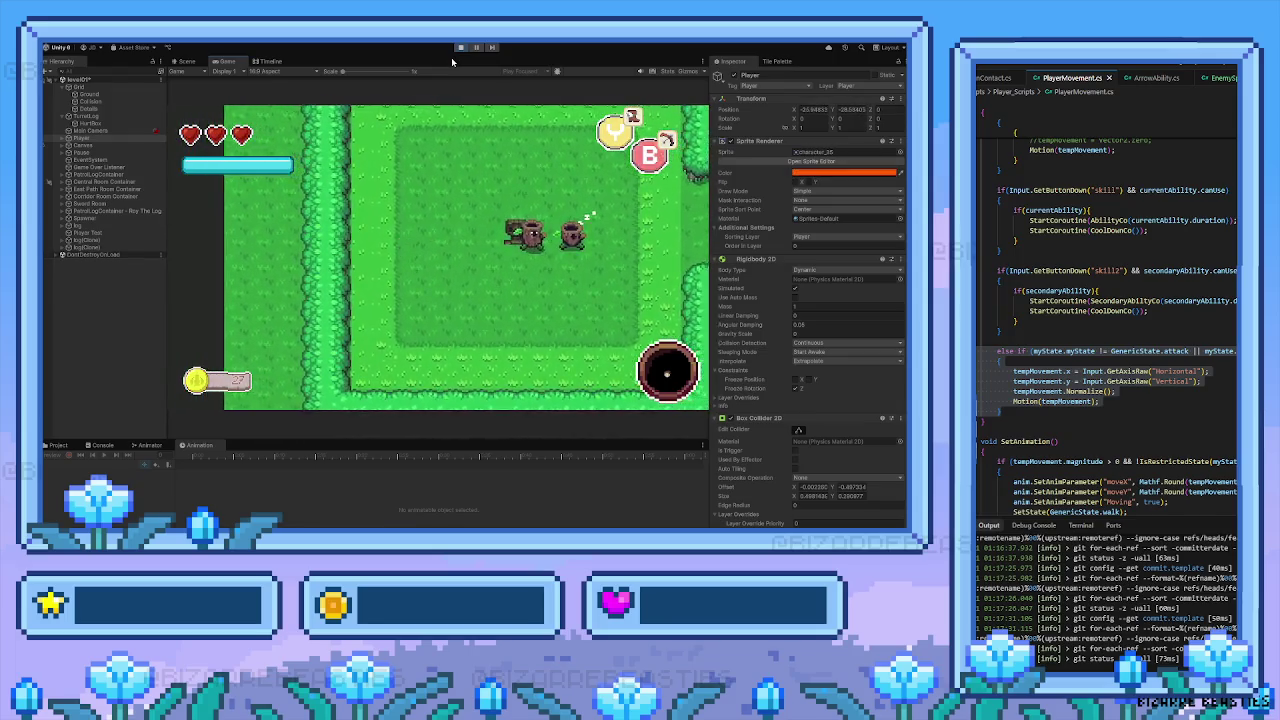
key("Right")
key("Up")
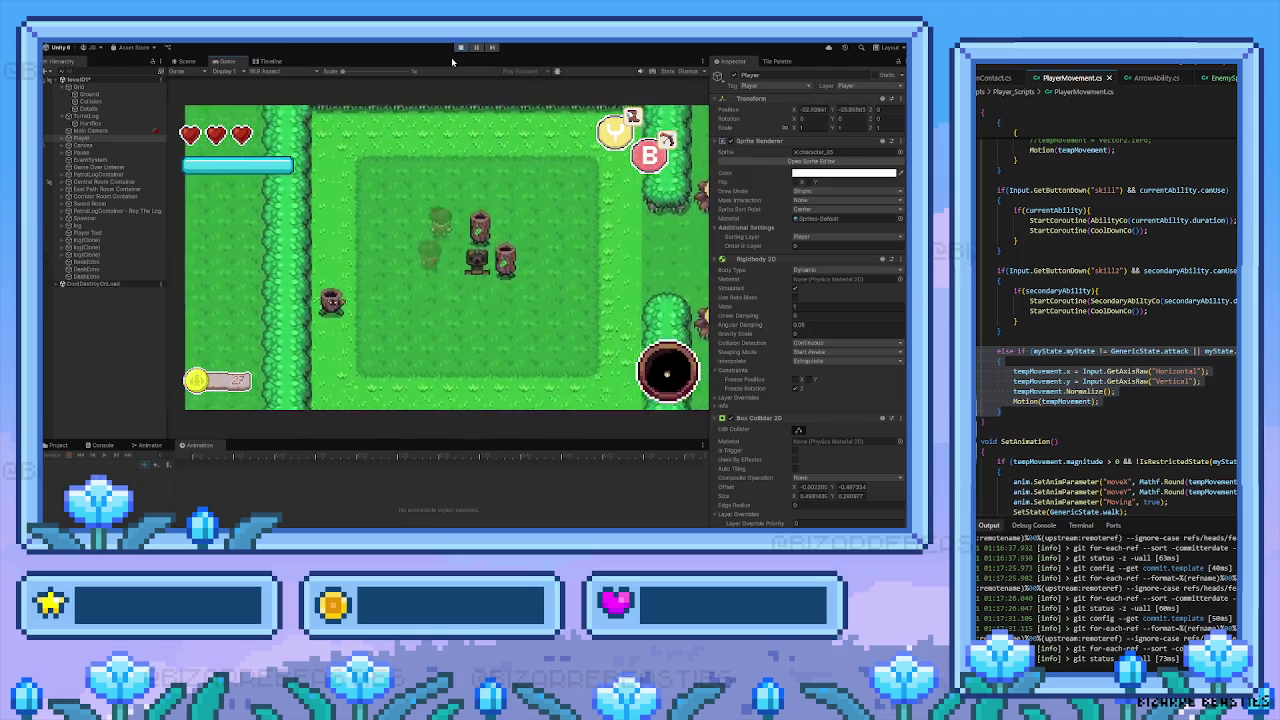
key("Left")
key("Down")
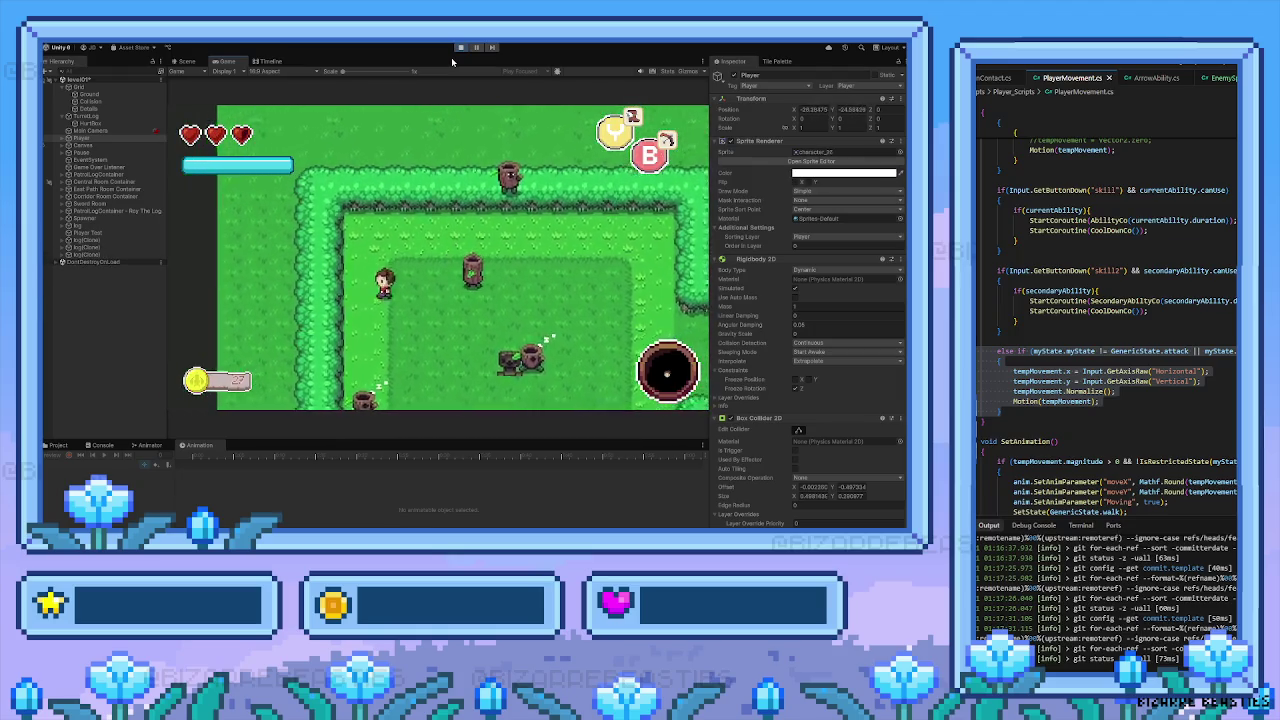
key("Right")
key("Up")
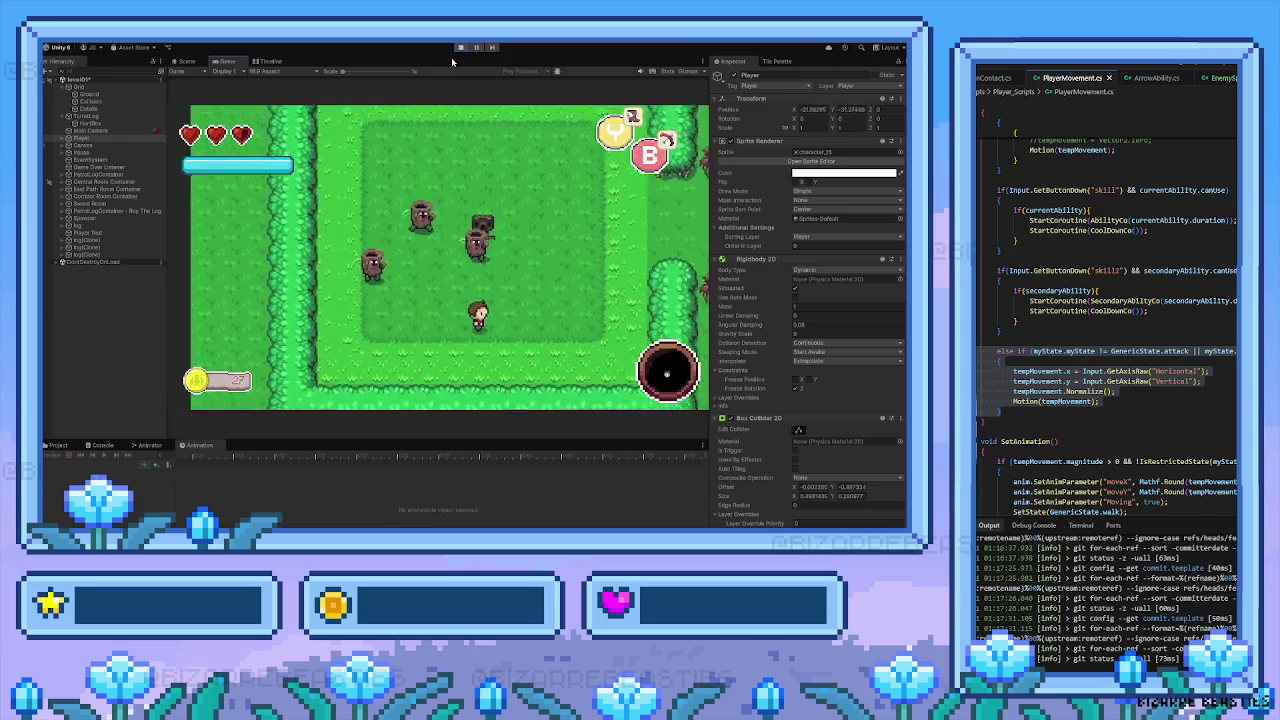
key("Right")
key("Right")
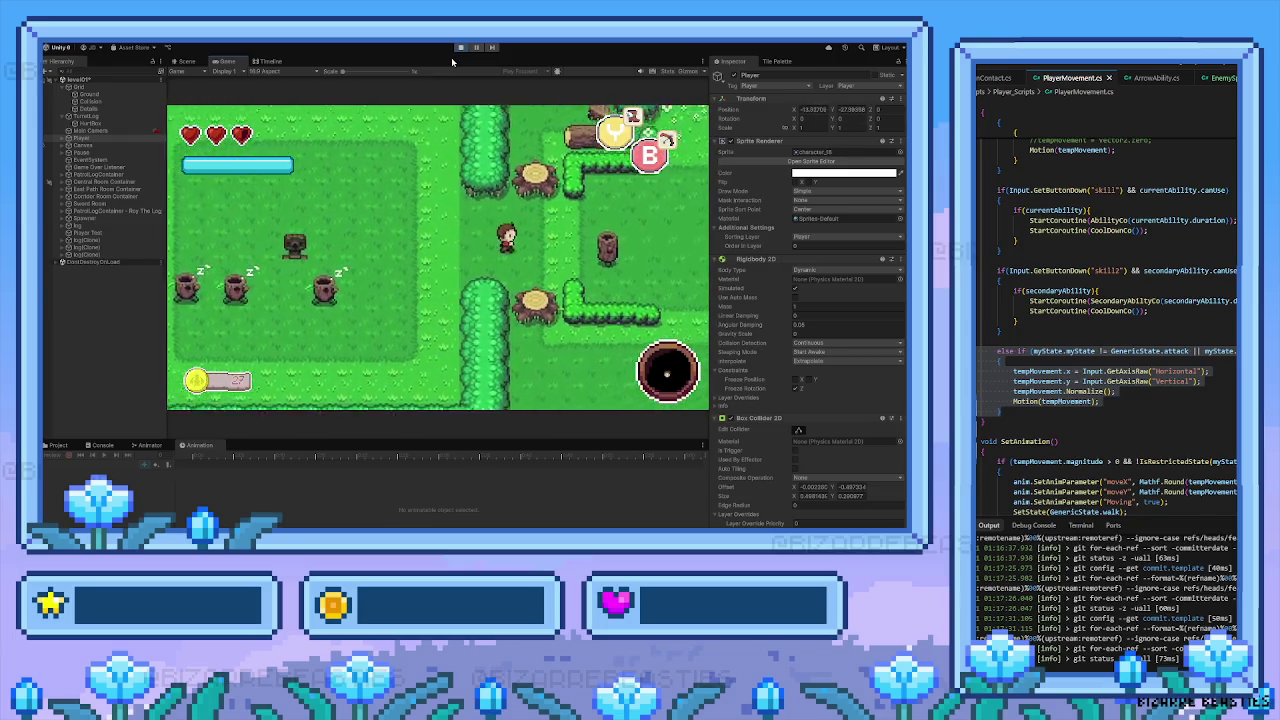
key("Right")
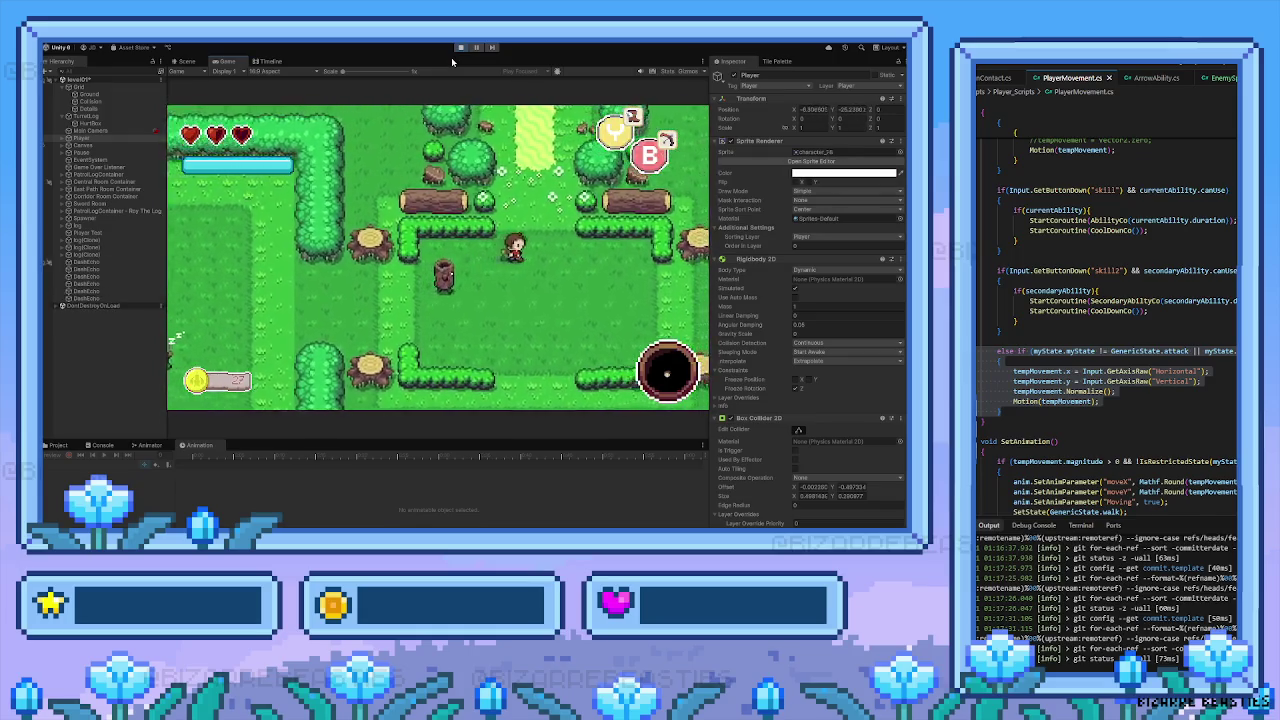
key("Down")
key("Right")
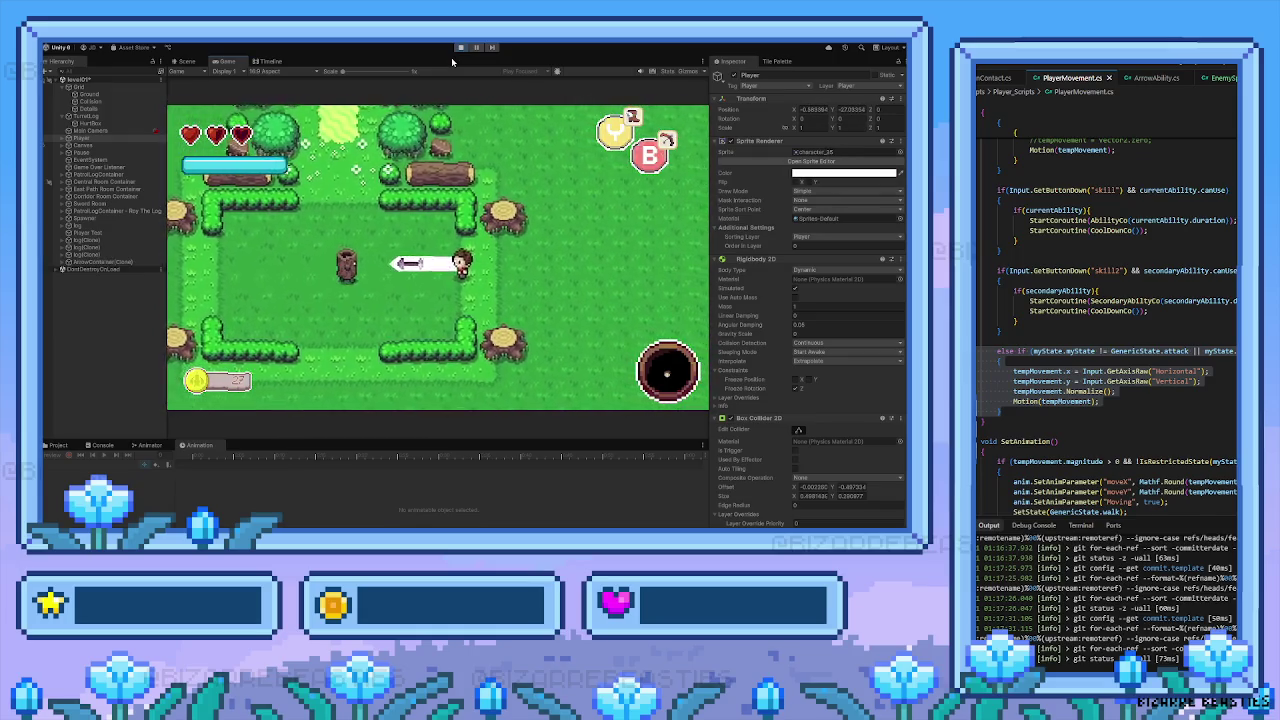
key("Left")
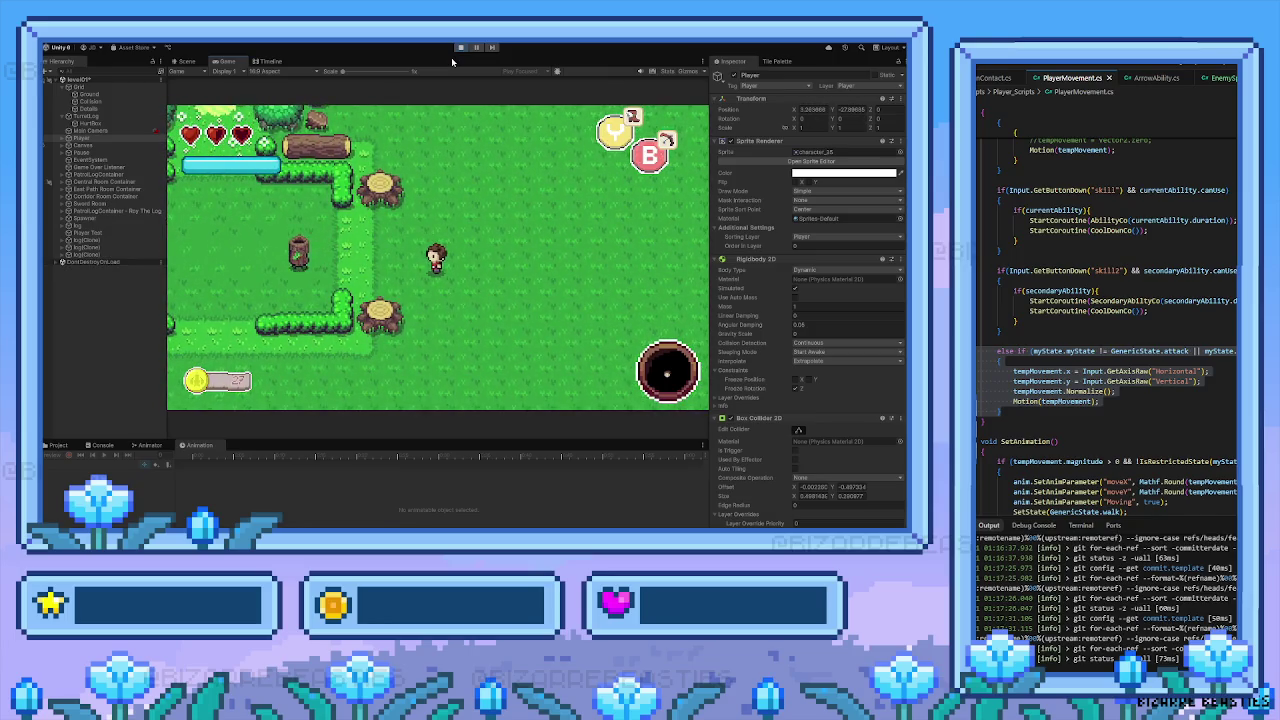
key("Left")
key("Right")
key("Left")
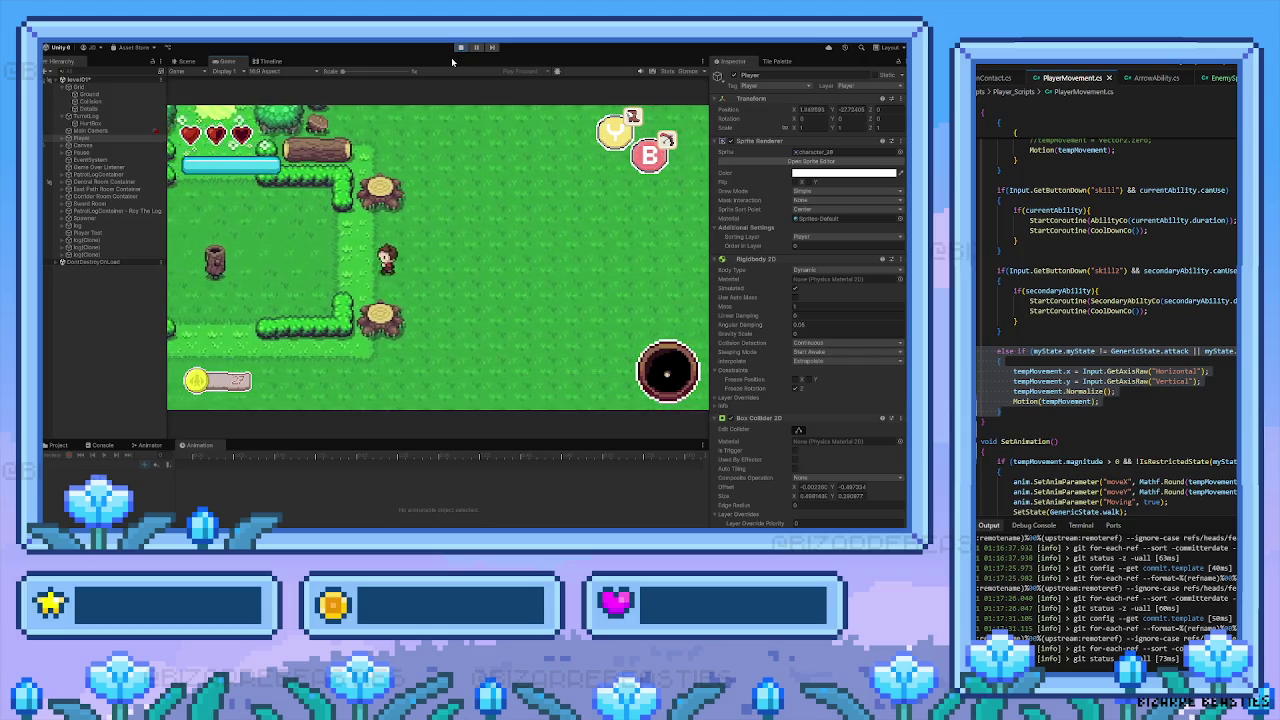
key("Left")
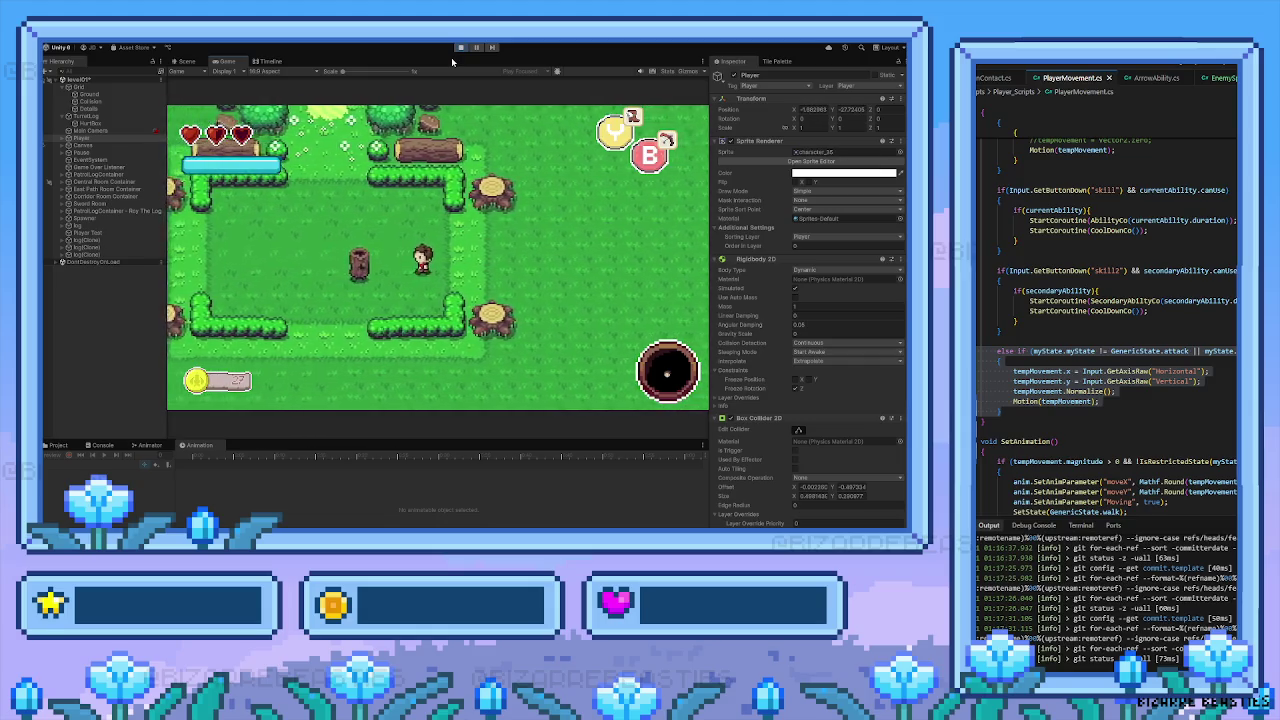
key("space")
key("Left")
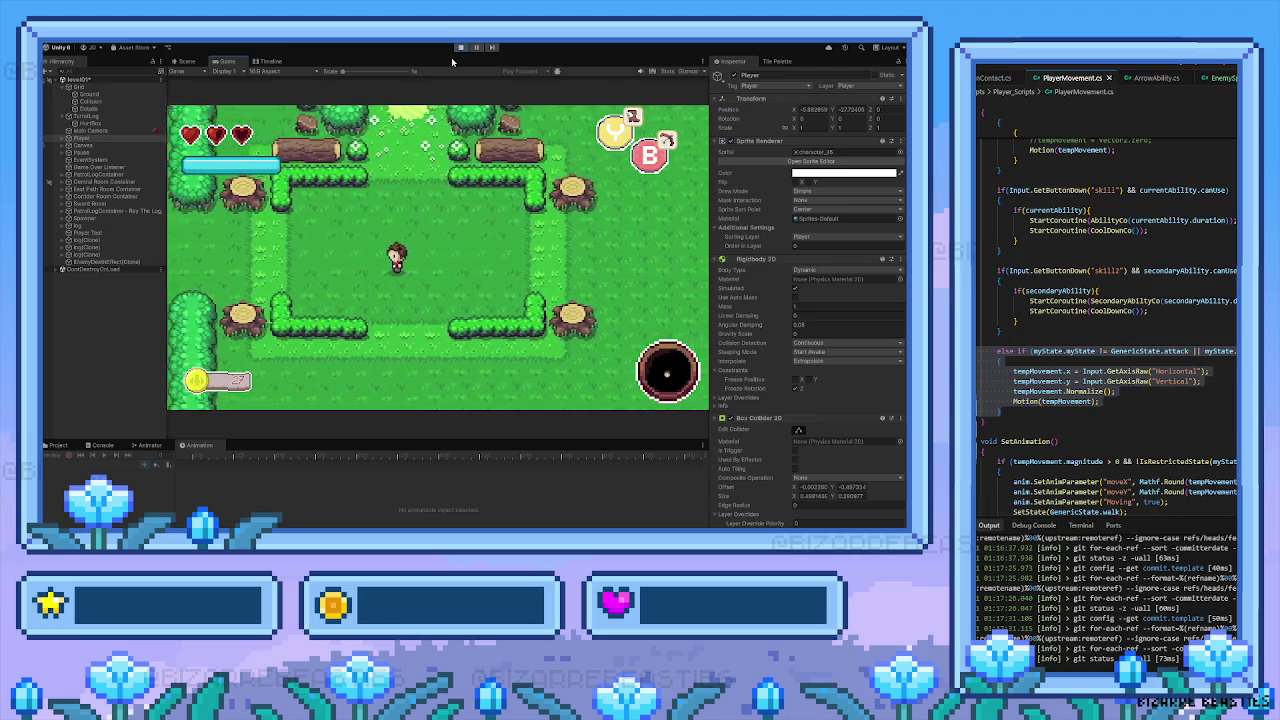
key("Left")
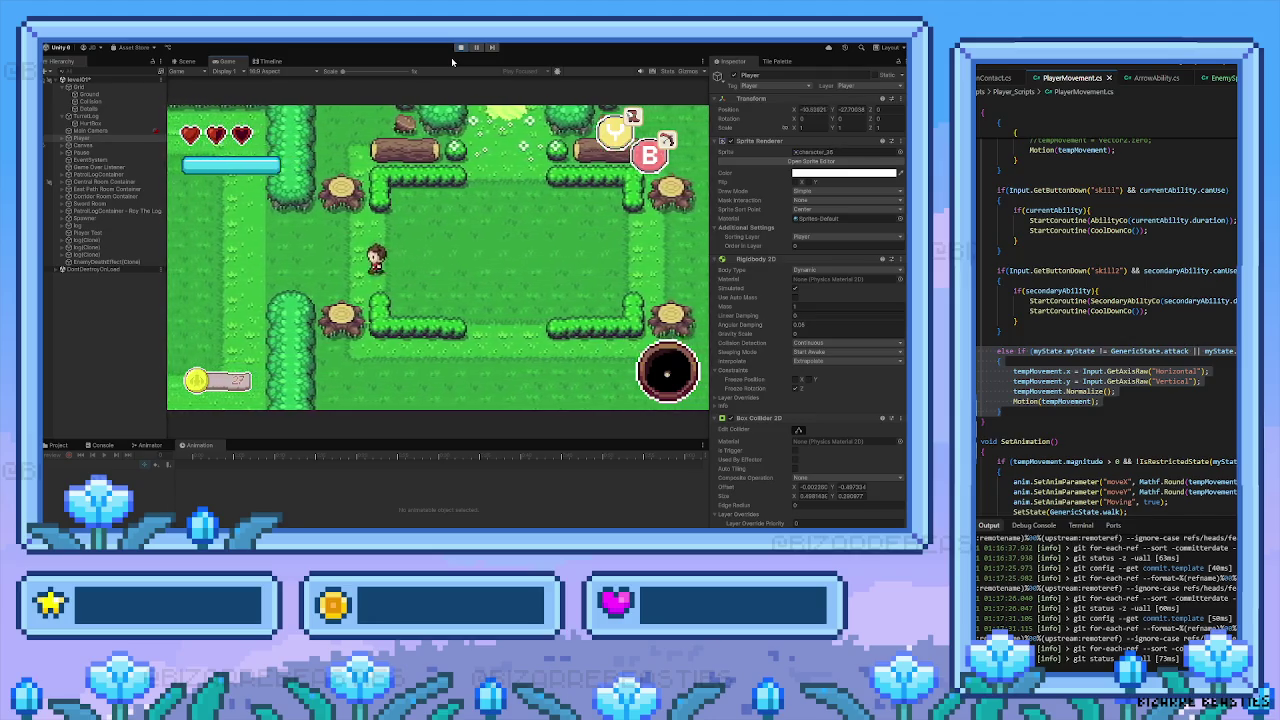
Pause the game and inspect the projectile Instantiate call in ArrowAbility.cs in the code editor
key("Escape")
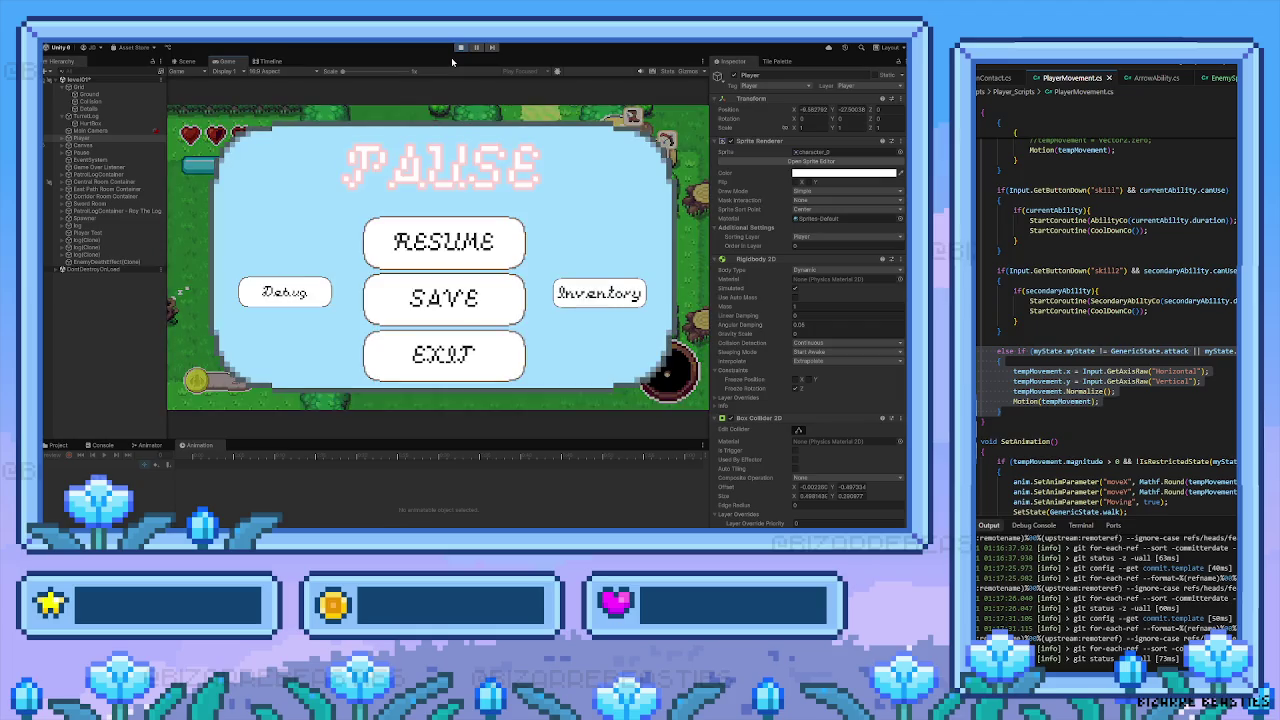
left_click(1179, 94)
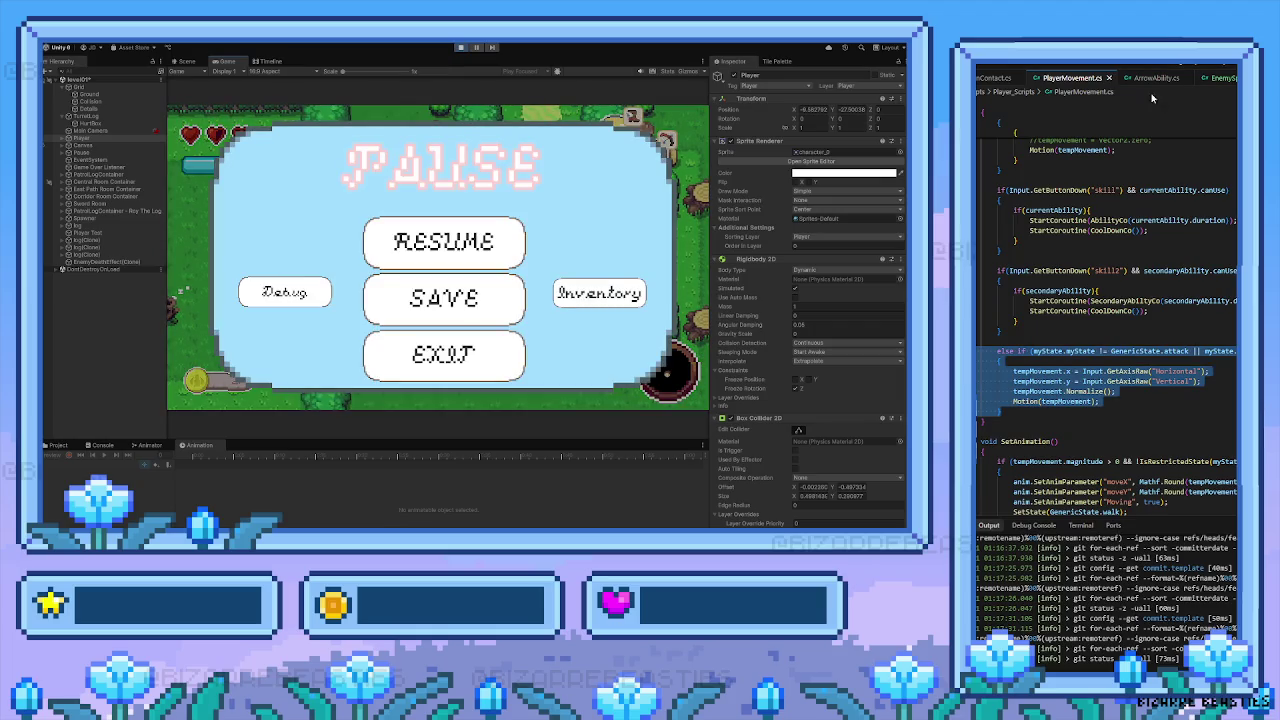
left_click(1157, 79)
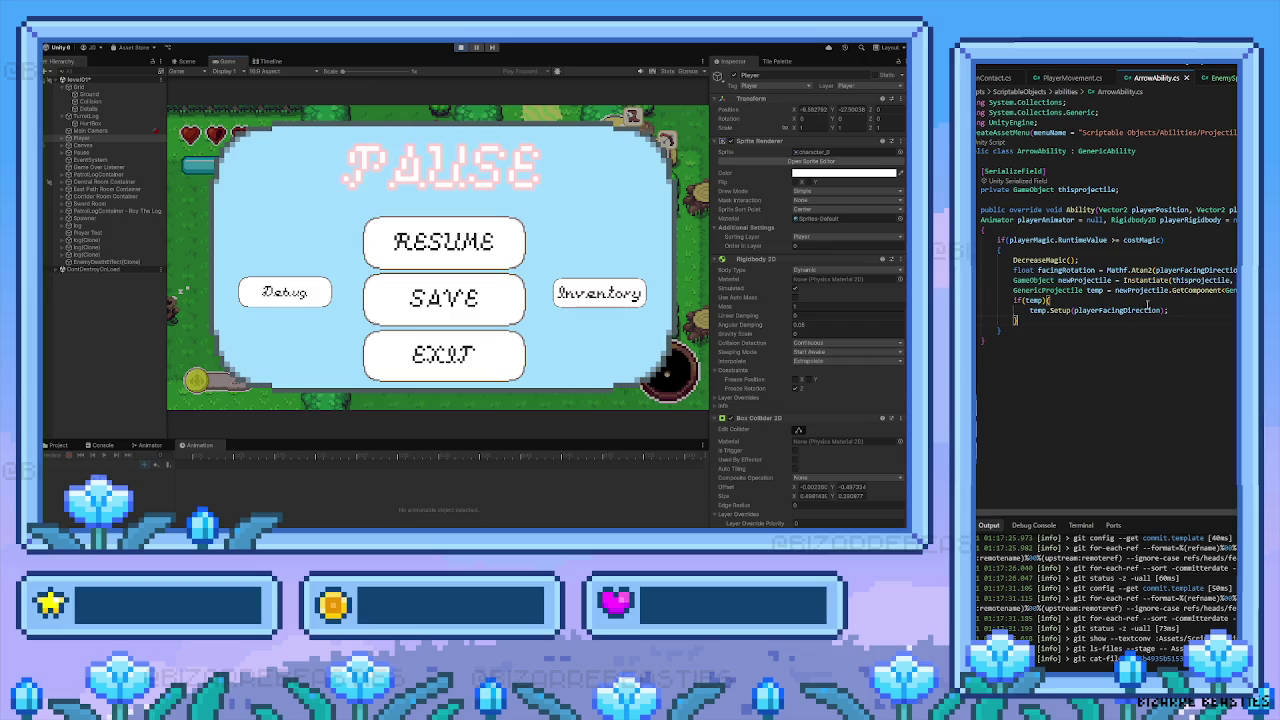
key("ctrl+s")
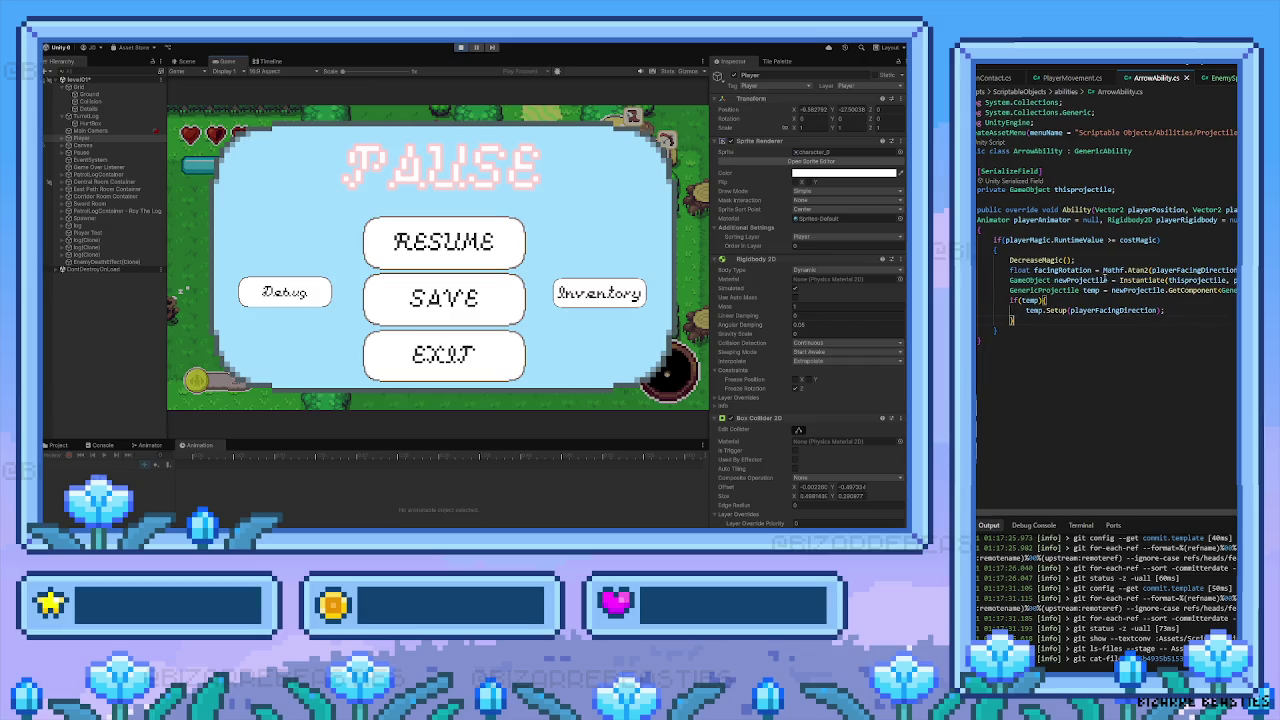
left_click(1105, 280)
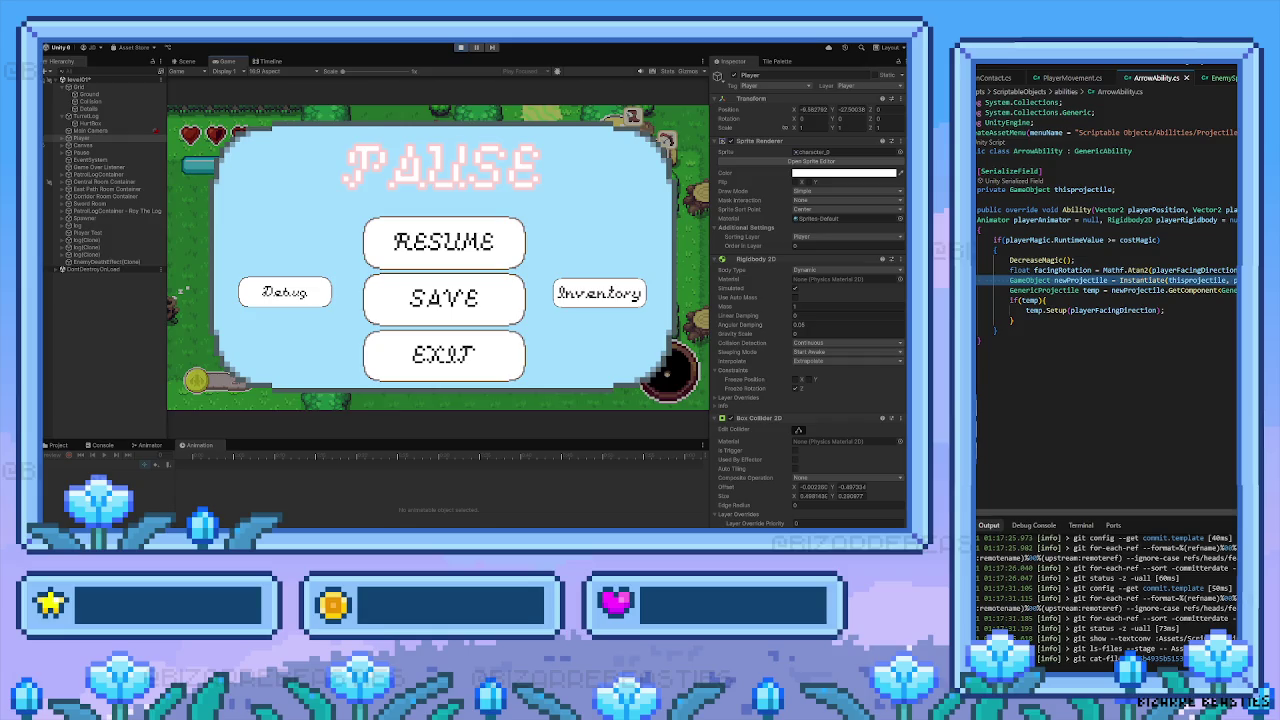
left_click(1168, 280)
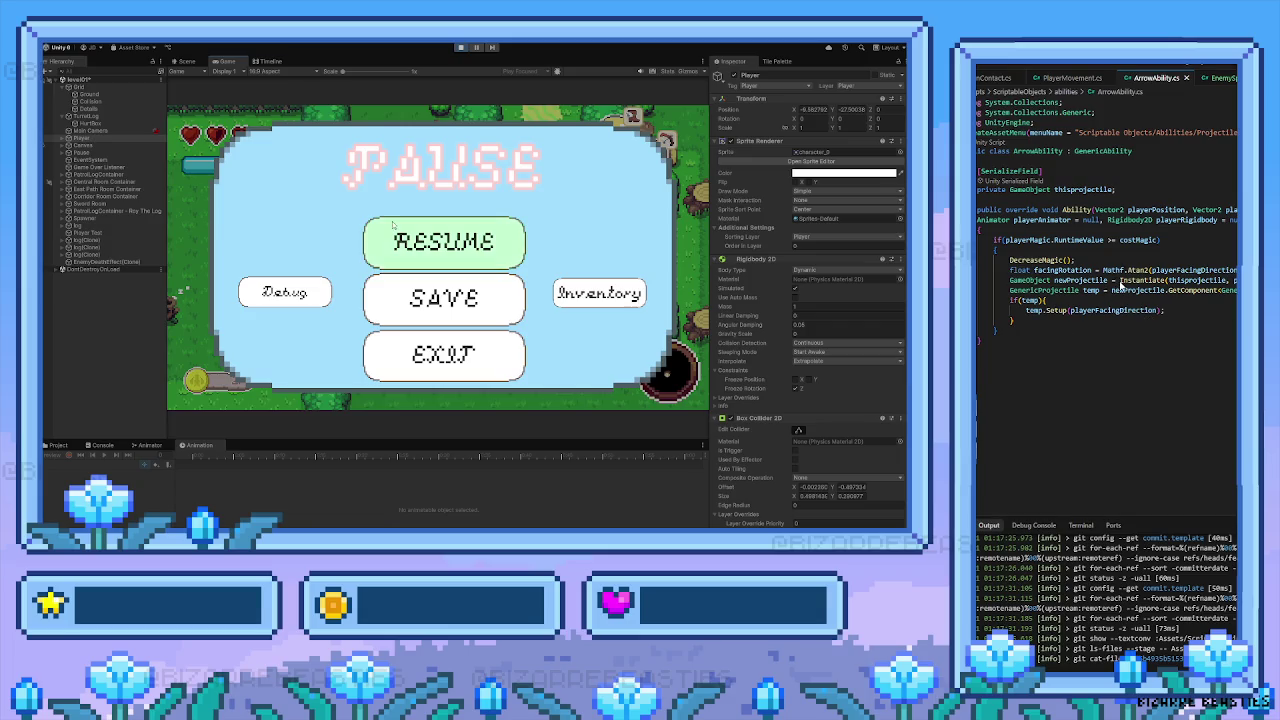
Resume the game, walk right and fire an arrow left, then expand Player's children in the Hierarchy
key("Return")
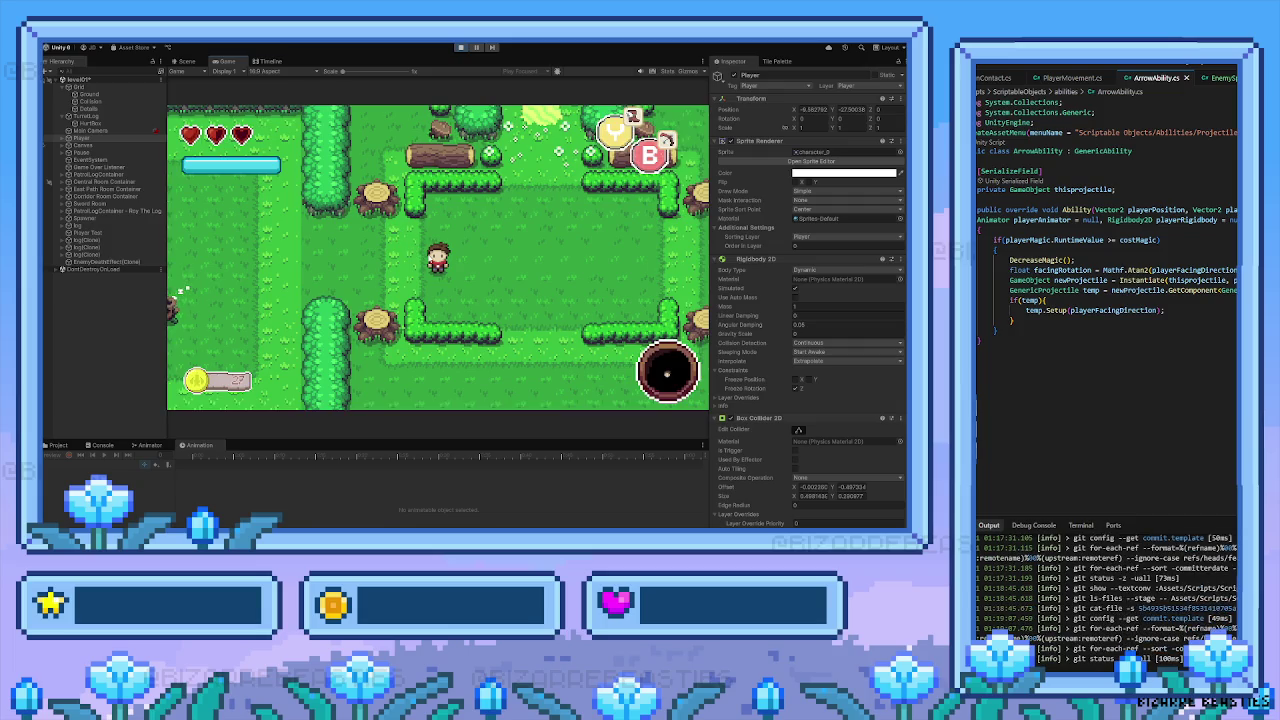
key("Right")
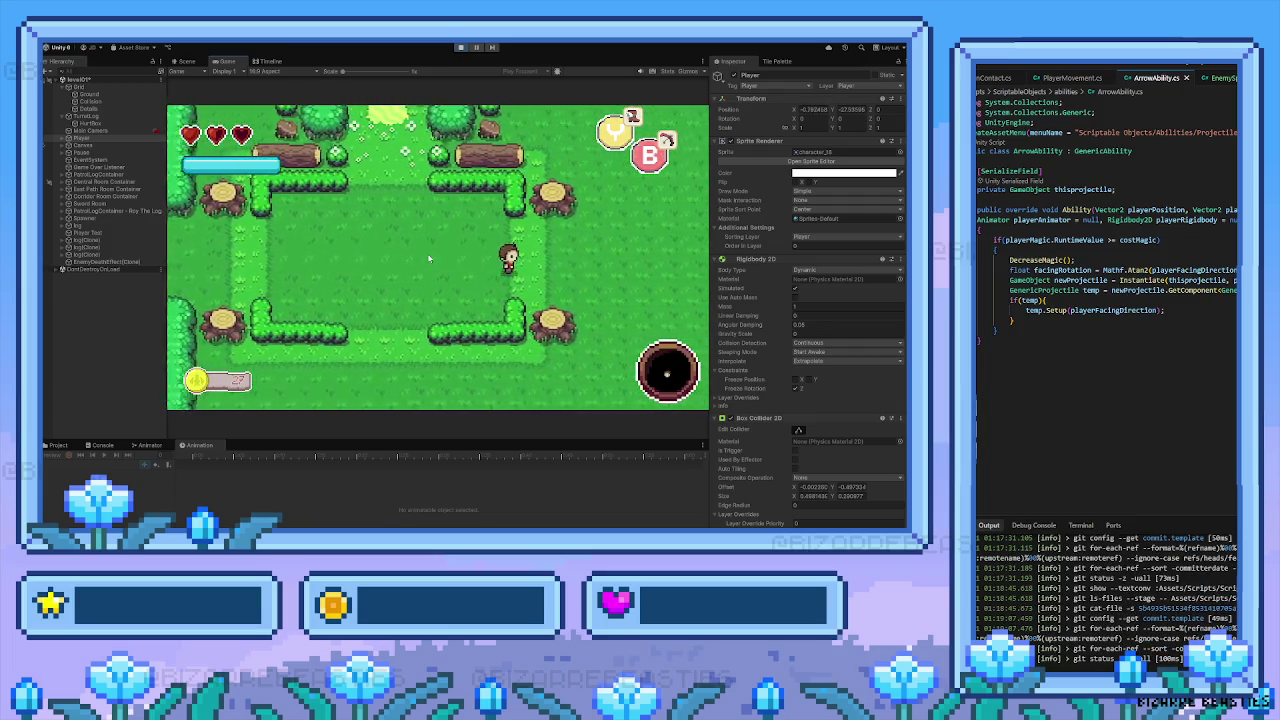
key("Right")
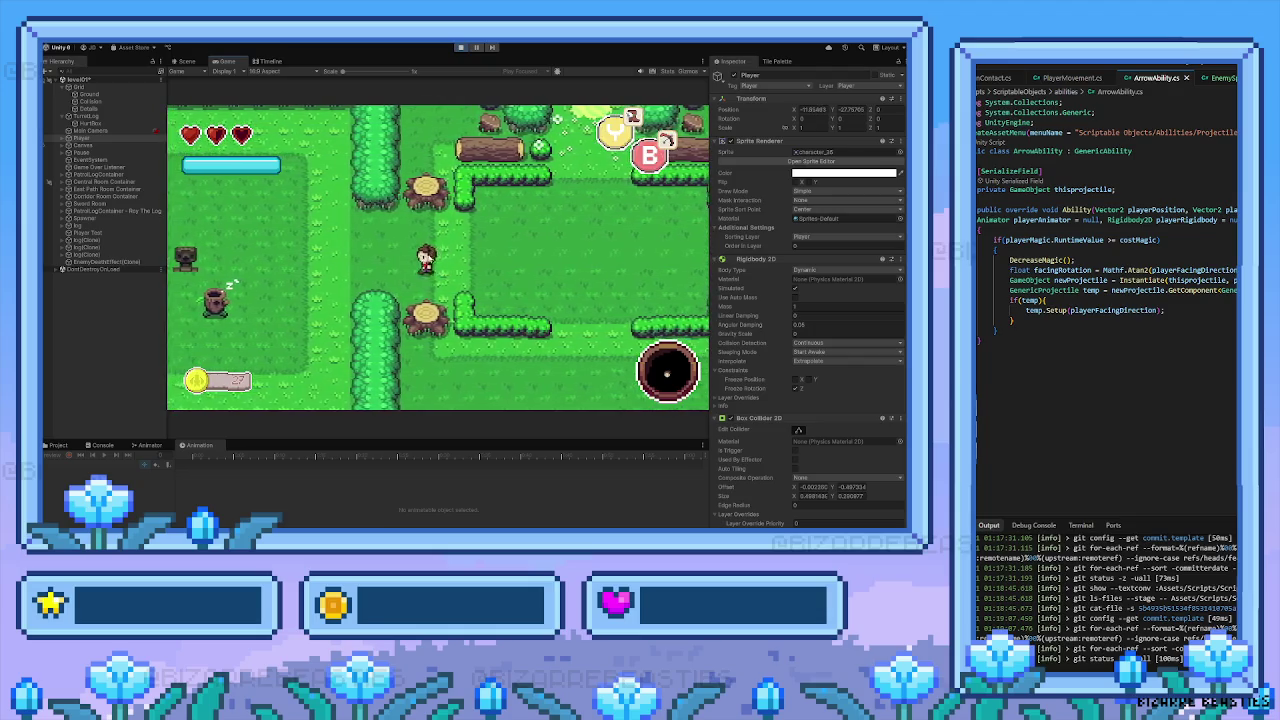
key("space")
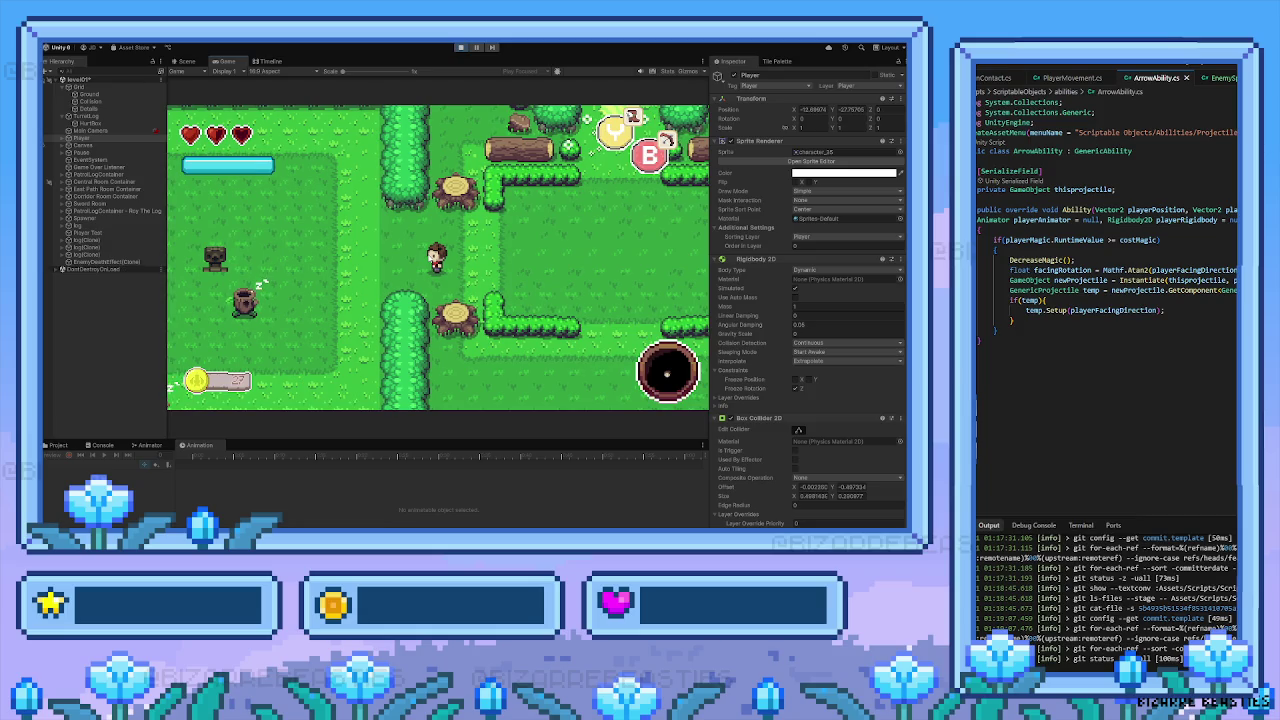
key("Left")
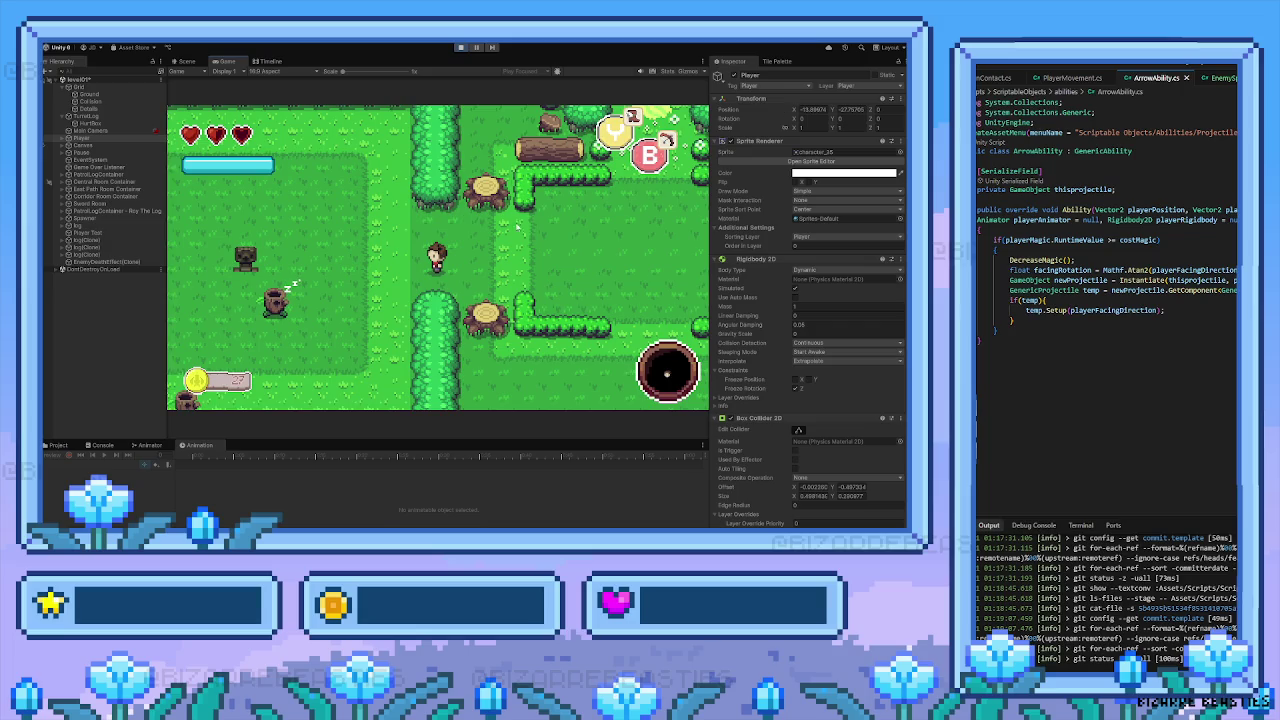
left_click(63, 139)
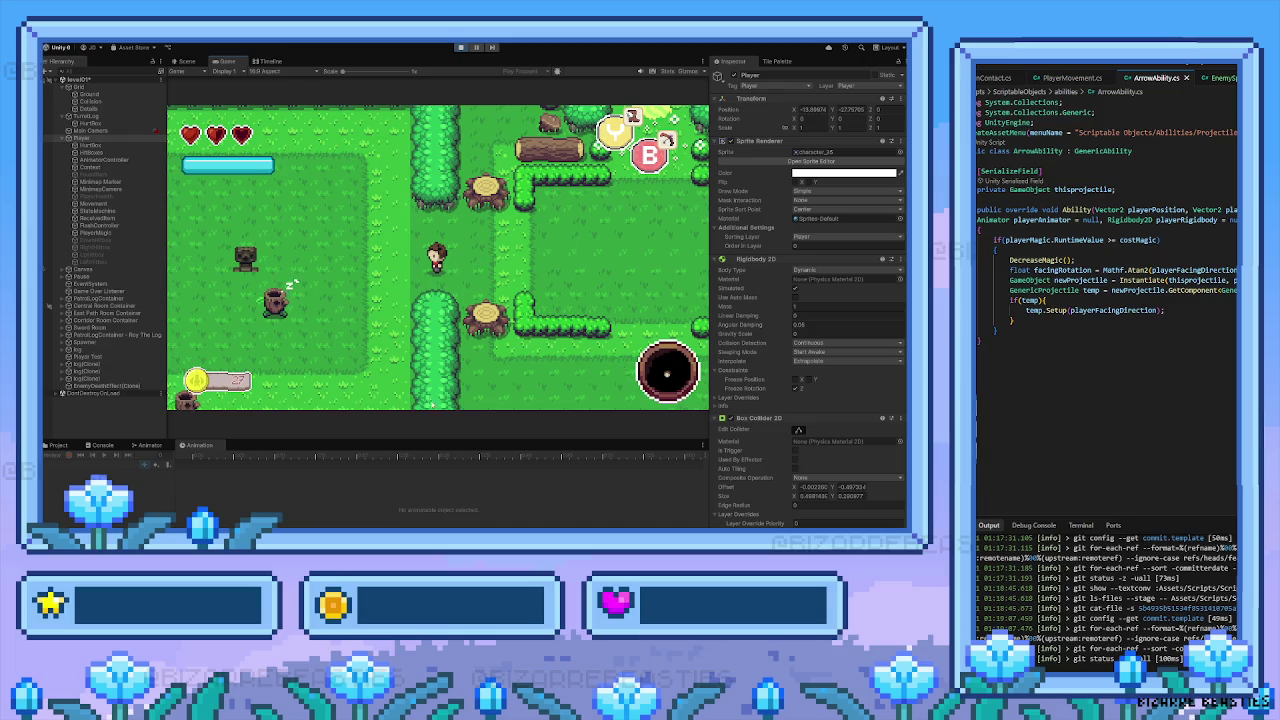
Walk the player left through the clearing and around the next log room
key("Left")
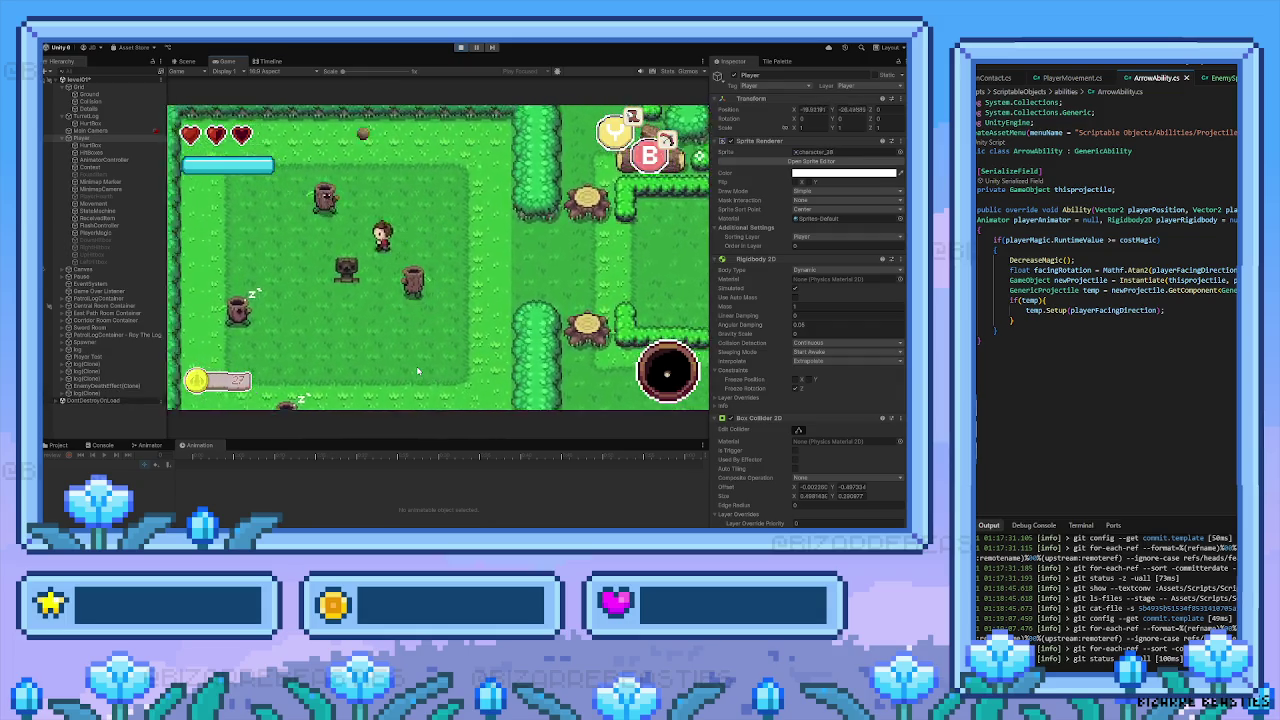
key("Left")
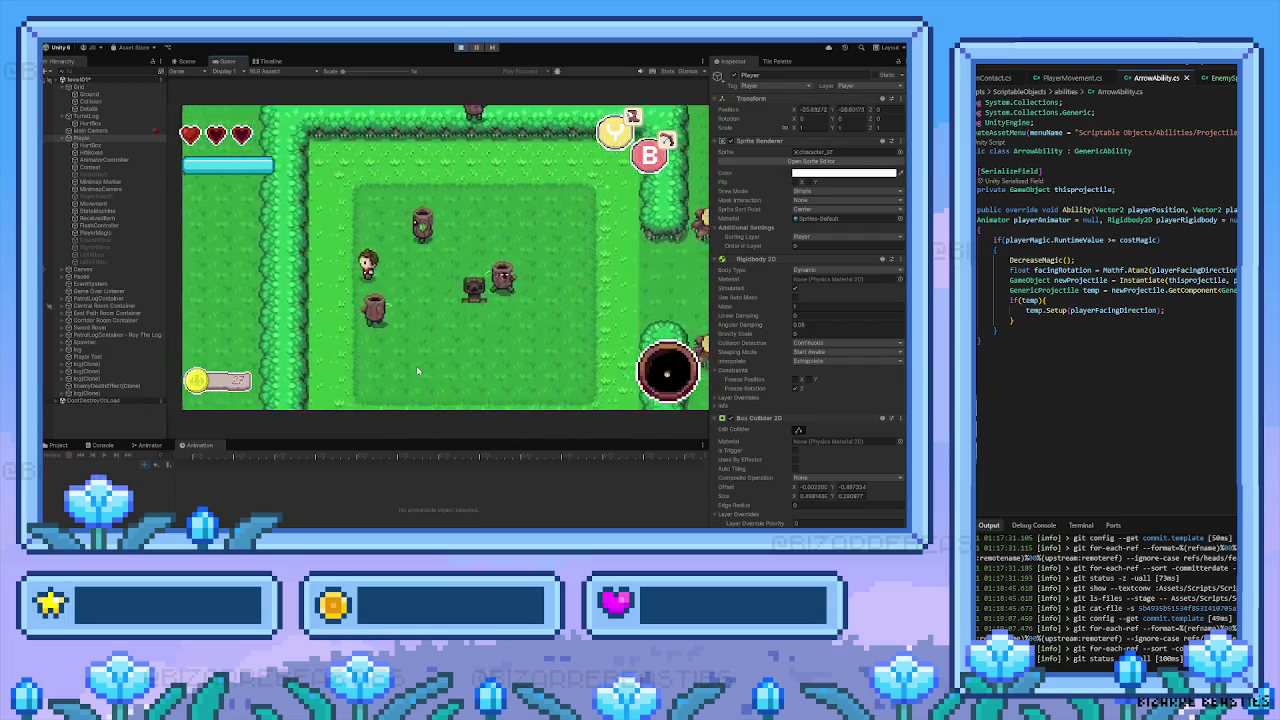
key("Right")
key("Up")
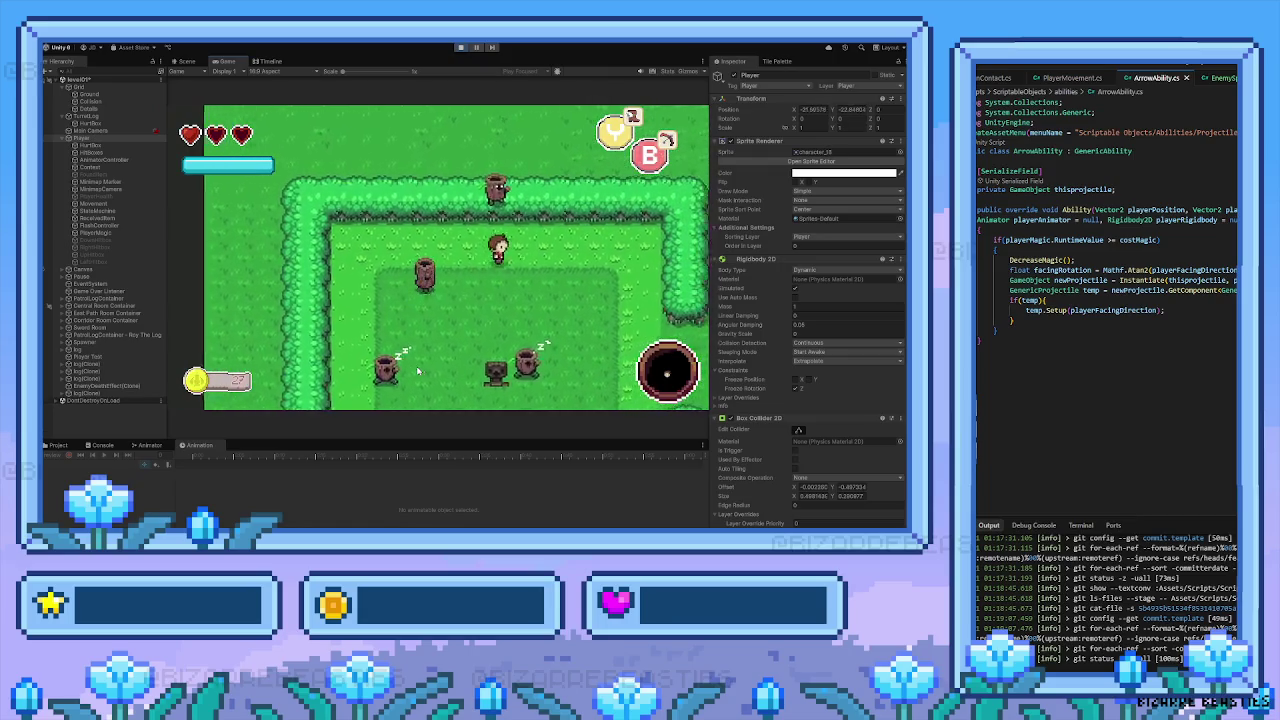
key("Right")
key("Down")
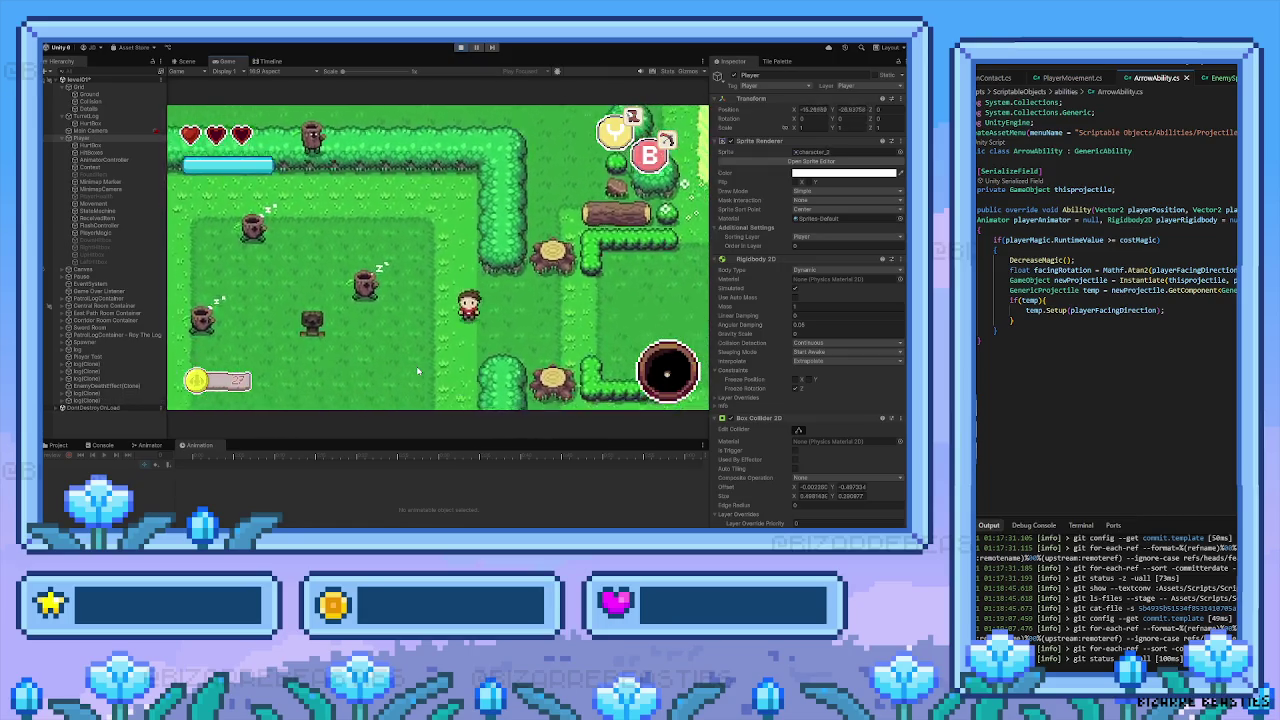
key("Left")
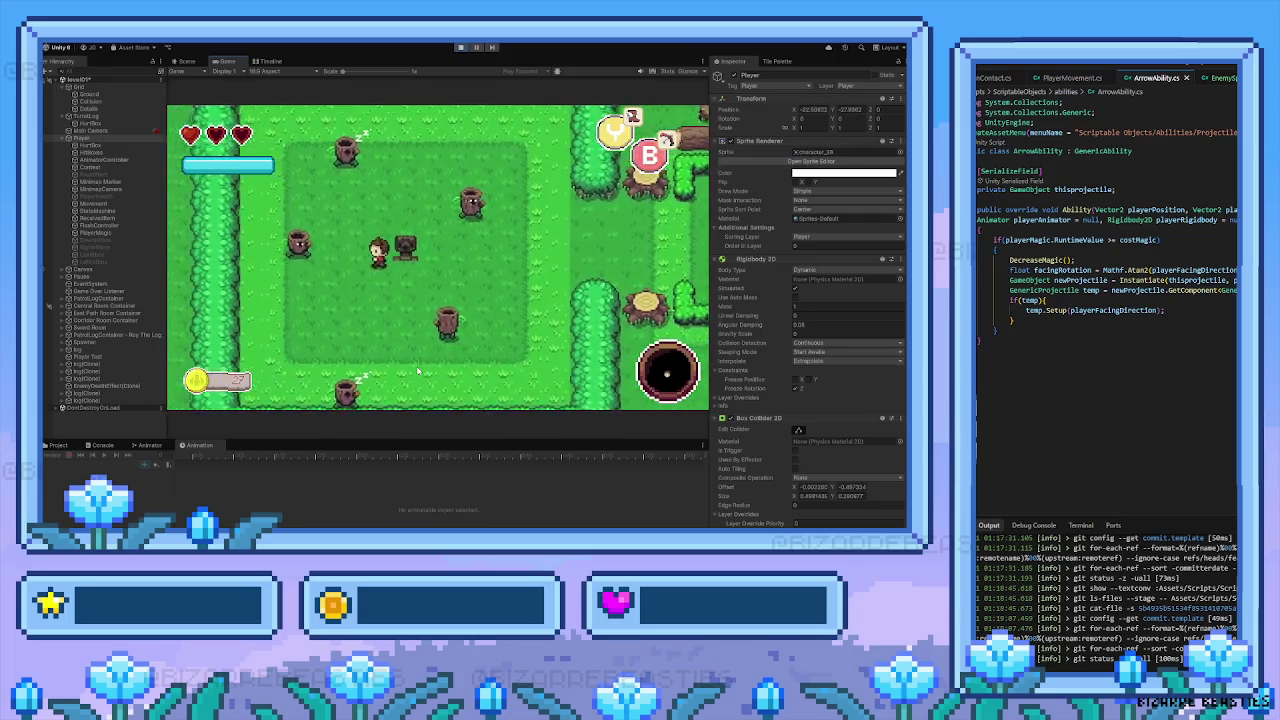
Walk the player back right and up through the log rooms, then stop play mode
key("Left")
key("Down")
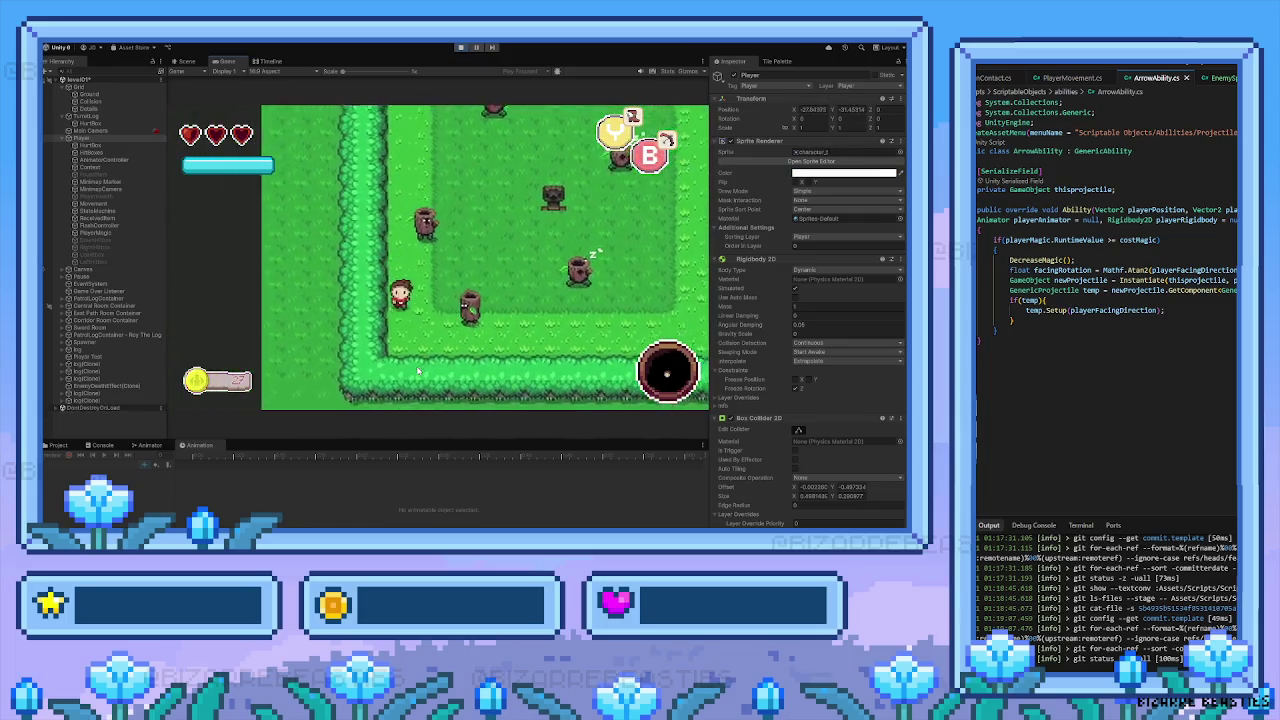
key("Right")
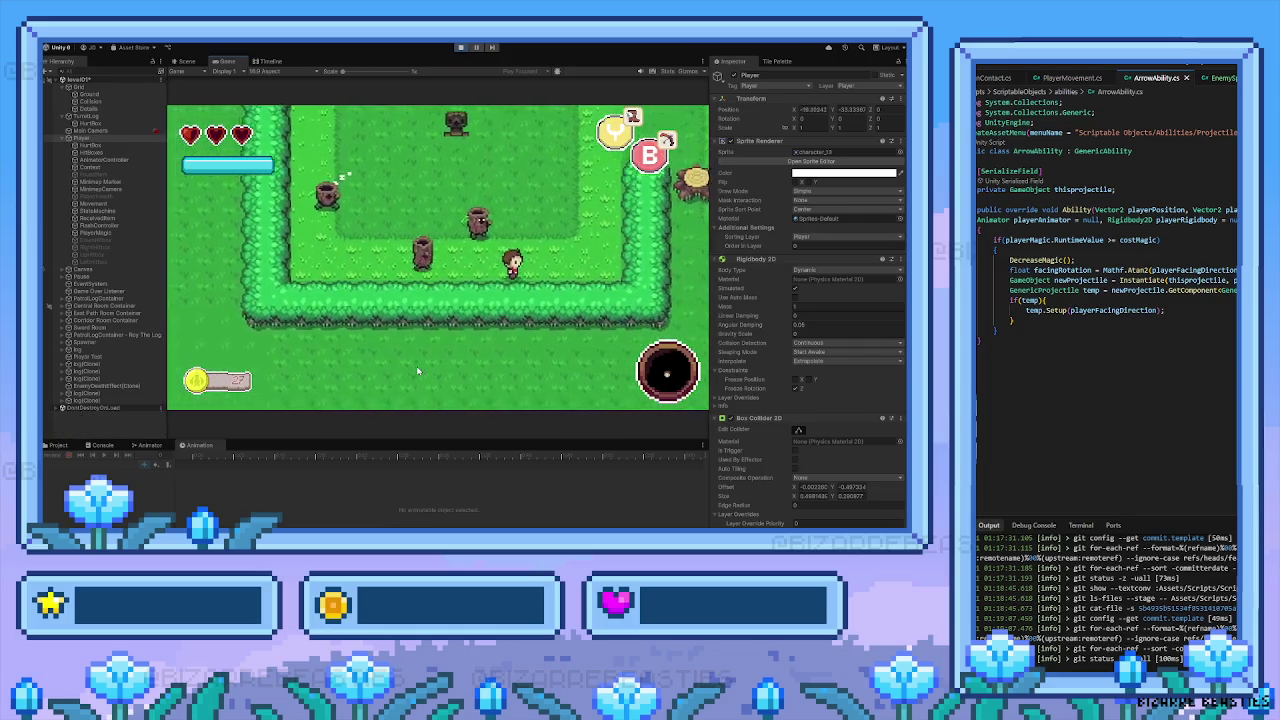
key("Right")
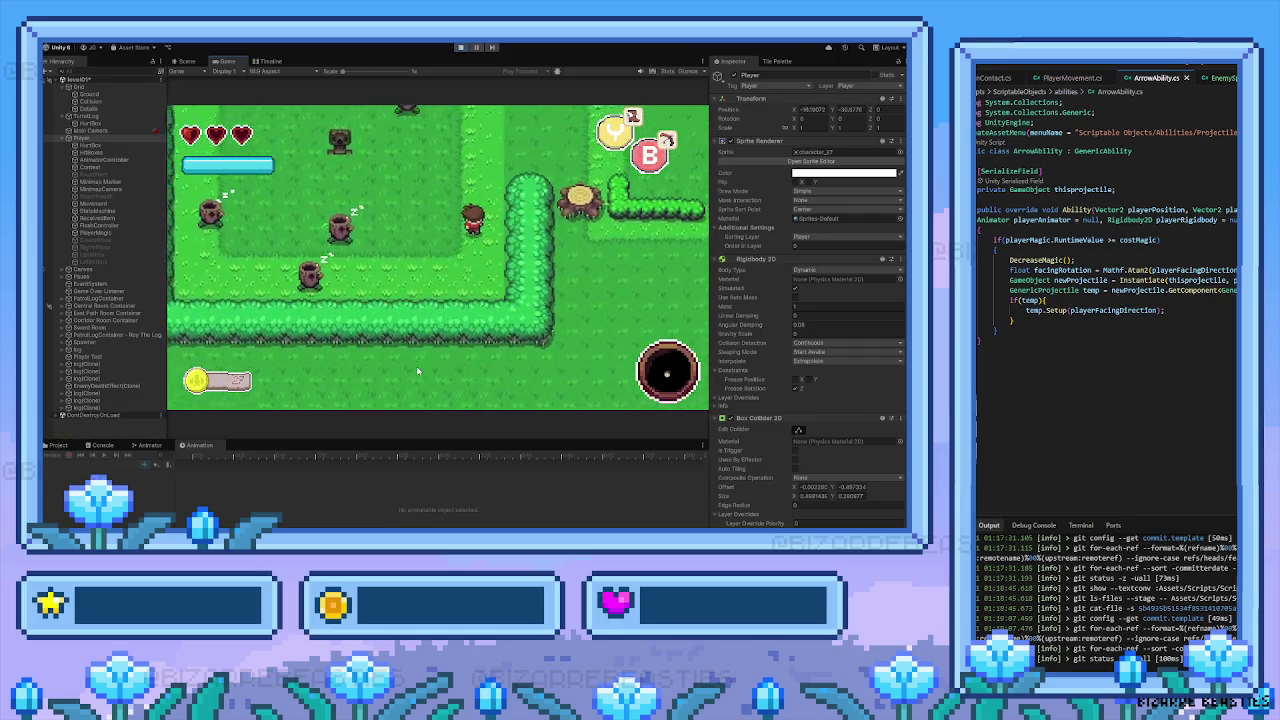
key("Up")
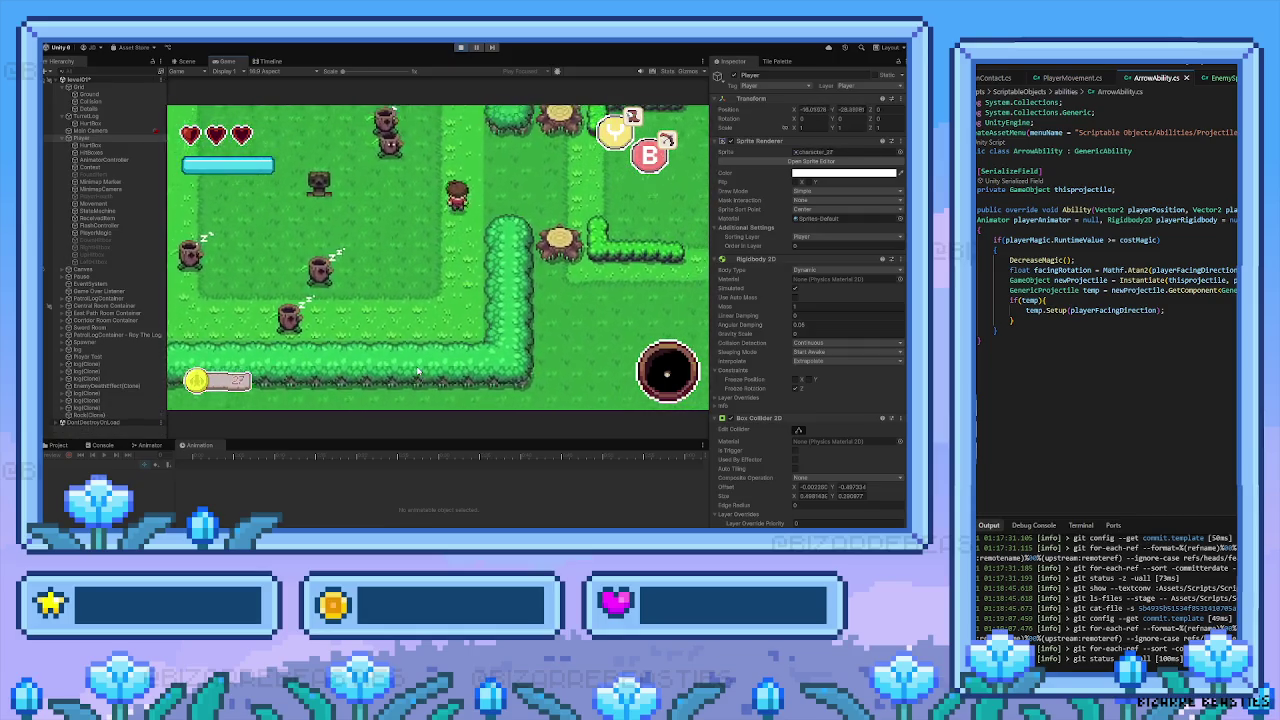
key("Left")
key("Right")
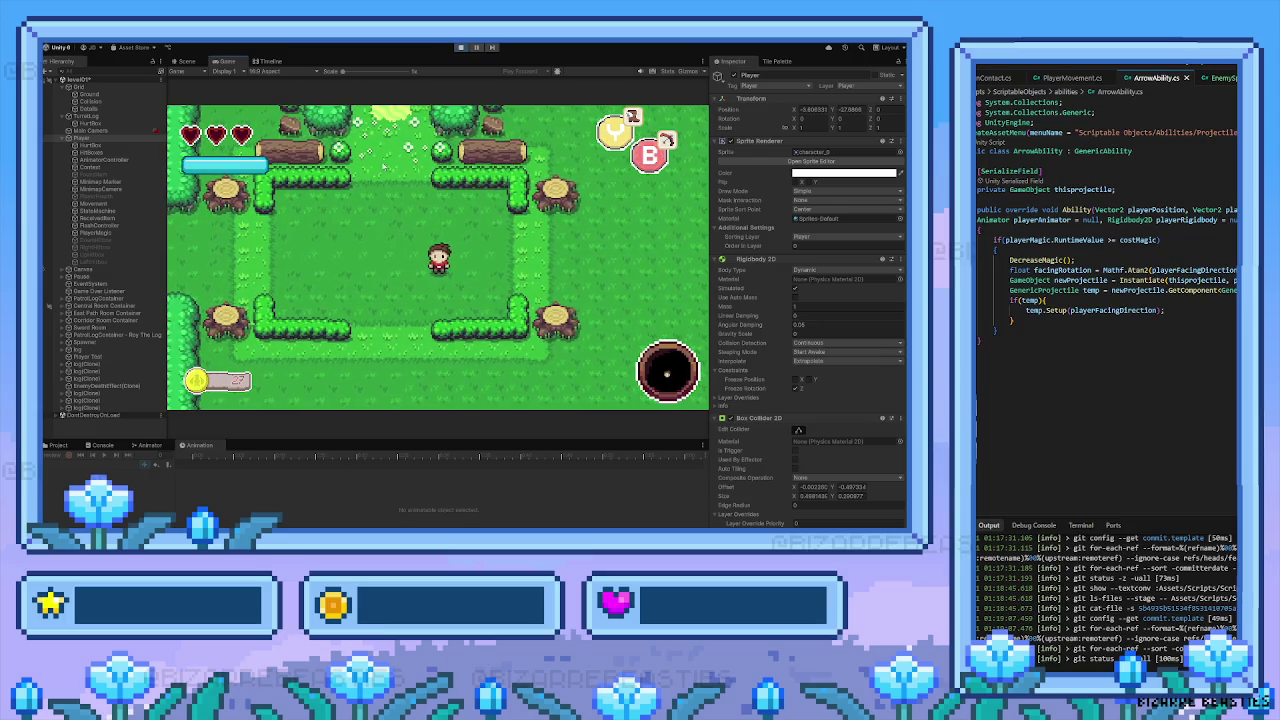
left_click(461, 48)
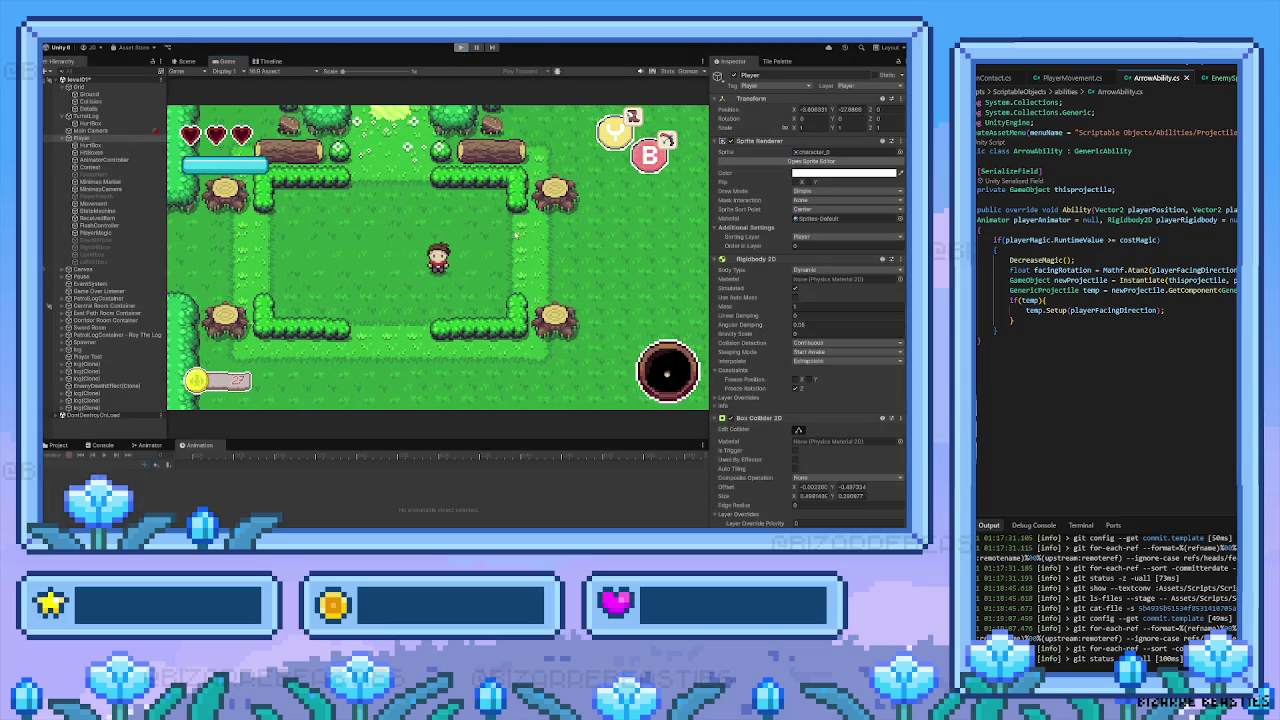
Run the game briefly, then delete the Player Test object from the scene
left_click(461, 48)
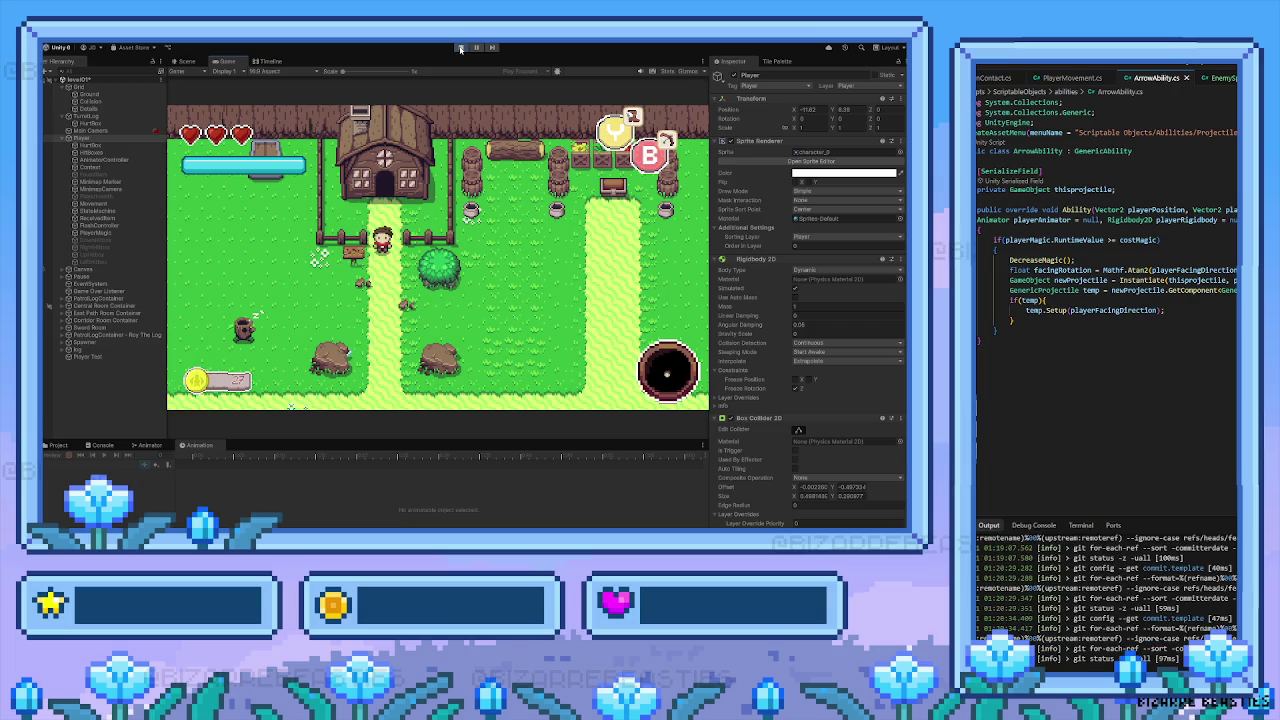
key("Down")
key("Down")
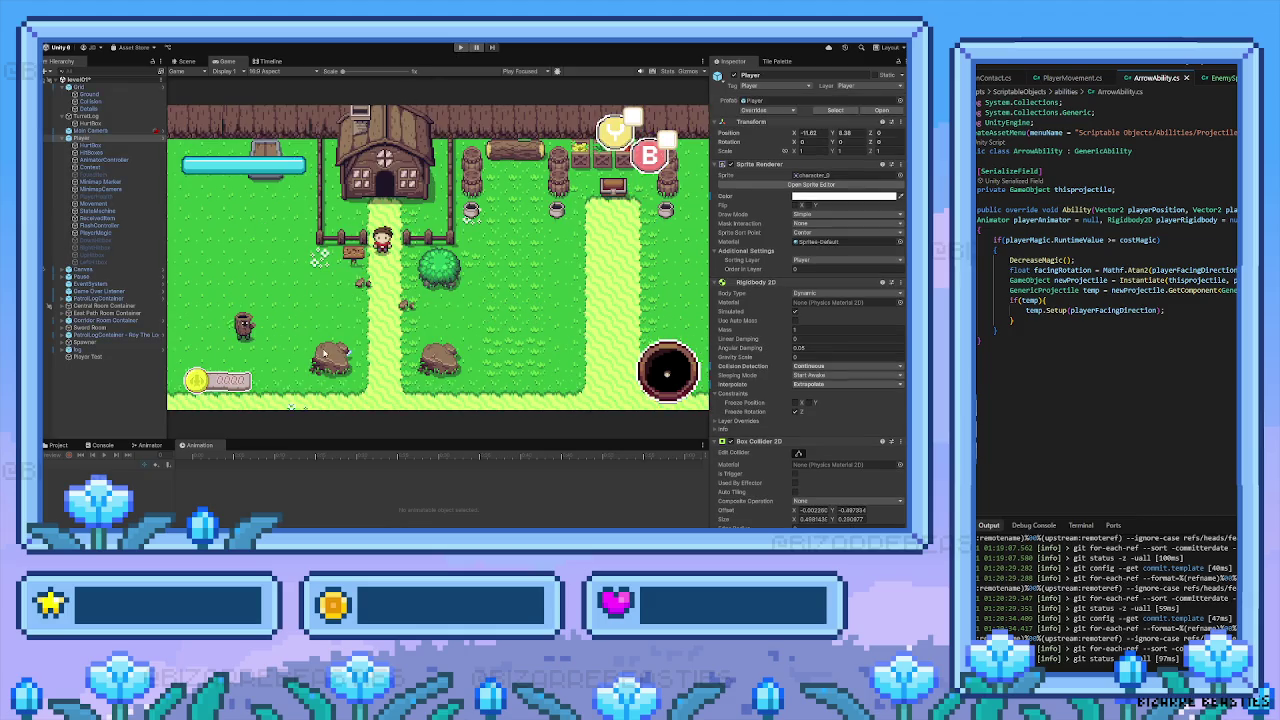
left_click(135, 357)
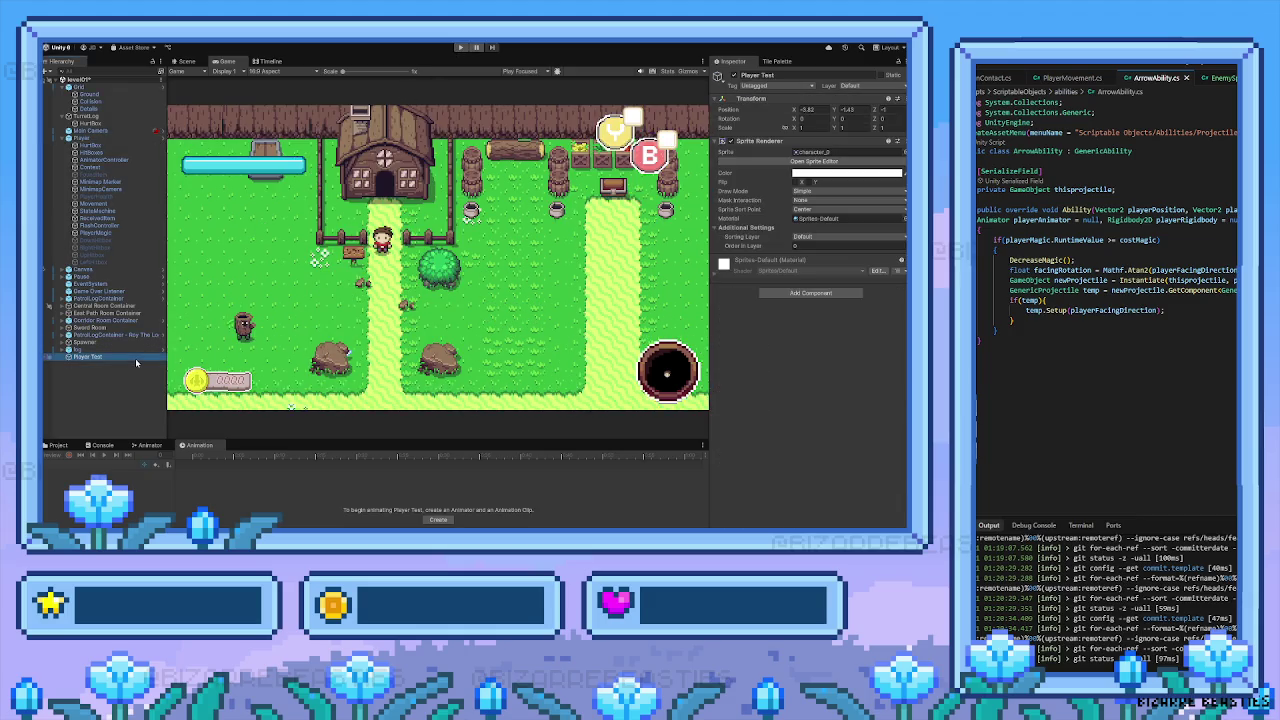
key("Delete")
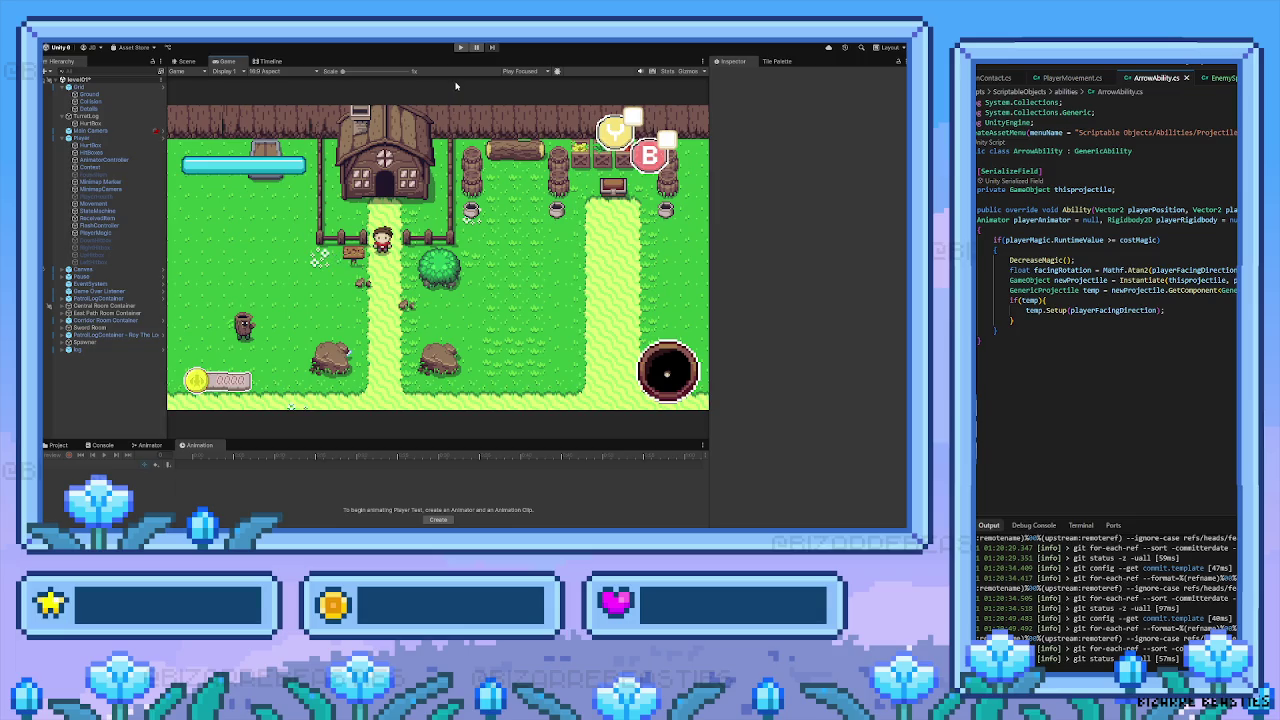
Play again, walk the player down, left and right, then restart from the starting scene
left_click(460, 47)
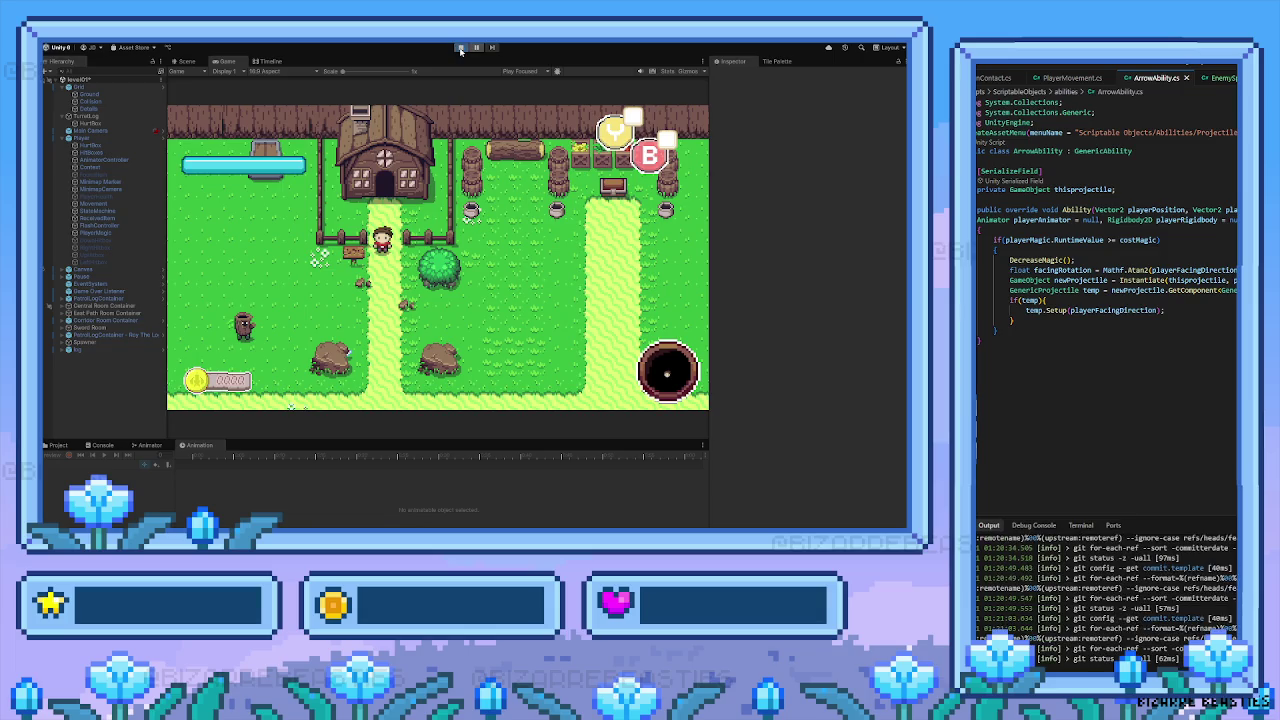
key("Down")
key("Left")
key("Left")
key("Up")
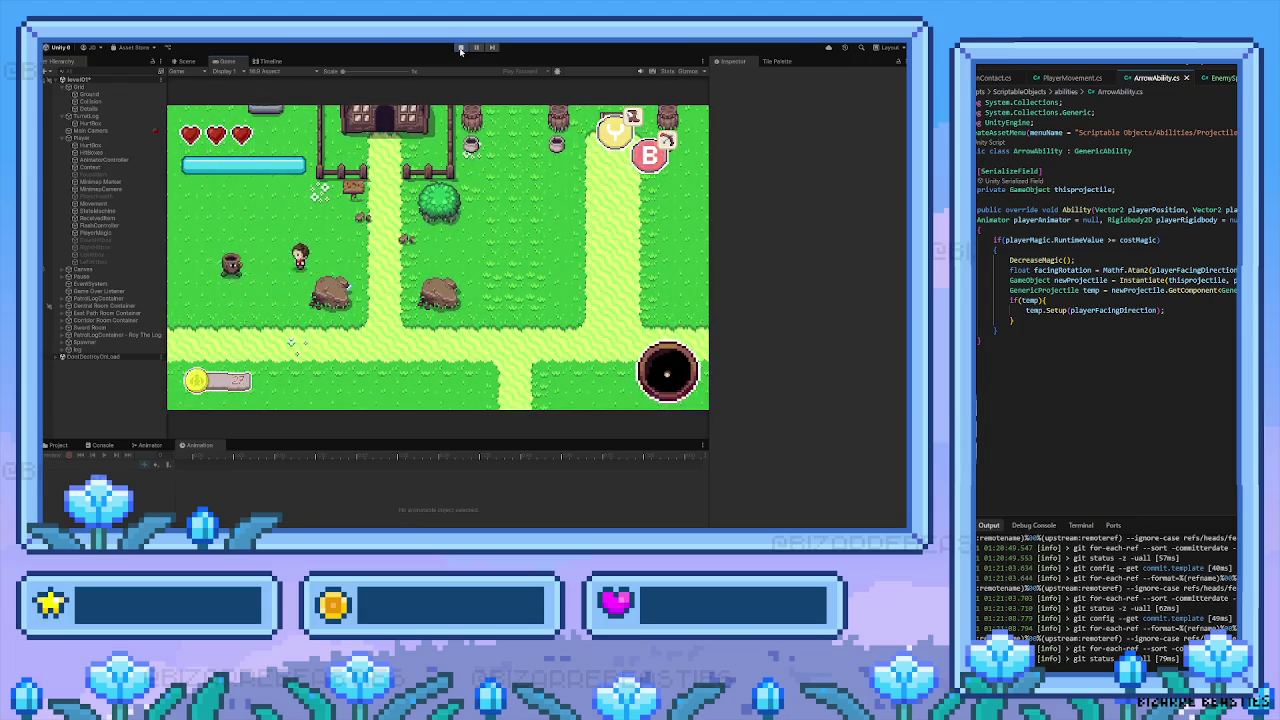
key("Left")
key("Down")
key("Right")
key("Down")
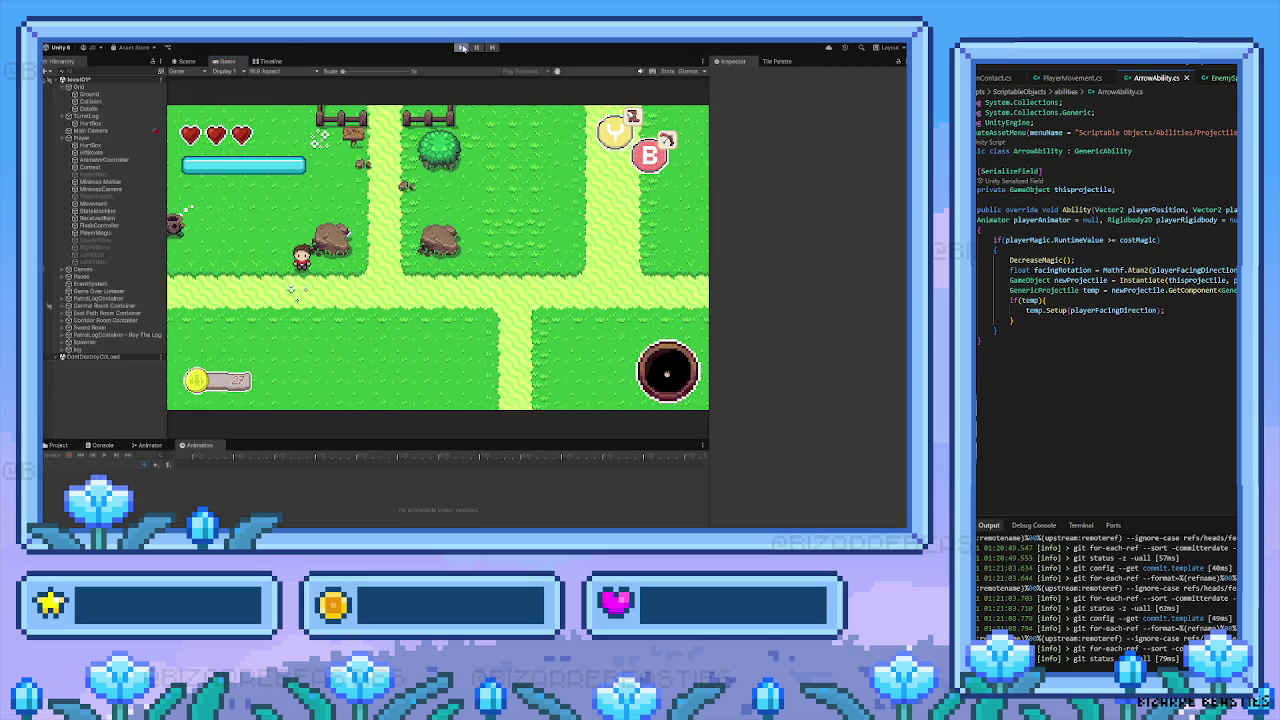
left_click(462, 47)
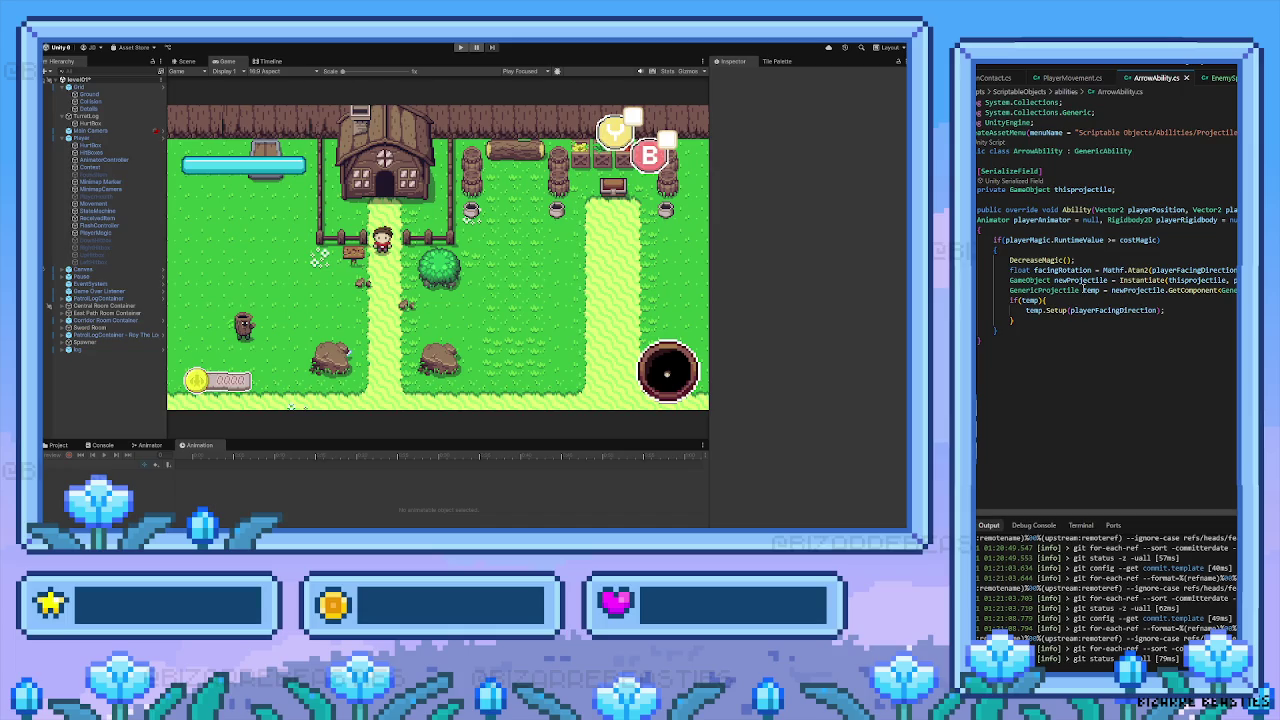
left_click_drag(998, 350, 980, 100)
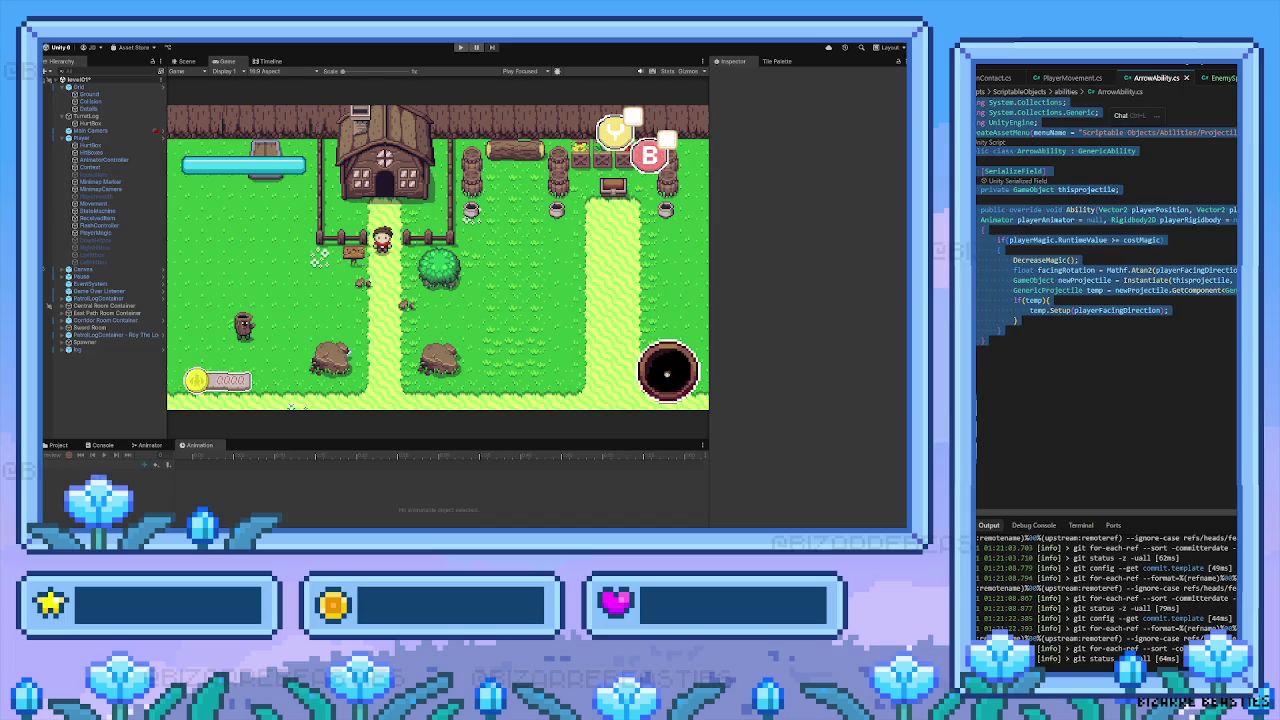
key("shift+Tab")
key("Tab")
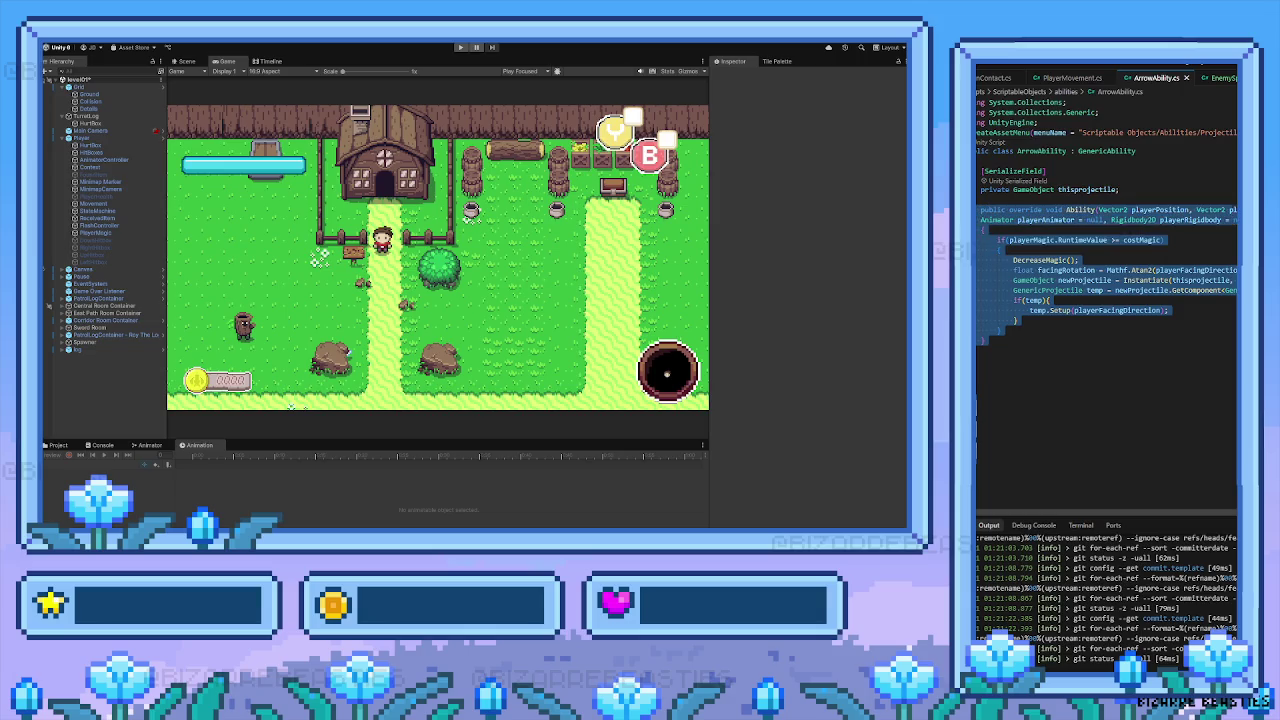
left_click(1137, 400)
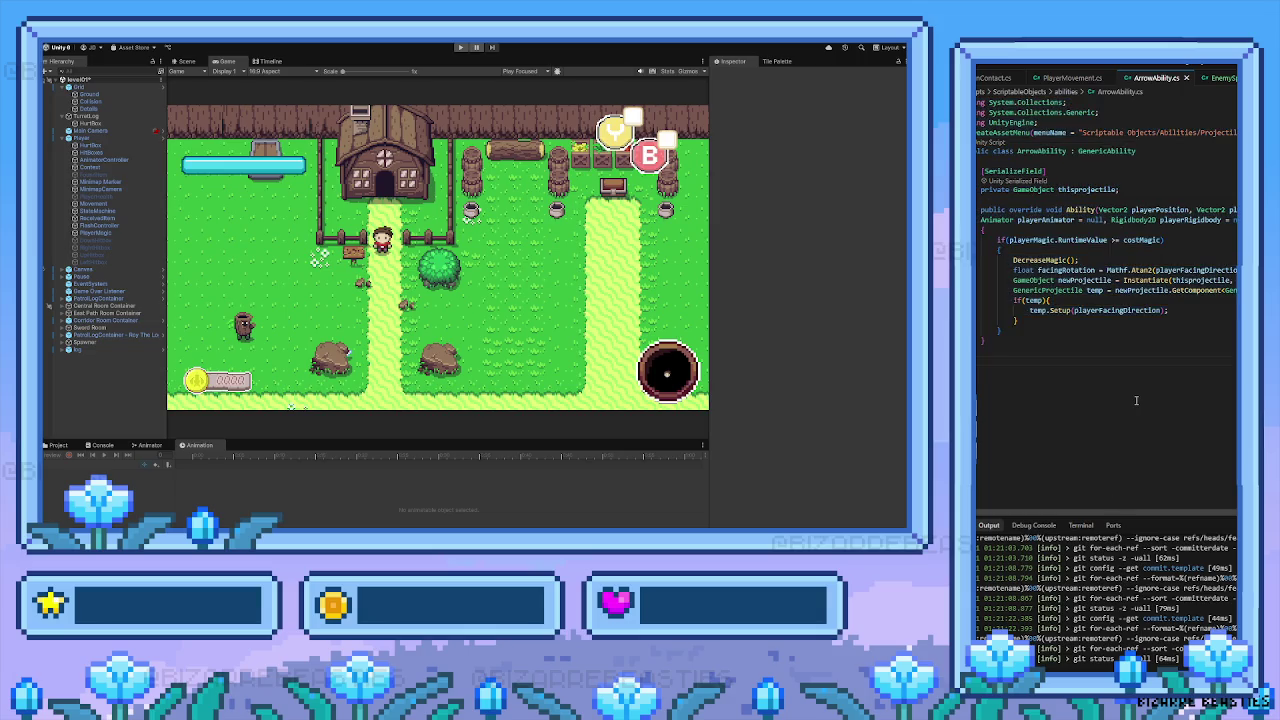
left_click_drag(990, 361, 978, 96)
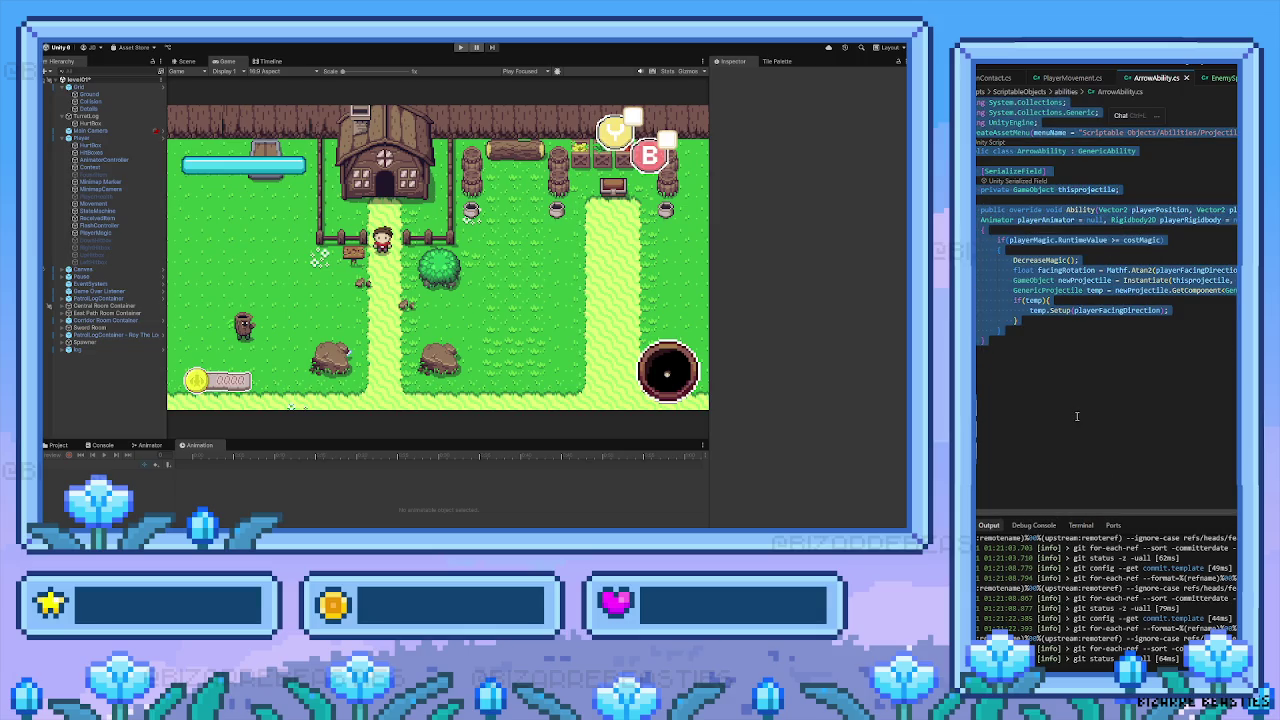
left_click(1077, 416)
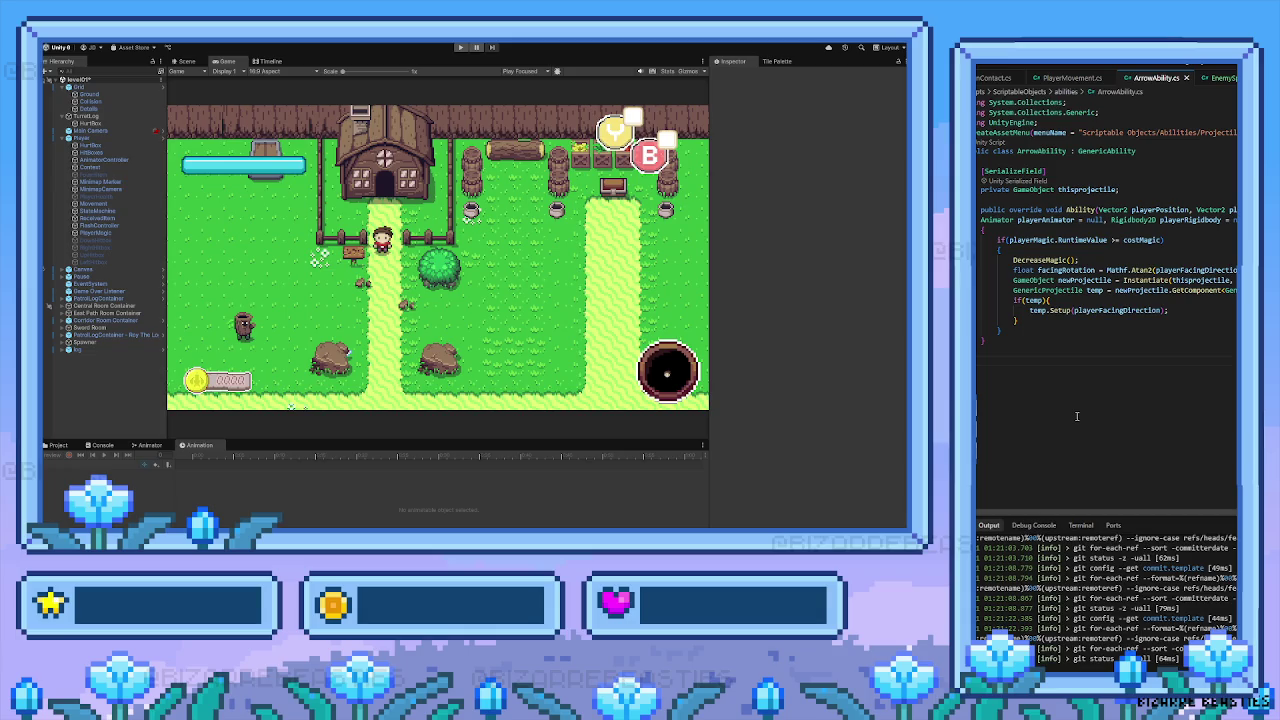
left_click(1069, 336)
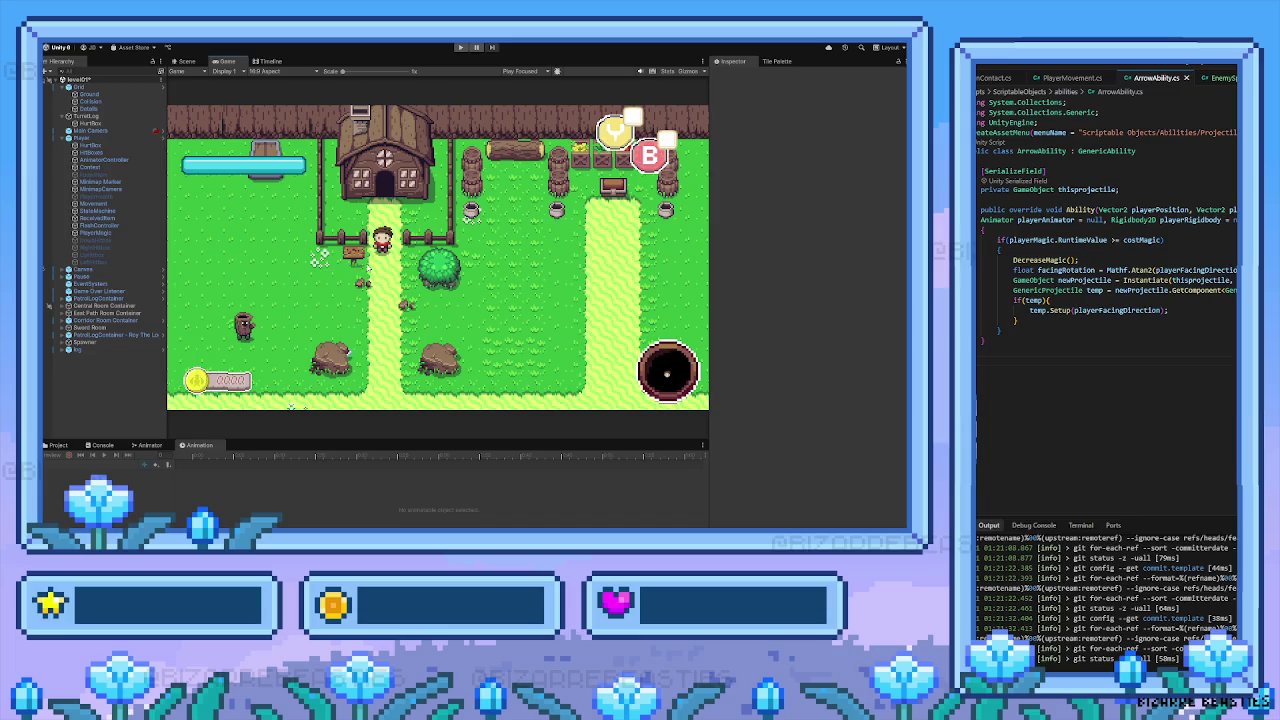
Start the game with Ctrl+P, walk the player around the path and bottom fence, then stop
key("ctrl+p")
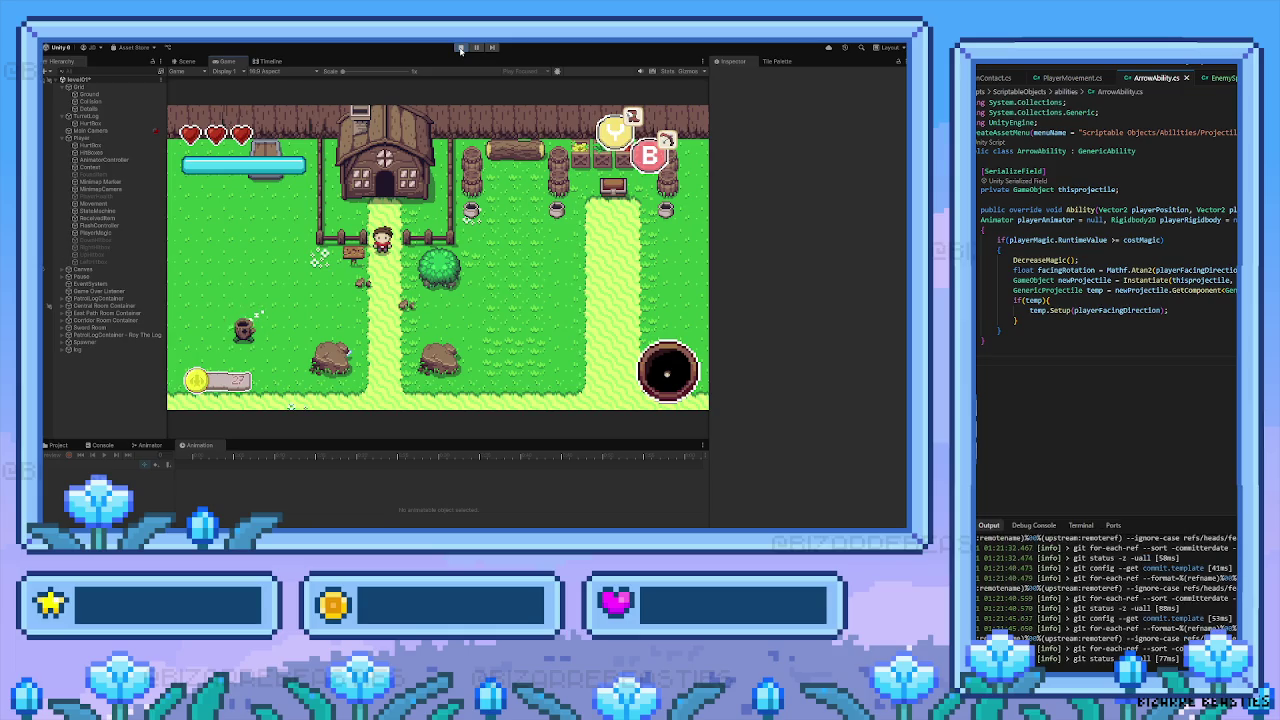
key("Down")
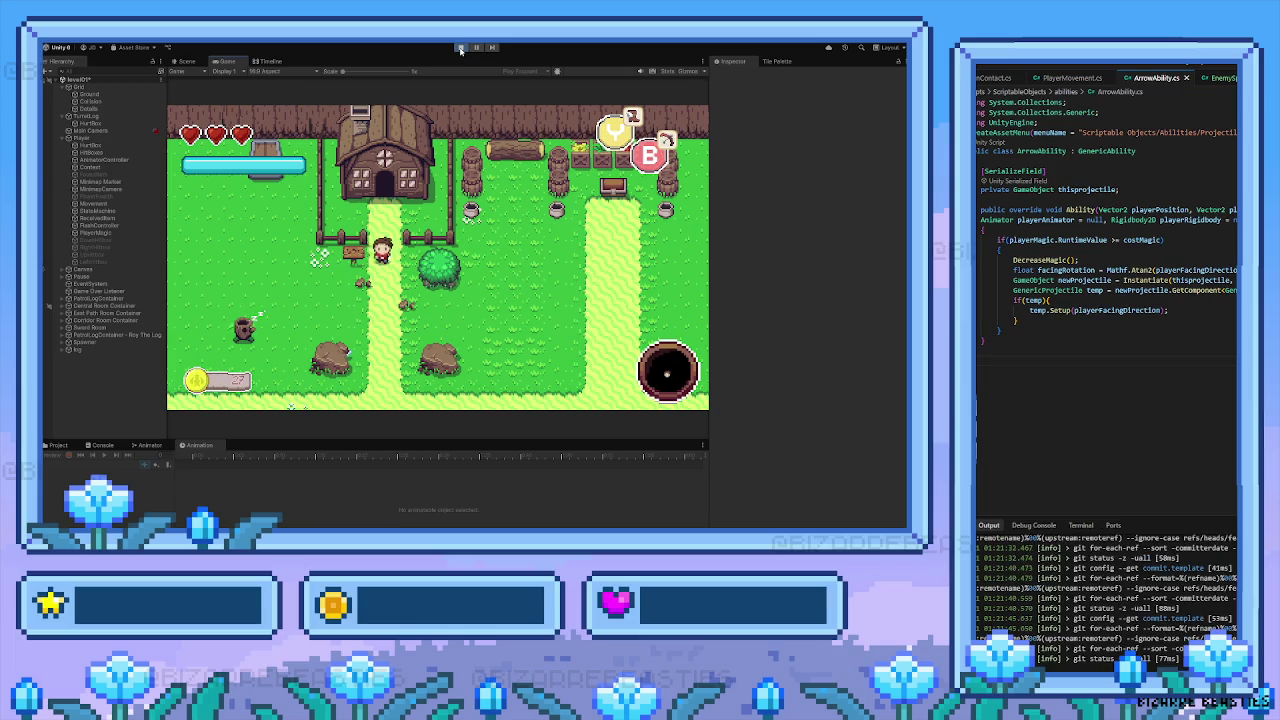
key("Right")
key("Down")
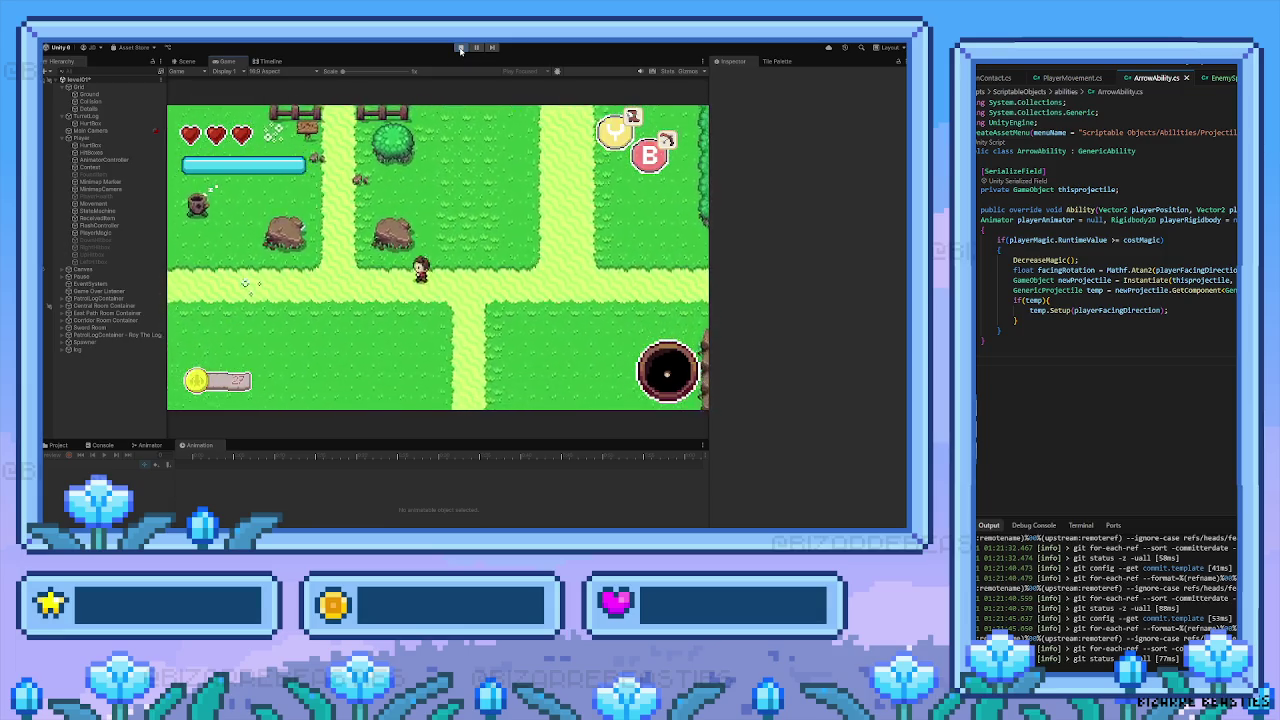
key("Left")
key("Right")
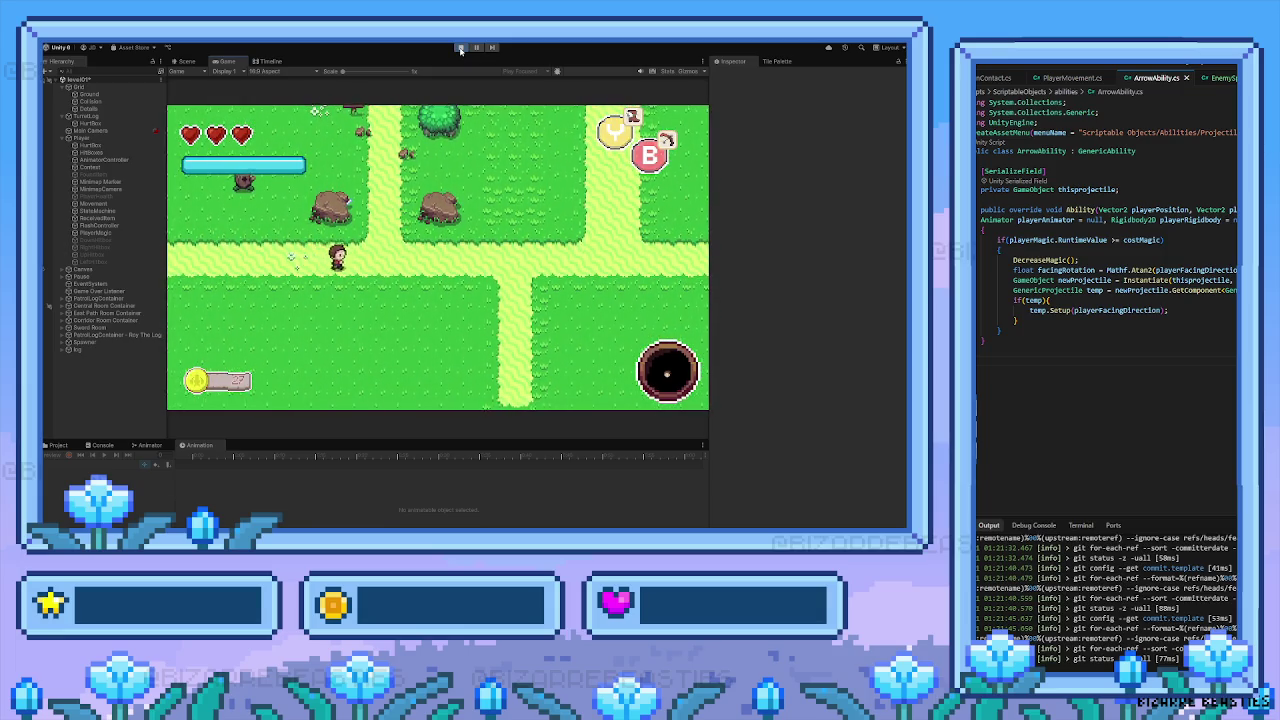
key("Down")
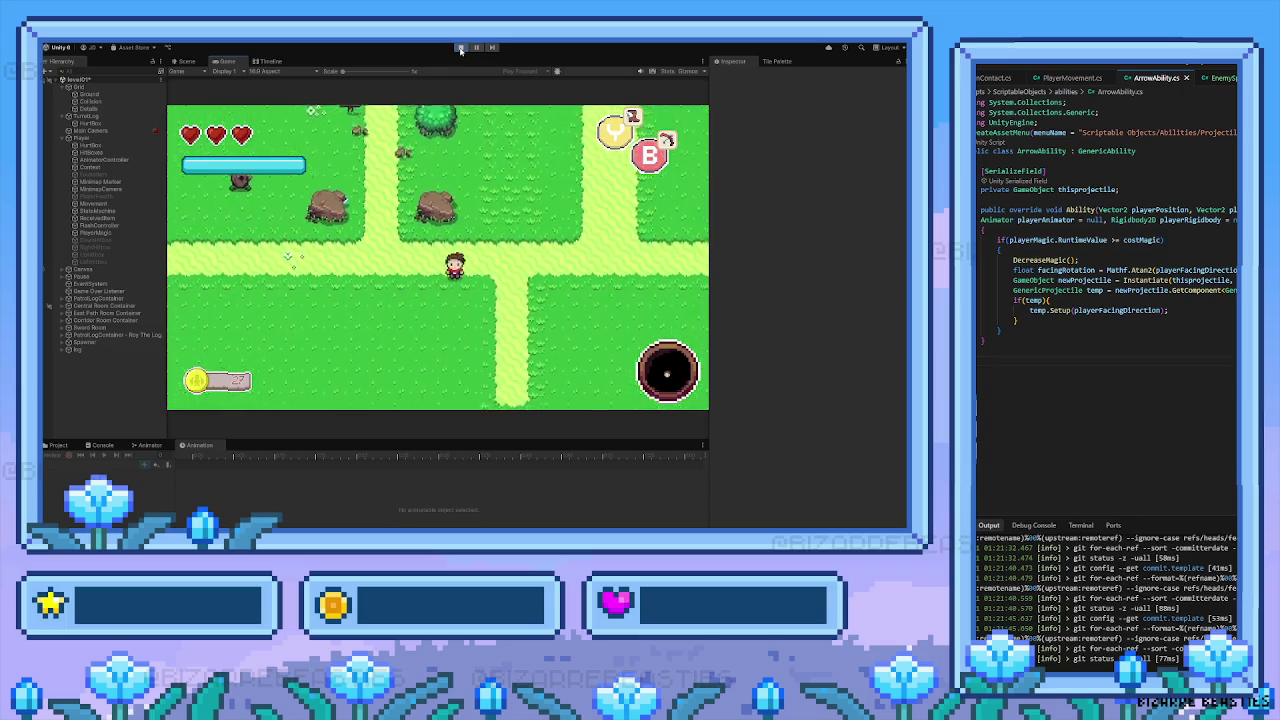
key("Down")
key("Right")
key("Right")
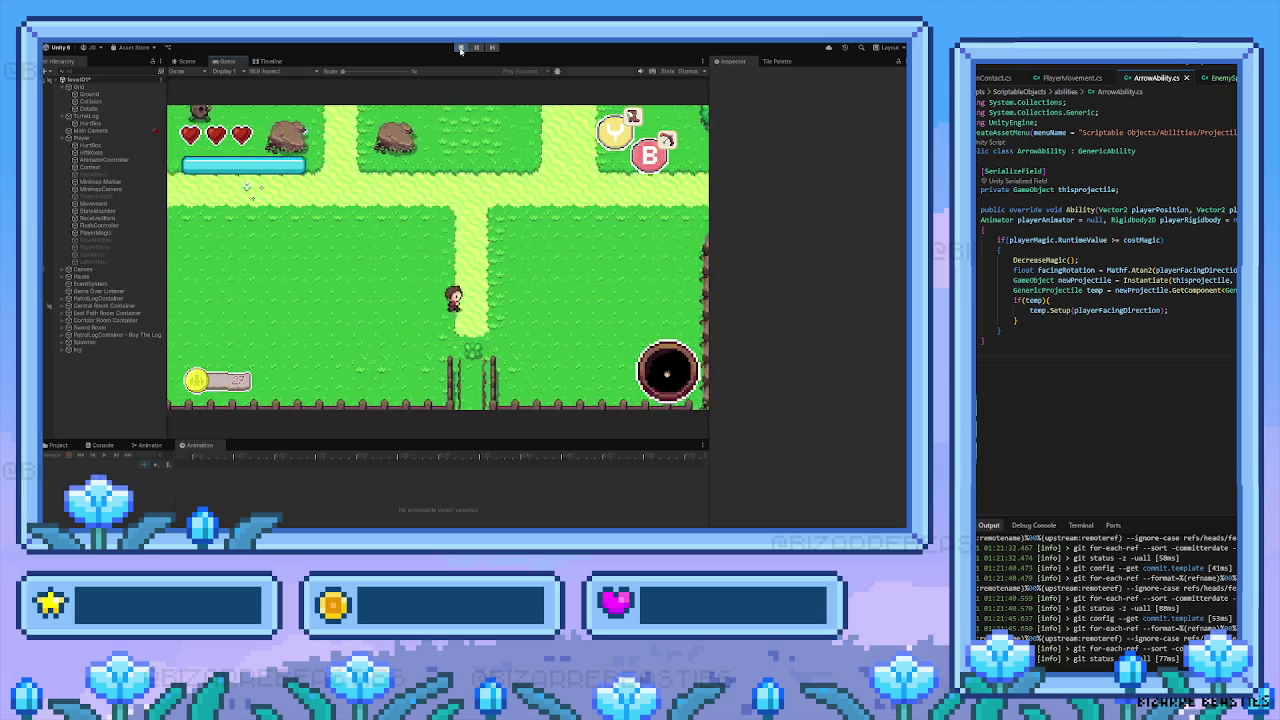
key("Up")
key("Left")
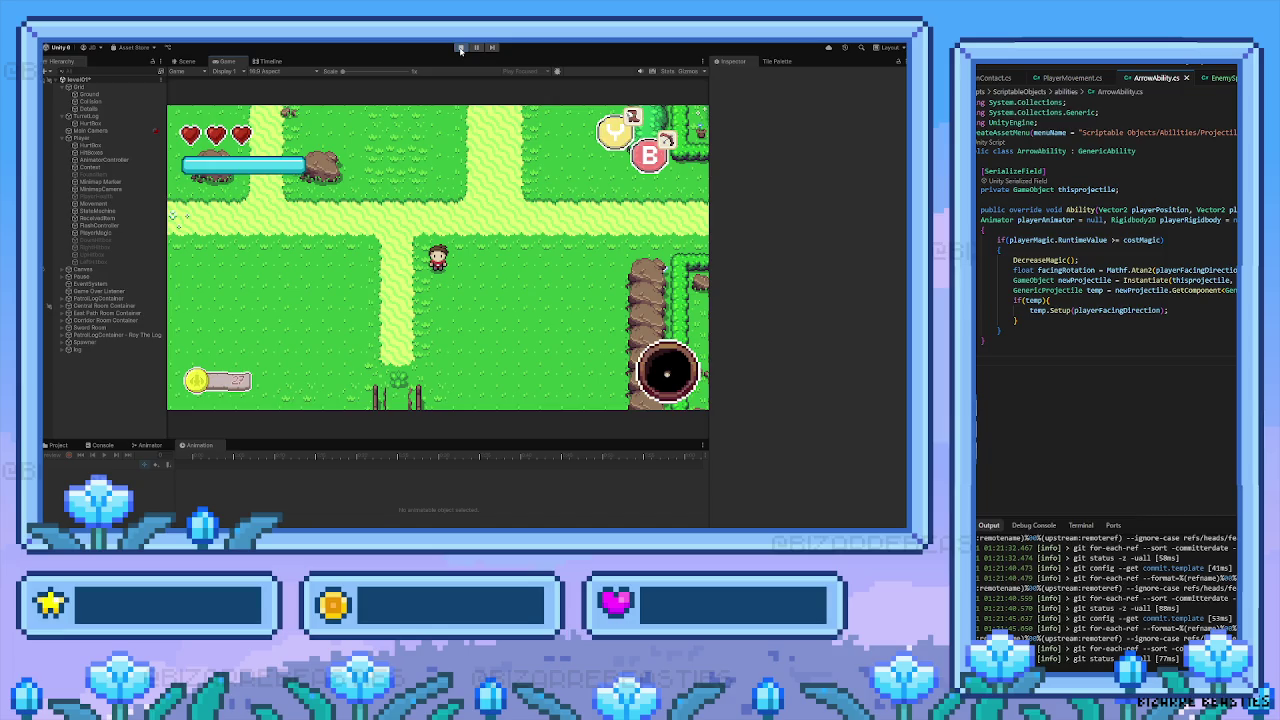
left_click(460, 47)
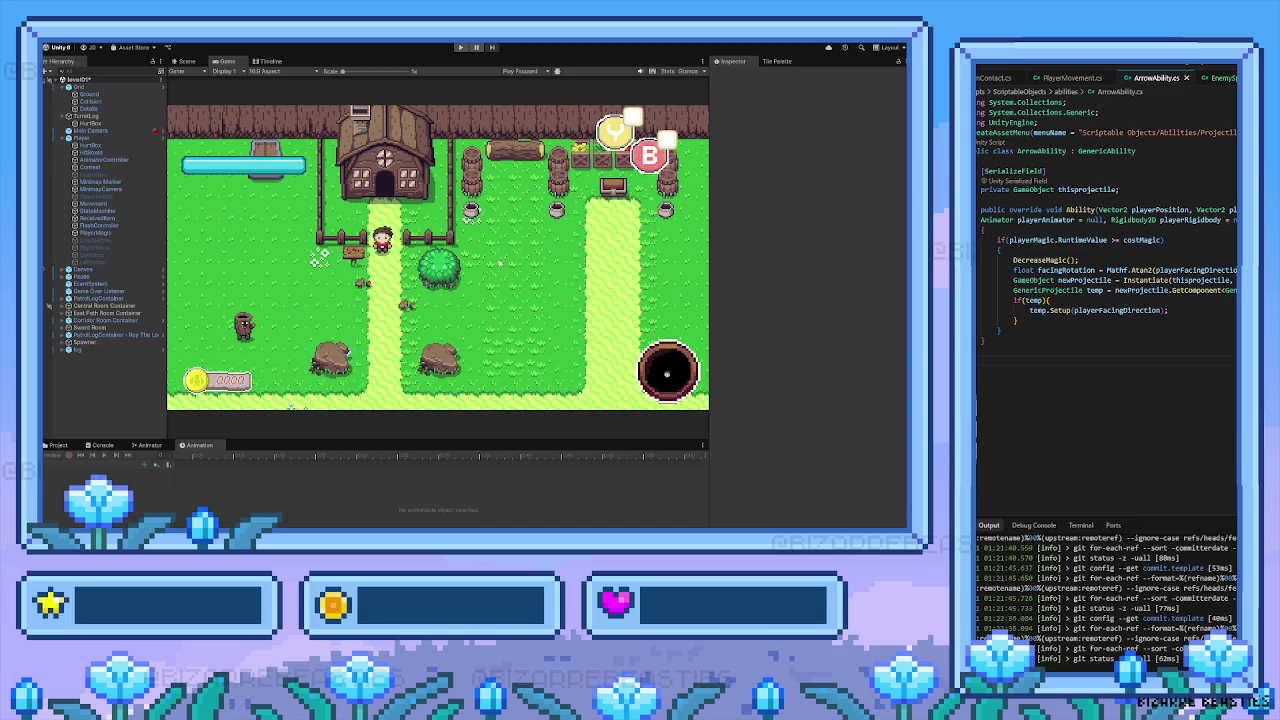
Return to the Scene view with the Project panel shown and pan across the level map
left_click(186, 61)
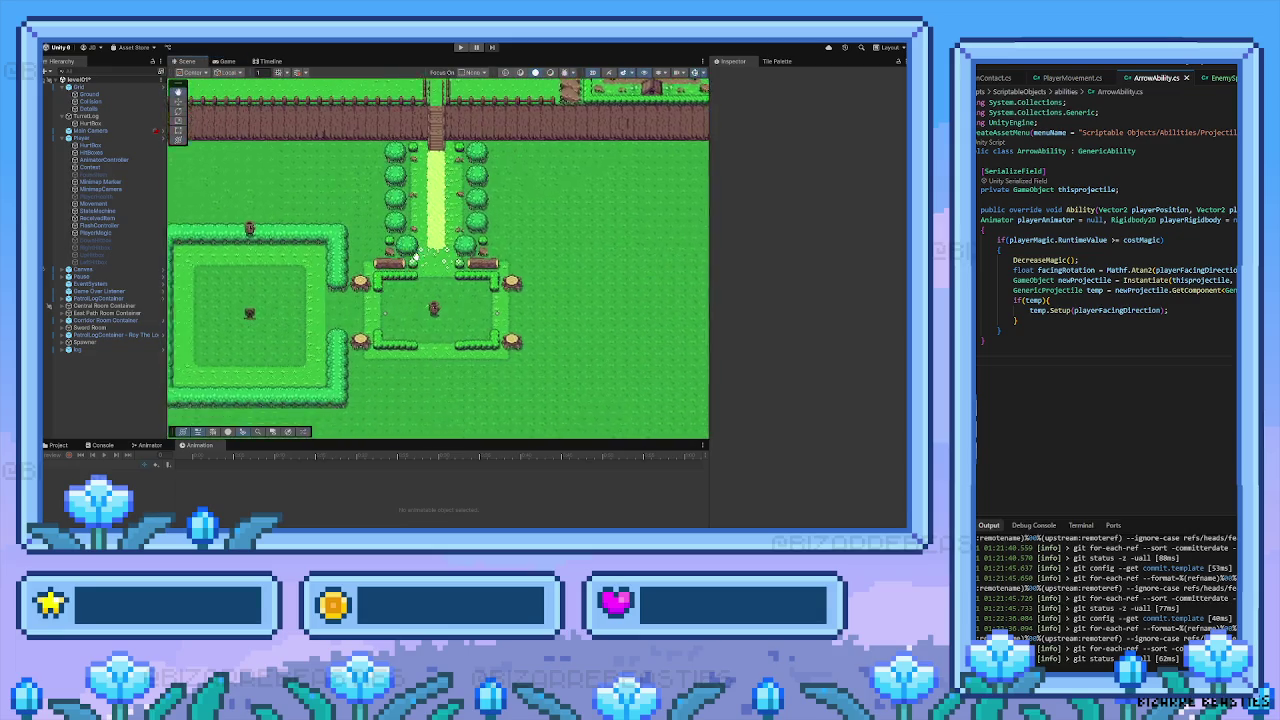
left_click(57, 446)
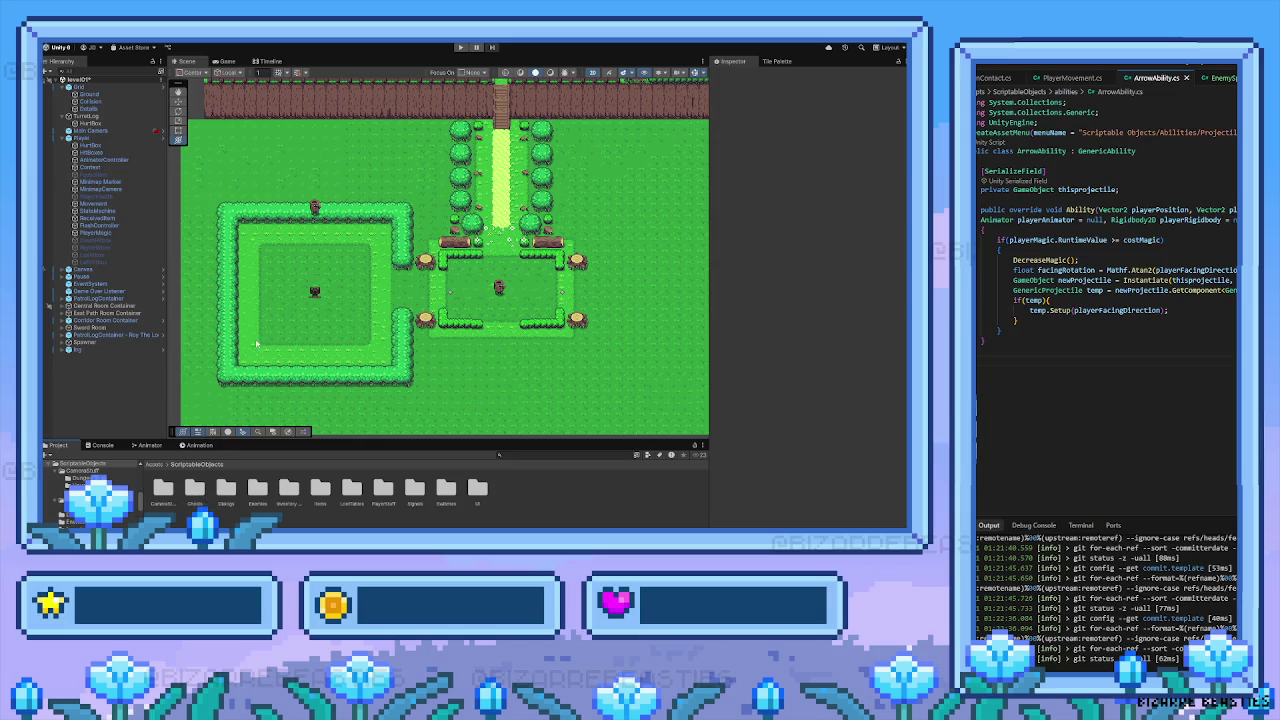
key("Up")
key("Right")
mouse_move(356, 275)
left_mouse_down()
mouse_move(336, 432)
mouse_move(341, 520)
mouse_move(346, 353)
left_mouse_up()
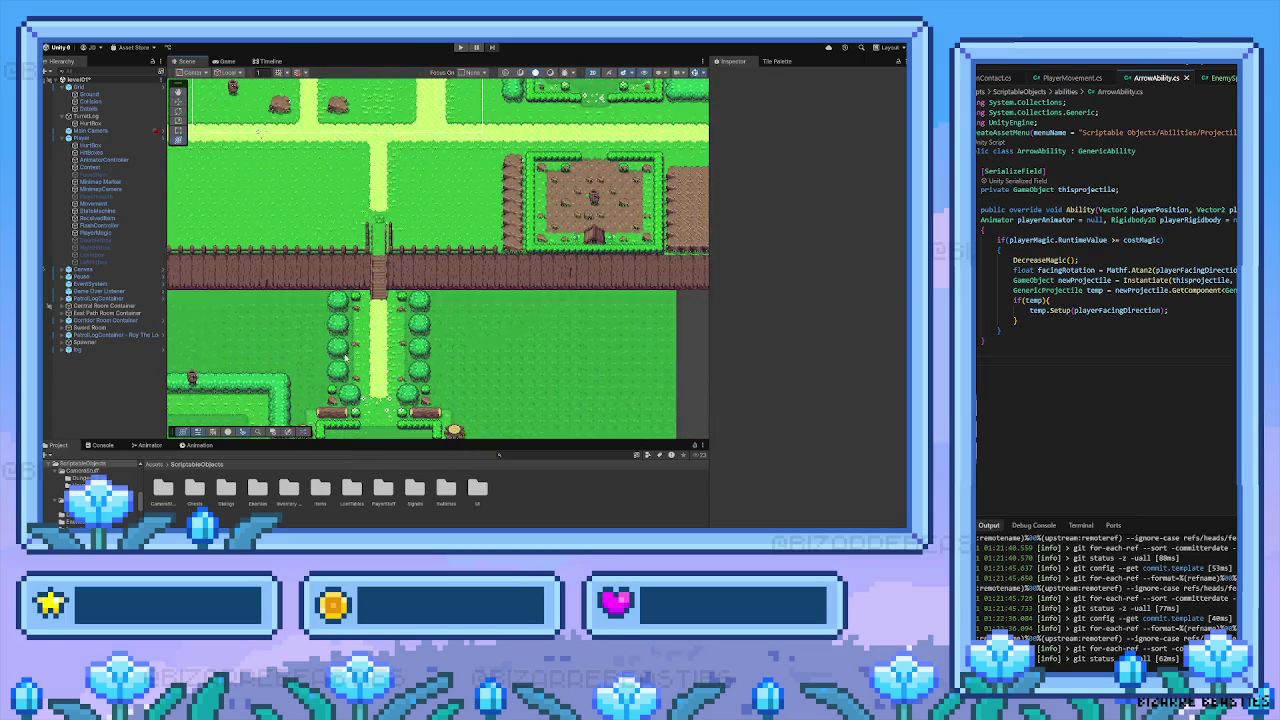
key("Down")
key("Left")
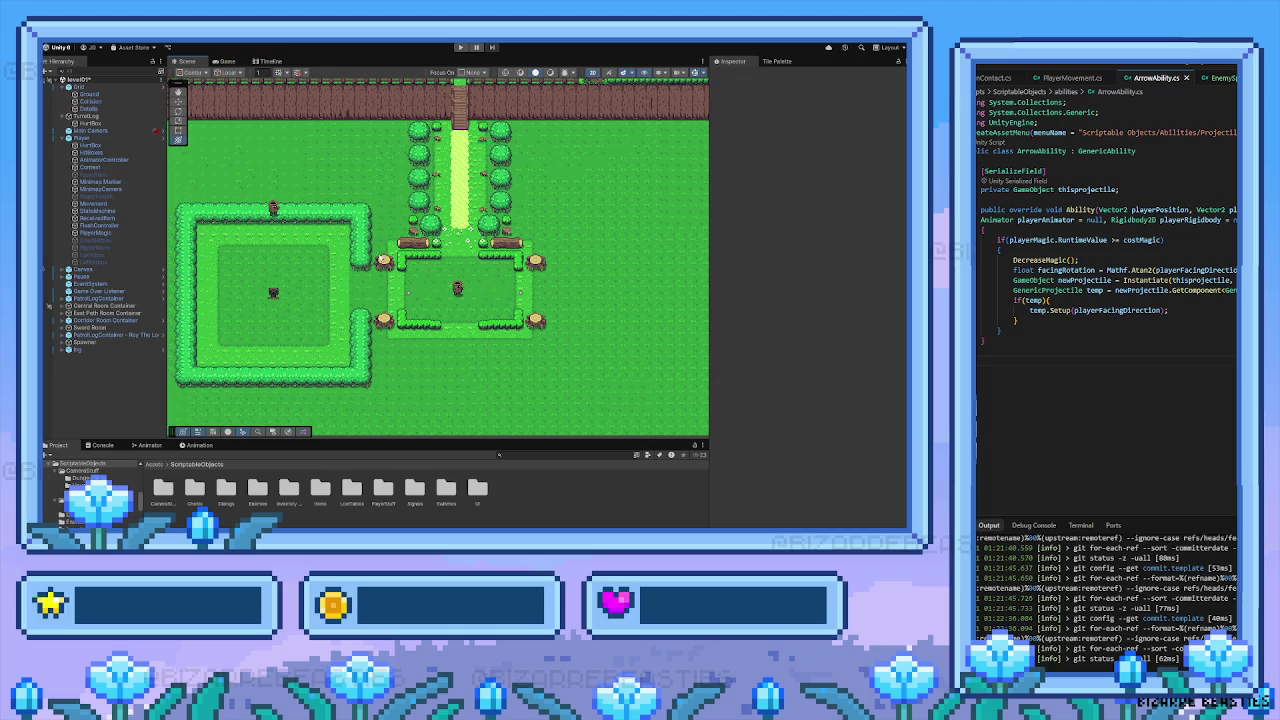
key("Up")
key("Right")
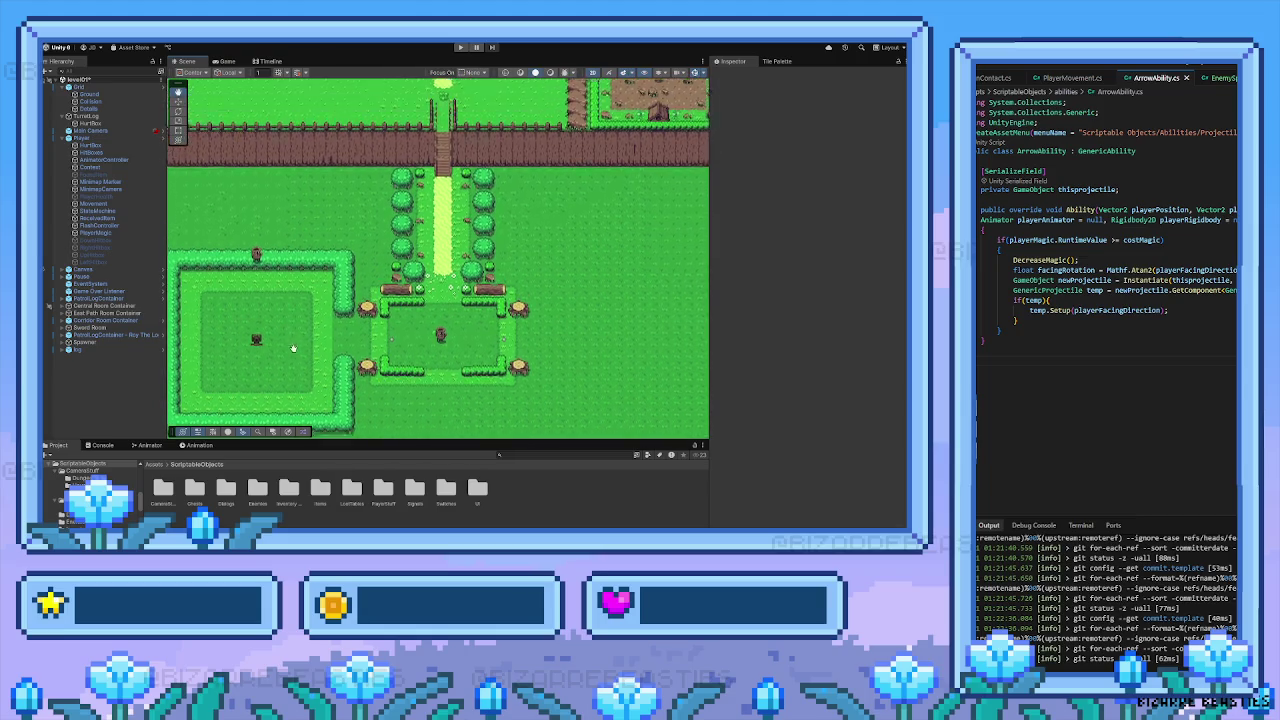
mouse_move(338, 291)
left_mouse_down()
mouse_move(309, 388)
mouse_move(315, 228)
mouse_move(366, 394)
mouse_move(420, 270)
left_mouse_up()
key("Down")
key("Left")
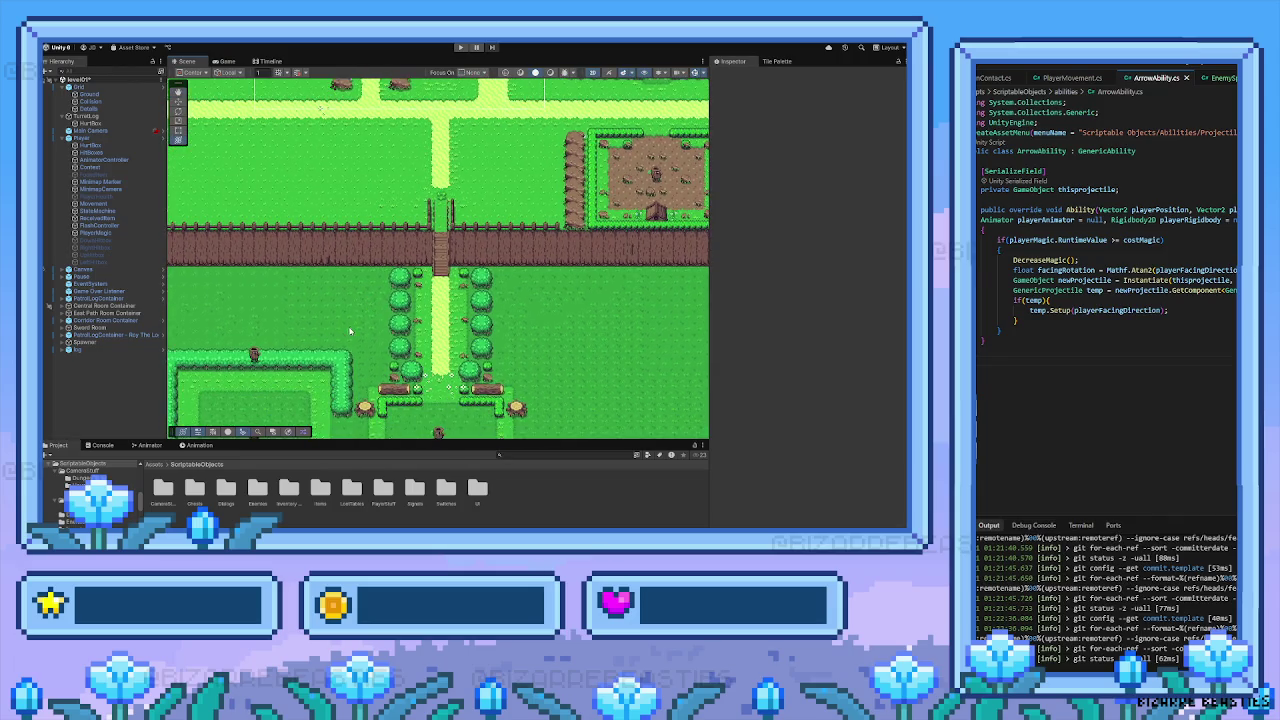
key("Down")
key("Right")
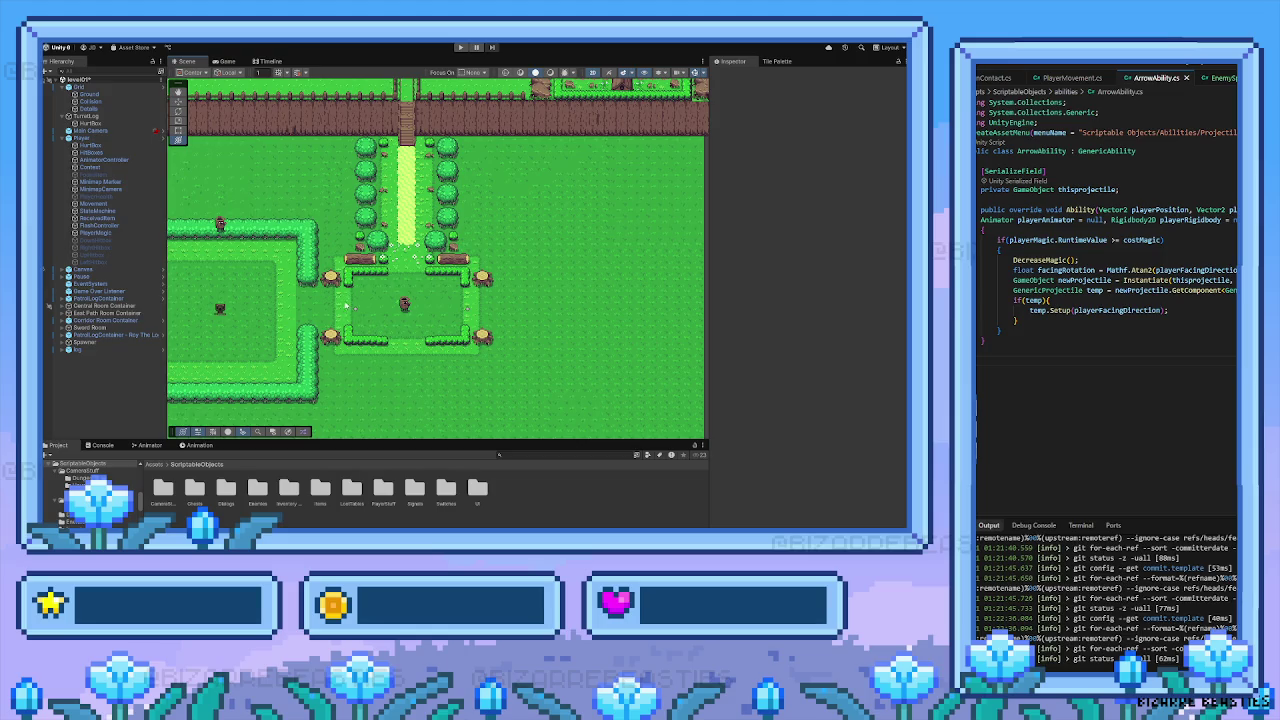
key("Left")
key("Left")
key("Left")
Pan north of the fence over the house and eastern fields, then open the Tile Palette
key("y")
left_click_drag(381, 283, 392, 298)
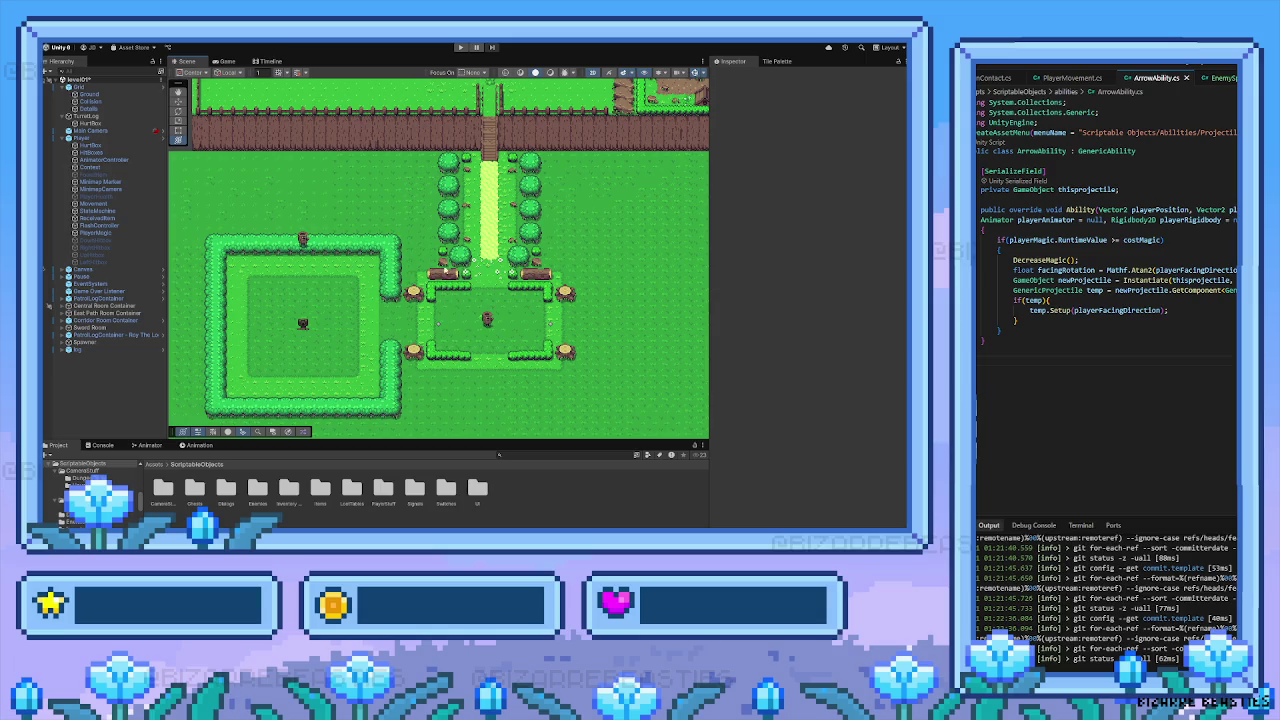
left_click_drag(444, 288, 432, 372)
left_click_drag(410, 185, 400, 310)
left_click_drag(426, 235, 423, 295)
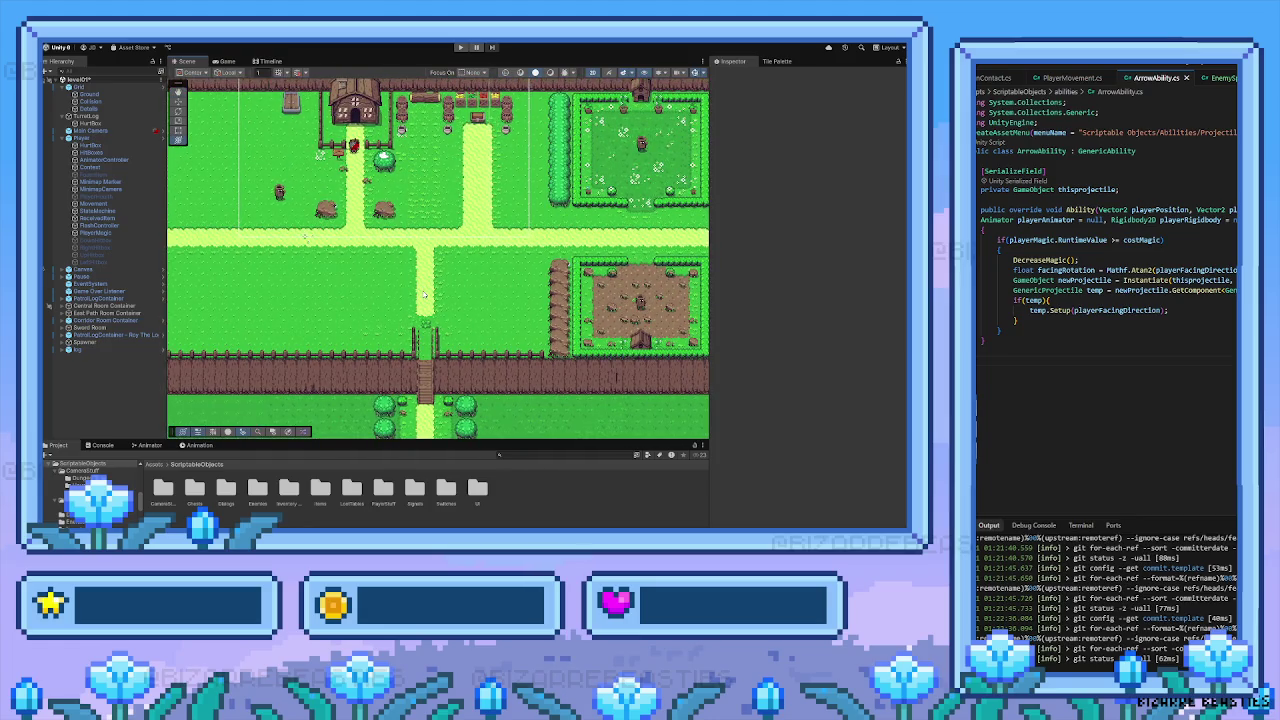
left_click_drag(378, 293, 336, 267)
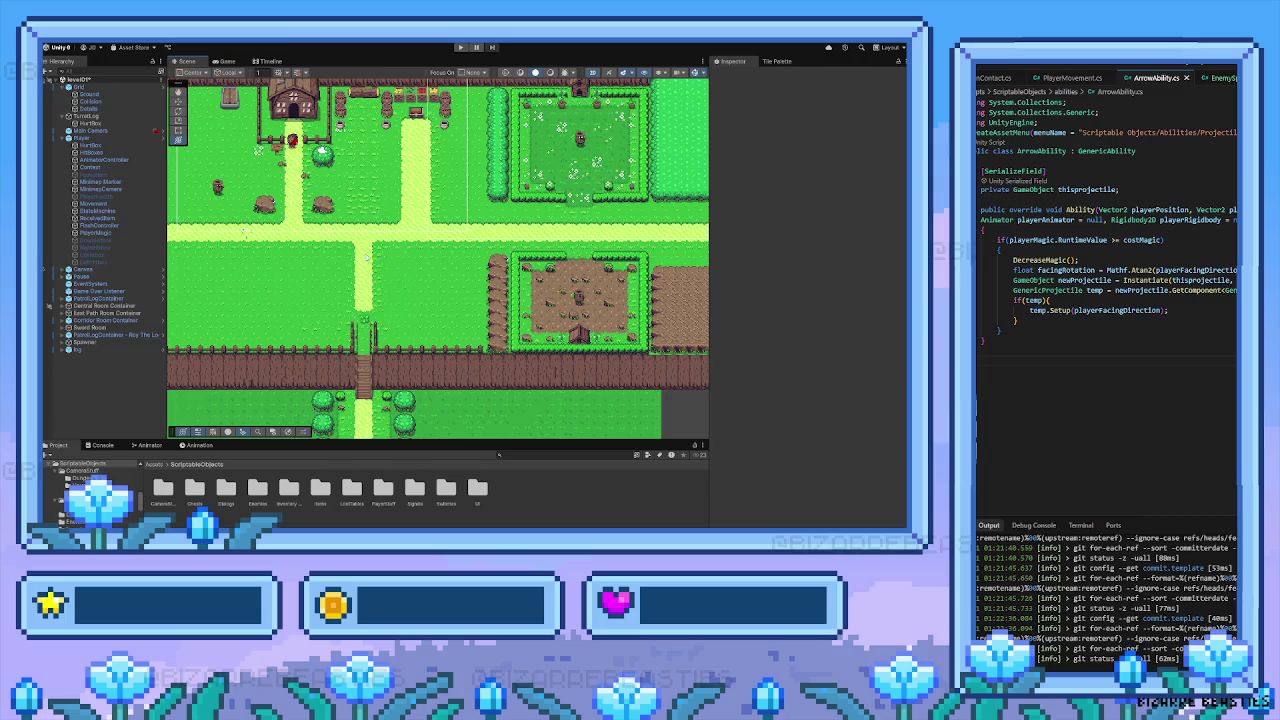
left_click_drag(360, 258, 210, 313)
left_click_drag(440, 260, 340, 285)
left_click_drag(537, 288, 437, 313)
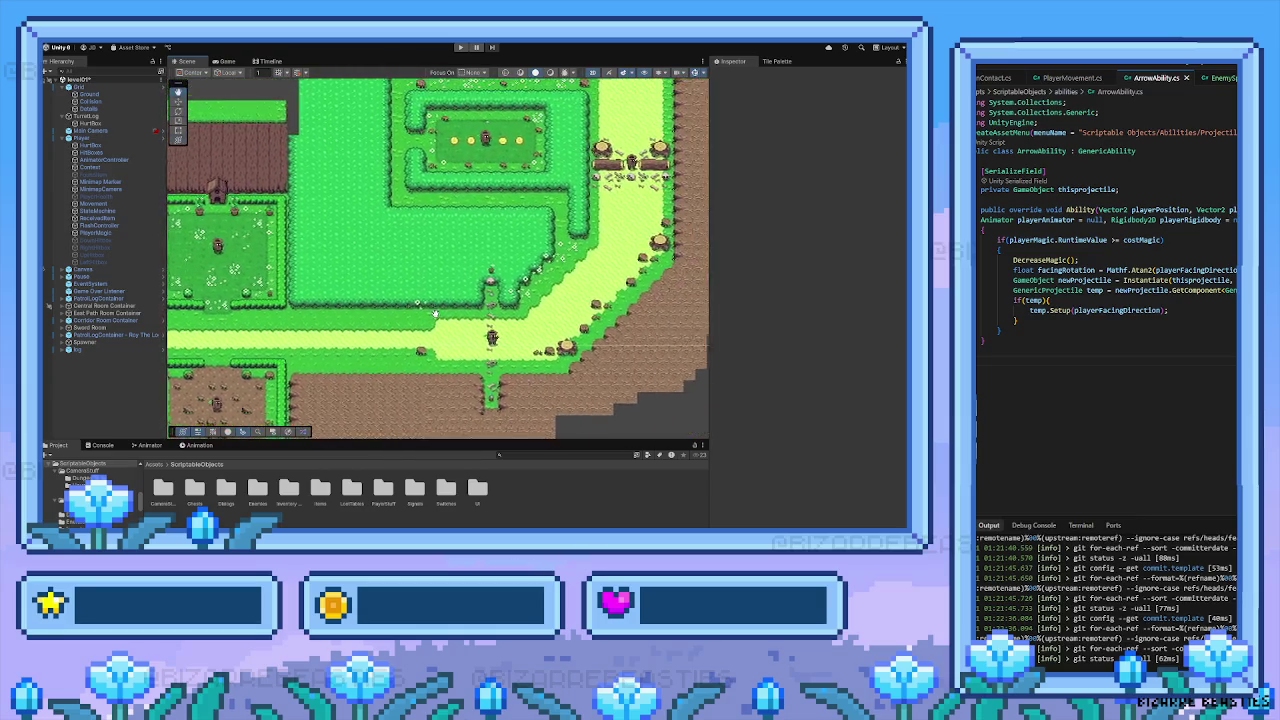
left_click_drag(548, 142, 518, 220)
key("Down")
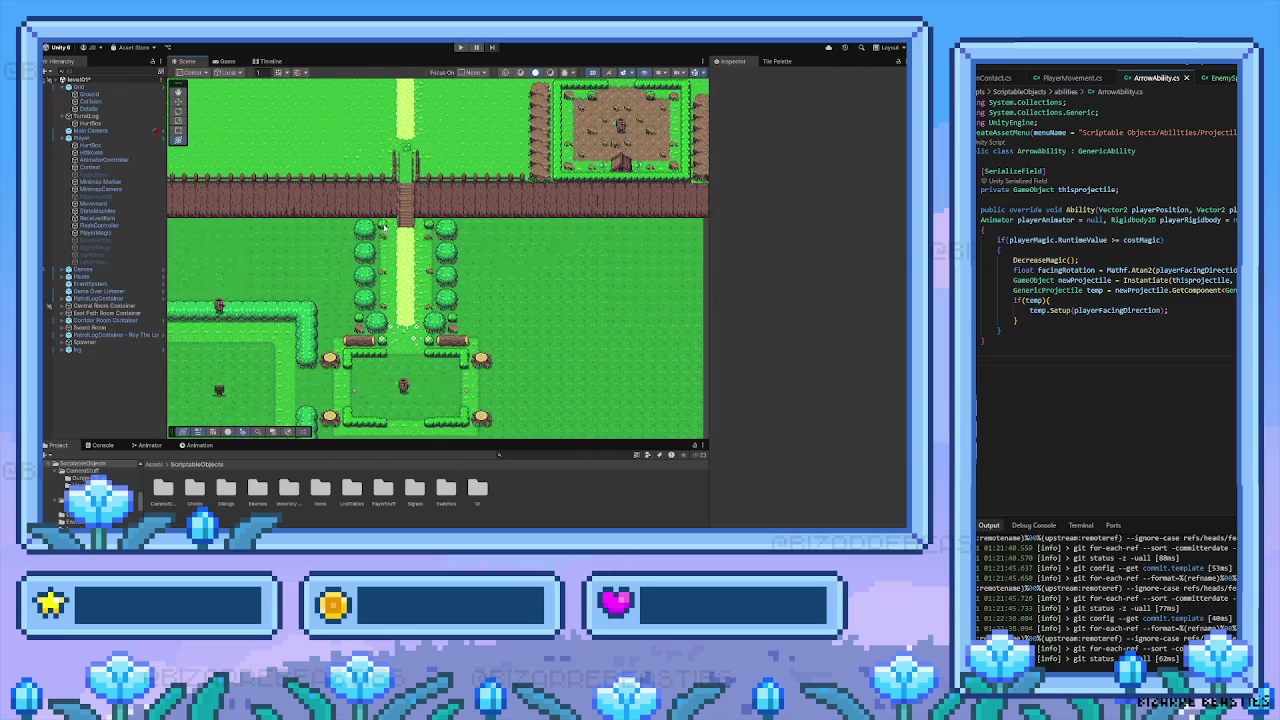
key("Up")
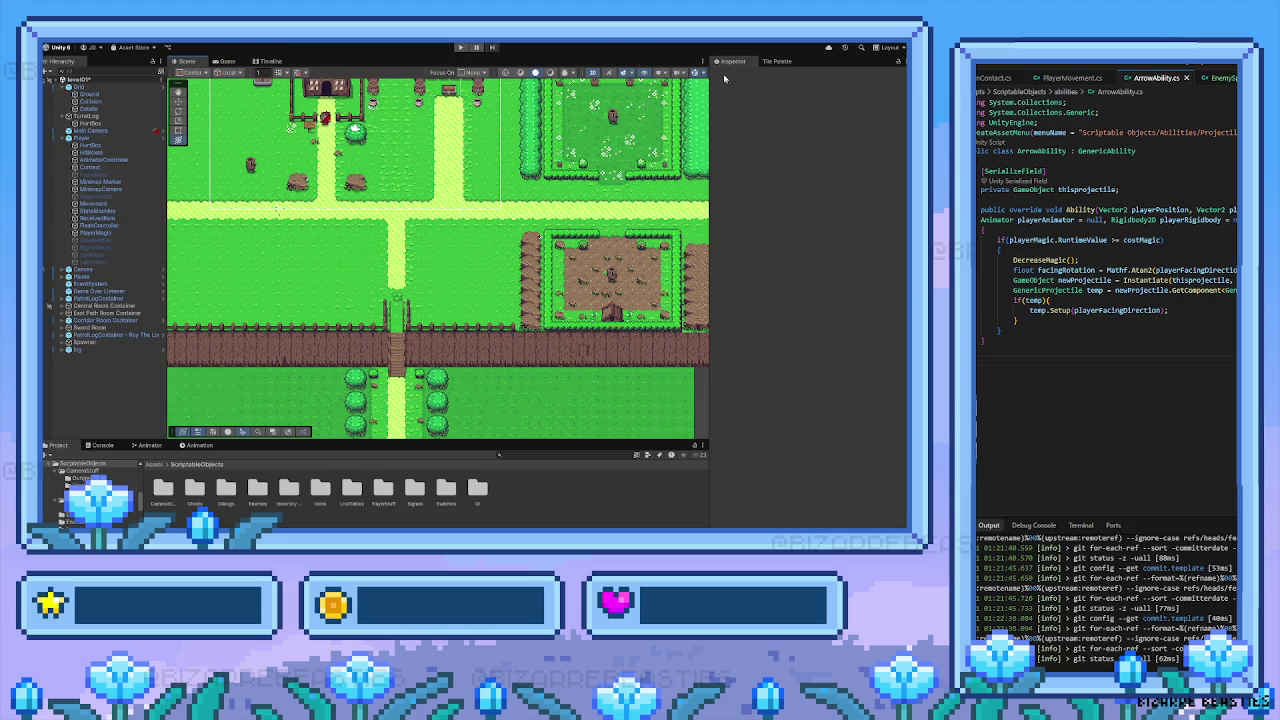
left_click(777, 61)
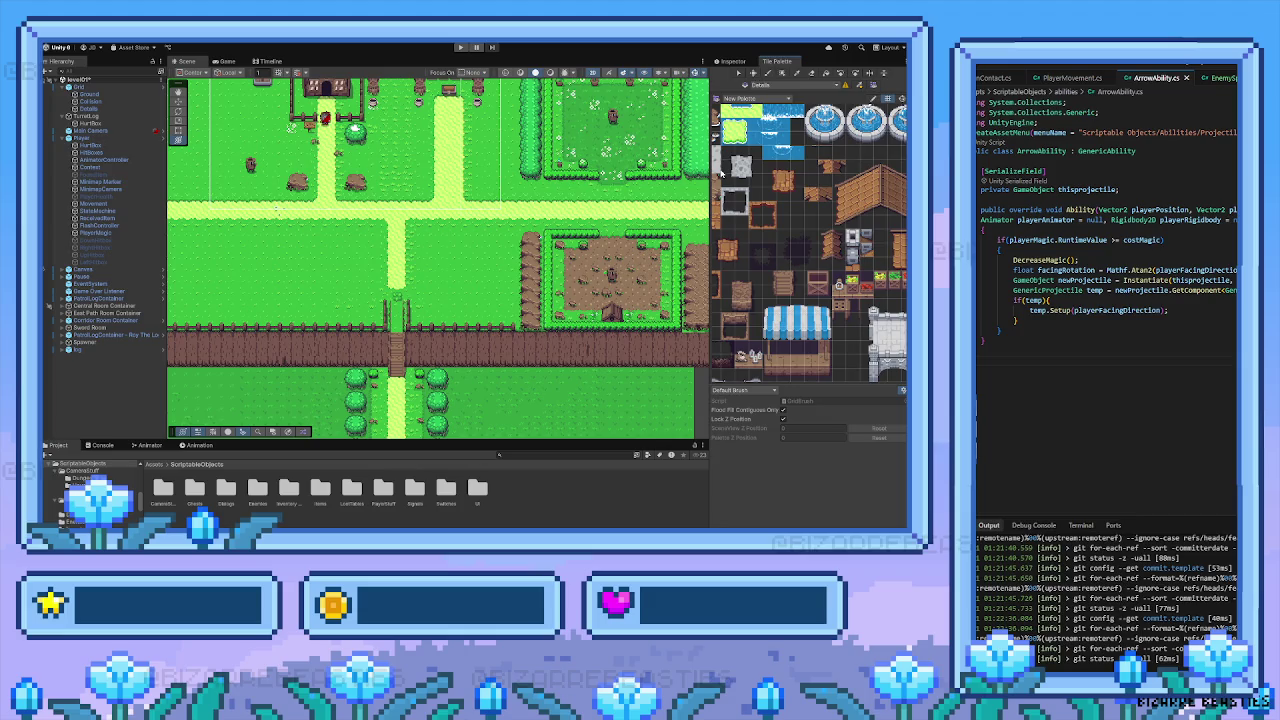
Open the Tile Palette with the Scene view framed on the hedge enclosure
key("Down")
key("Down")
key("Down")
key("Left")
key("Left")
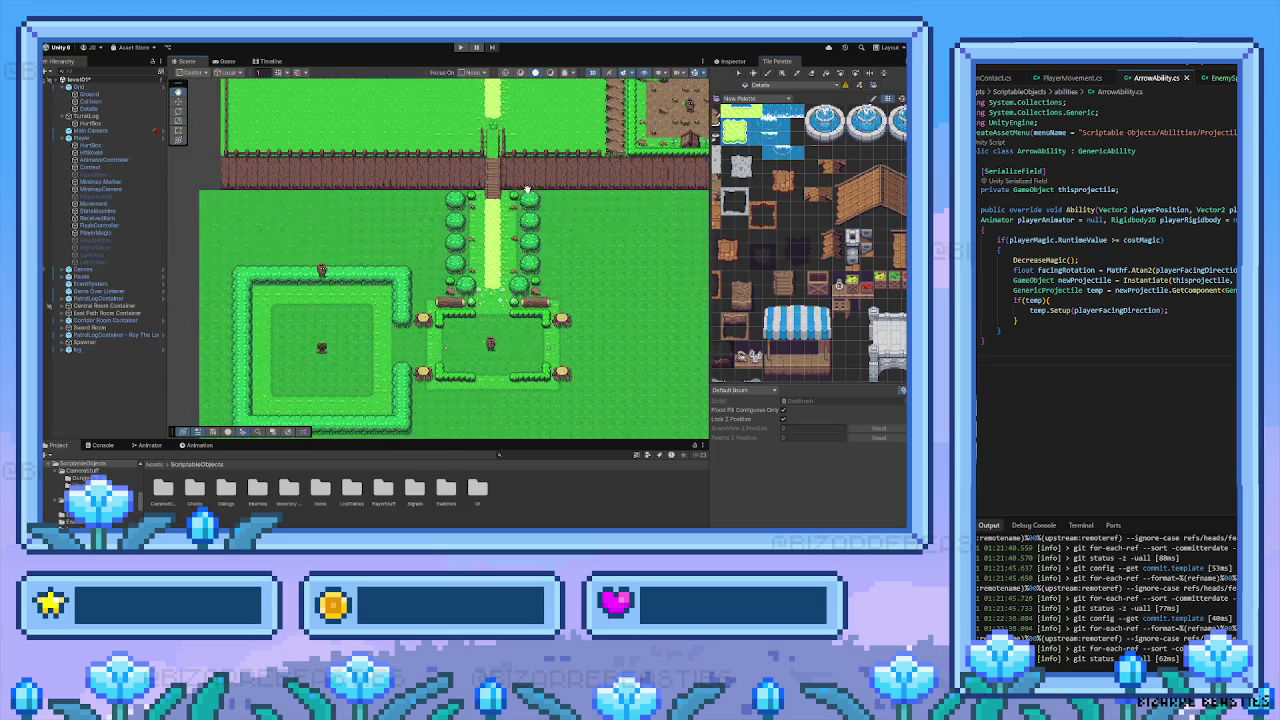
scroll(481, 287, "up", 1)
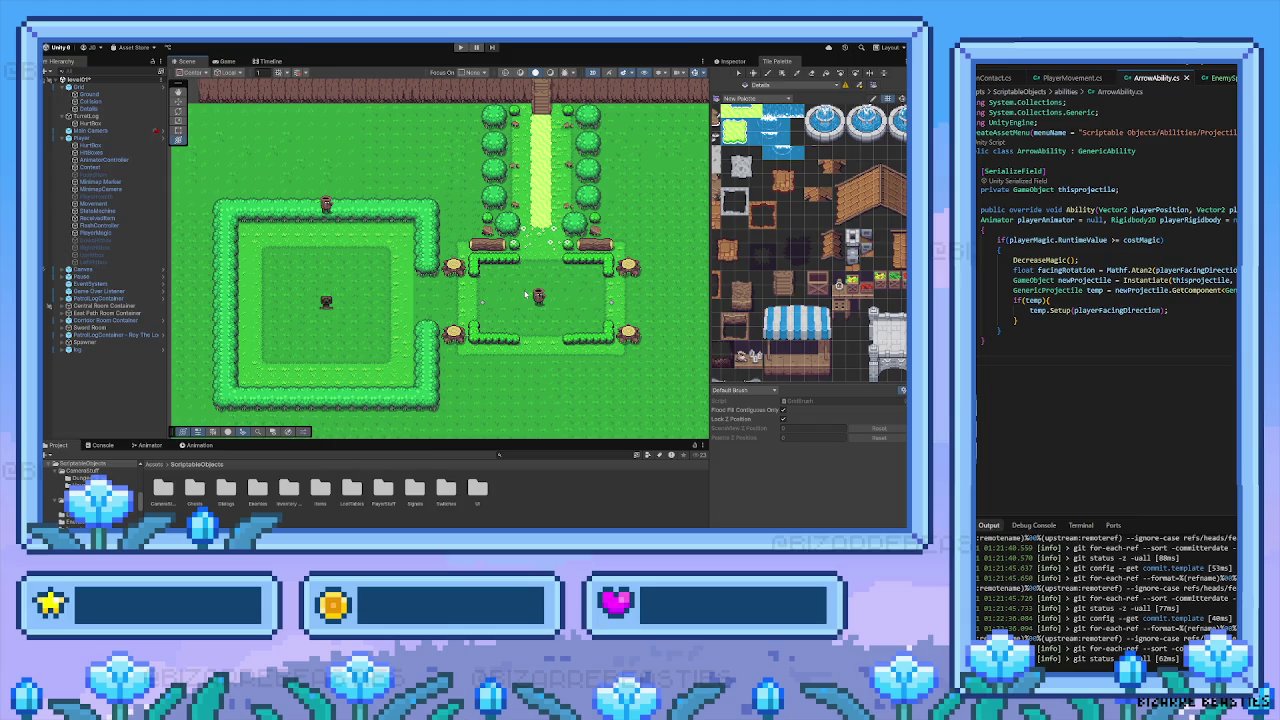
left_click(1110, 310)
left_click(1182, 312)
Select the Spawner in the hedge enclosure and show the top-level Assets folder
key("Up")
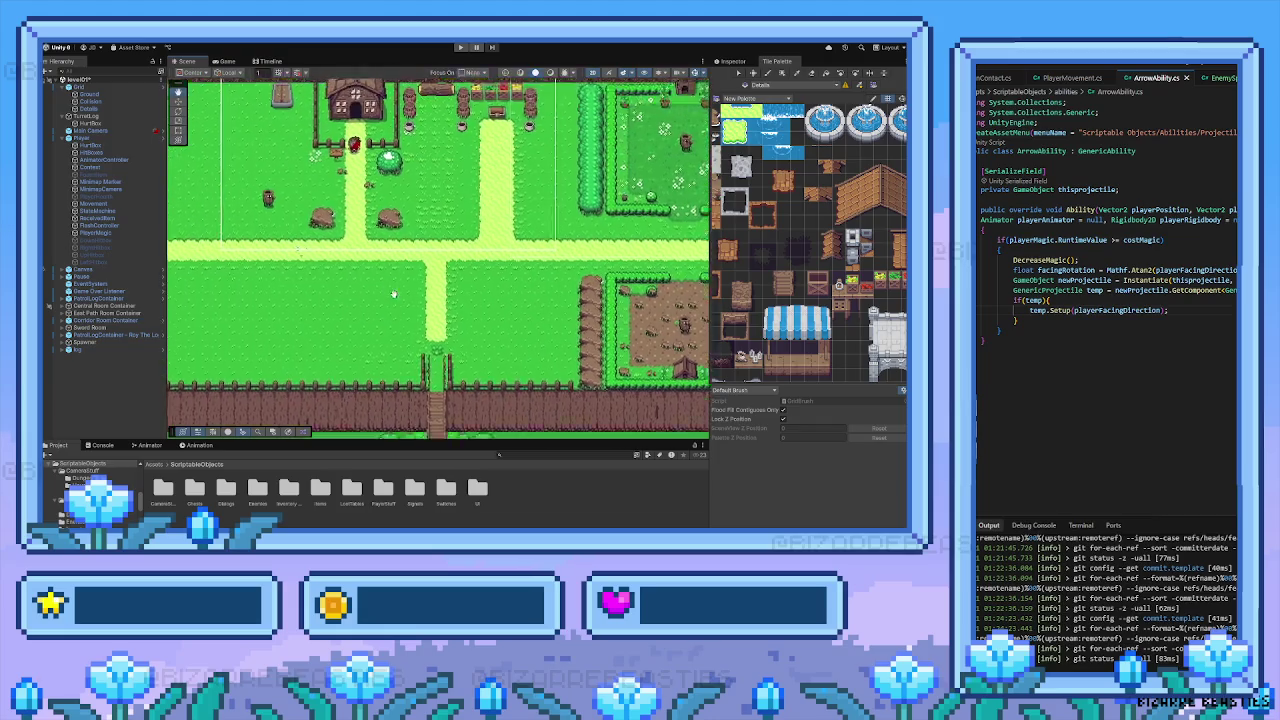
key("Right")
key("Down")
key("Left")
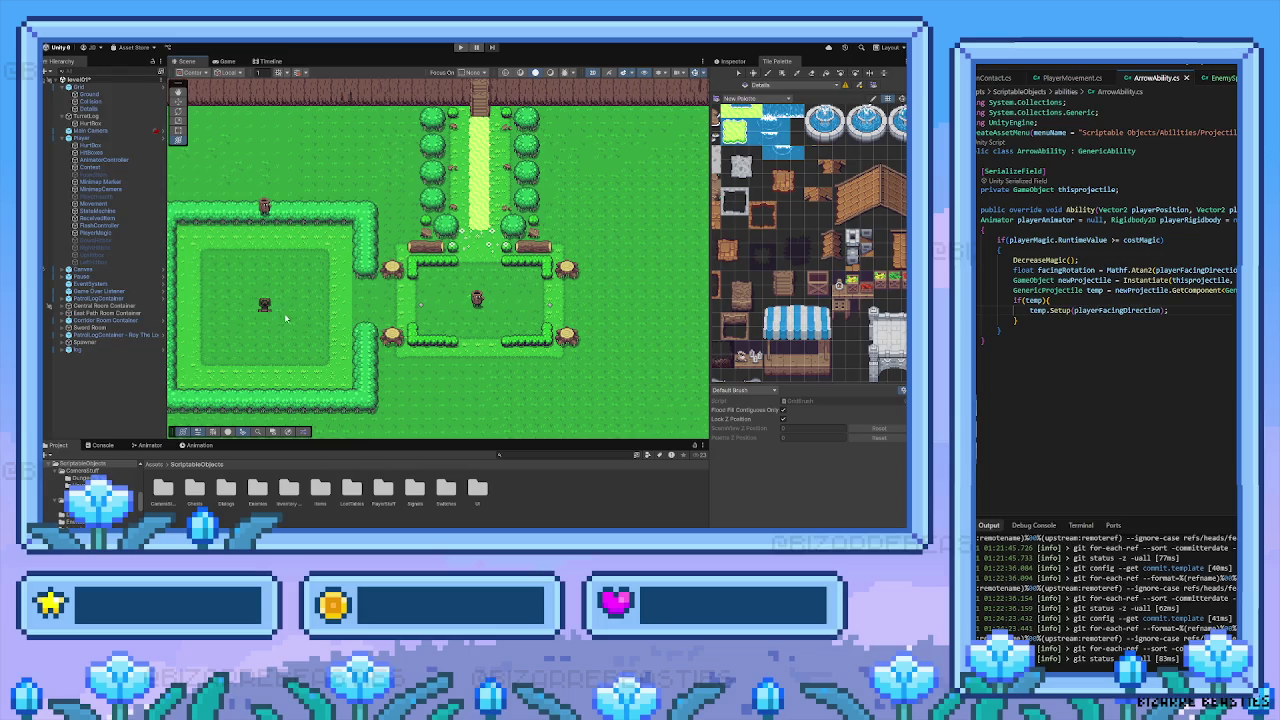
left_click(265, 306)
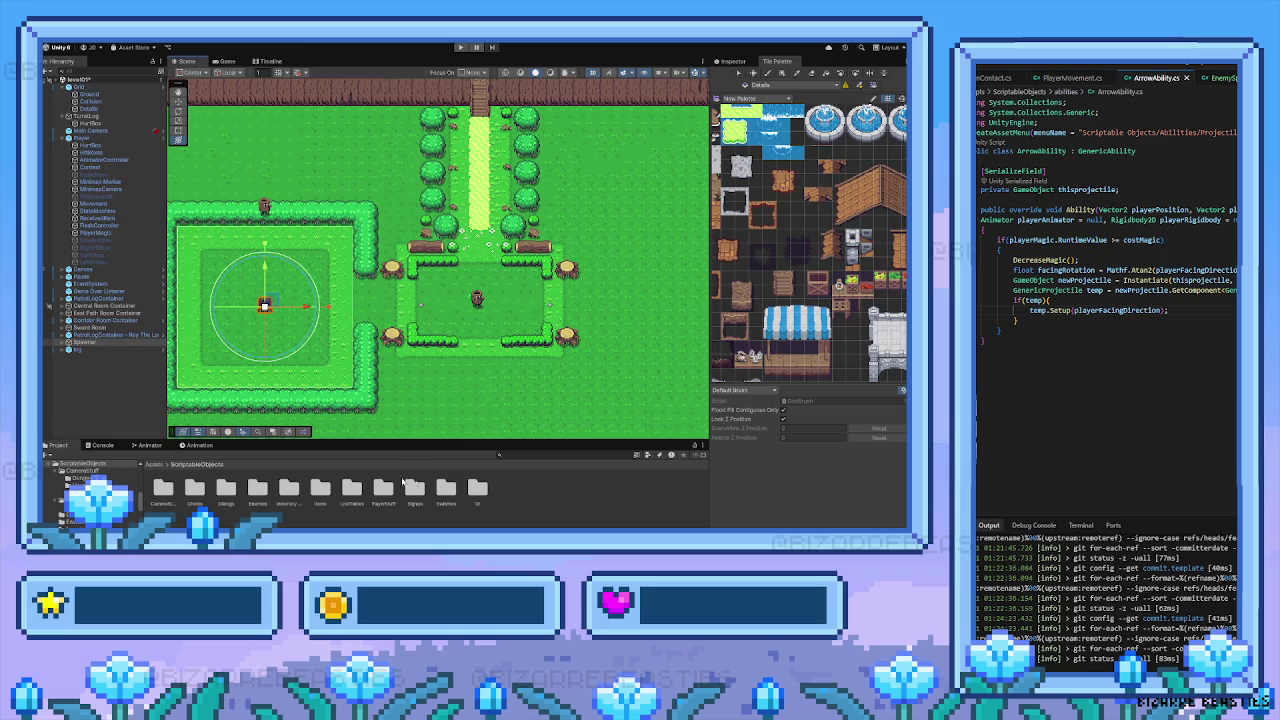
left_click(158, 464)
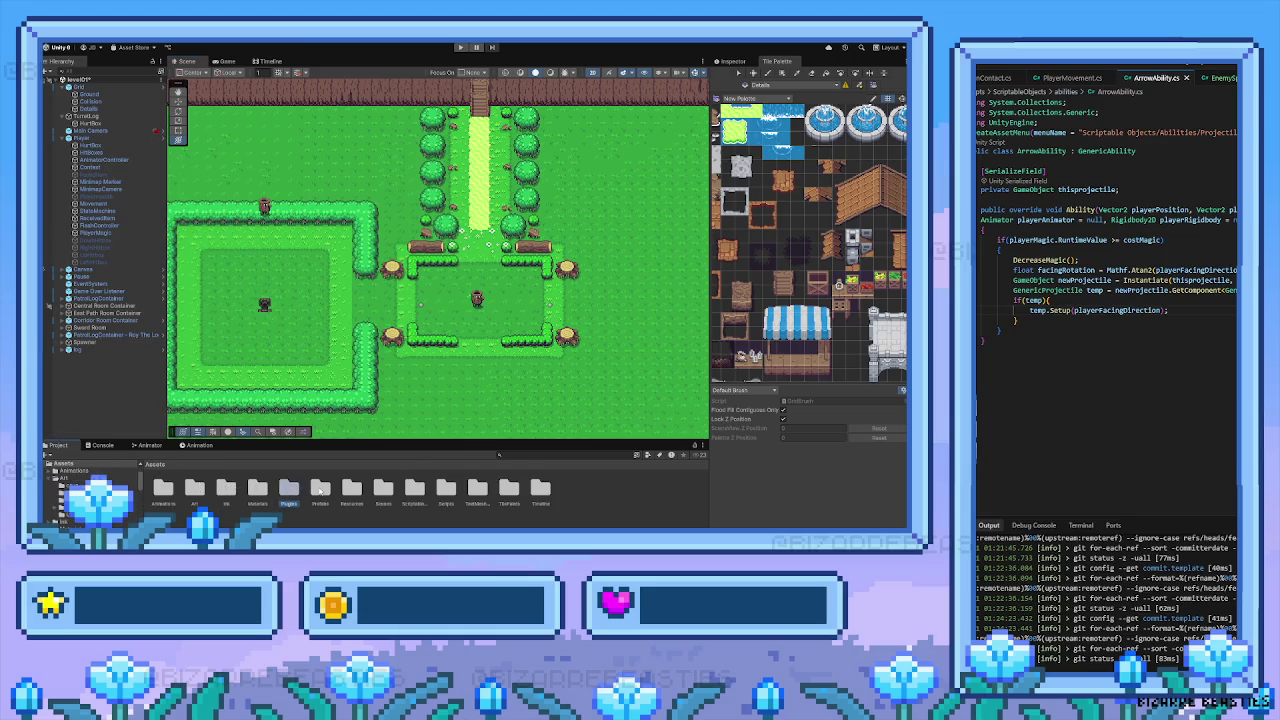
Open the log prefab from Prefabs > Enemmies, then exit prefab mode back to the level
double_click(318, 490)
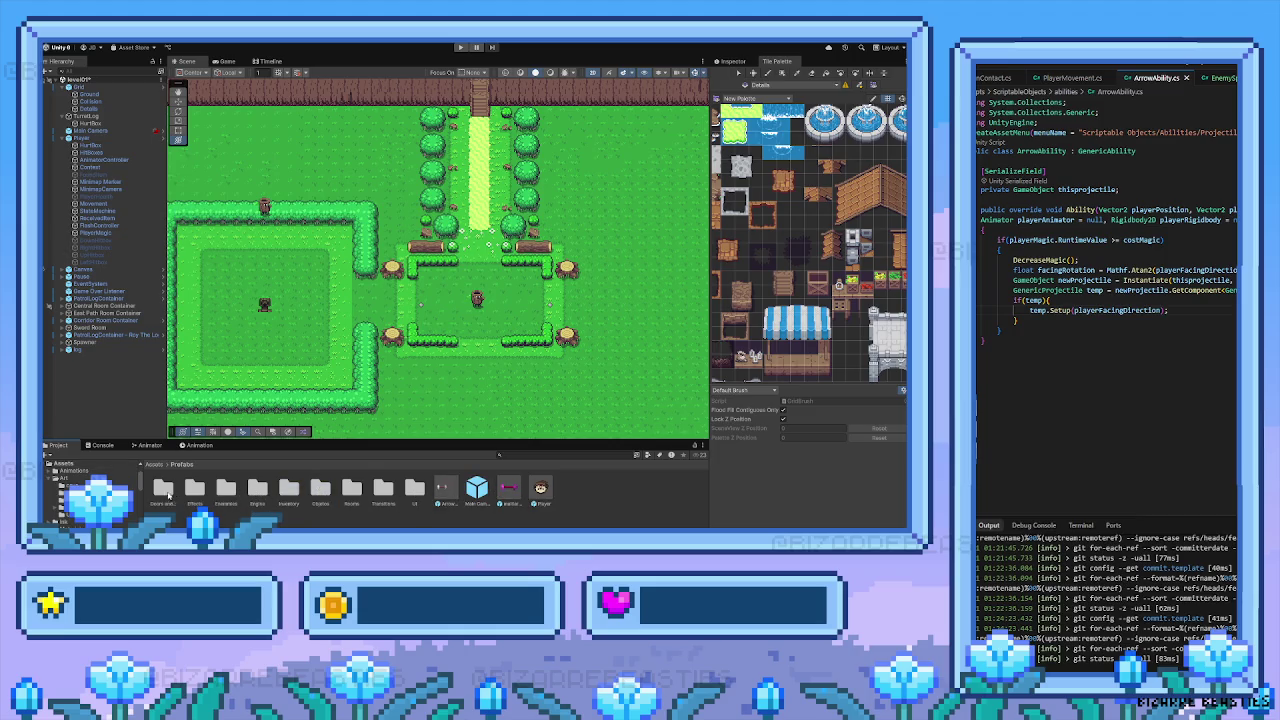
double_click(224, 490)
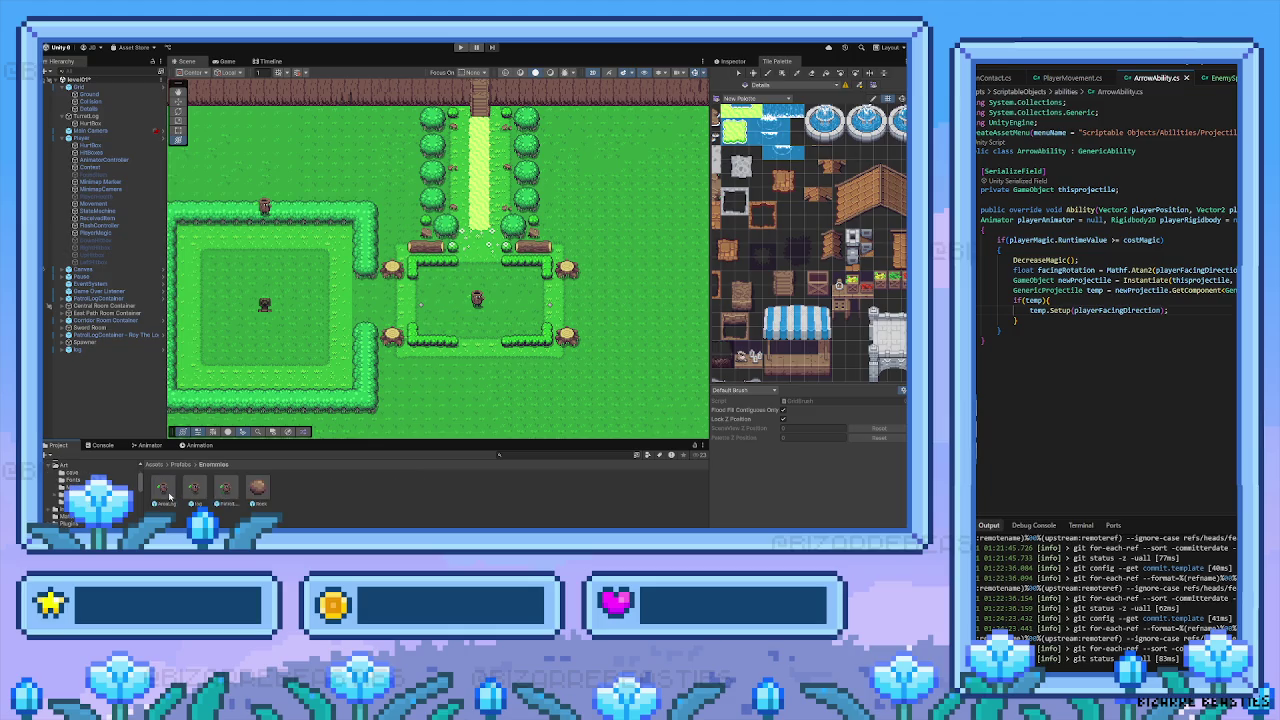
double_click(194, 490)
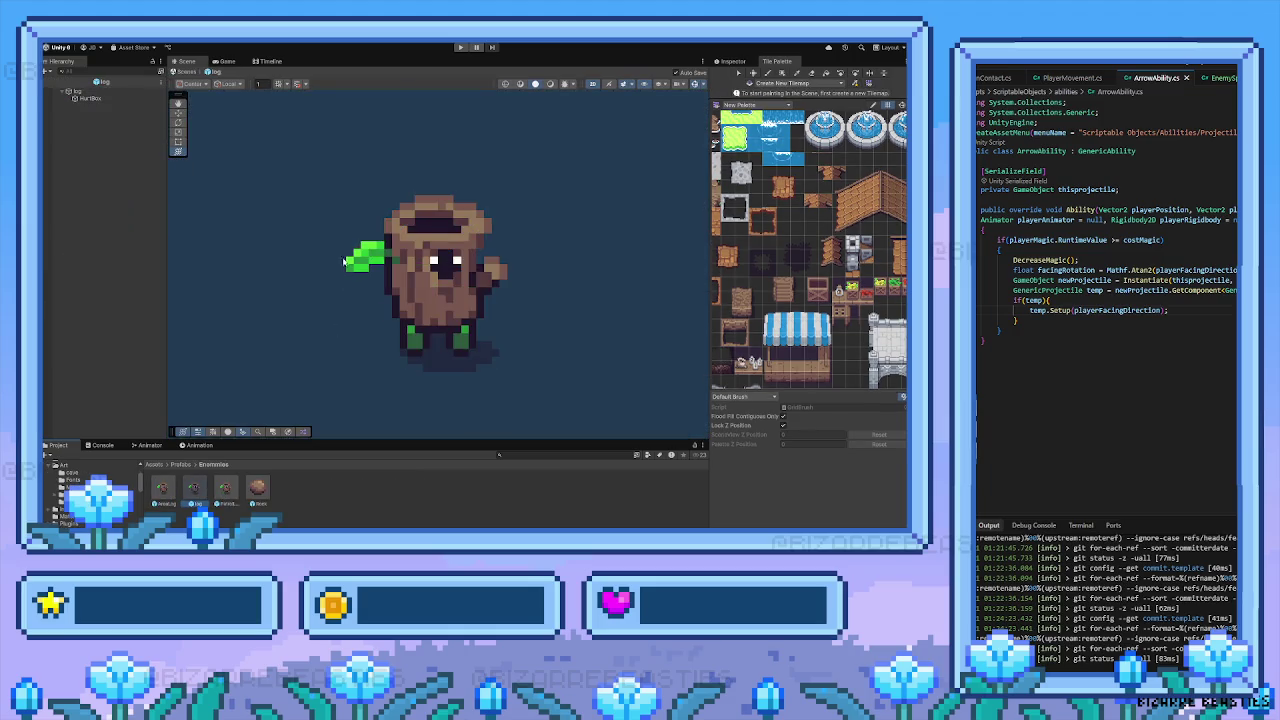
left_click(45, 79)
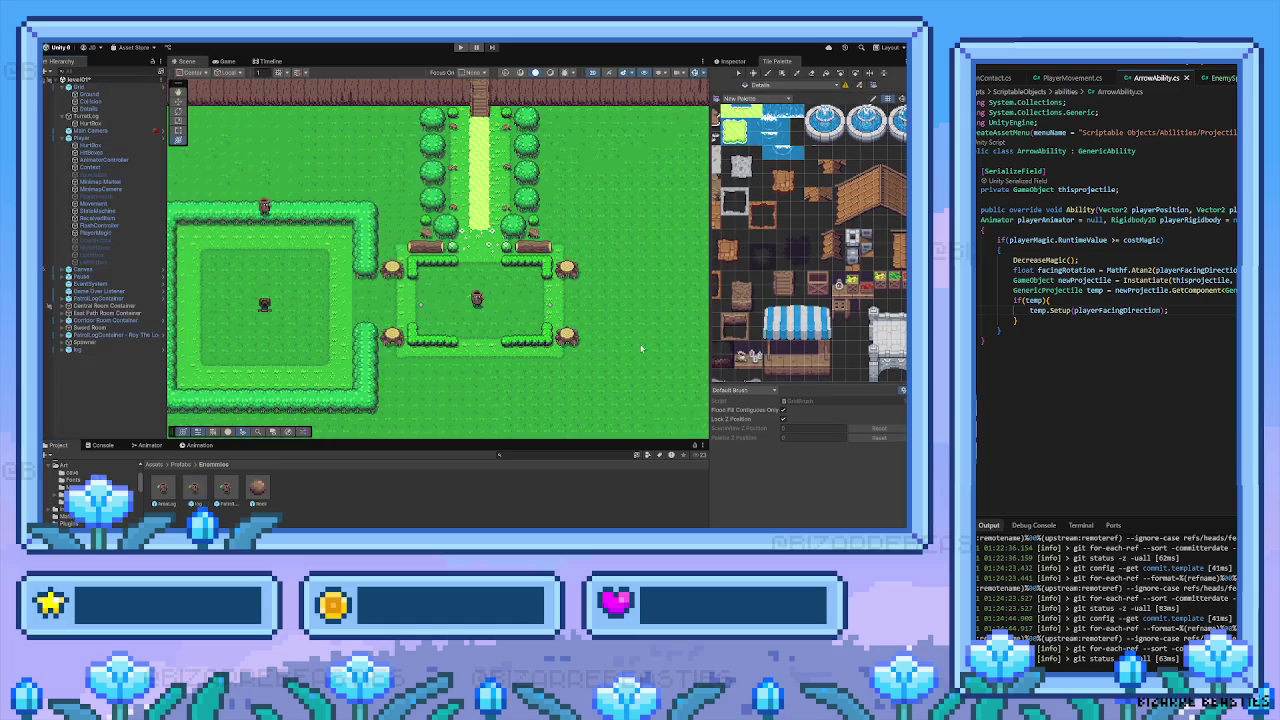
Review the log prefab's Inspector: Log stats (health 1, speed 1.5), death signals and knockback
left_click(733, 61)
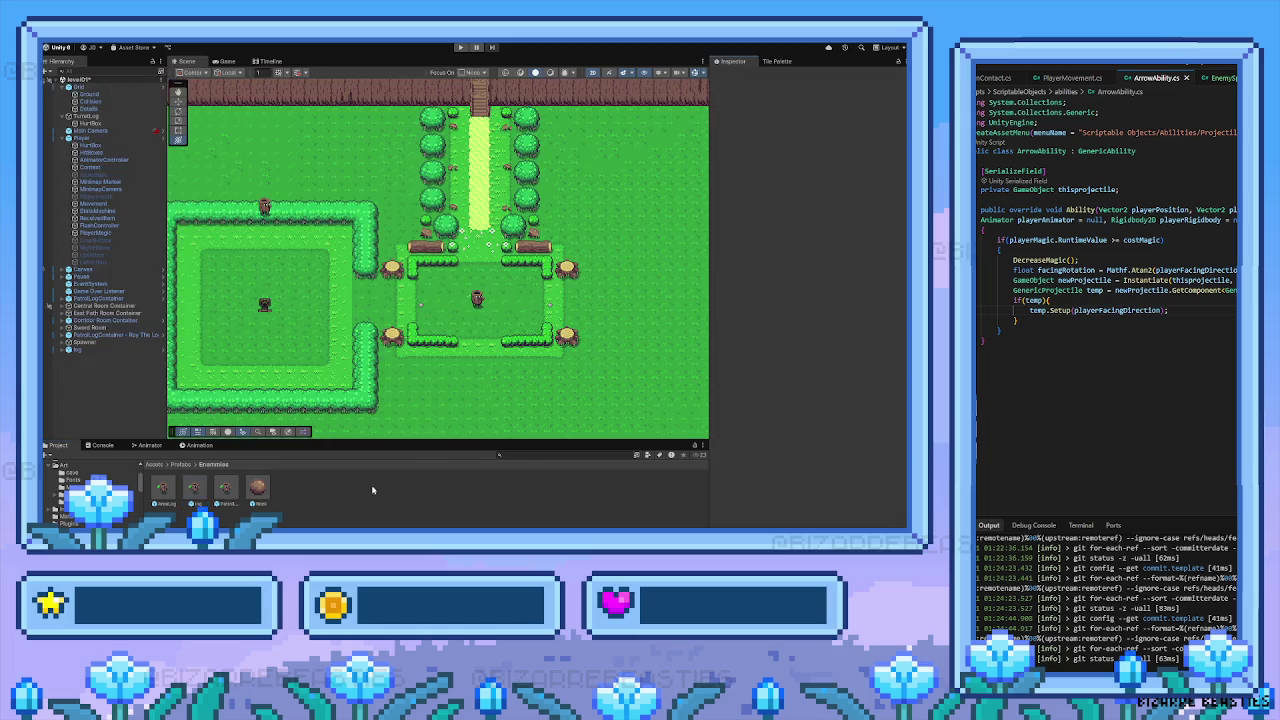
left_click(195, 499)
scroll(865, 342, "down", 10)
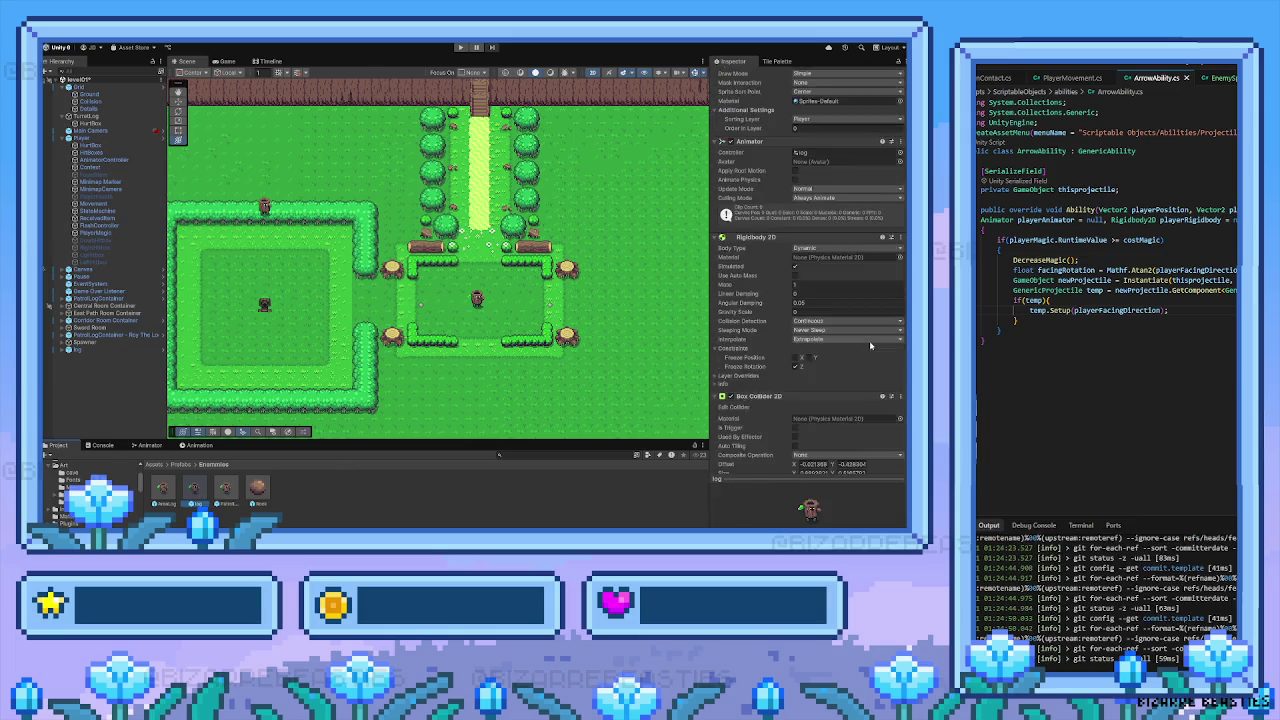
scroll(865, 342, "down", 10)
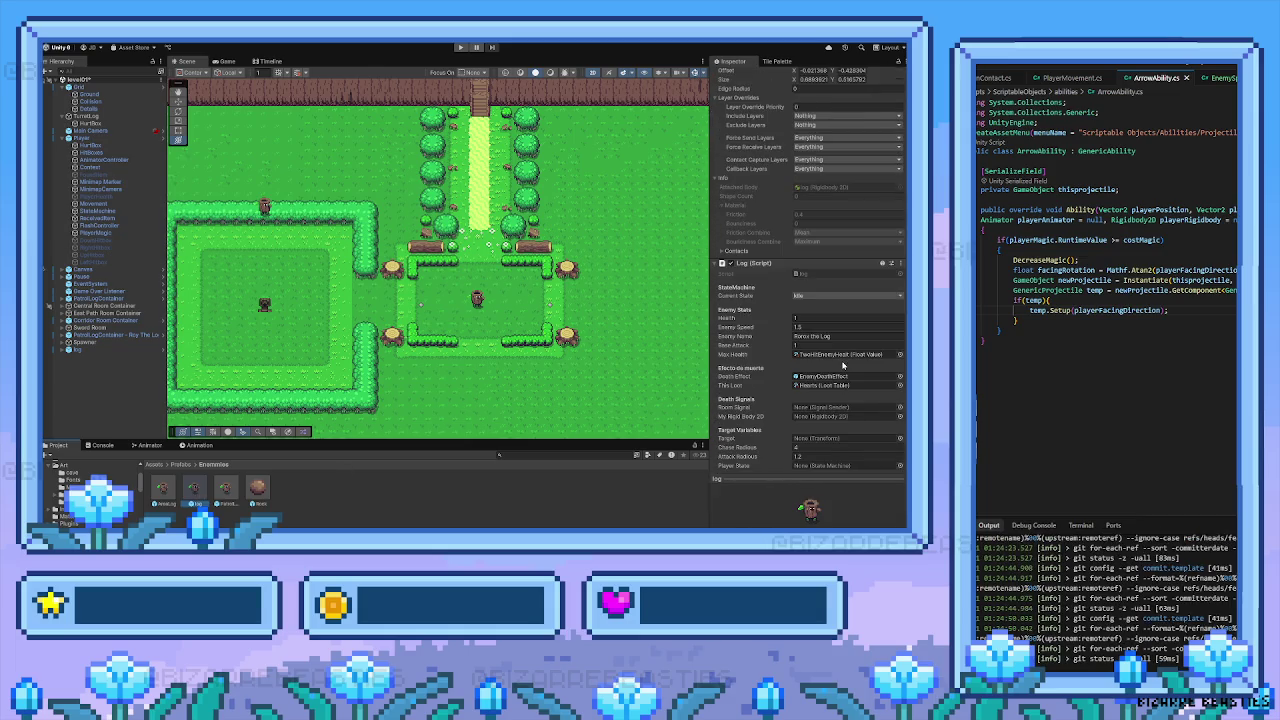
scroll(842, 367, "down", 2)
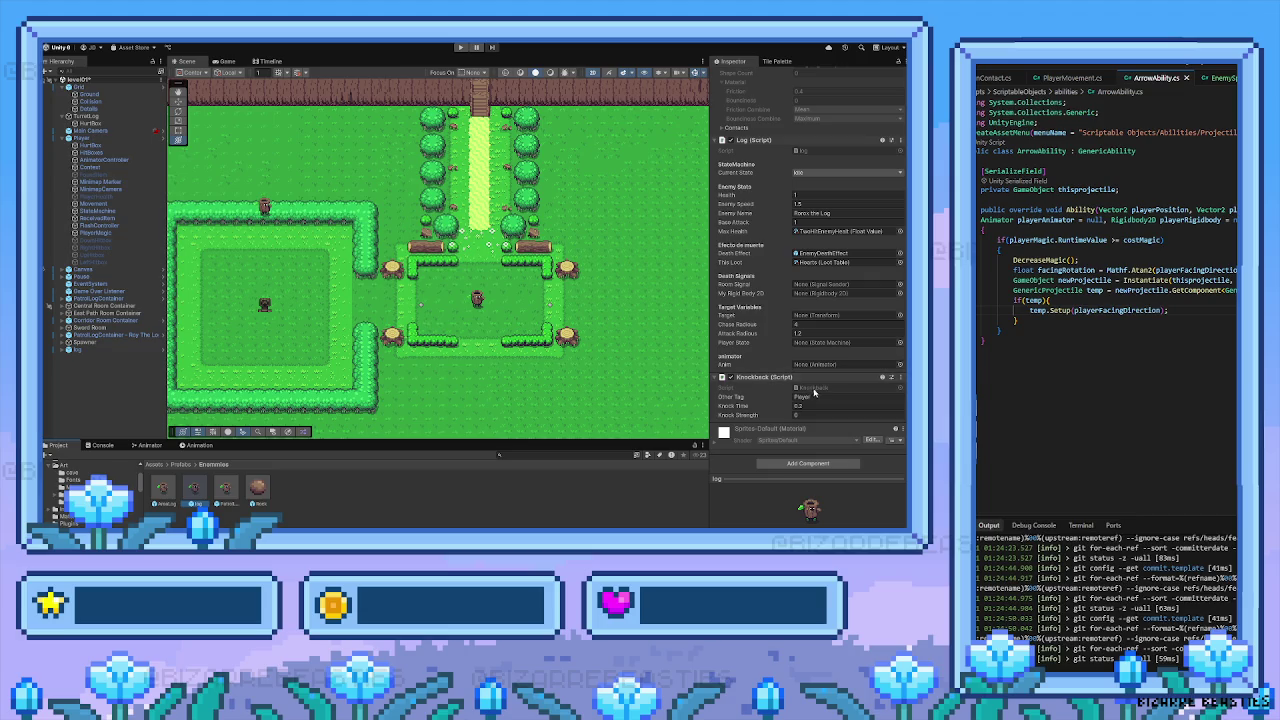
scroll(818, 385, "up", 3)
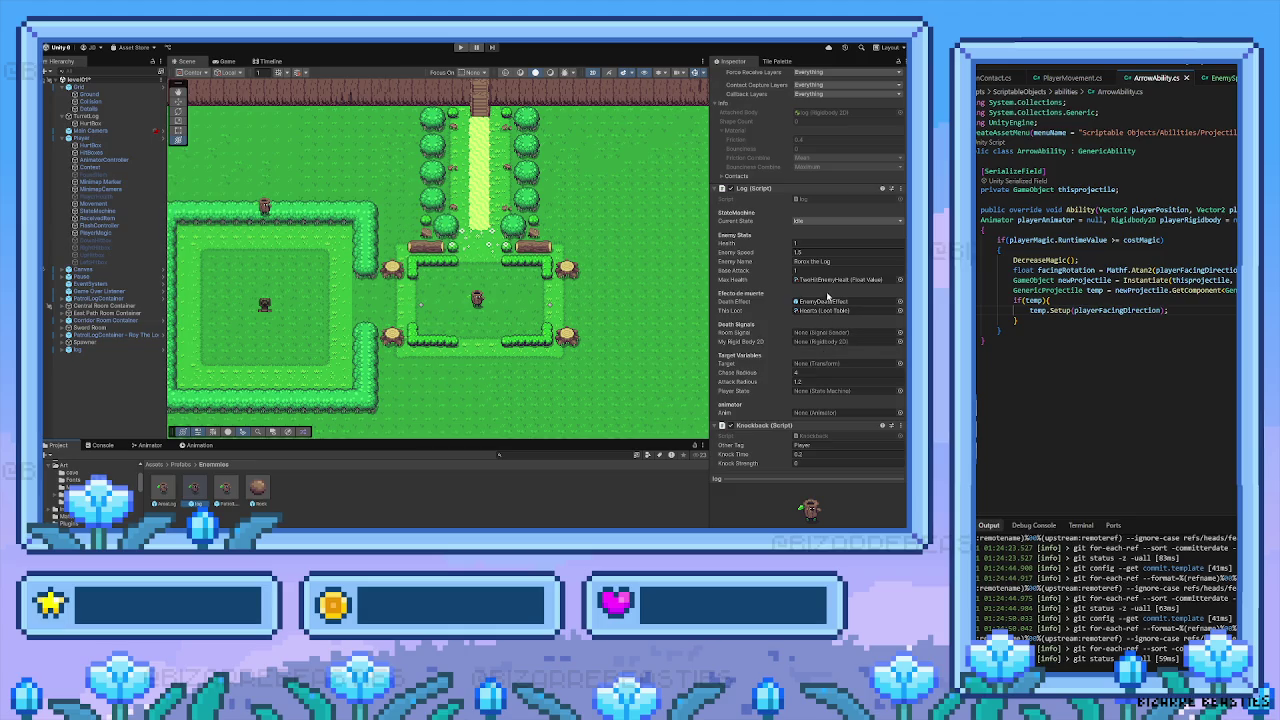
scroll(800, 270, "up", 15)
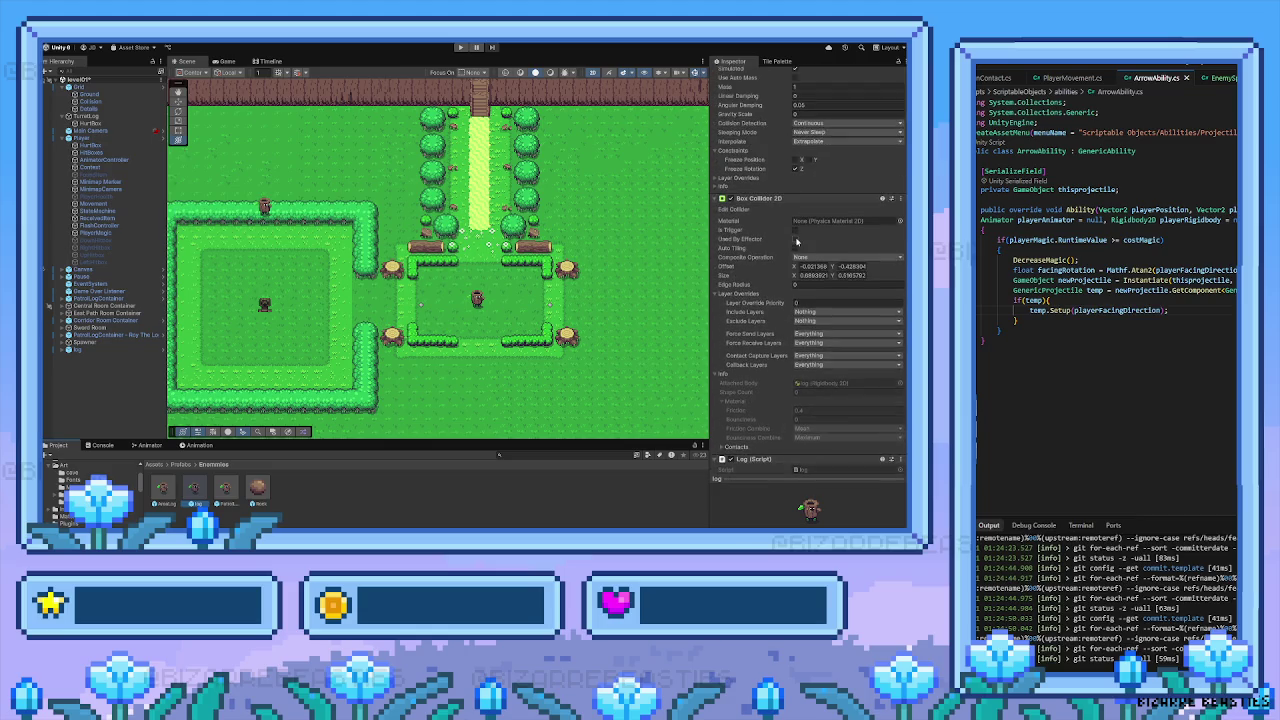
scroll(797, 241, "up", 4)
scroll(797, 241, "down", 12)
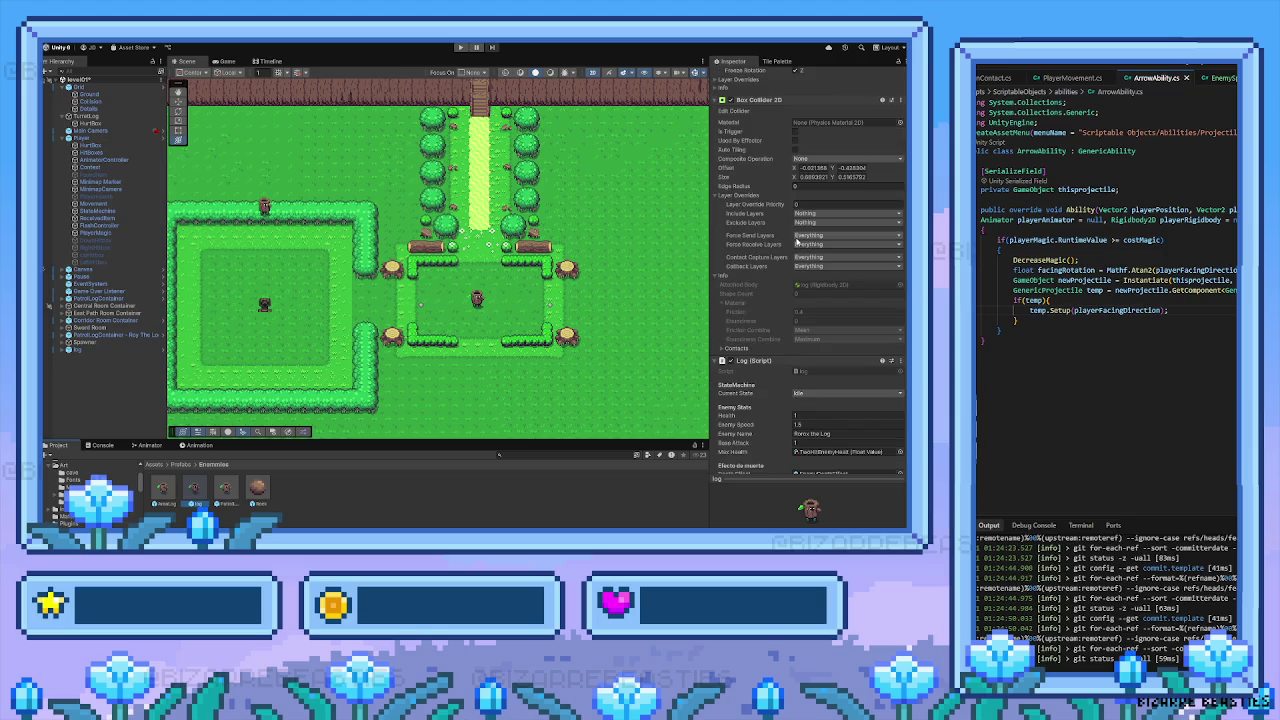
scroll(797, 241, "down", 2)
scroll(797, 241, "down", 2)
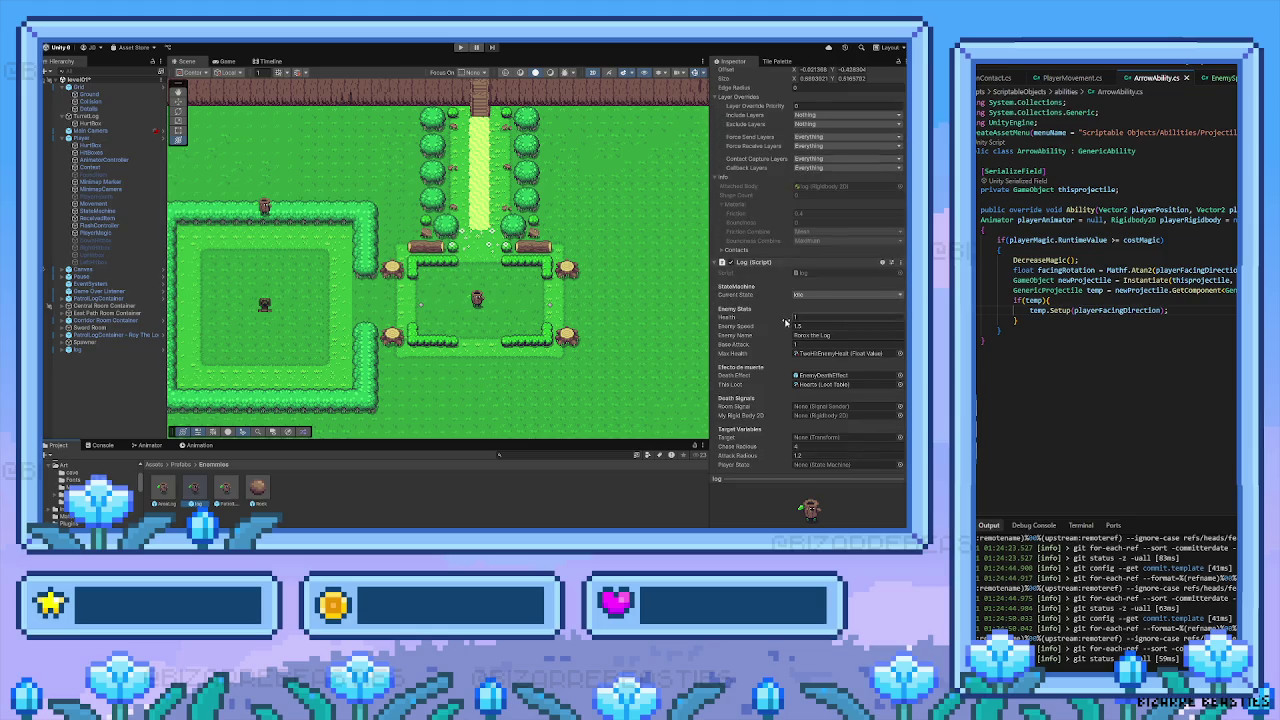
scroll(797, 241, "down", 2)
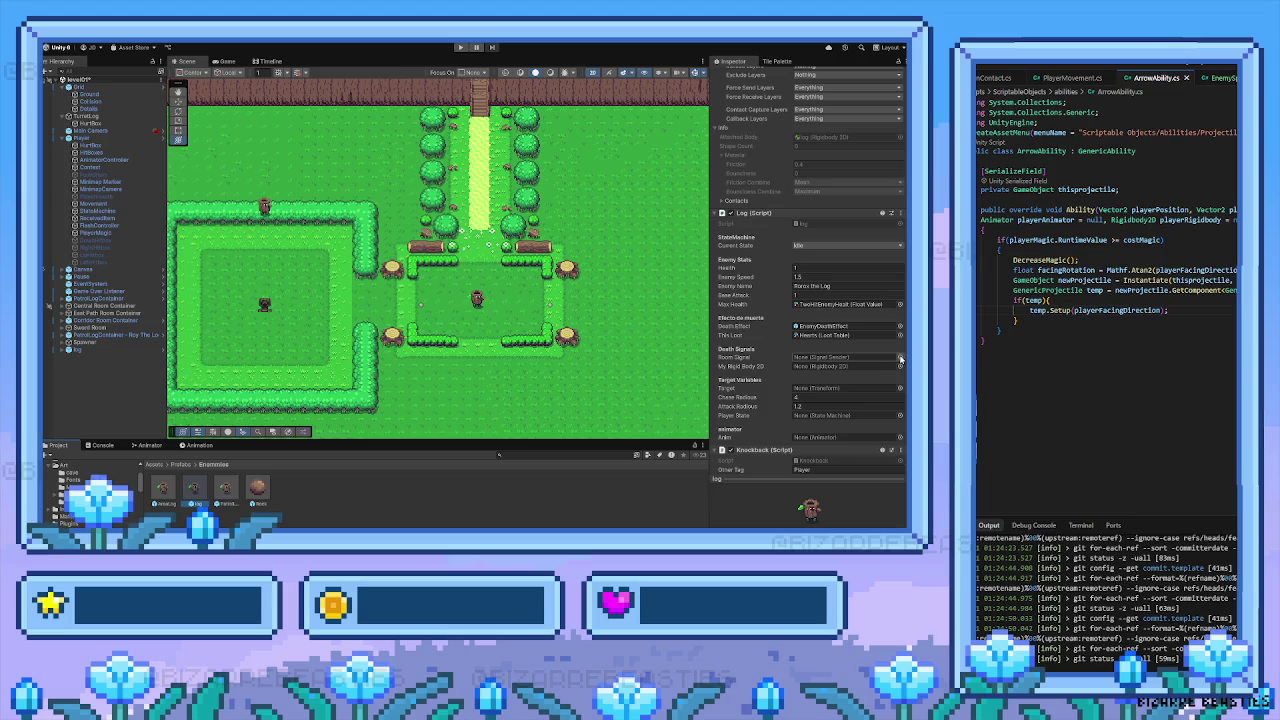
scroll(856, 369, "down", 1)
scroll(856, 369, "down", 3)
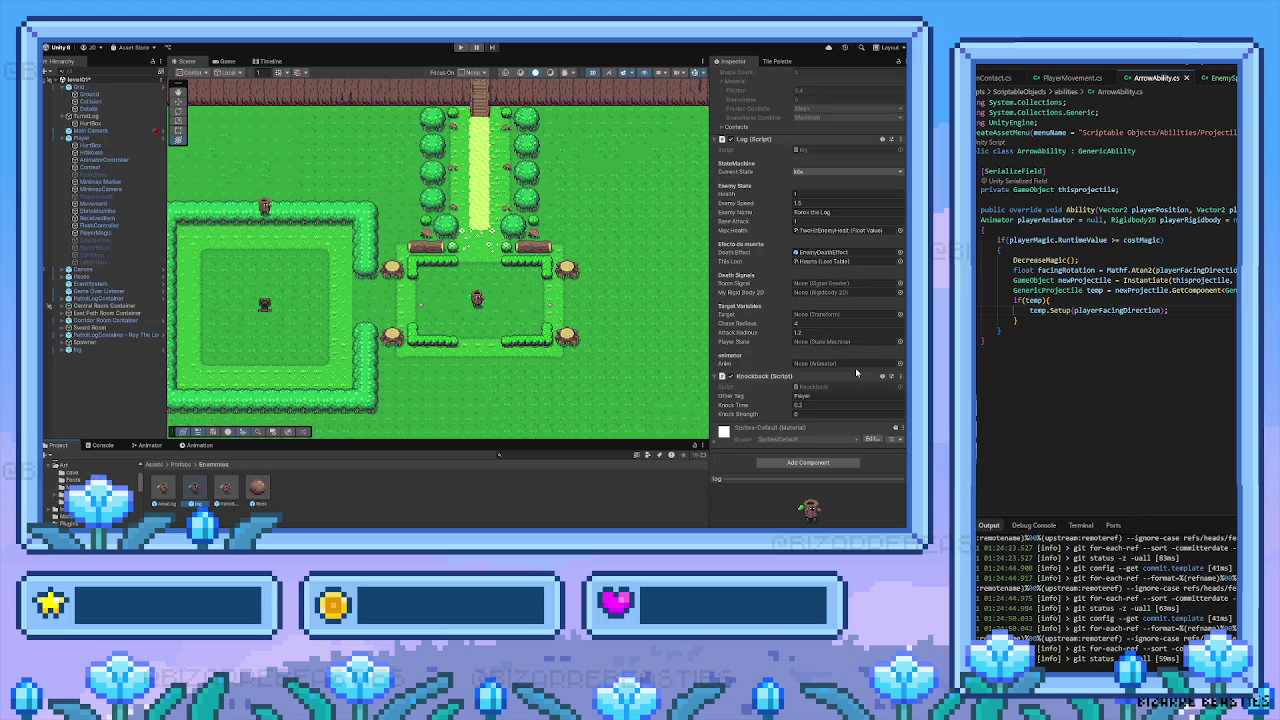
scroll(870, 362, "up", 3)
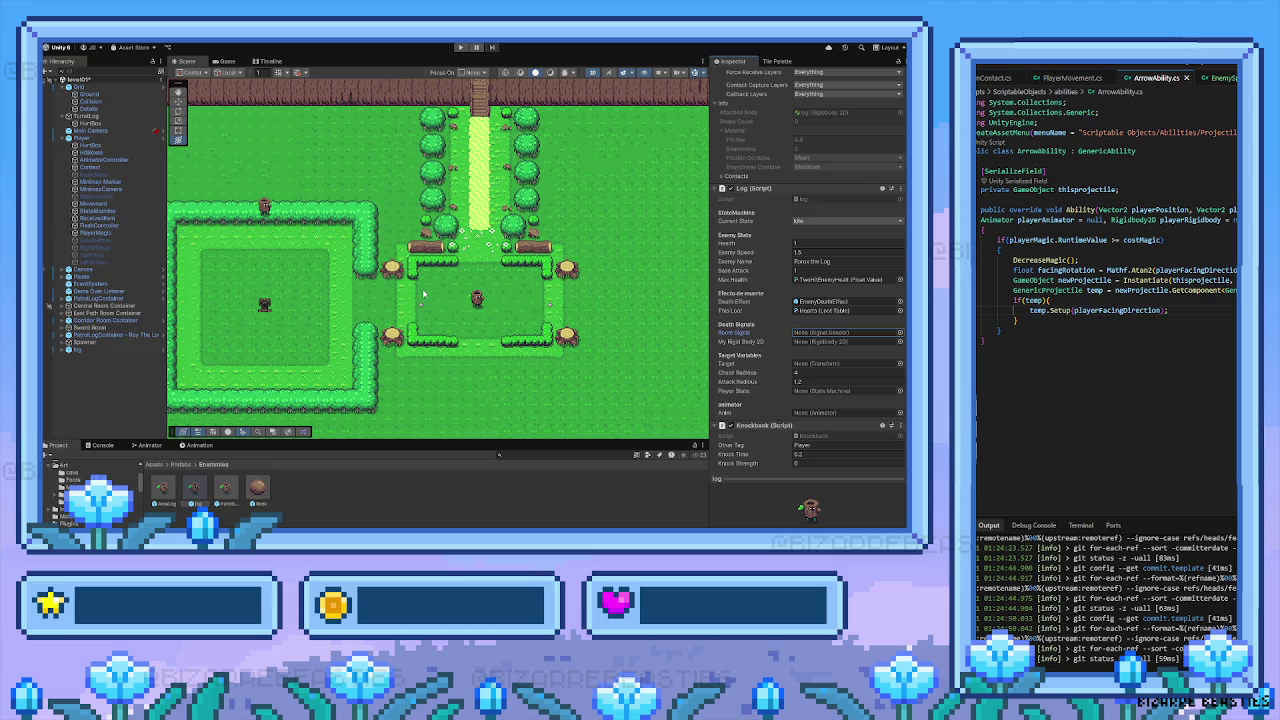
scroll(348, 310, "left", 3)
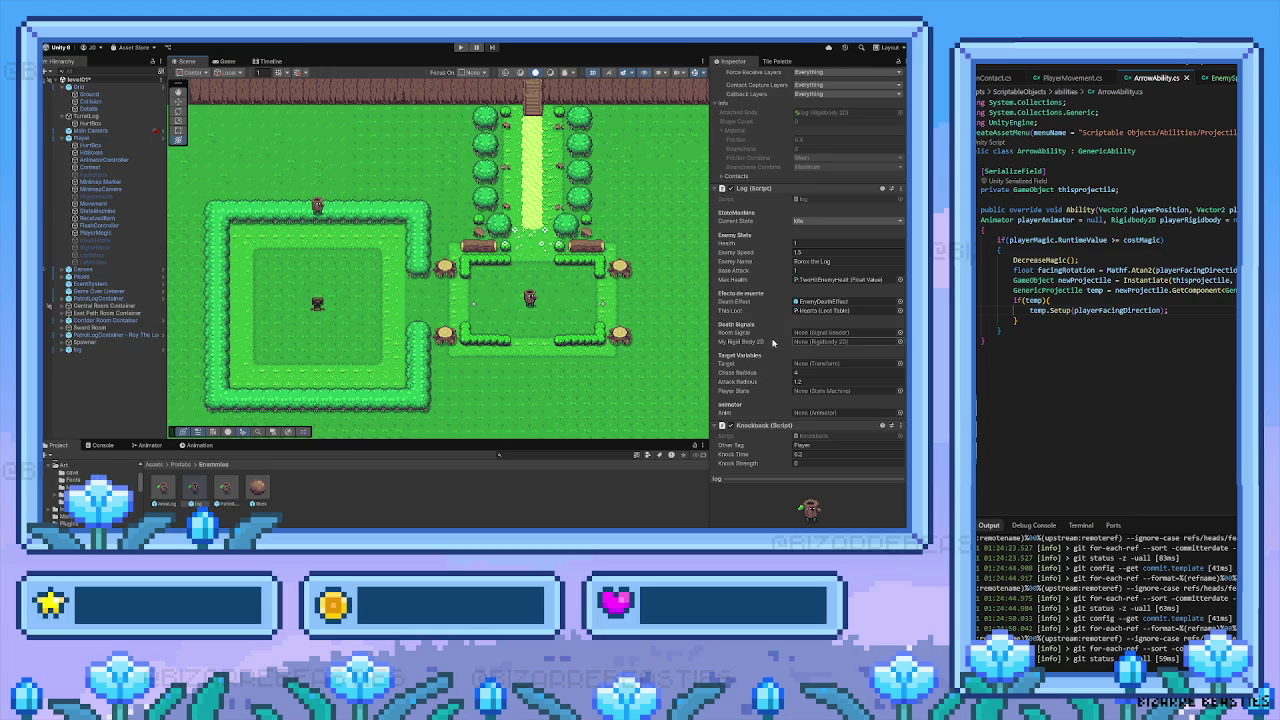
scroll(772, 343, "down", 1)
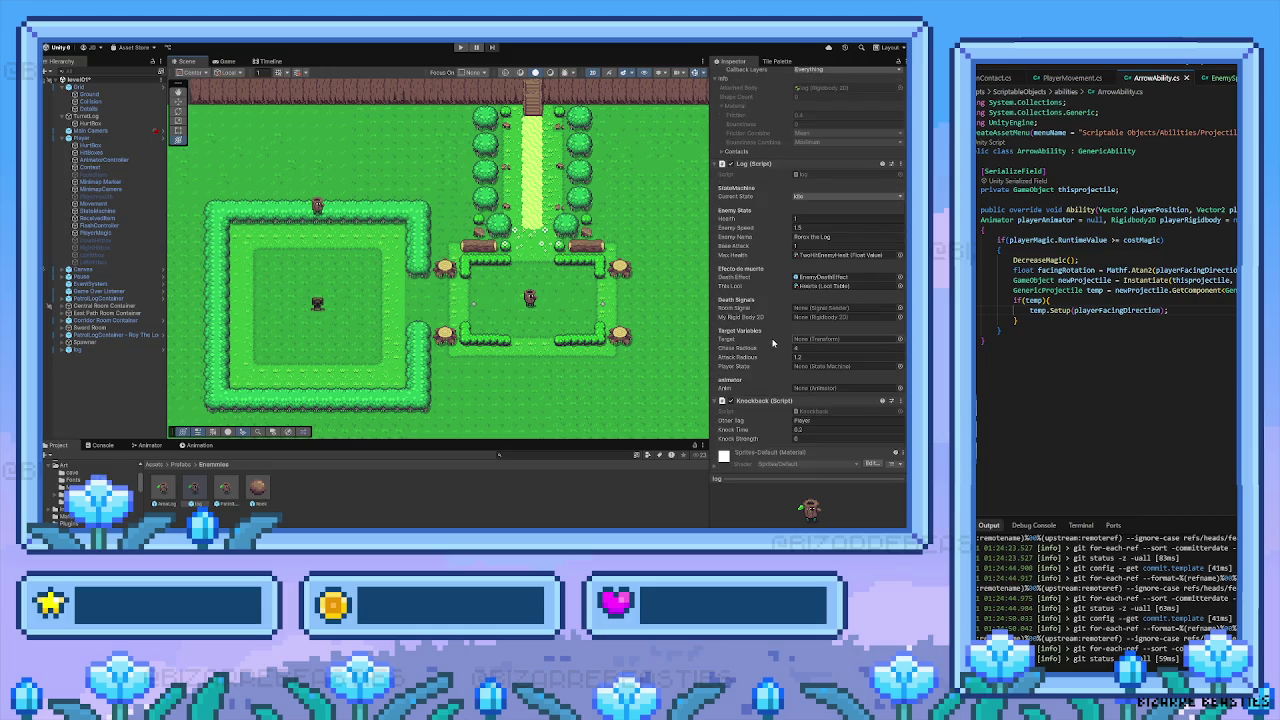
mouse_move(438, 333)
left_mouse_down()
mouse_move(330, 313)
mouse_move(370, 297)
left_mouse_up()
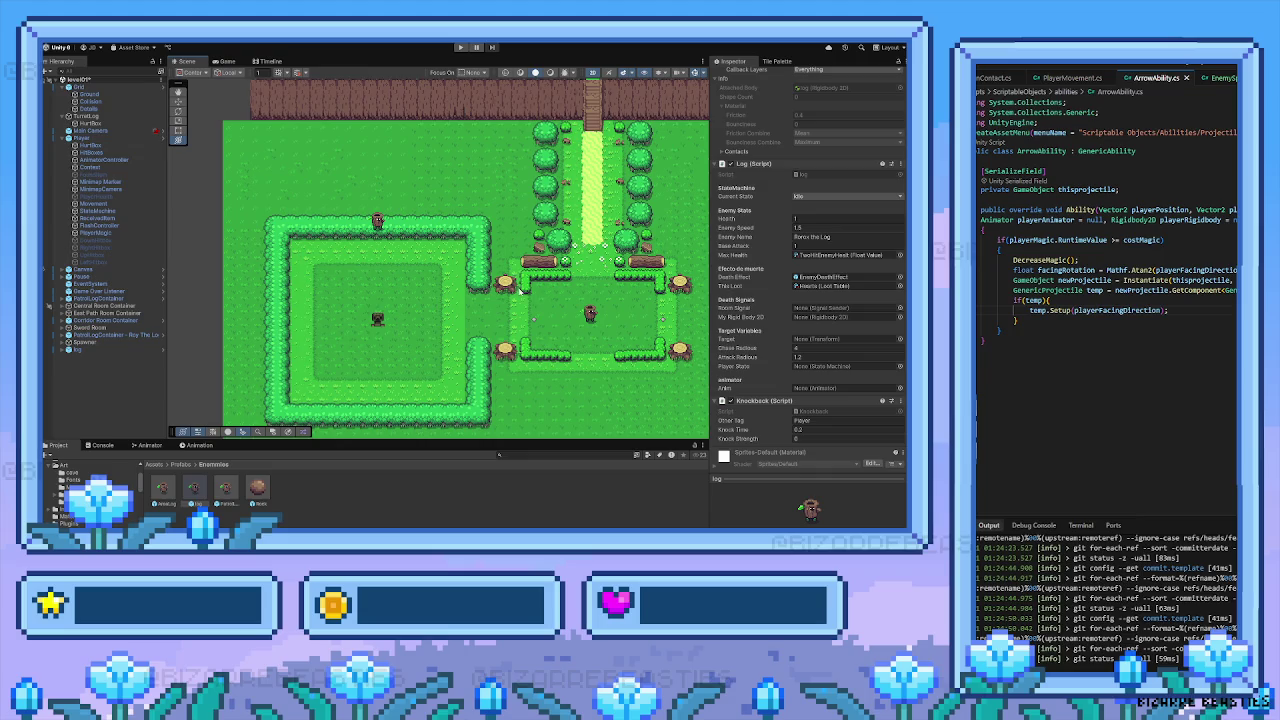
left_click_drag(521, 290, 465, 258)
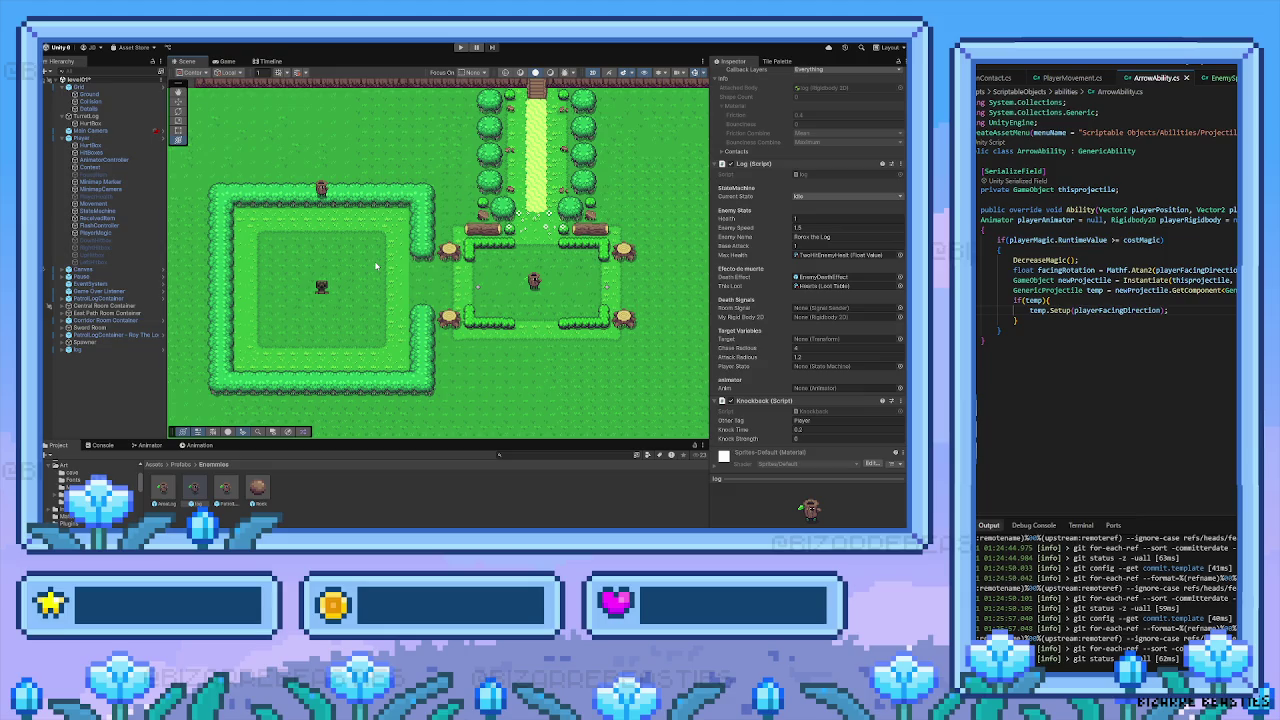
left_click_drag(303, 273, 320, 279)
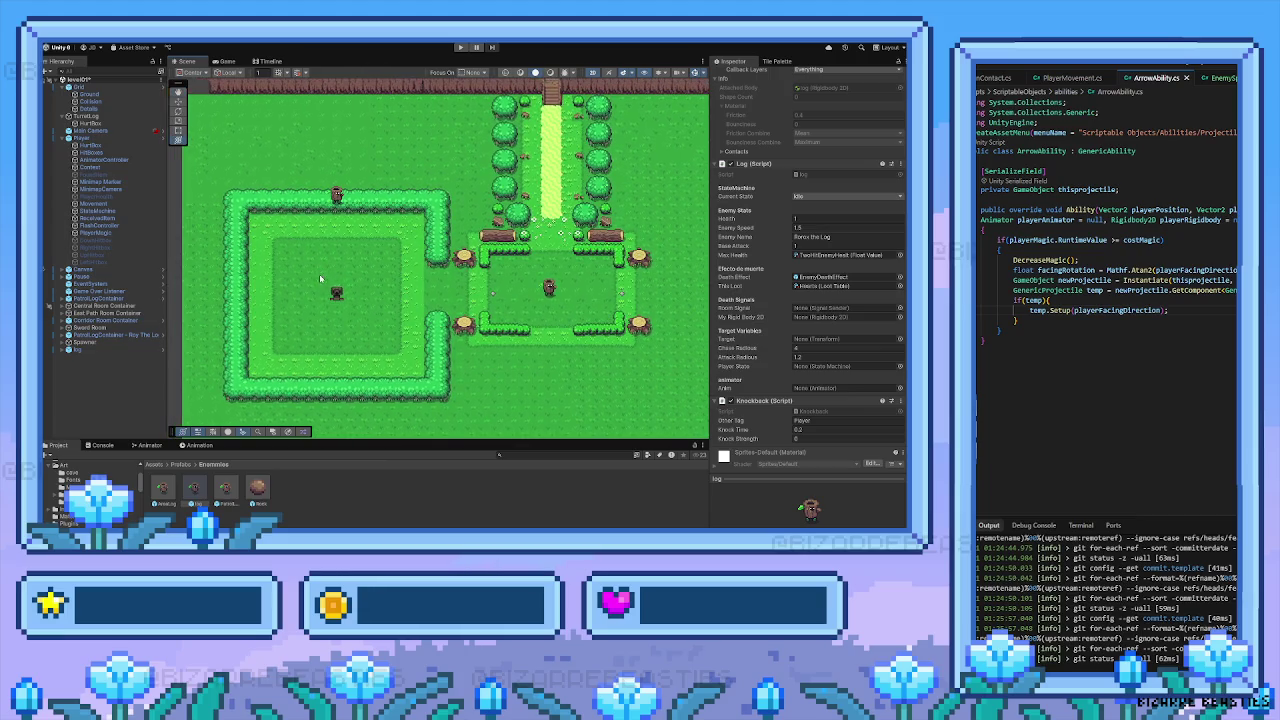
left_click_drag(440, 291, 386, 318)
mouse_move(544, 297)
left_mouse_down()
mouse_move(490, 321)
mouse_move(490, 345)
left_mouse_up()
mouse_move(473, 197)
left_mouse_down()
mouse_move(470, 345)
mouse_move(385, 395)
mouse_move(450, 320)
mouse_move(540, 260)
mouse_move(480, 320)
mouse_move(470, 400)
mouse_move(524, 154)
mouse_move(500, 300)
mouse_move(470, 380)
mouse_move(480, 250)
mouse_move(473, 265)
left_mouse_up()
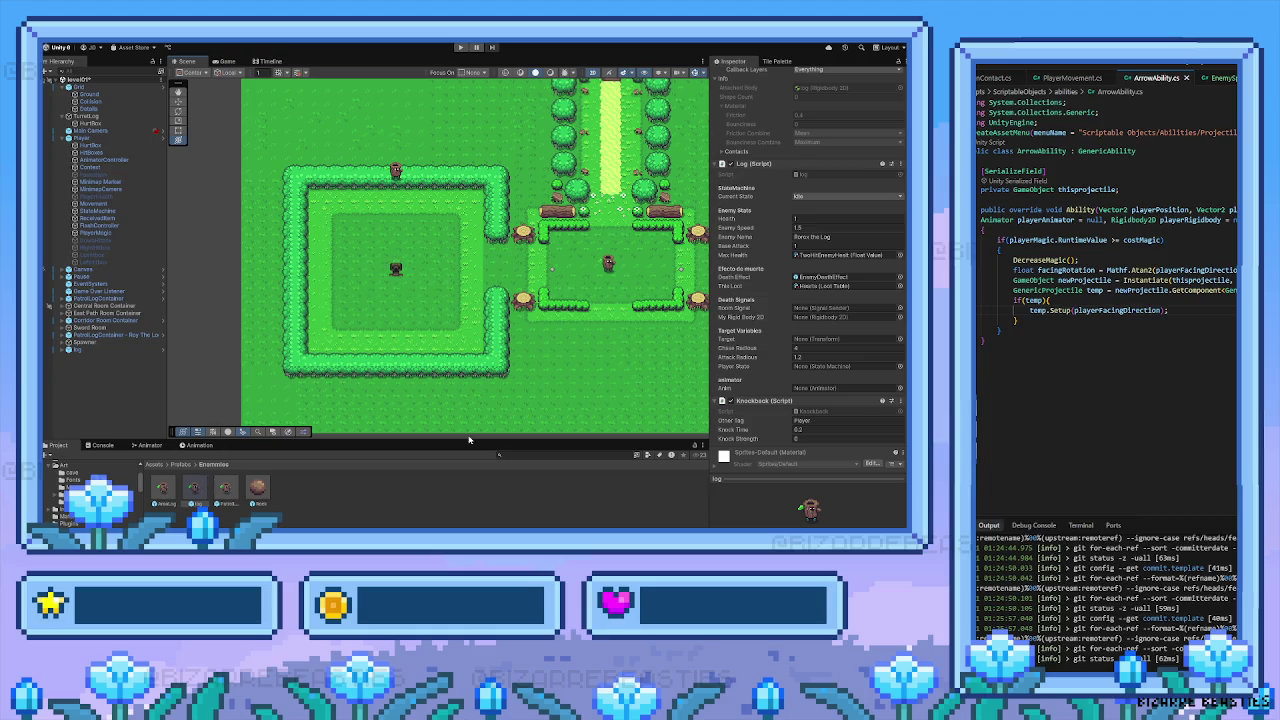
scroll(869, 386, "down", 1)
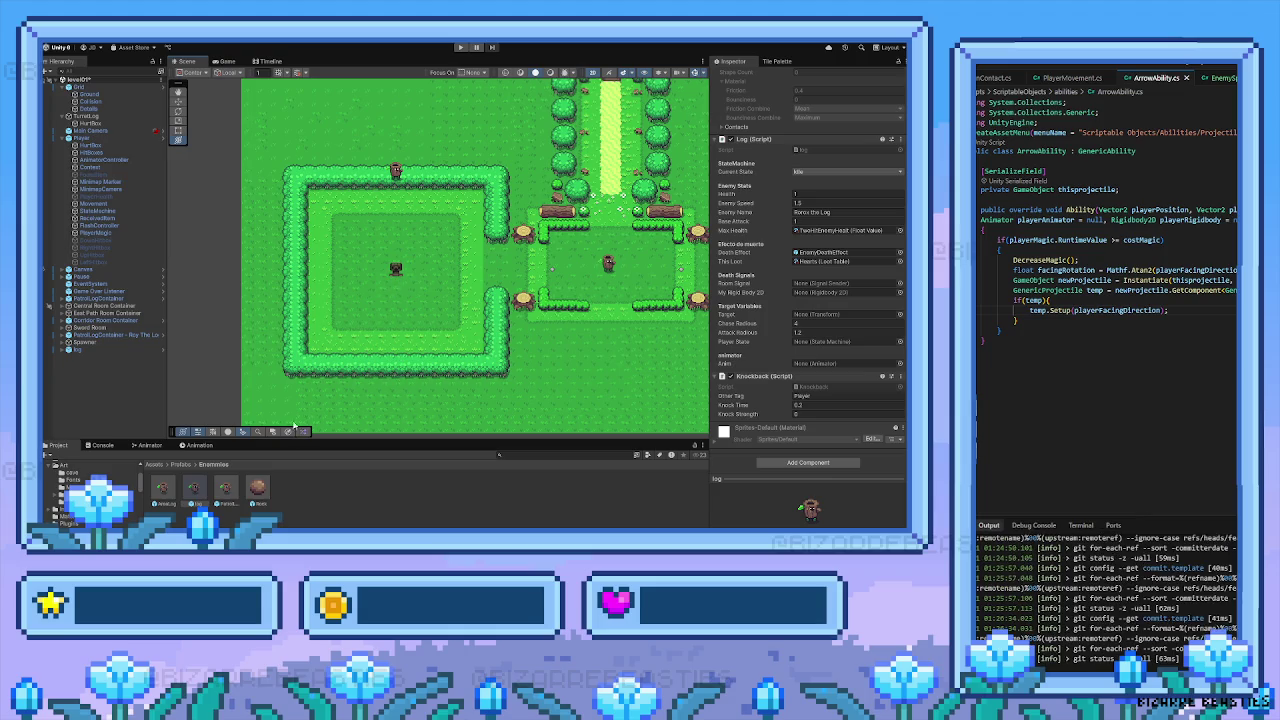
left_click(298, 489)
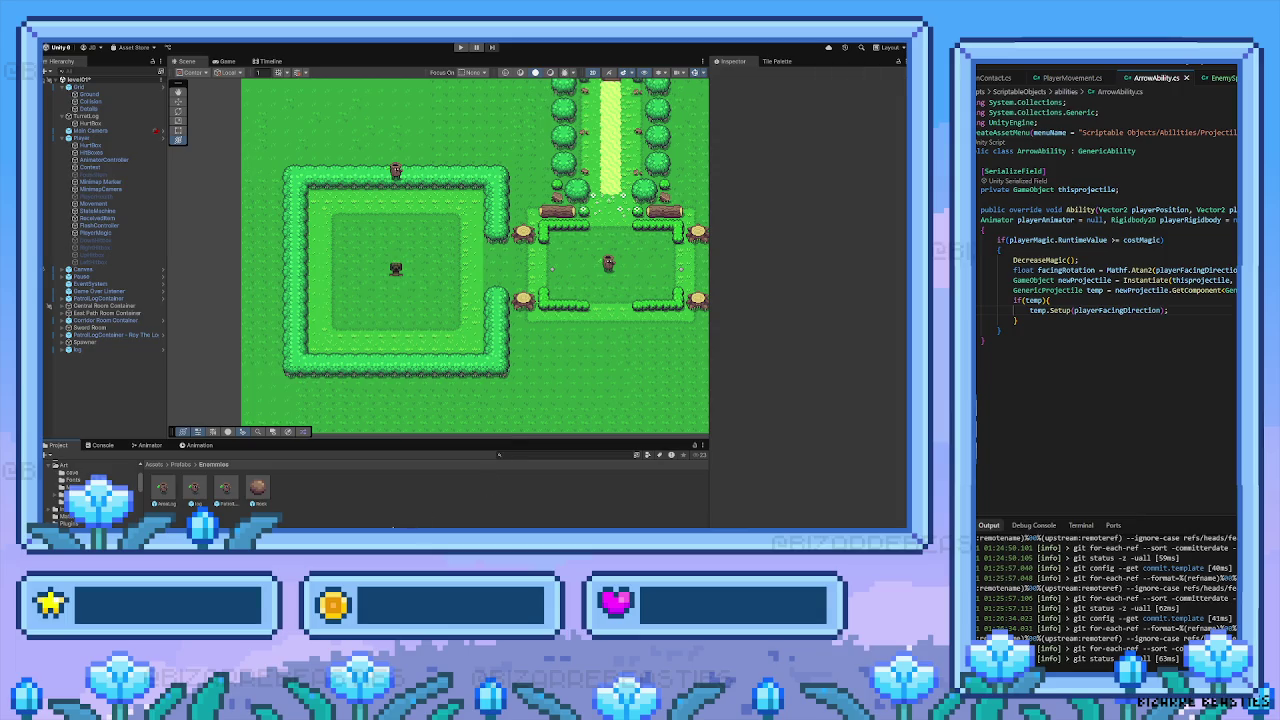
From the Assets root, browse Prefabs, Resources and Scenes, then open ScriptableObjects
left_click(155, 465)
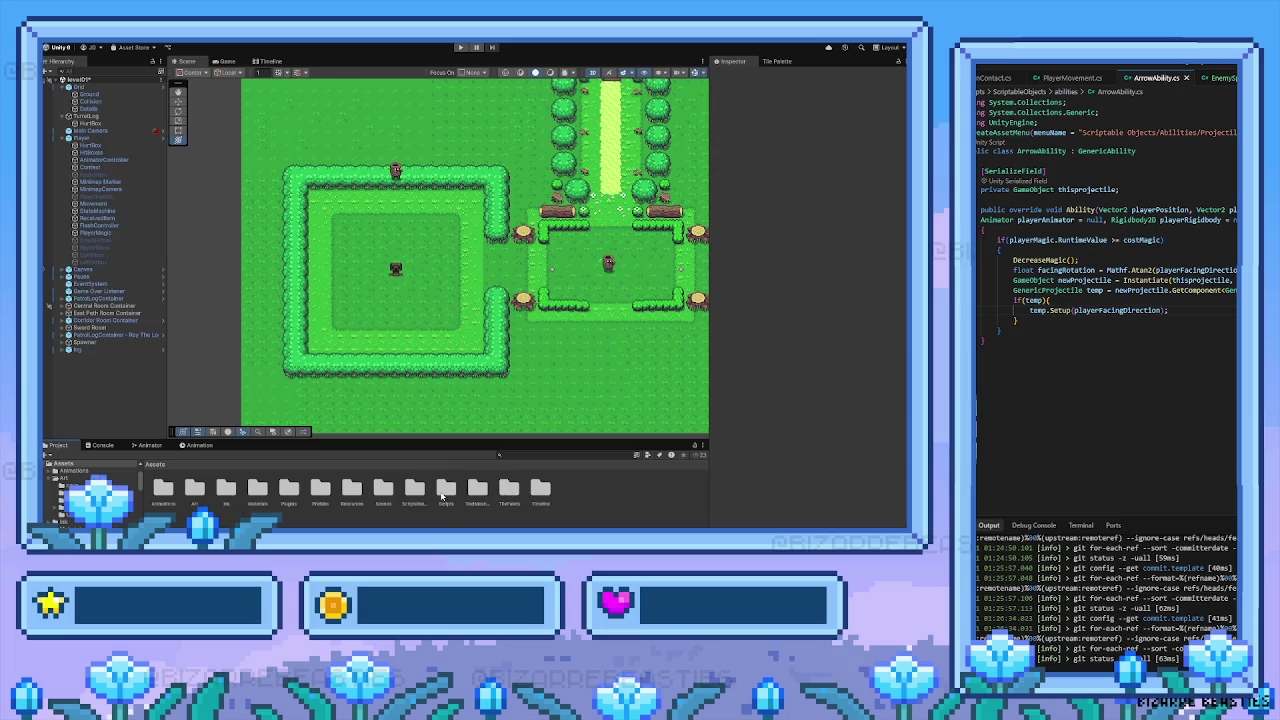
left_click(310, 490)
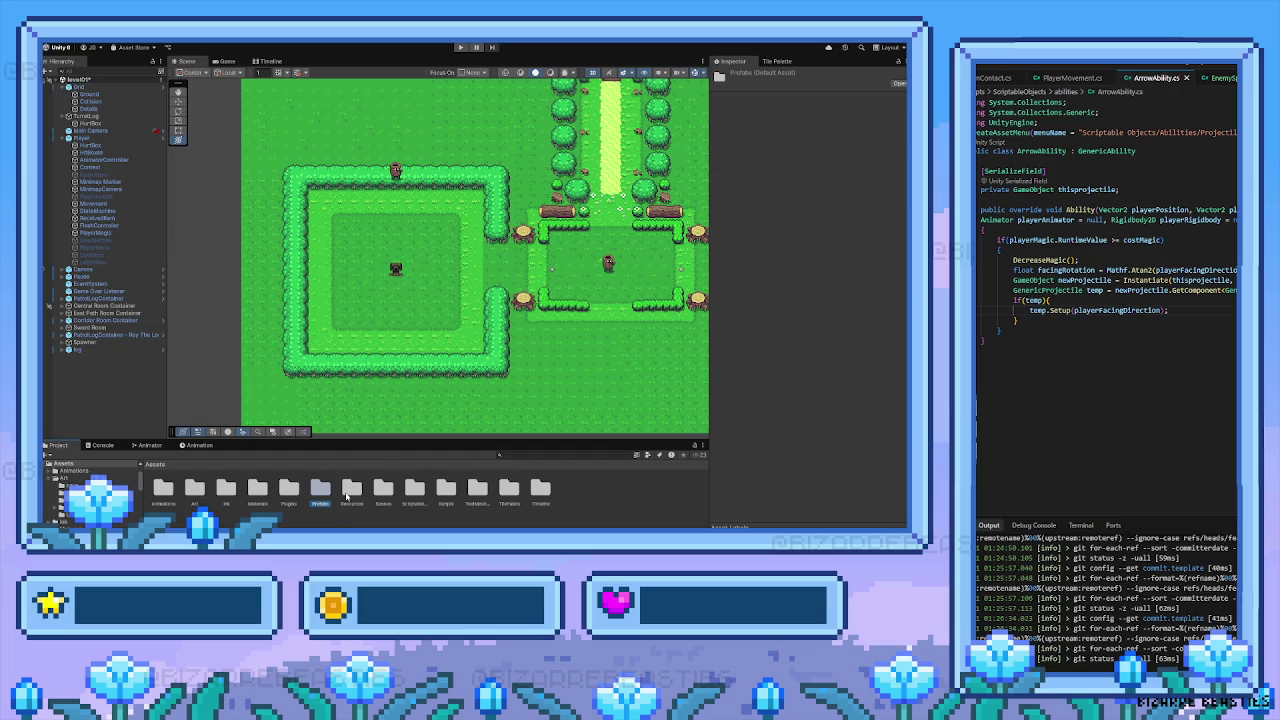
left_click_drag(416, 405, 331, 405)
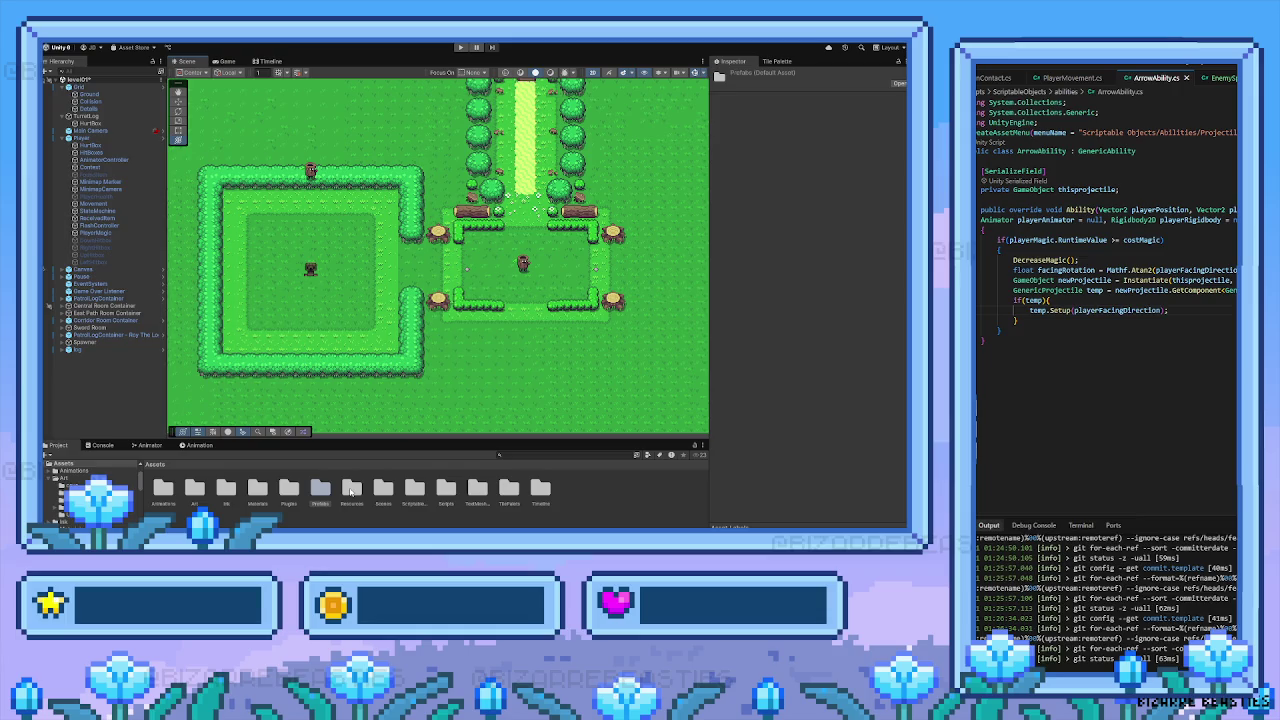
left_click(363, 494)
scroll(414, 359, "up", 2)
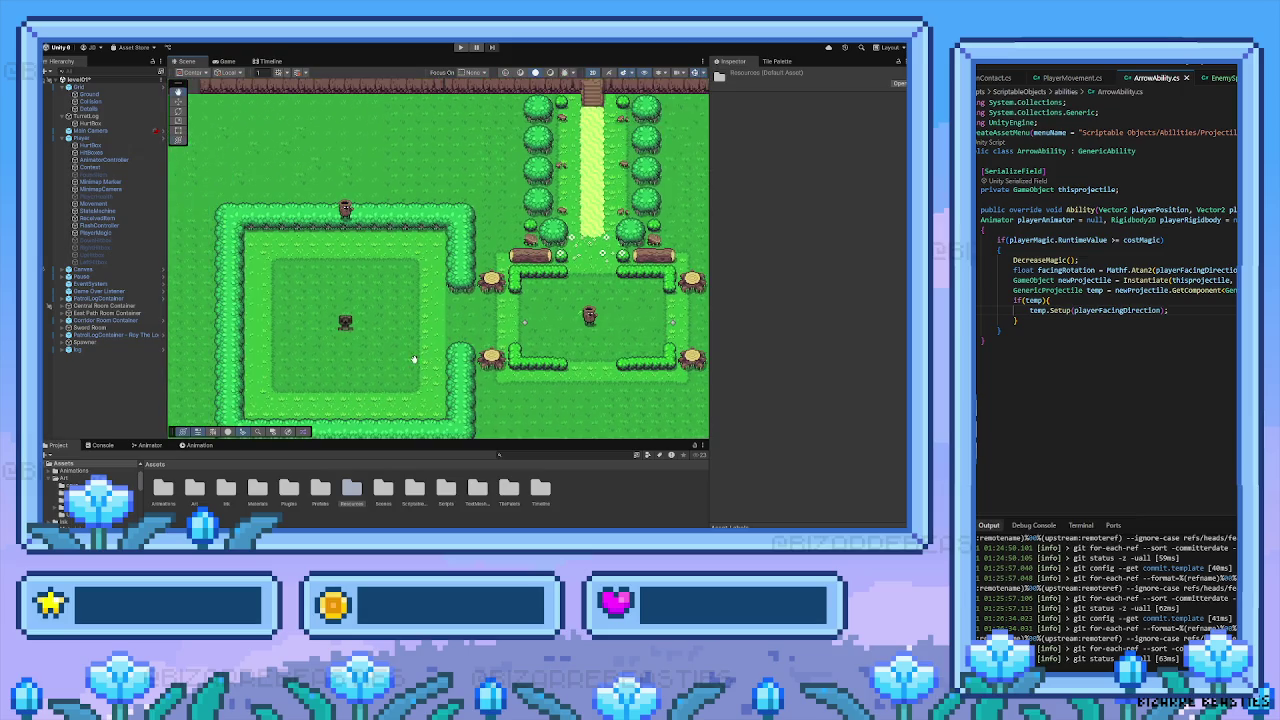
left_click(386, 494)
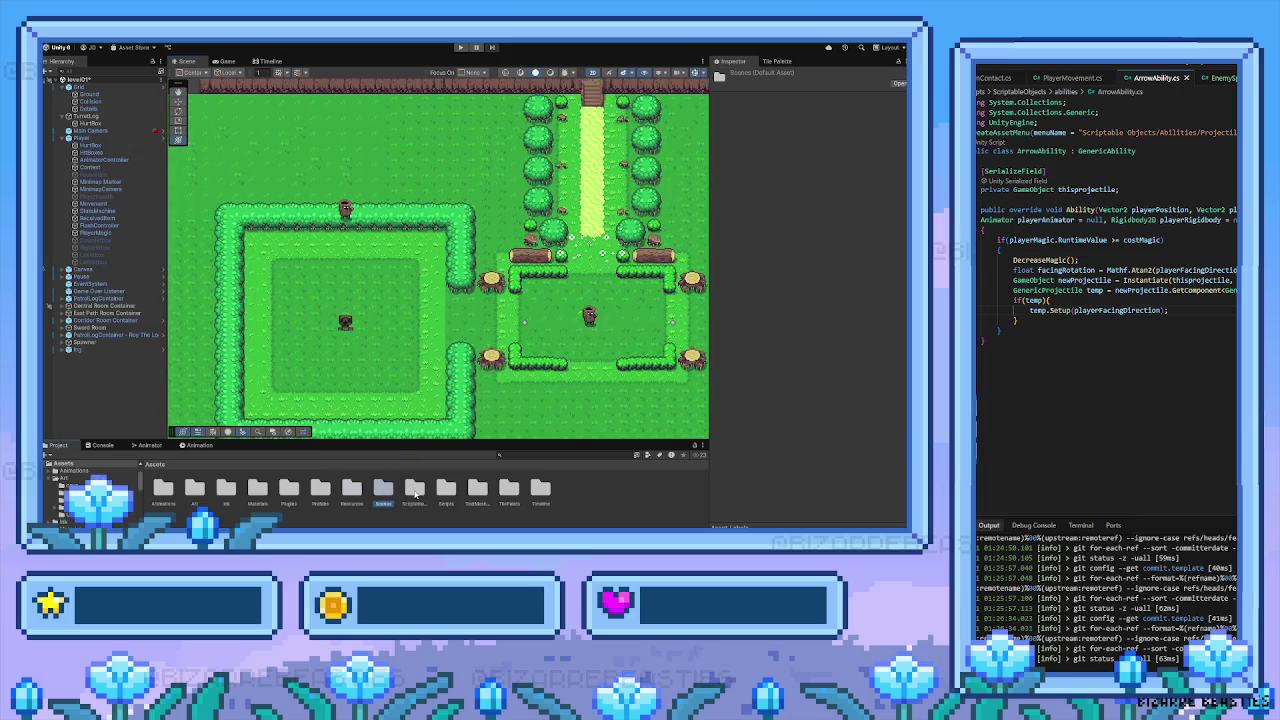
double_click(415, 494)
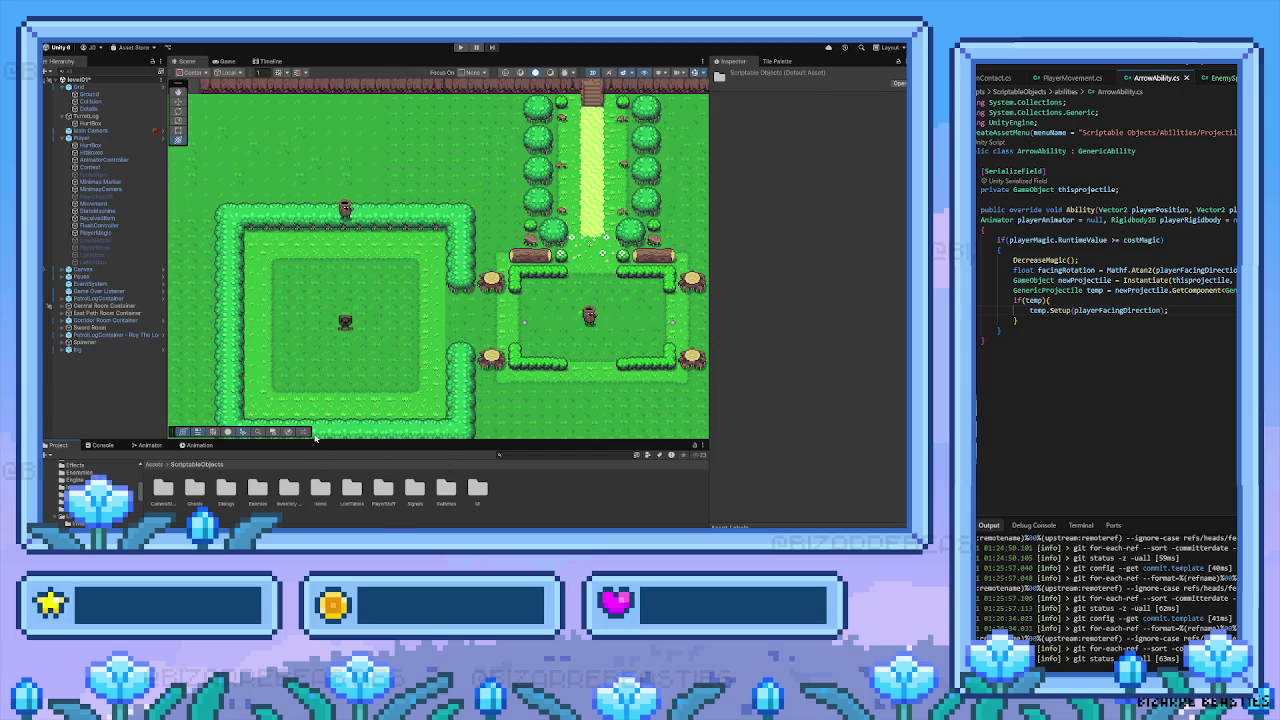
Enlarge the project files area, browse Inventory Stuff and Items, then open the Signals folder
left_click_drag(323, 440, 333, 413)
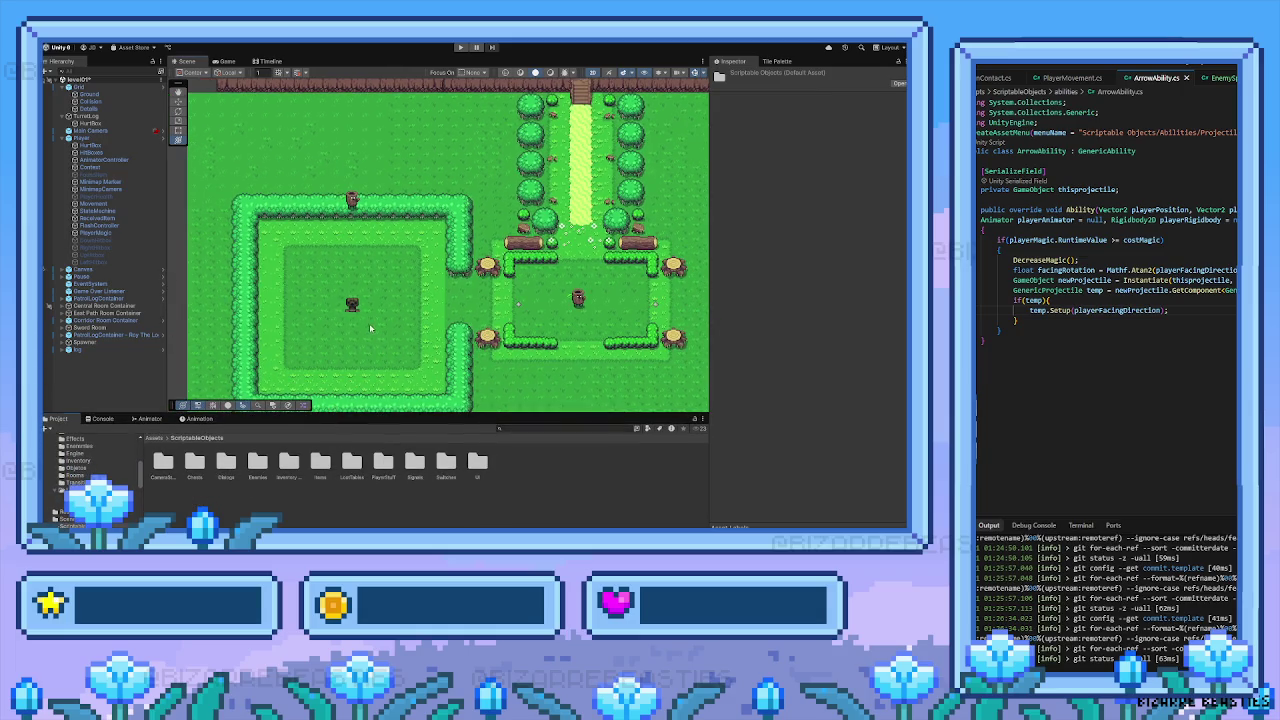
scroll(369, 327, "up", 2)
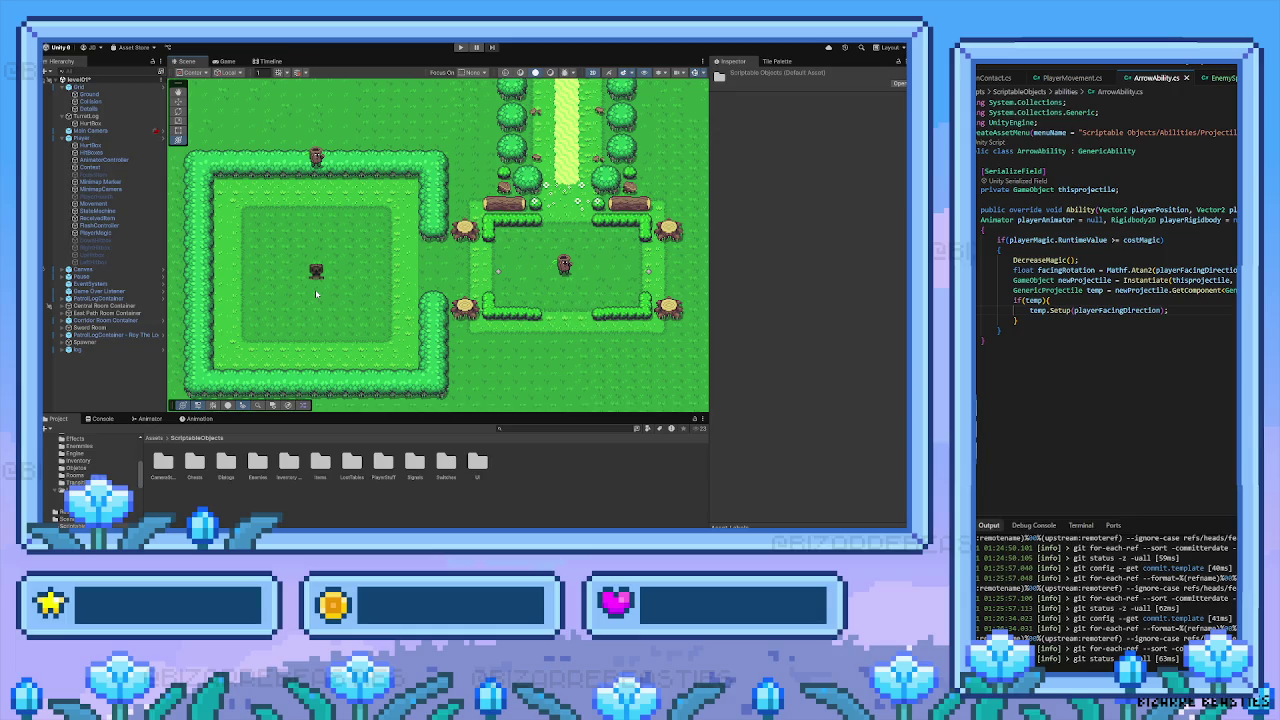
mouse_move(401, 281)
left_mouse_down()
mouse_move(290, 295)
mouse_move(404, 302)
left_mouse_up()
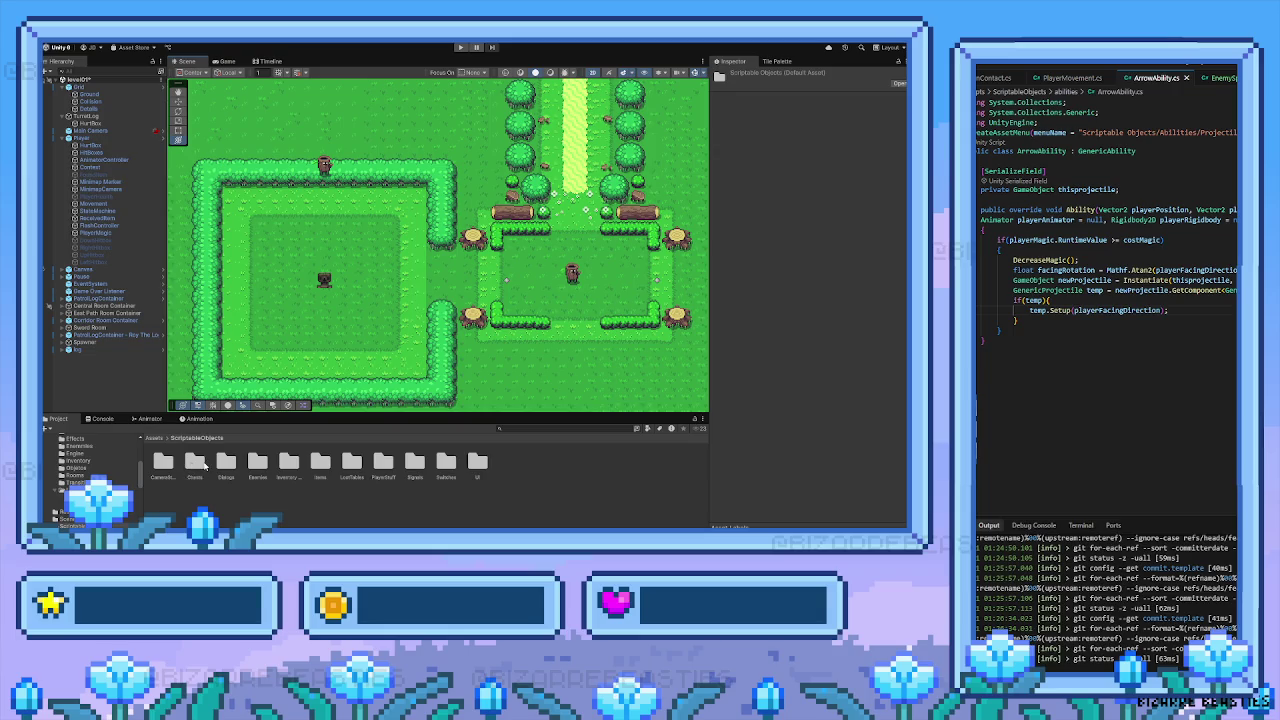
left_click_drag(498, 266, 478, 262)
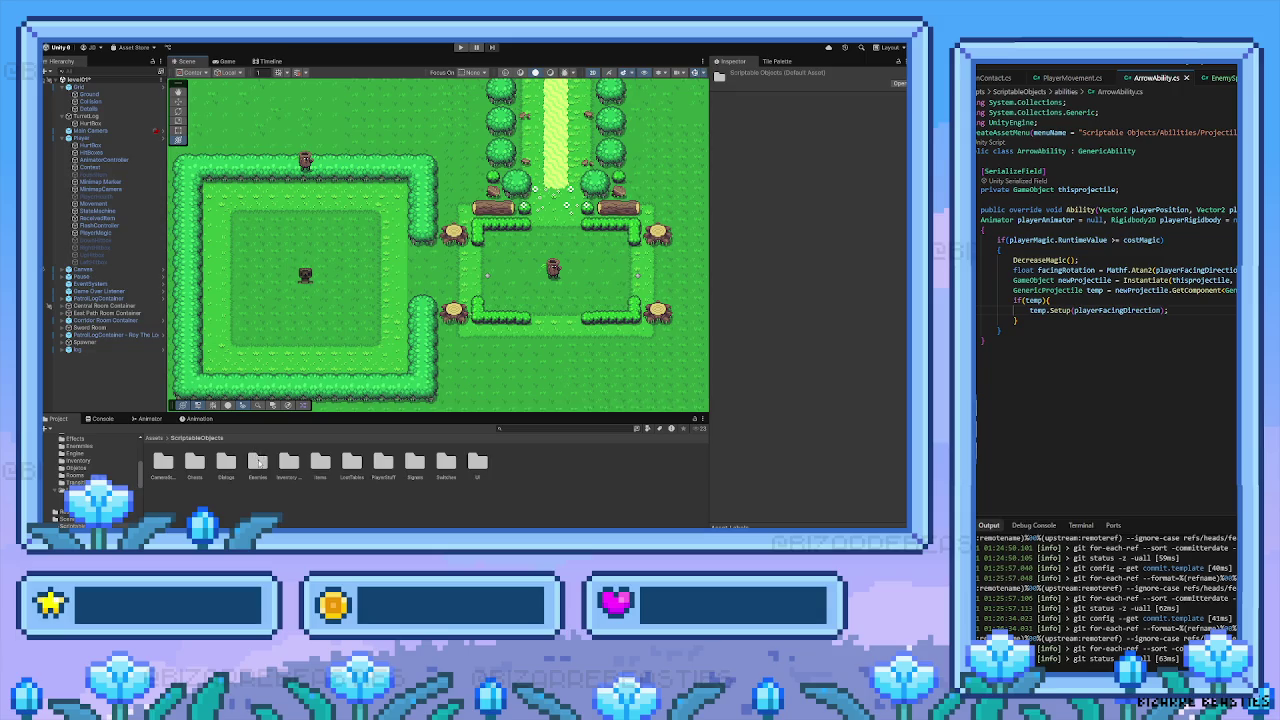
left_click(289, 462)
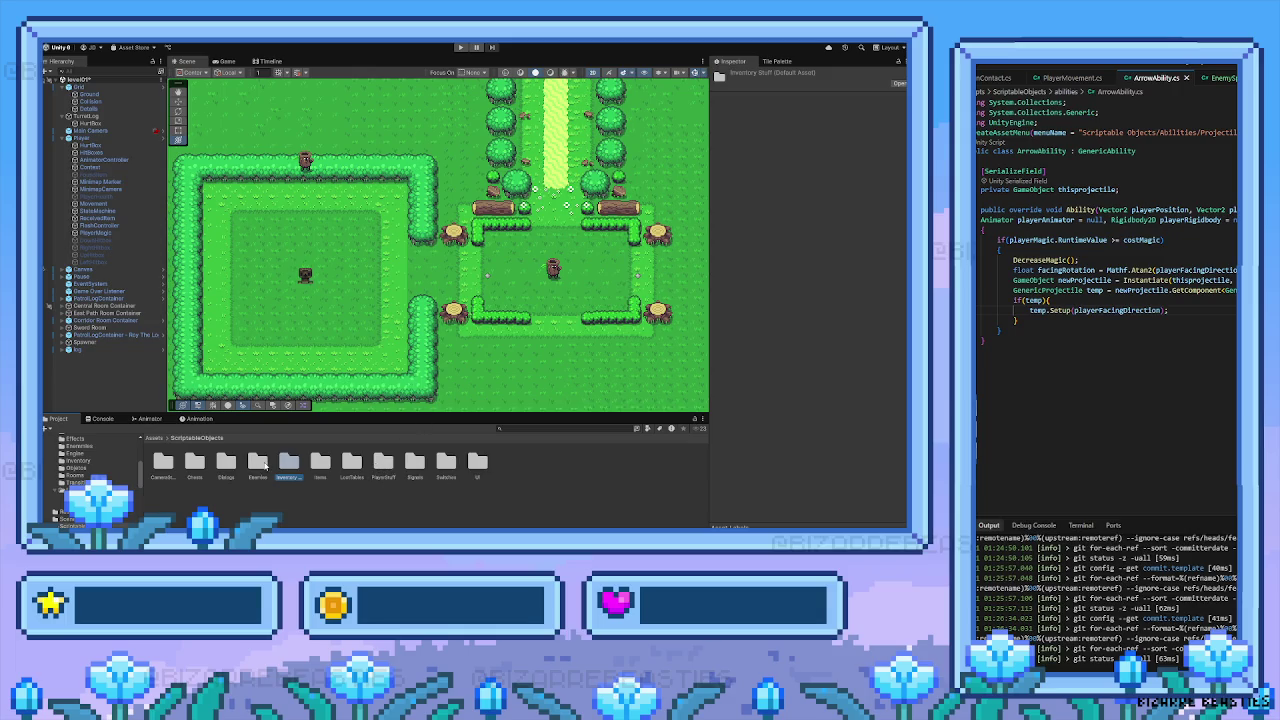
left_click(321, 462)
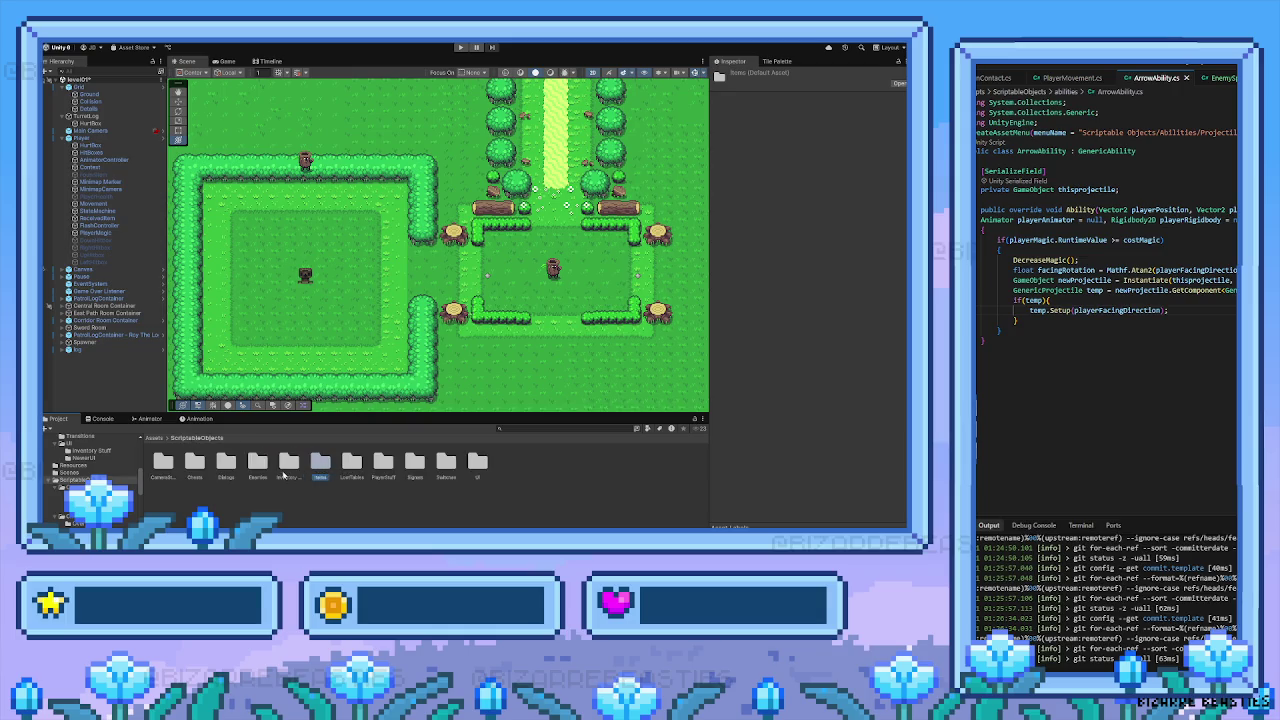
double_click(289, 463)
key("BackSpace")
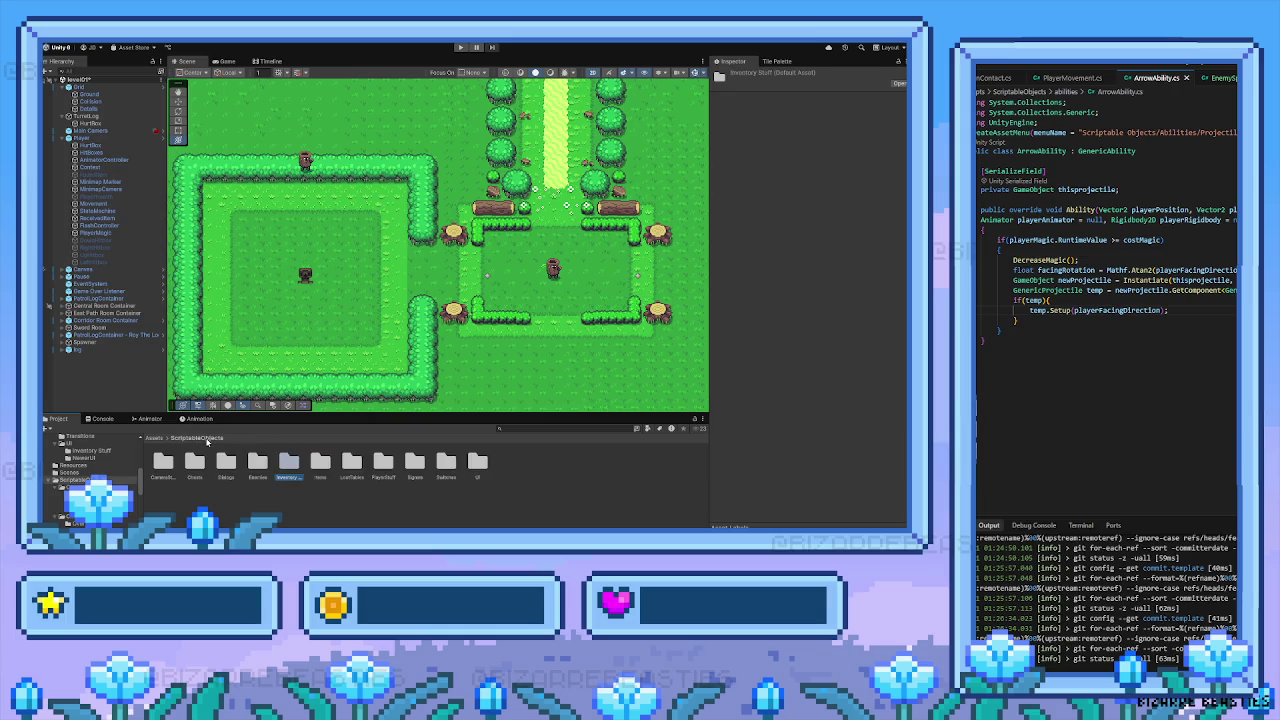
double_click(415, 462)
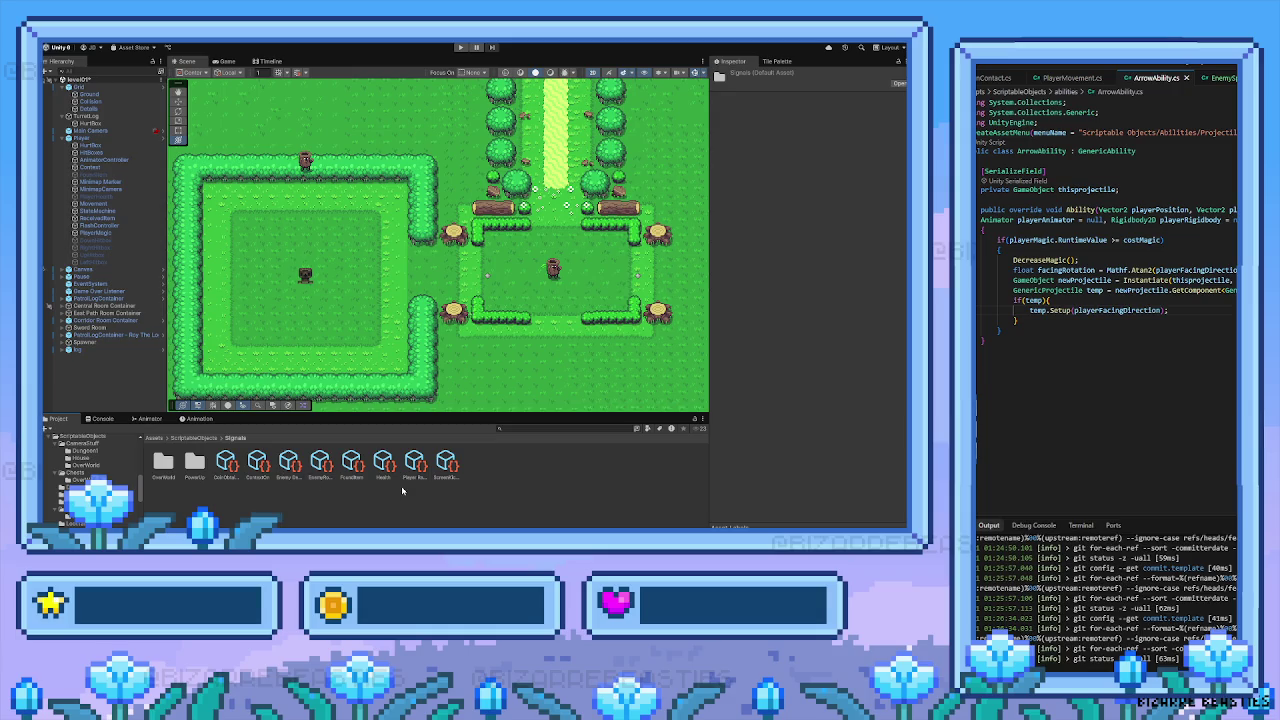
Delete the Enemy Defeated notification asset from the Signals folder
left_click(295, 470)
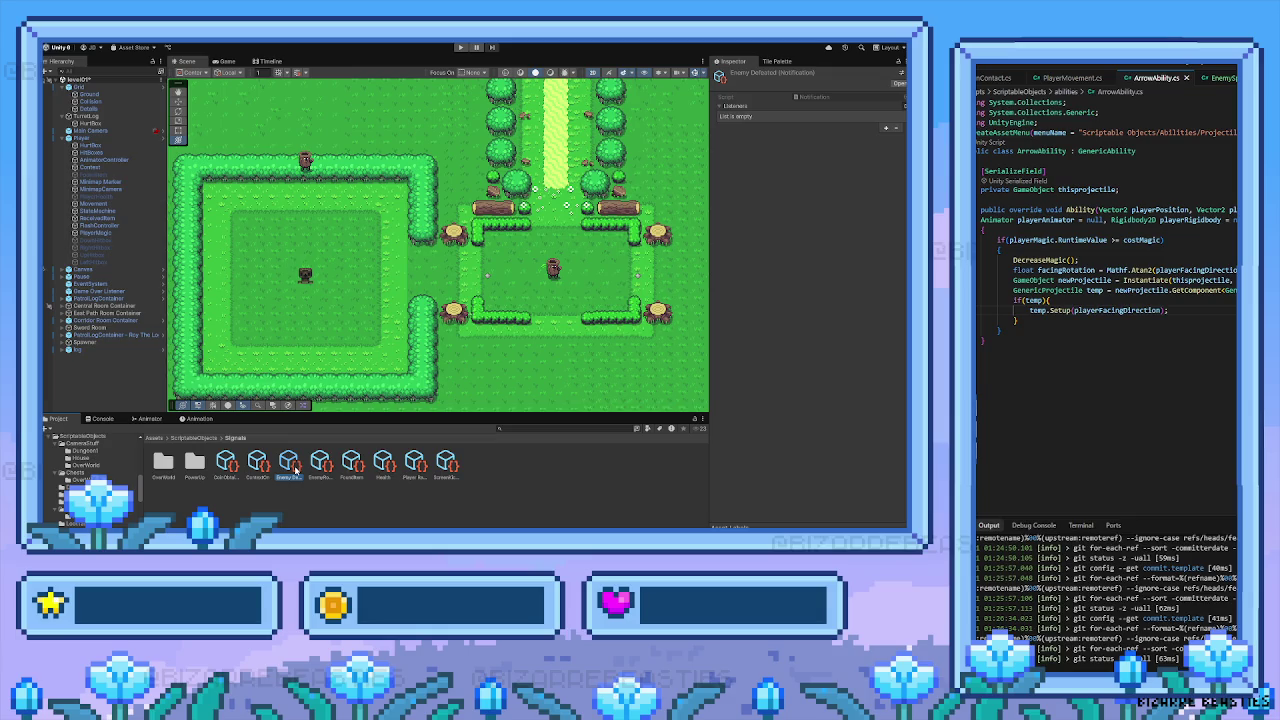
key("Delete")
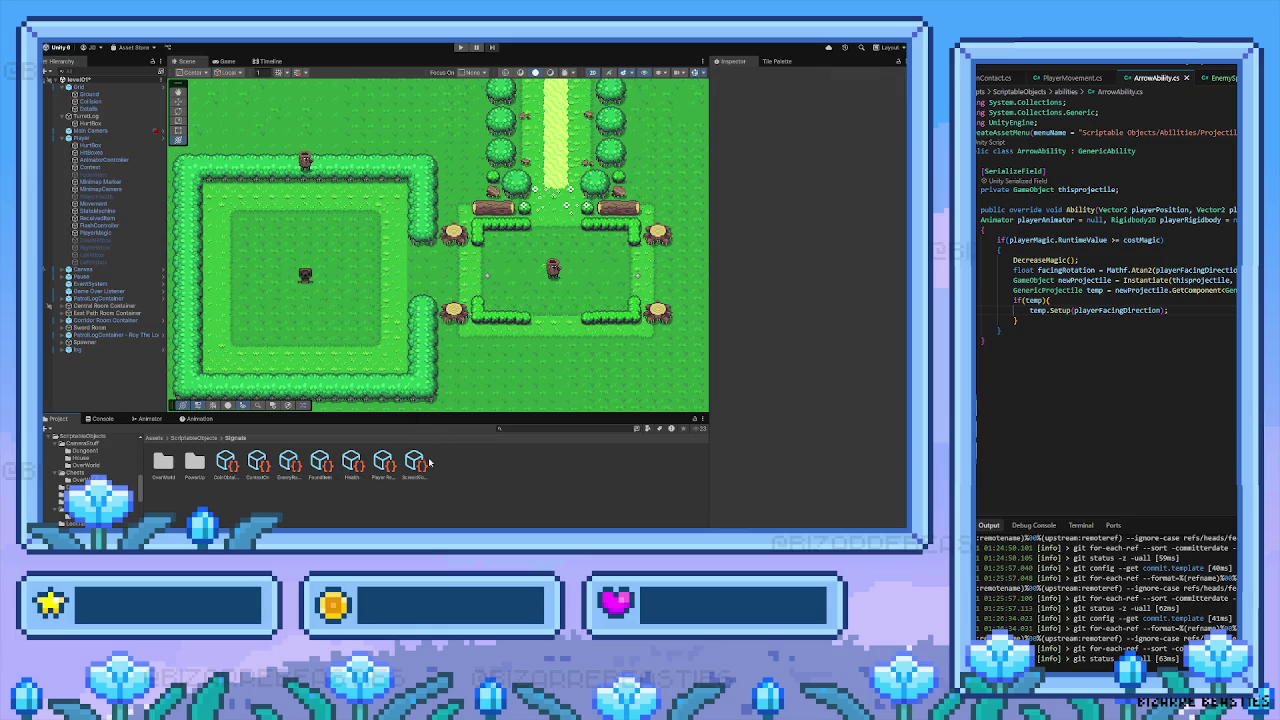
left_click(443, 466)
Create a new Signal Sender asset named 'Rangedend'
left_click(624, 480)
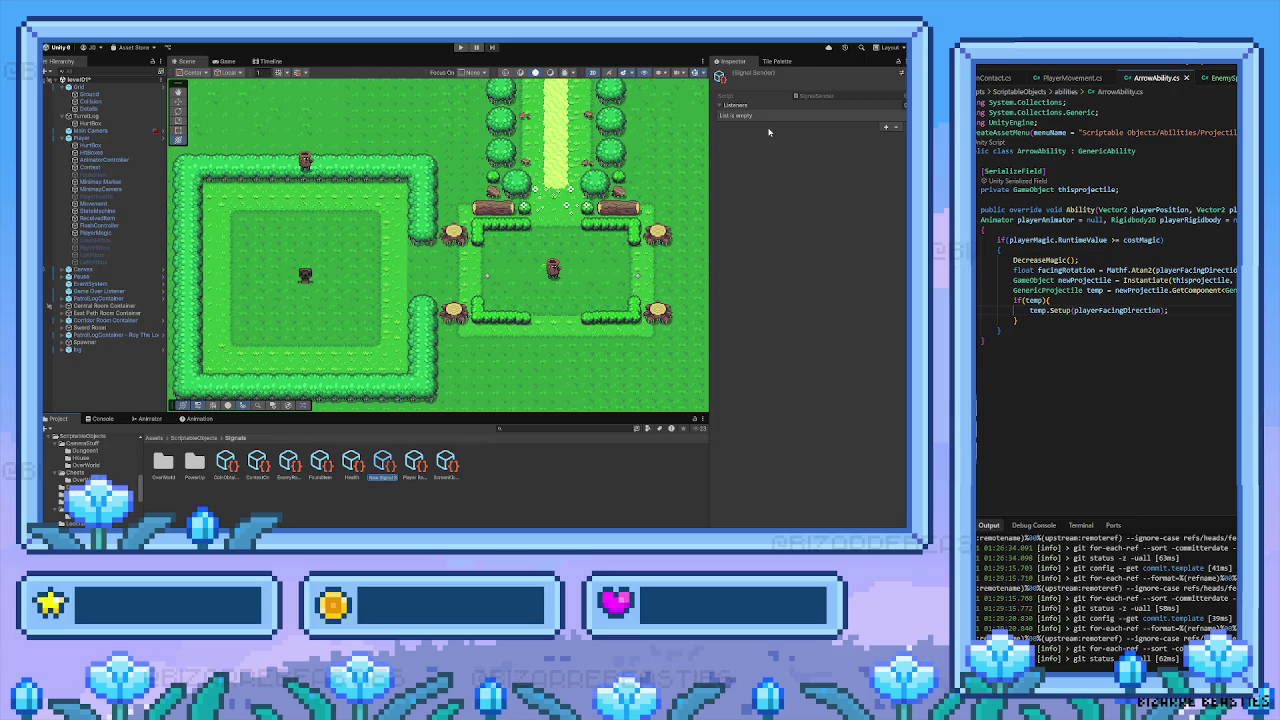
key("BackSpace")
type("Ranged")
type("end")
key("Return")
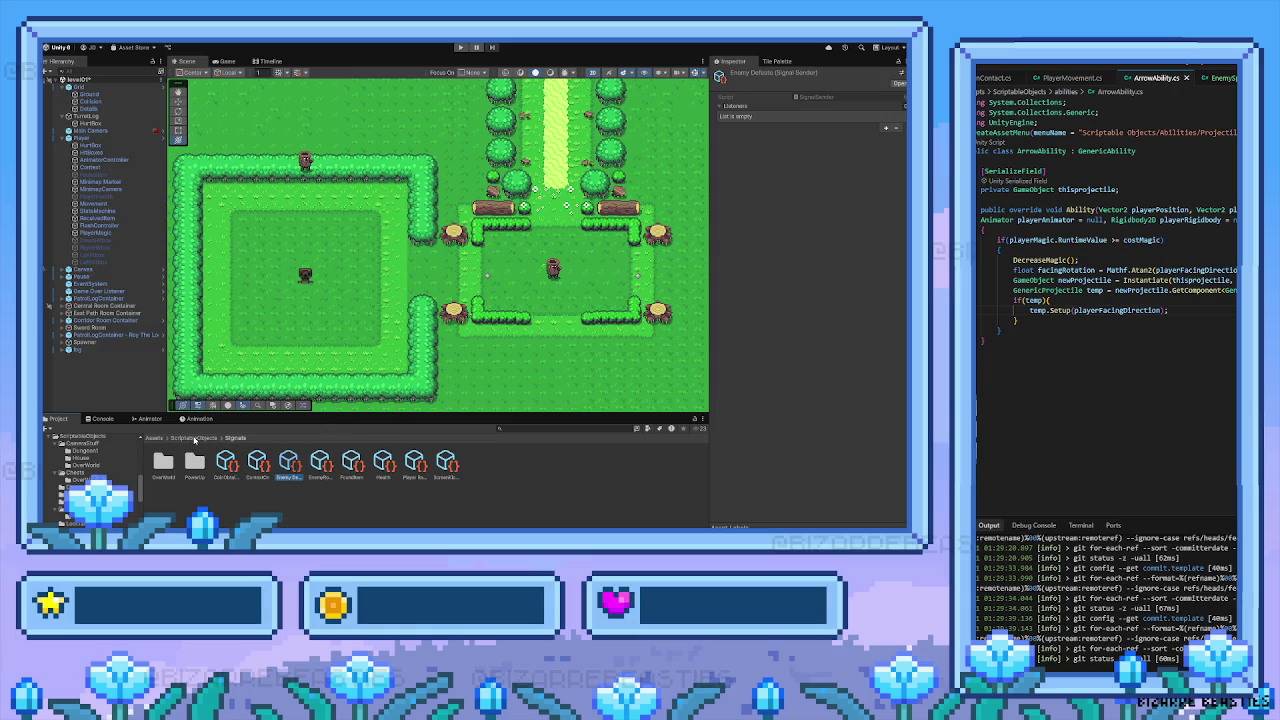
left_click(195, 440)
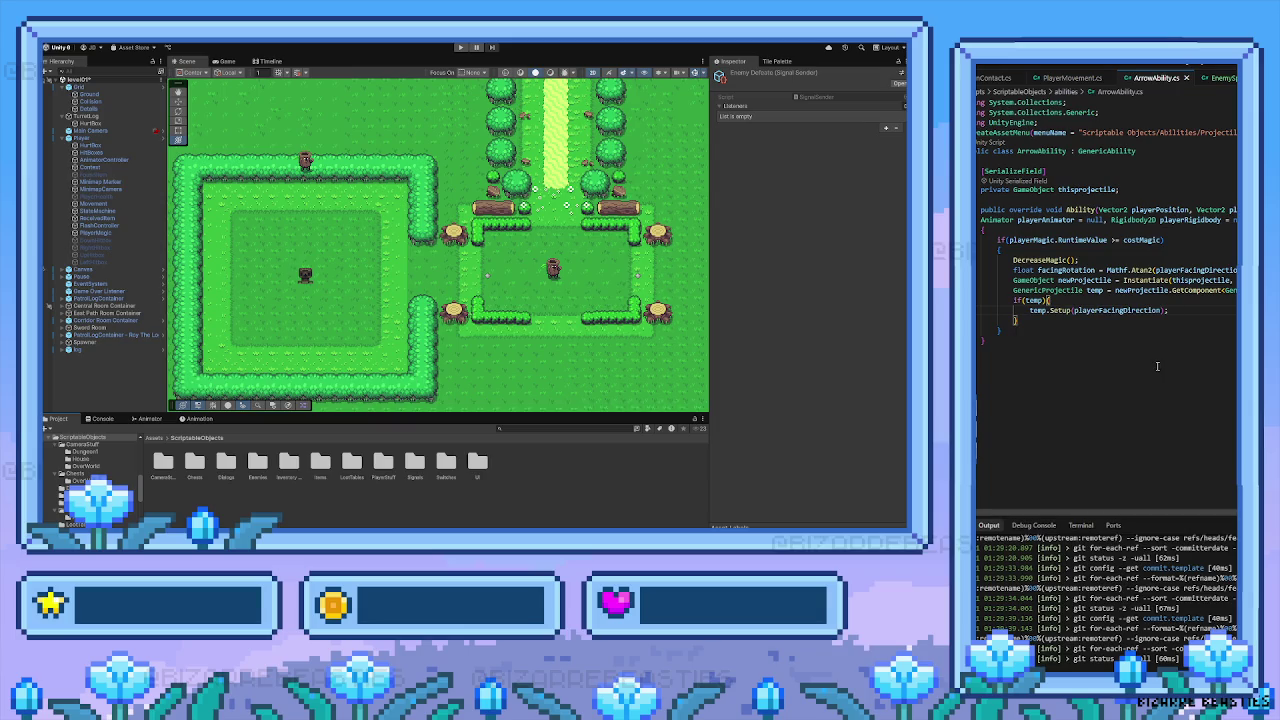
Read through SpawnEnemy() in EnemySpawner.cs, then select the Spawner in Unity's Scene
left_click(1231, 79)
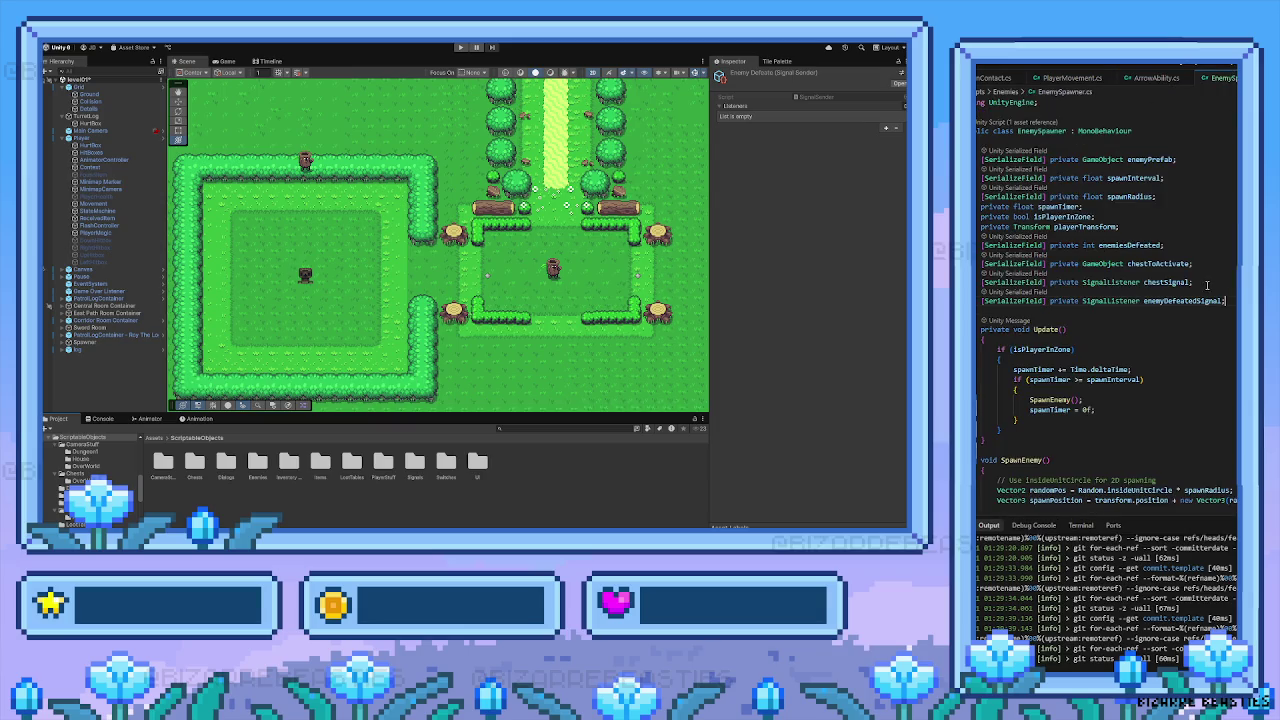
scroll(1207, 286, "down", 8)
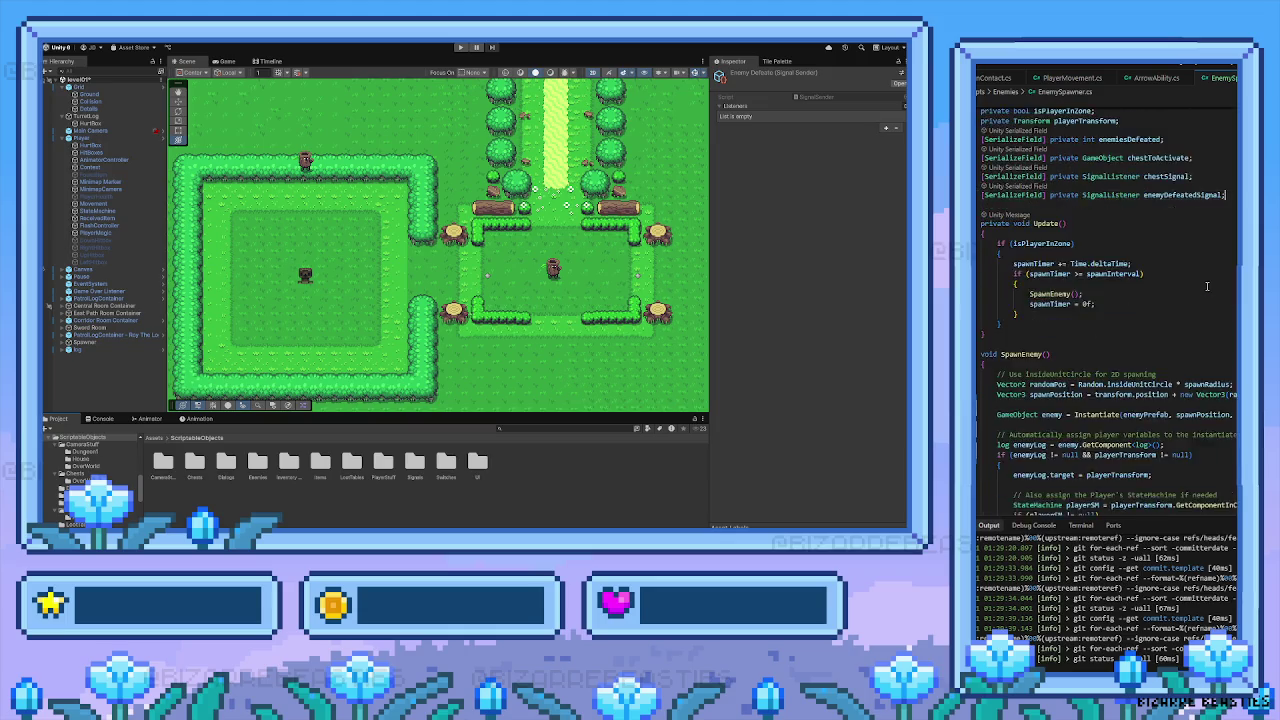
scroll(1207, 286, "down", 3)
scroll(1207, 288, "up", 3)
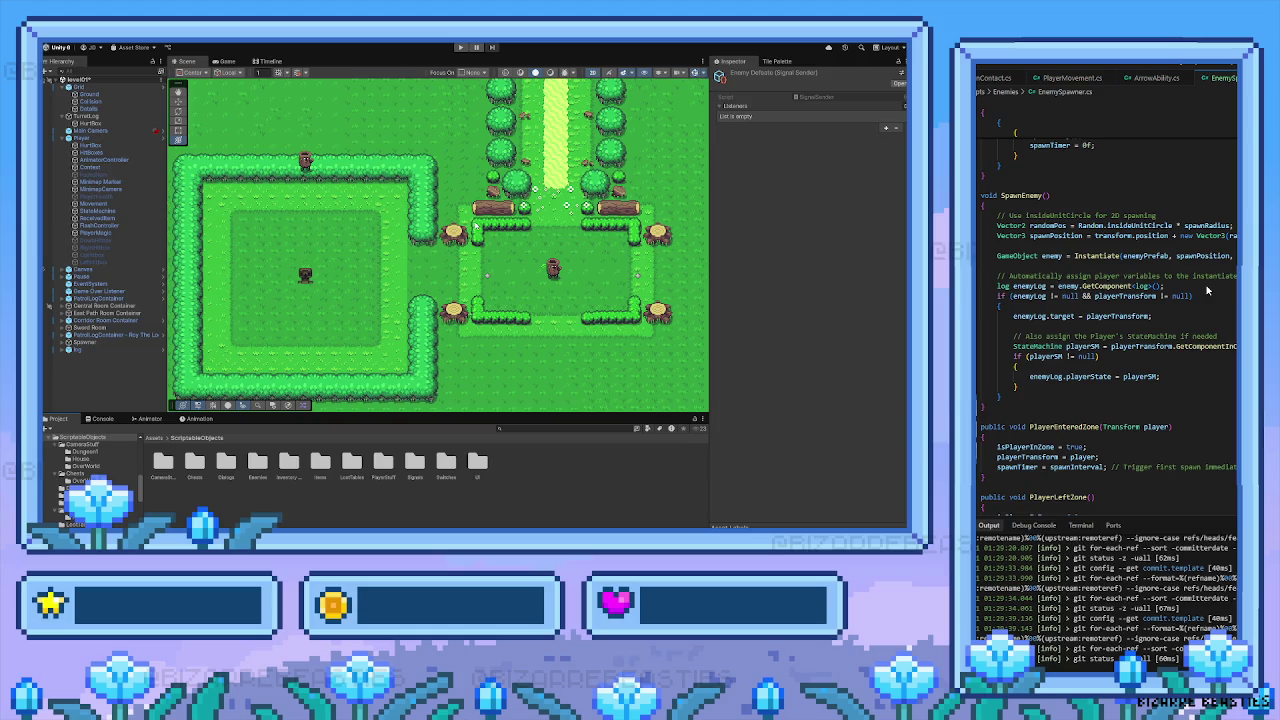
scroll(700, 200, "down", 3)
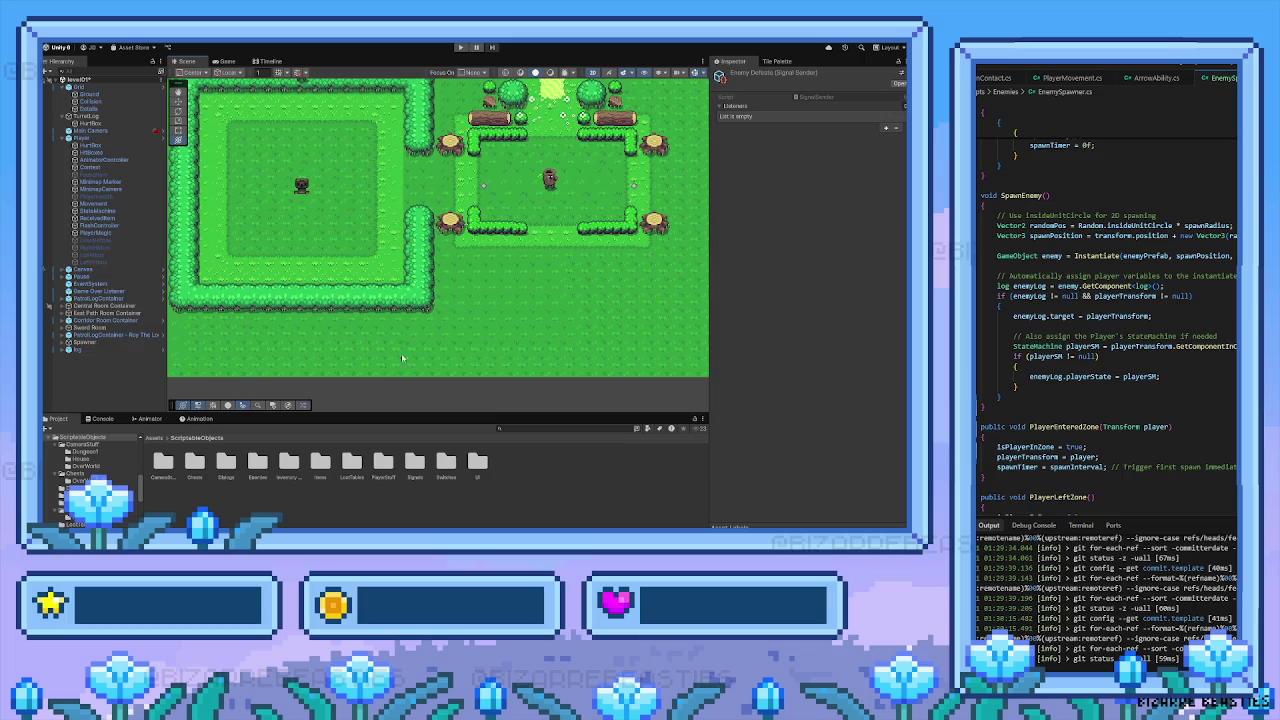
left_click(301, 189)
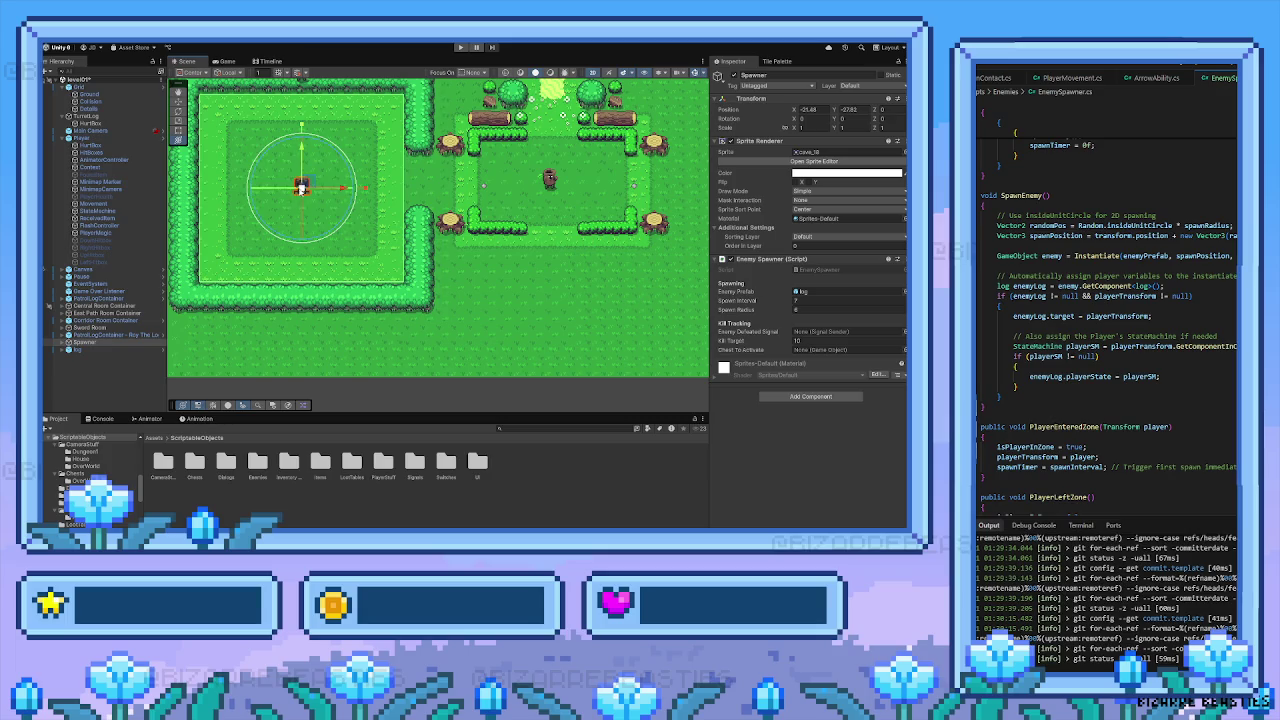
Keep Kill Target at 10 and paste the Enemy Defeated signal into the Enemy Defeated Signal slot
left_click(830, 340)
key("Return")
left_click_drag(507, 245, 463, 299)
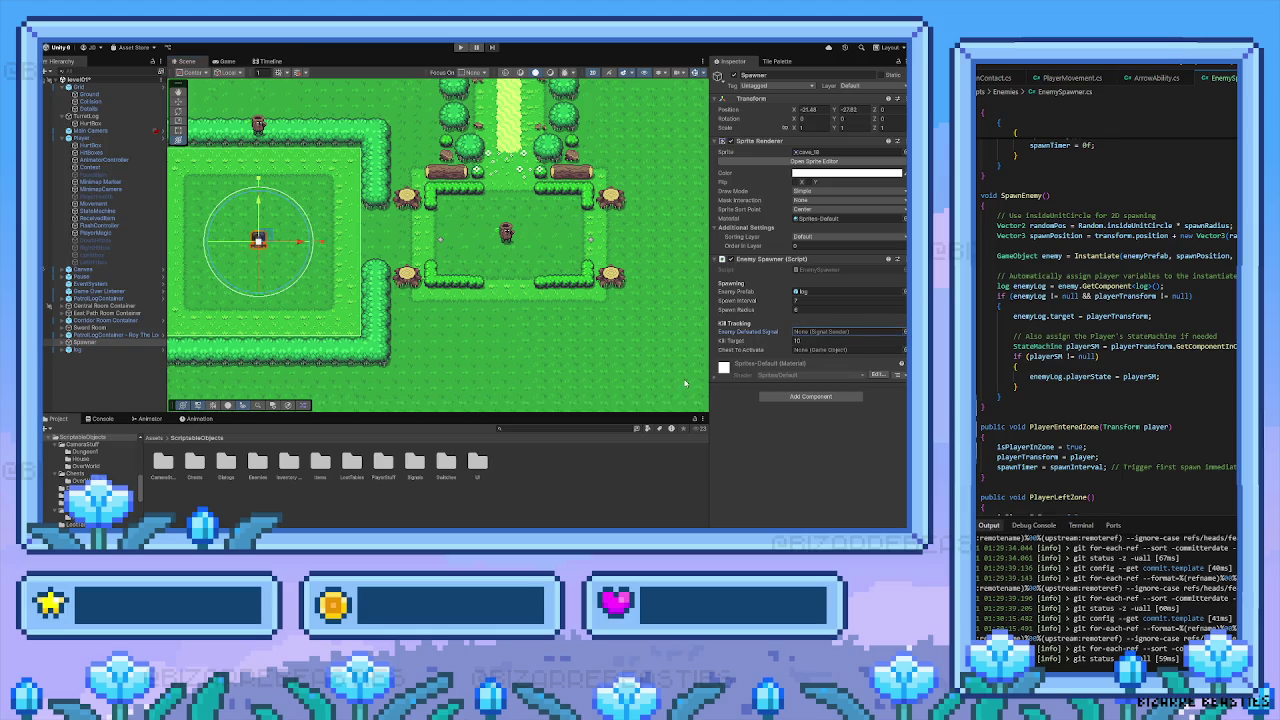
key("ctrl+v")
left_click_drag(405, 318, 482, 324)
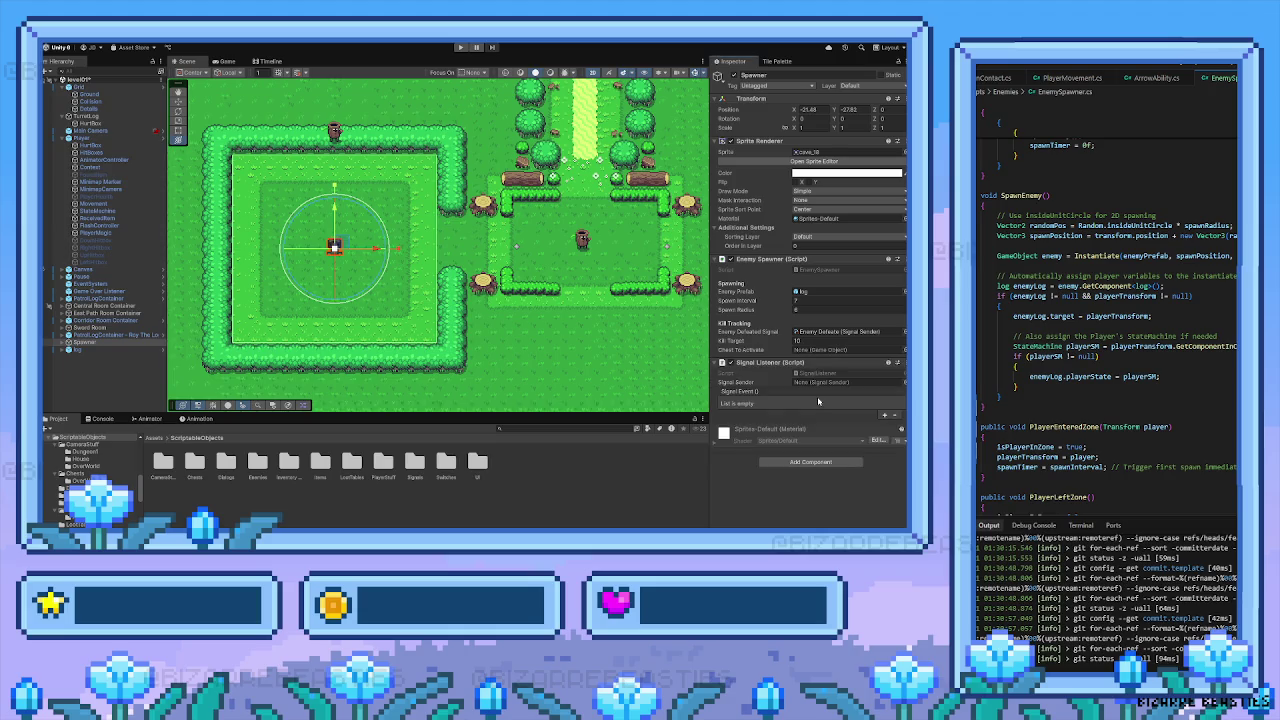
Add a Signal Event entry and drag the Enemy Defeated signal asset into its object field
left_click(883, 417)
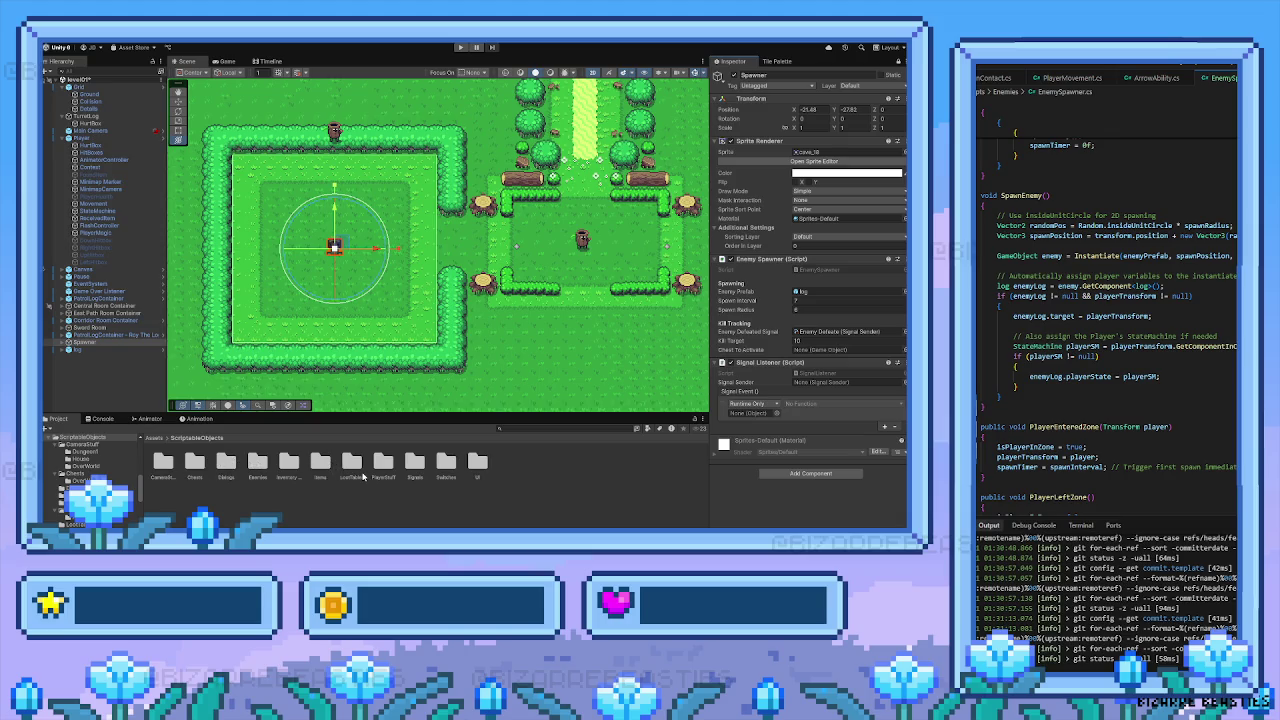
double_click(413, 462)
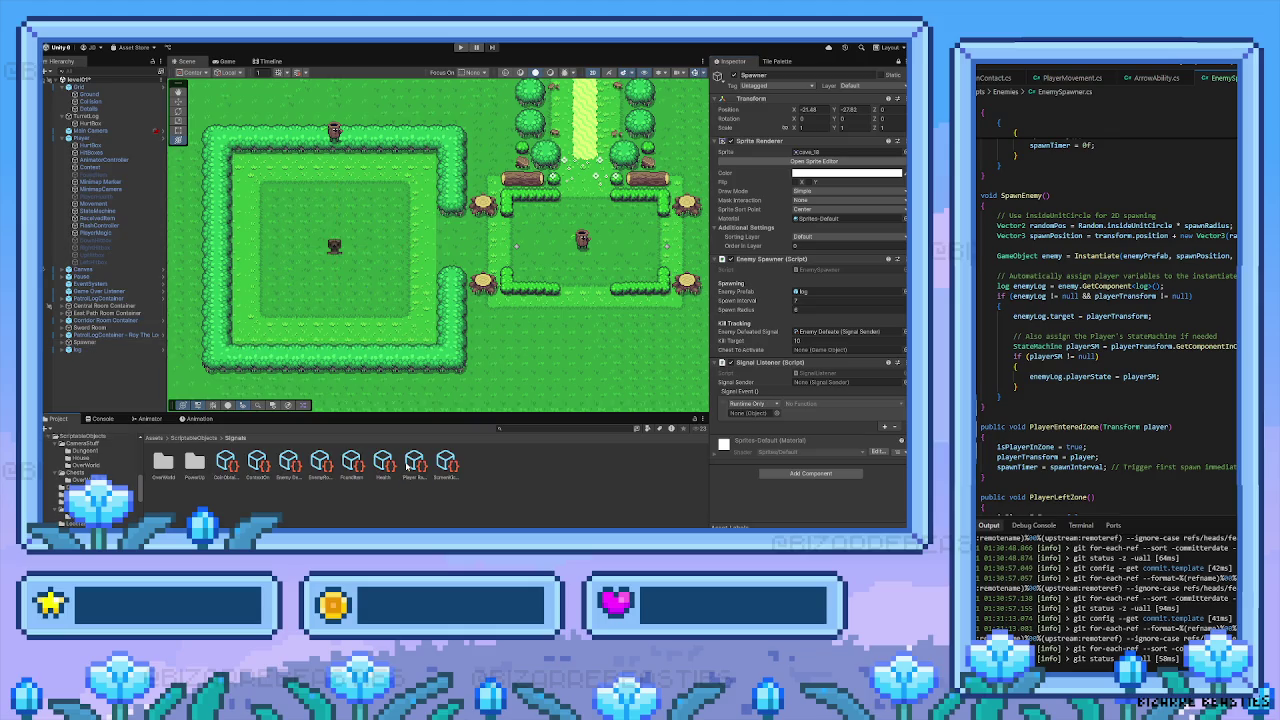
left_click(290, 467)
mouse_move(290, 467)
left_mouse_down()
mouse_move(706, 405)
mouse_move(745, 412)
left_mouse_up()
left_click(791, 406)
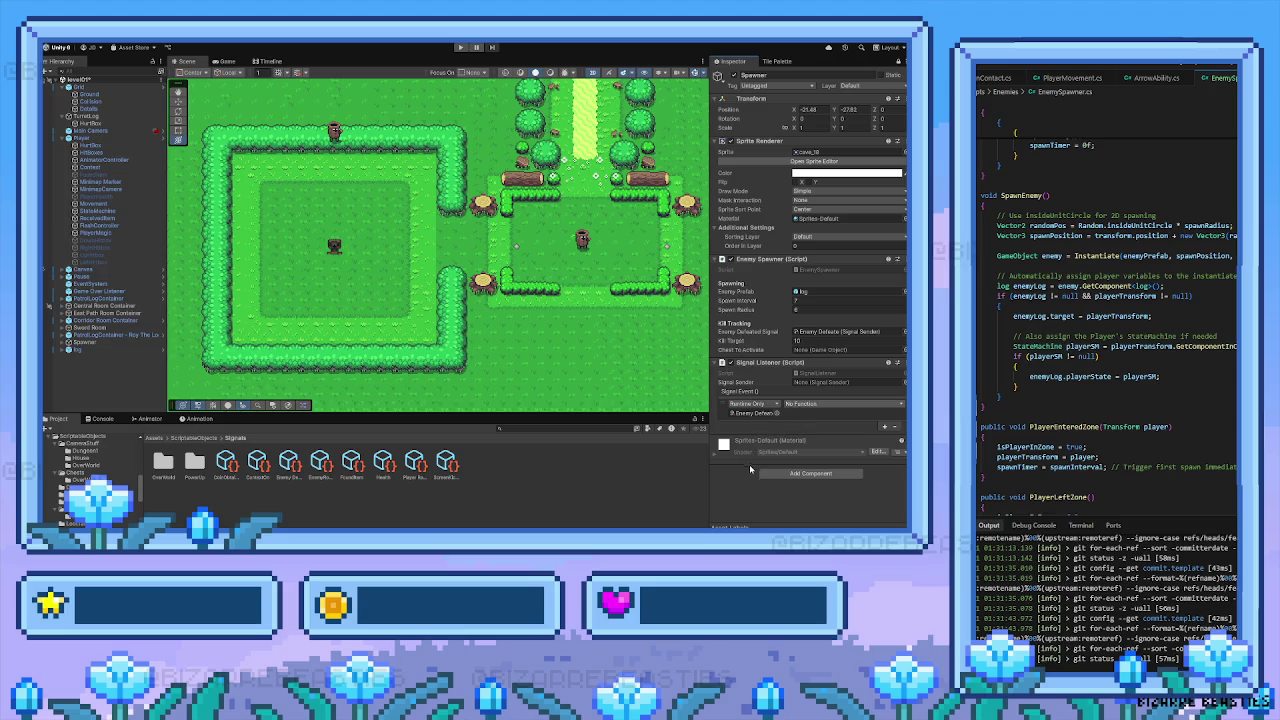
left_click(748, 494)
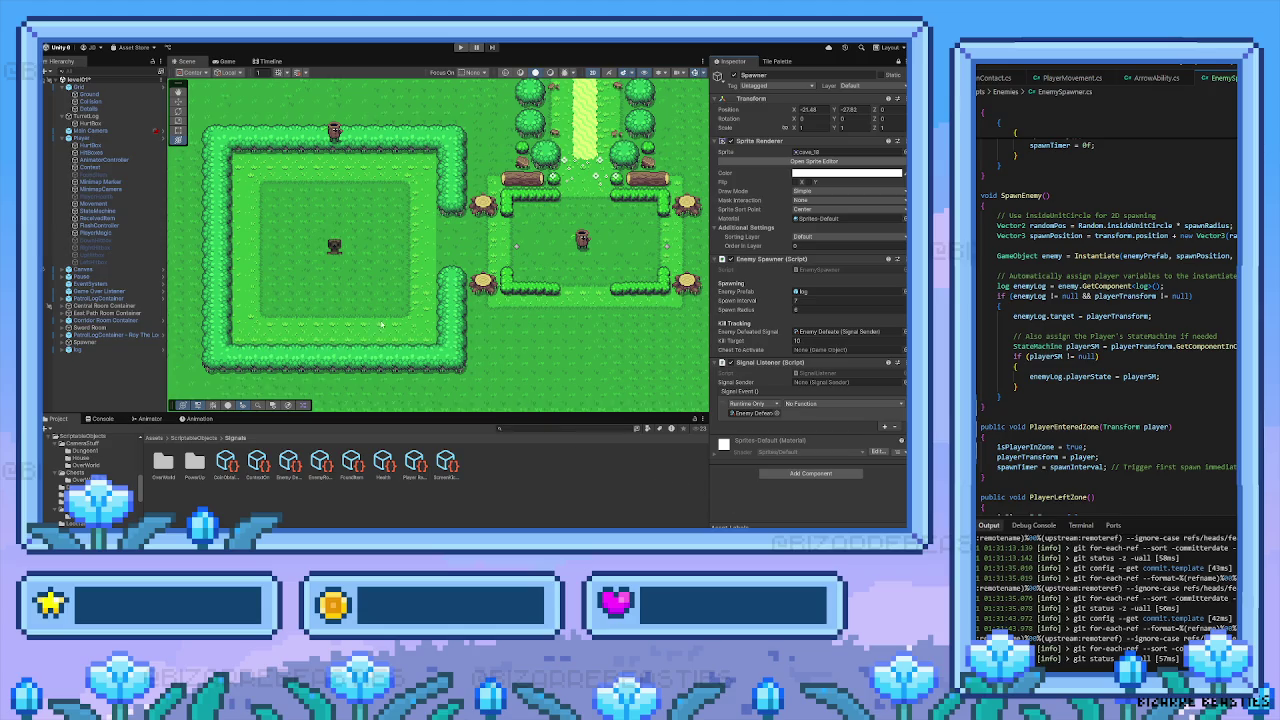
scroll(380, 324, "down", 1)
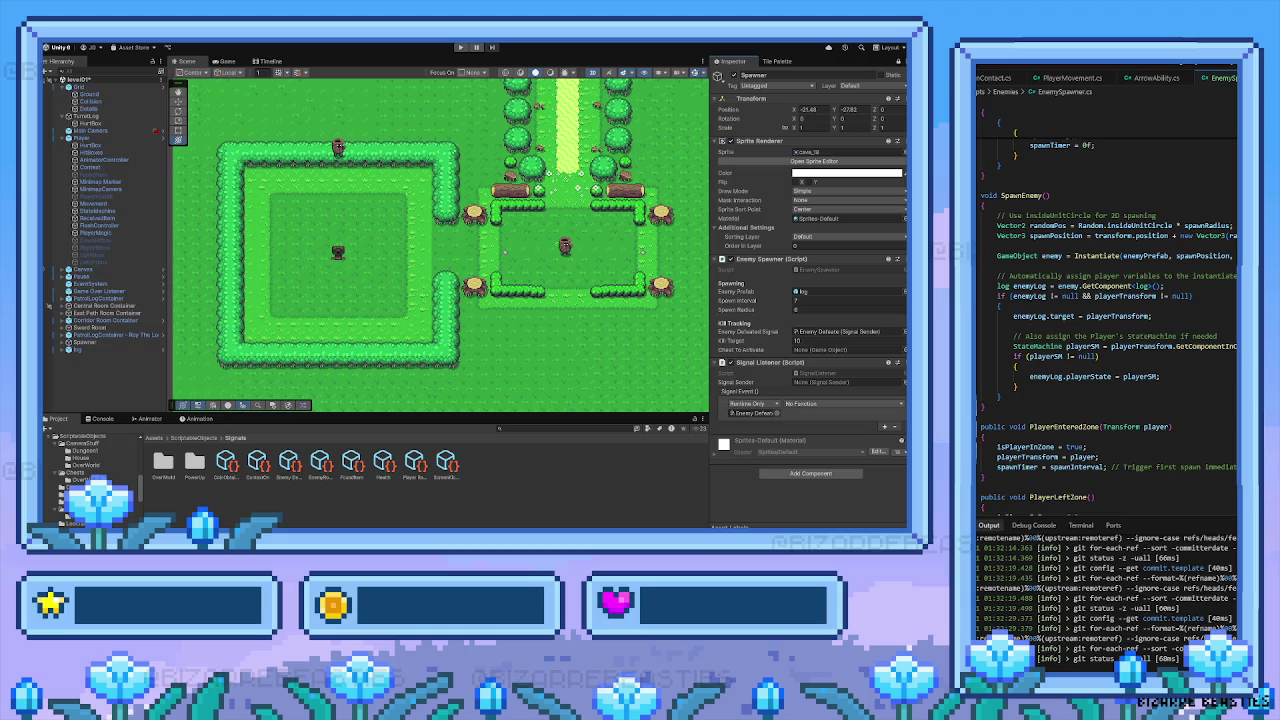
scroll(1105, 315, "down", 2)
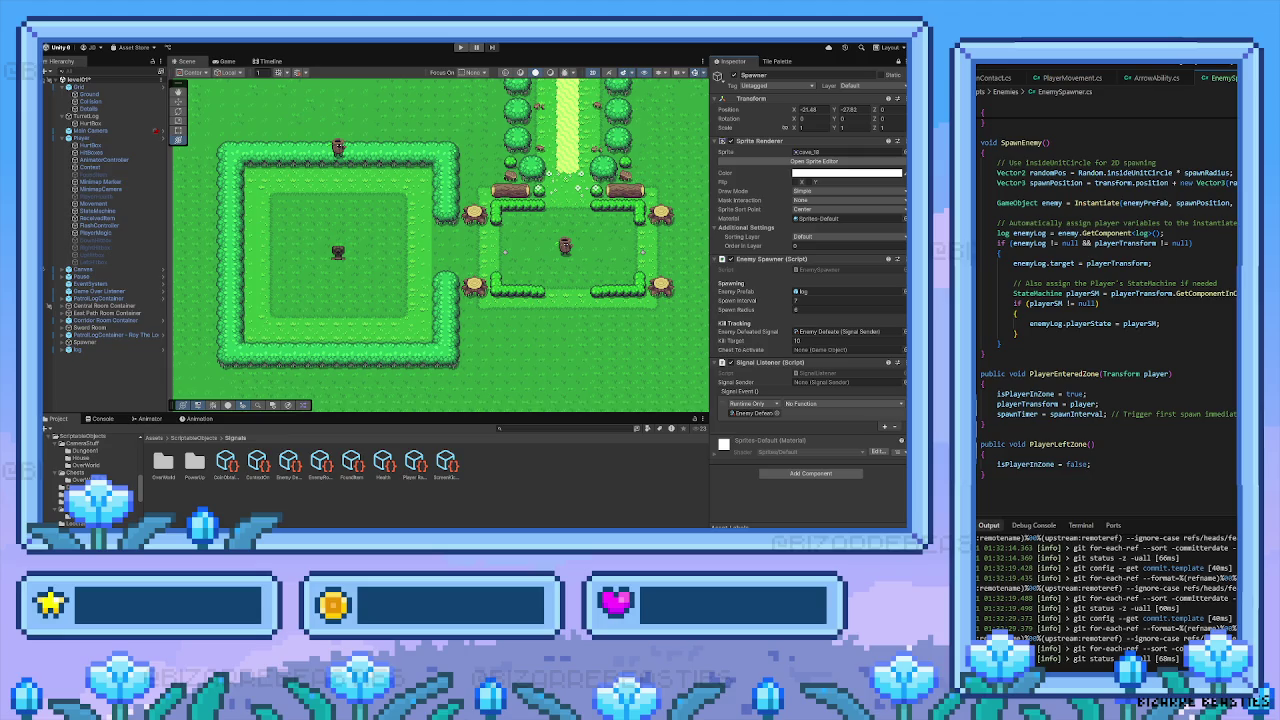
scroll(1109, 315, "up", 2)
scroll(1109, 315, "down", 2)
left_click(1016, 313)
scroll(1128, 302, "up", 2)
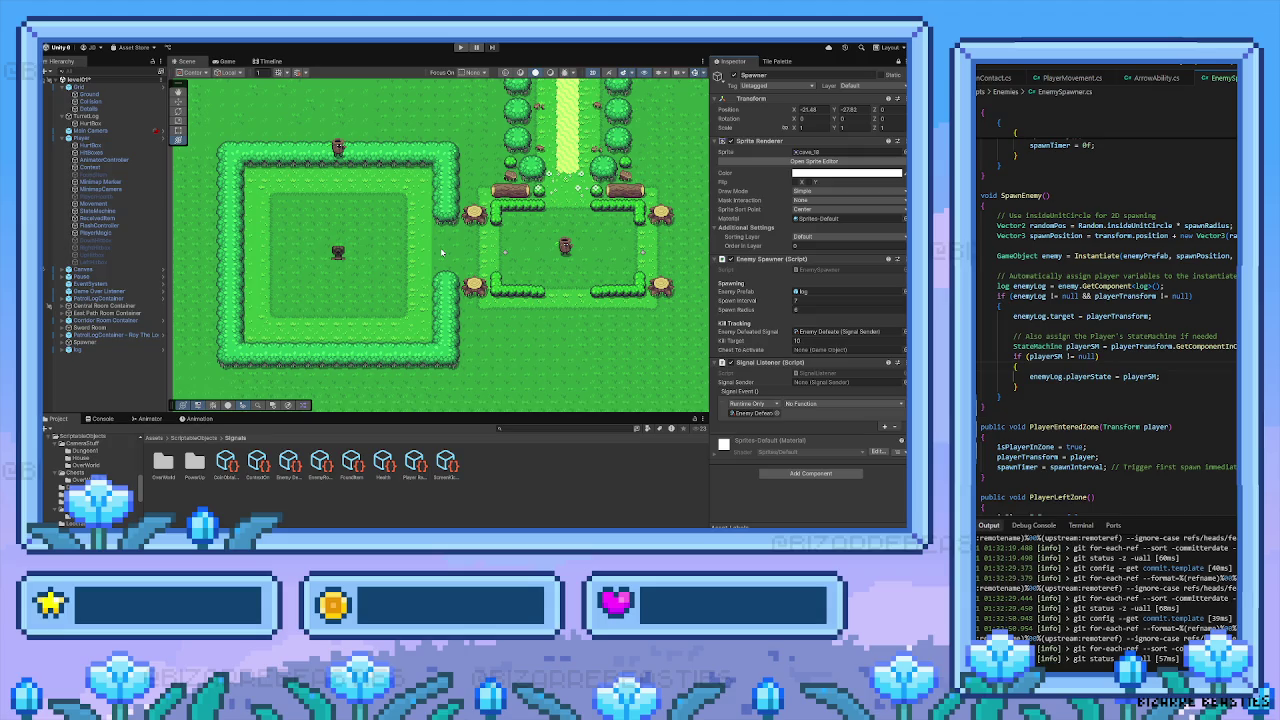
left_click(1015, 367)
left_click(1017, 366)
key("Down")
left_click(805, 405)
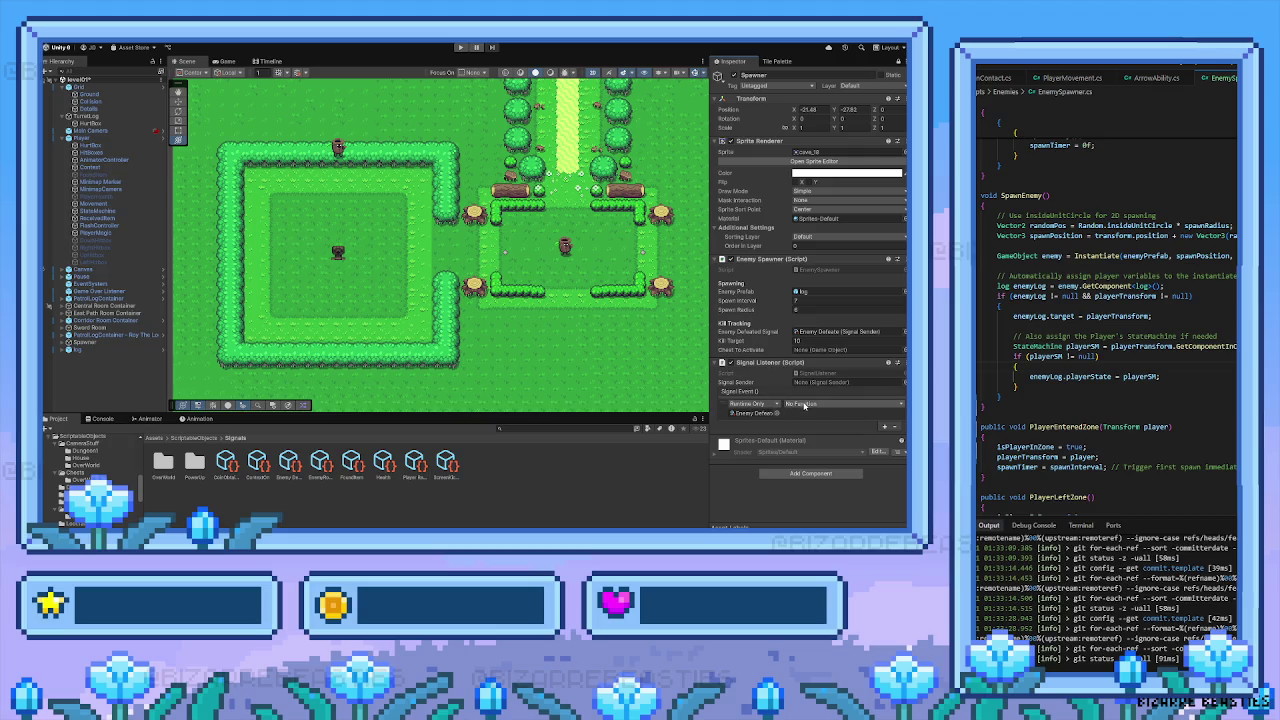
left_click(805, 404)
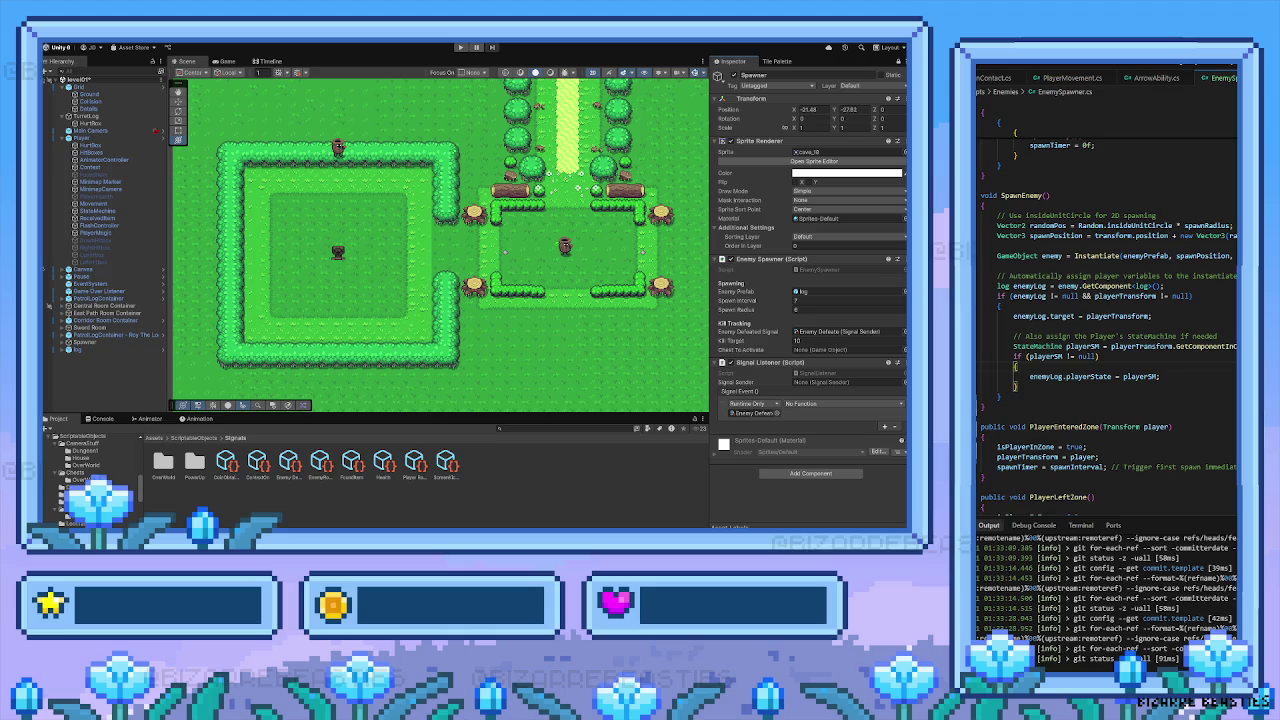
scroll(1108, 310, "up", 4)
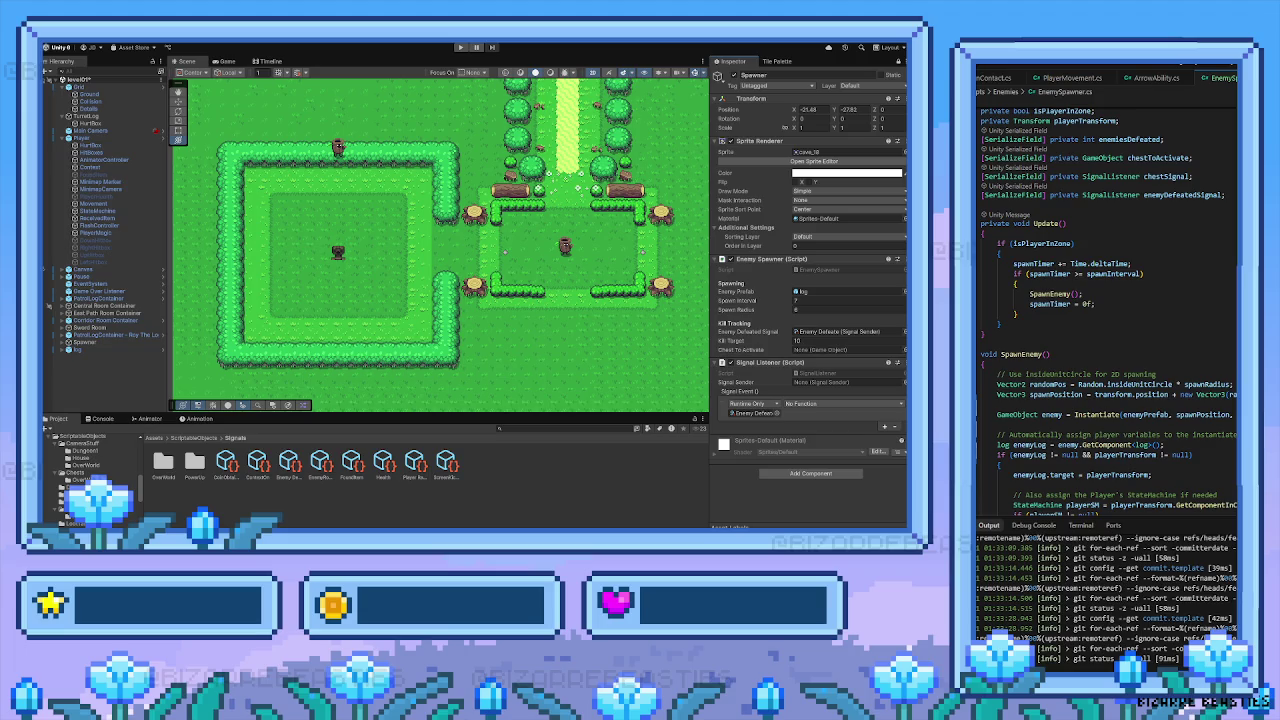
scroll(1108, 310, "down", 1)
scroll(1108, 310, "down", 2)
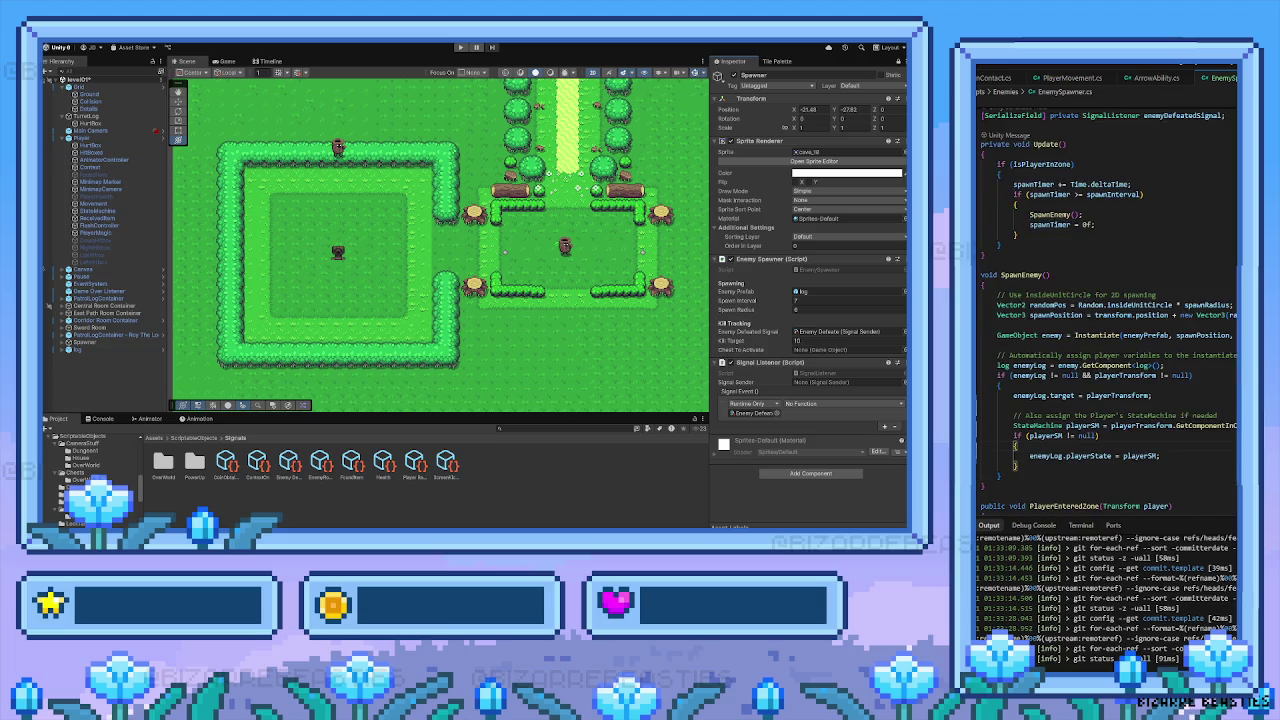
scroll(1108, 310, "down", 1)
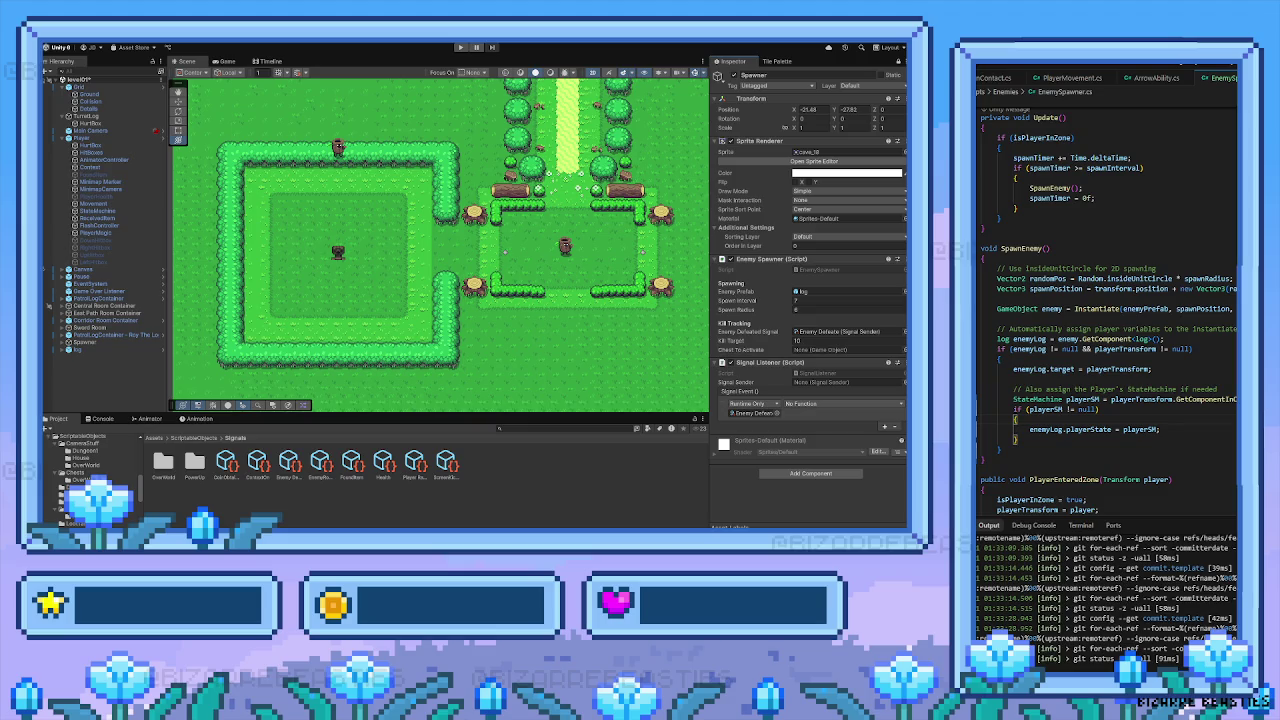
scroll(1107, 311, "down", 1)
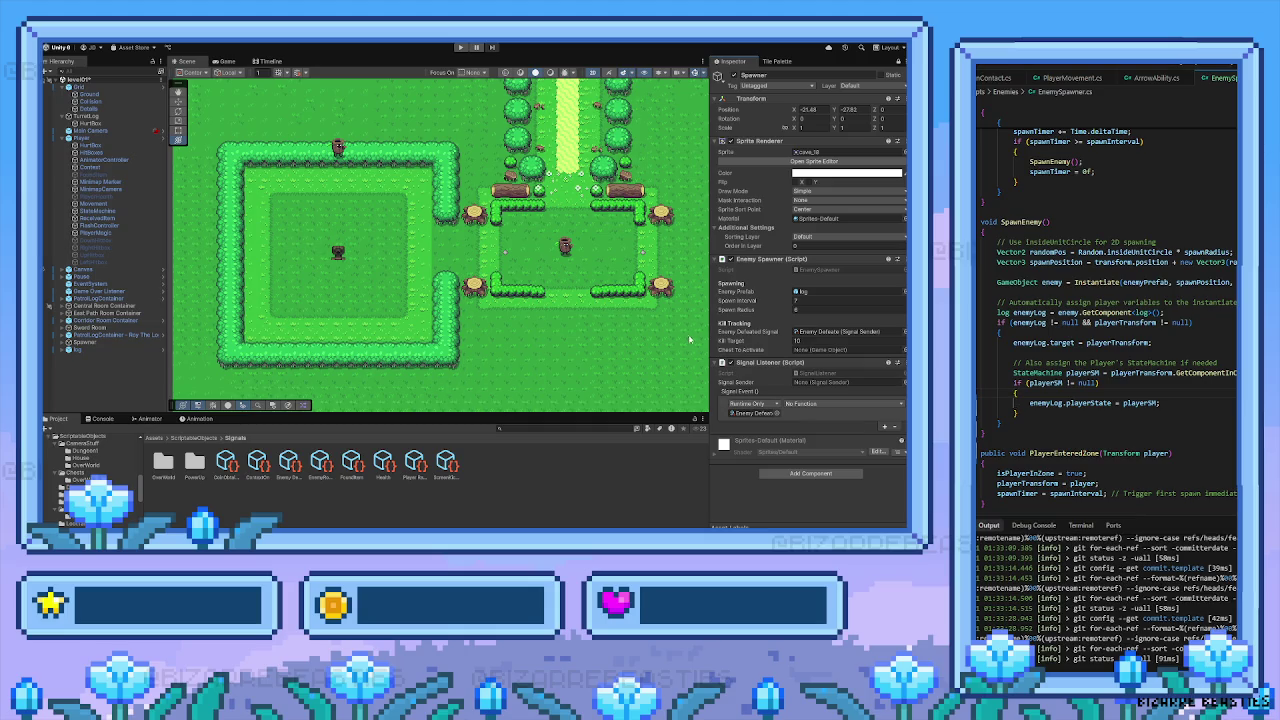
Drag the Spawner from the Hierarchy into the Signal Listener's response object field, replacing Enemy Defeated
left_click_drag(552, 302, 492, 309)
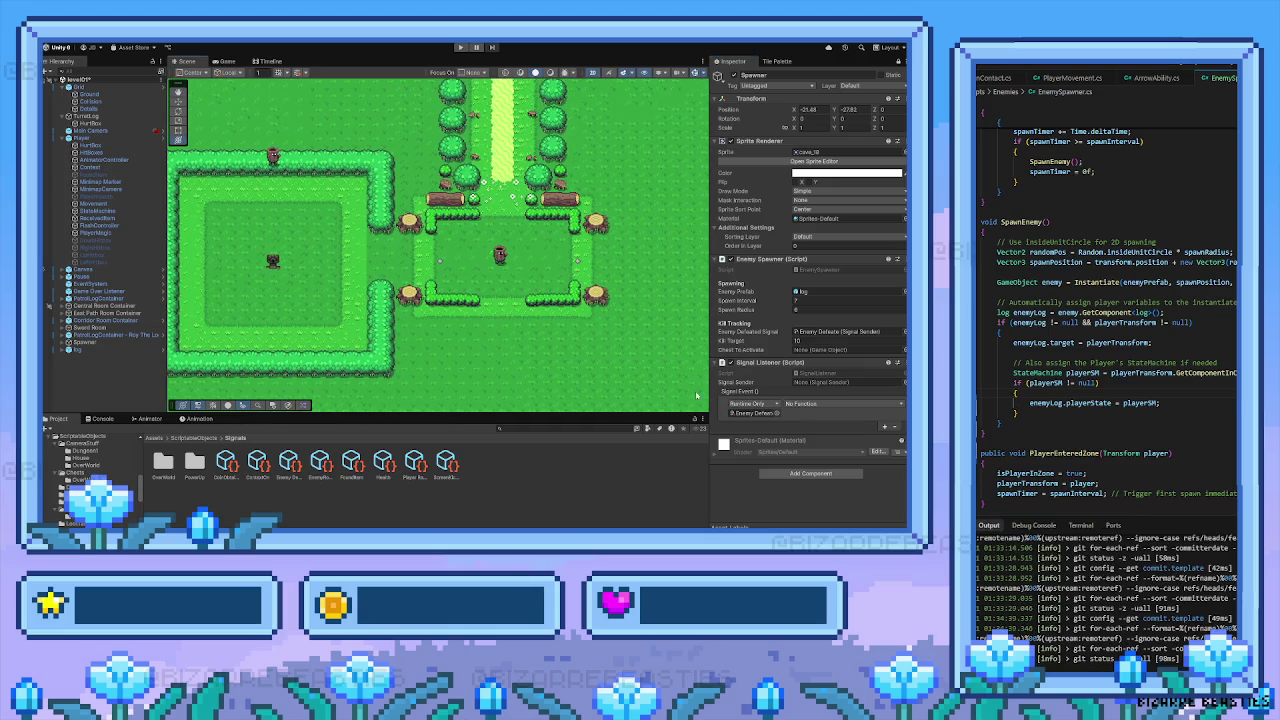
left_click(91, 343)
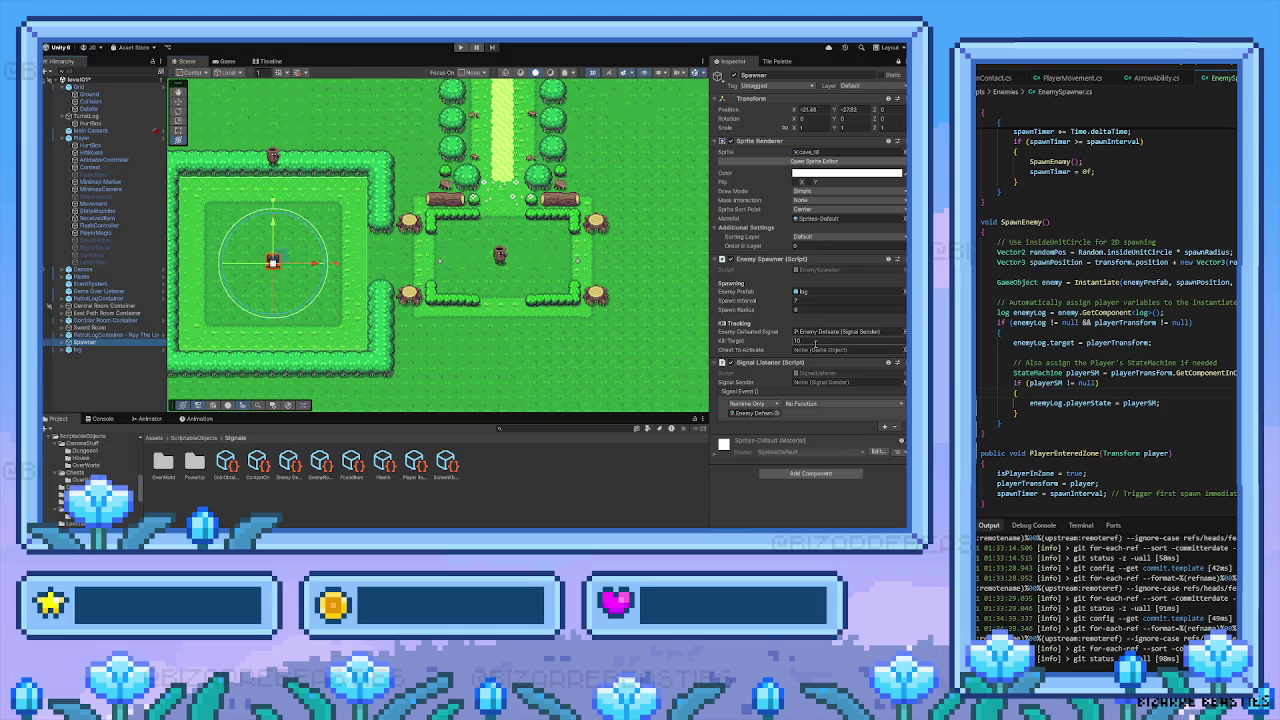
left_click(1016, 393)
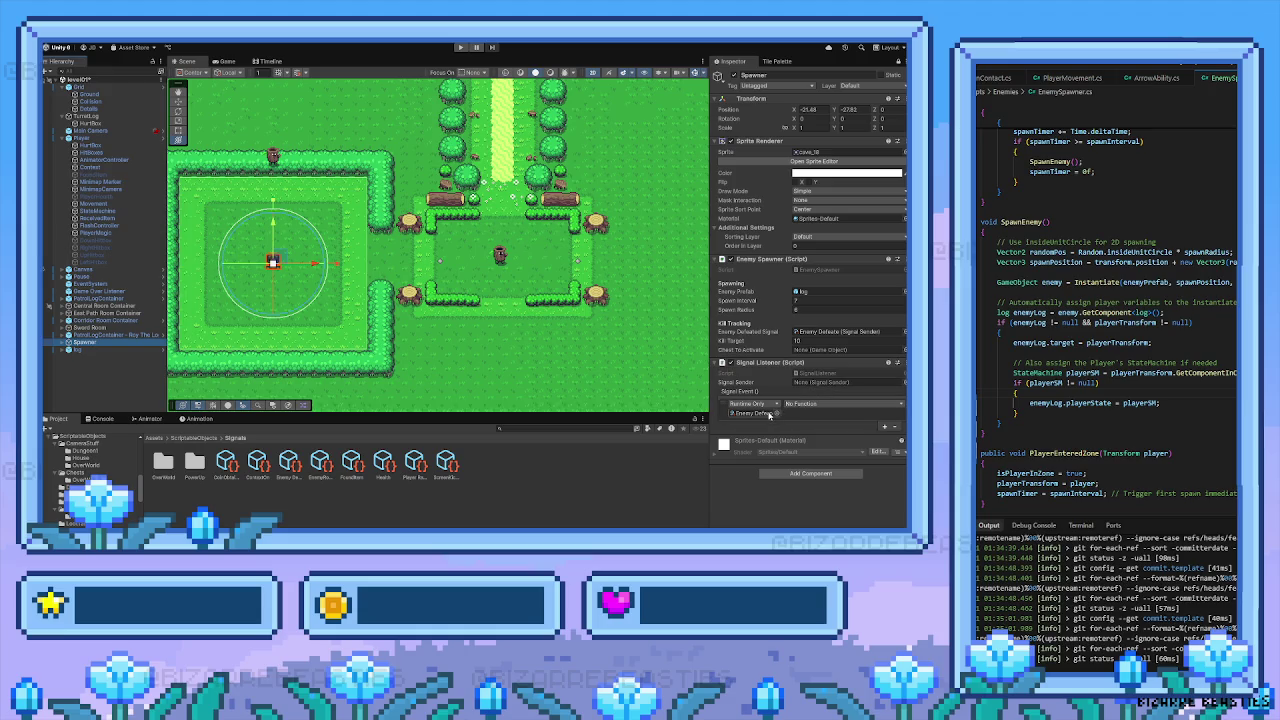
left_click_drag(88, 342, 755, 413)
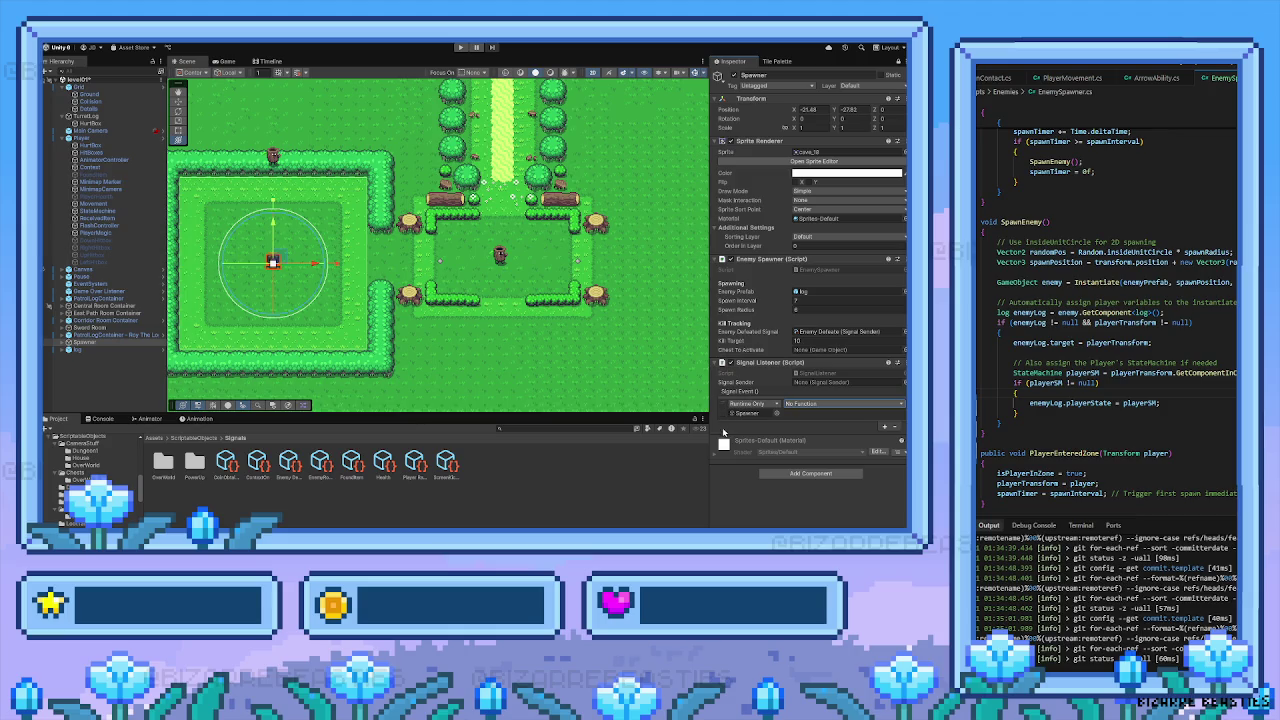
left_click(724, 412)
left_click(1017, 393)
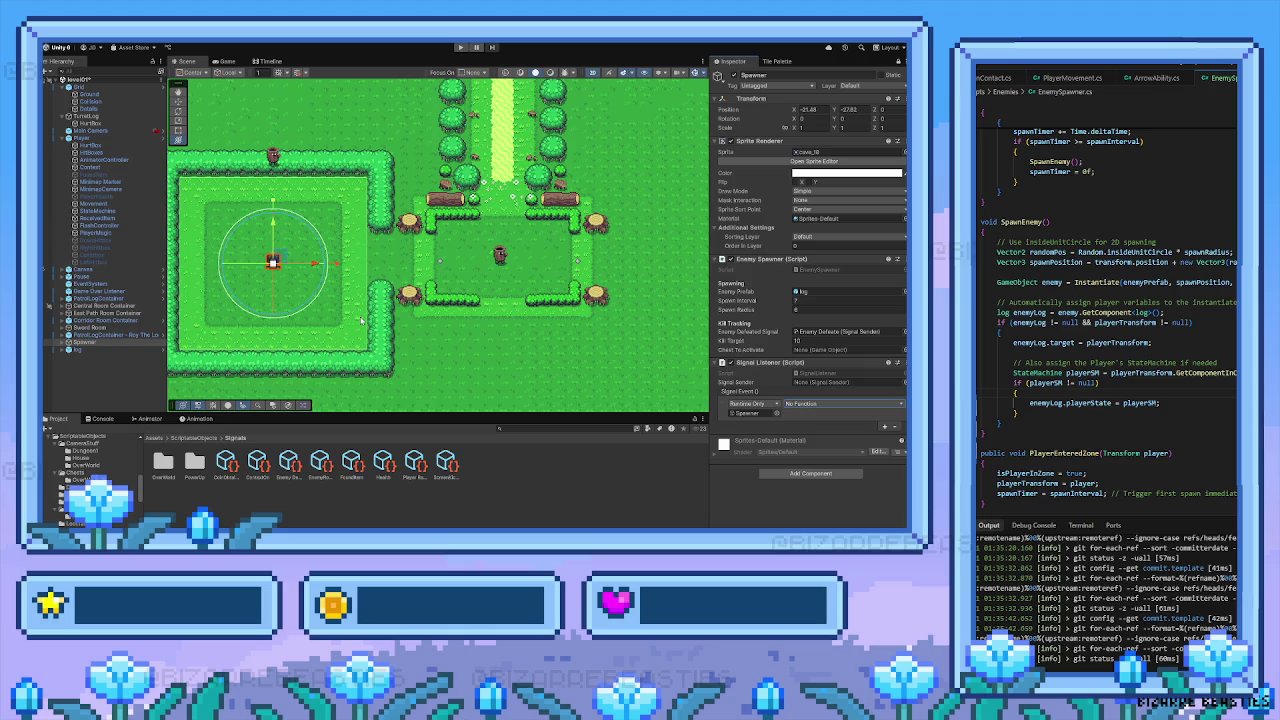
left_click(1074, 399)
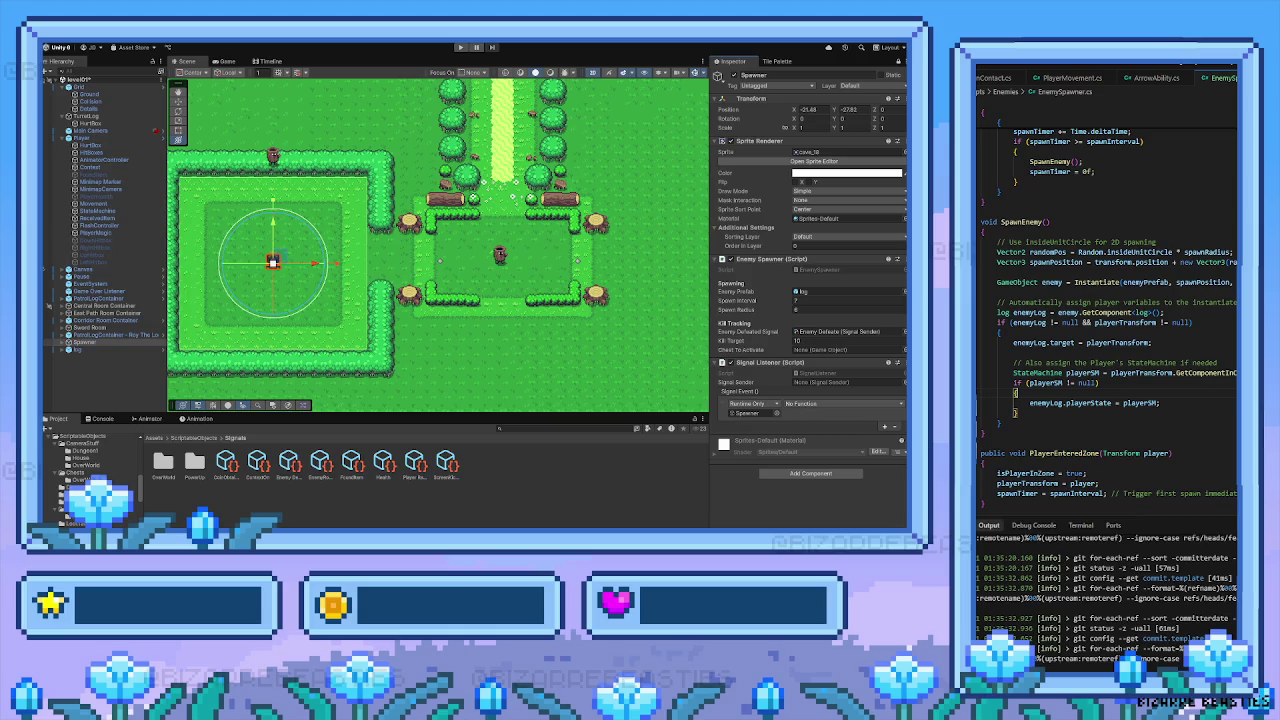
scroll(1108, 313, "down", 2)
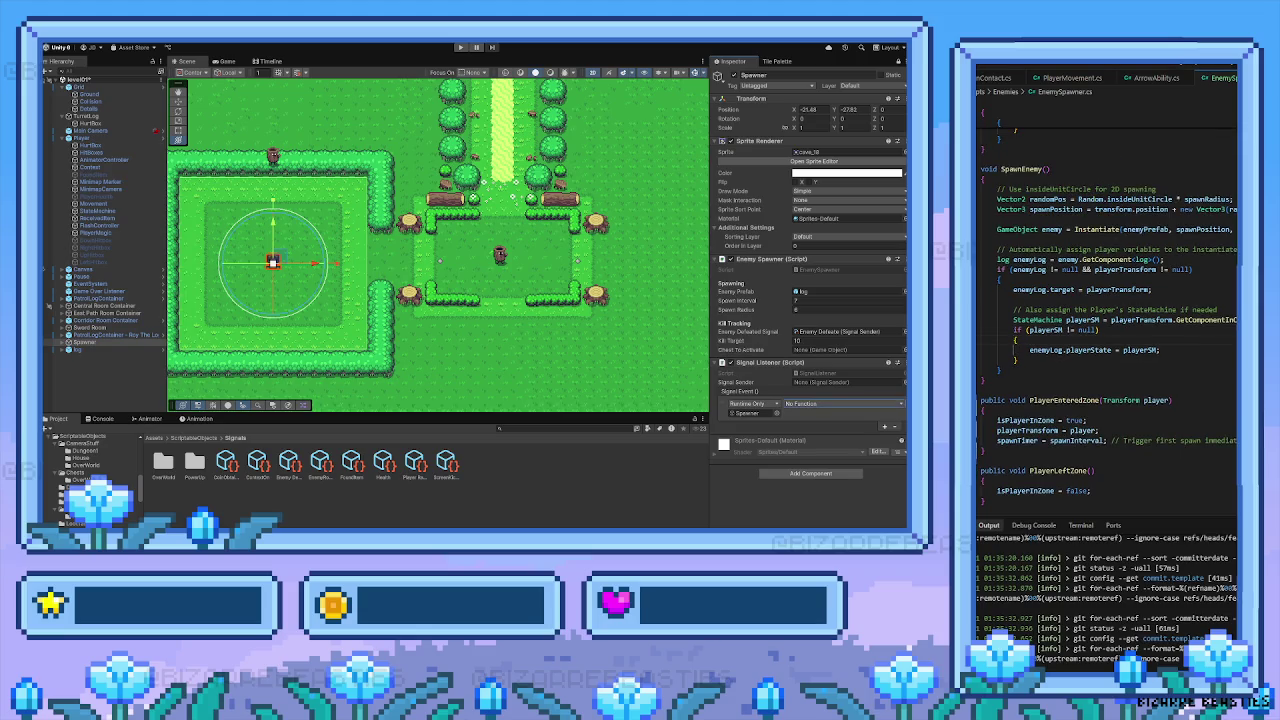
scroll(632, 311, "right", 2)
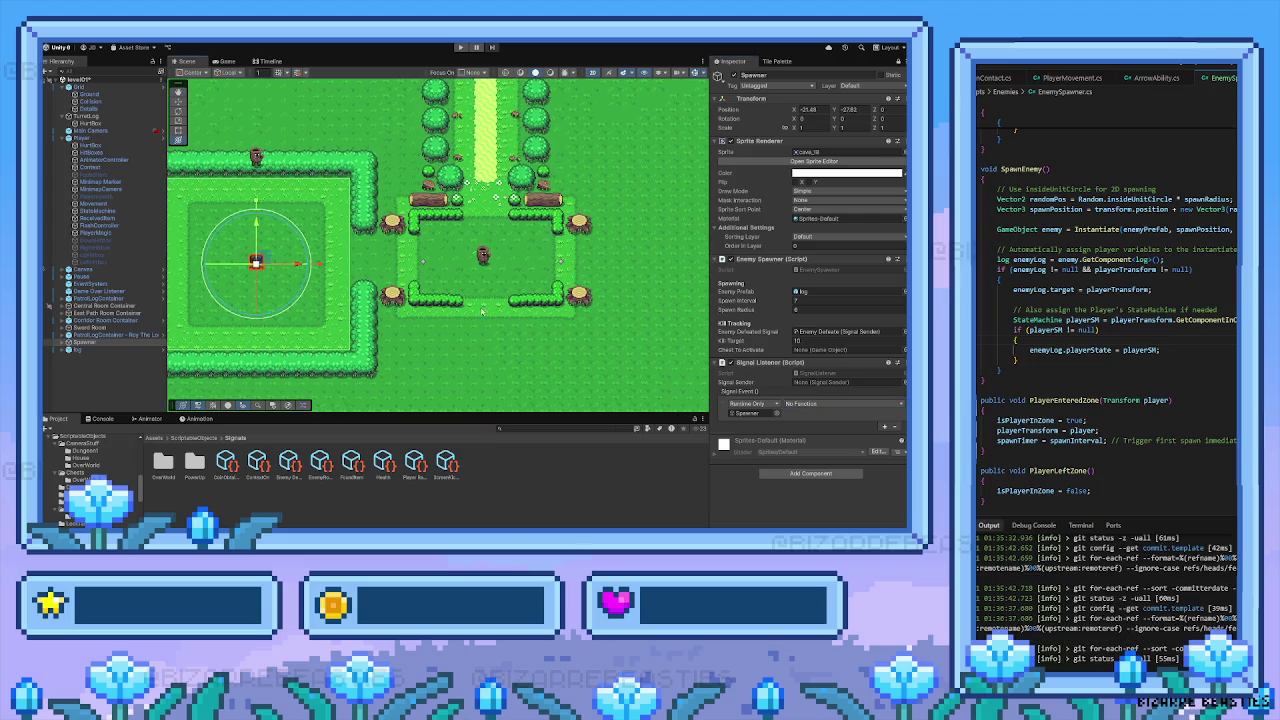
scroll(487, 312, "up", 2)
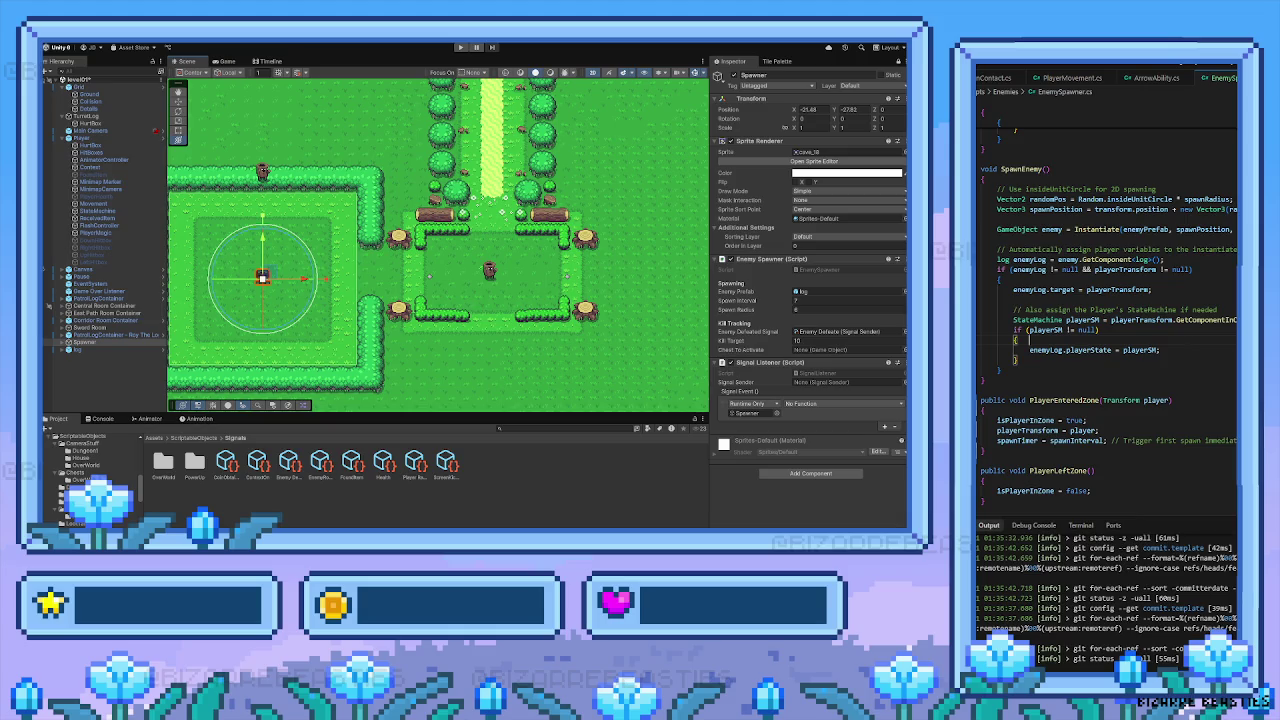
scroll(1194, 364, "up", 4)
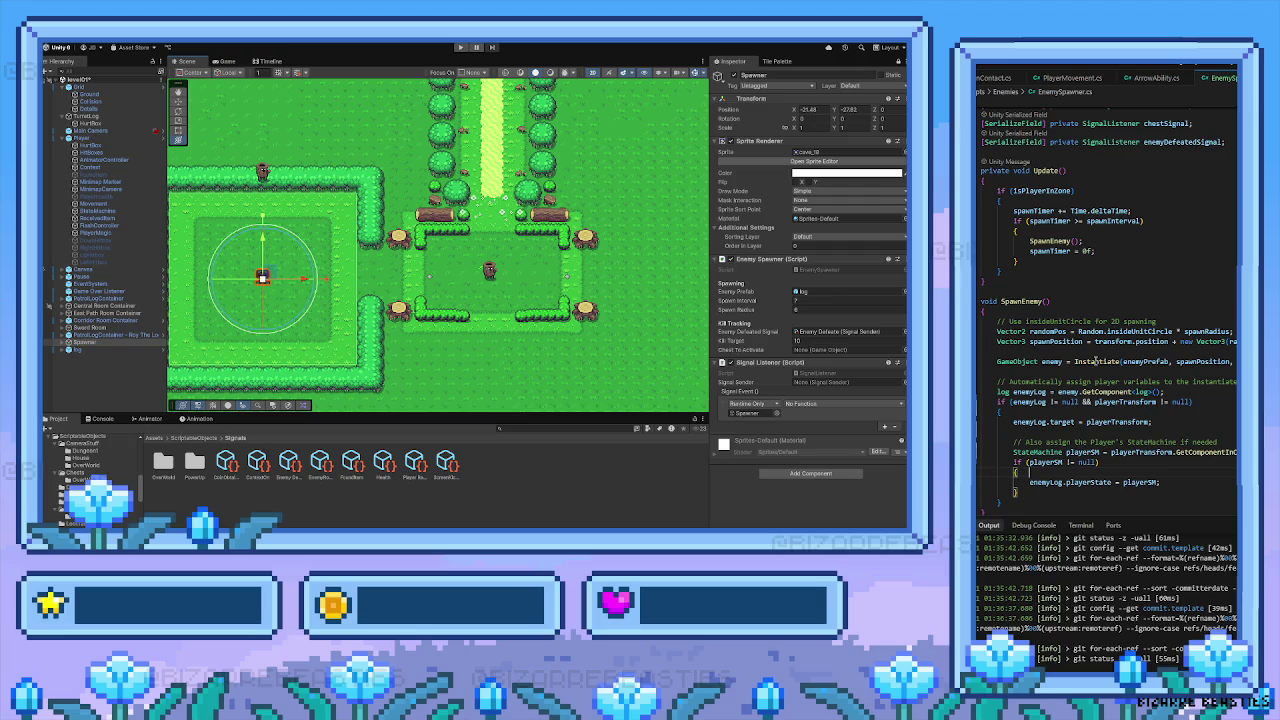
scroll(1137, 331, "down", 4)
scroll(1163, 405, "down", 2)
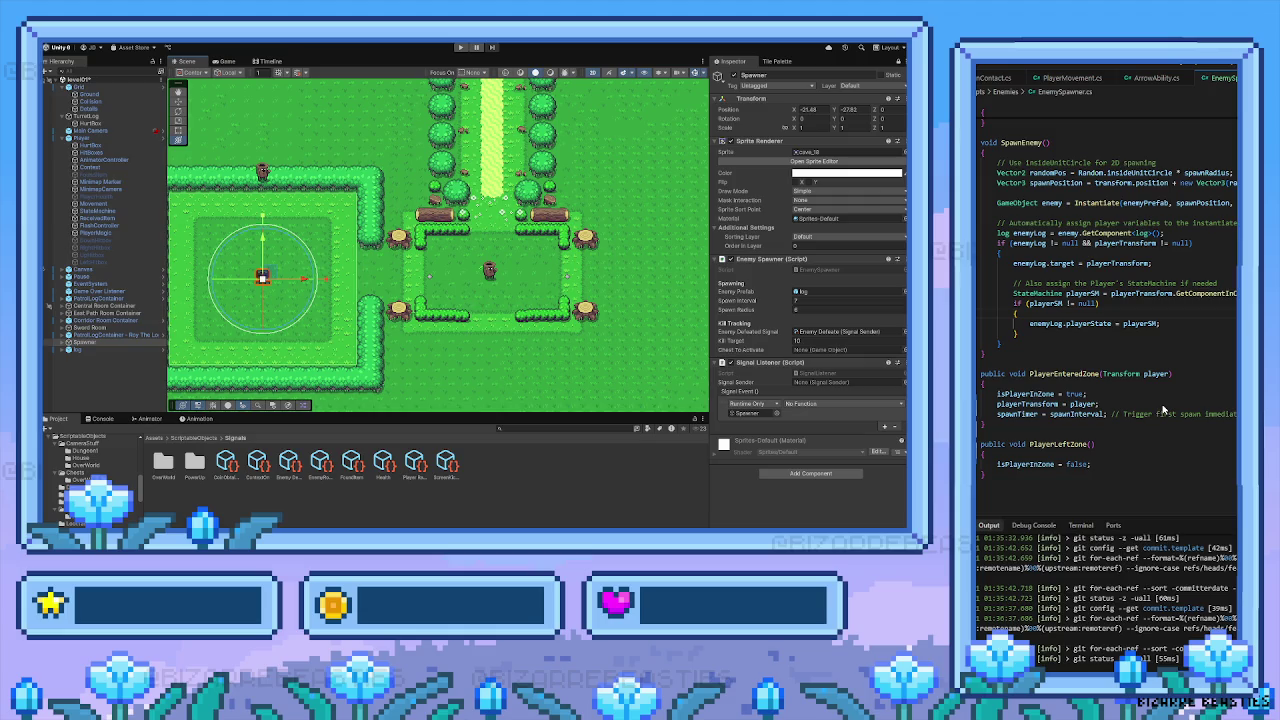
scroll(1109, 479, "up", 1)
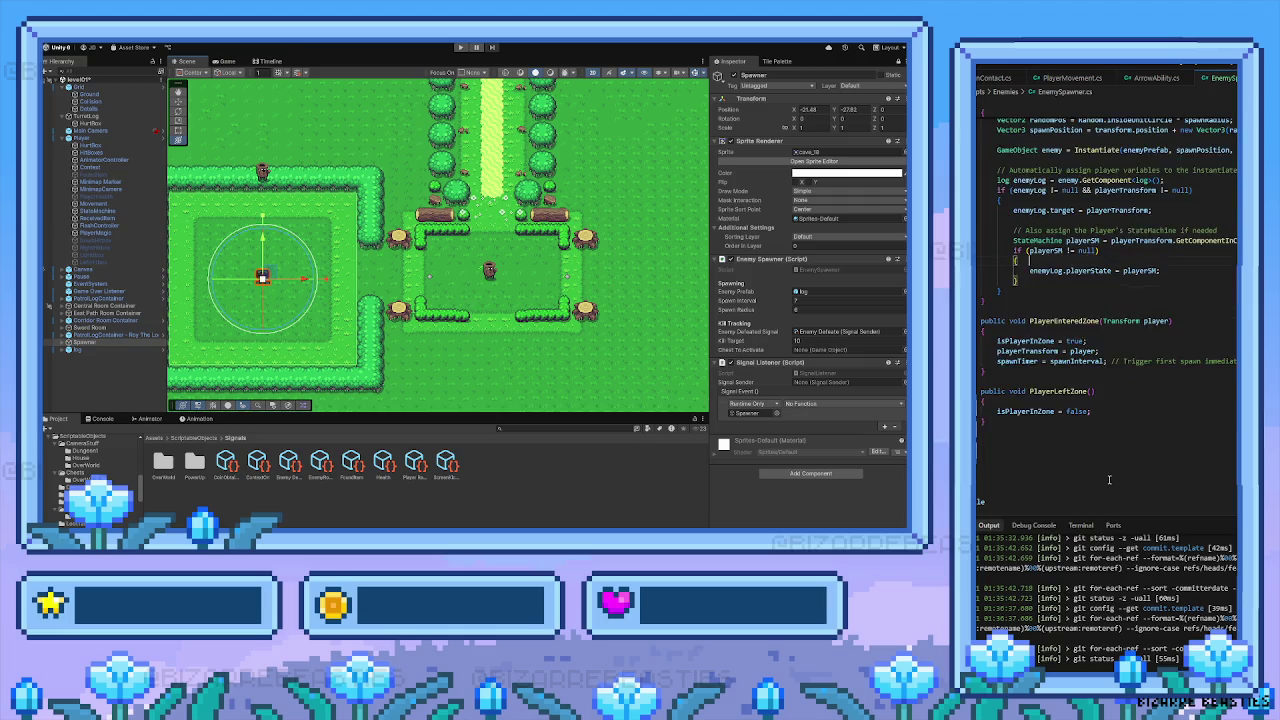
scroll(1109, 479, "up", 3)
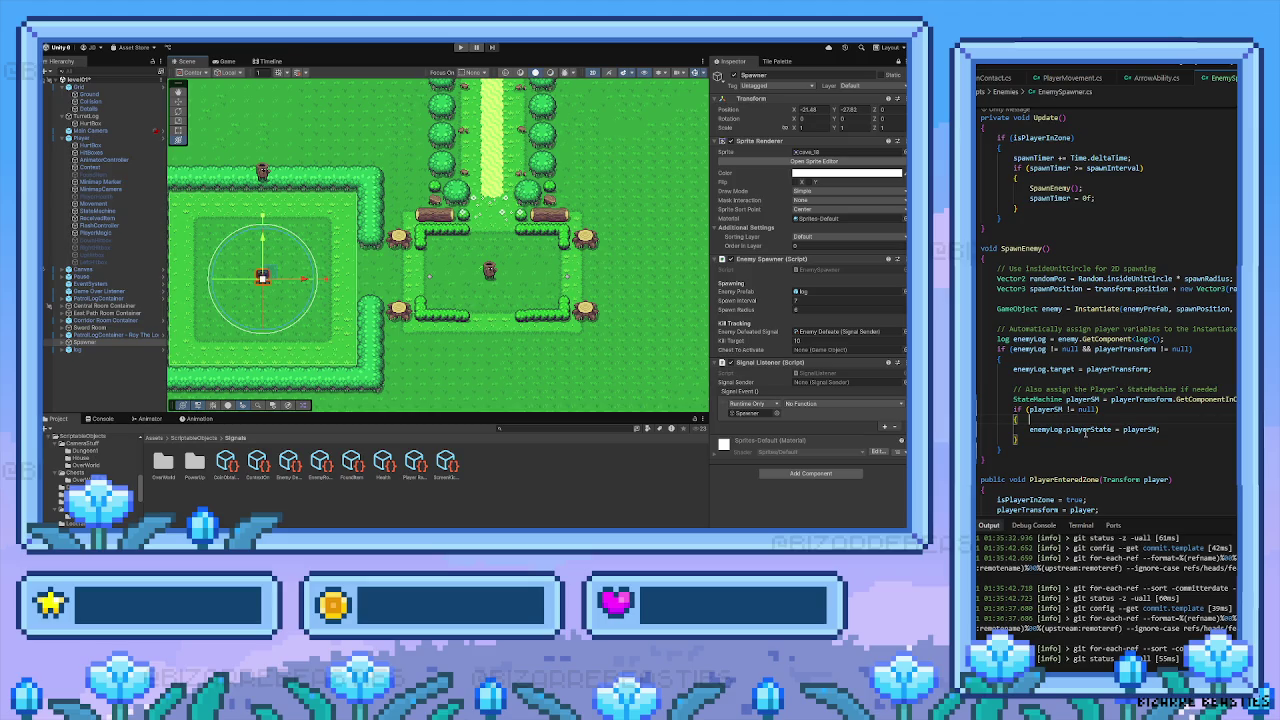
scroll(1085, 433, "up", 2)
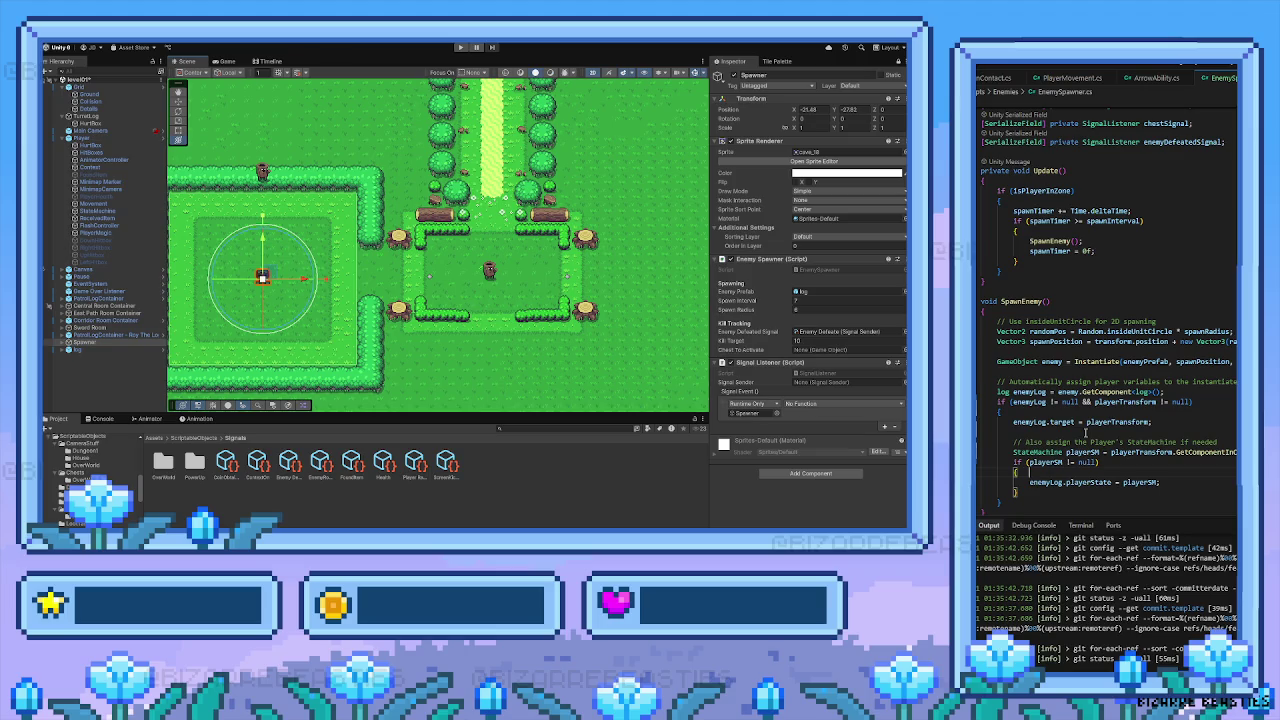
scroll(1086, 432, "up", 3)
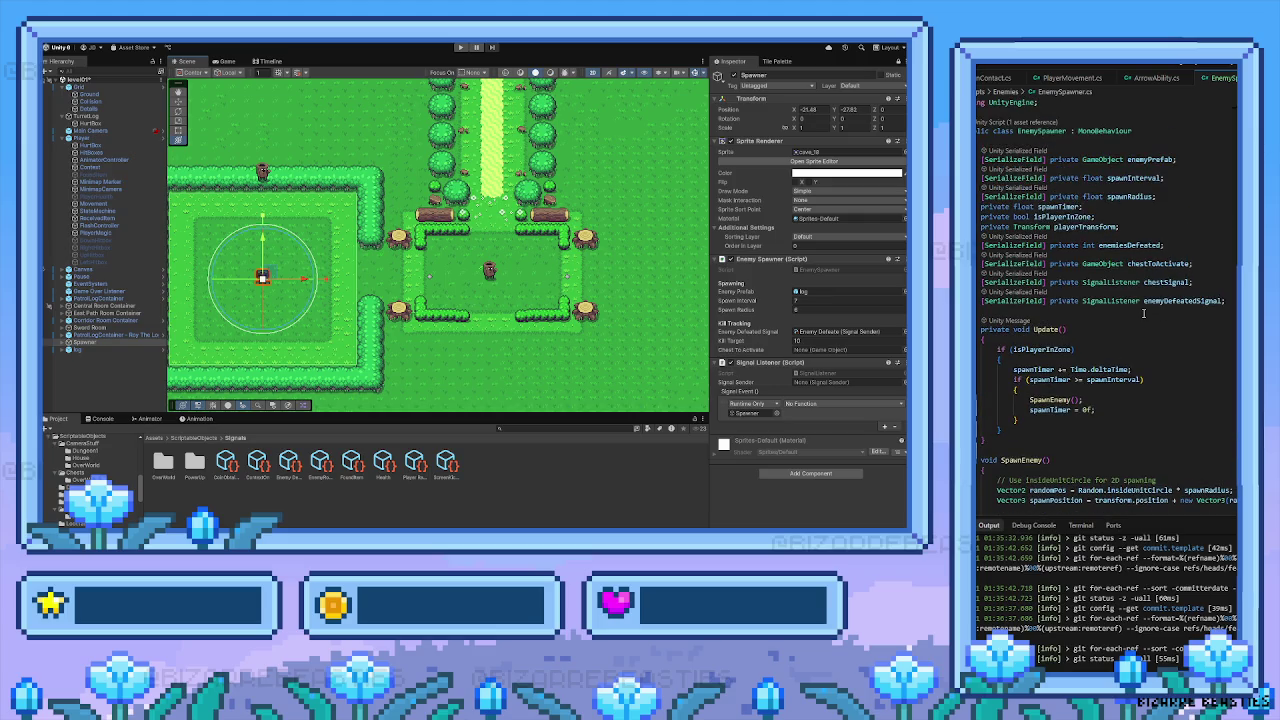
scroll(1040, 341, "down", 3)
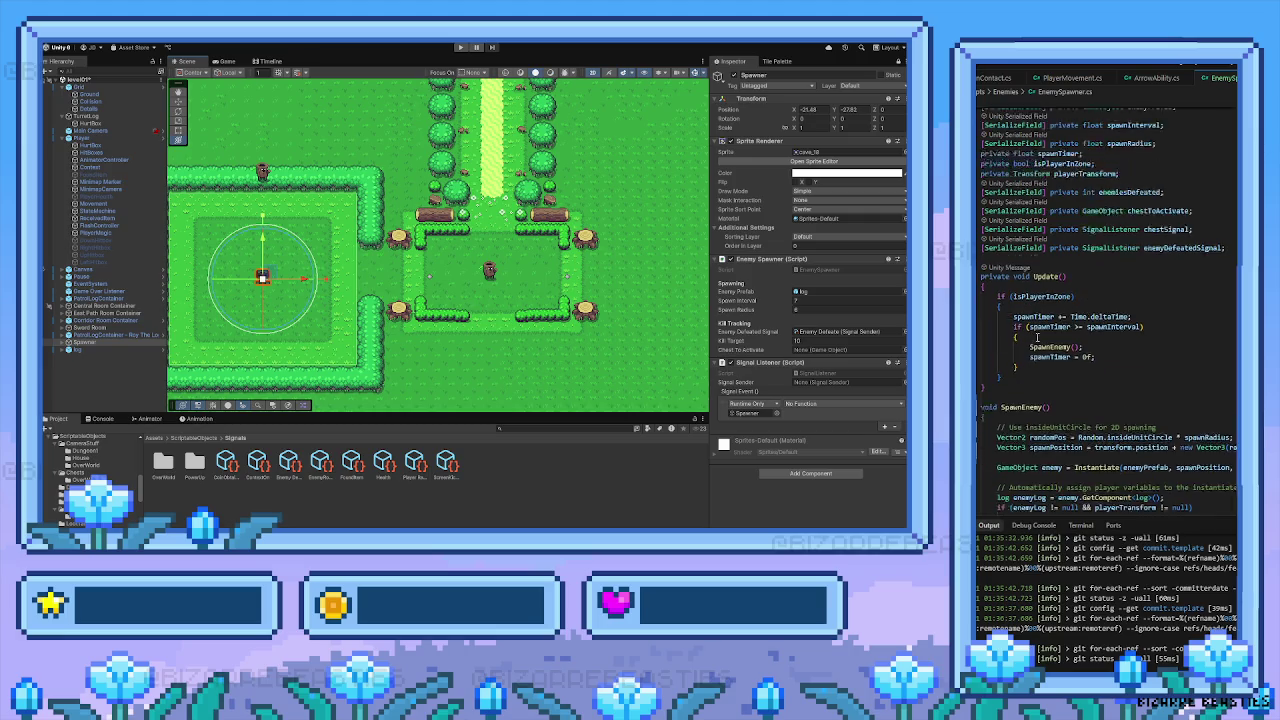
scroll(1040, 341, "down", 3)
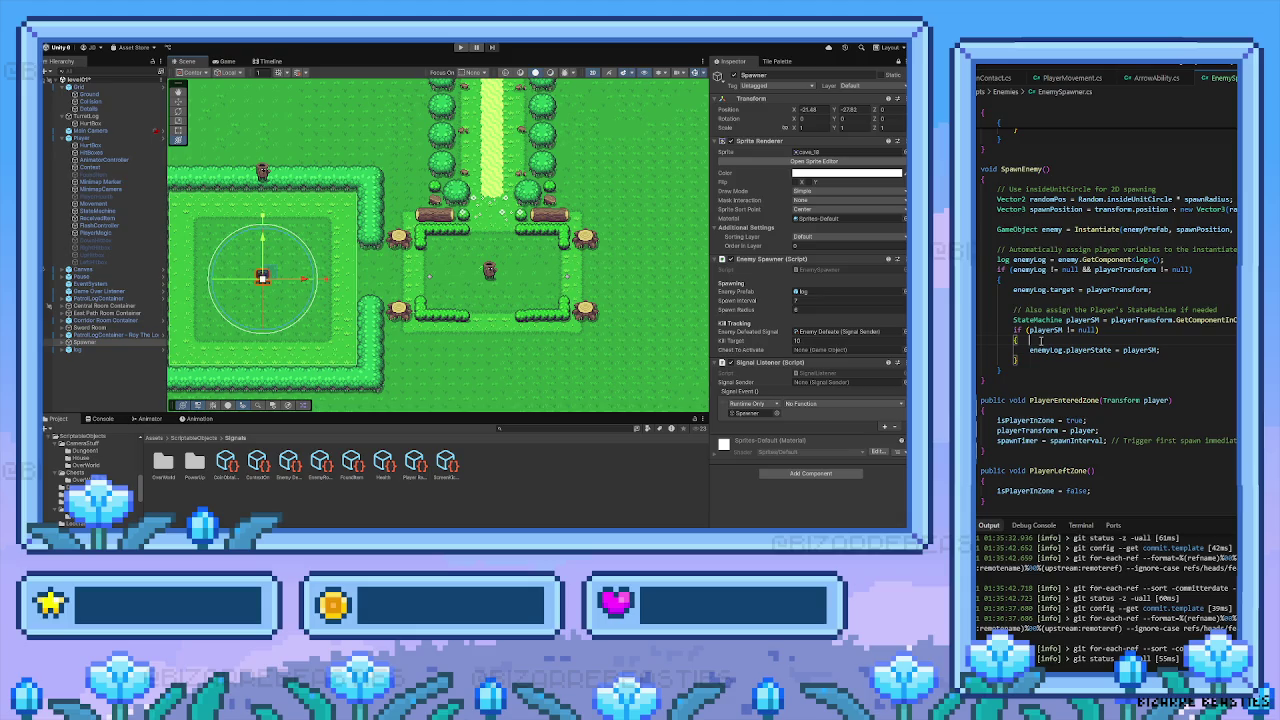
scroll(1090, 323, "up", 1)
scroll(1095, 323, "up", 5)
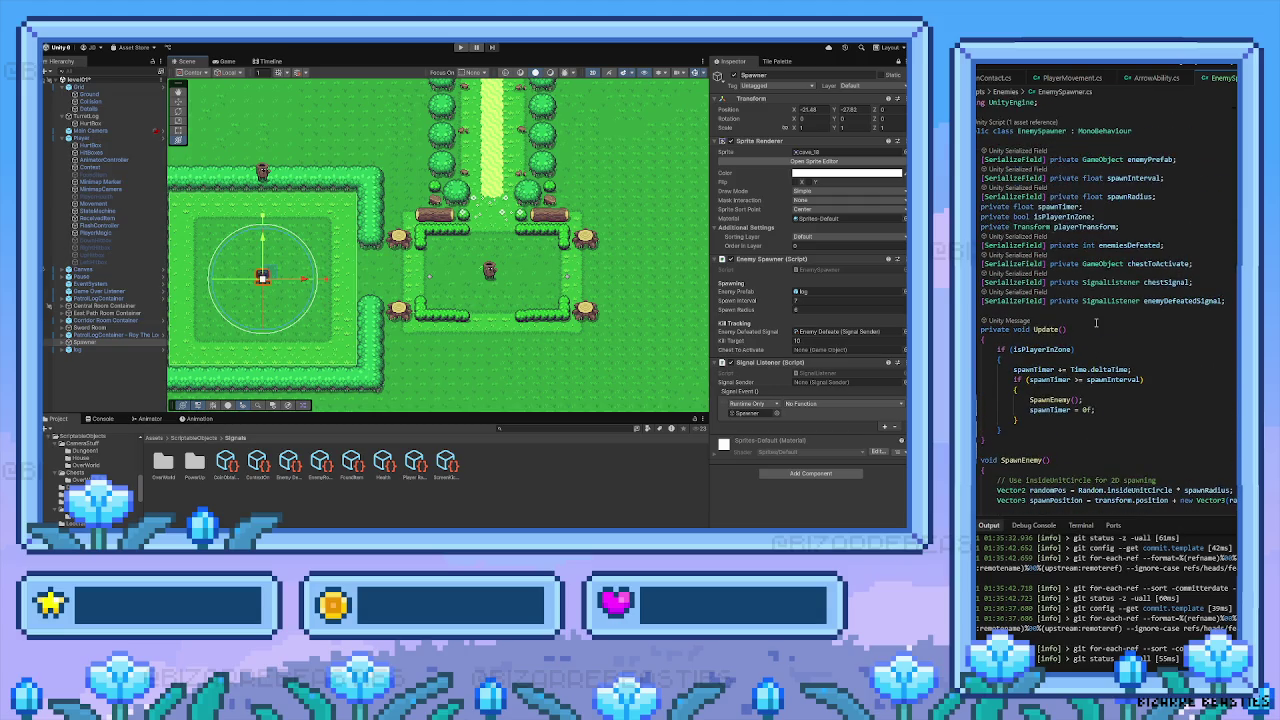
scroll(1096, 323, "down", 3)
scroll(1096, 323, "down", 2)
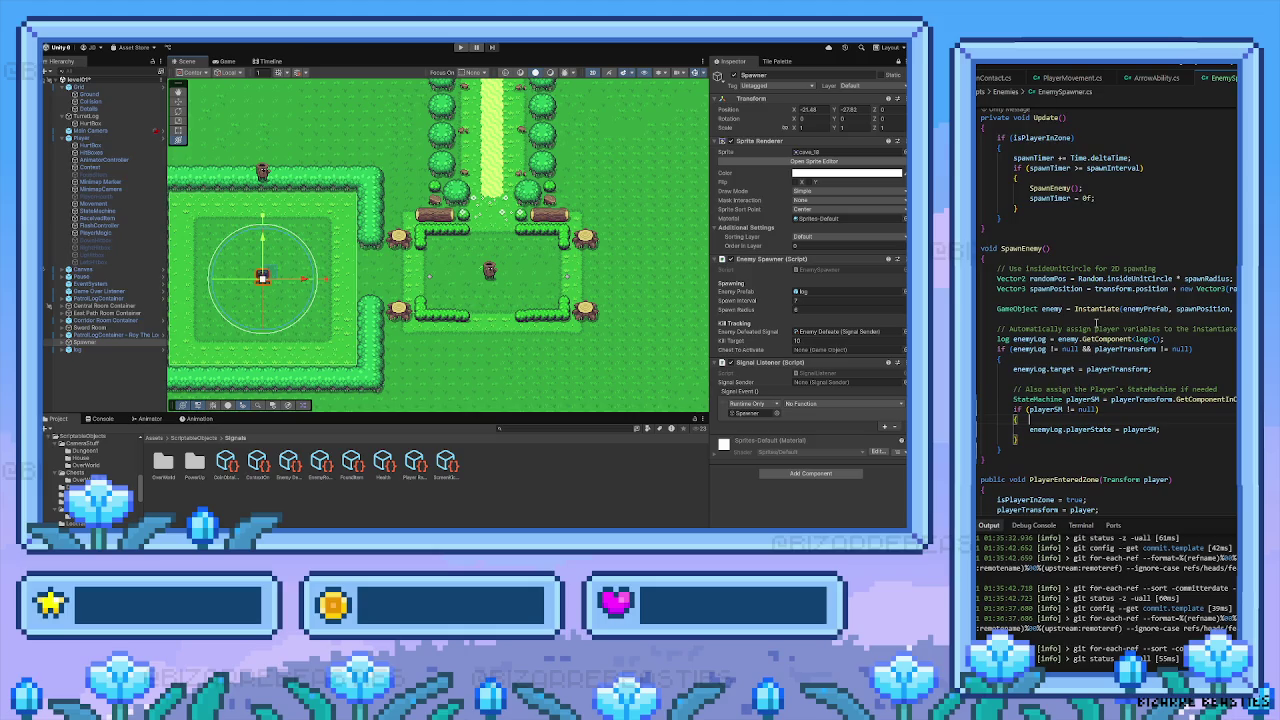
left_click_drag(1022, 445, 1012, 389)
left_click(1028, 438)
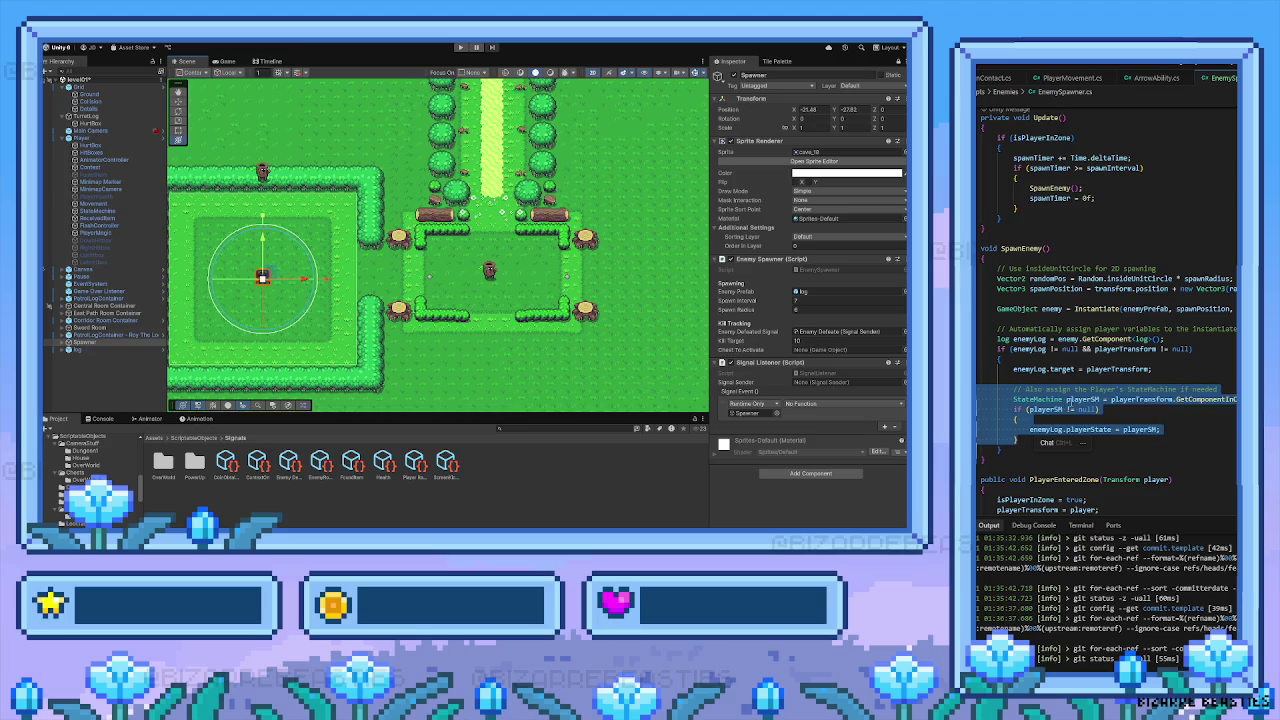
left_click(1117, 378)
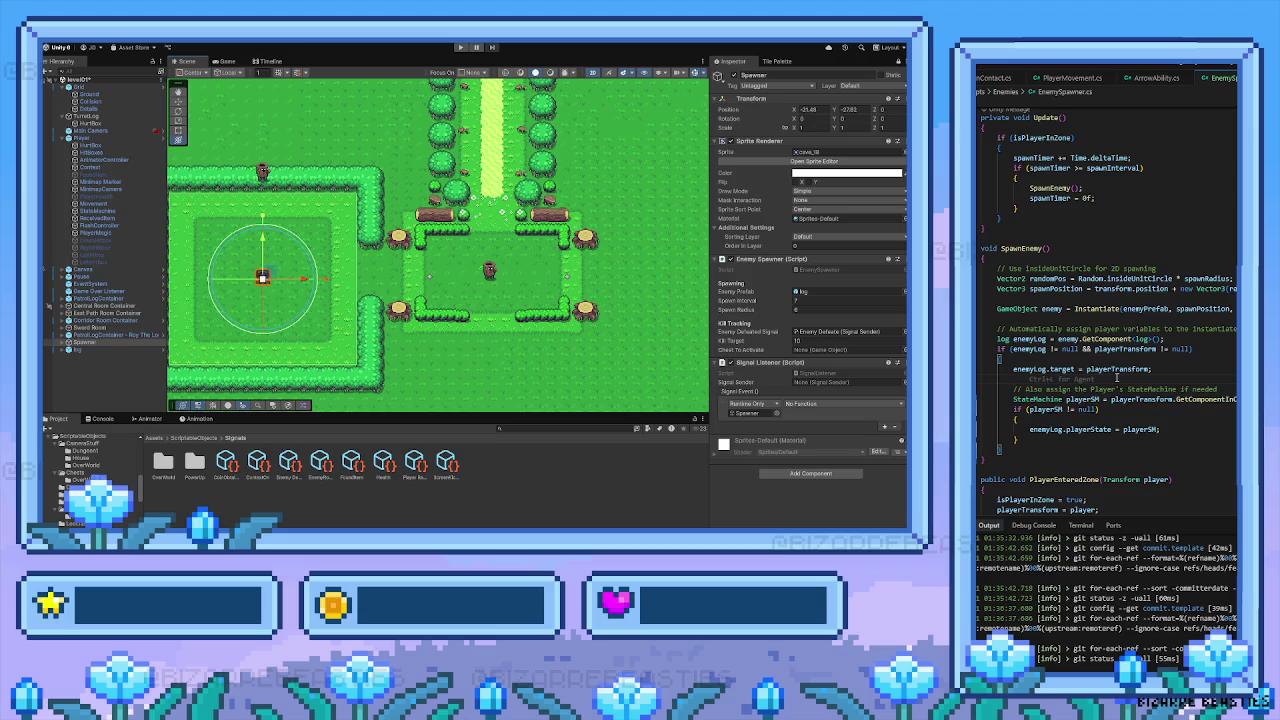
scroll(1079, 378, "up", 5)
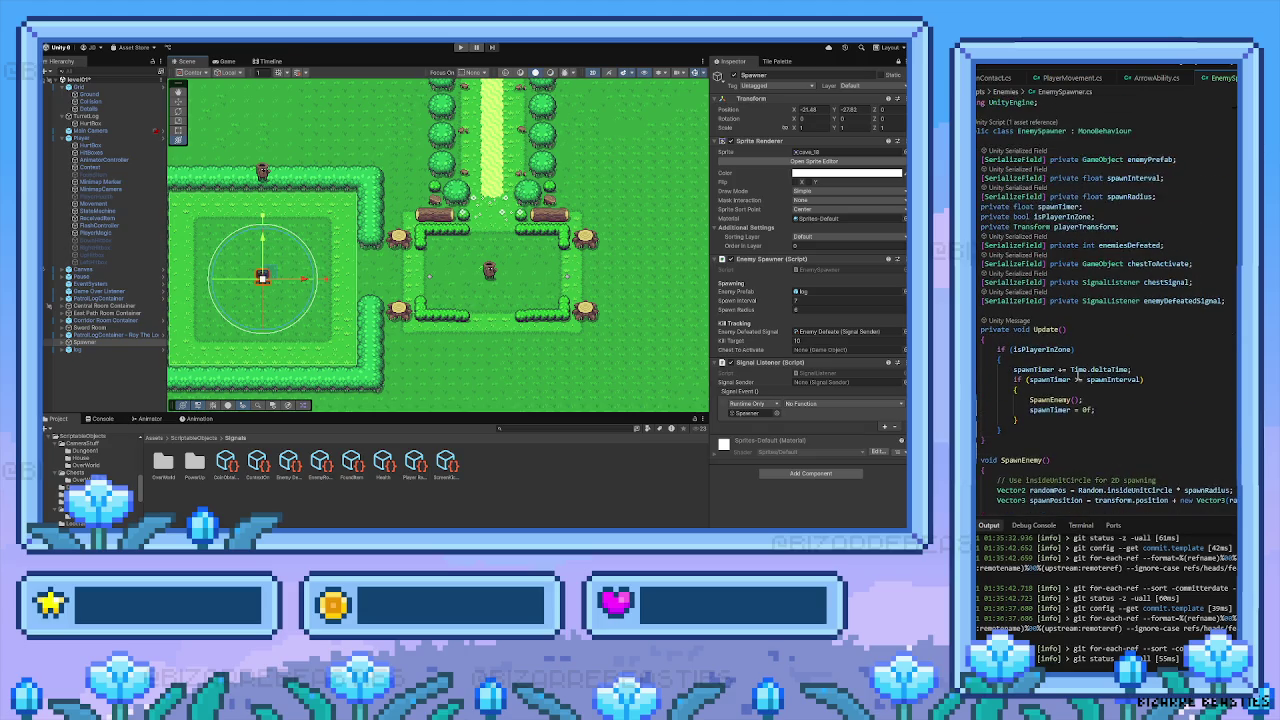
scroll(1078, 378, "down", 2)
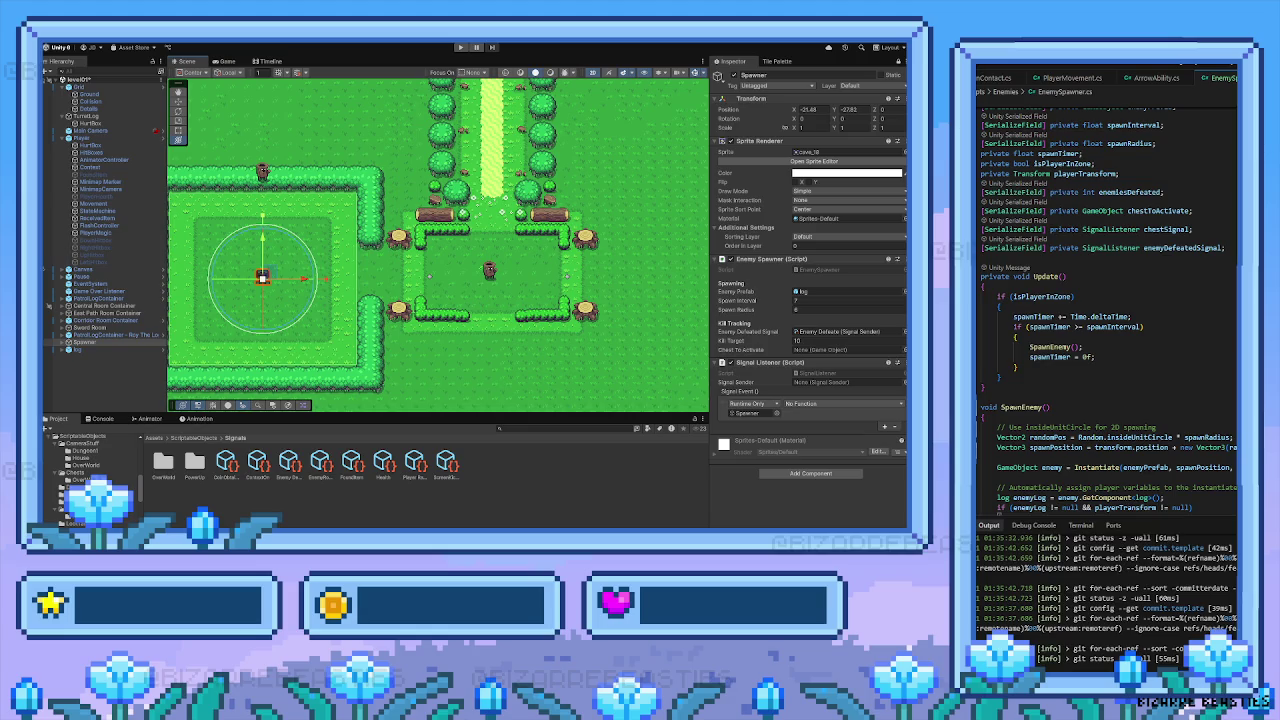
scroll(1210, 362, "down", 2)
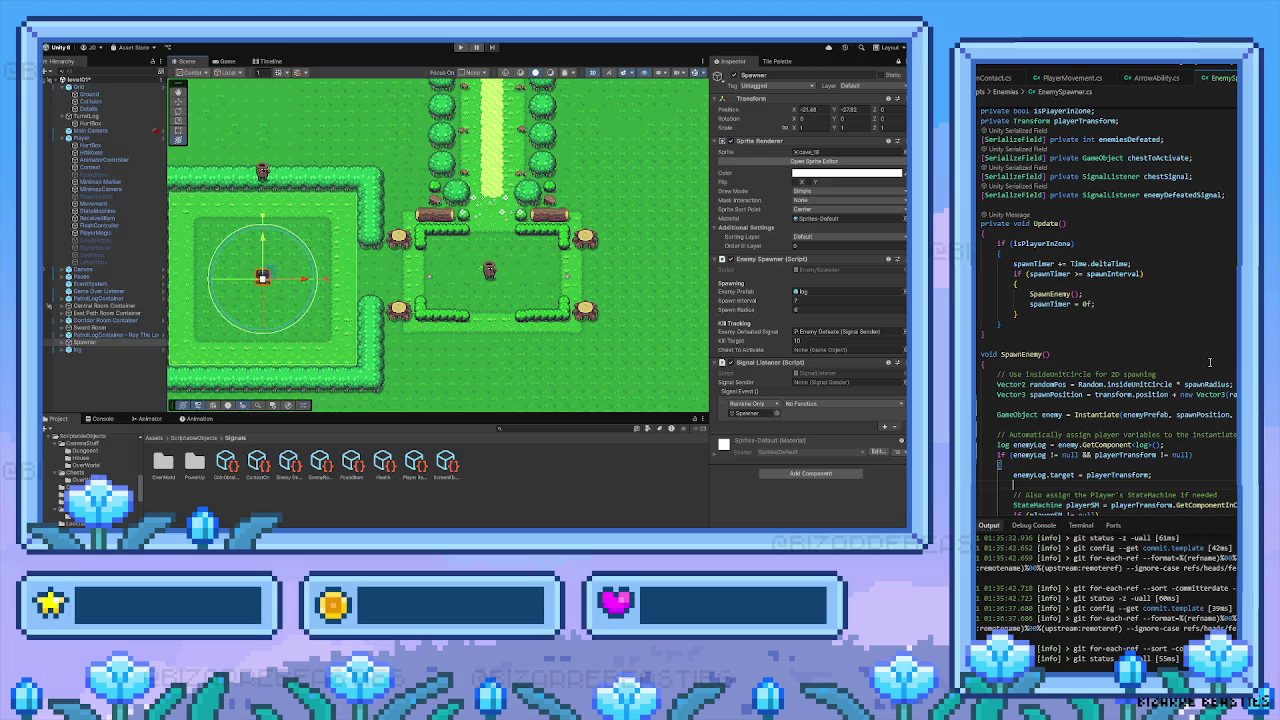
scroll(1182, 334, "up", 3)
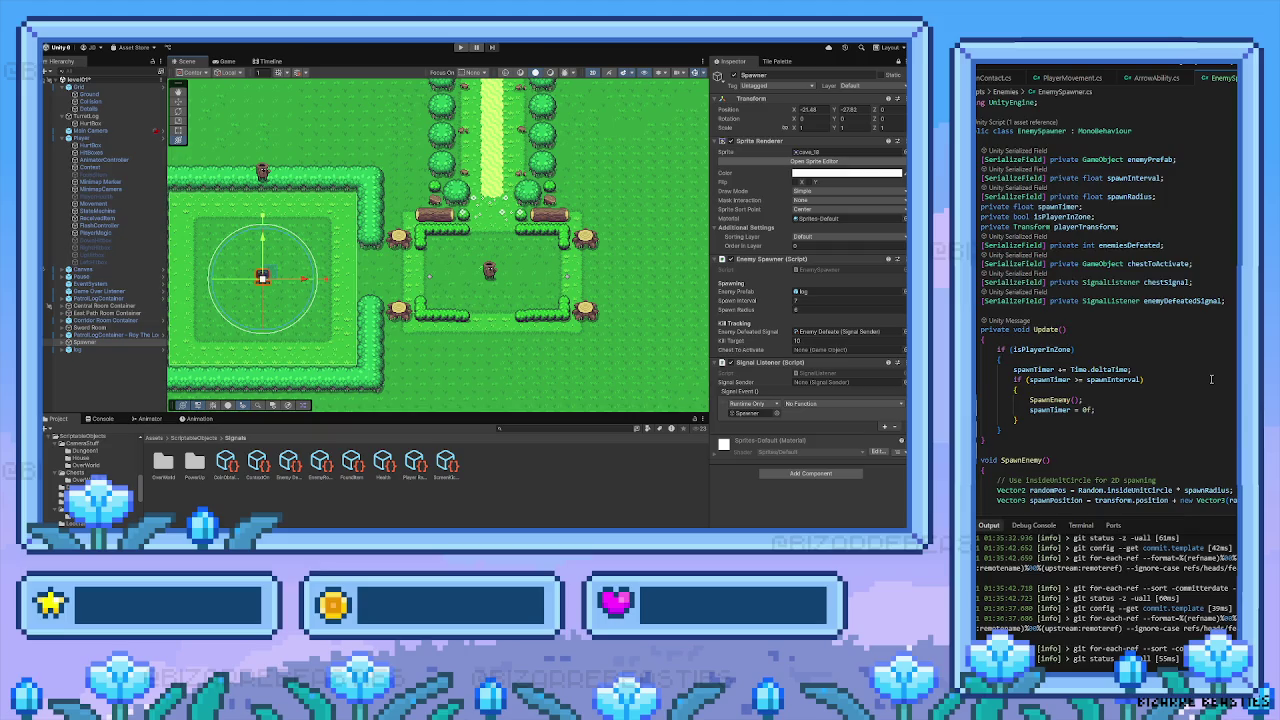
scroll(1209, 378, "down", 7)
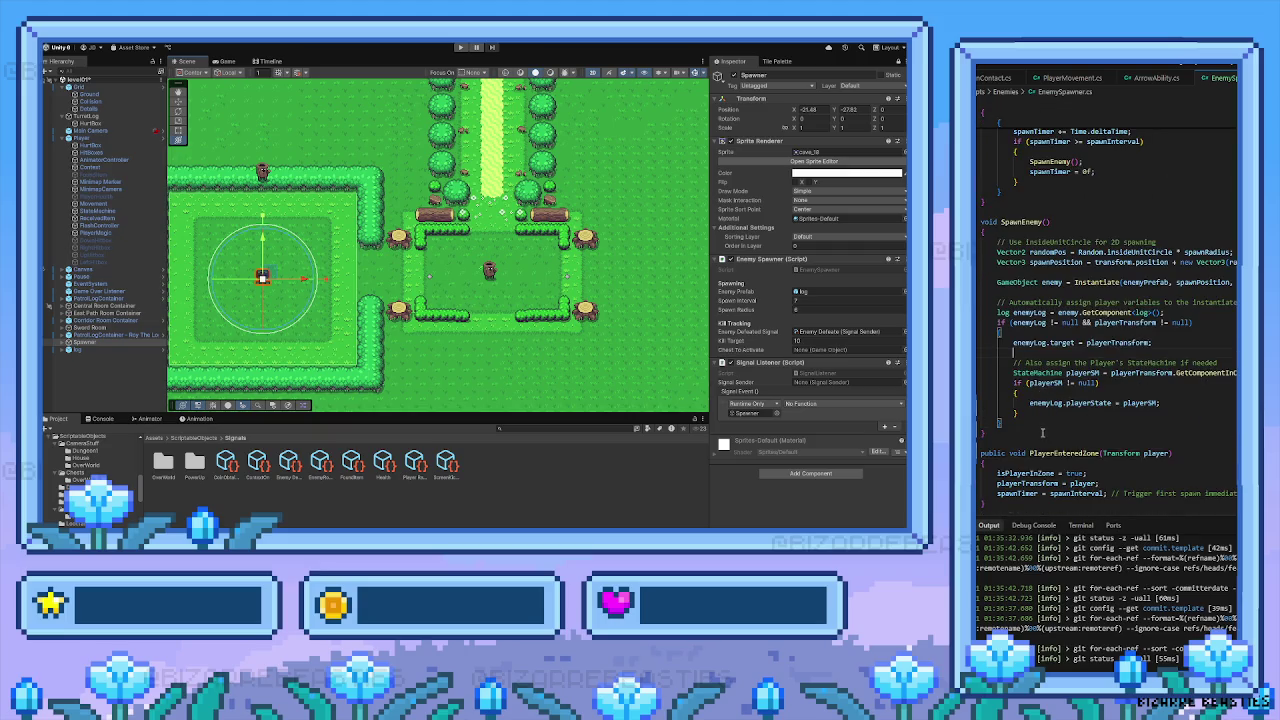
left_click_drag(1004, 436, 980, 222)
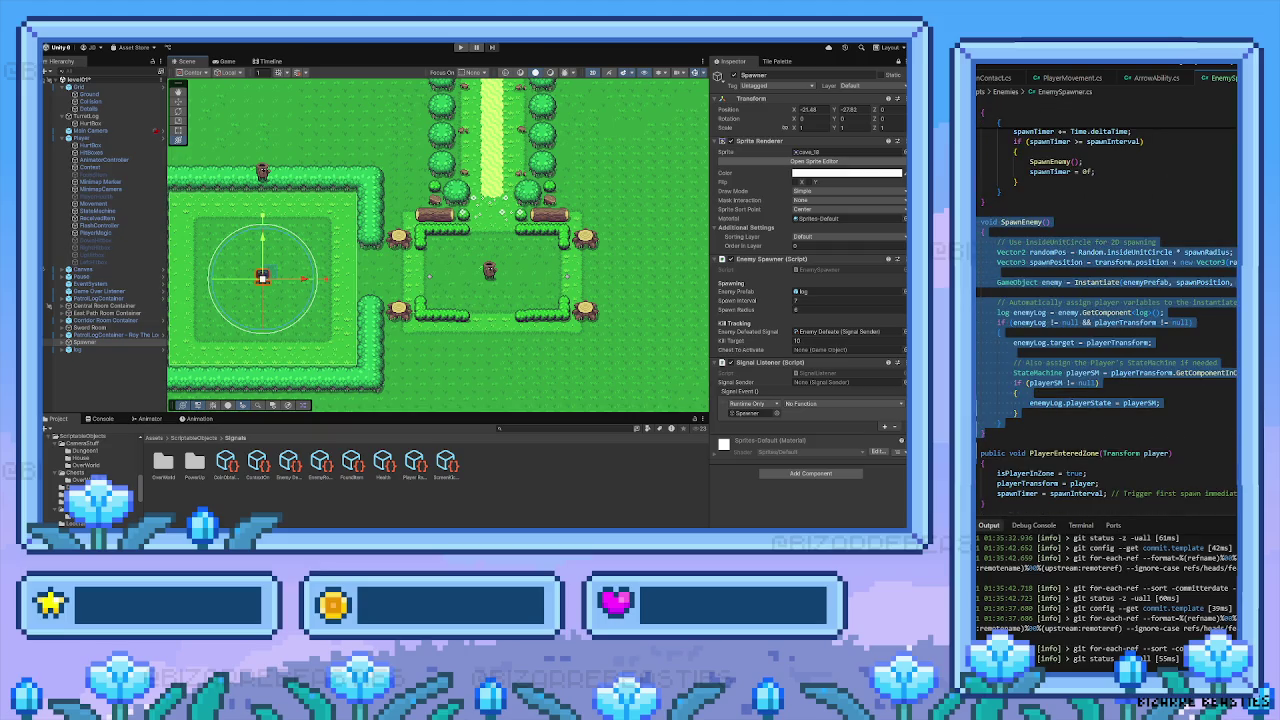
scroll(1065, 410, "up", 2)
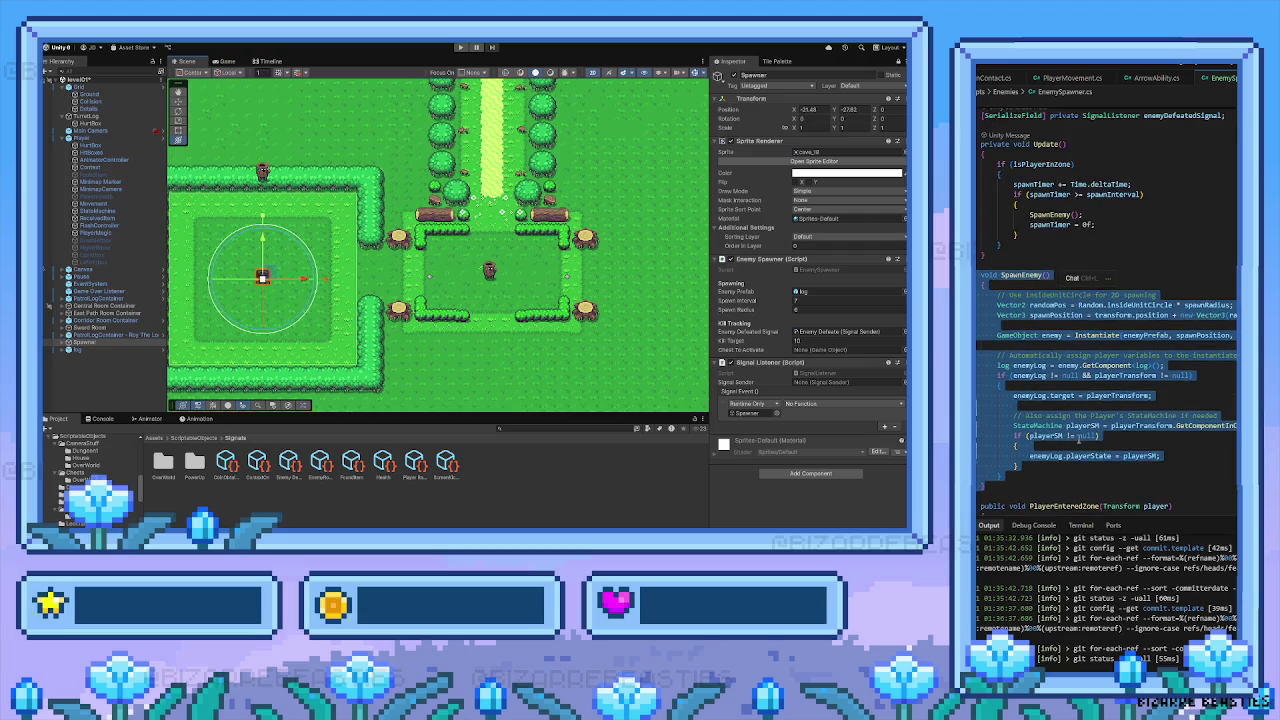
scroll(1060, 430, "down", 3)
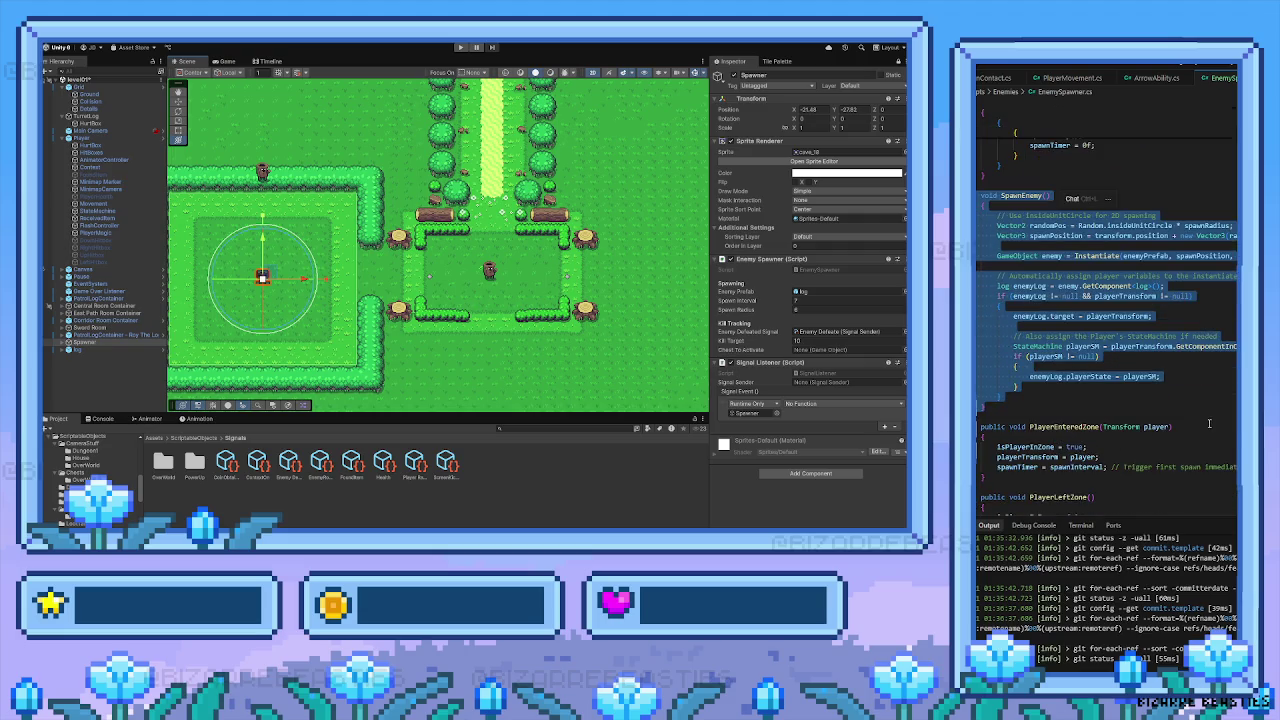
left_click(1142, 408)
scroll(1142, 408, "up", 6)
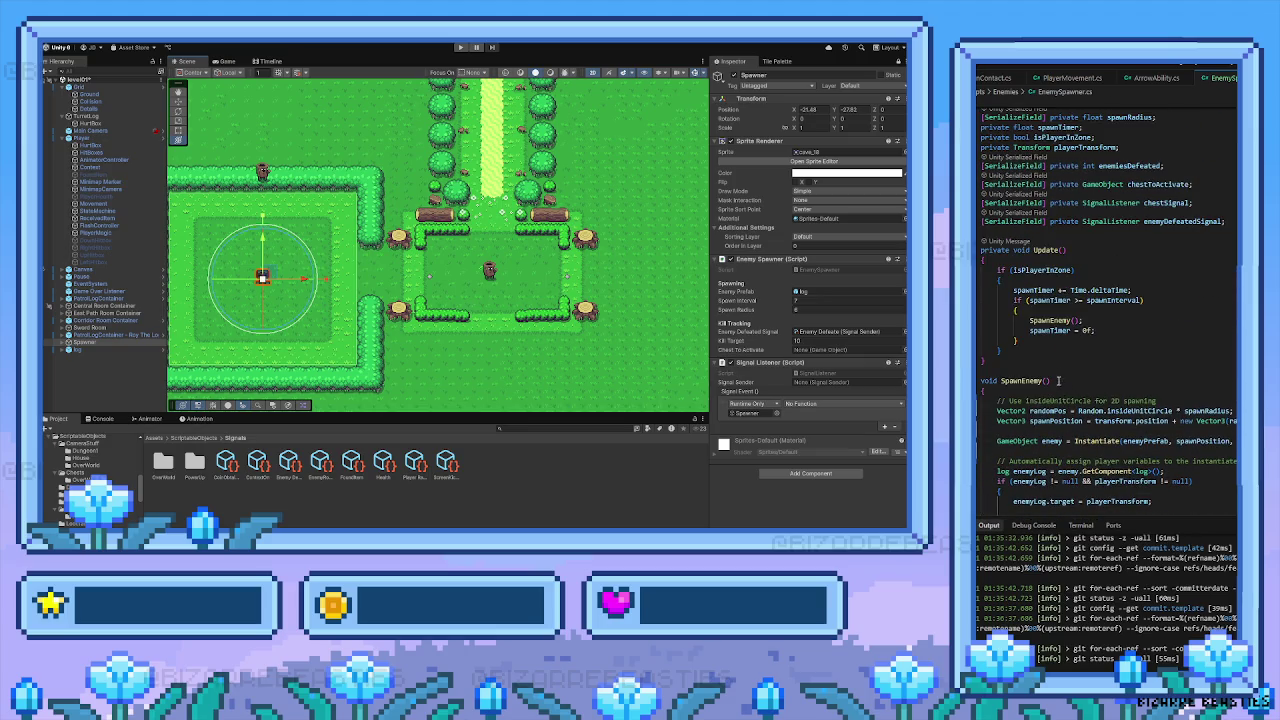
scroll(1000, 359, "down", 4)
scroll(1000, 359, "down", 1)
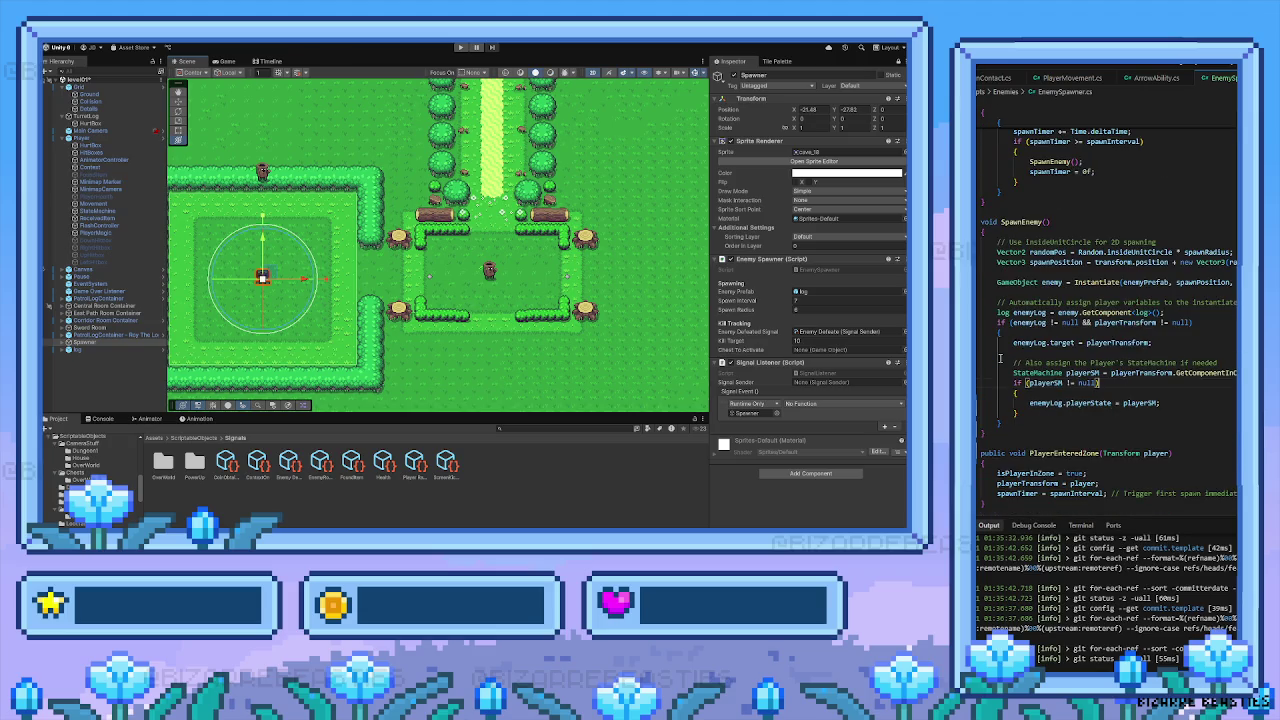
scroll(1000, 359, "down", 3)
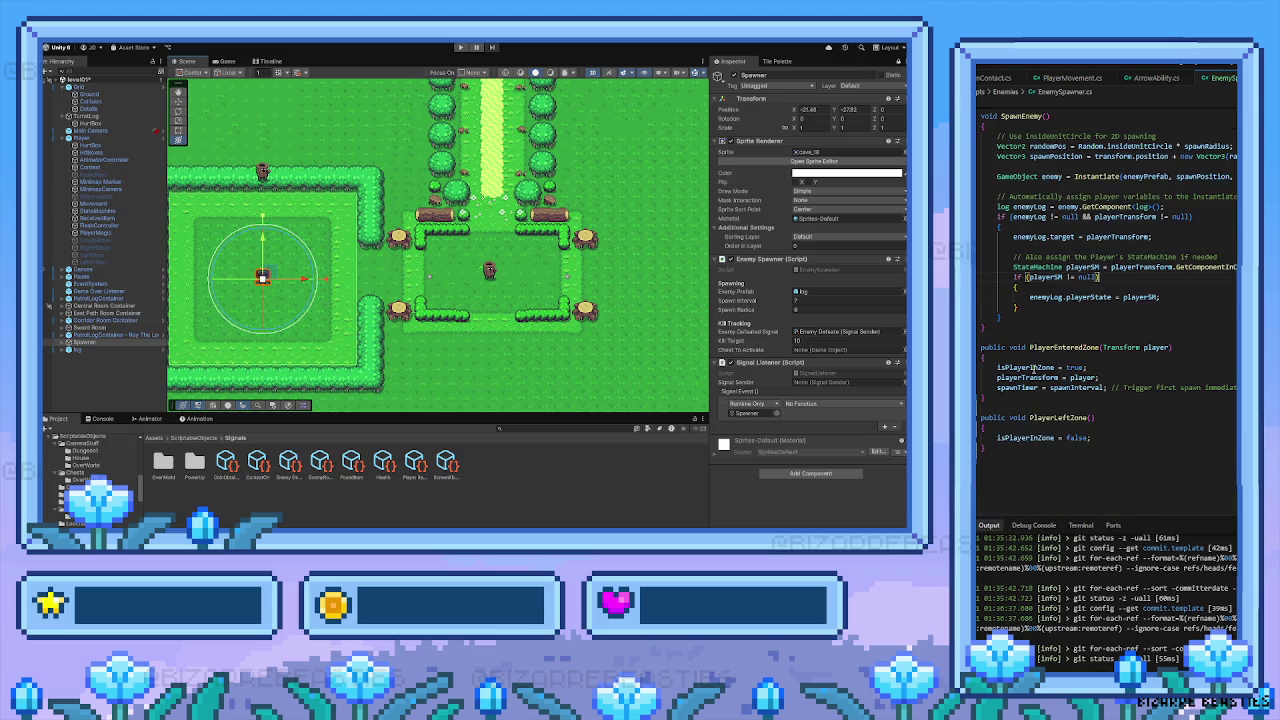
scroll(1032, 367, "down", 1)
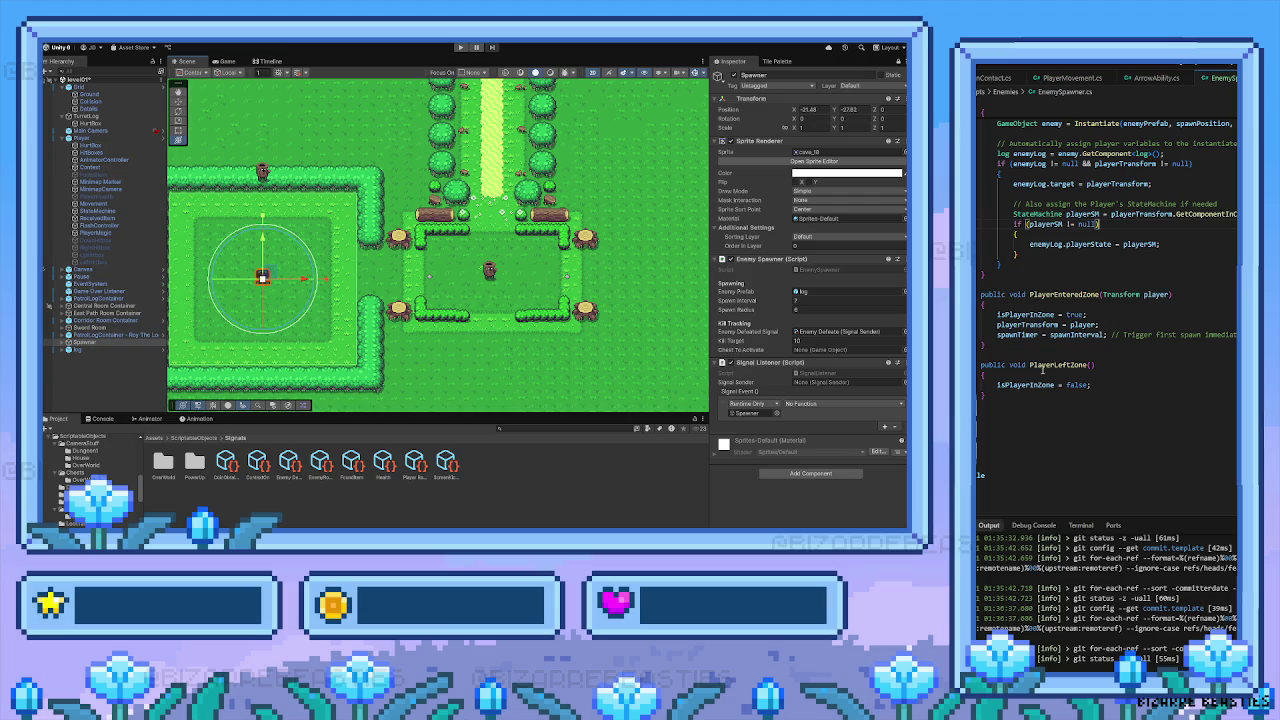
Close EnemySpawner.cs and choose Don't Save to discard the unsaved edits
scroll(1023, 436, "down", 2)
left_click(981, 424)
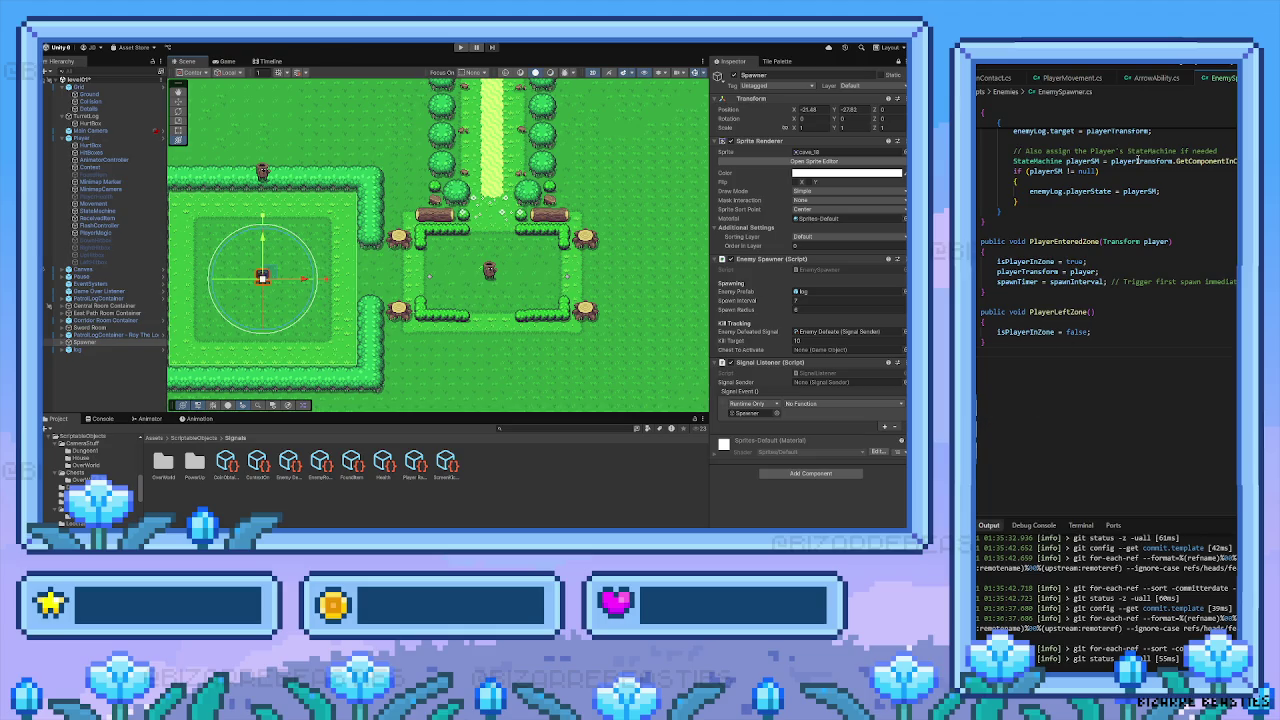
left_click(1234, 78)
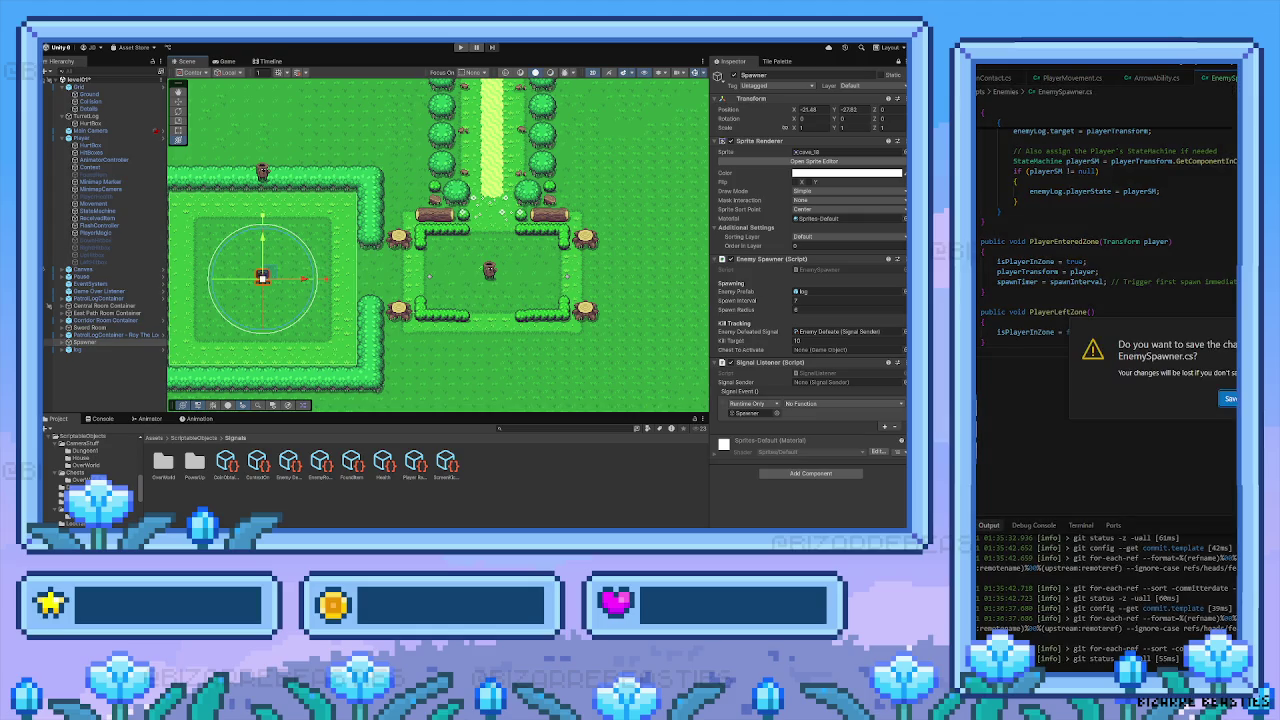
left_click(1228, 398)
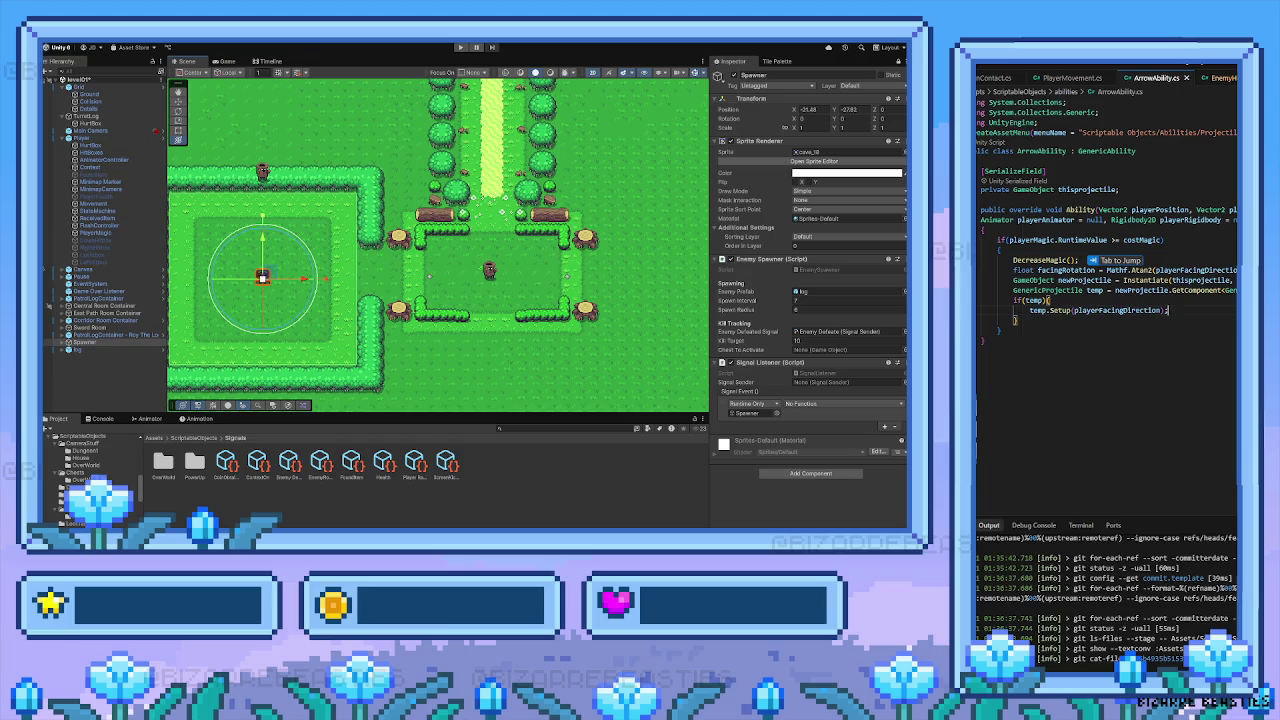
Reopen the saved EnemySpawner.cs via Ctrl+P, review its fields, then start Play mode
key("ctrl+p")
type("Ene")
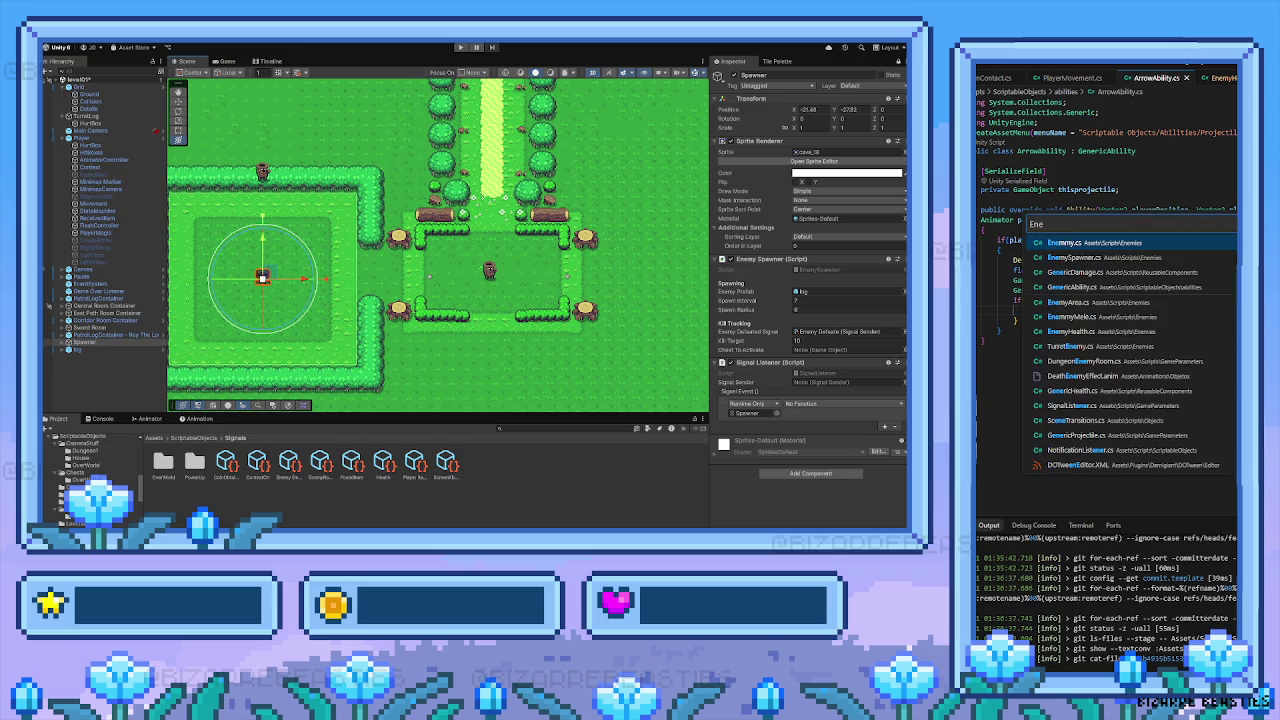
key("Down")
key("Return")
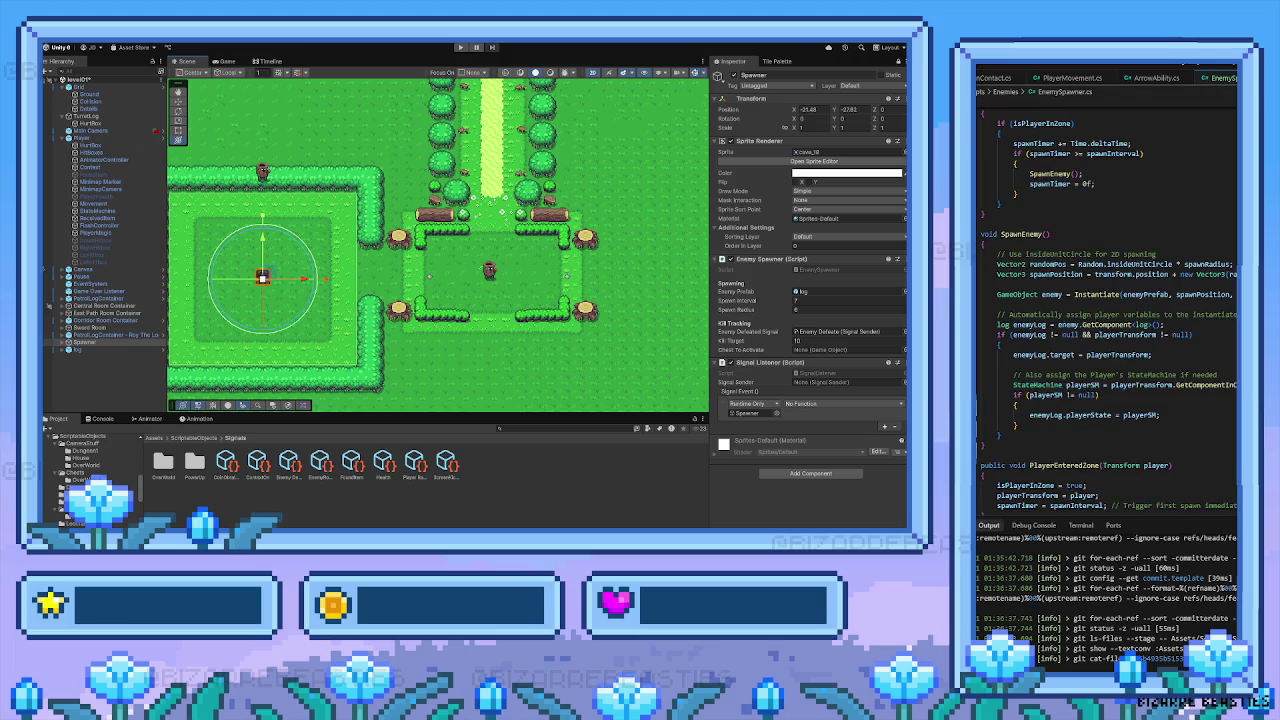
scroll(1105, 300, "down", 7)
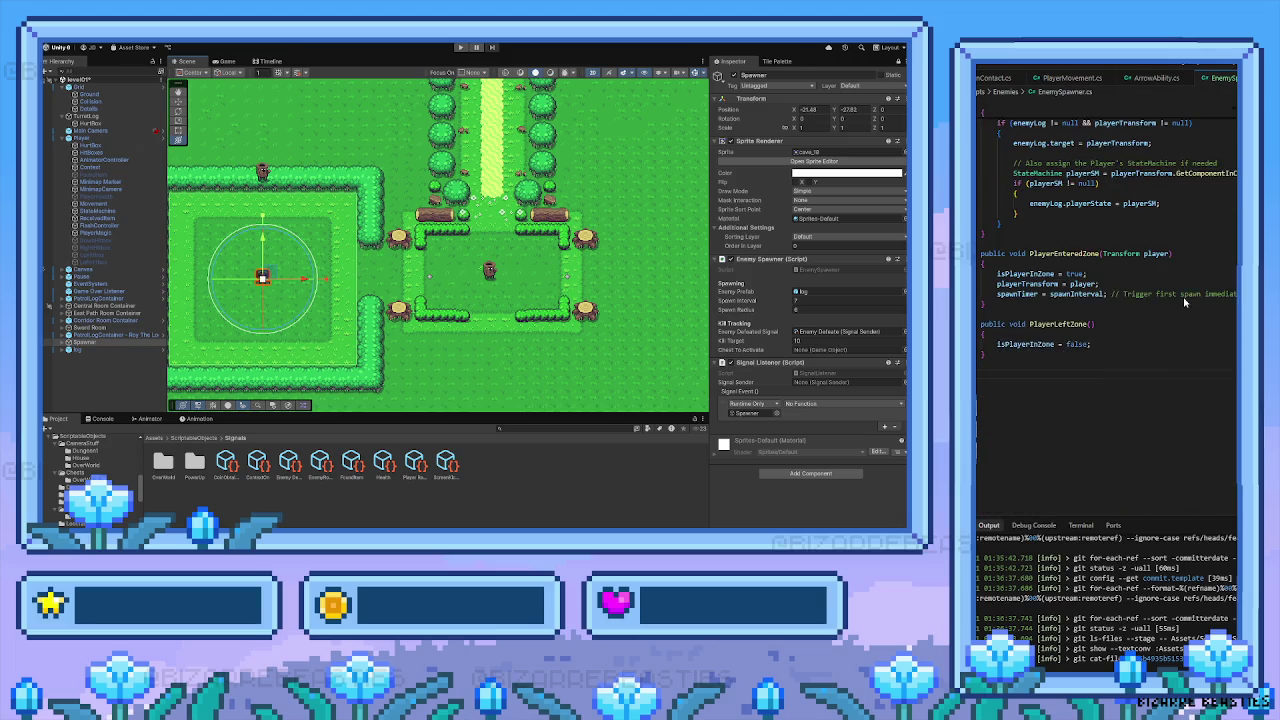
scroll(1018, 430, "up", 15)
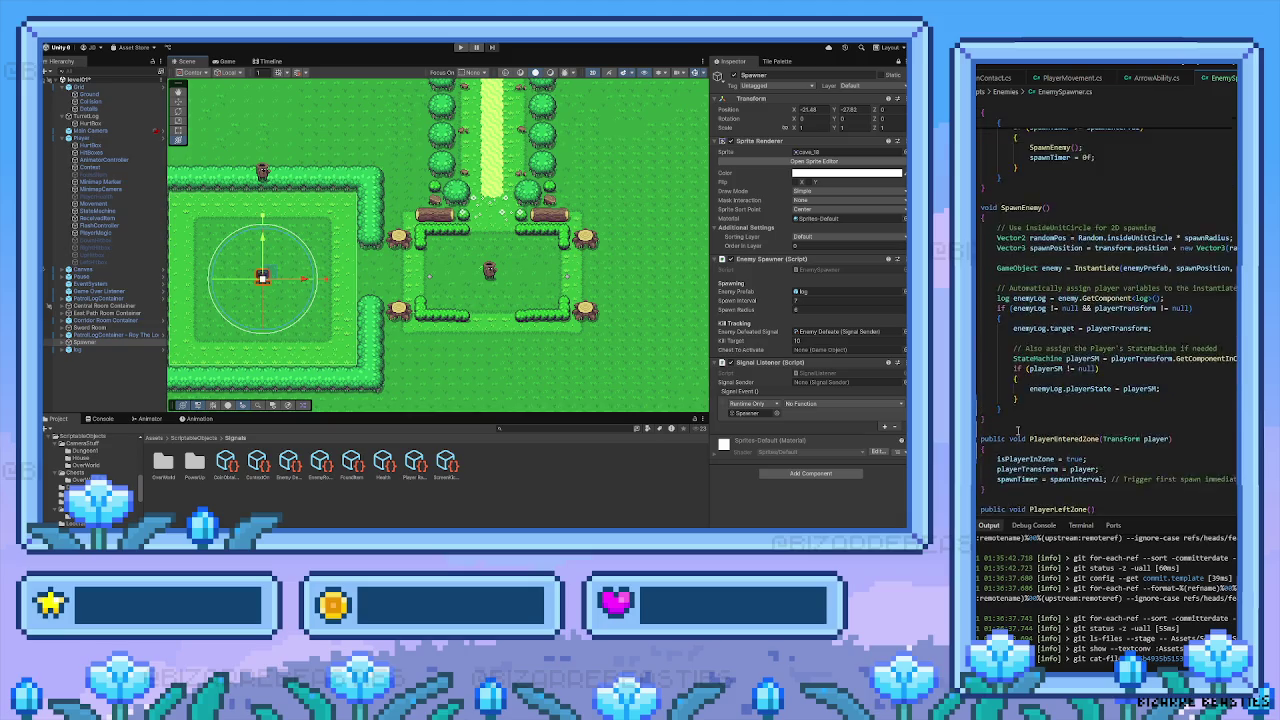
scroll(1017, 433, "up", 1)
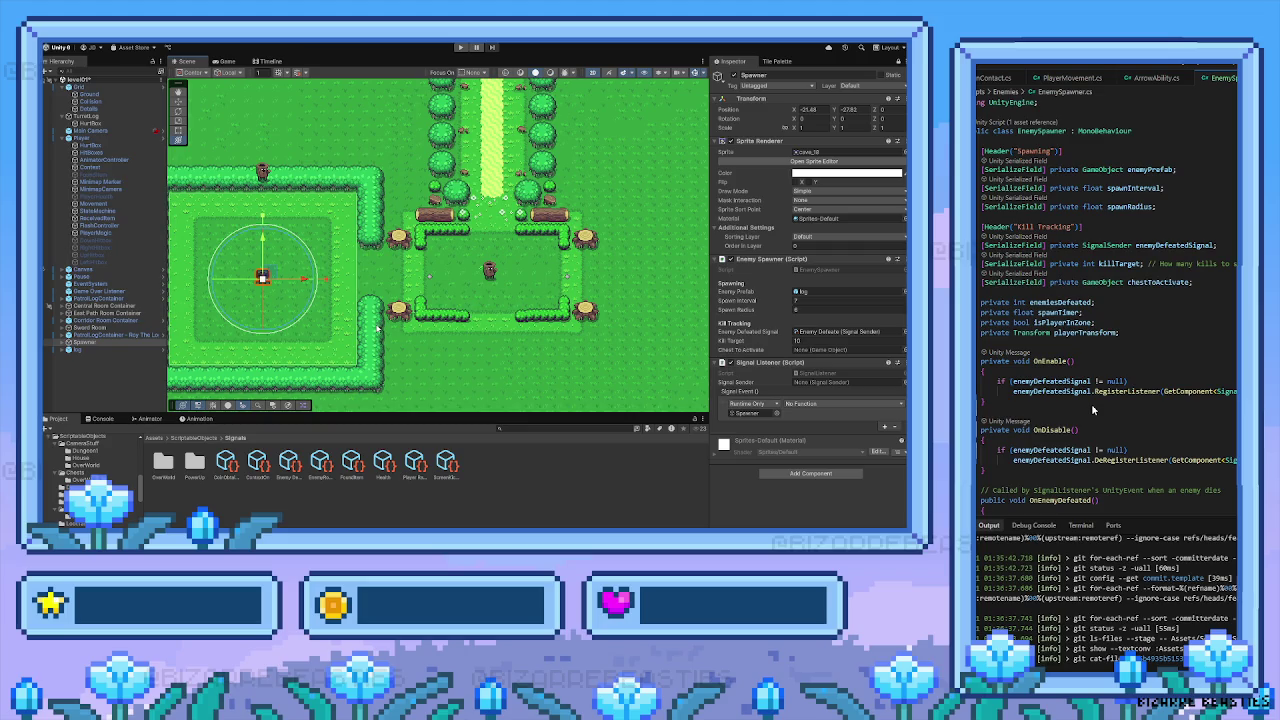
left_click(461, 47)
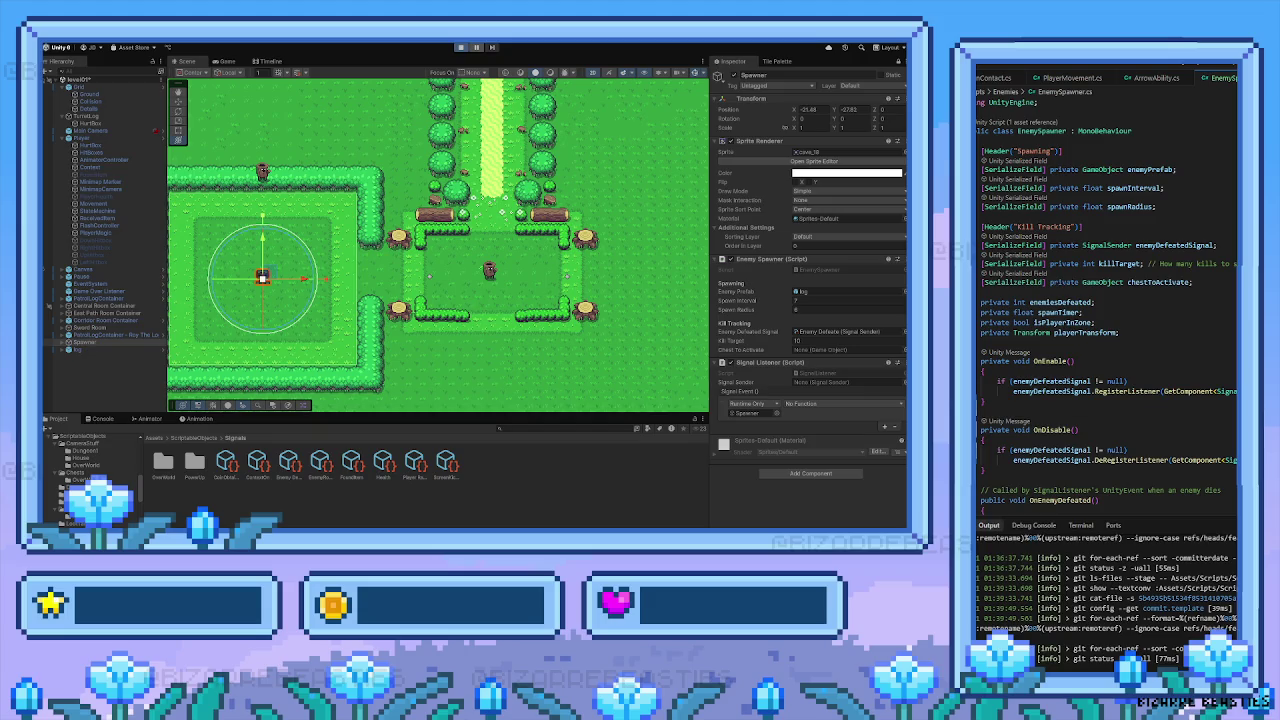
Let the game launch in Play mode with the player outside the house
scroll(1108, 310, "down", 3)
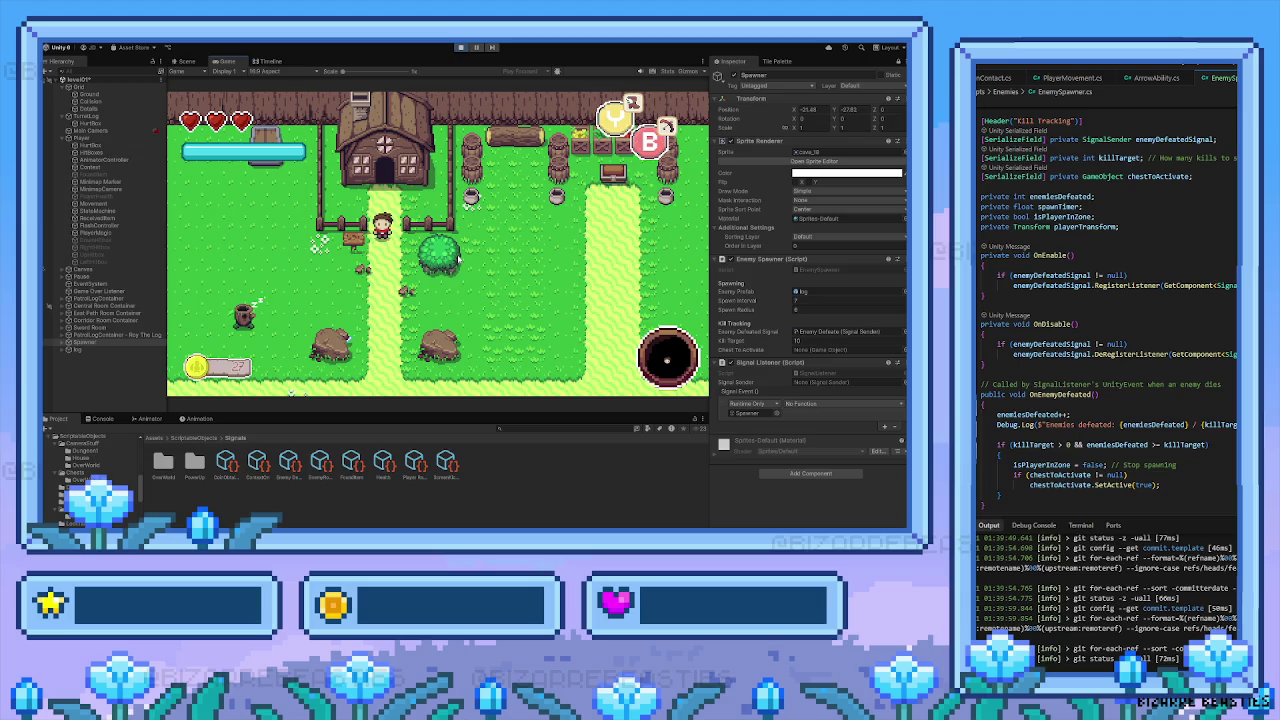
Walk the player down through the gate into the fenced clearing, destroying a log enemy
key("Down")
key("Left")
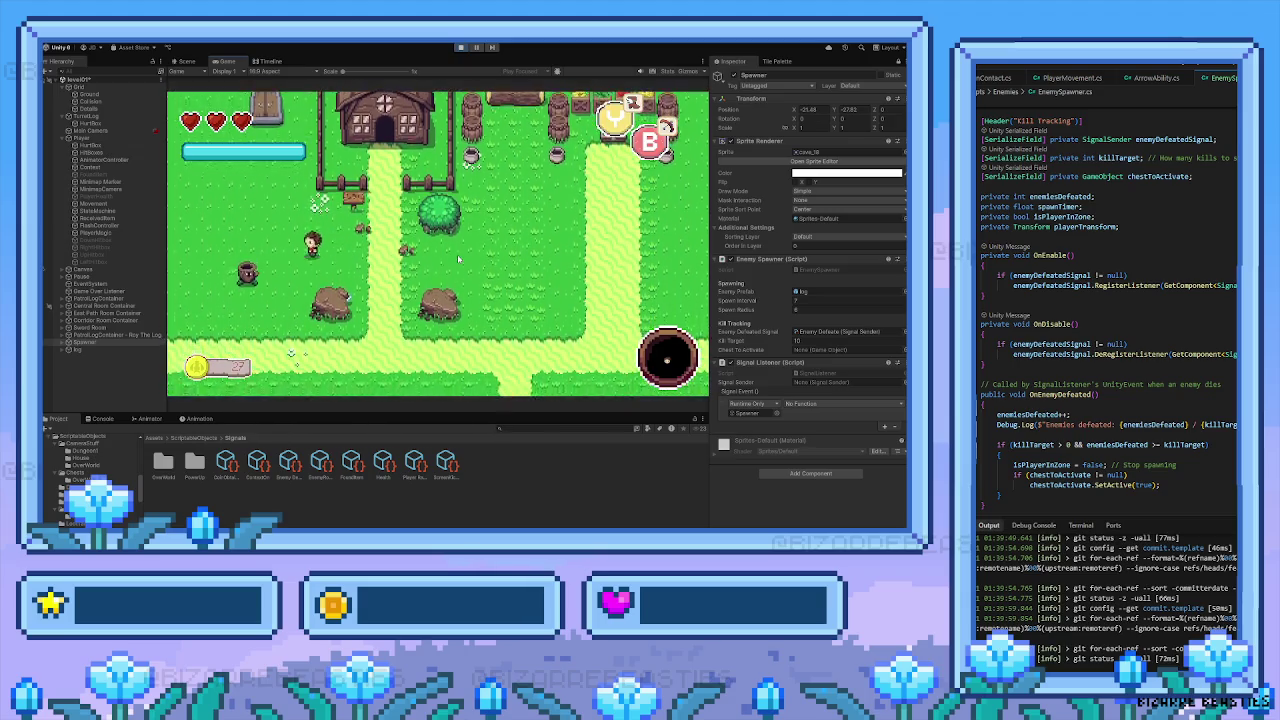
key("Down")
key("Left")
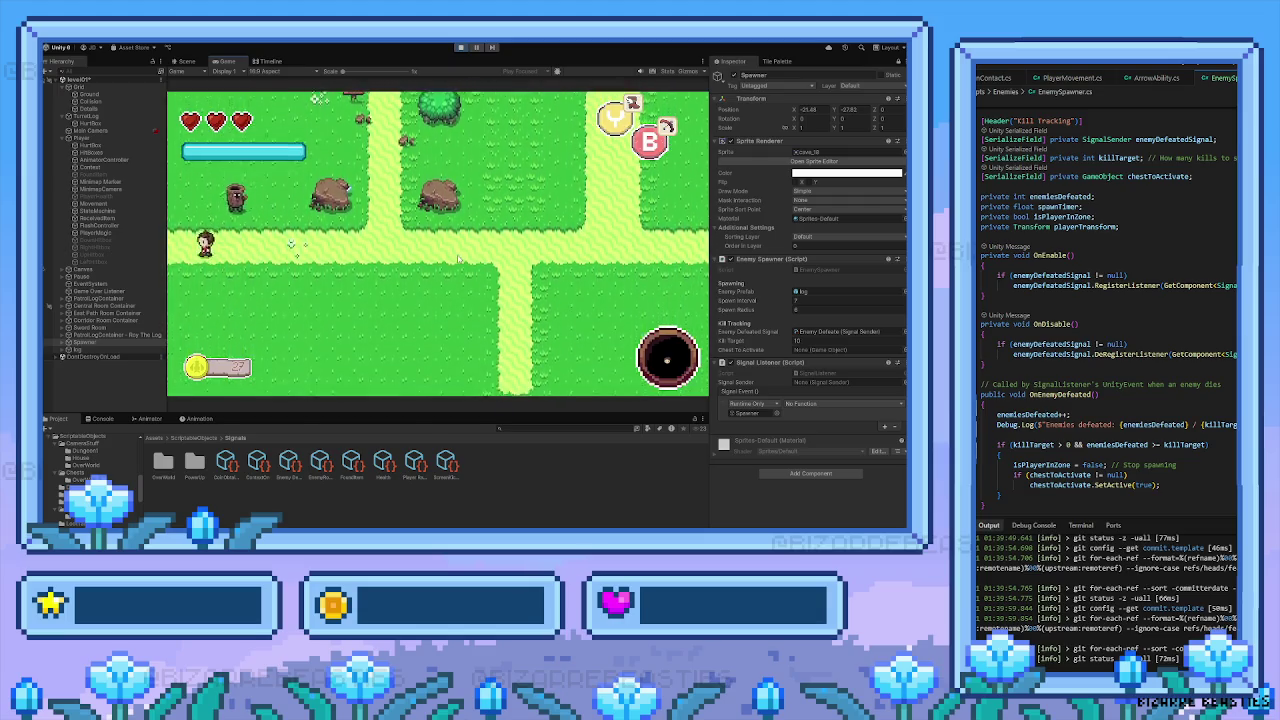
key("Up")
key("Right")
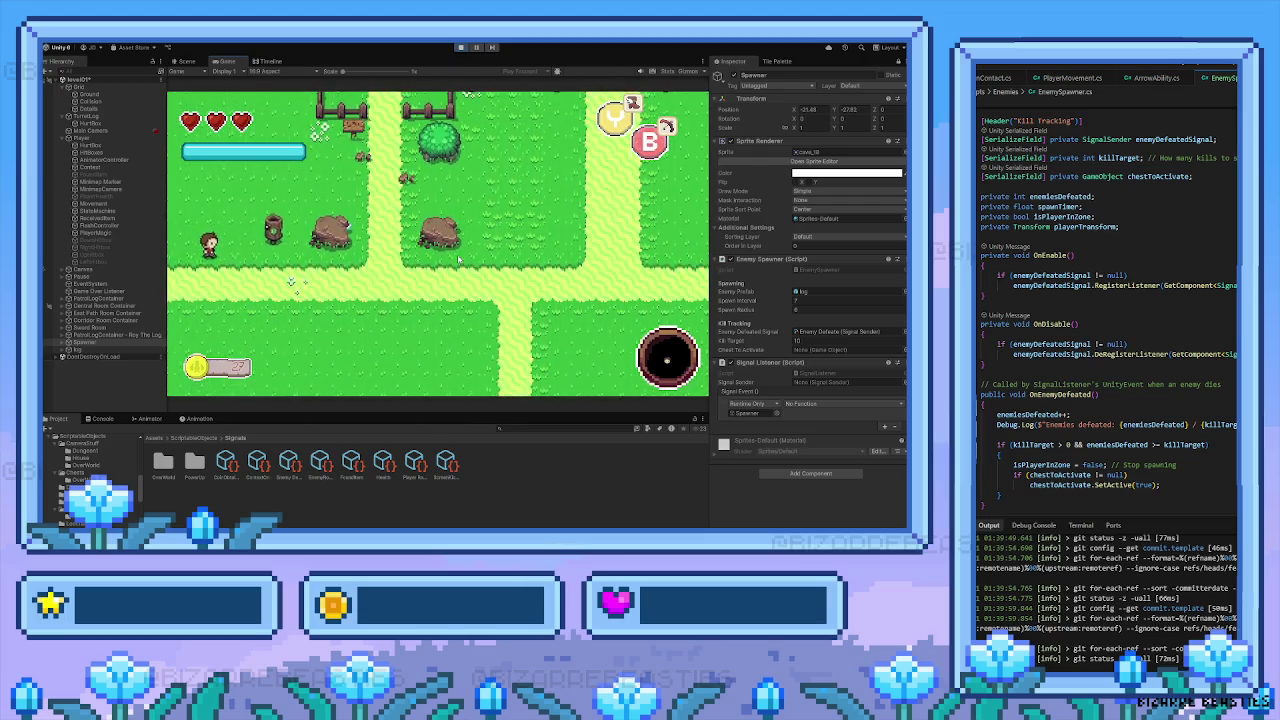
key("Right")
key("space")
key("Down")
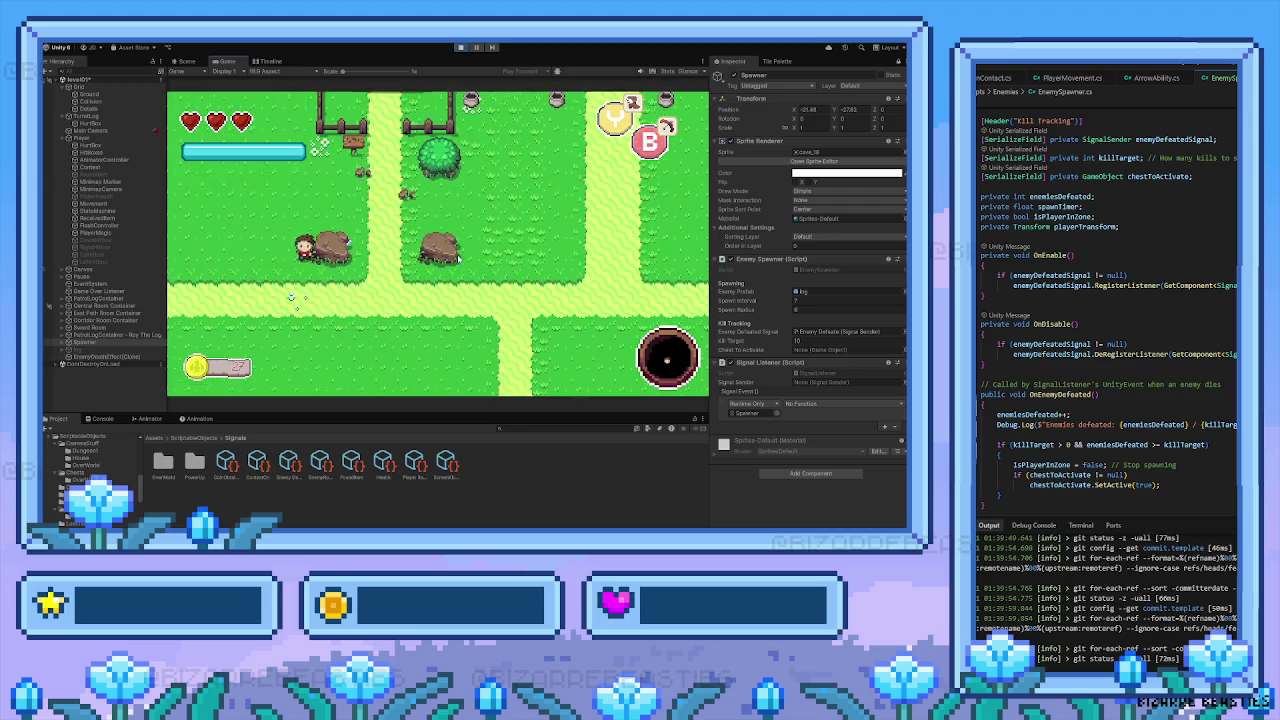
key("Right")
key("Down")
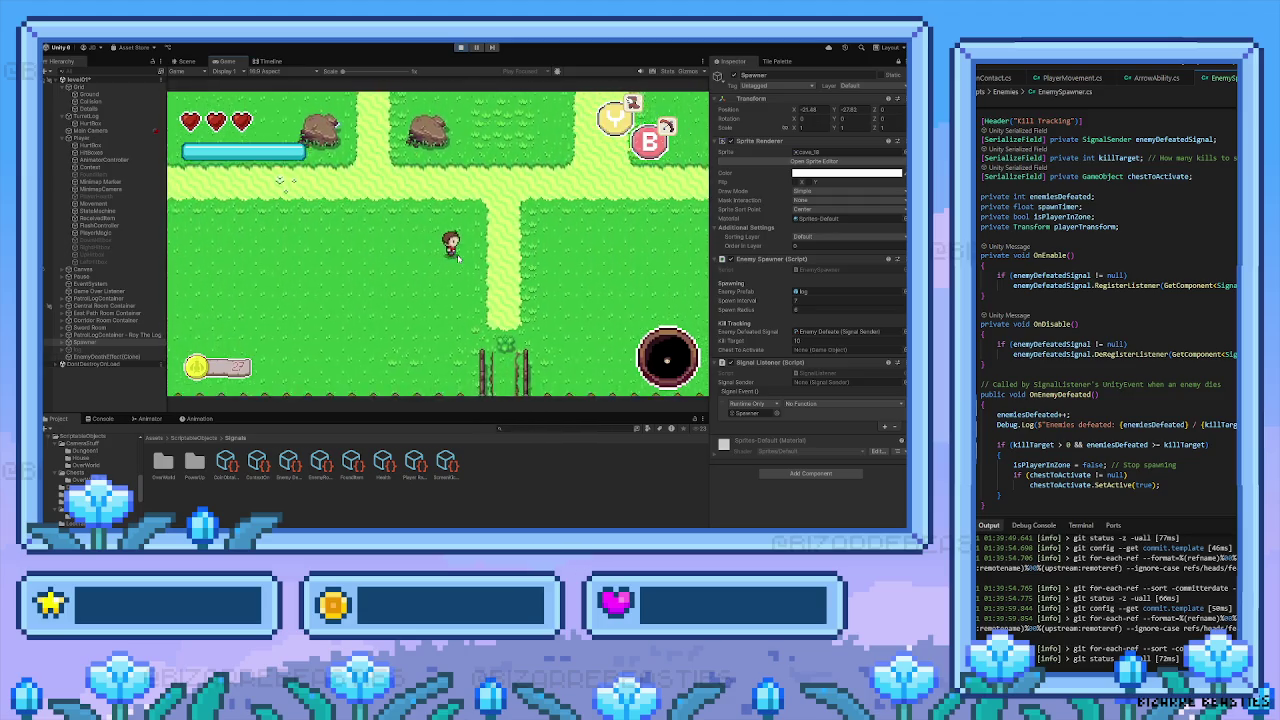
key("Down")
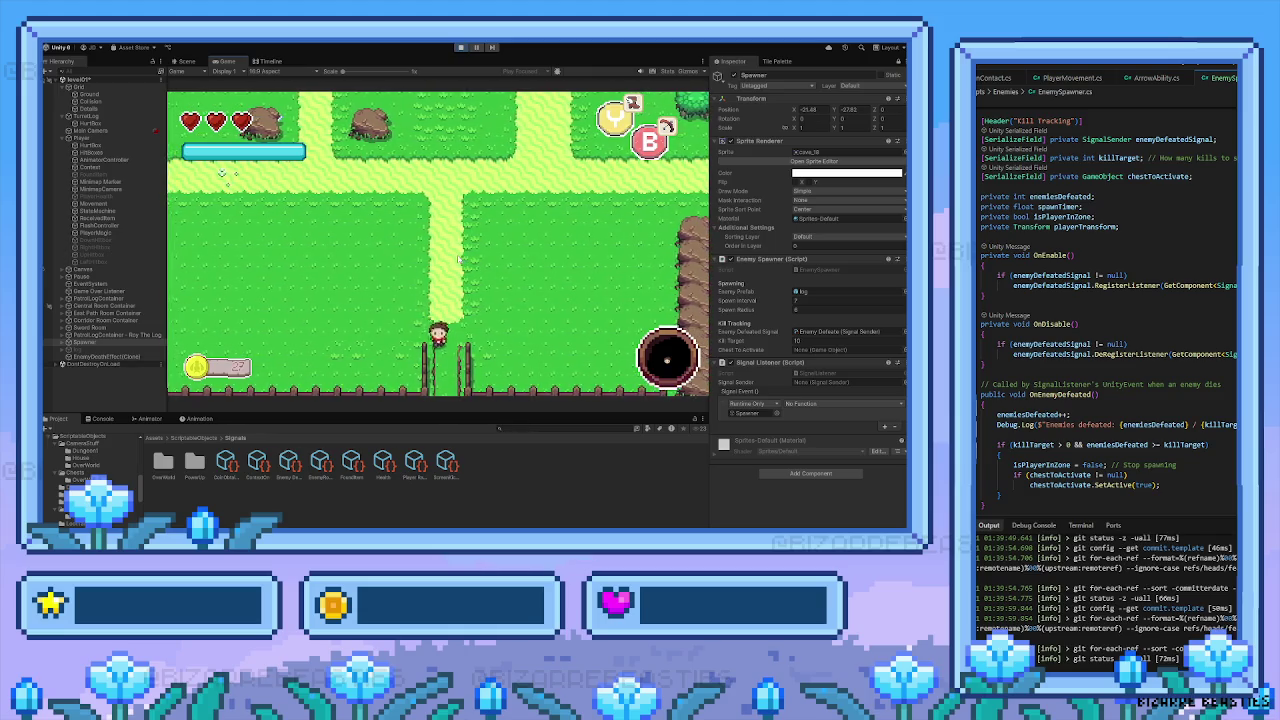
key("Down")
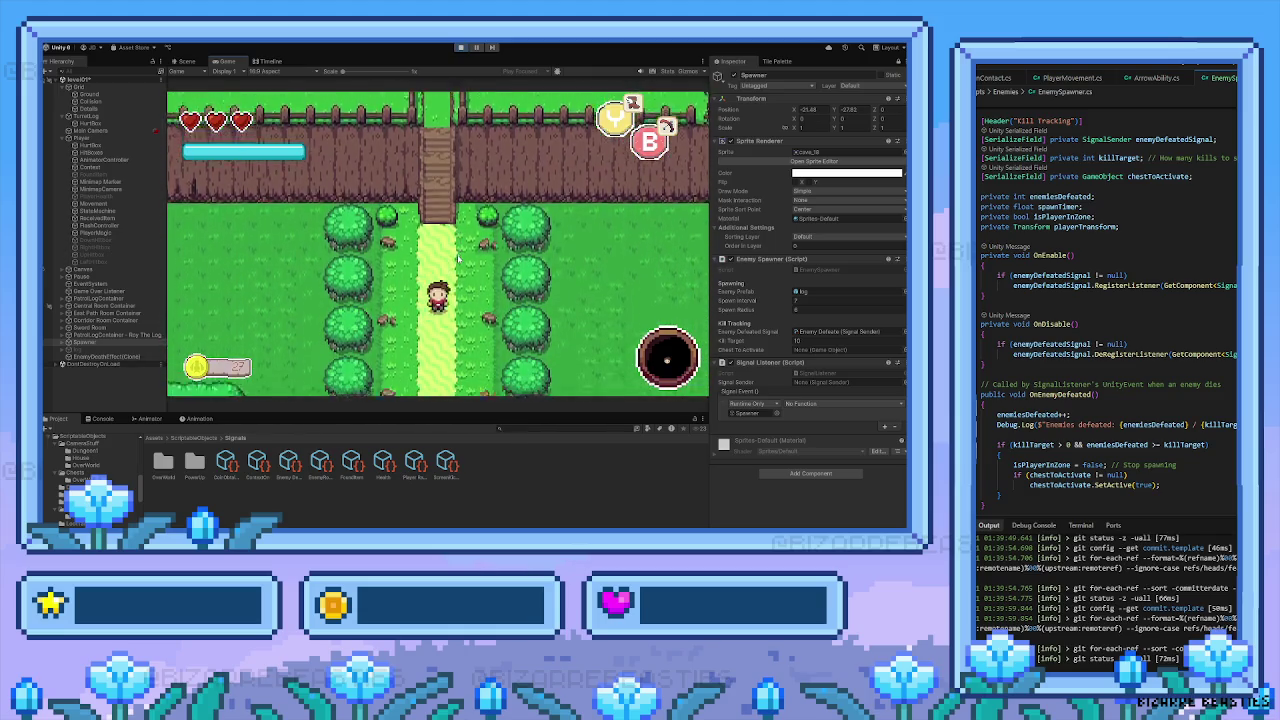
key("Down")
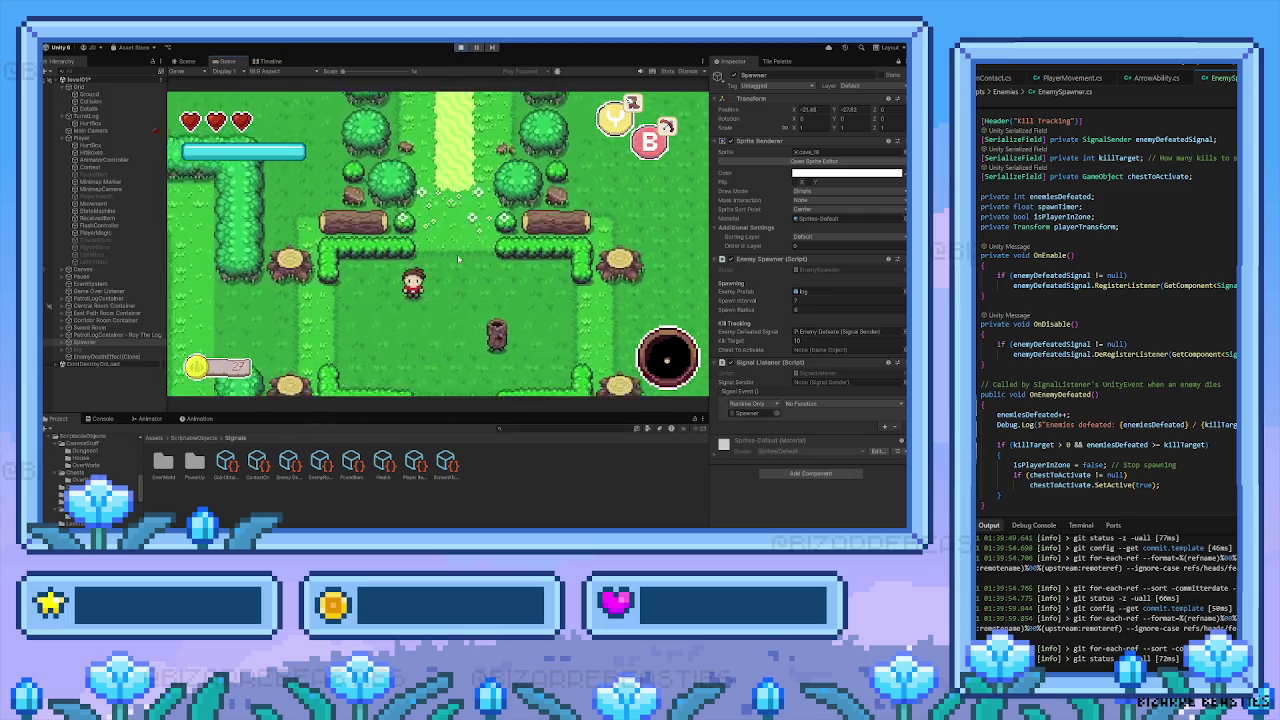
Explore the neighbouring clearings and attack the spawned log enemies with the sword
key("Right")
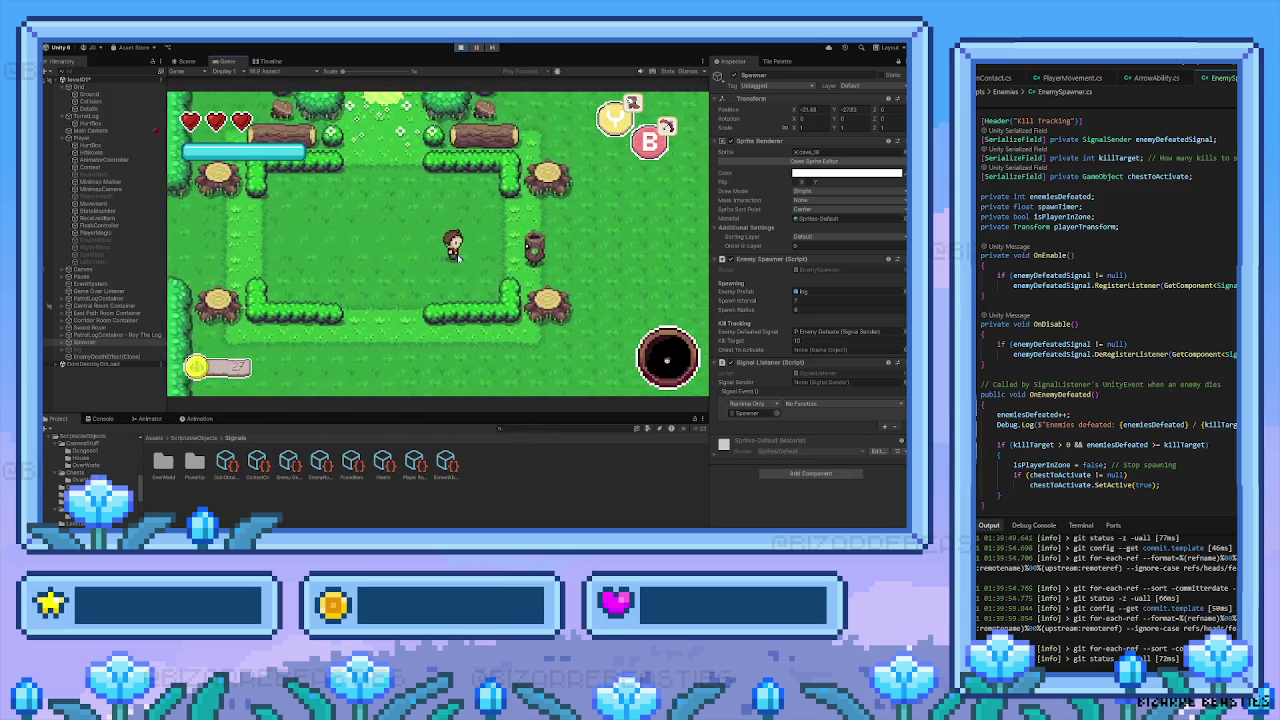
key("Right")
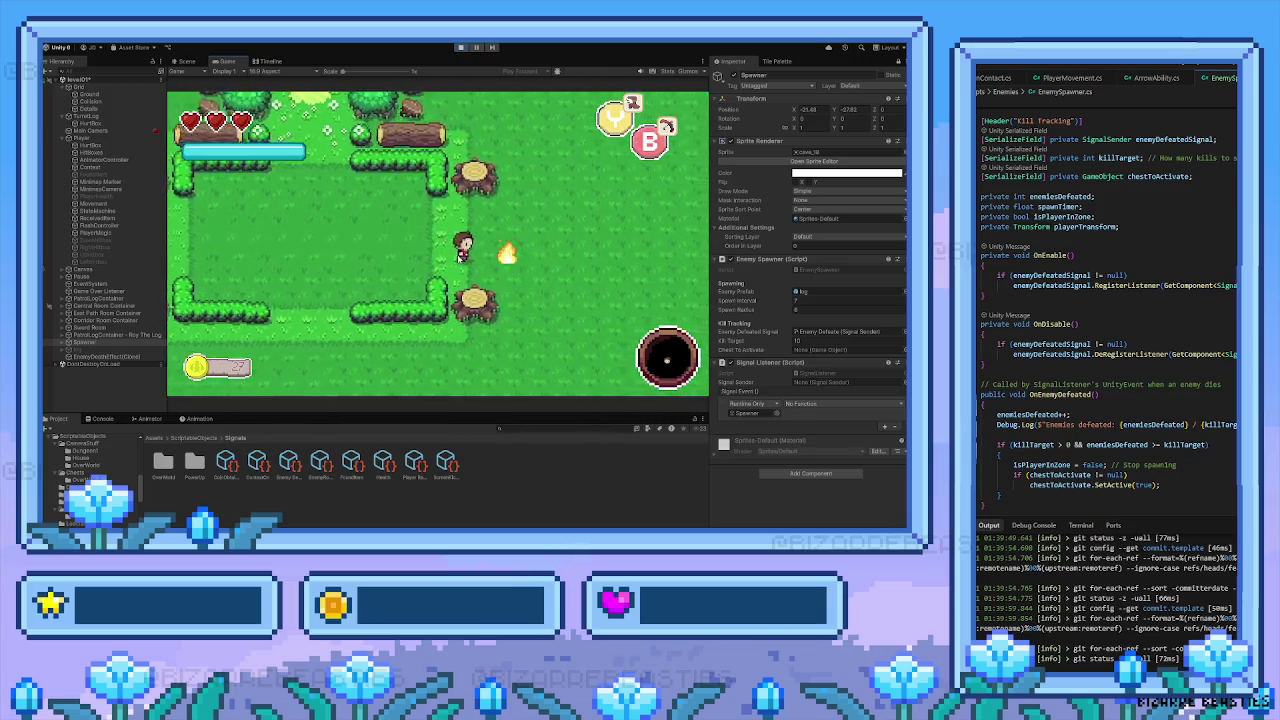
key("Right")
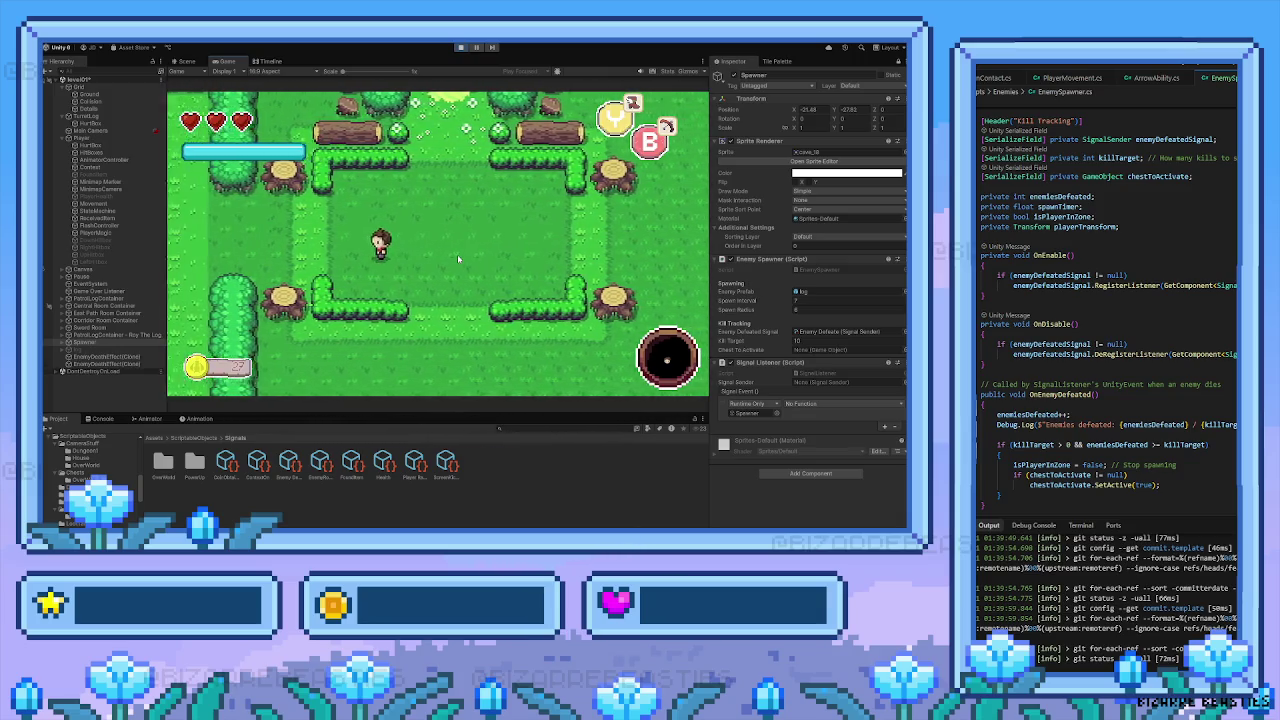
key("Left")
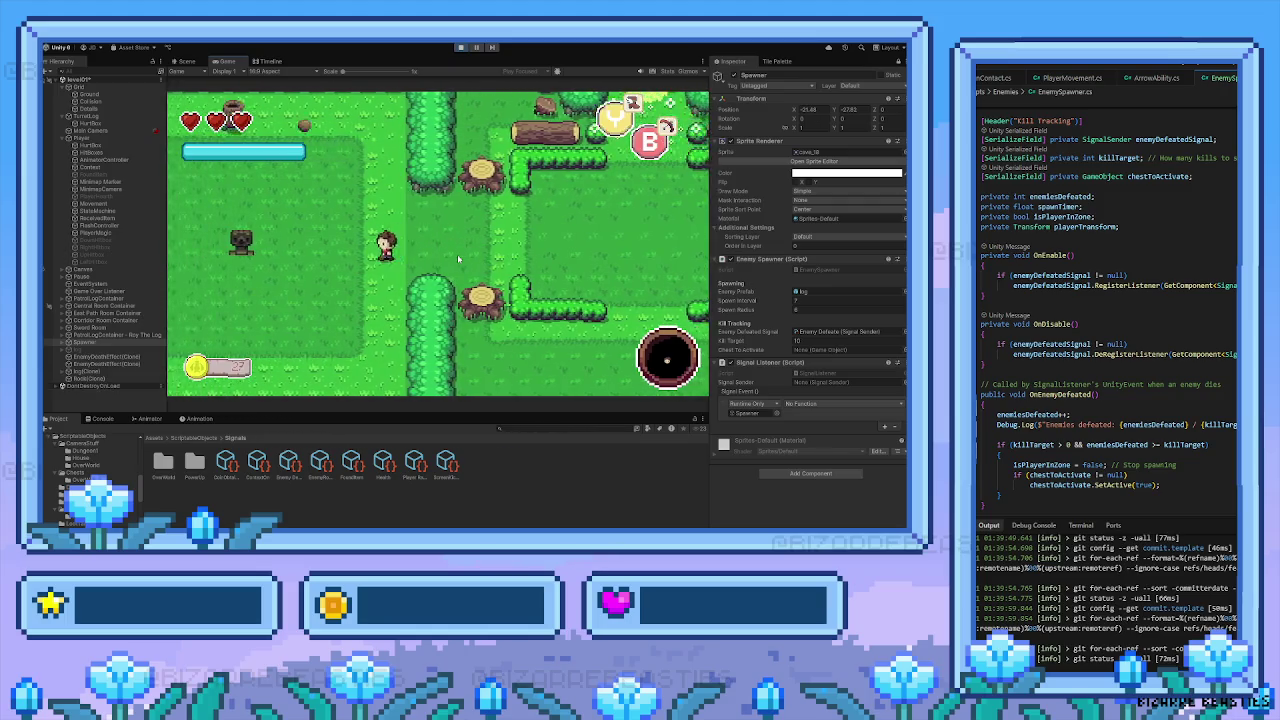
key("Left")
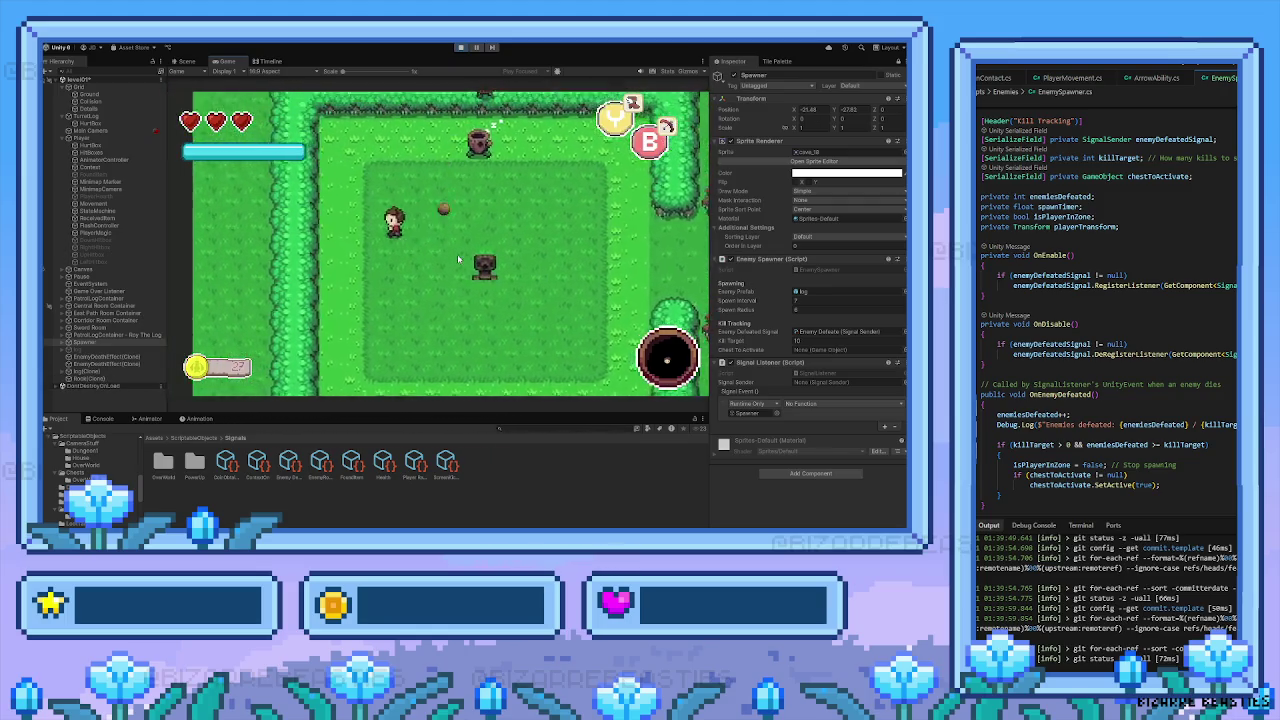
key("Right")
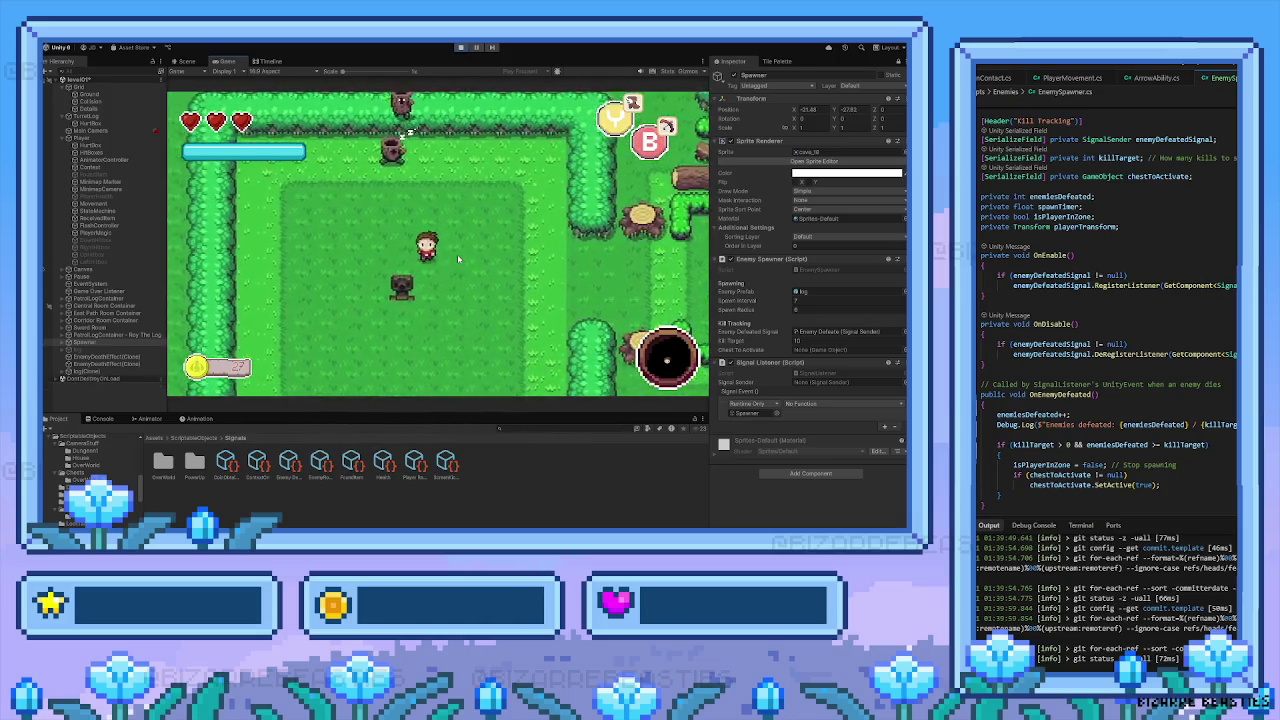
key("Left")
key("space")
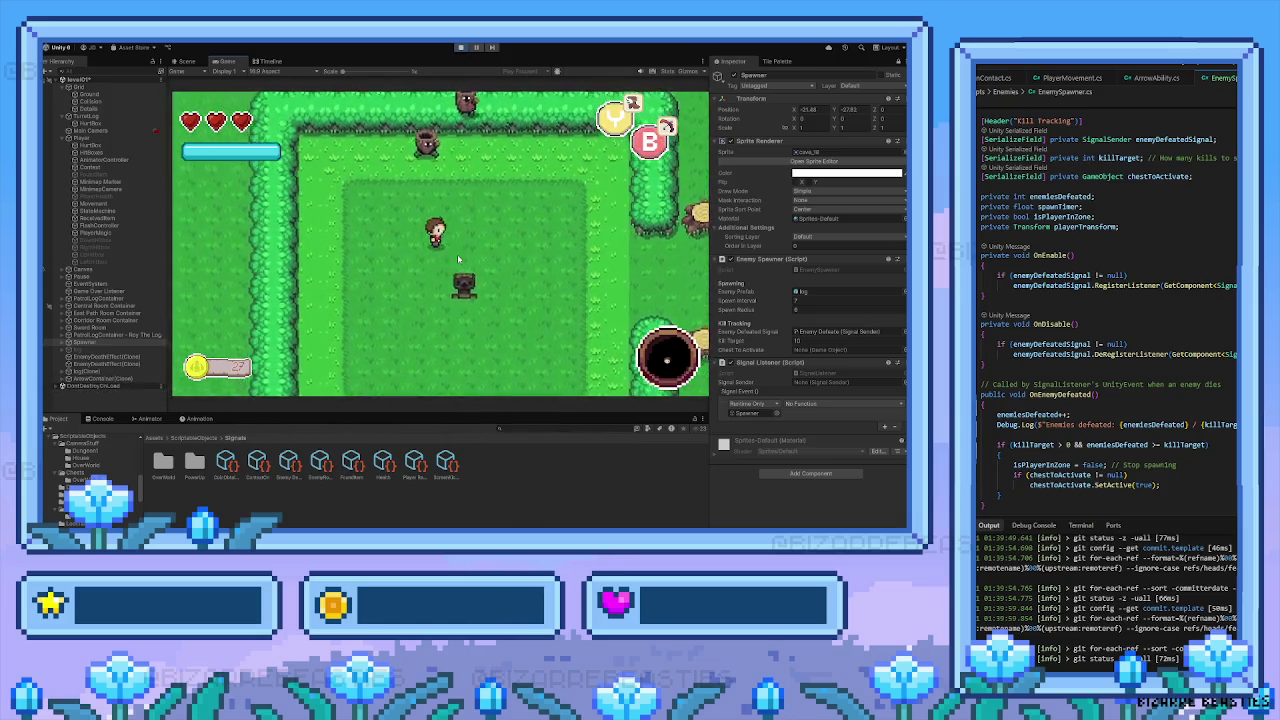
key("space")
key("Left")
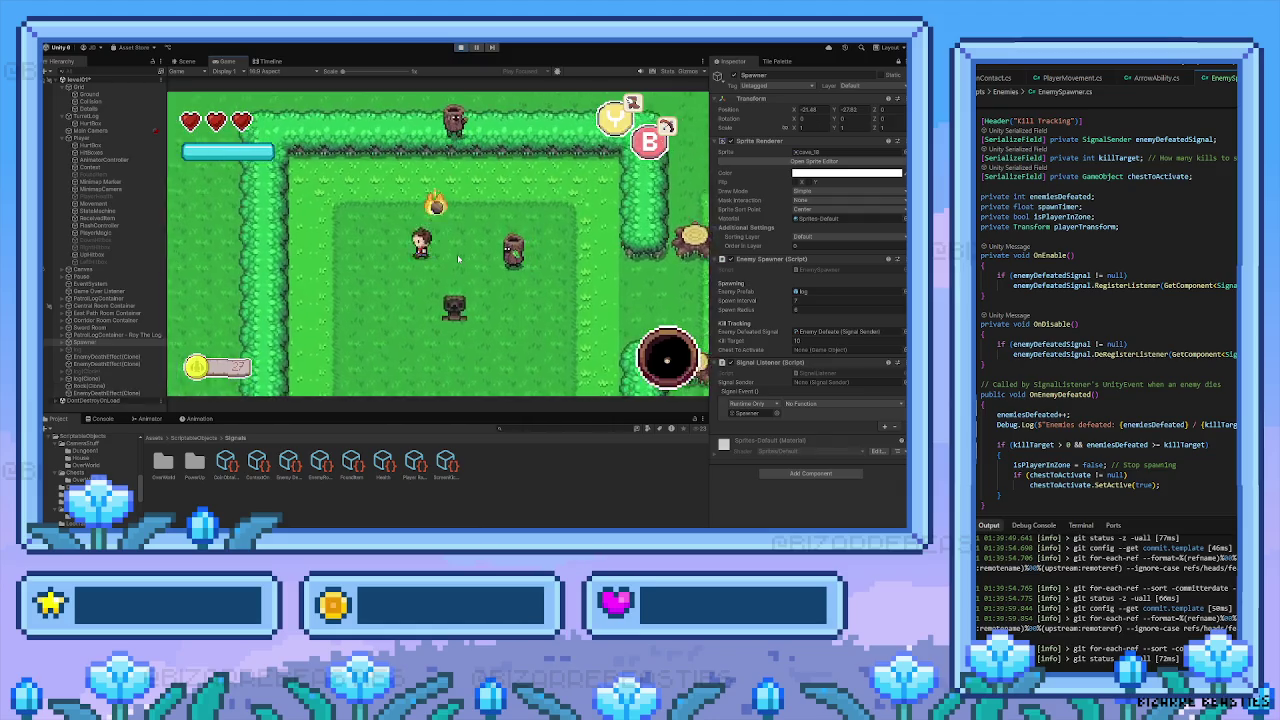
key("Right")
key("Down")
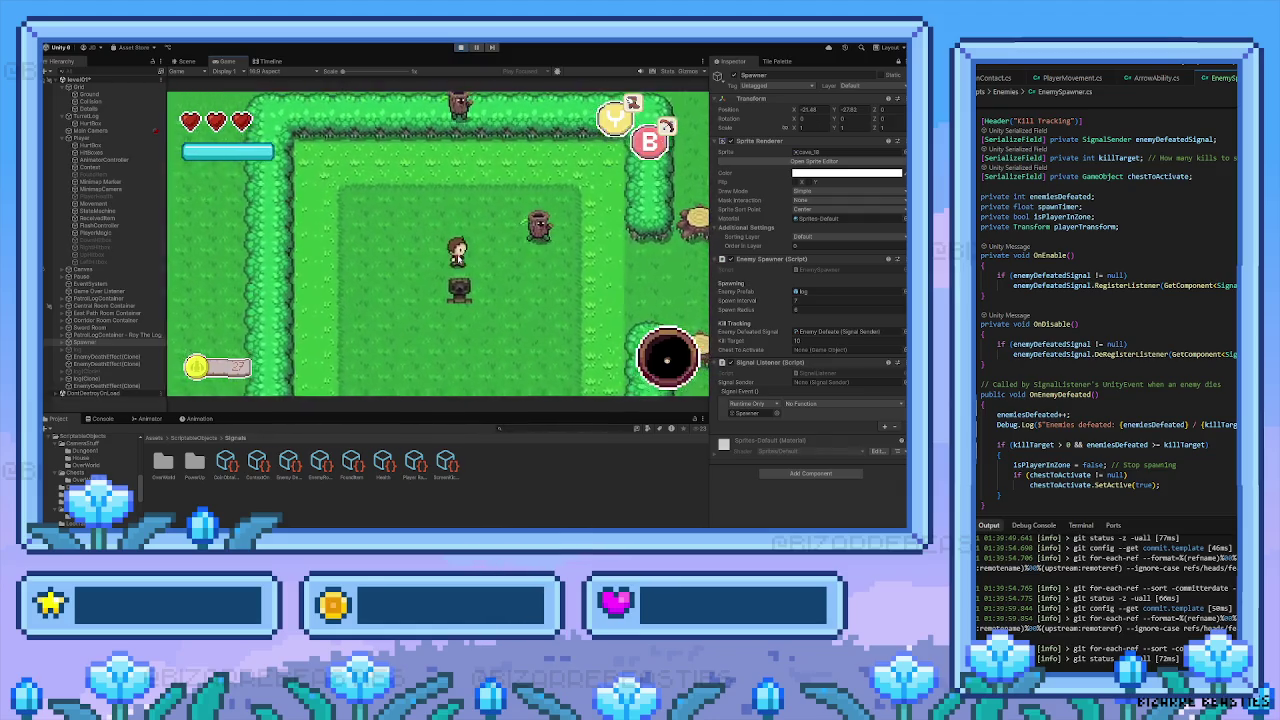
key("Down")
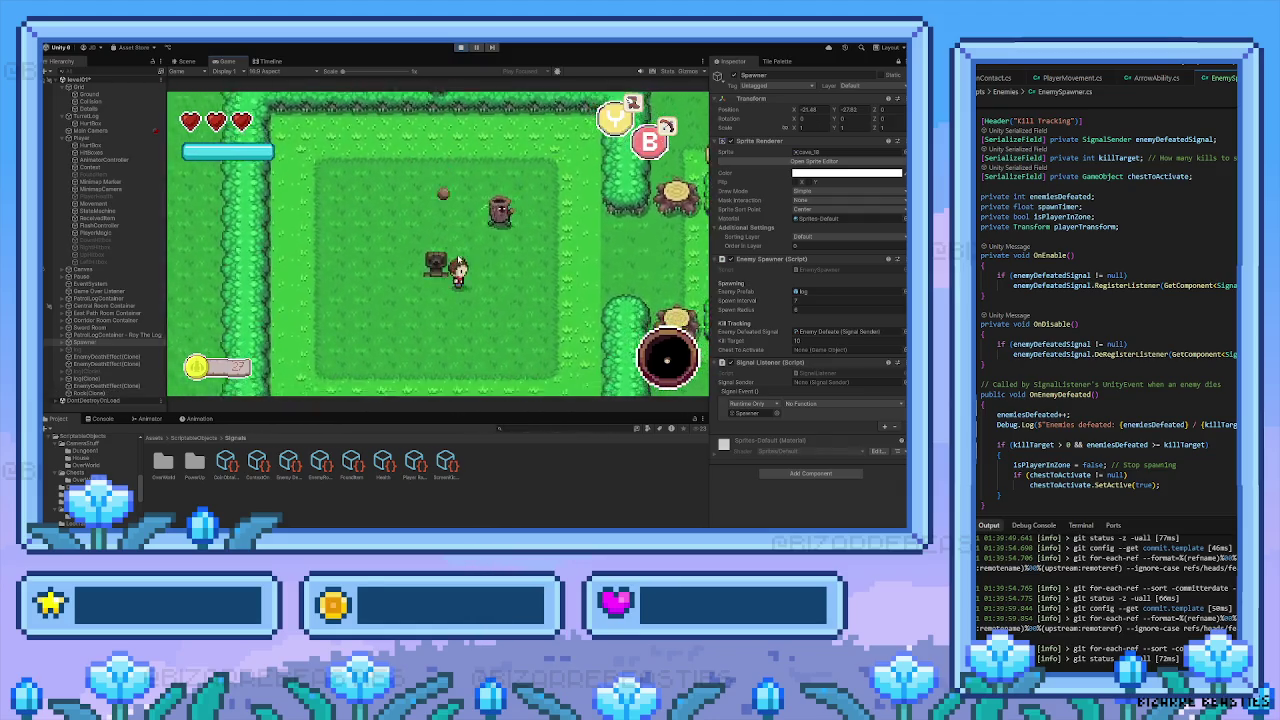
key("Right")
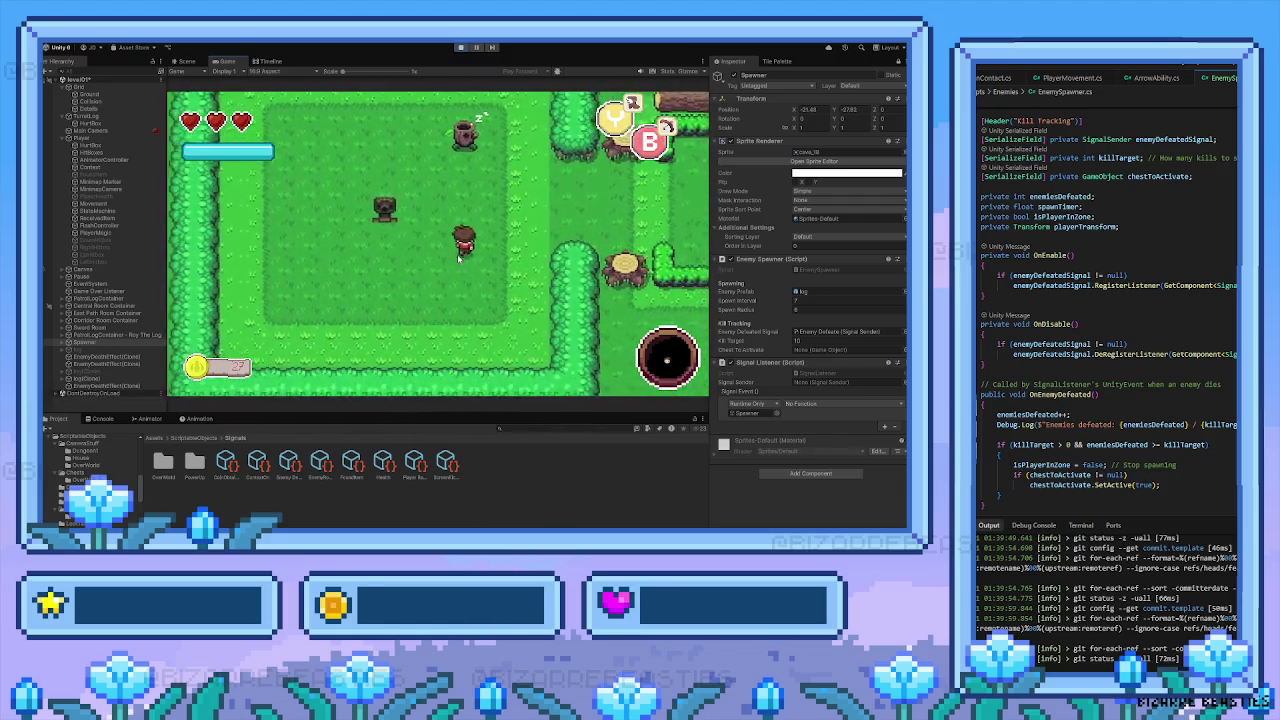
key("Up")
key("Left")
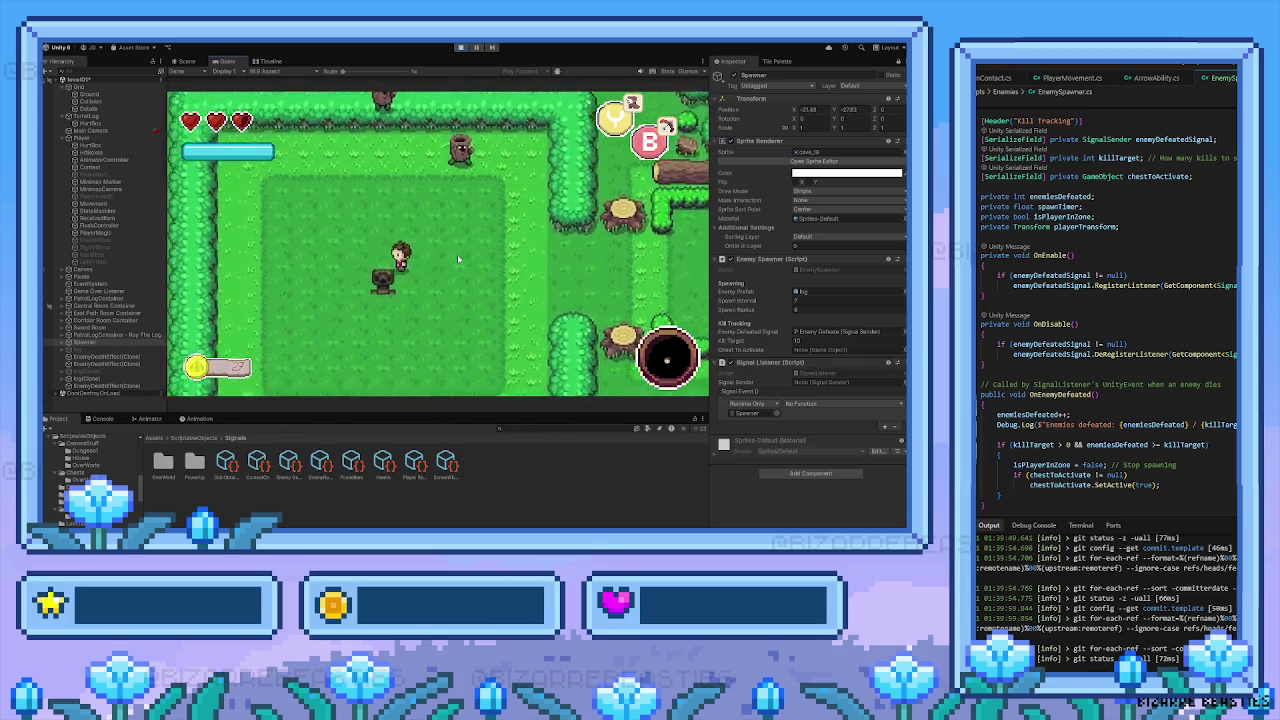
key("Up")
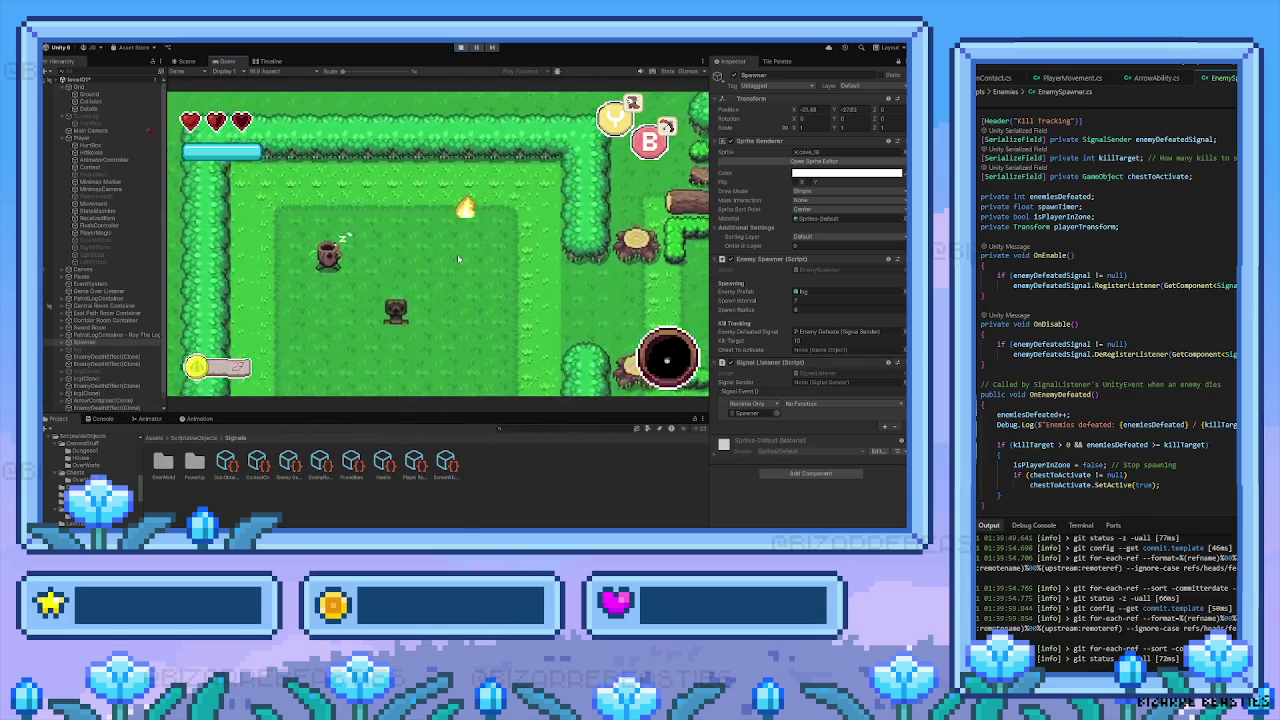
key("Down")
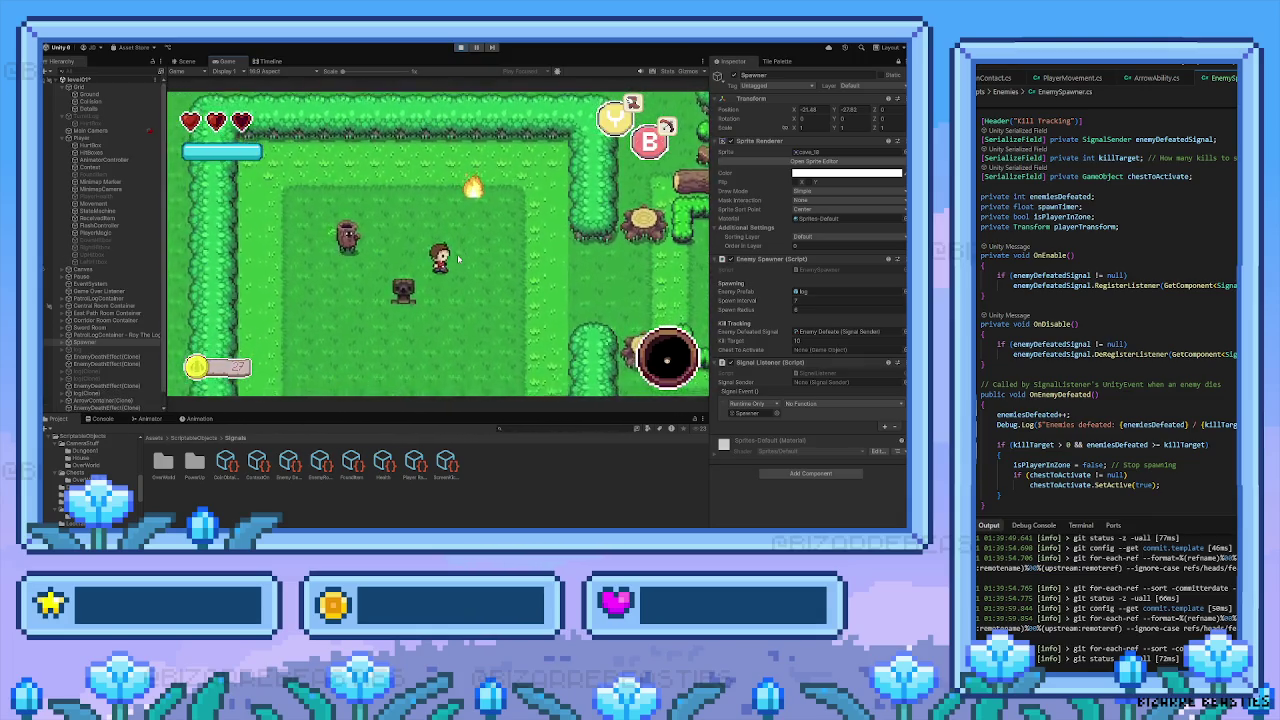
key("Left")
key("space")
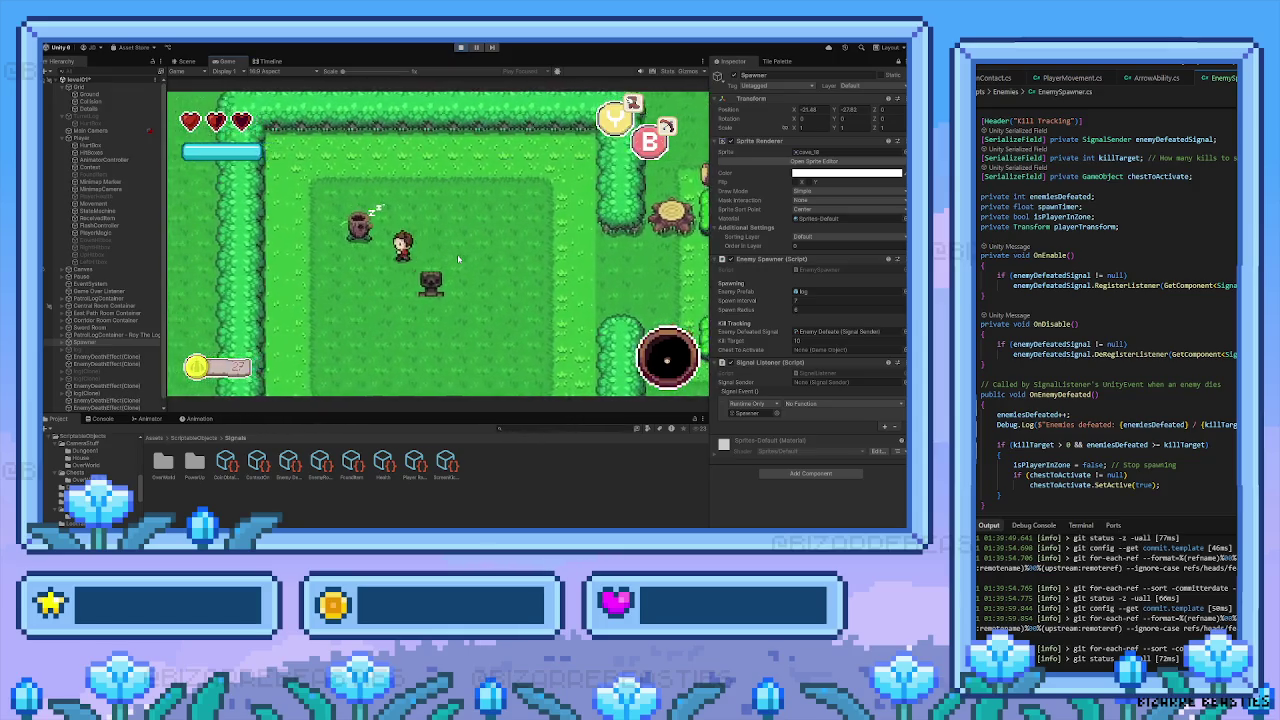
Roam the arena, defeat another log enemy, walk up the tree-lined path, and stop Play mode
key("Left")
key("Up")
key("Left")
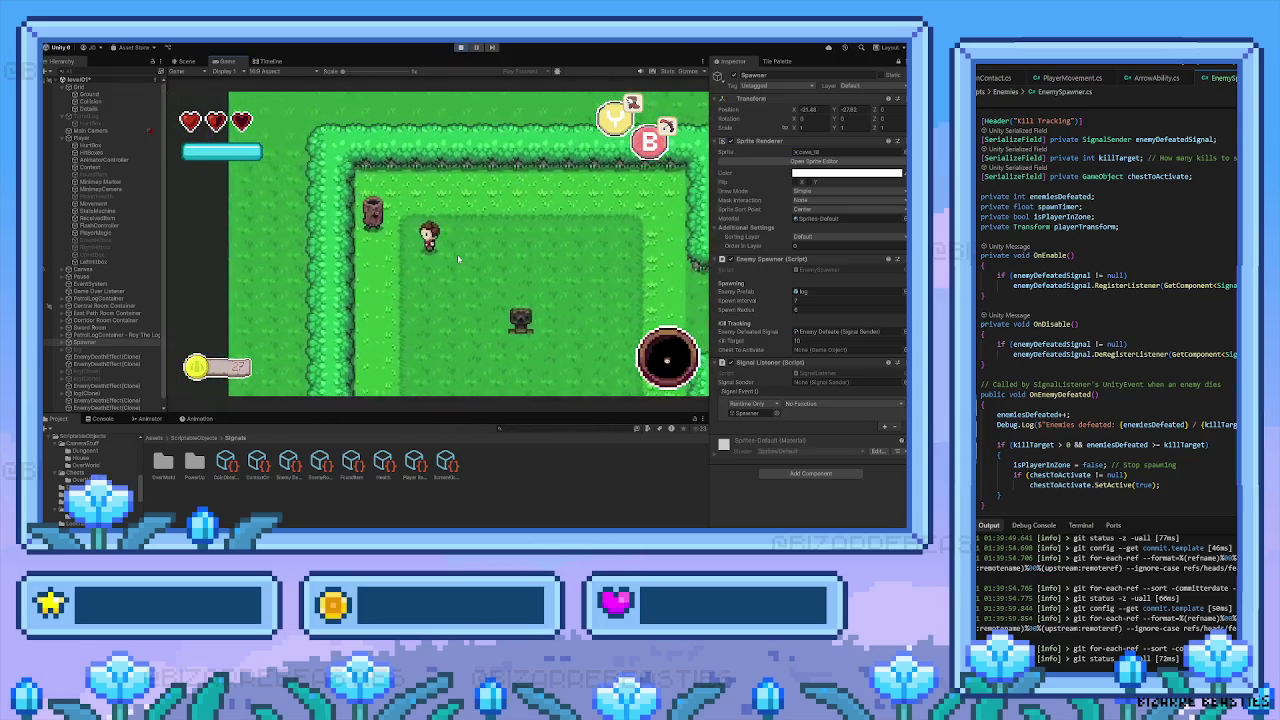
key("Up")
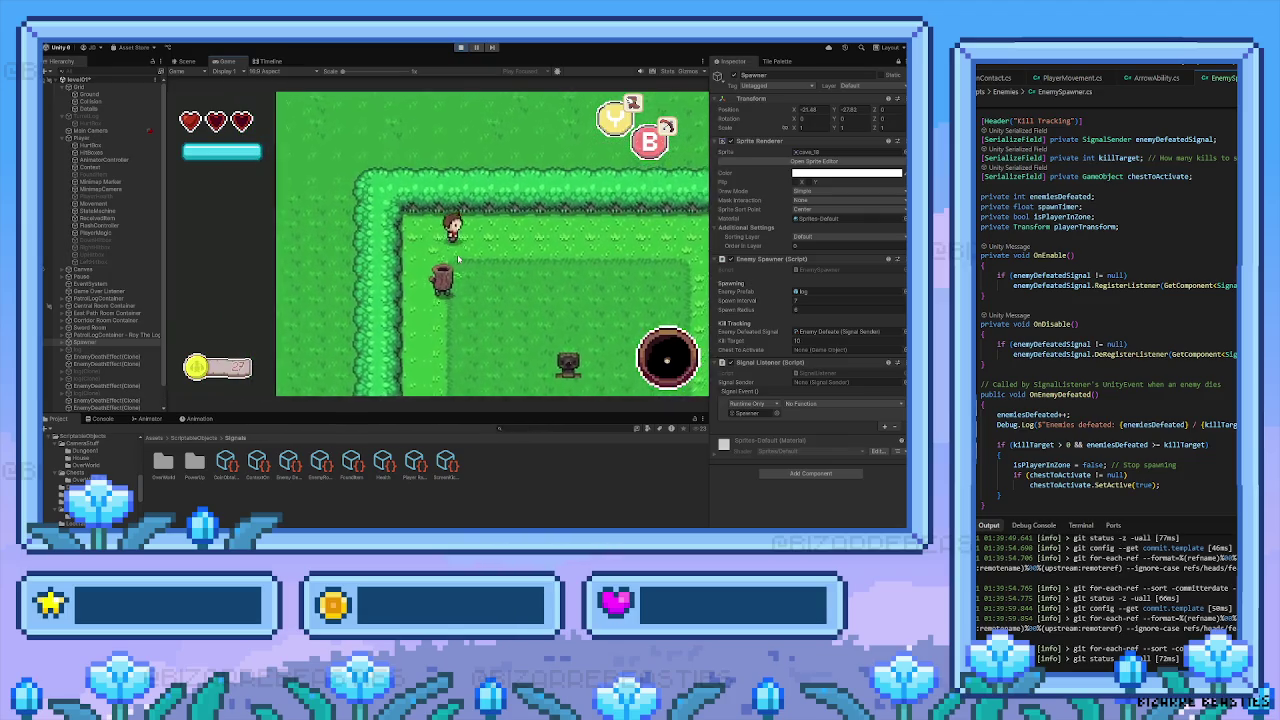
key("Right")
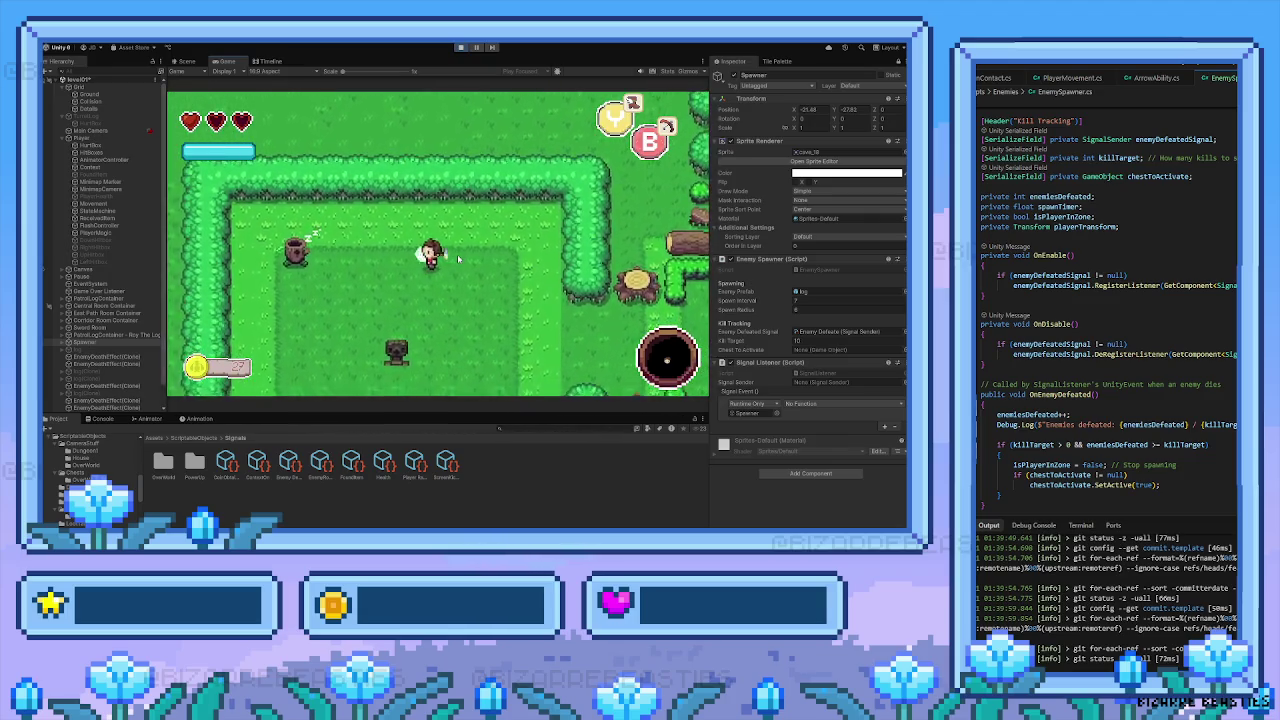
key("Left")
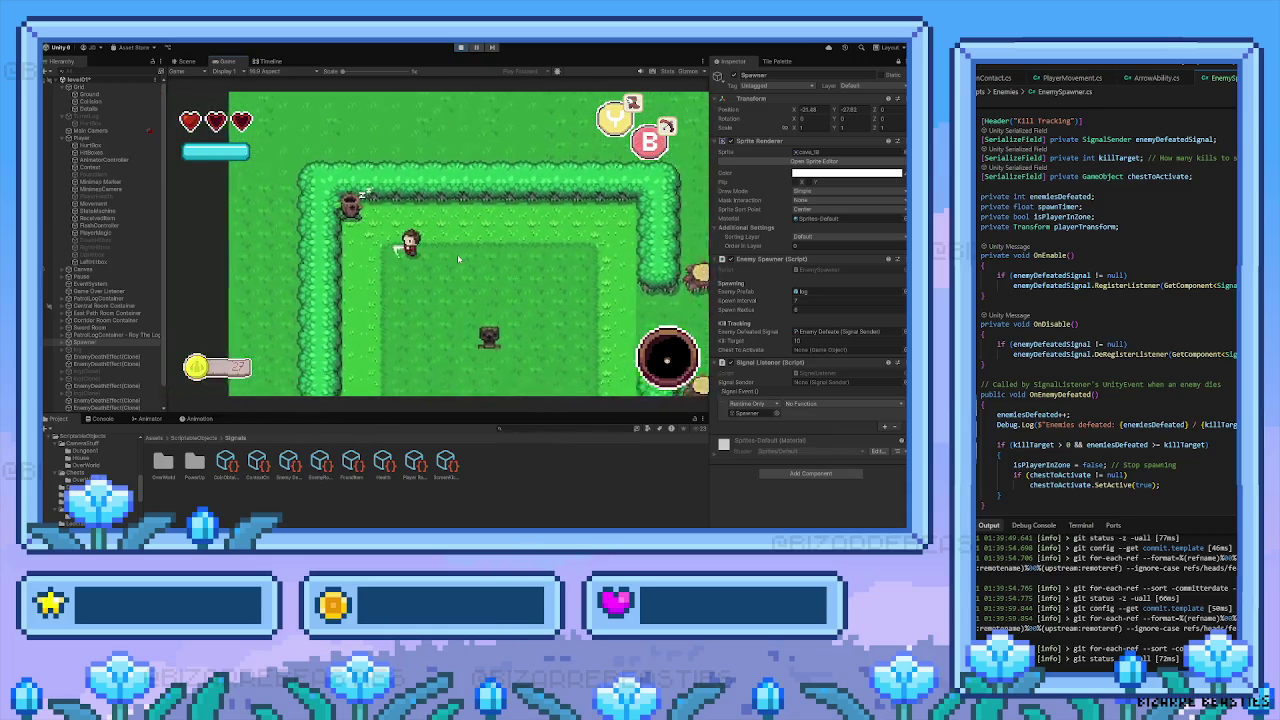
key("Left")
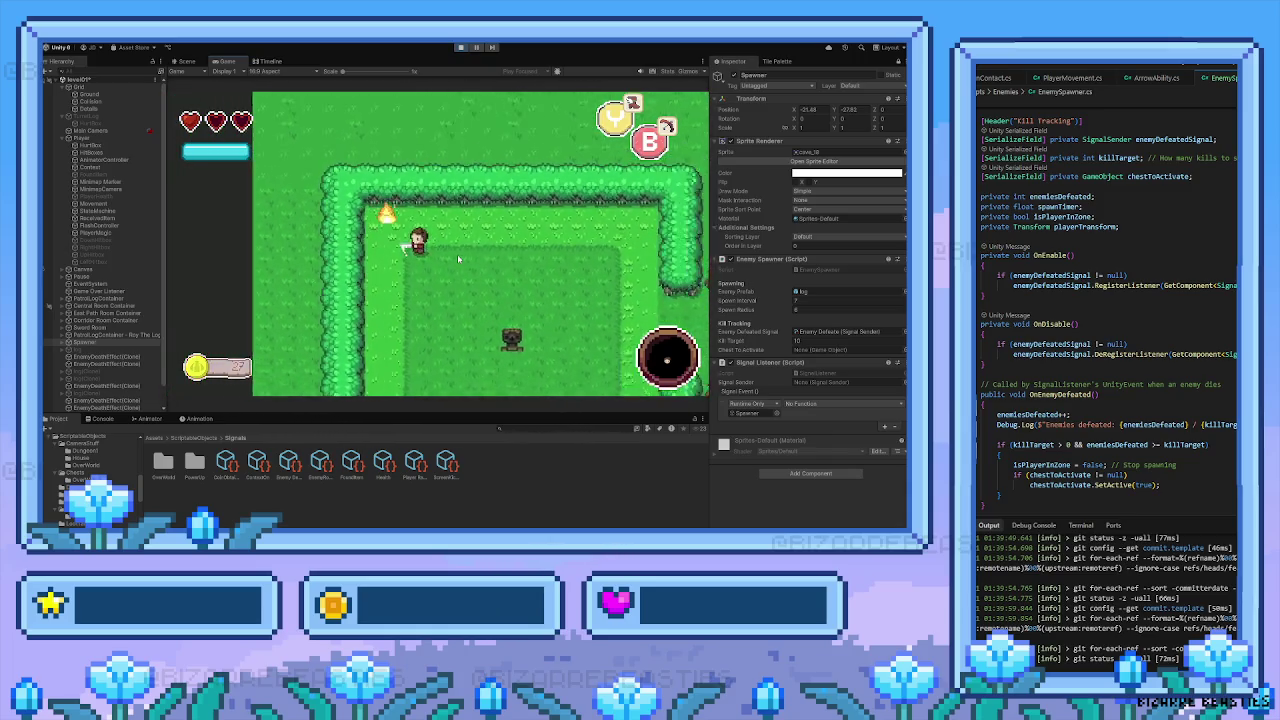
key("Down")
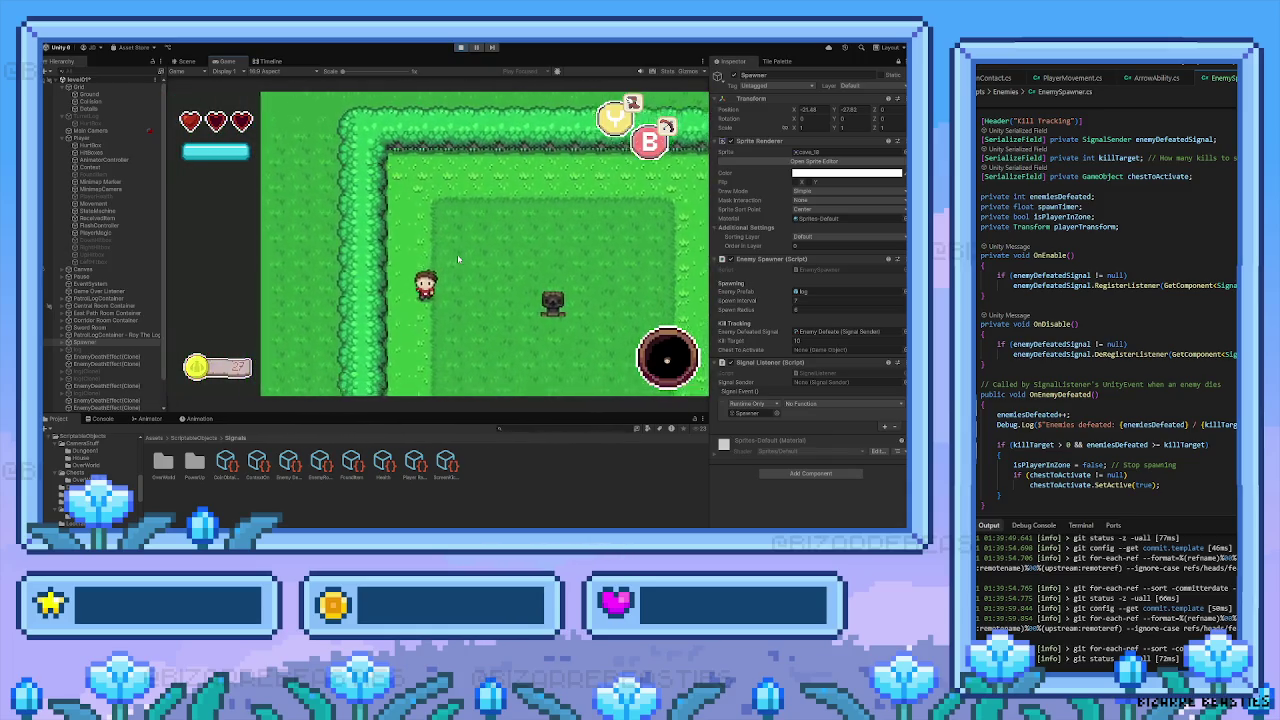
key("Right")
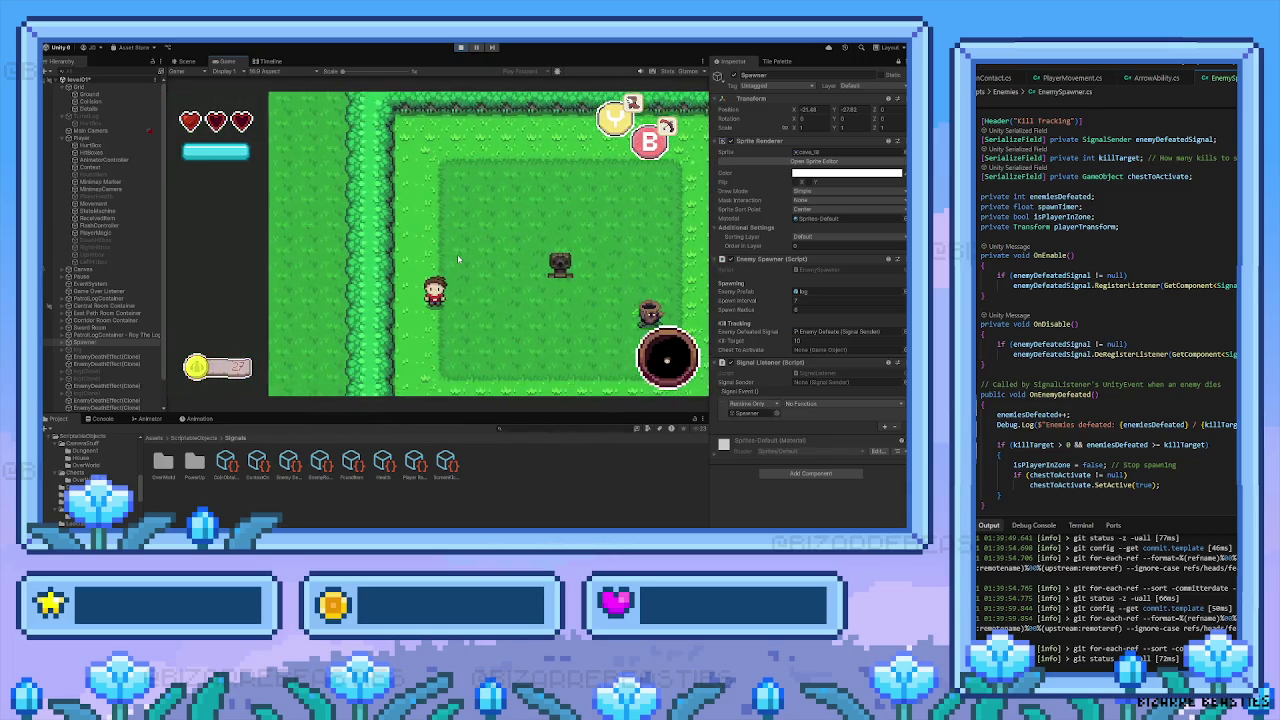
key("Down")
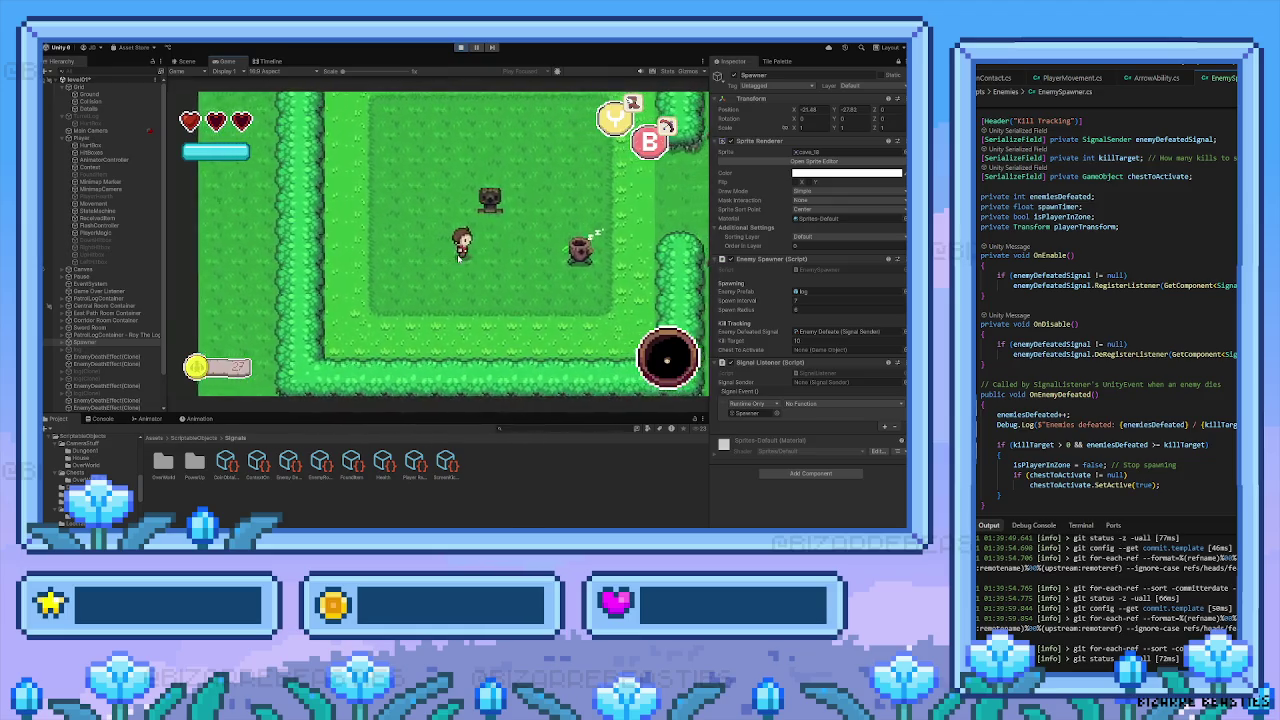
key("Right")
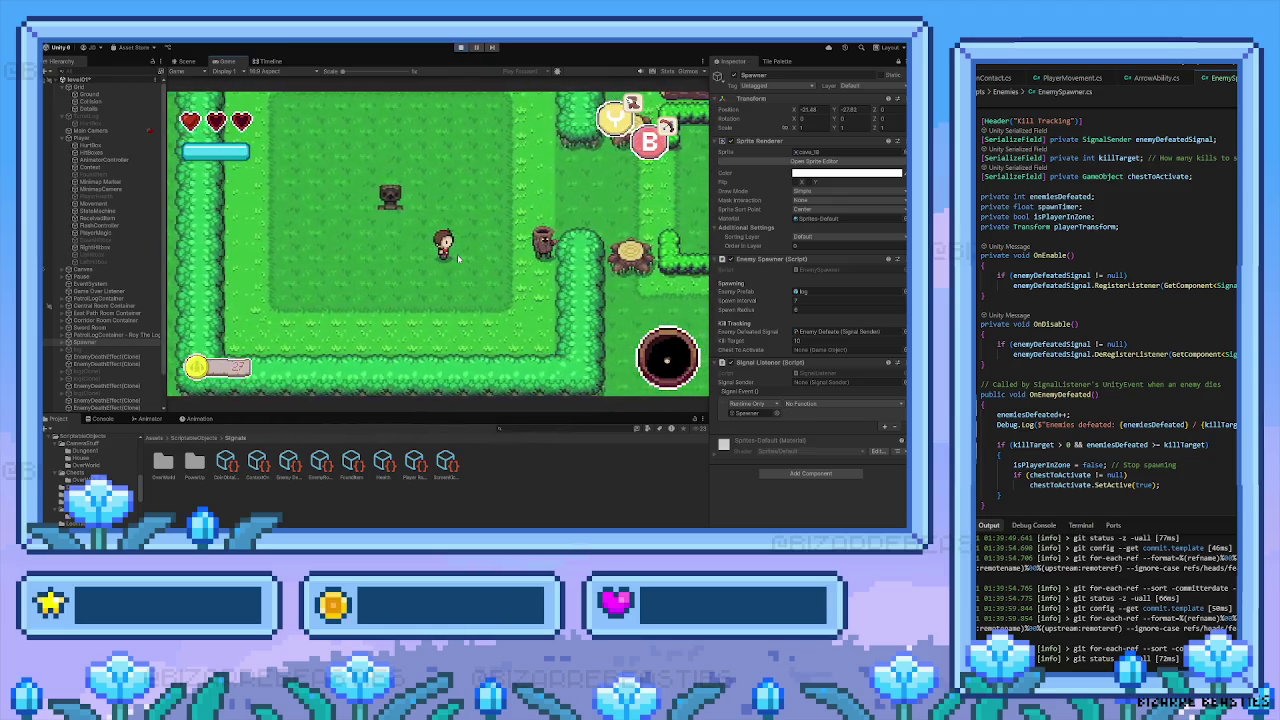
key("Right")
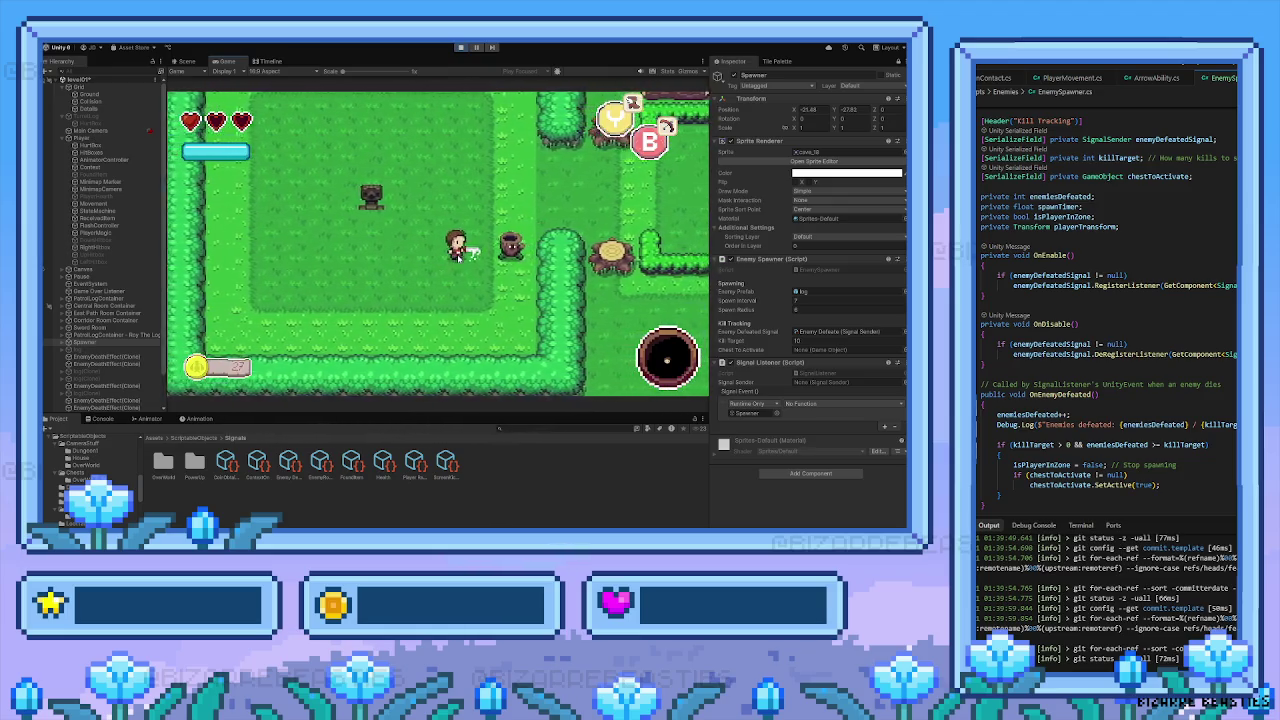
key("space")
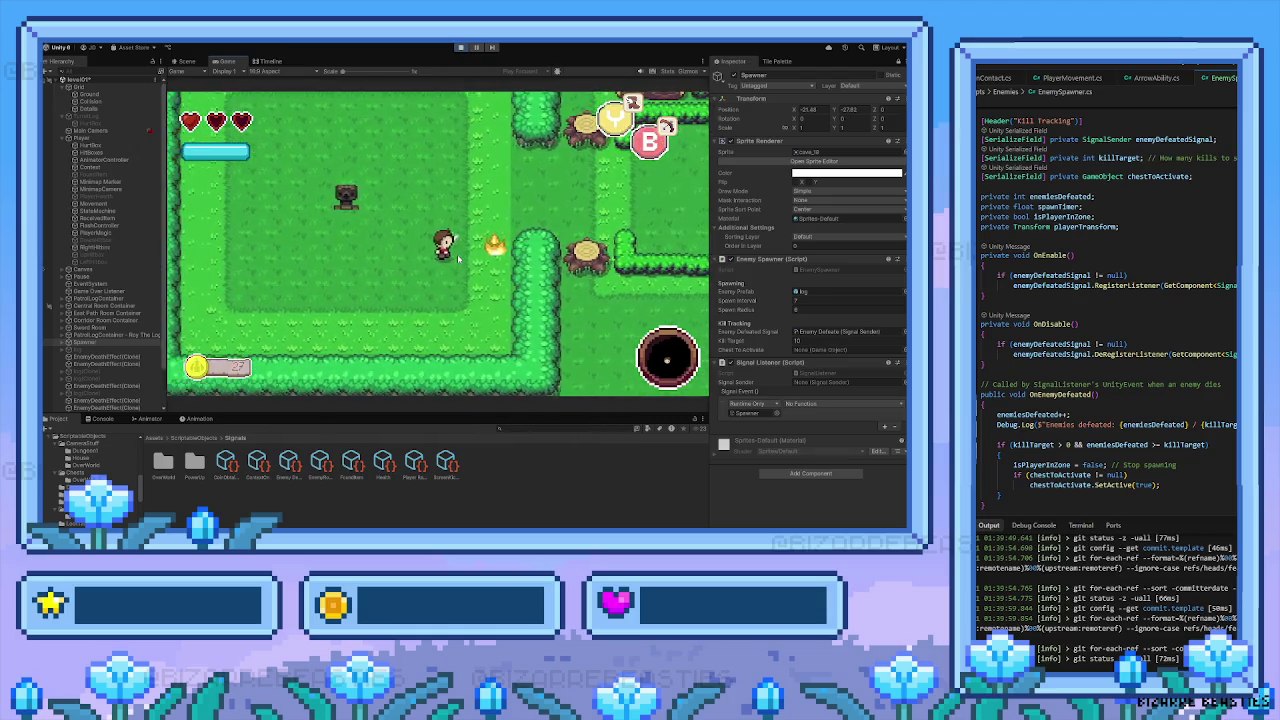
key("Up")
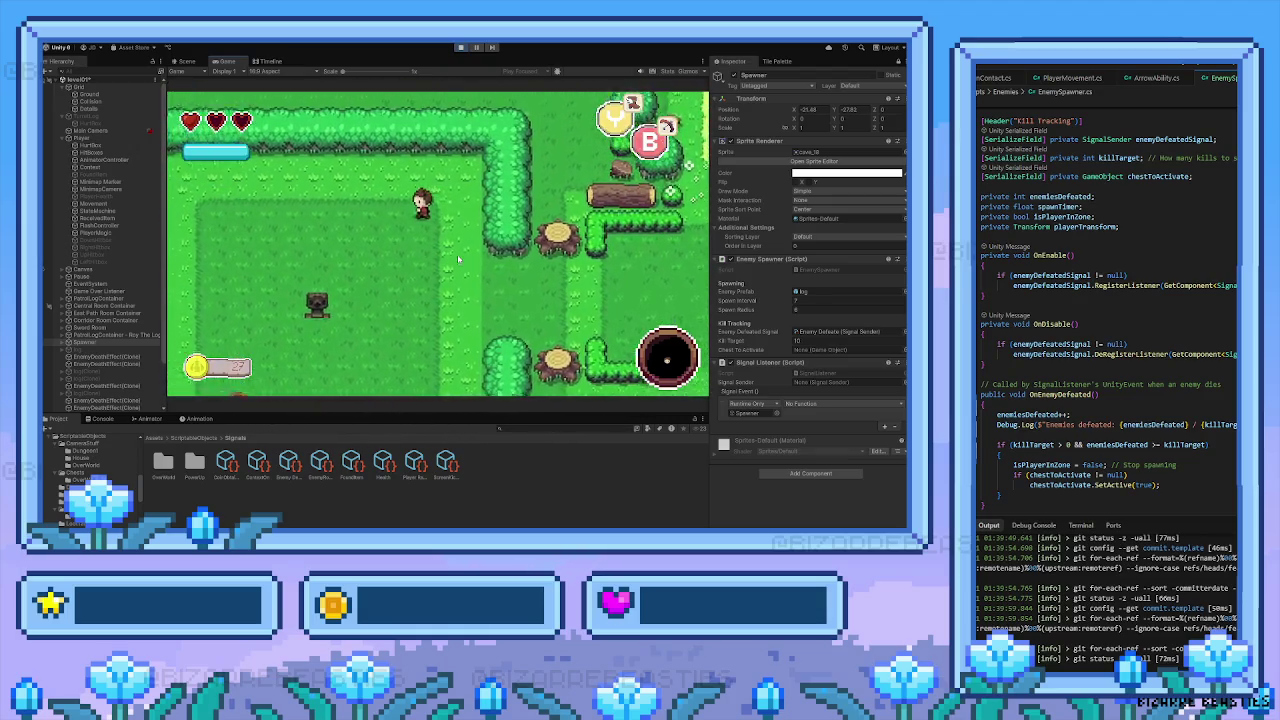
key("Down")
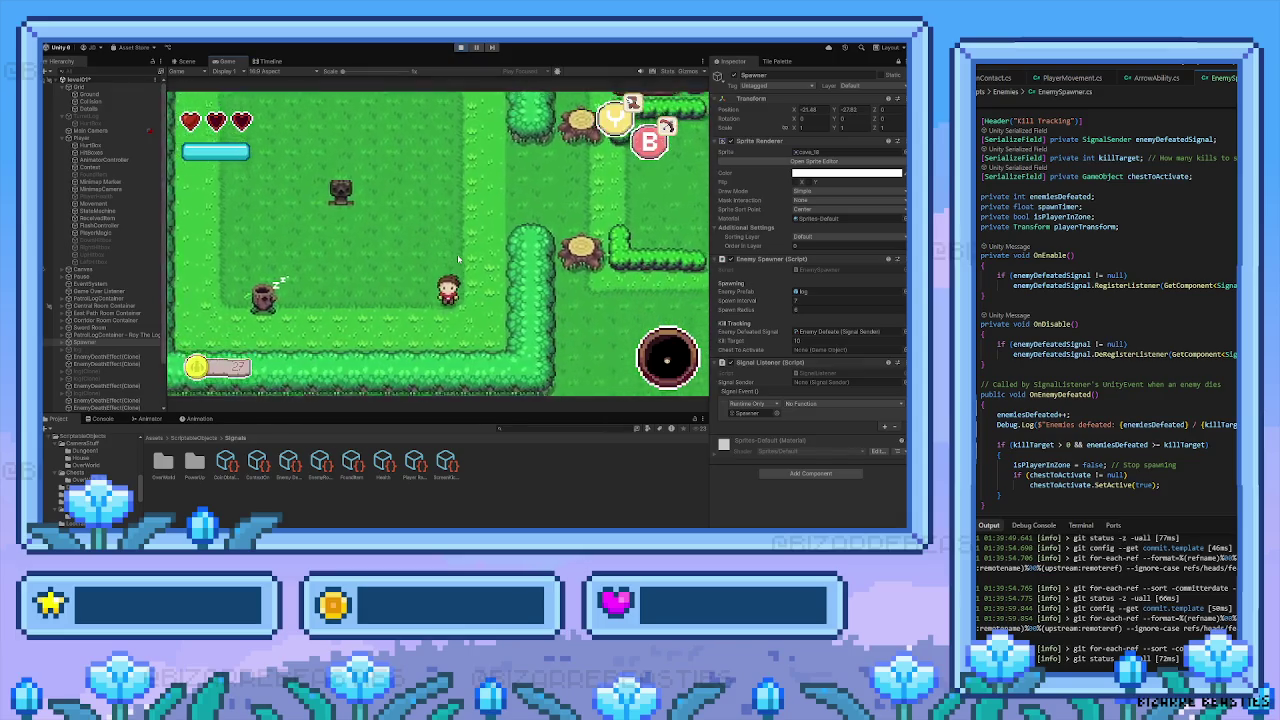
key("Left")
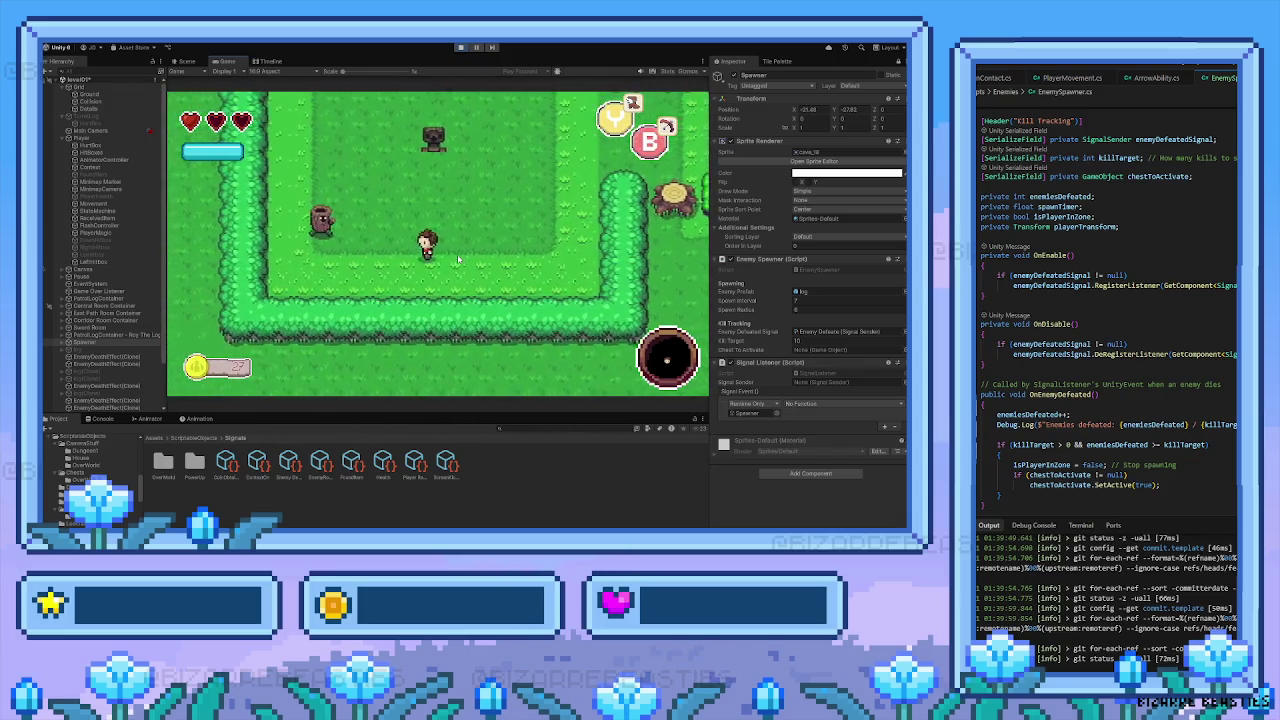
key("Left")
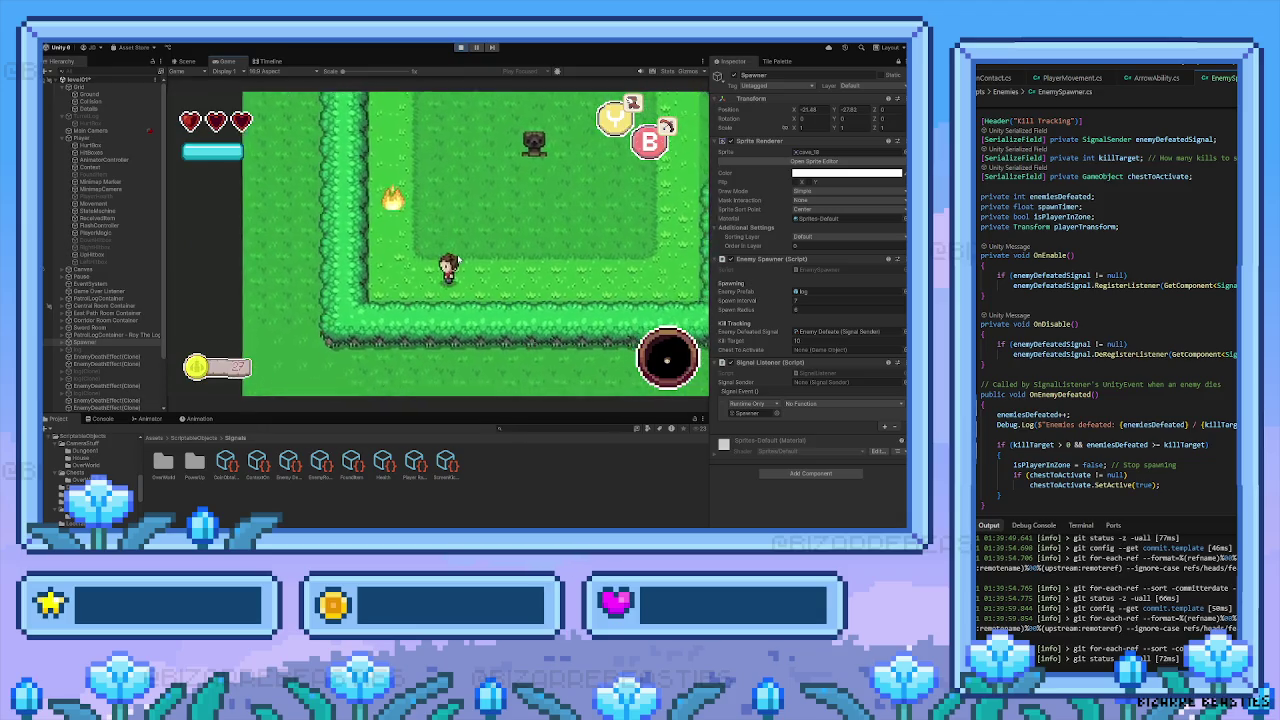
key("Up")
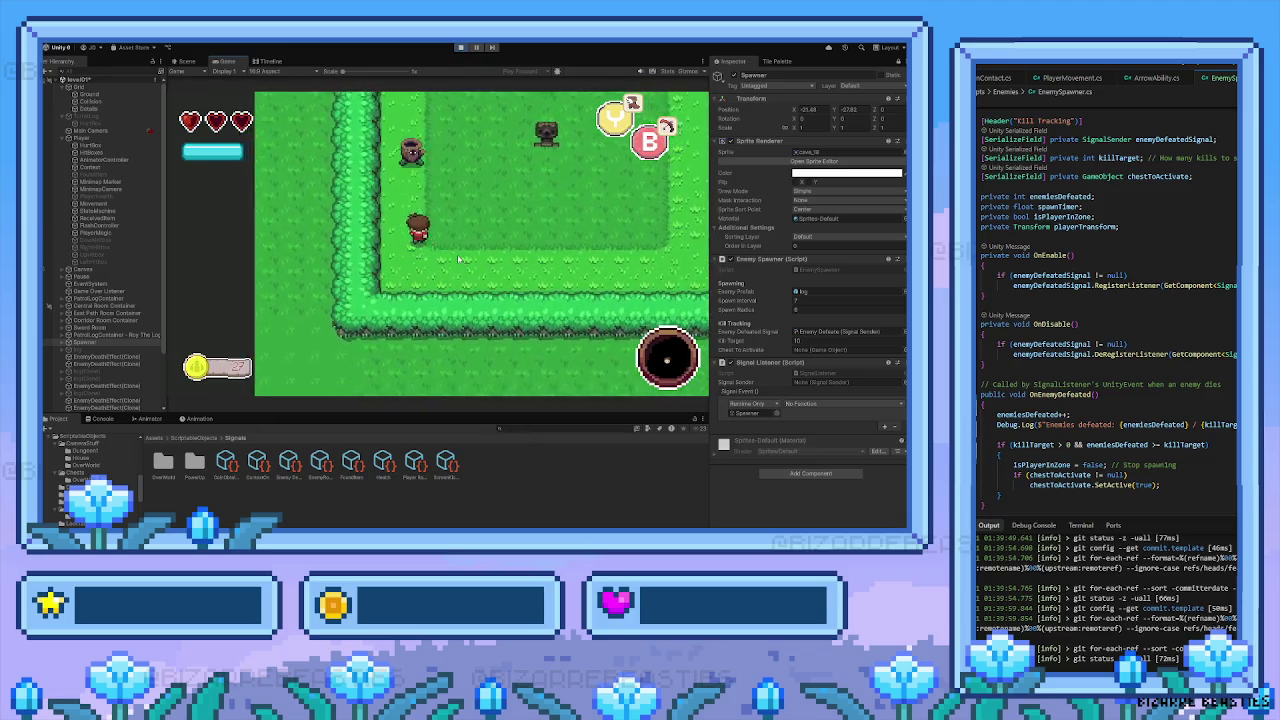
key("Right")
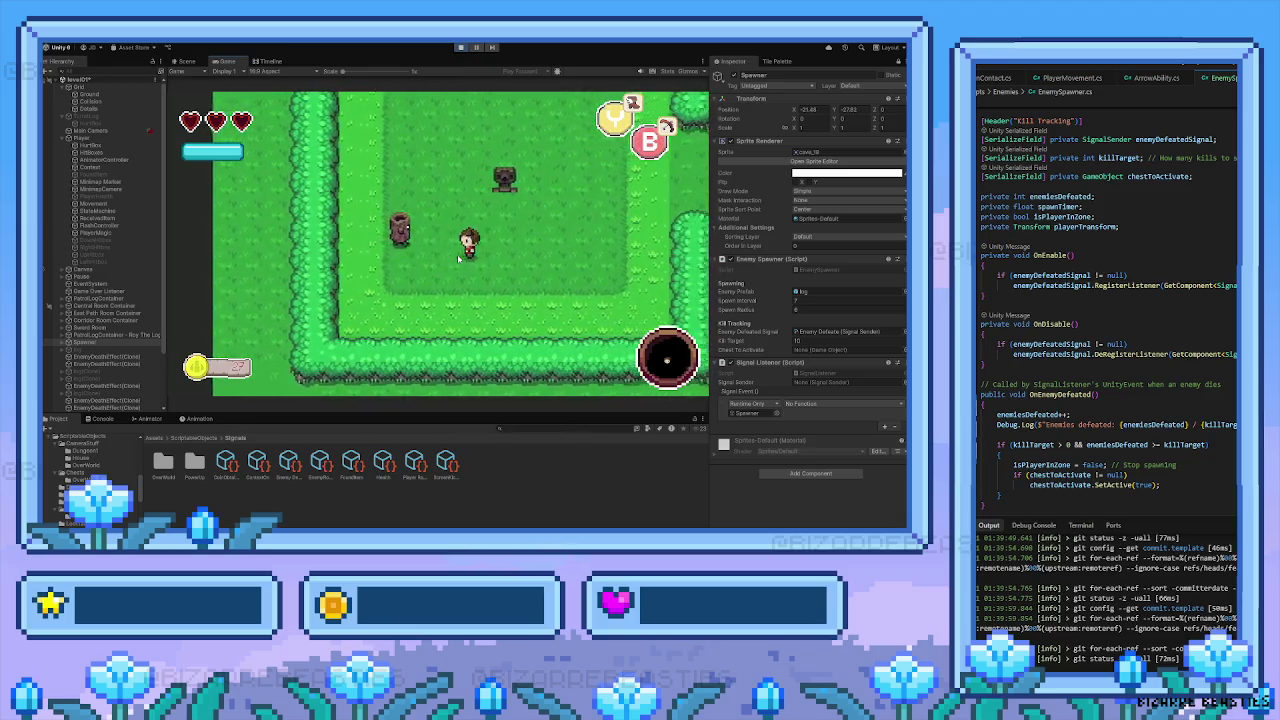
key("Left")
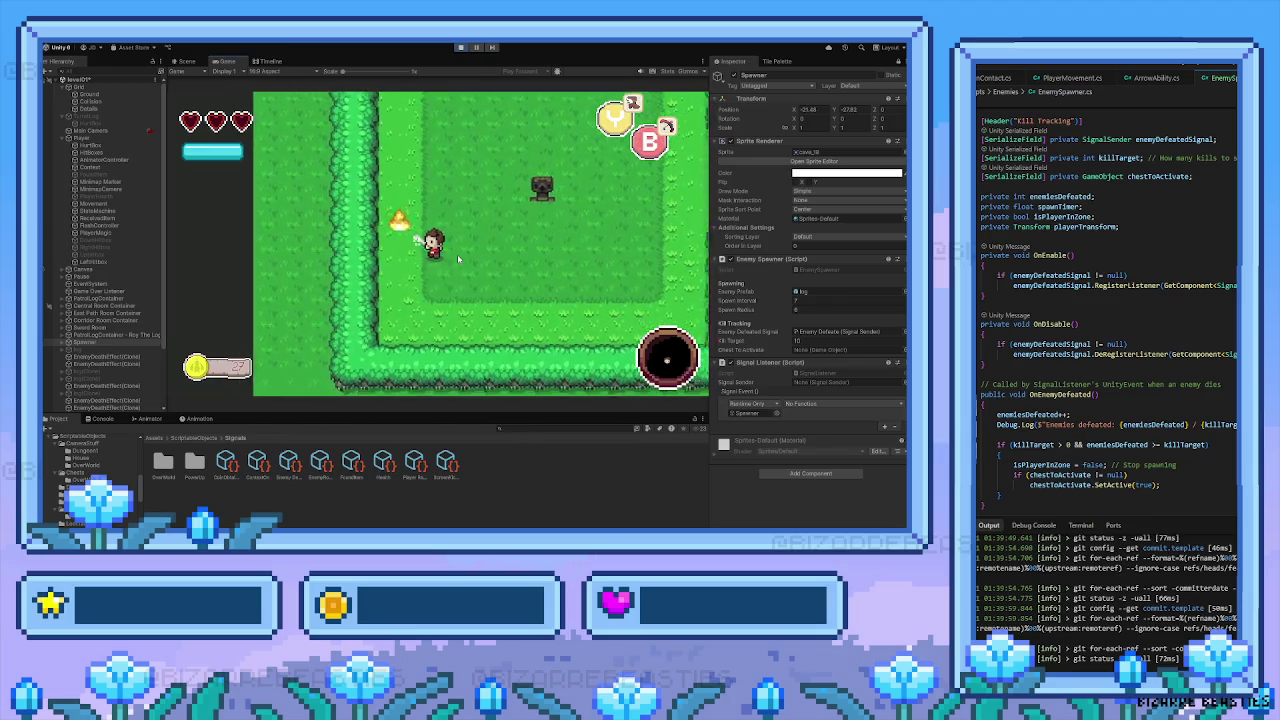
key("Up")
key("Right")
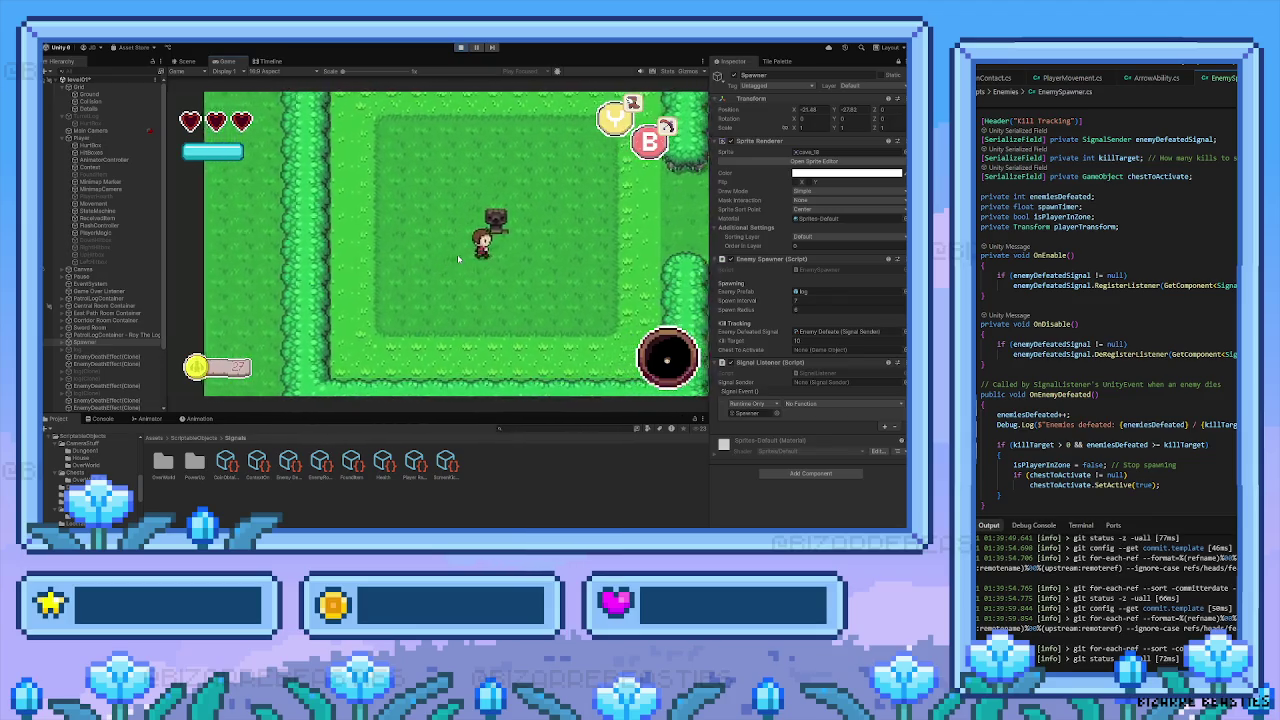
key("Right")
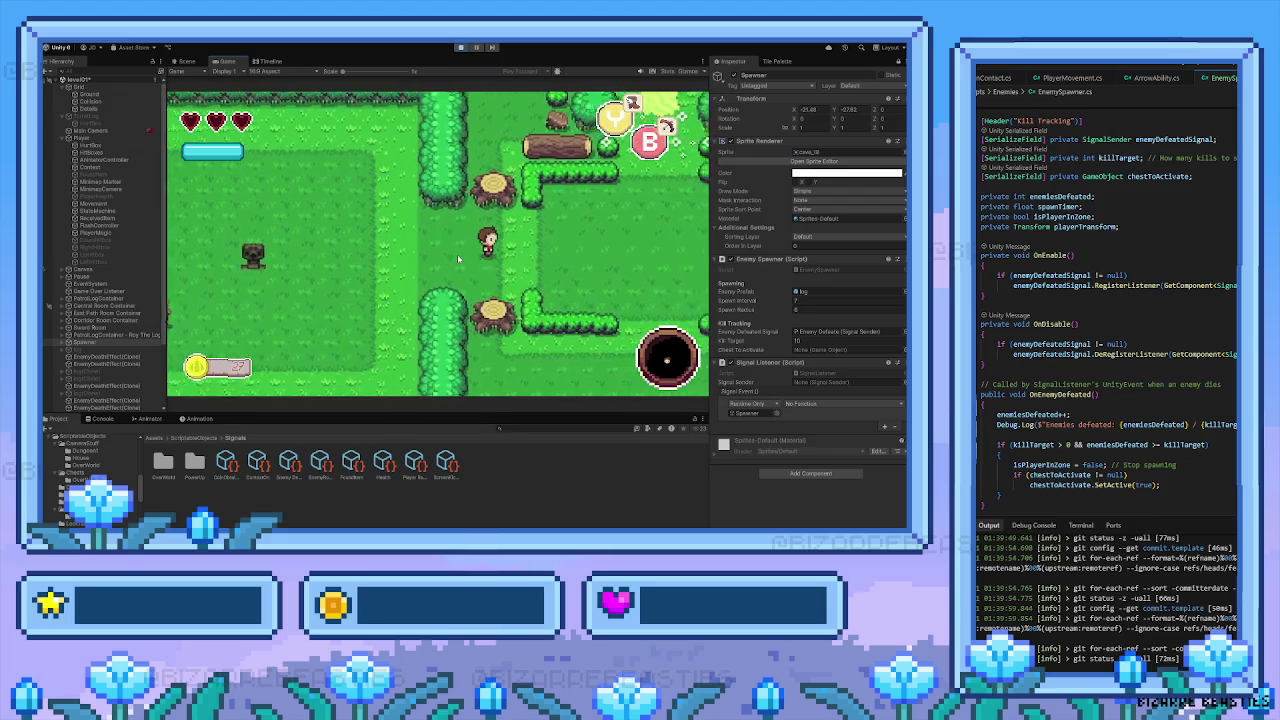
key("Up")
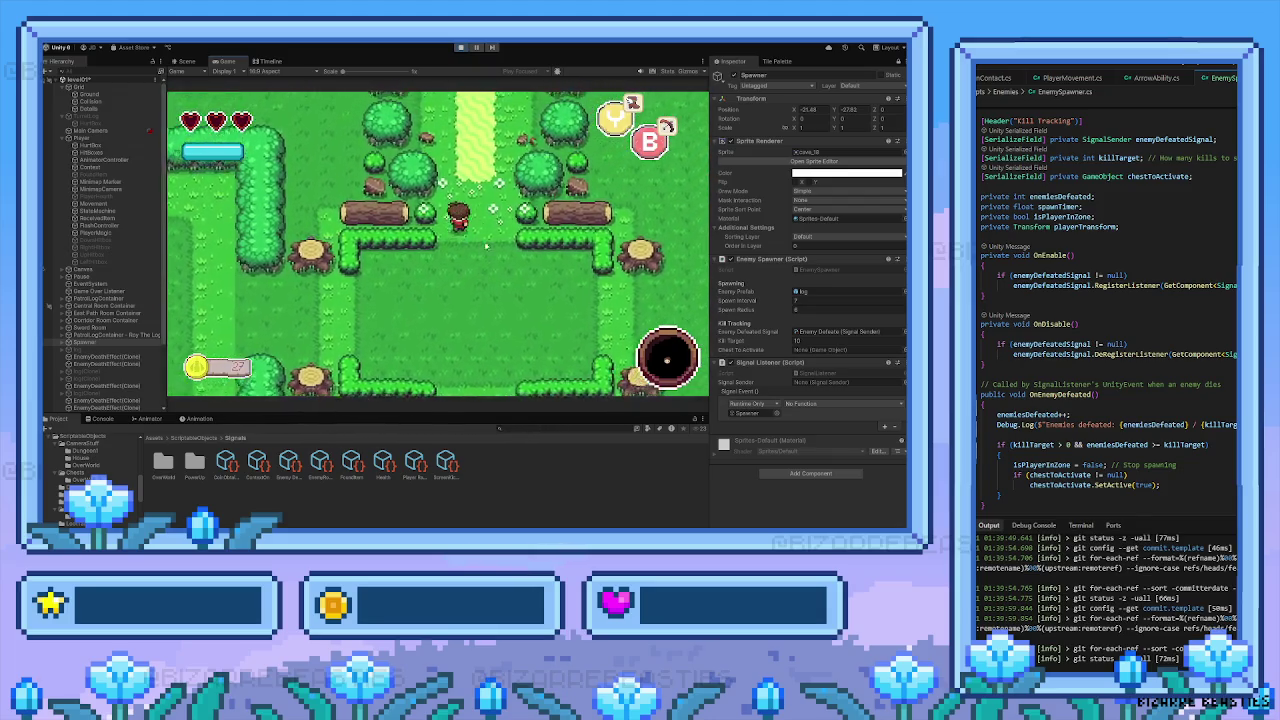
key("Up")
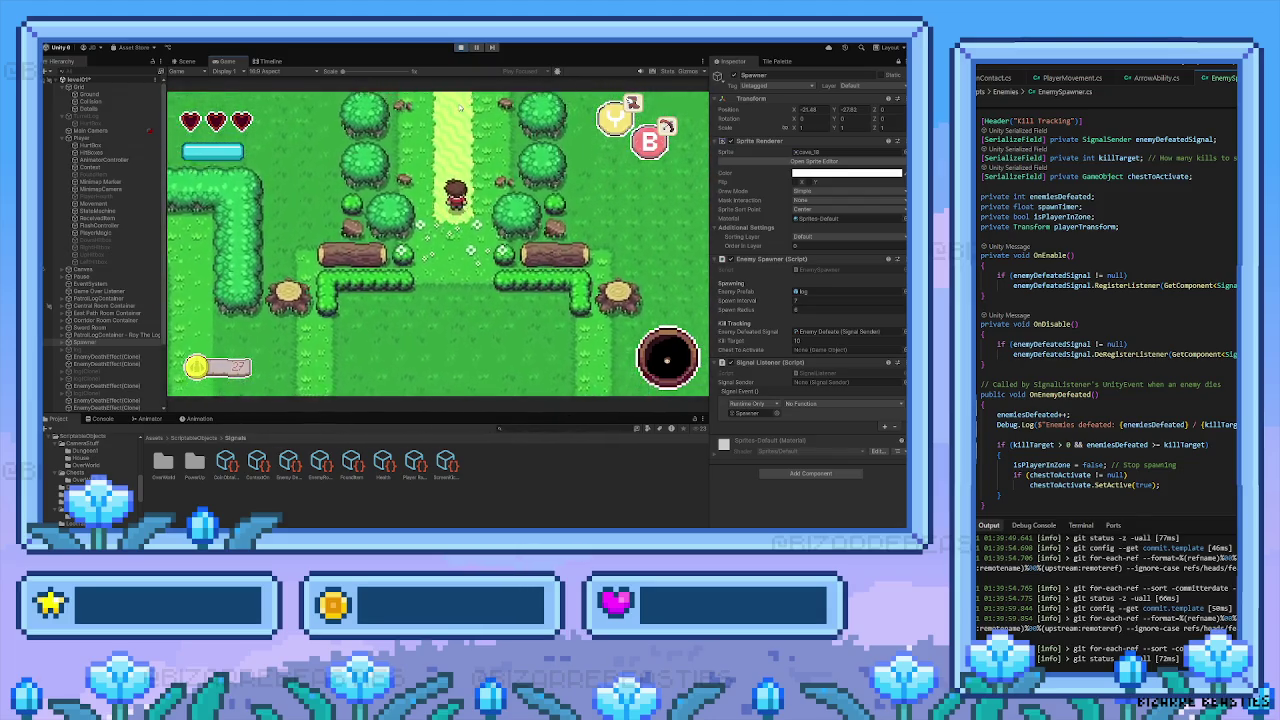
left_click(460, 47)
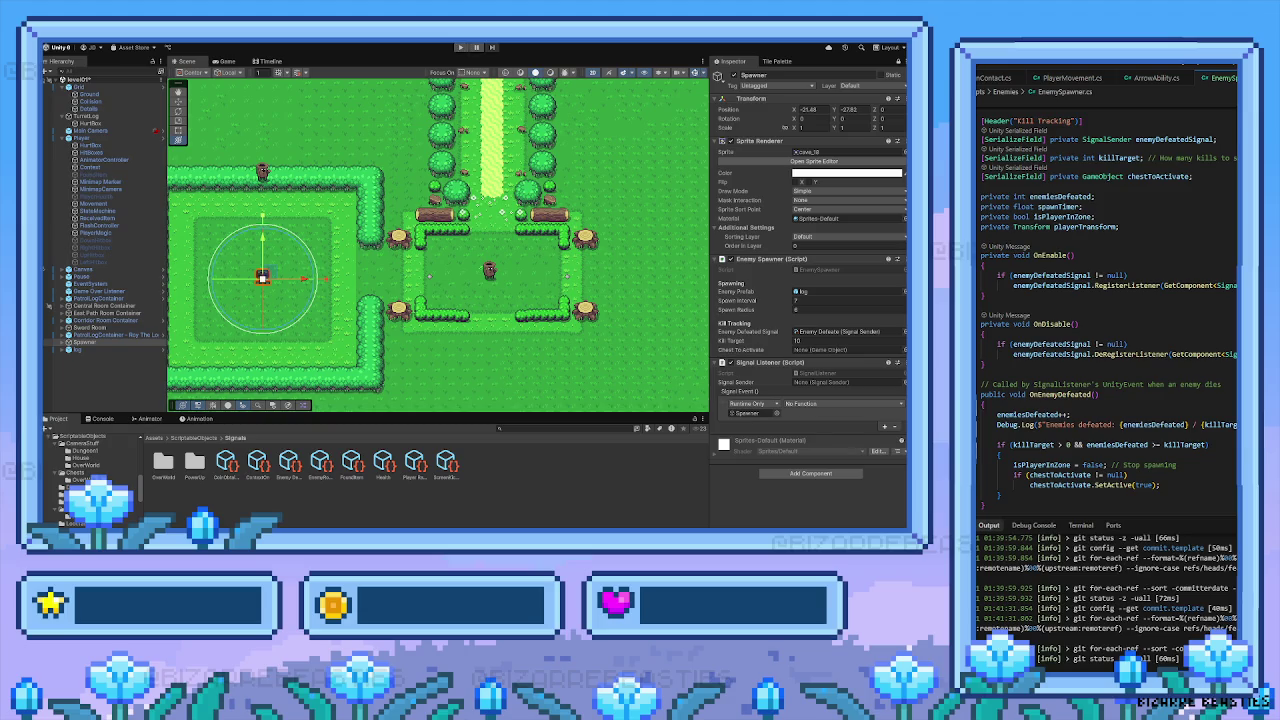
Add a Box Collider 2D to the Spawner and start Play mode again
left_click_drag(266, 320, 327, 307)
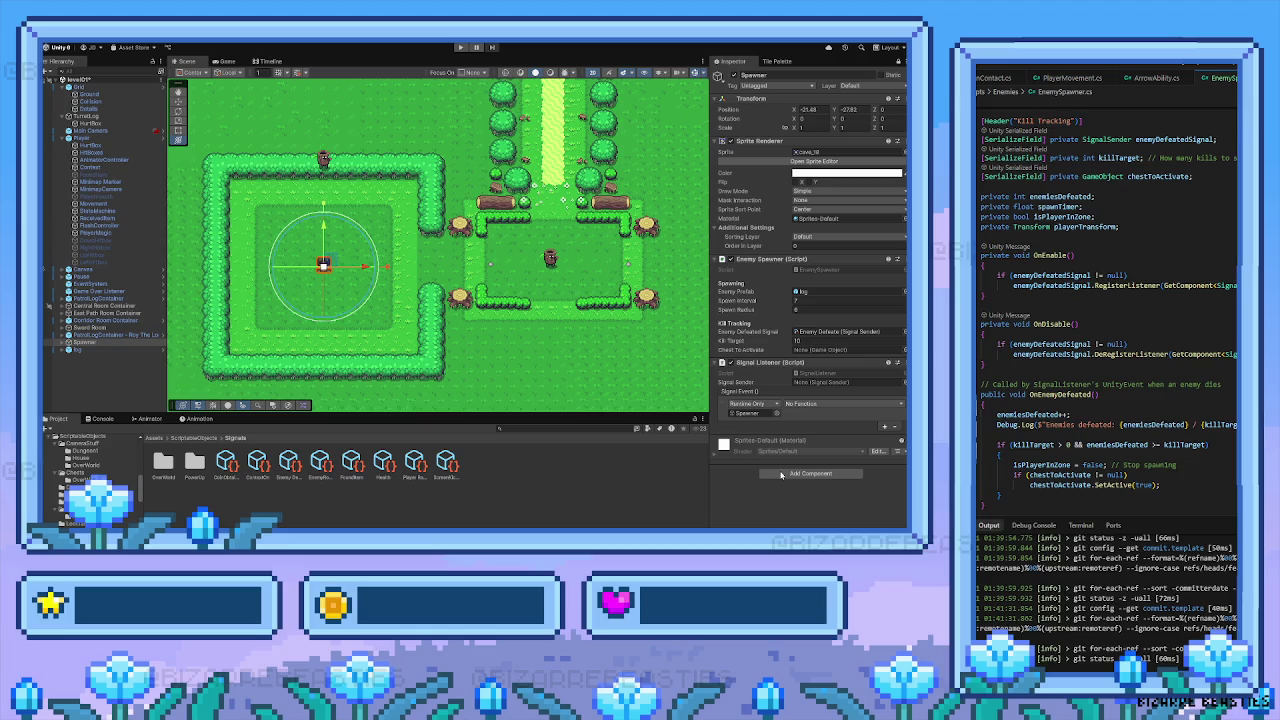
key("Return")
left_click(460, 47)
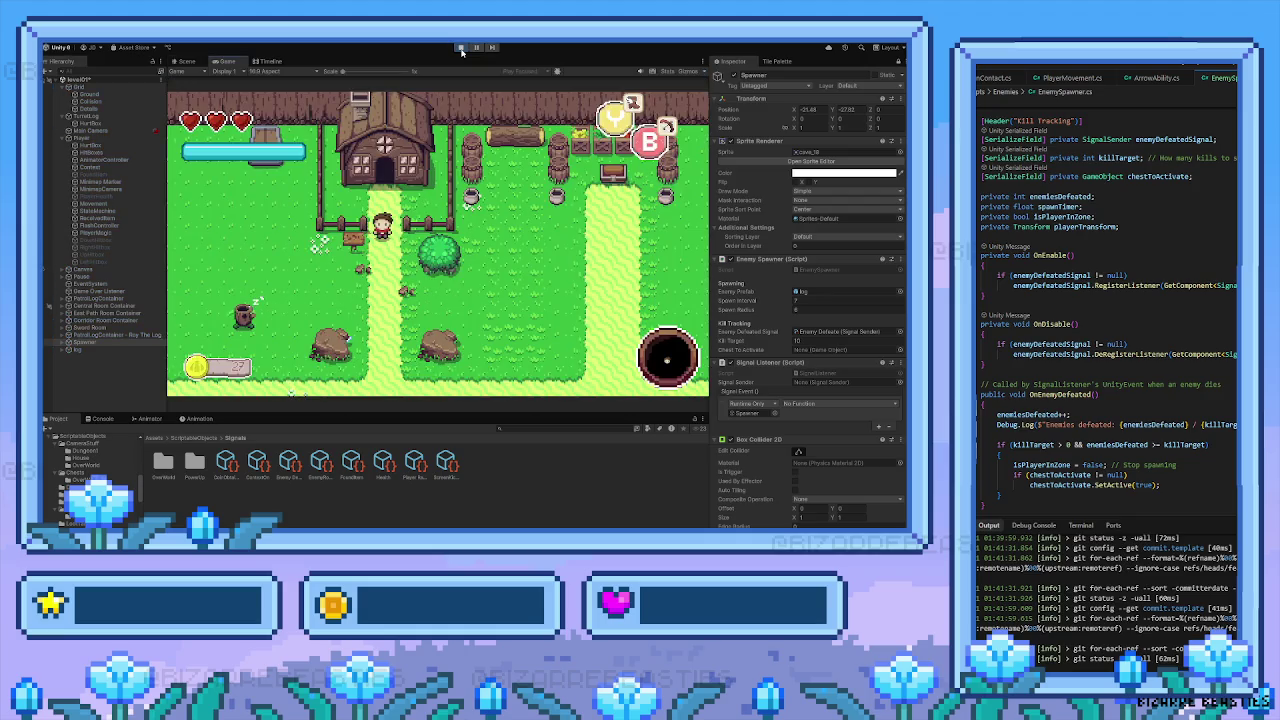
Walk the player from the house through the gate into the western spawner clearing, then stop playing
key("Down")
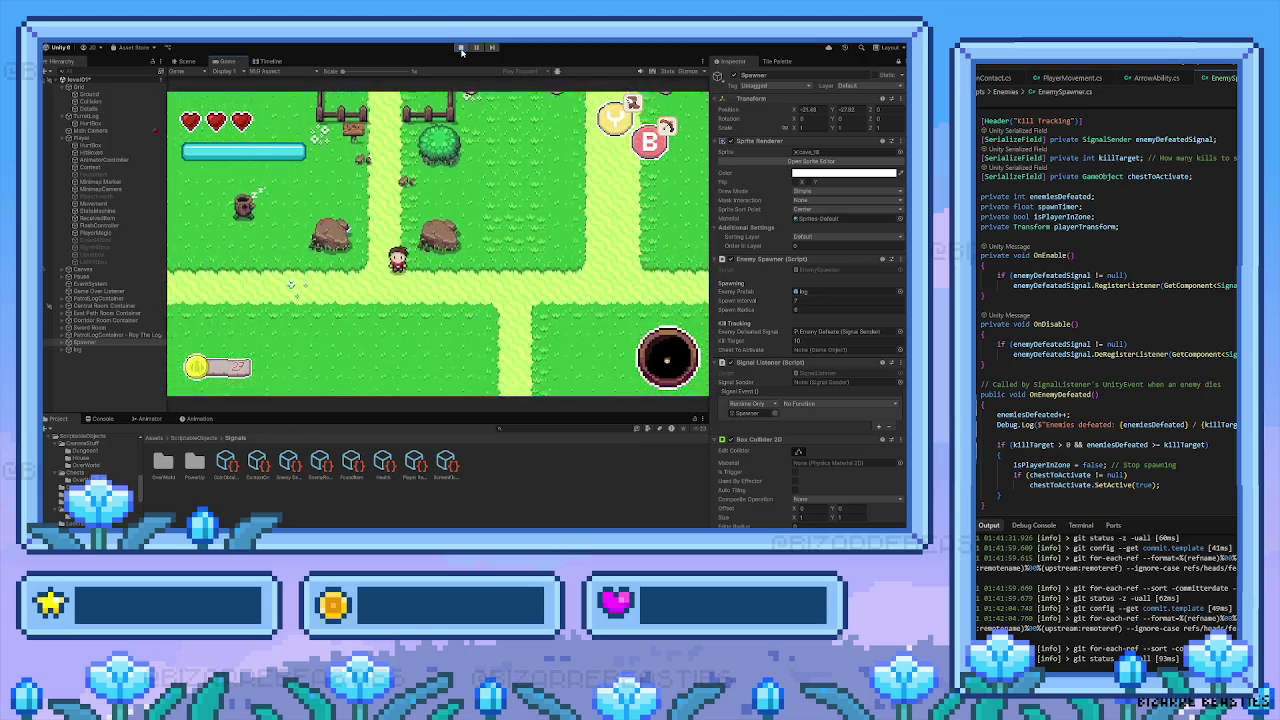
key("Right")
key("Down")
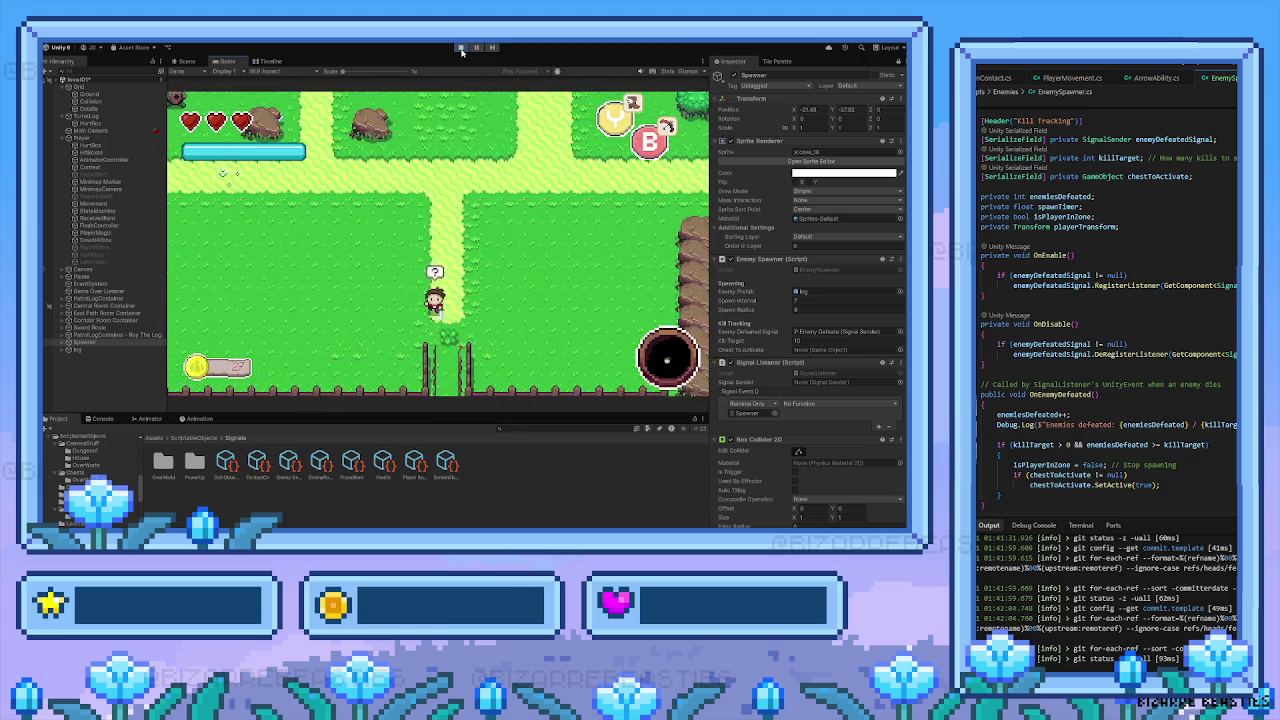
key("Down")
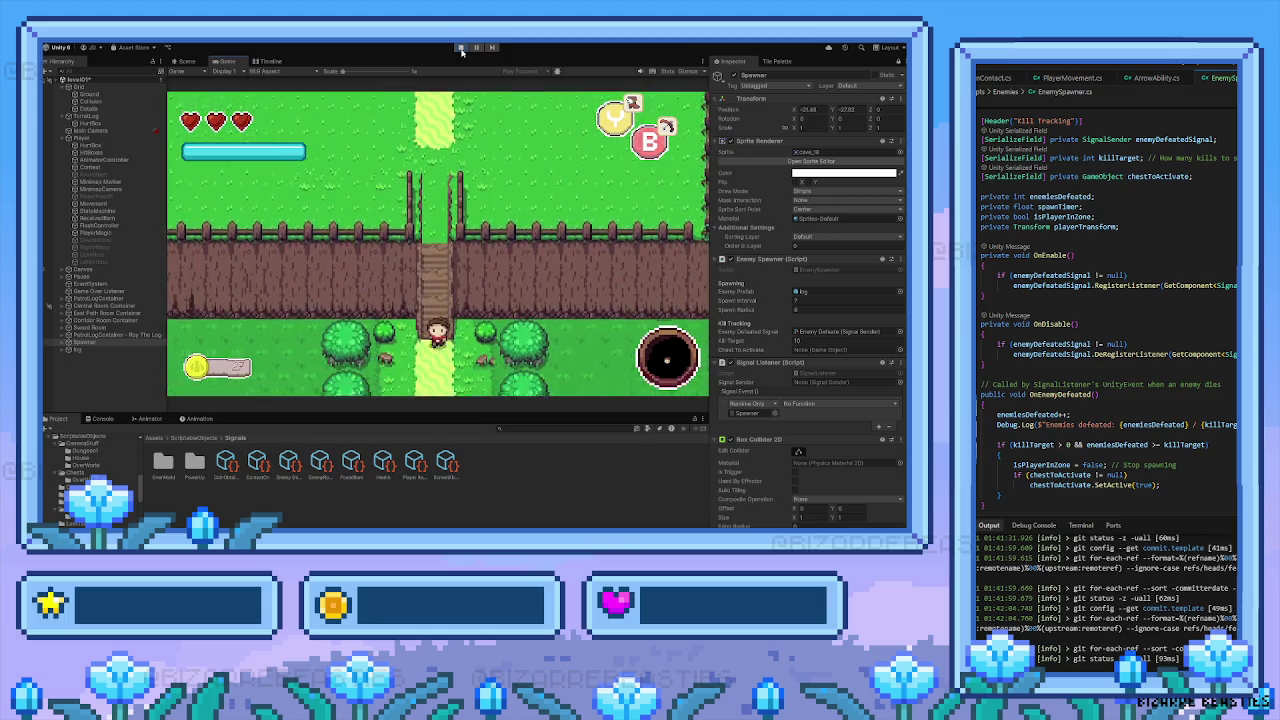
key("Down")
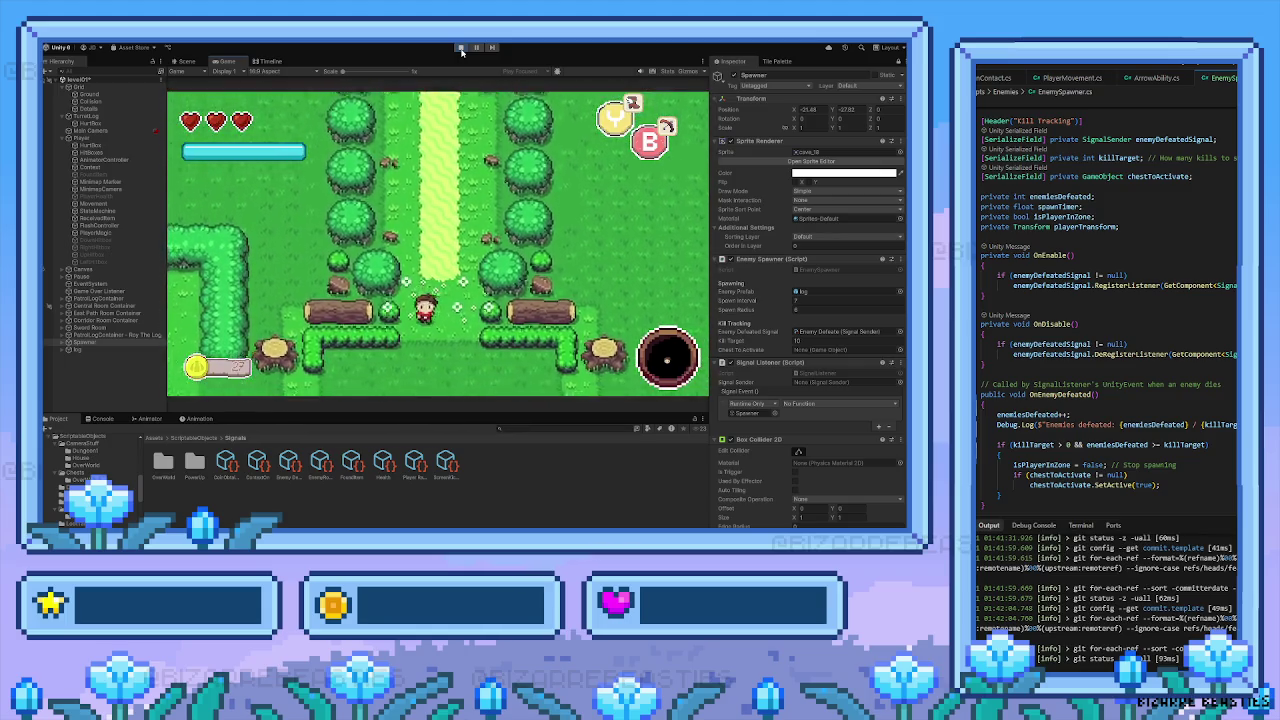
key("Right")
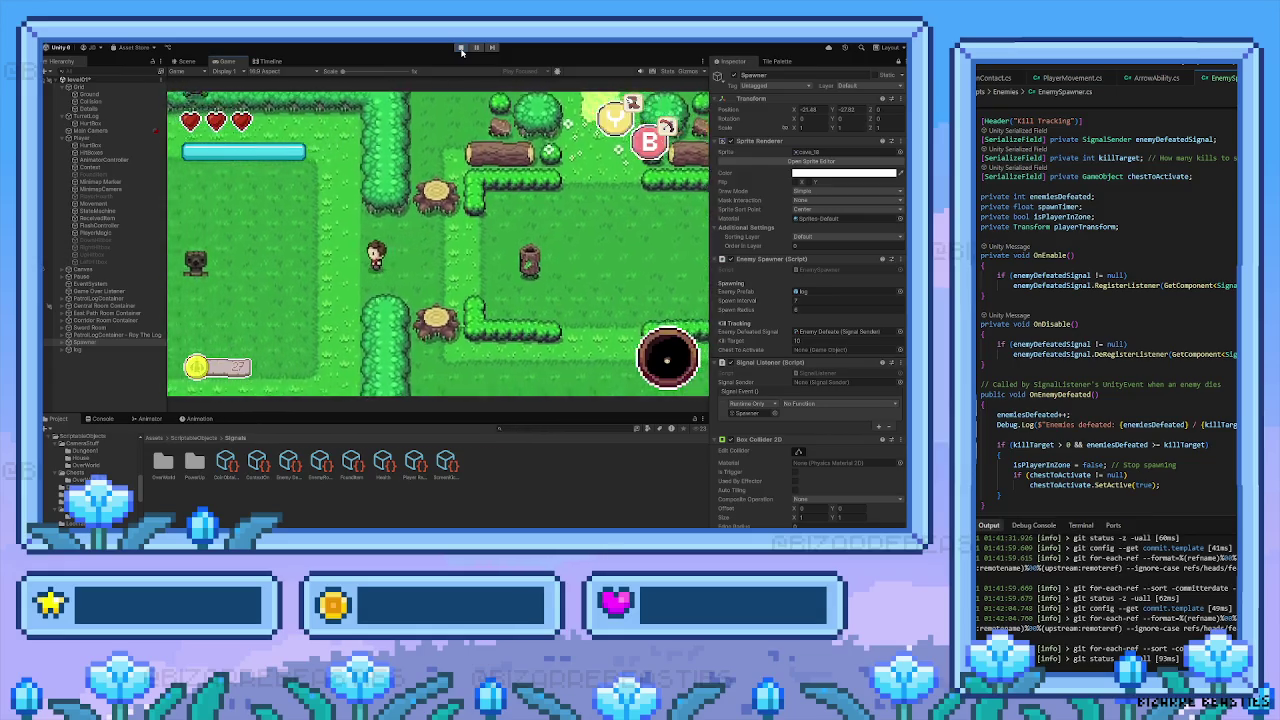
key("Left")
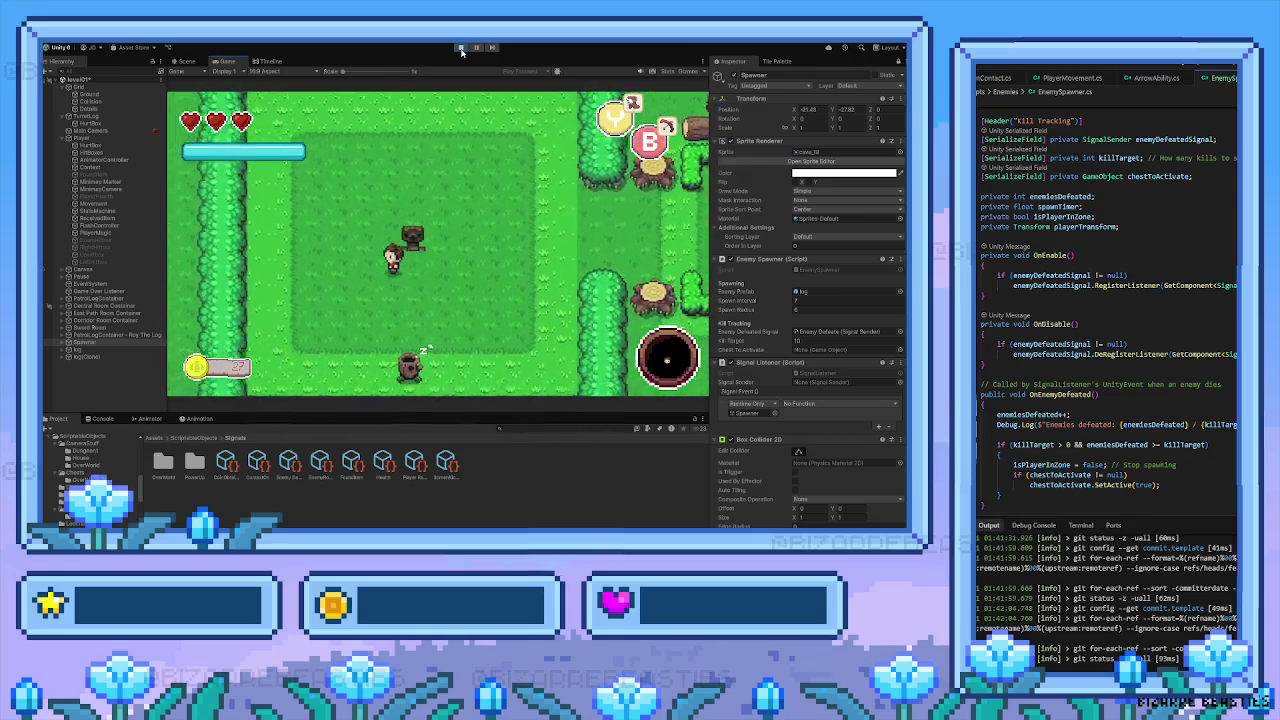
key("Left")
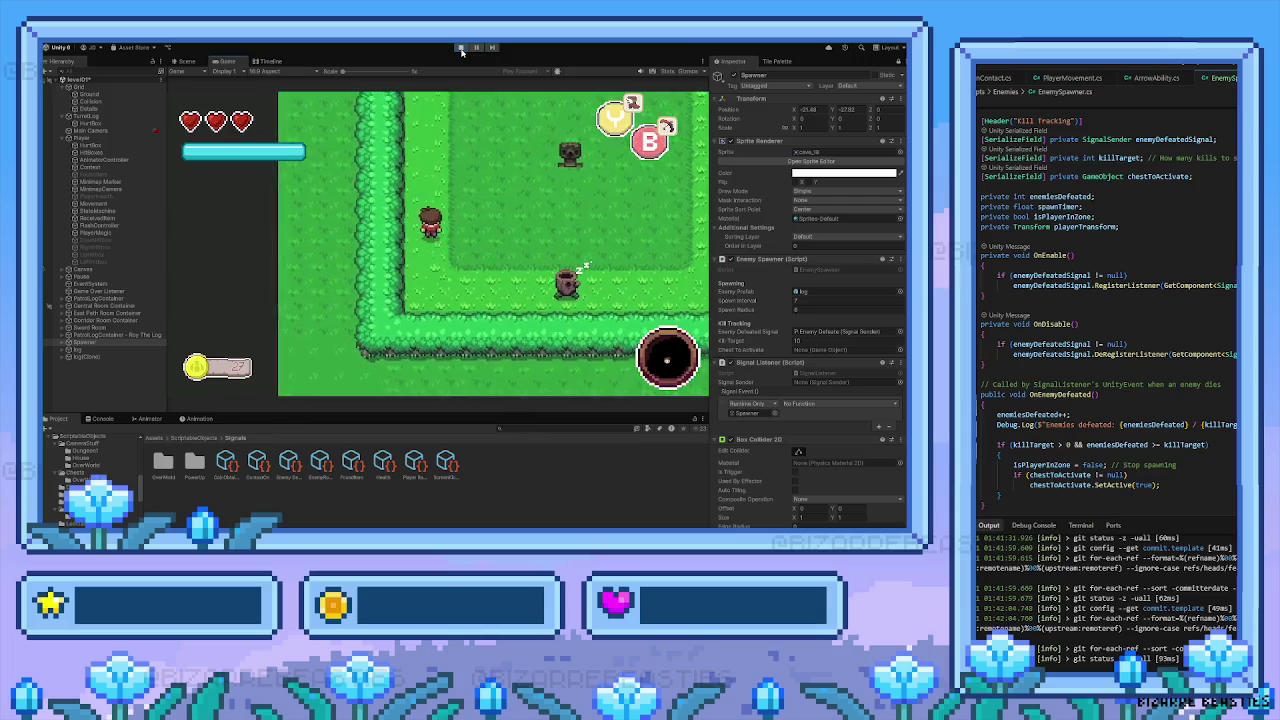
left_click(460, 48)
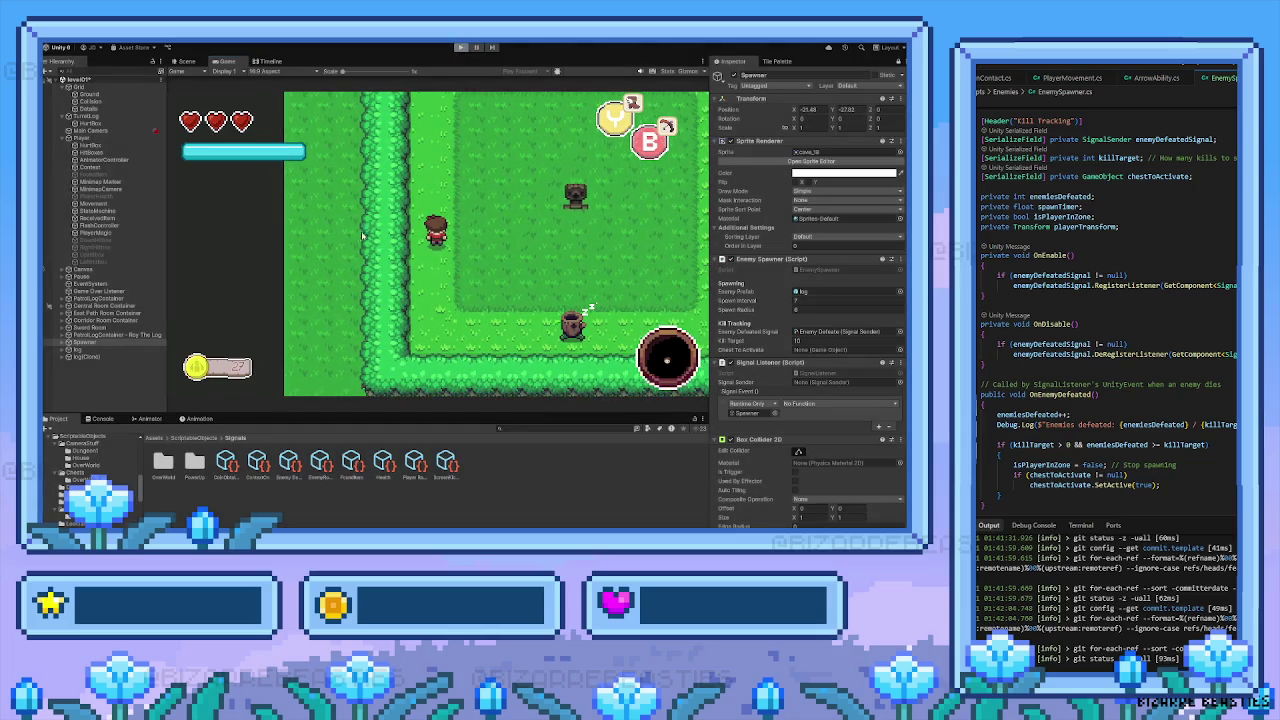
left_click_drag(343, 378, 369, 318)
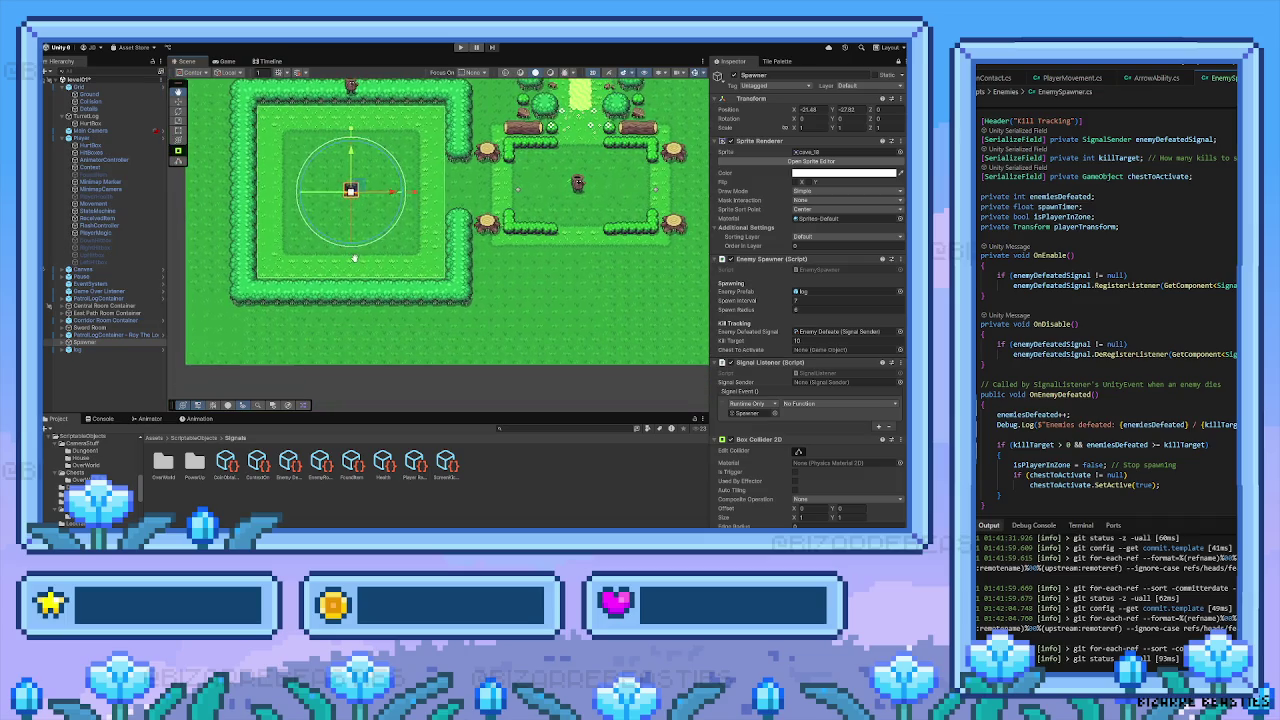
Go up to ScriptableObjects, then Assets, and open the Prefabs folder with Enemies and Player
scroll(369, 318, "down", 1)
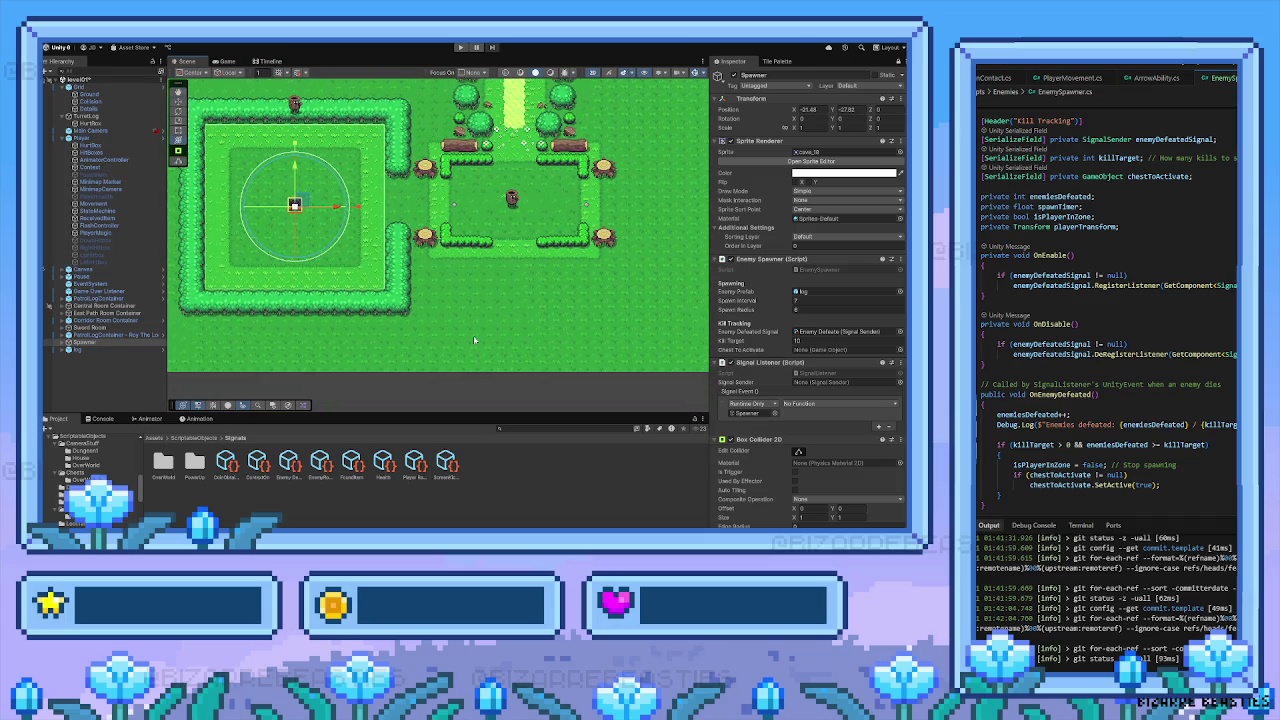
left_click(189, 439)
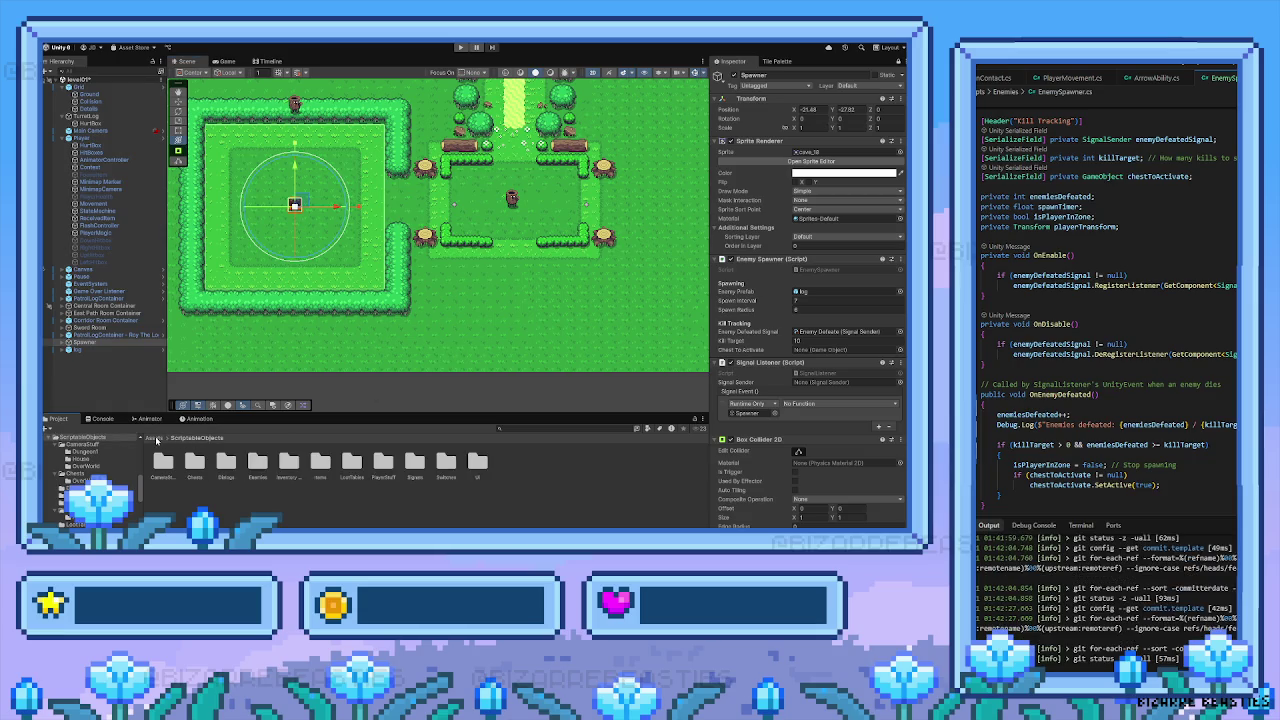
left_click(383, 461)
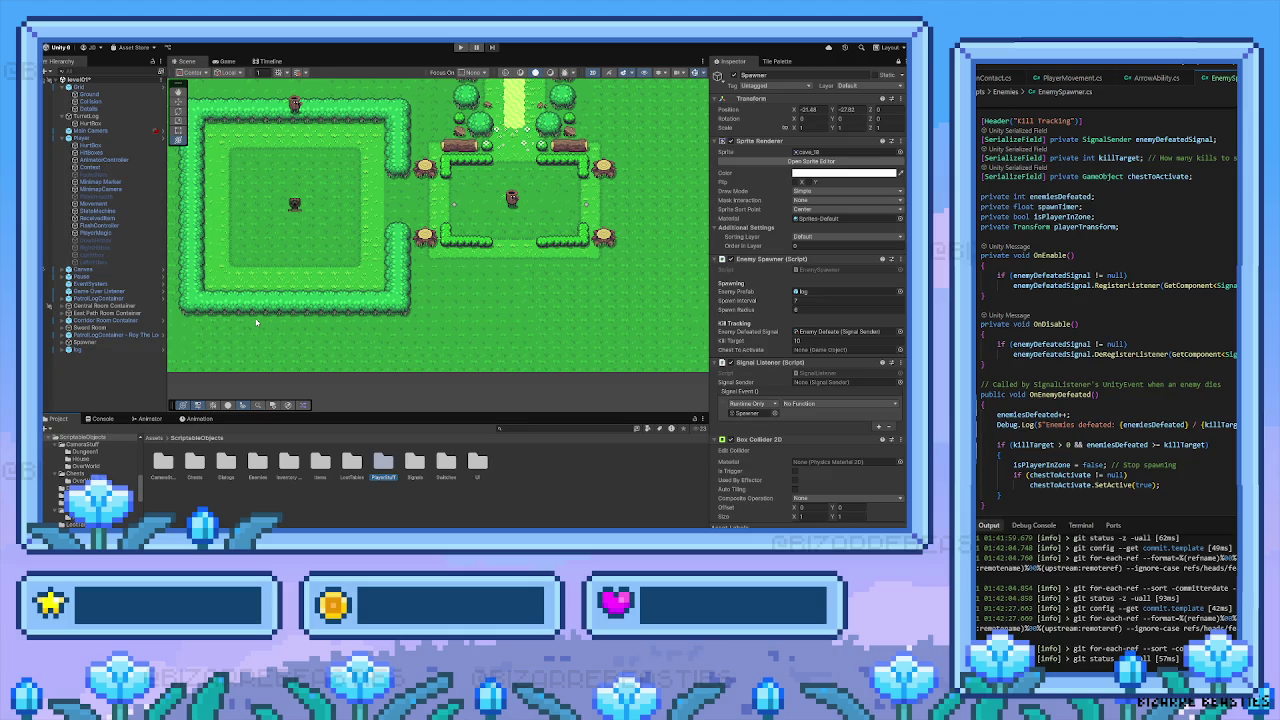
left_click_drag(268, 321, 301, 342)
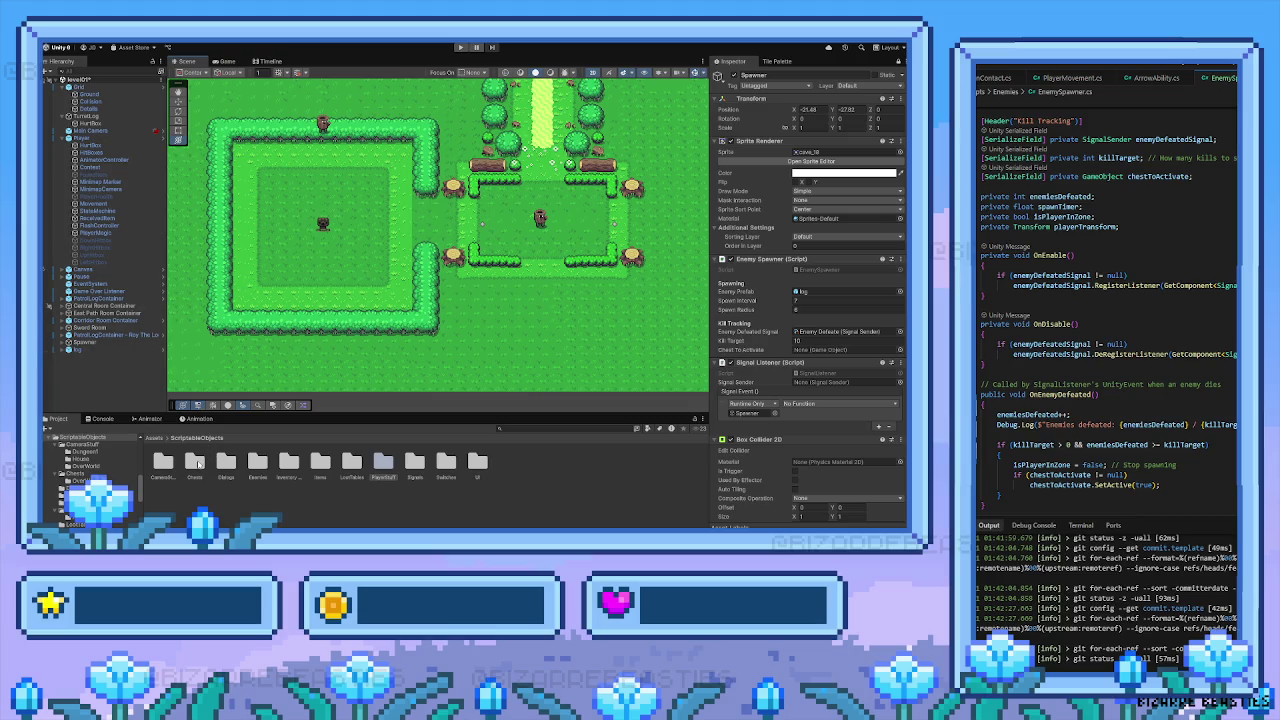
left_click(154, 438)
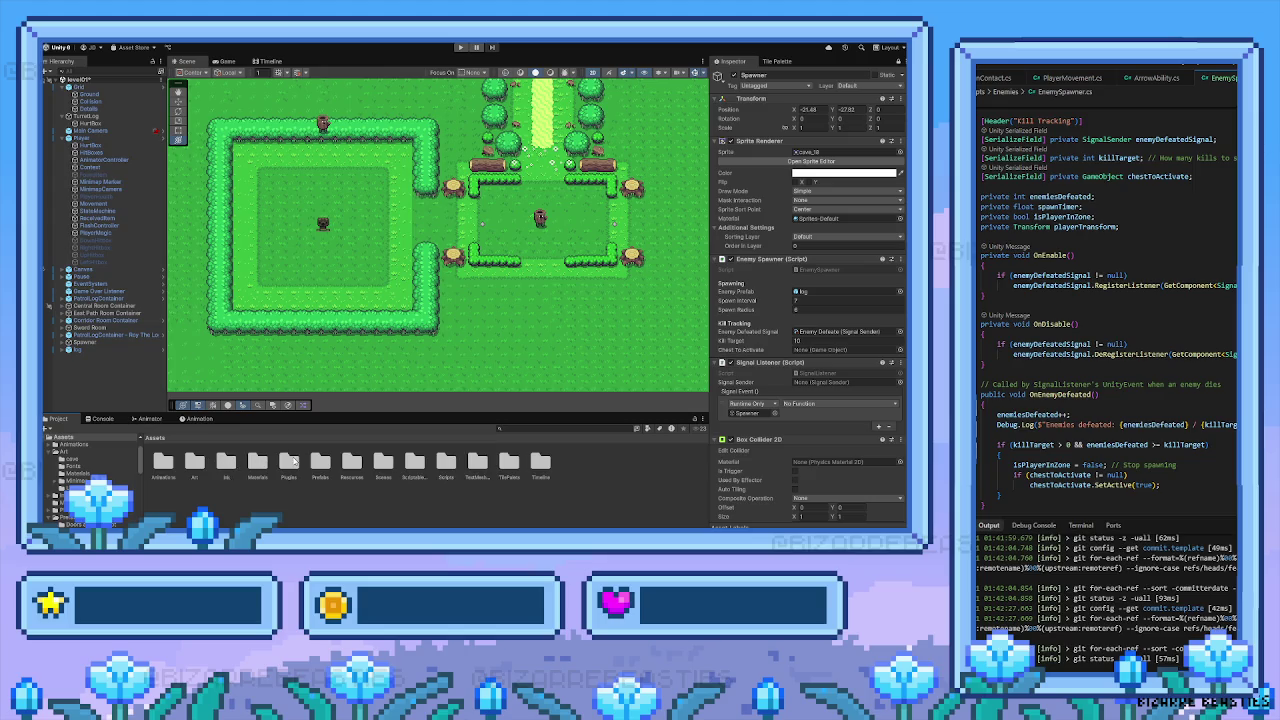
double_click(321, 460)
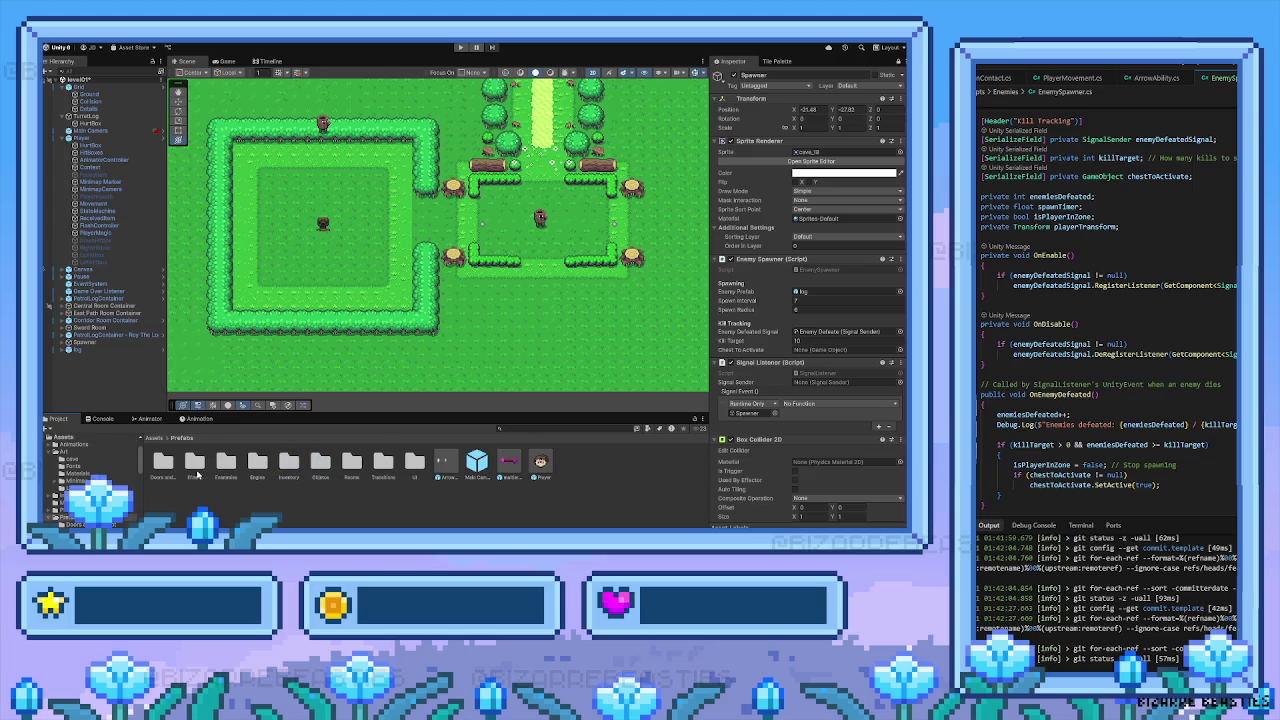